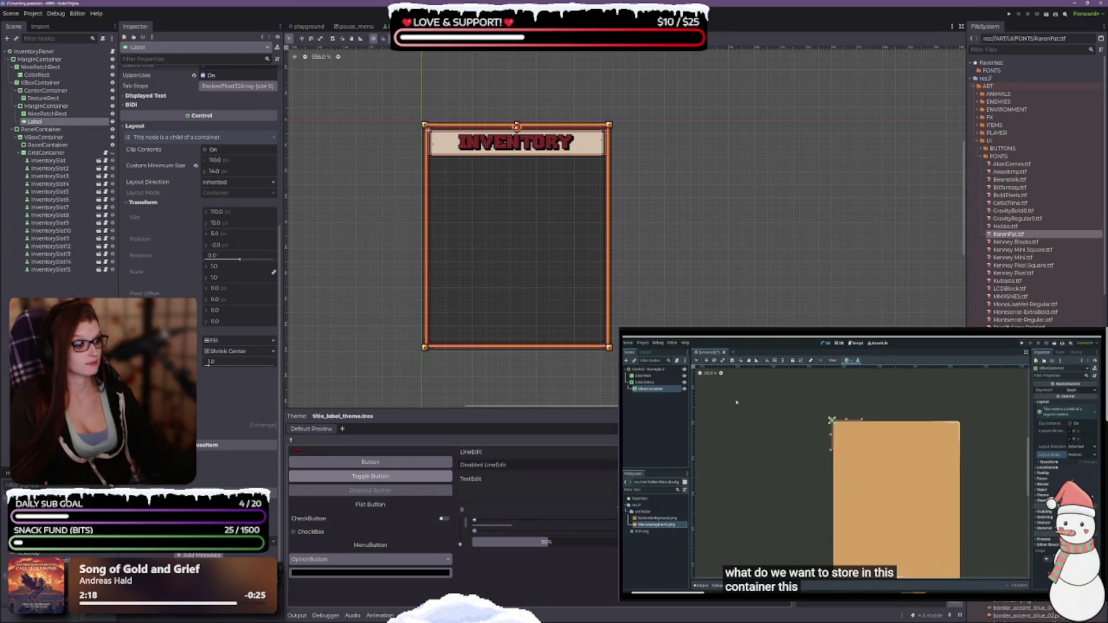
Step: Try the Kenney Mini Square, Kubasta and LCDBlock fonts on the INVENTORY title, then save the scene
{"action": "key", "text": "Down"}
{"action": "key", "text": "Down"}
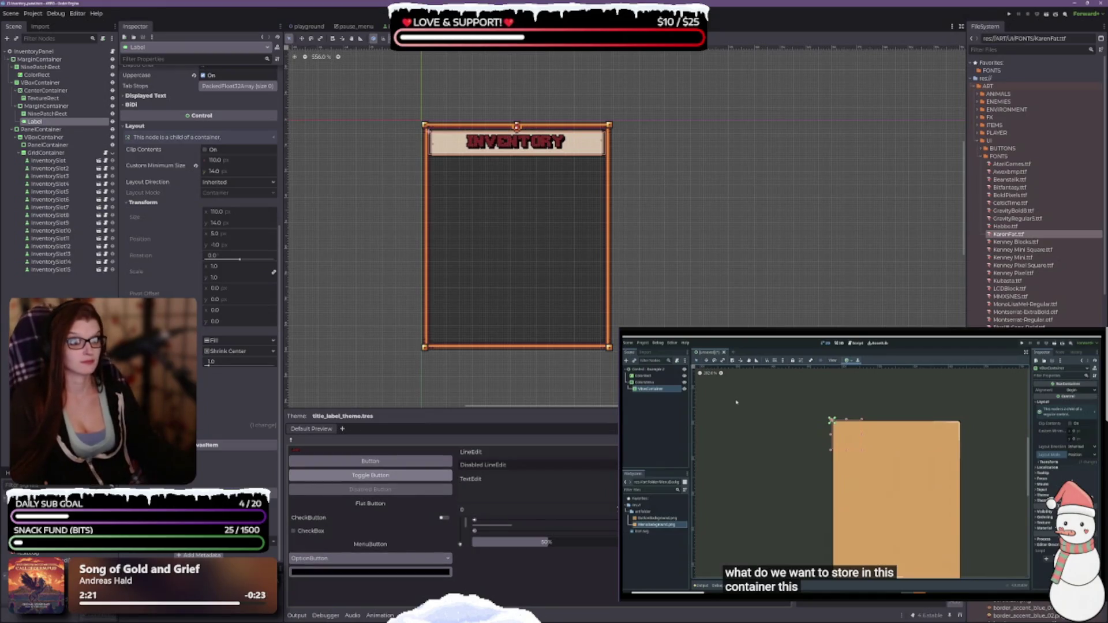
{"action": "key", "text": "Up"}
{"action": "key", "text": "Up"}
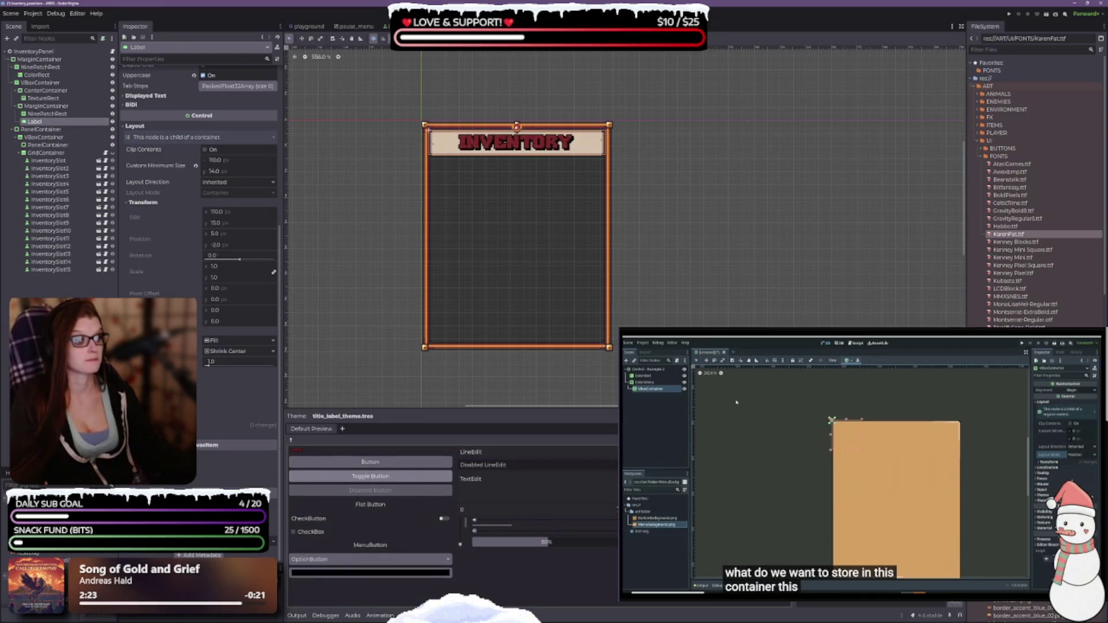
{"action": "left_click", "coordinate": [1023, 249]}
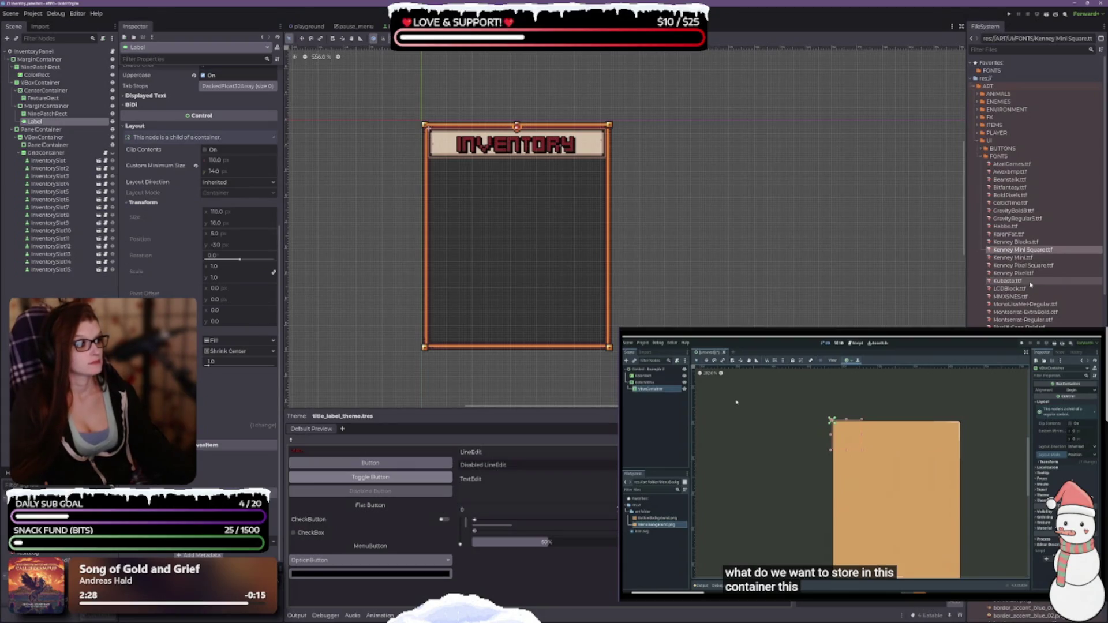
{"action": "left_click", "coordinate": [1008, 281]}
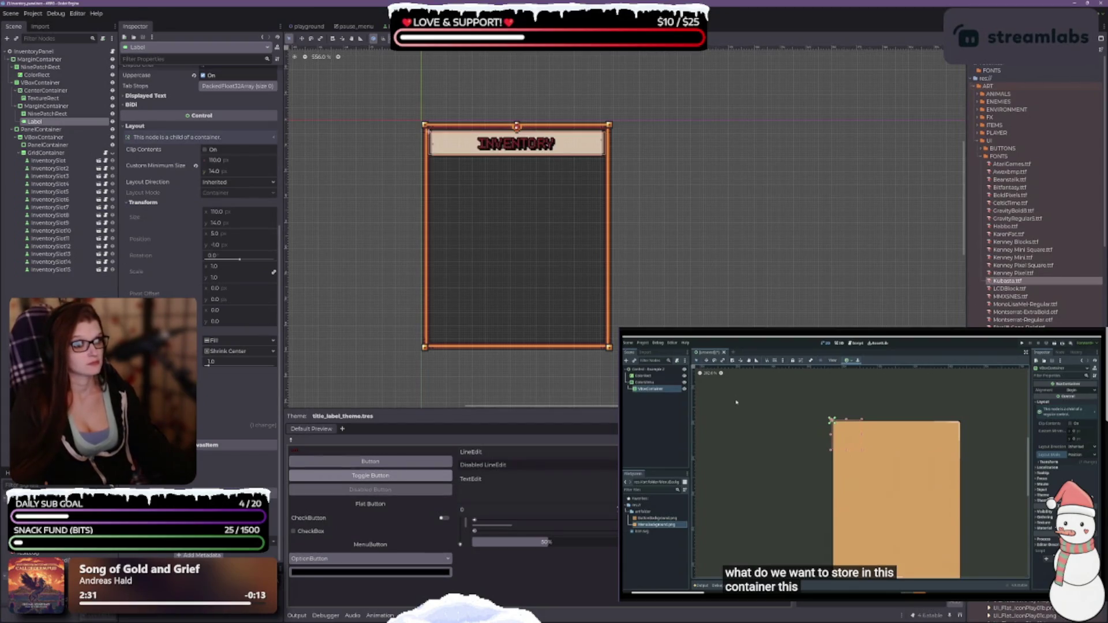
{"action": "left_click", "coordinate": [1009, 288]}
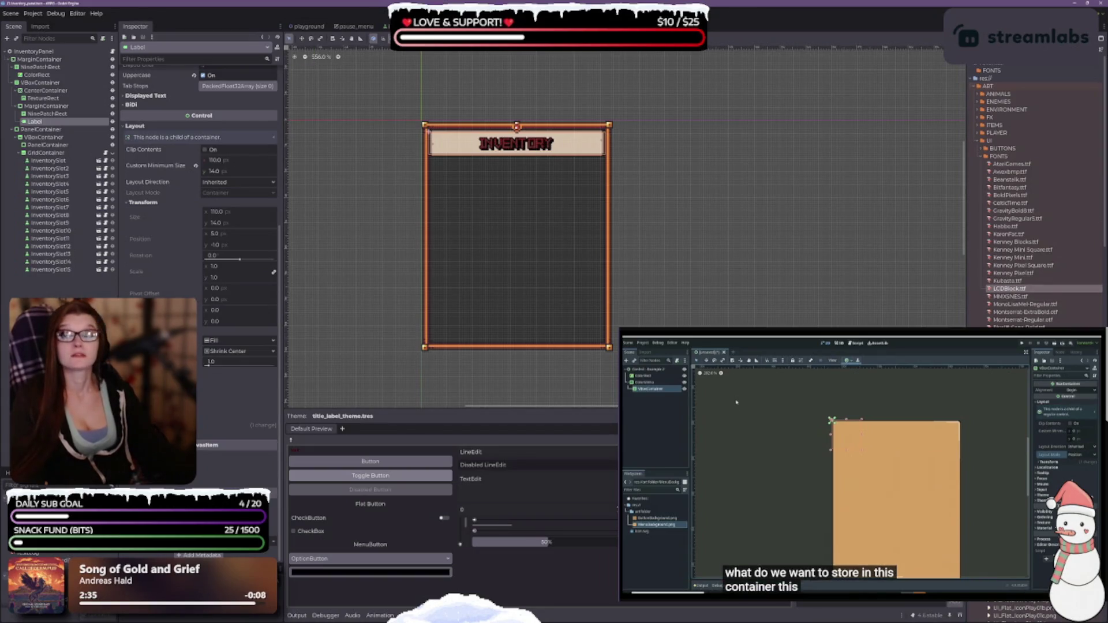
{"action": "key", "text": "ctrl+s"}
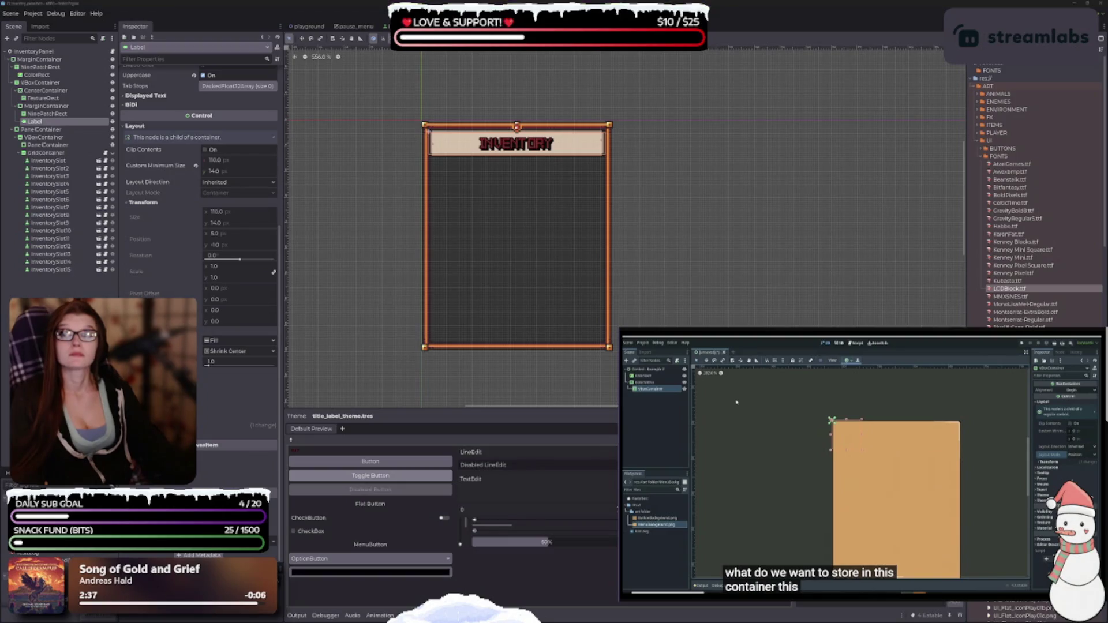
Step: Switch the title to the MMXSNES font and fine-tune its size up and down
{"action": "left_click", "coordinate": [1025, 293]}
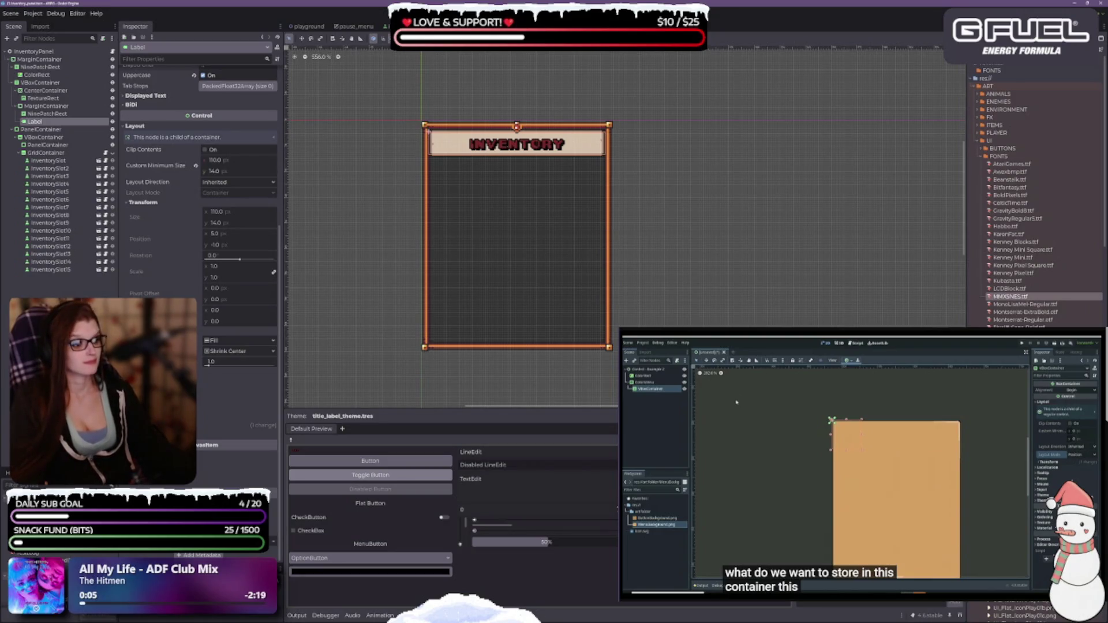
{"action": "key", "text": "Up"}
{"action": "key", "text": "Up"}
{"action": "key", "text": "Up"}
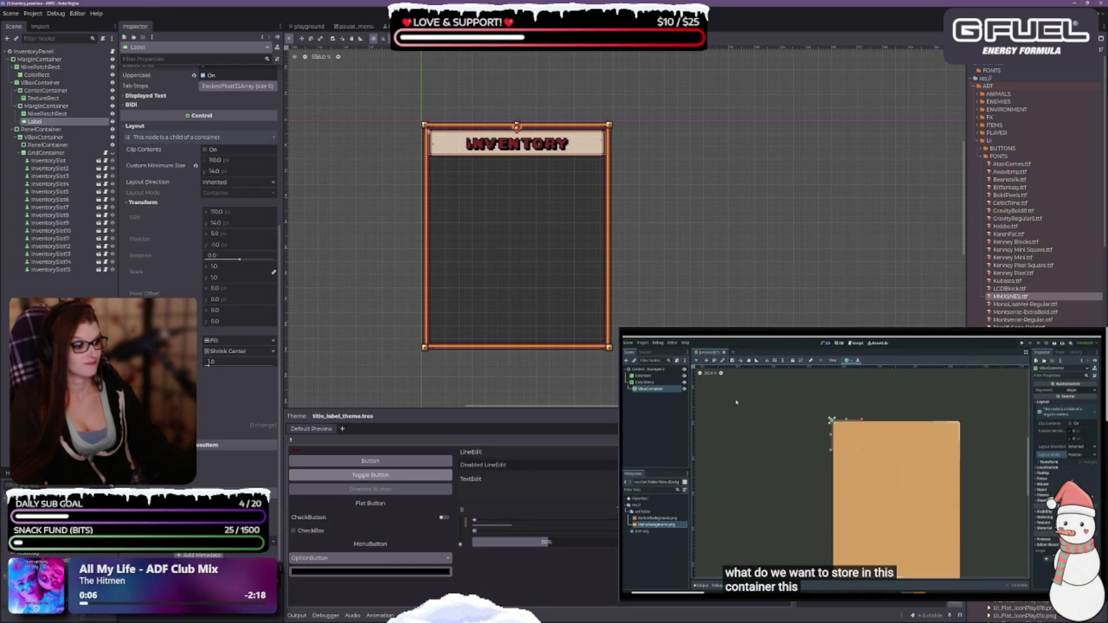
{"action": "key", "text": "Up"}
{"action": "key", "text": "Up"}
{"action": "key", "text": "Up"}
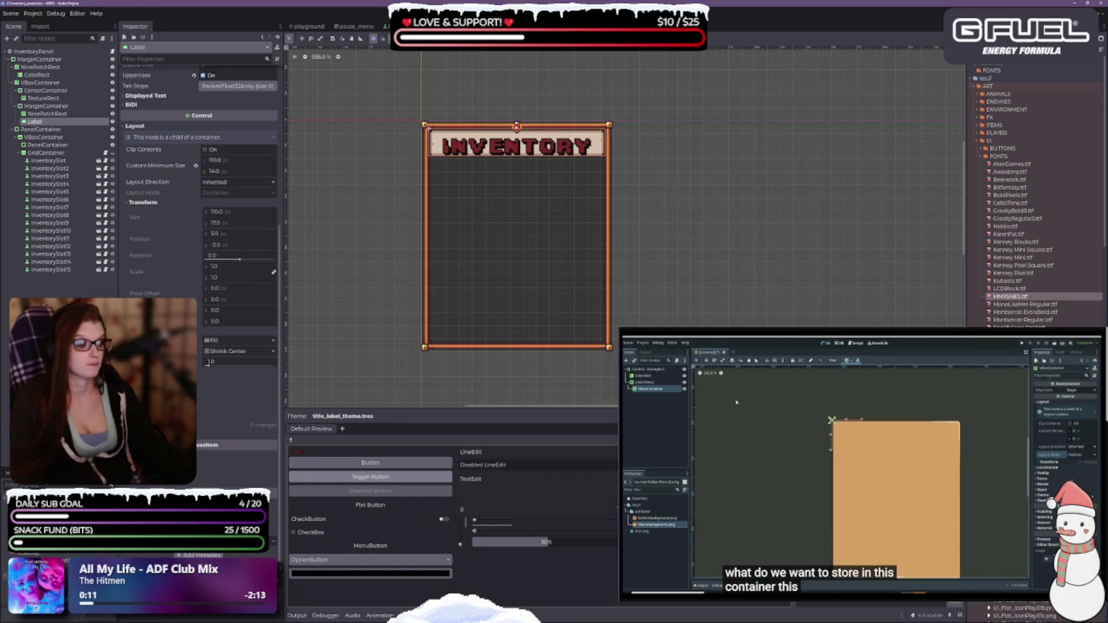
{"action": "key", "text": "Down"}
{"action": "key", "text": "Down"}
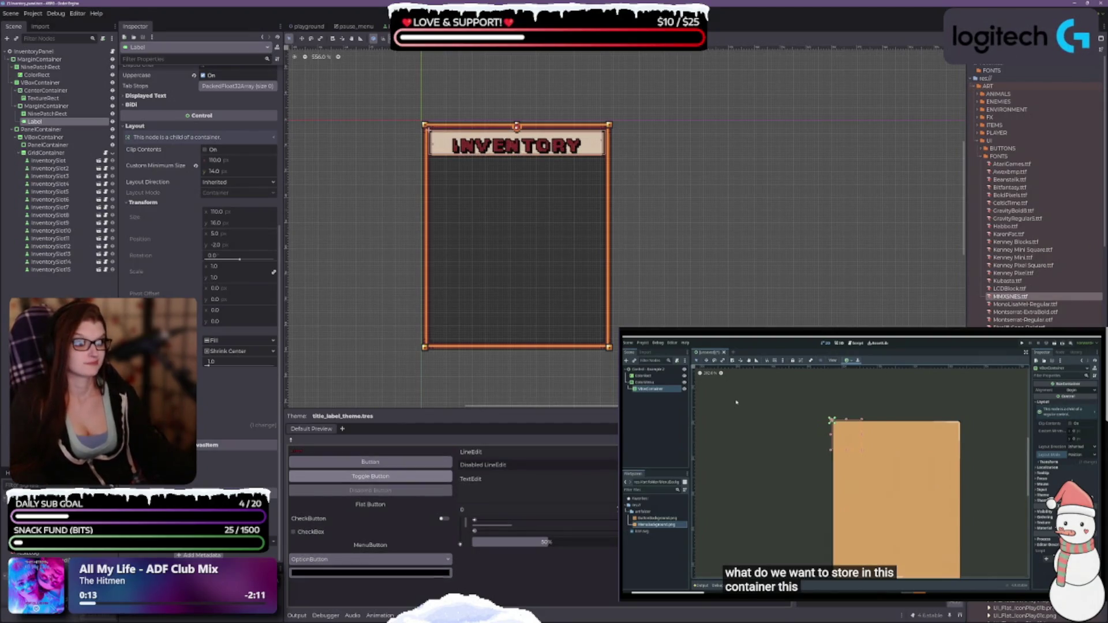
{"action": "key", "text": "Down"}
{"action": "key", "text": "Down"}
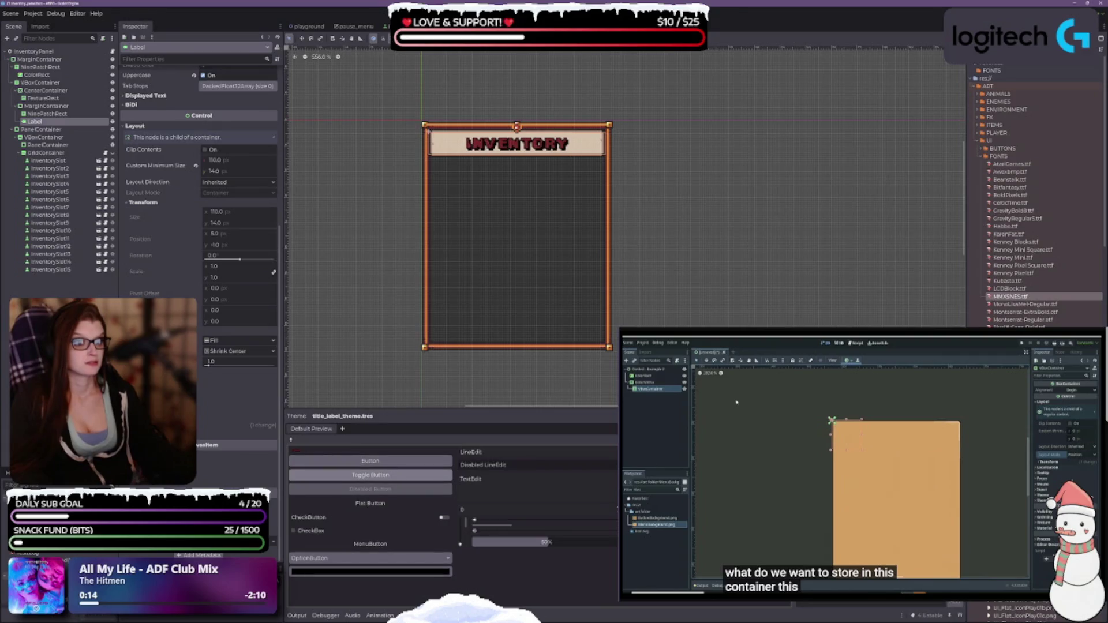
{"action": "key", "text": "Down"}
{"action": "key", "text": "Down"}
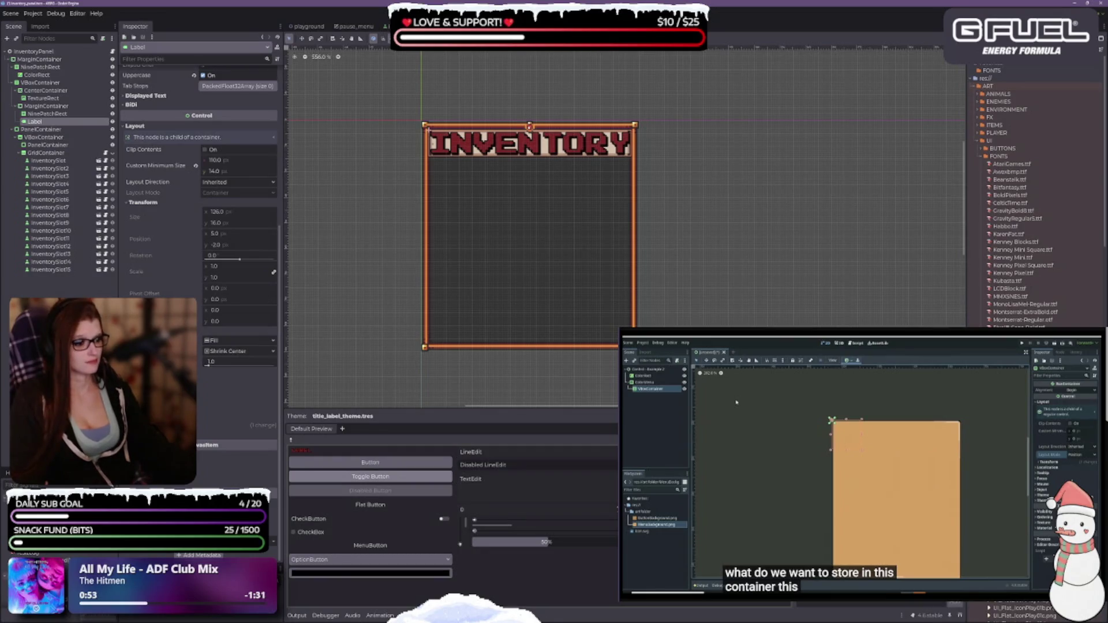
Step: Undo and redo through the title's font changes, ending on the smaller bold dark red pixel font
{"action": "key", "text": "ctrl+z"}
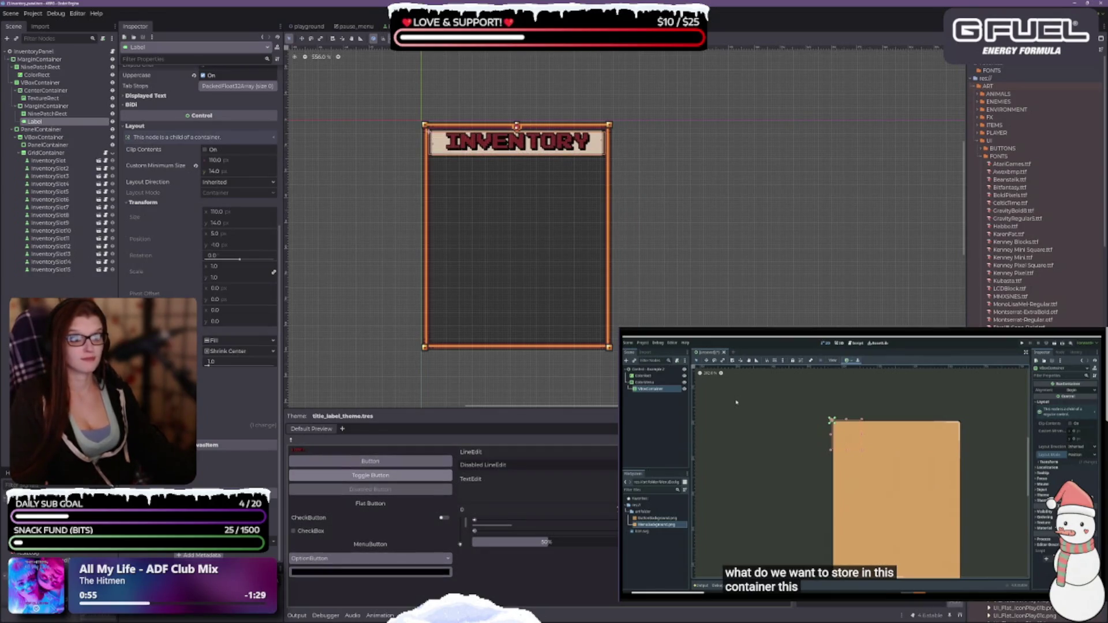
{"action": "key", "text": "ctrl+z"}
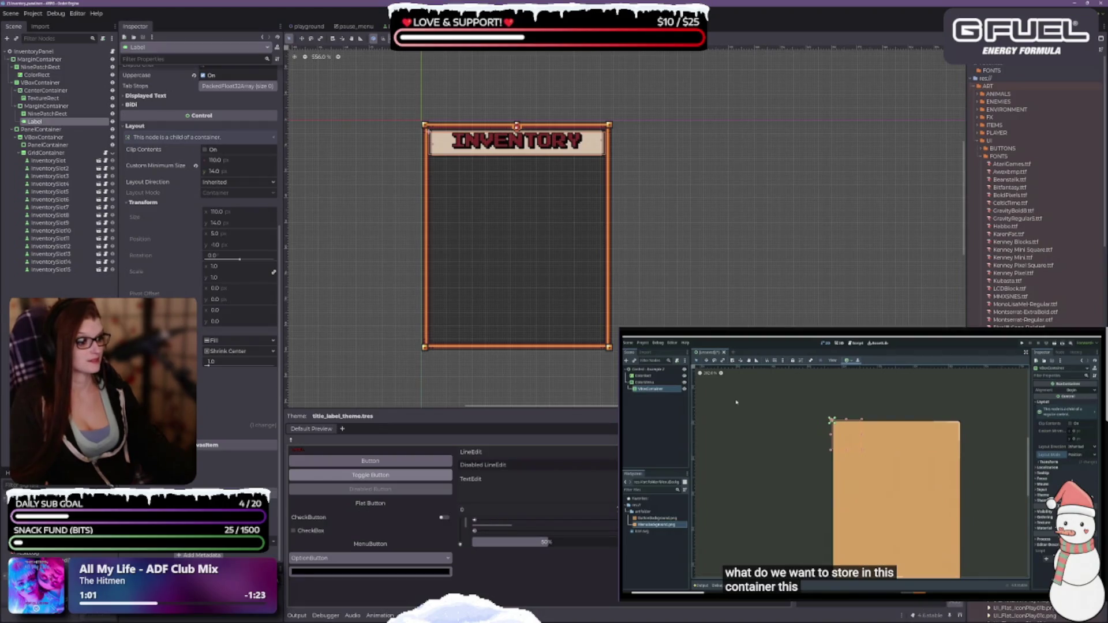
{"action": "key", "text": "ctrl+shift+z"}
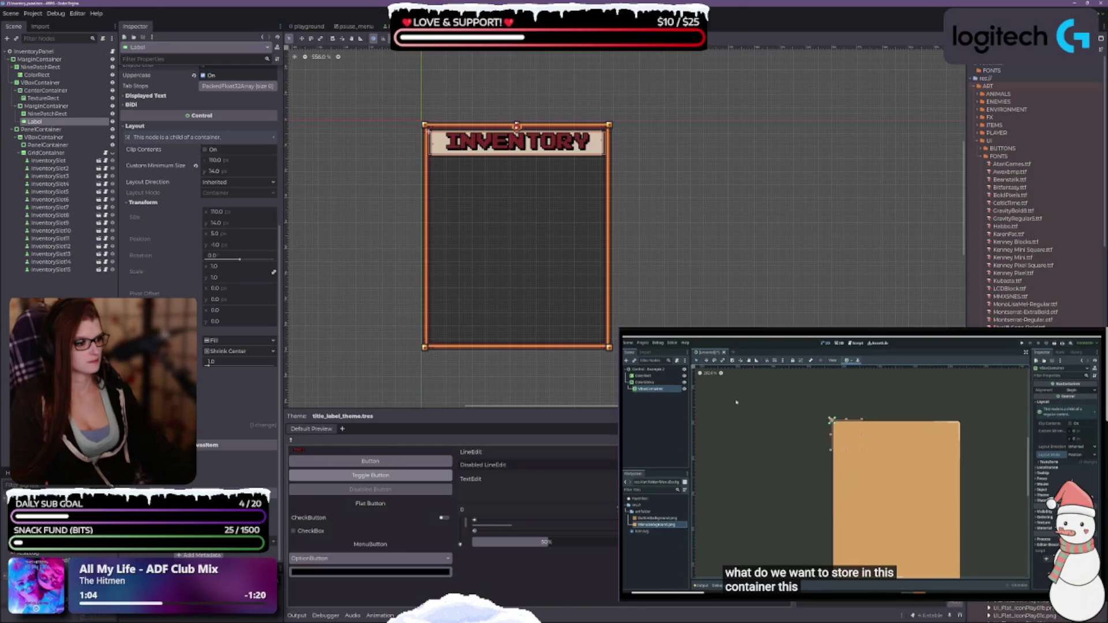
{"action": "key", "text": "ctrl+z"}
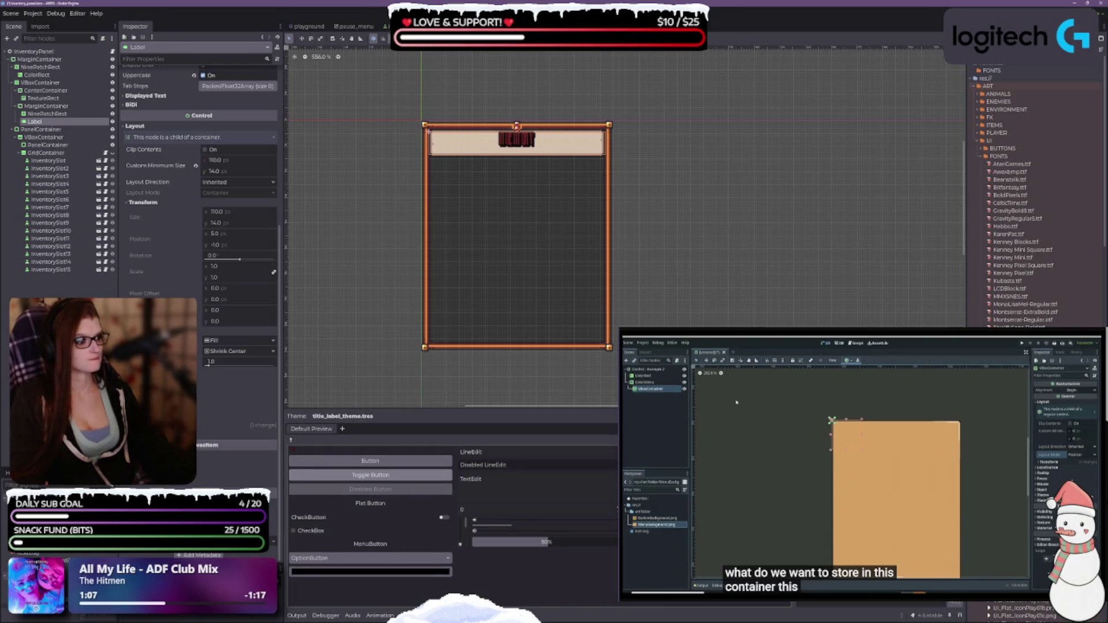
{"action": "key", "text": "ctrl+shift+z"}
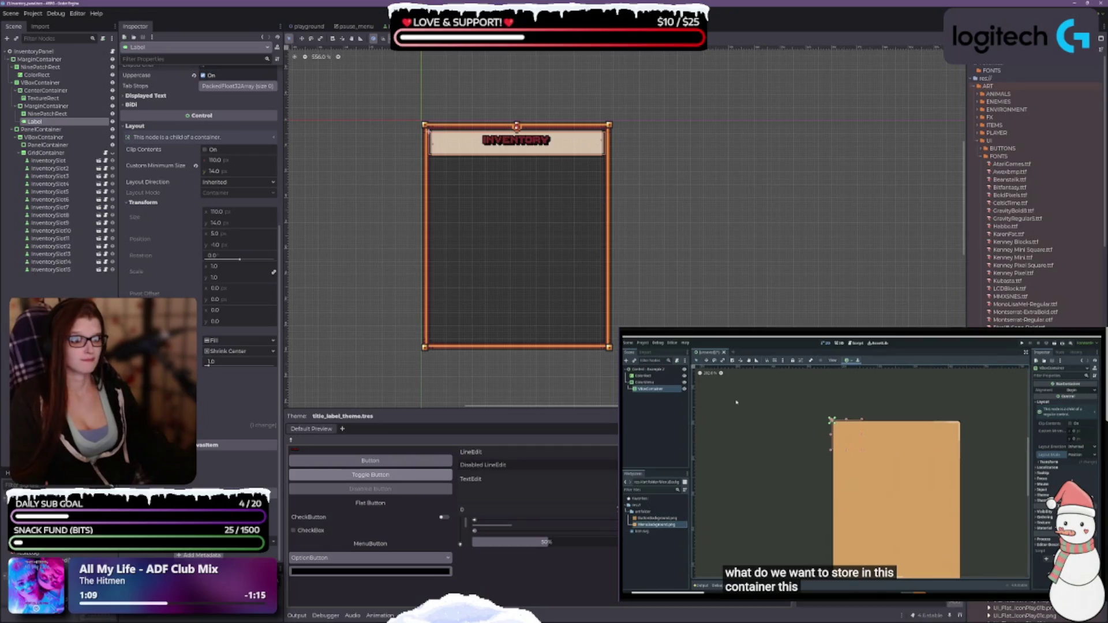
{"action": "key", "text": "ctrl+shift+z"}
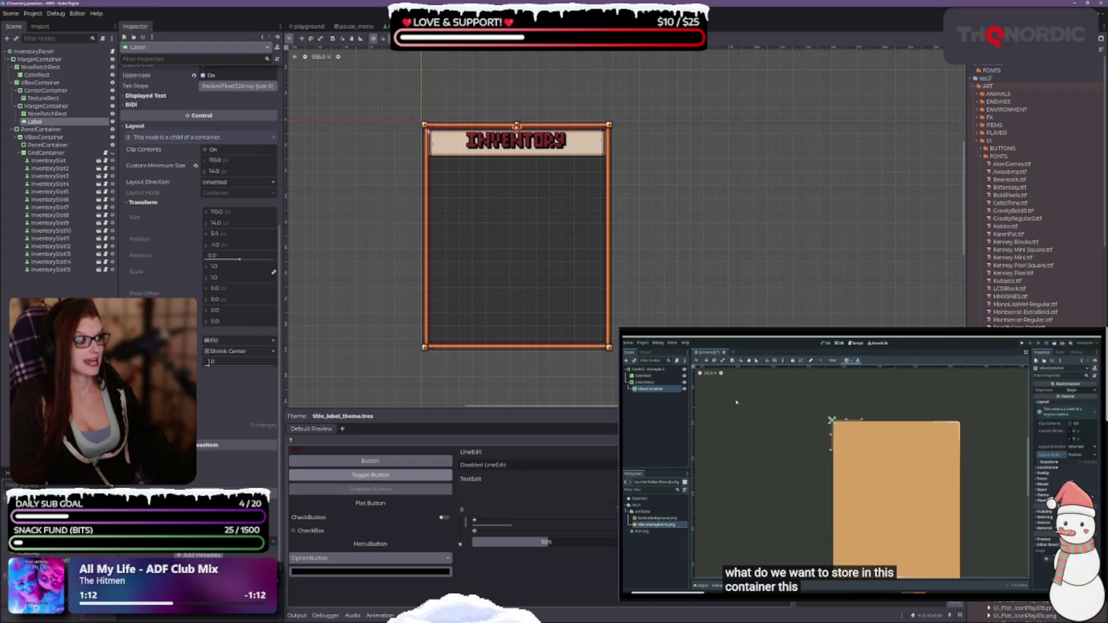
{"action": "key", "text": "ctrl+z"}
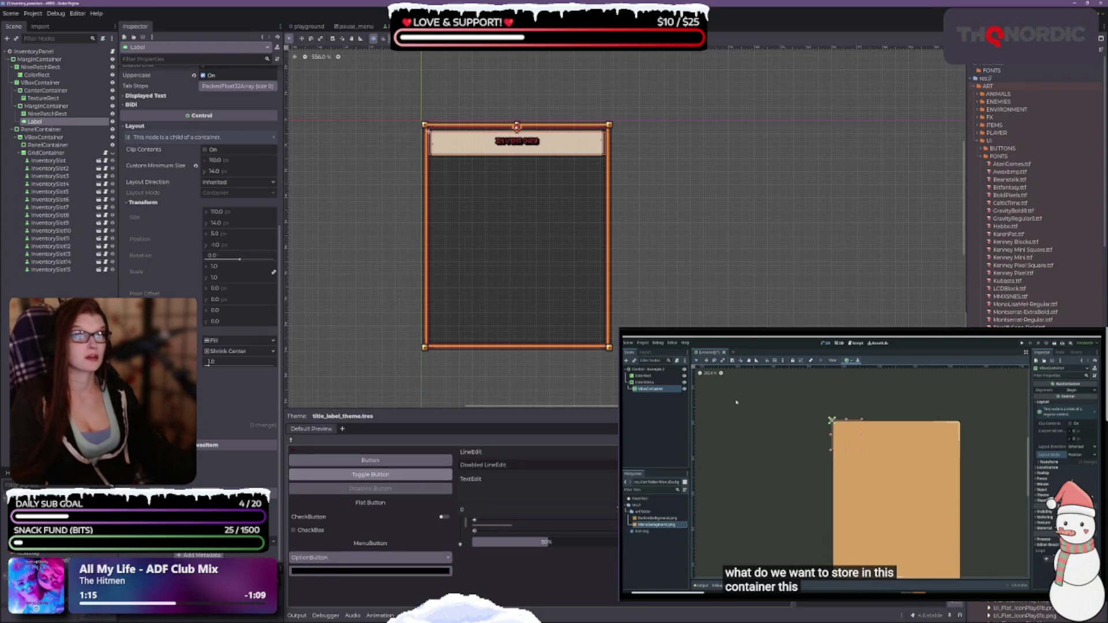
{"action": "key", "text": "ctrl+shift+z"}
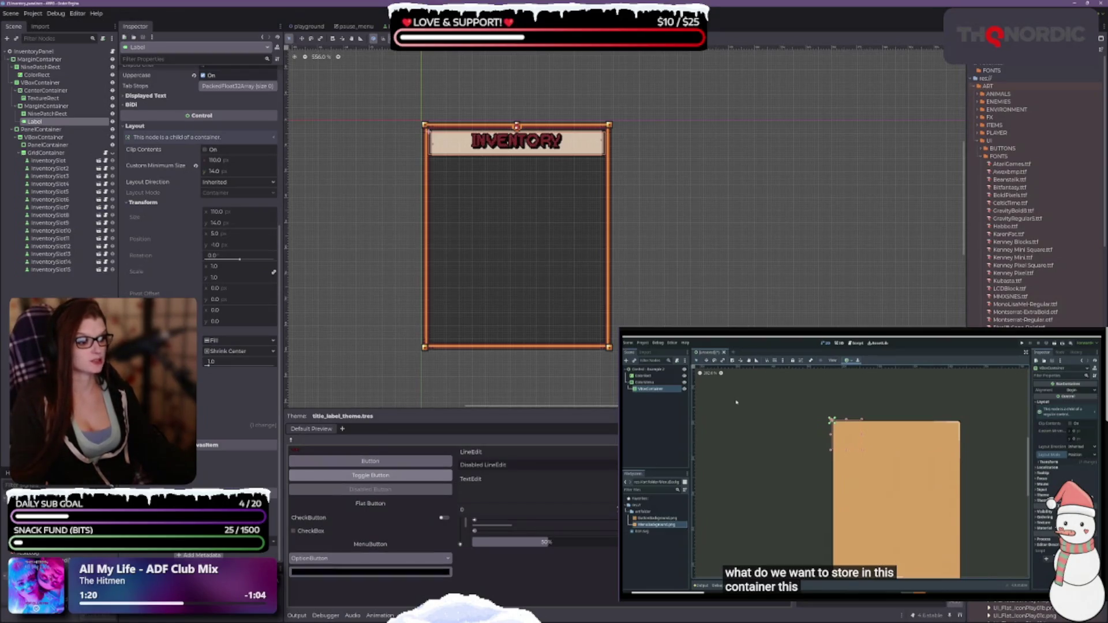
{"action": "key", "text": "ctrl+shift+z"}
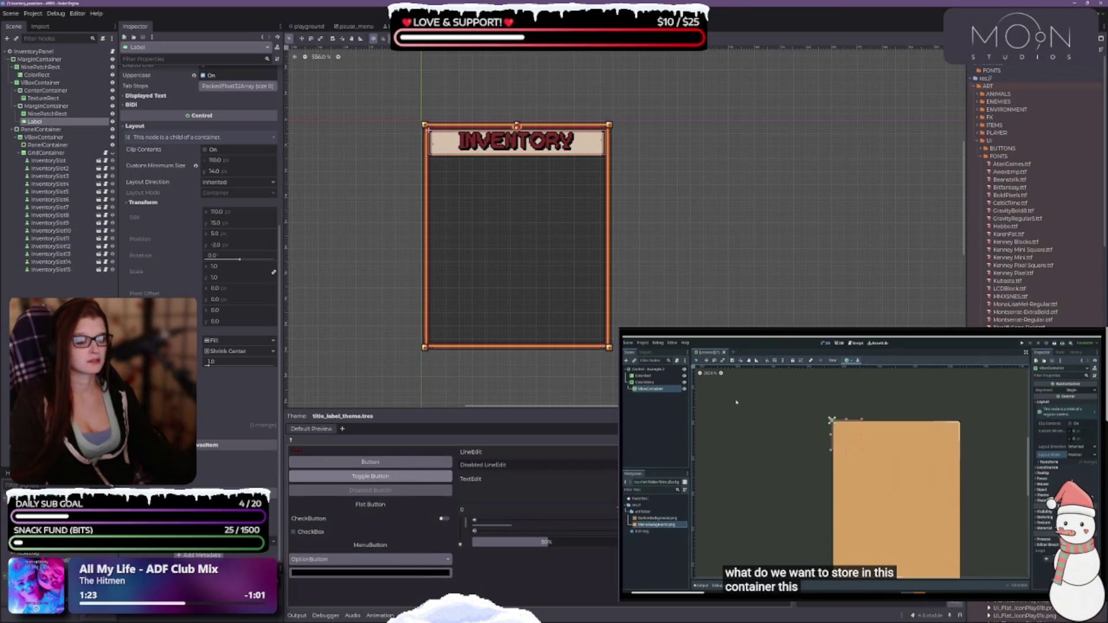
{"action": "key", "text": "ctrl+z"}
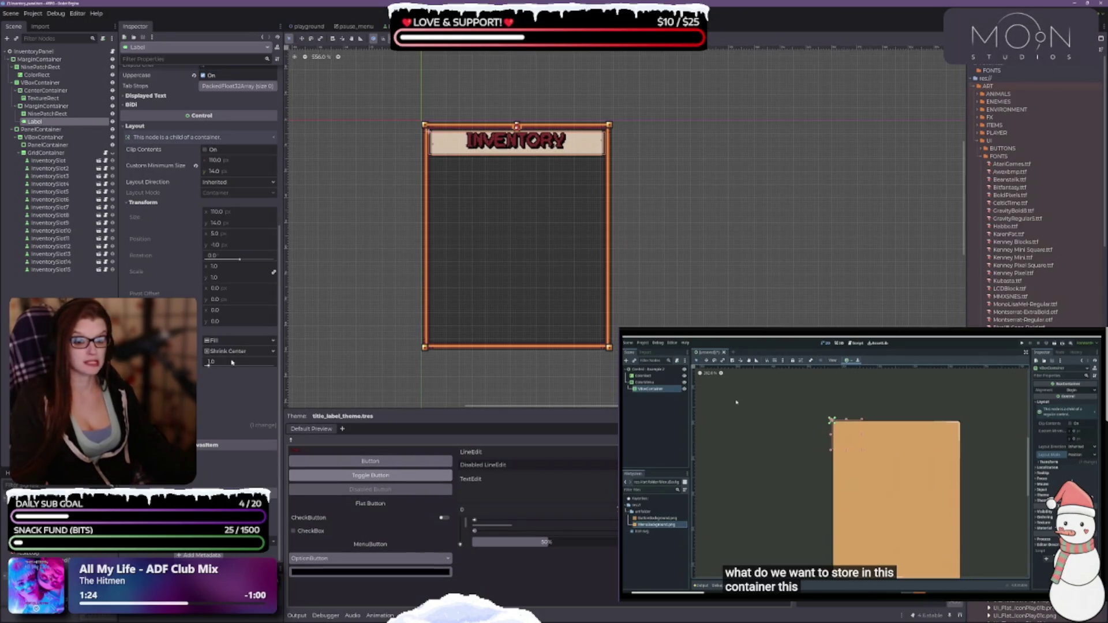
Step: Turn off Uppercase on the title and try the AtariGames font
{"action": "scroll", "coordinate": [260, 396], "scroll_direction": "up", "scroll_amount": 5}
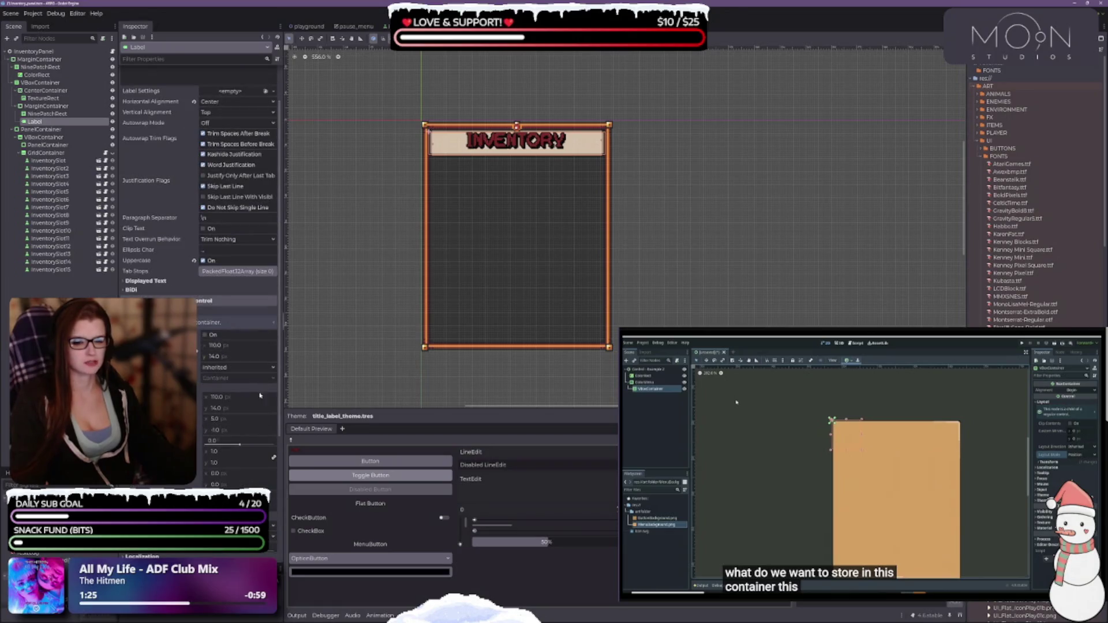
{"action": "left_click", "coordinate": [203, 261]}
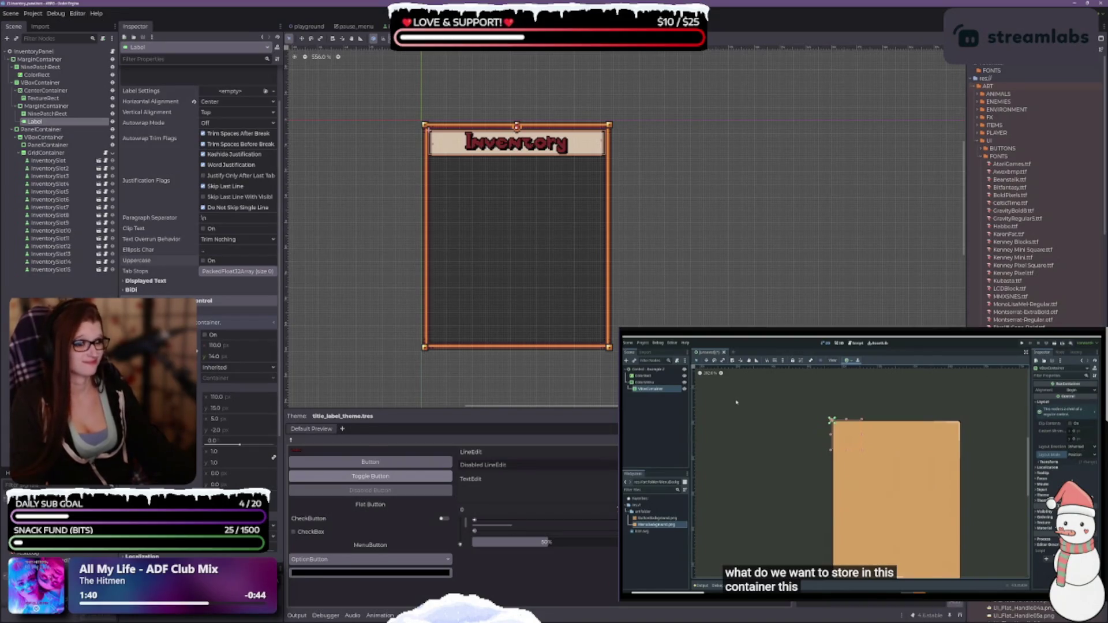
{"action": "left_click", "coordinate": [1012, 164]}
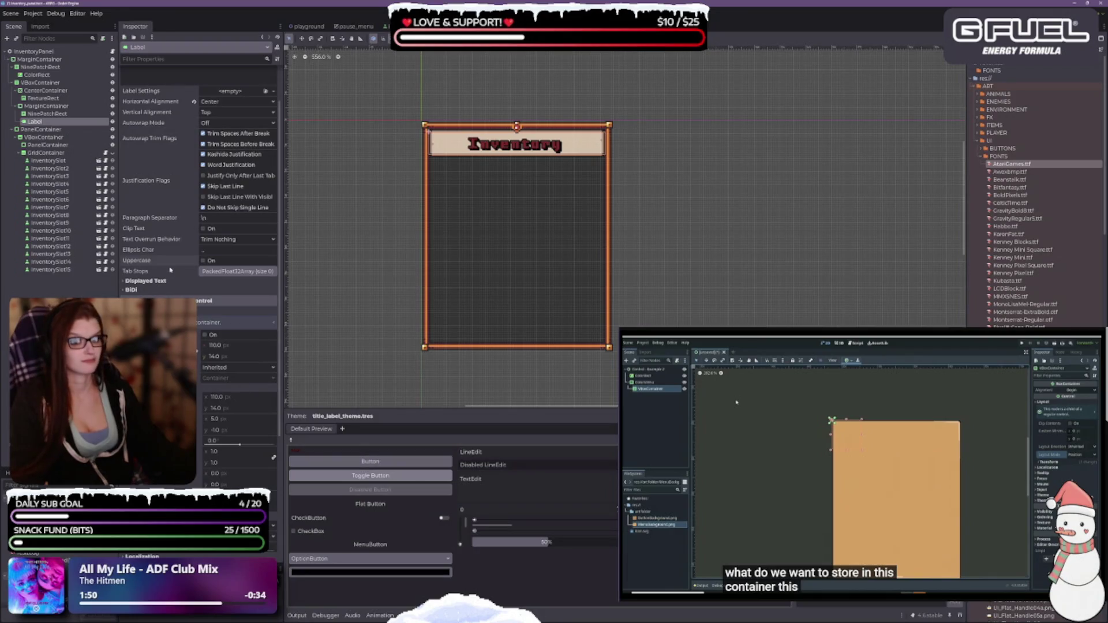
{"action": "left_click", "coordinate": [203, 260]}
{"action": "left_click", "coordinate": [203, 260]}
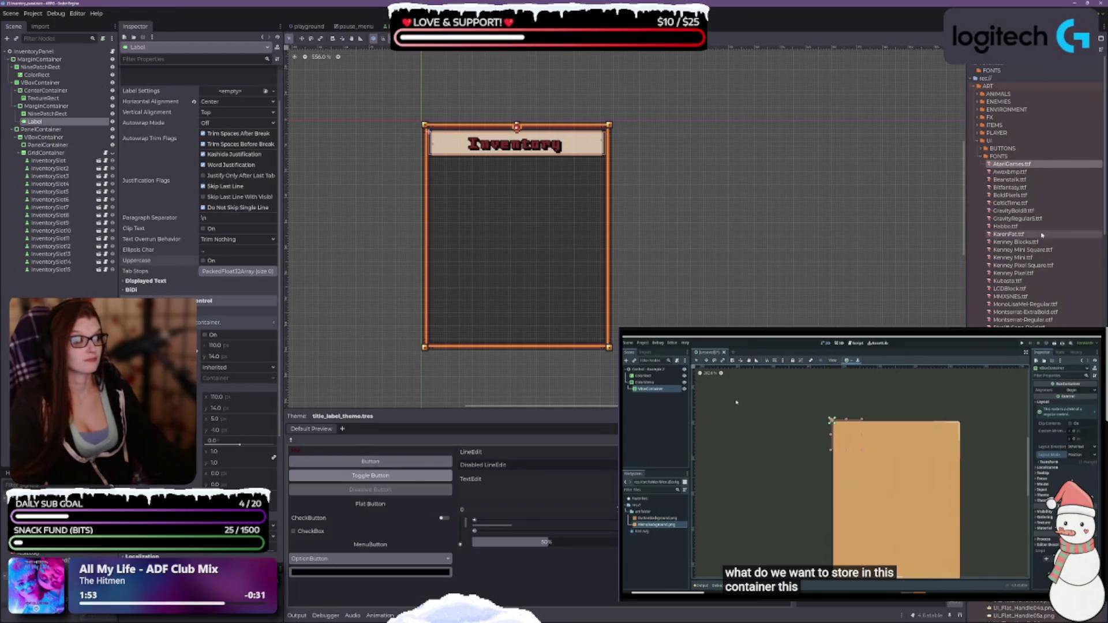
Step: Try Awexbmp and Bearstalk, then apply Bitfantasy and re-enable Uppercase on the title
{"action": "left_click_drag", "start_coordinate": [1010, 172], "coordinate": [681, 462]}
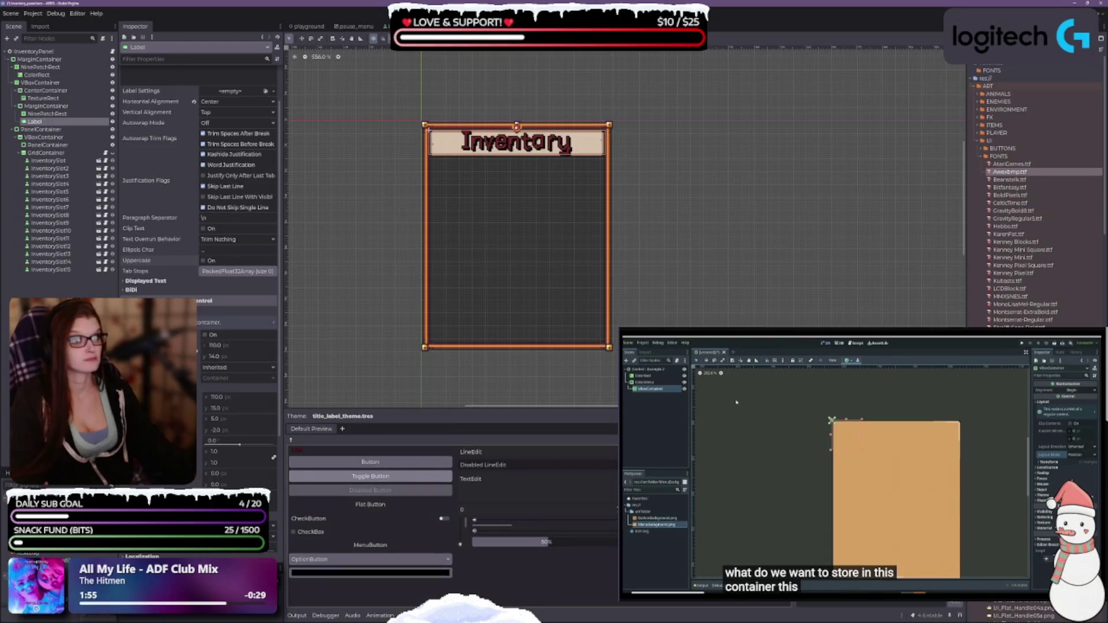
{"action": "mouse_move", "coordinate": [1010, 179]}
{"action": "left_mouse_down"}
{"action": "mouse_move", "coordinate": [981, 300]}
{"action": "mouse_move", "coordinate": [681, 462]}
{"action": "left_mouse_up"}
{"action": "mouse_move", "coordinate": [1010, 187]}
{"action": "left_mouse_down"}
{"action": "mouse_move", "coordinate": [866, 347]}
{"action": "mouse_move", "coordinate": [681, 462]}
{"action": "left_mouse_up"}
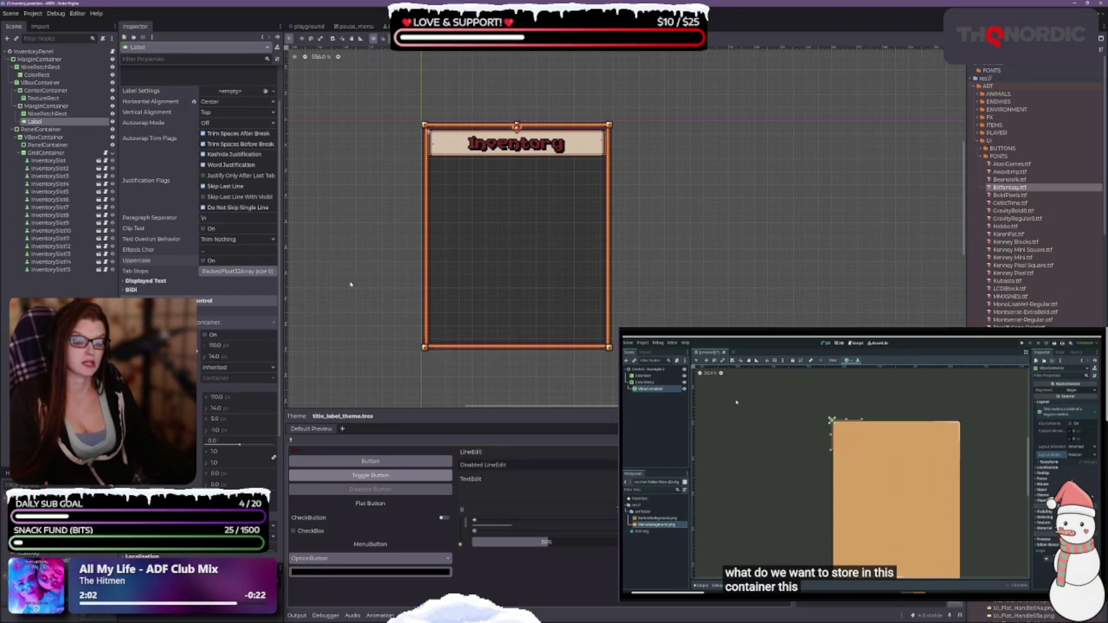
{"action": "left_click", "coordinate": [204, 261]}
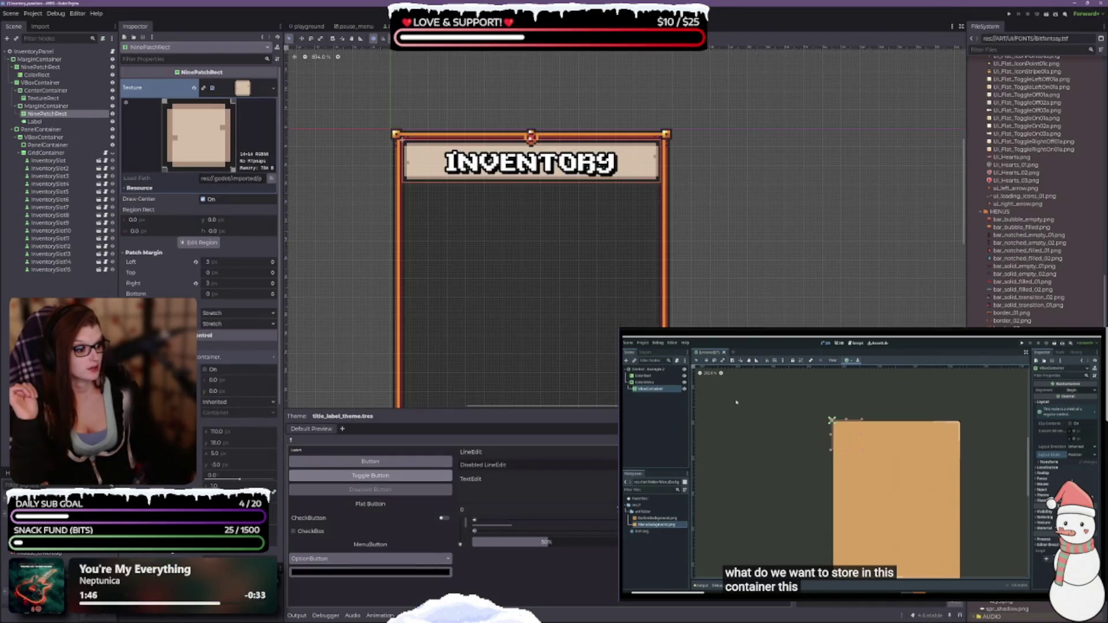
Step: Give the banner the red button texture with left patch margin 5 and right 6 px
{"action": "mouse_move", "coordinate": [288, 215]}
{"action": "left_mouse_down"}
{"action": "mouse_move", "coordinate": [274, 216]}
{"action": "mouse_move", "coordinate": [262, 90]}
{"action": "mouse_move", "coordinate": [243, 87]}
{"action": "left_mouse_up"}
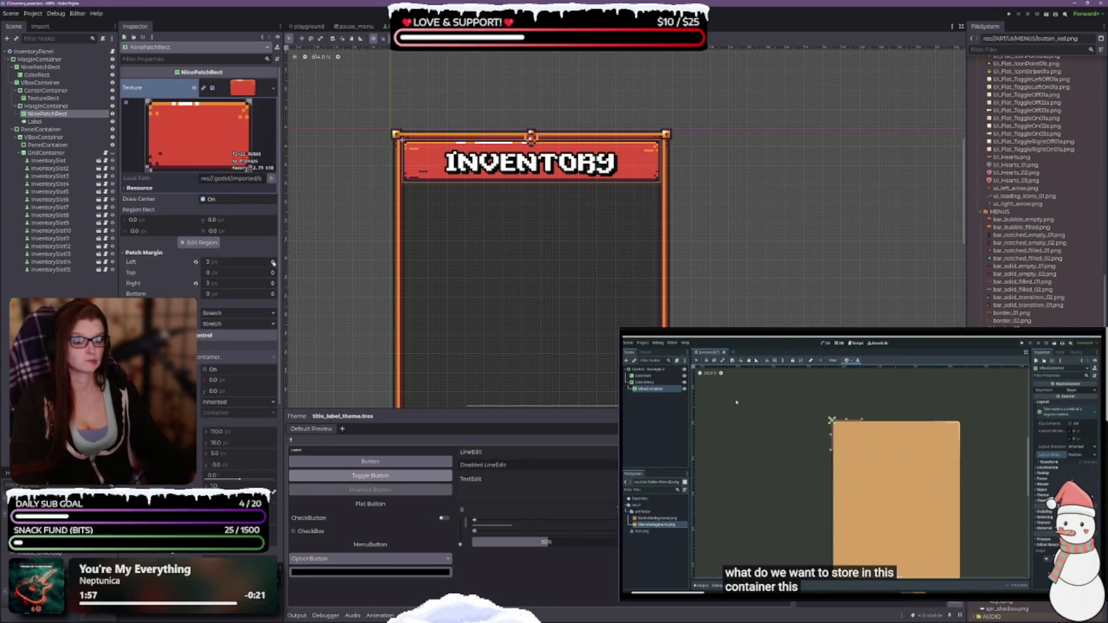
{"action": "scroll", "coordinate": [498, 218], "scroll_direction": "up", "scroll_amount": 2}
{"action": "scroll", "coordinate": [498, 218], "scroll_direction": "up", "scroll_amount": 2}
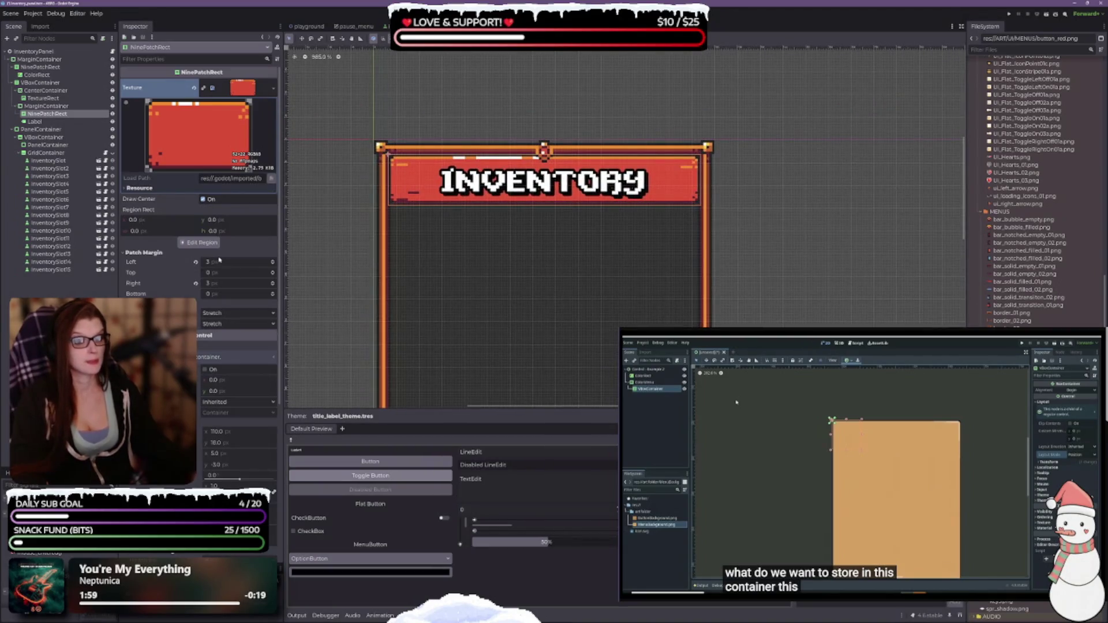
{"action": "left_click", "coordinate": [273, 261]}
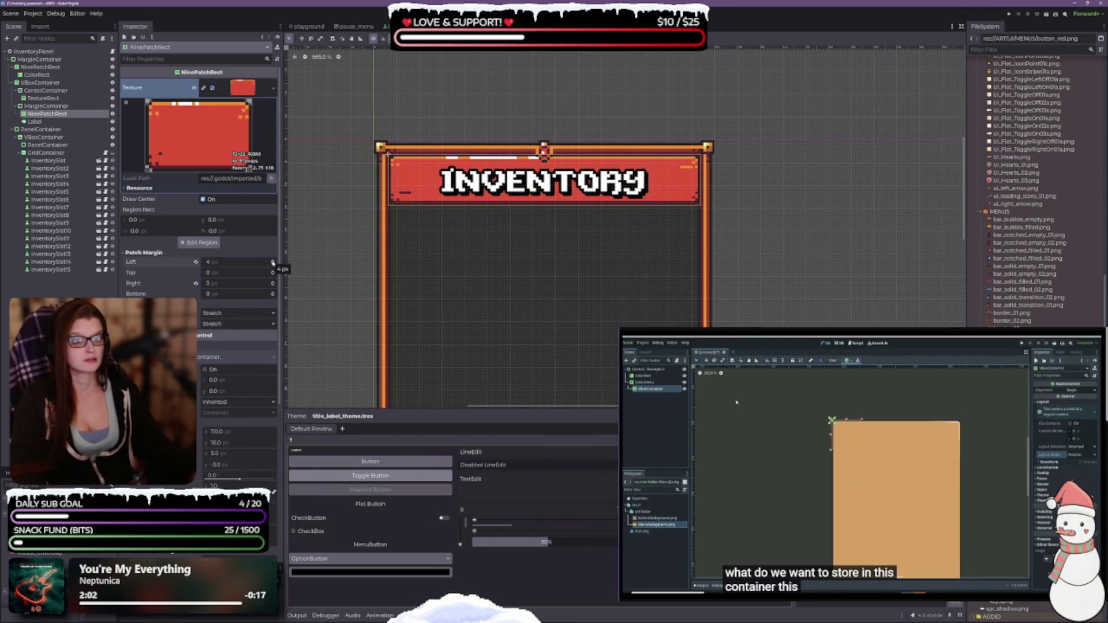
{"action": "left_click", "coordinate": [272, 262]}
{"action": "left_click", "coordinate": [273, 263]}
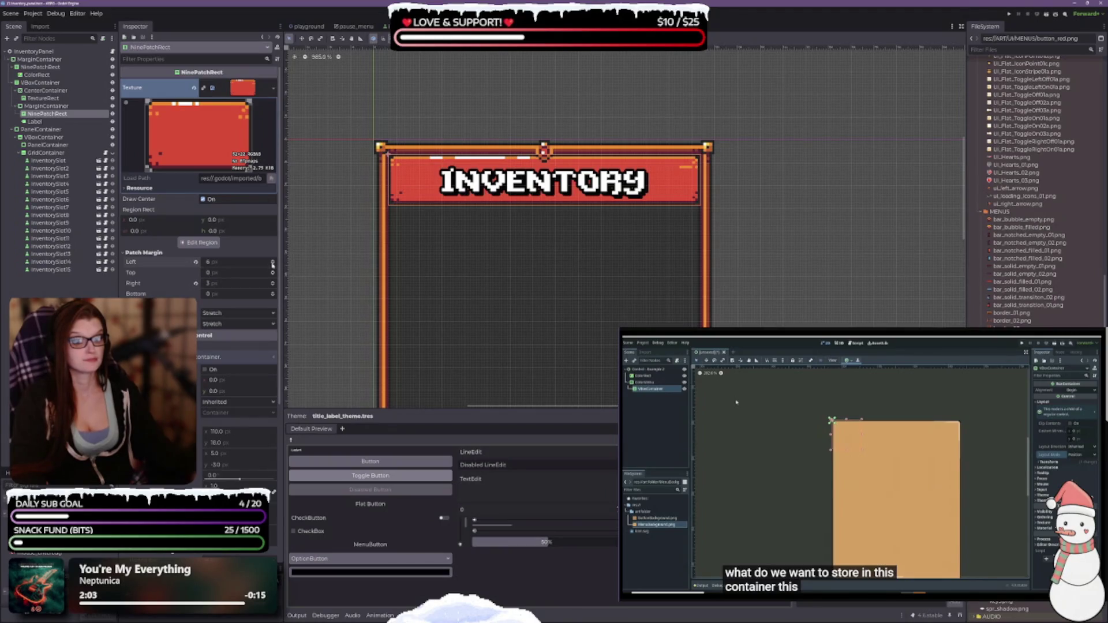
{"action": "left_click", "coordinate": [273, 265]}
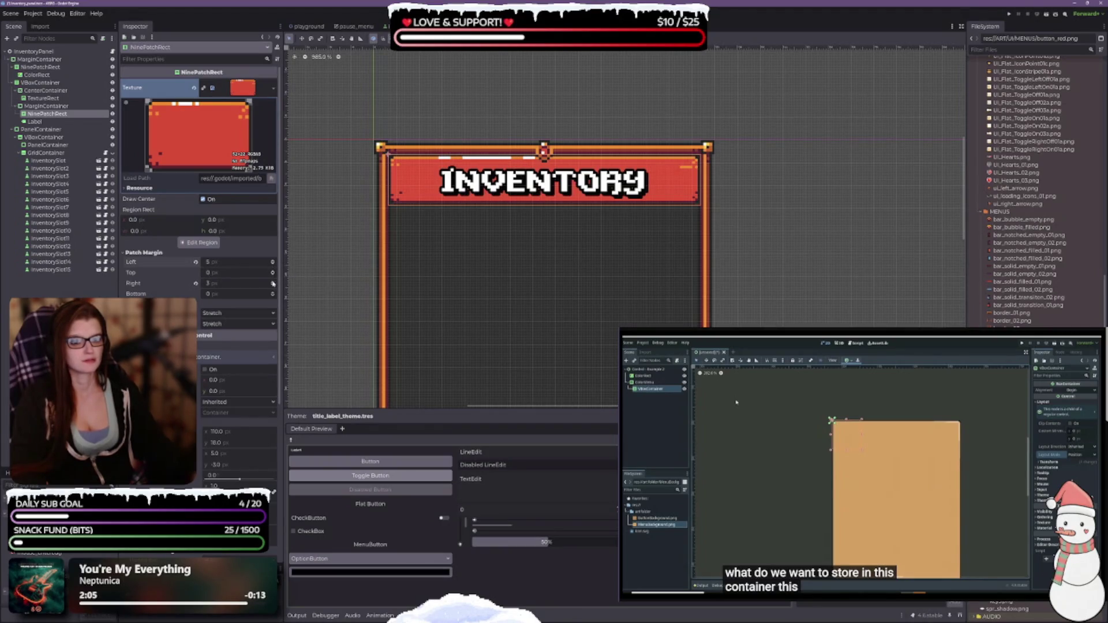
{"action": "left_click", "coordinate": [273, 283]}
{"action": "left_click", "coordinate": [273, 283]}
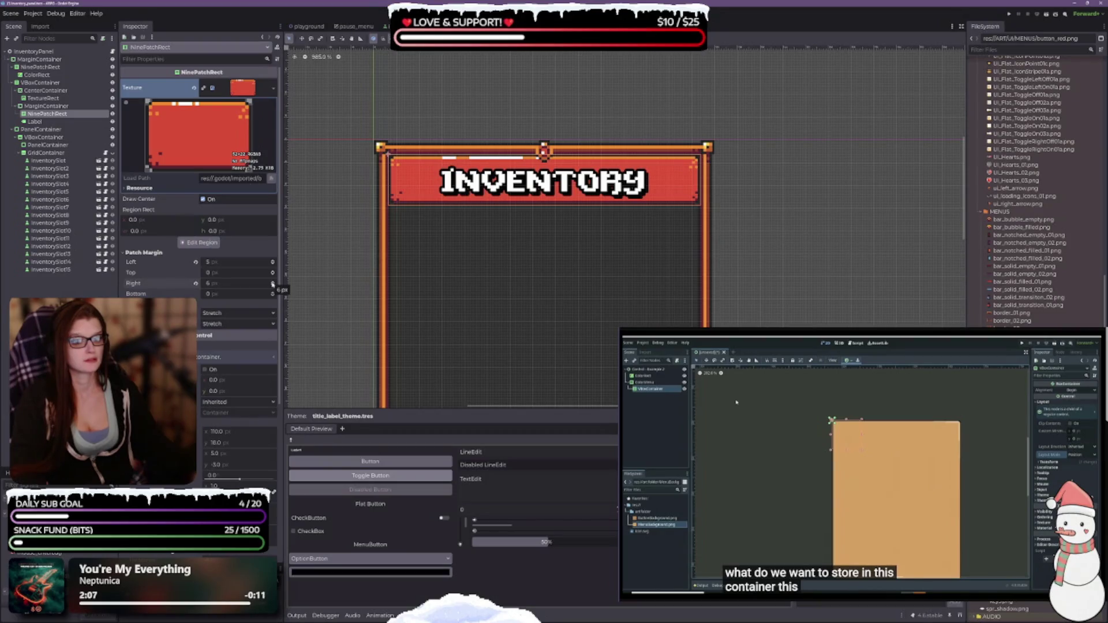
Step: Adjust the banner's bottom patch margin up and down, finally setting it to 1 px
{"action": "left_click", "coordinate": [273, 294]}
{"action": "left_click", "coordinate": [273, 295]}
{"action": "left_click", "coordinate": [273, 295]}
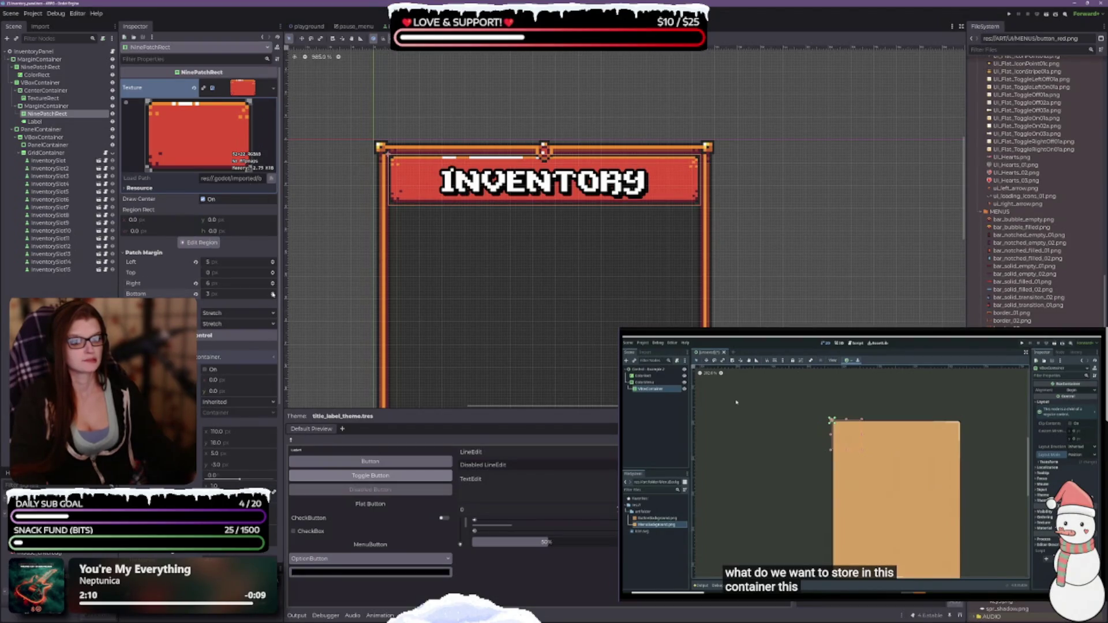
{"action": "left_click", "coordinate": [273, 295]}
{"action": "left_click", "coordinate": [273, 295]}
{"action": "left_click", "coordinate": [273, 294]}
{"action": "left_click", "coordinate": [273, 294]}
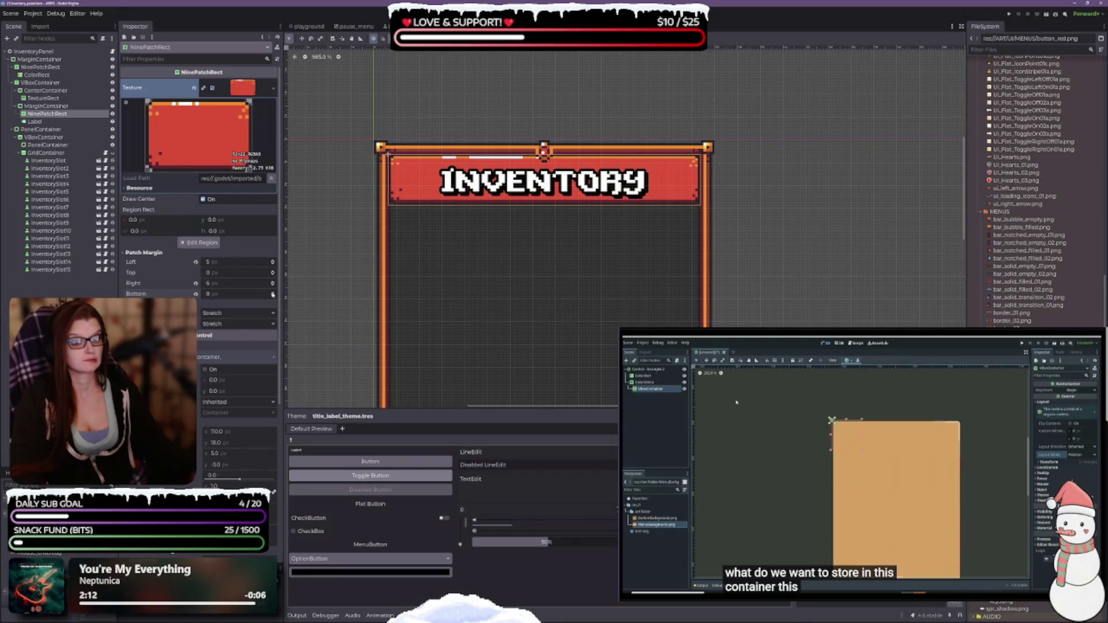
{"action": "left_click", "coordinate": [274, 298]}
{"action": "left_click", "coordinate": [273, 297]}
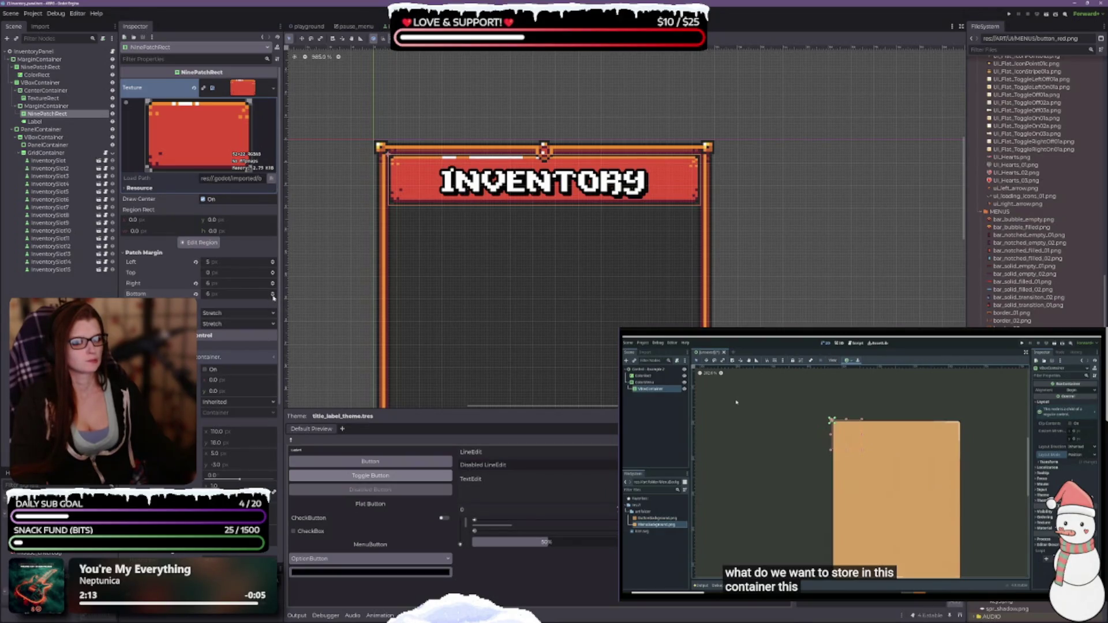
{"action": "left_click", "coordinate": [274, 297]}
{"action": "left_click", "coordinate": [274, 297]}
{"action": "left_click", "coordinate": [273, 297]}
{"action": "left_click", "coordinate": [273, 298]}
{"action": "left_click", "coordinate": [273, 298]}
{"action": "left_click", "coordinate": [273, 297]}
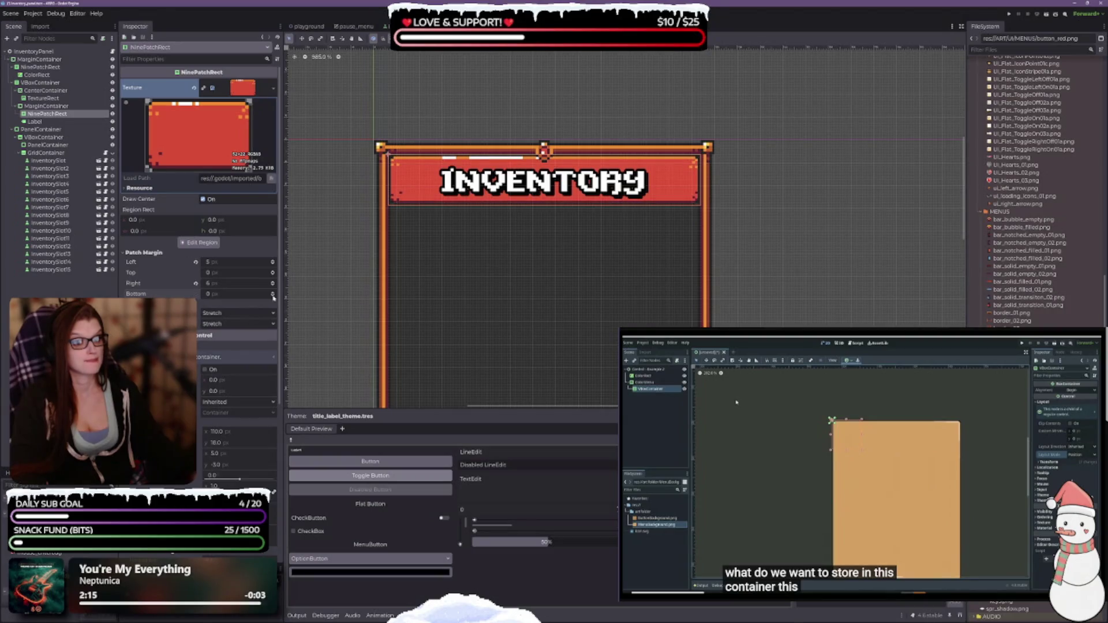
{"action": "left_click", "coordinate": [273, 294]}
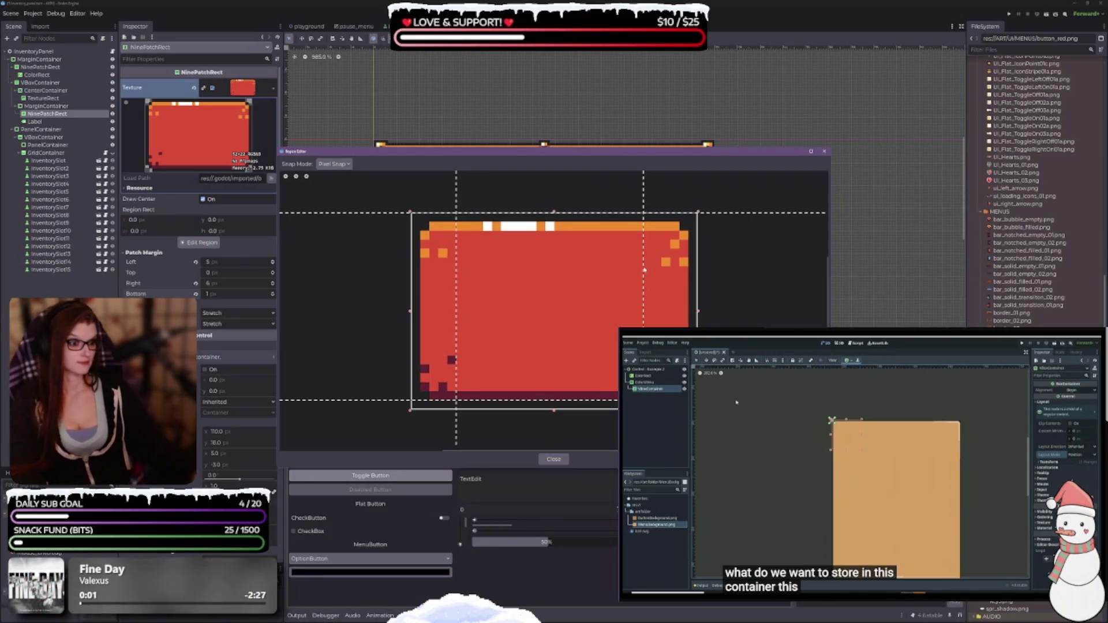
Step: In the Region Editor, set the patch margins to left 16, top 1, right 4 and bottom 1 px, then close it
{"action": "left_click_drag", "start_coordinate": [655, 275], "coordinate": [662, 269]}
{"action": "mouse_move", "coordinate": [634, 153]}
{"action": "left_mouse_down"}
{"action": "mouse_move", "coordinate": [647, 236]}
{"action": "mouse_move", "coordinate": [635, 261]}
{"action": "mouse_move", "coordinate": [610, 245]}
{"action": "left_mouse_up"}
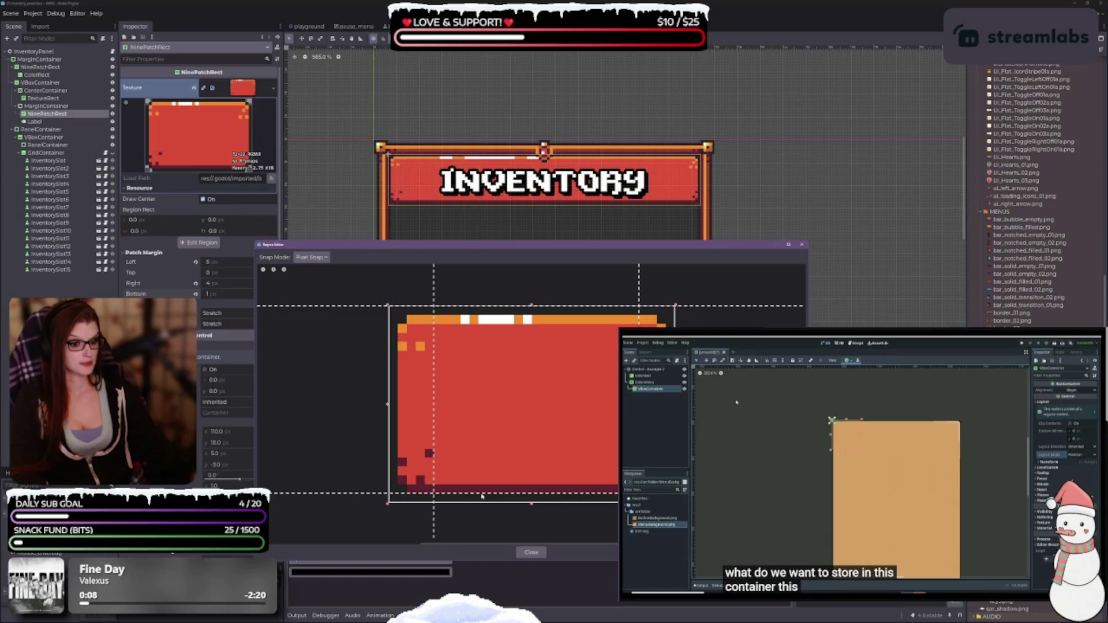
{"action": "mouse_move", "coordinate": [482, 495]}
{"action": "left_mouse_down"}
{"action": "mouse_move", "coordinate": [480, 453]}
{"action": "mouse_move", "coordinate": [481, 505]}
{"action": "mouse_move", "coordinate": [483, 495]}
{"action": "left_mouse_up"}
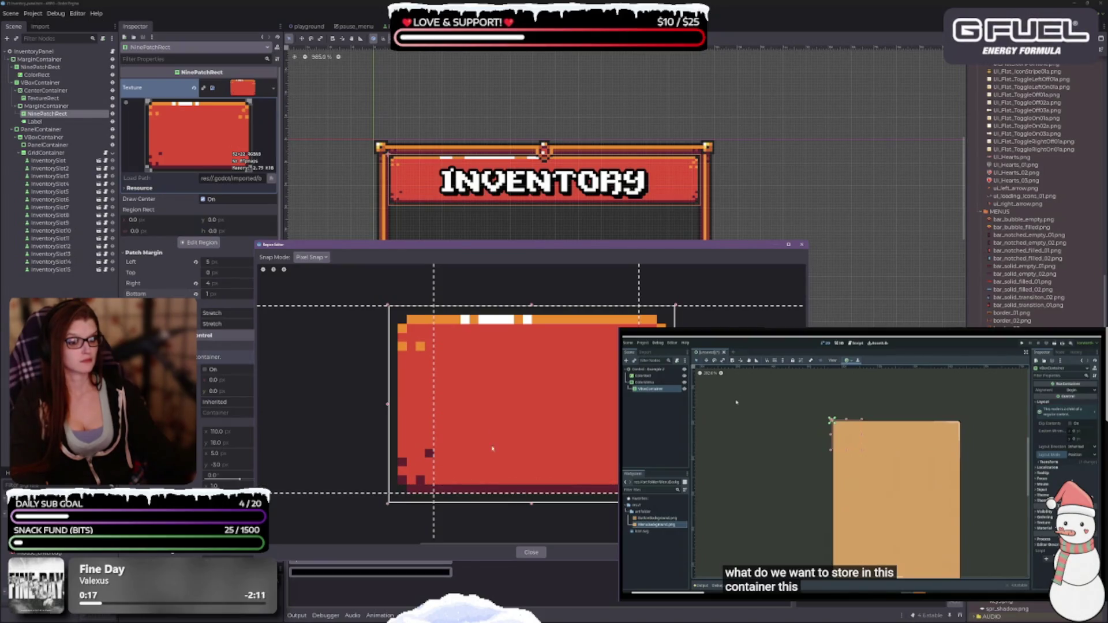
{"action": "left_click_drag", "start_coordinate": [505, 308], "coordinate": [504, 318]}
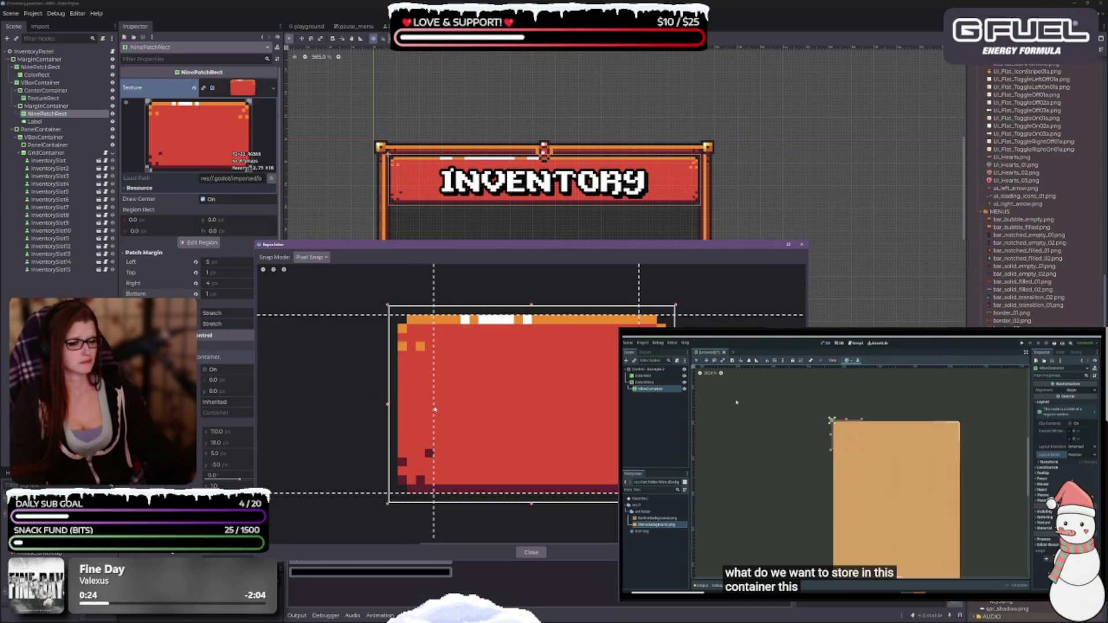
{"action": "mouse_move", "coordinate": [435, 409]}
{"action": "left_mouse_down"}
{"action": "mouse_move", "coordinate": [545, 405]}
{"action": "mouse_move", "coordinate": [533, 406]}
{"action": "left_mouse_up"}
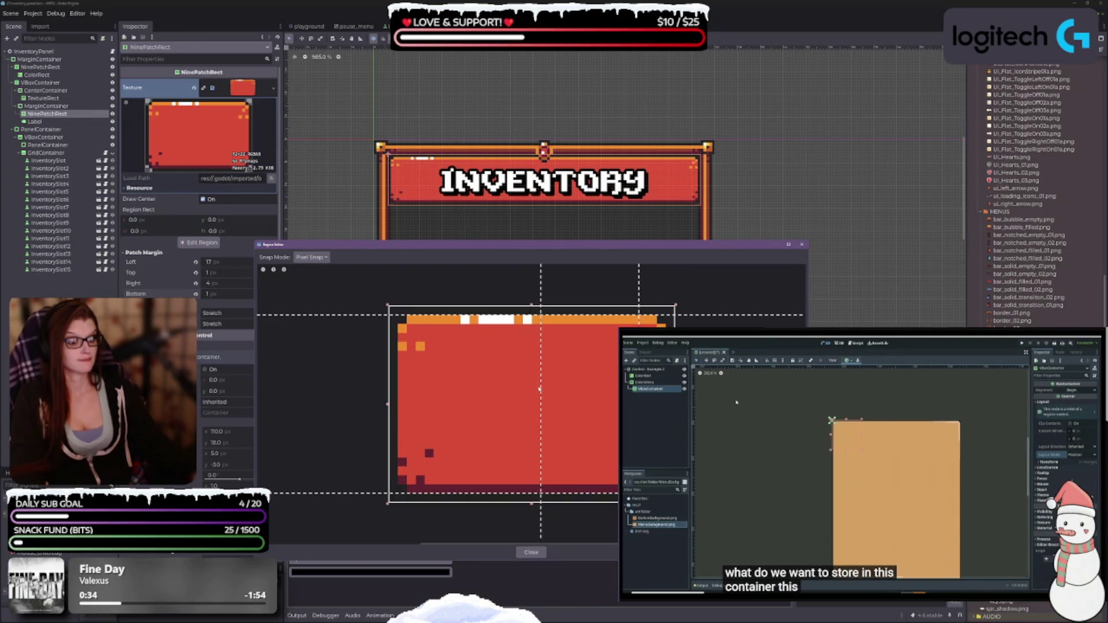
{"action": "mouse_move", "coordinate": [532, 391]}
{"action": "left_mouse_down"}
{"action": "mouse_move", "coordinate": [415, 374]}
{"action": "mouse_move", "coordinate": [550, 373]}
{"action": "mouse_move", "coordinate": [534, 375]}
{"action": "left_mouse_up"}
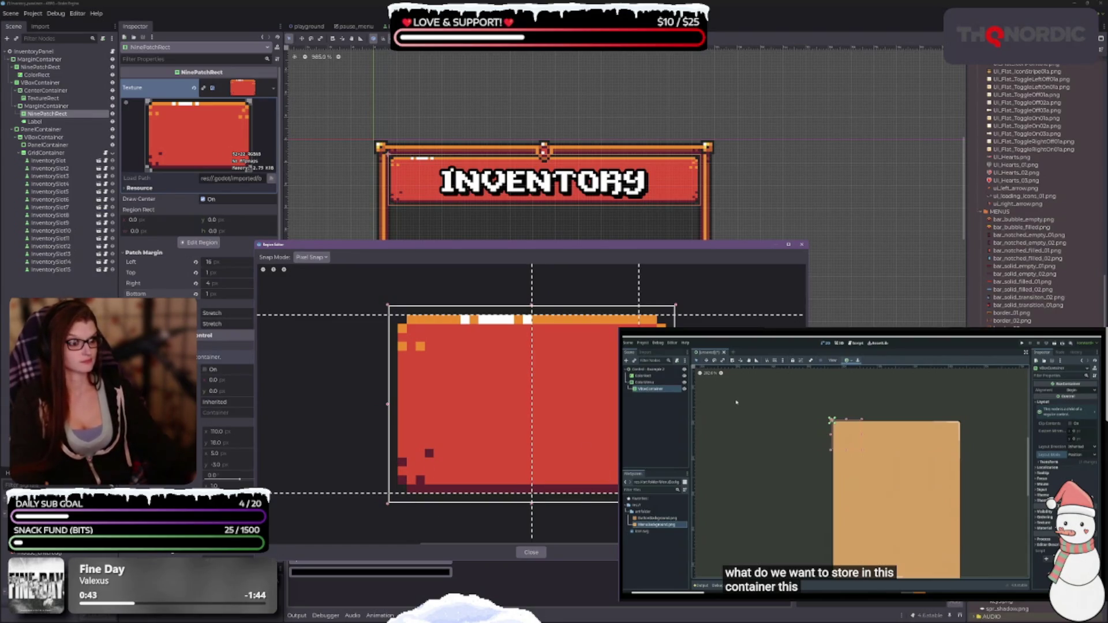
{"action": "left_click", "coordinate": [535, 553]}
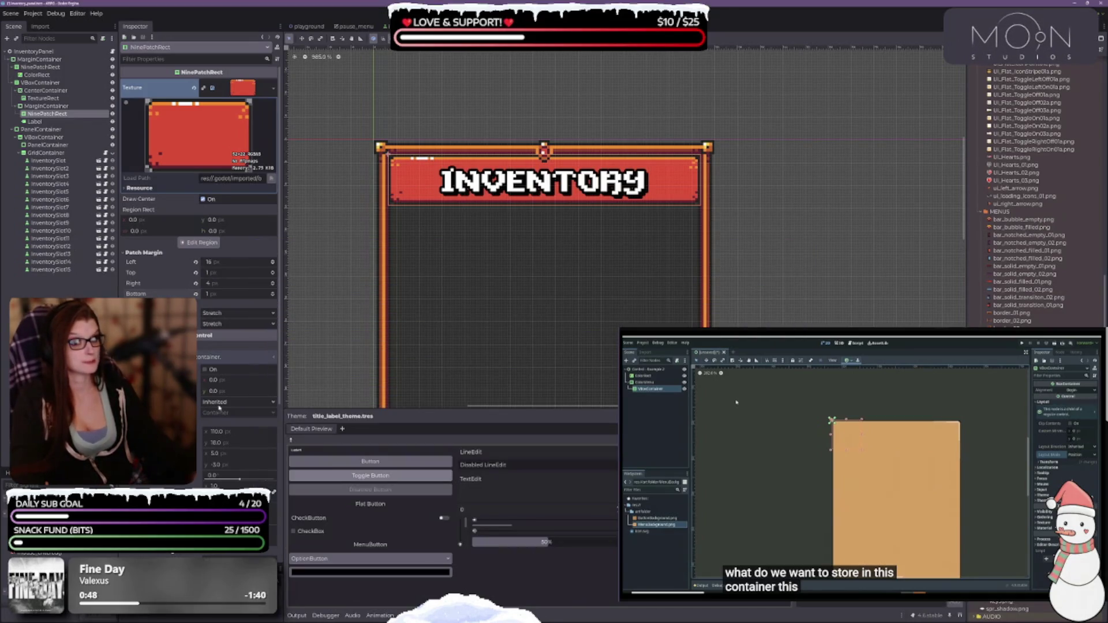
Step: Select the banner's MarginContainer and raise two of its margins to 6 to widen the banner
{"action": "scroll", "coordinate": [156, 251], "scroll_direction": "down", "scroll_amount": 2}
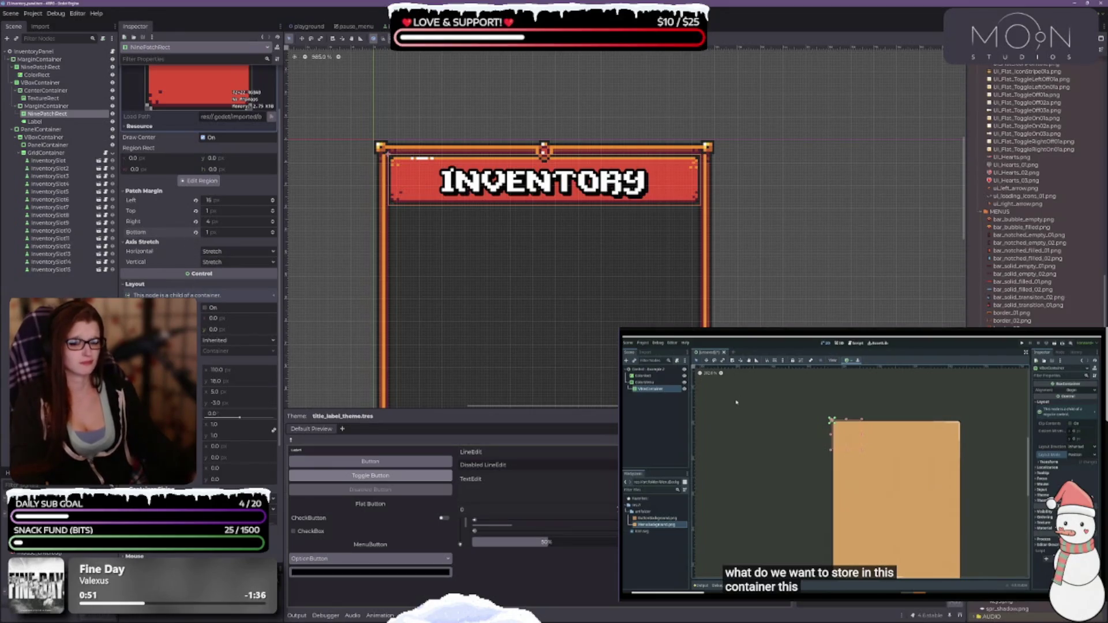
{"action": "scroll", "coordinate": [199, 231], "scroll_direction": "down", "scroll_amount": 2}
{"action": "scroll", "coordinate": [199, 230], "scroll_direction": "down", "scroll_amount": 3}
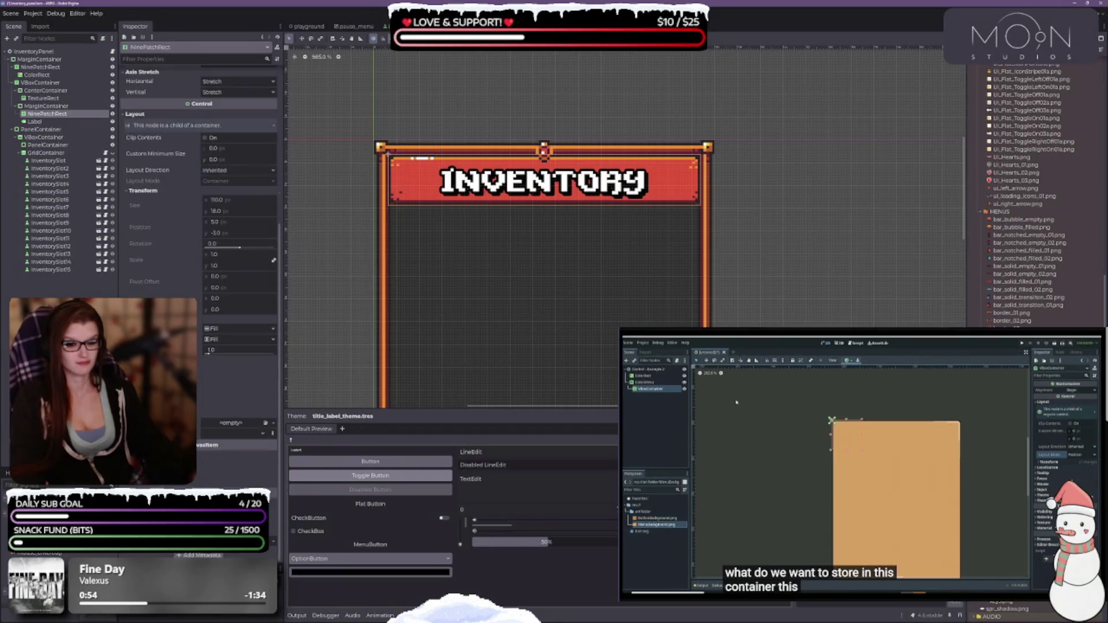
{"action": "scroll", "coordinate": [199, 231], "scroll_direction": "up", "scroll_amount": 5}
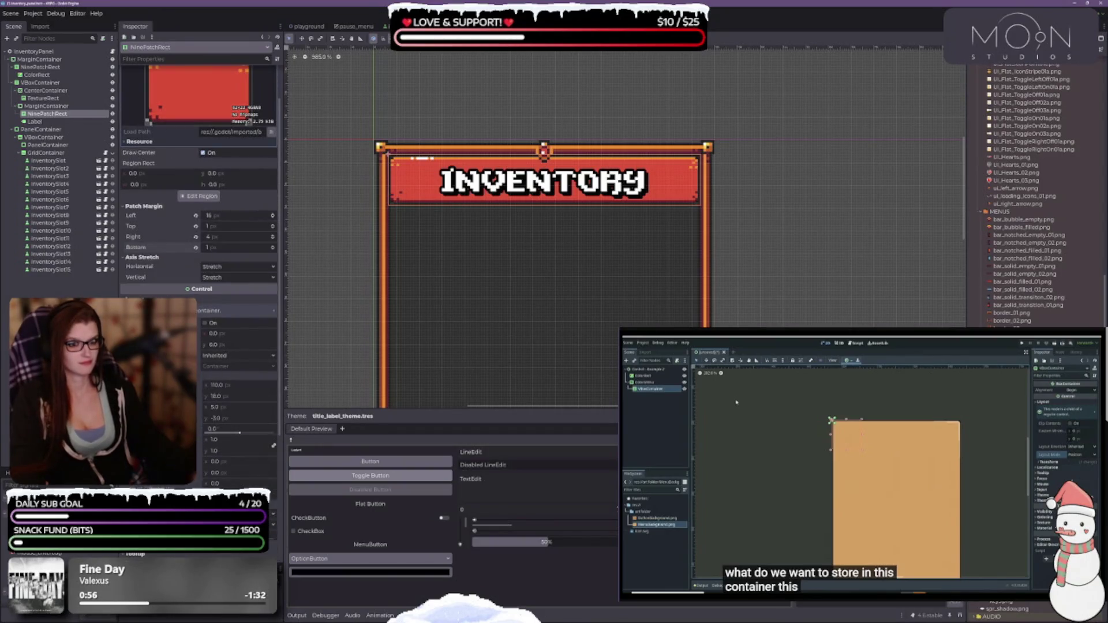
{"action": "scroll", "coordinate": [199, 231], "scroll_direction": "up", "scroll_amount": 2}
{"action": "left_click", "coordinate": [56, 107]}
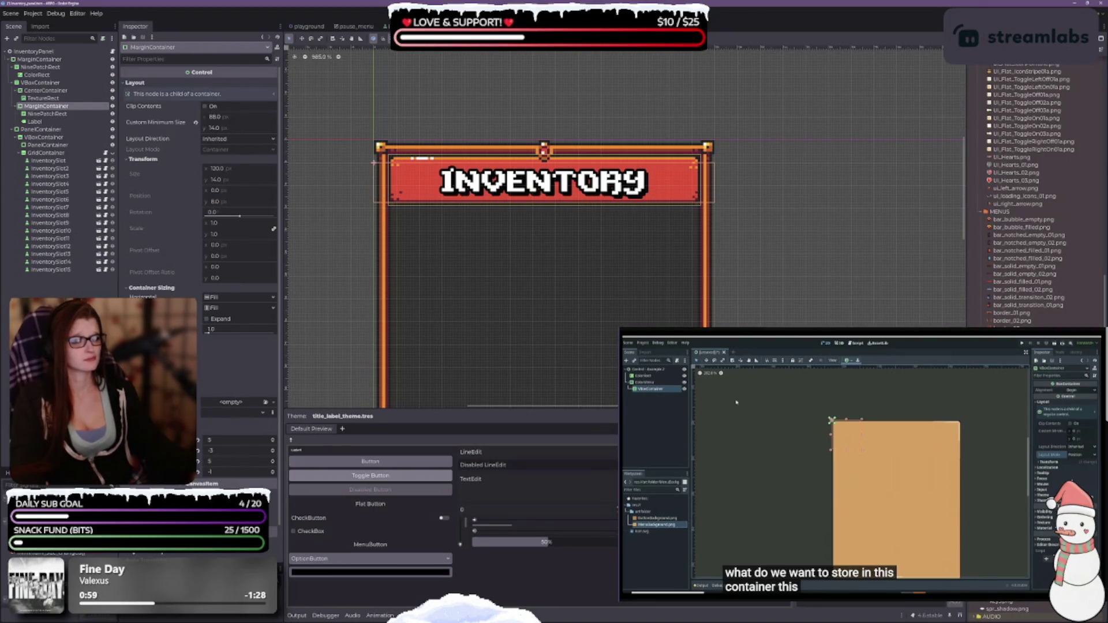
{"action": "scroll", "coordinate": [545, 312], "scroll_direction": "up", "scroll_amount": 4}
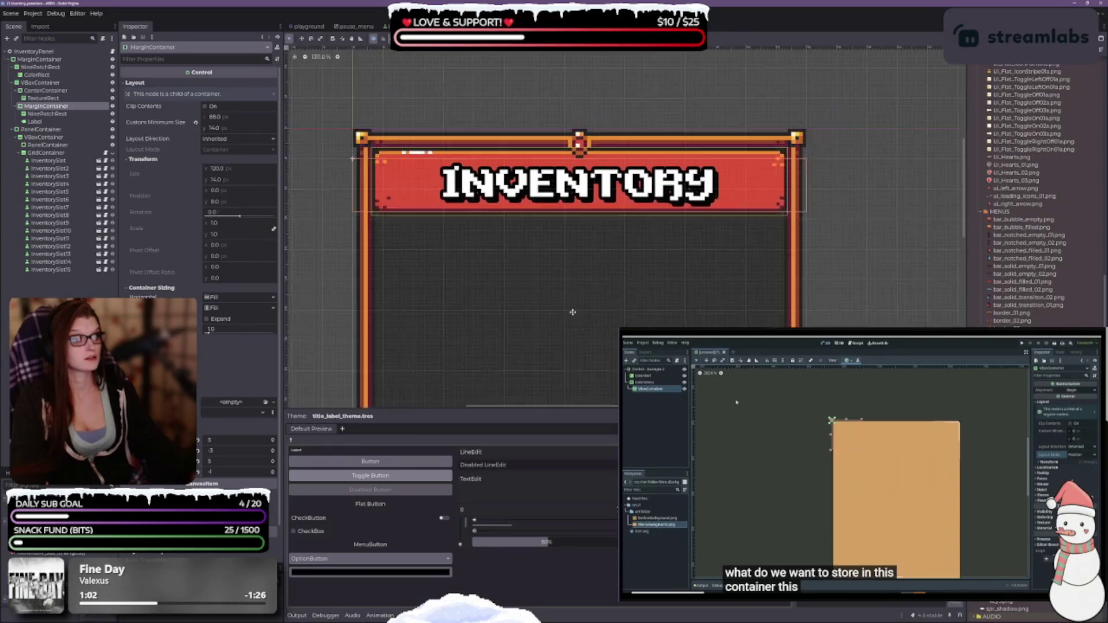
{"action": "scroll", "coordinate": [501, 296], "scroll_direction": "down", "scroll_amount": 1}
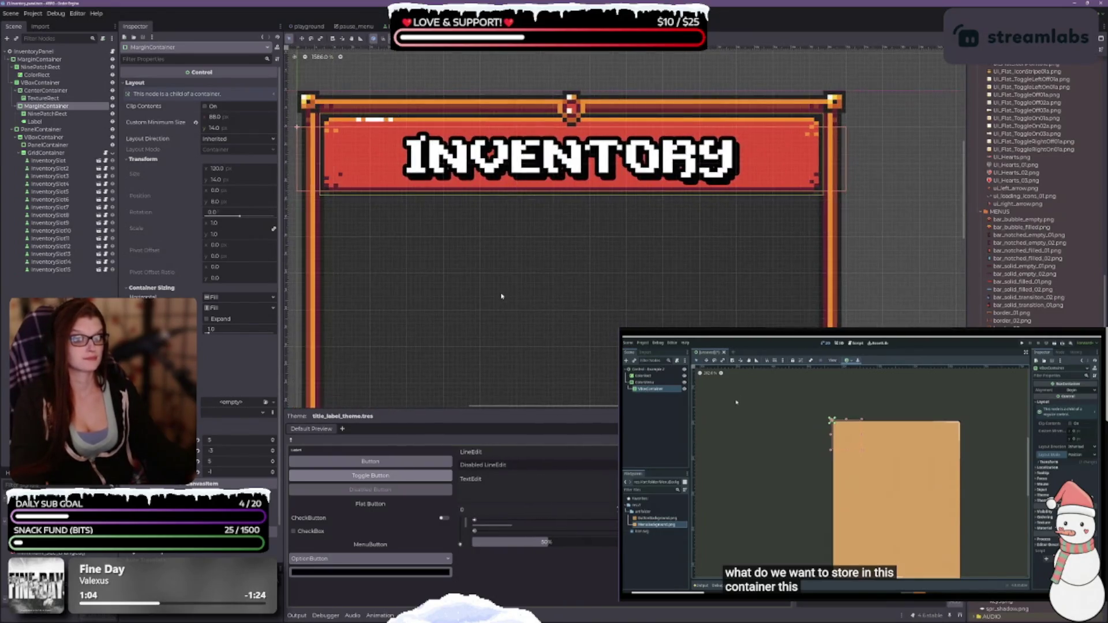
{"action": "scroll", "coordinate": [501, 296], "scroll_direction": "down", "scroll_amount": 3}
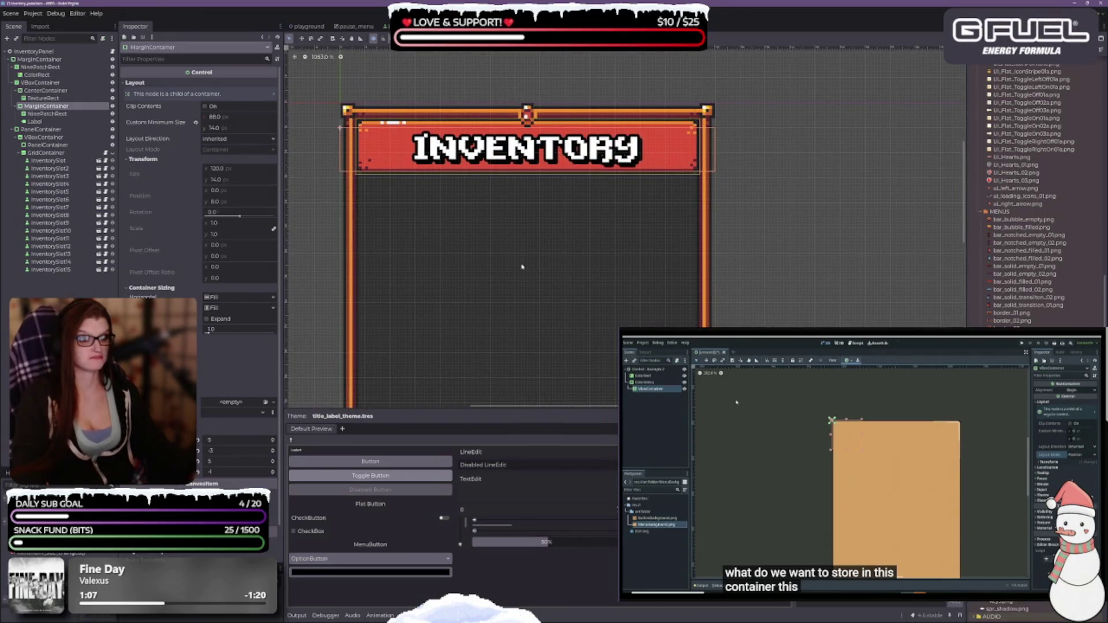
{"action": "scroll", "coordinate": [522, 267], "scroll_direction": "down", "scroll_amount": 2}
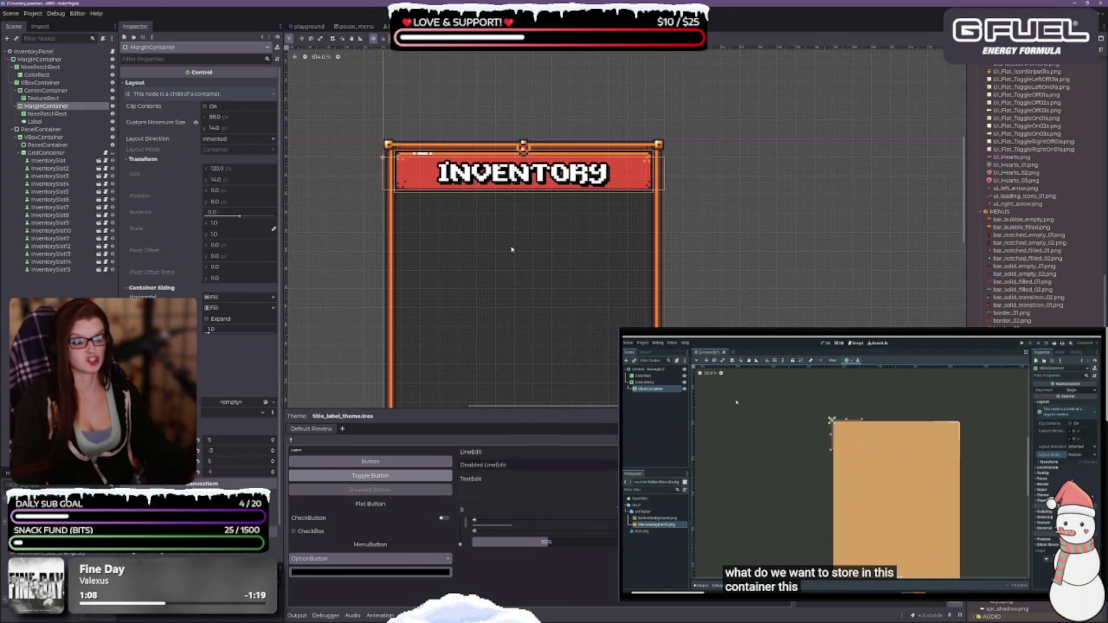
{"action": "left_click", "coordinate": [273, 439]}
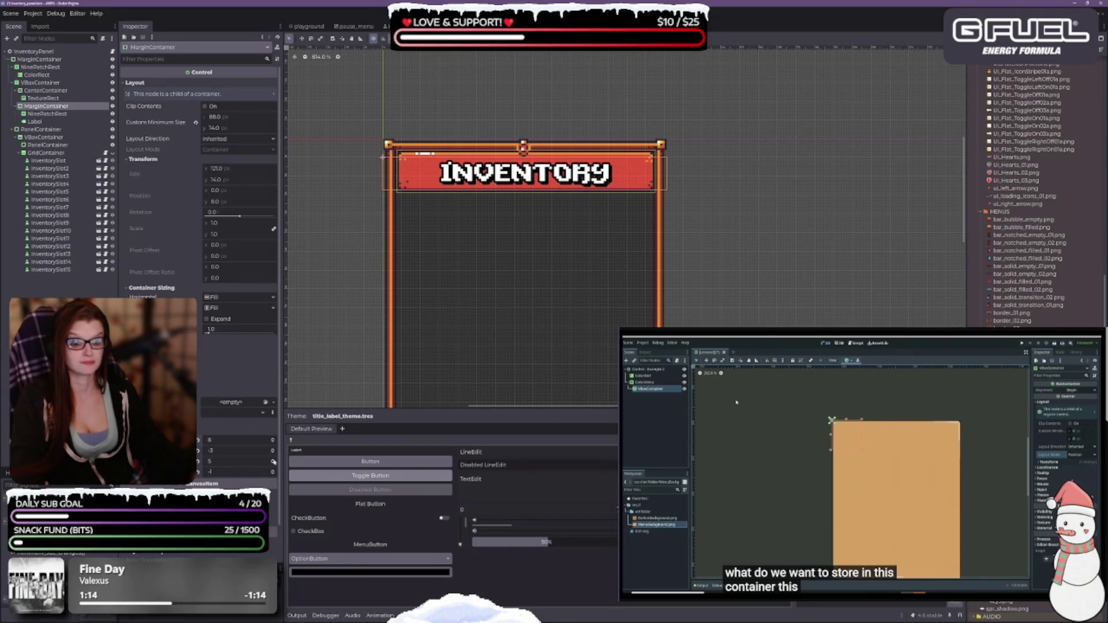
{"action": "left_click", "coordinate": [273, 461]}
Step: Nudge the container's remaining margins so the banner's bottom edge reaches slightly lower
{"action": "scroll", "coordinate": [544, 309], "scroll_direction": "up", "scroll_amount": 4}
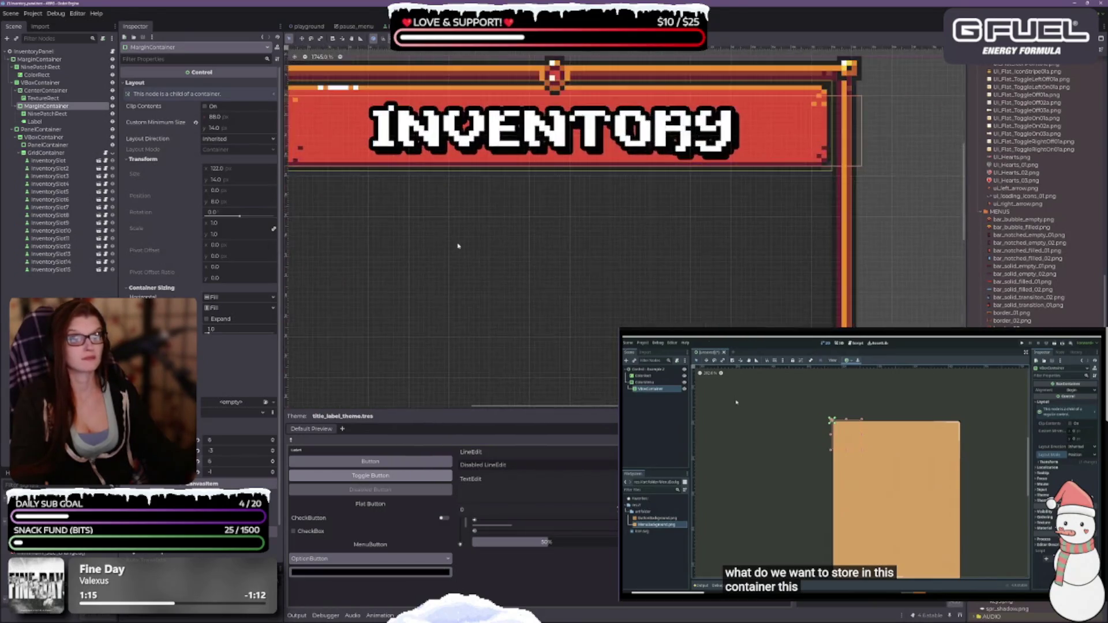
{"action": "scroll", "coordinate": [522, 304], "scroll_direction": "down", "scroll_amount": 2}
{"action": "scroll", "coordinate": [601, 322], "scroll_direction": "down", "scroll_amount": 2}
{"action": "scroll", "coordinate": [550, 292], "scroll_direction": "up", "scroll_amount": 1}
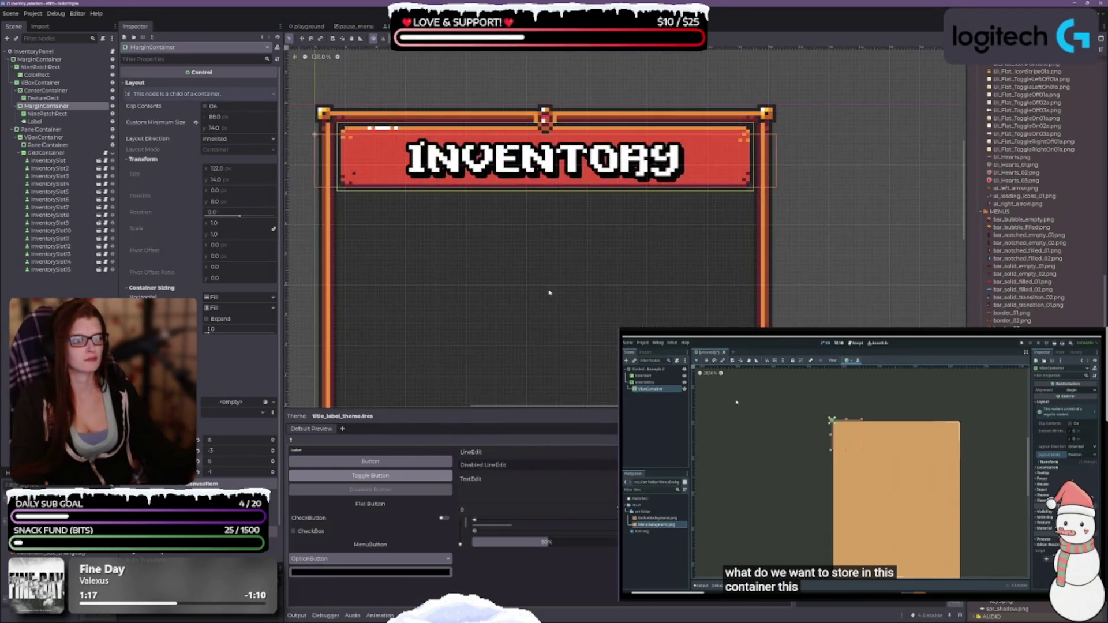
{"action": "scroll", "coordinate": [550, 292], "scroll_direction": "down", "scroll_amount": 2}
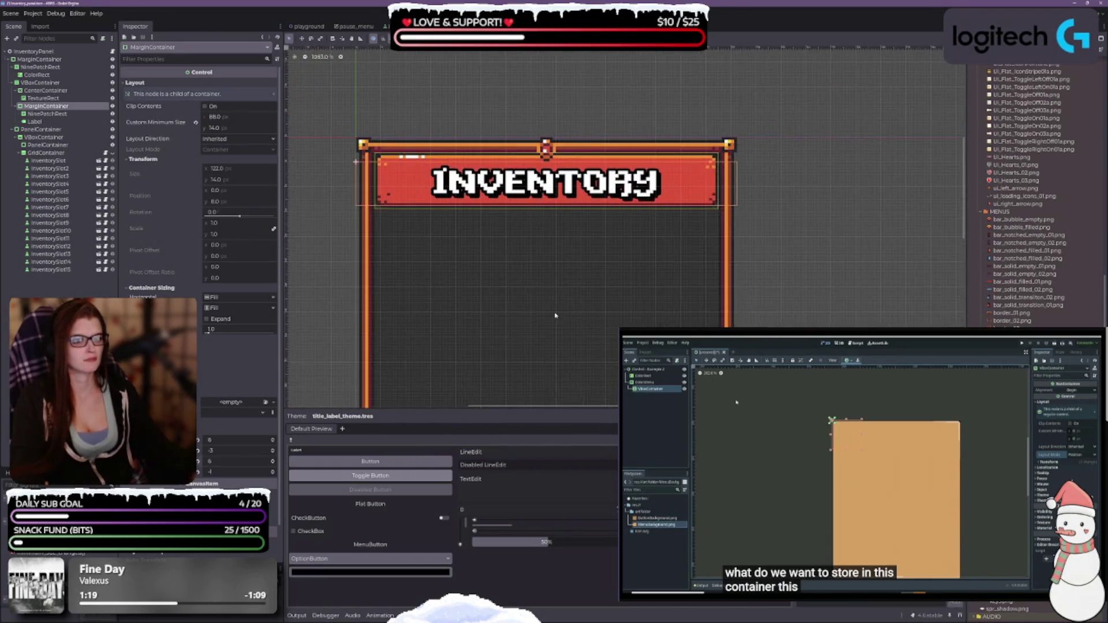
{"action": "left_click", "coordinate": [273, 453]}
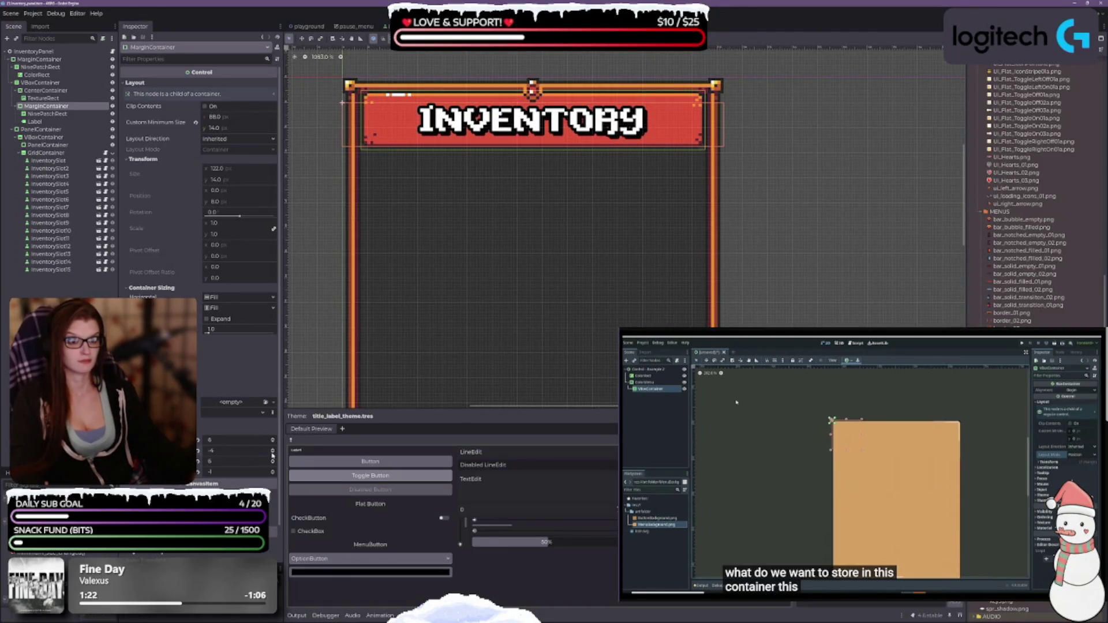
{"action": "left_click", "coordinate": [273, 449]}
{"action": "left_click", "coordinate": [272, 449]}
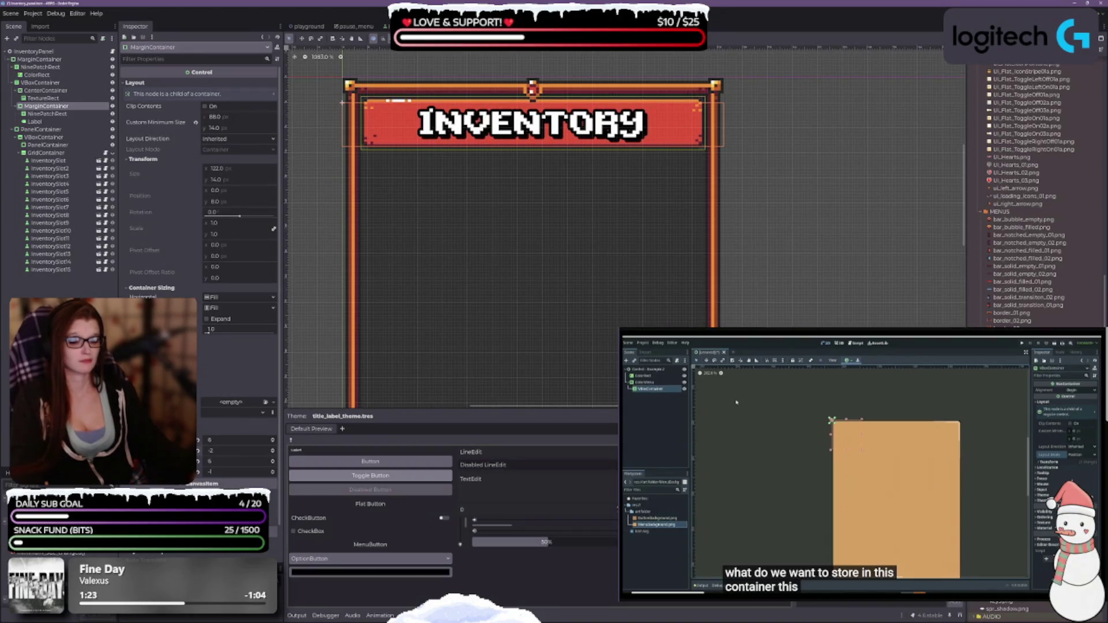
{"action": "left_click", "coordinate": [272, 470]}
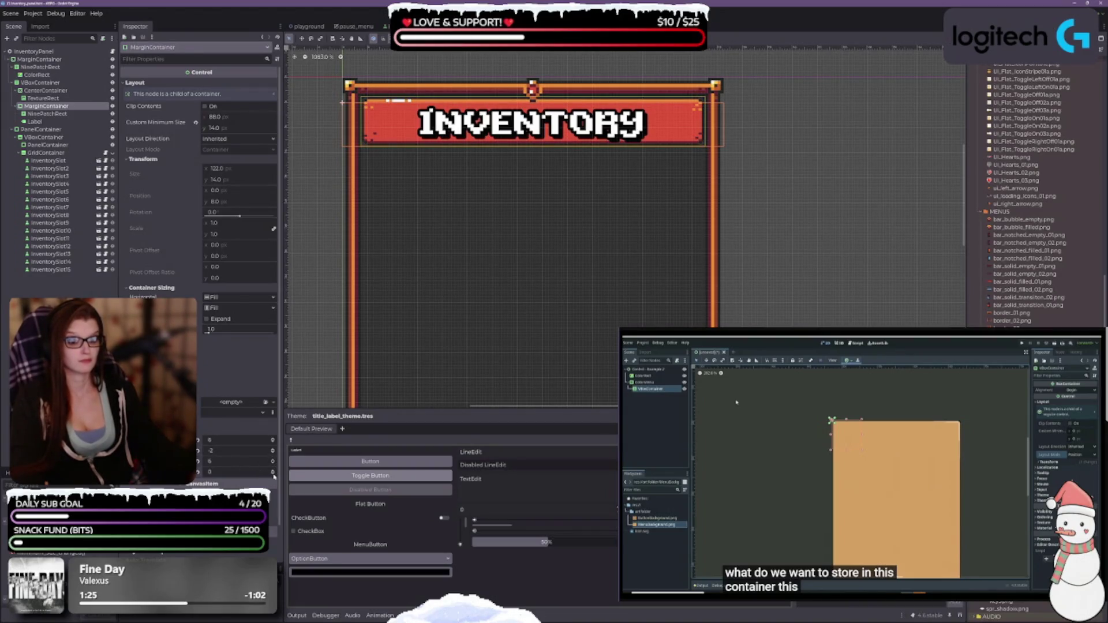
{"action": "left_click", "coordinate": [274, 474]}
{"action": "left_click", "coordinate": [273, 473]}
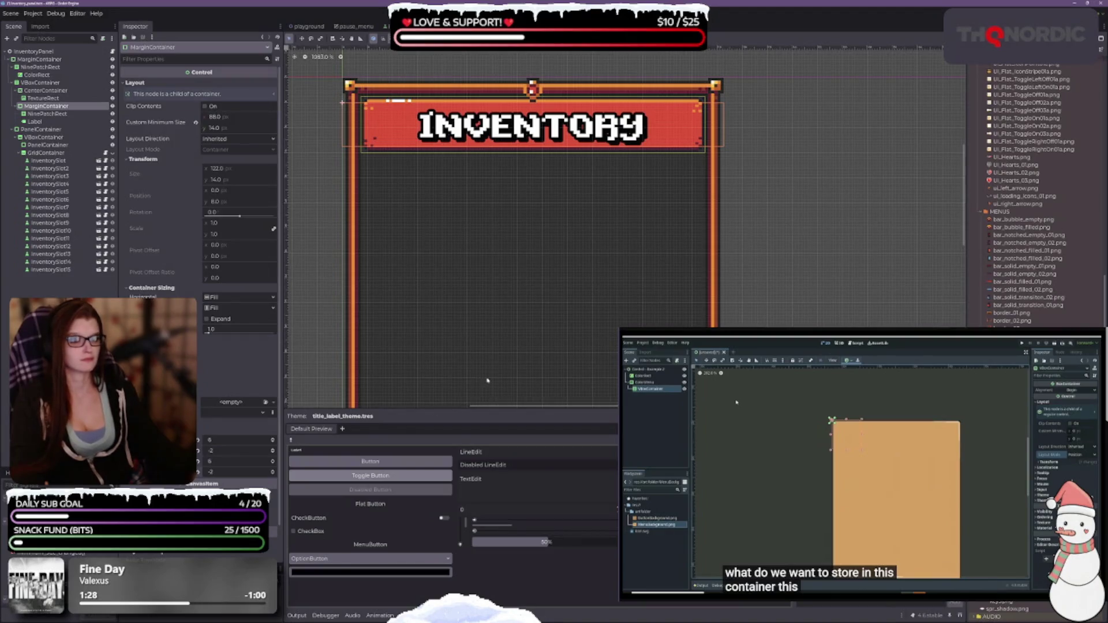
{"action": "scroll", "coordinate": [492, 219], "scroll_direction": "up", "scroll_amount": 3}
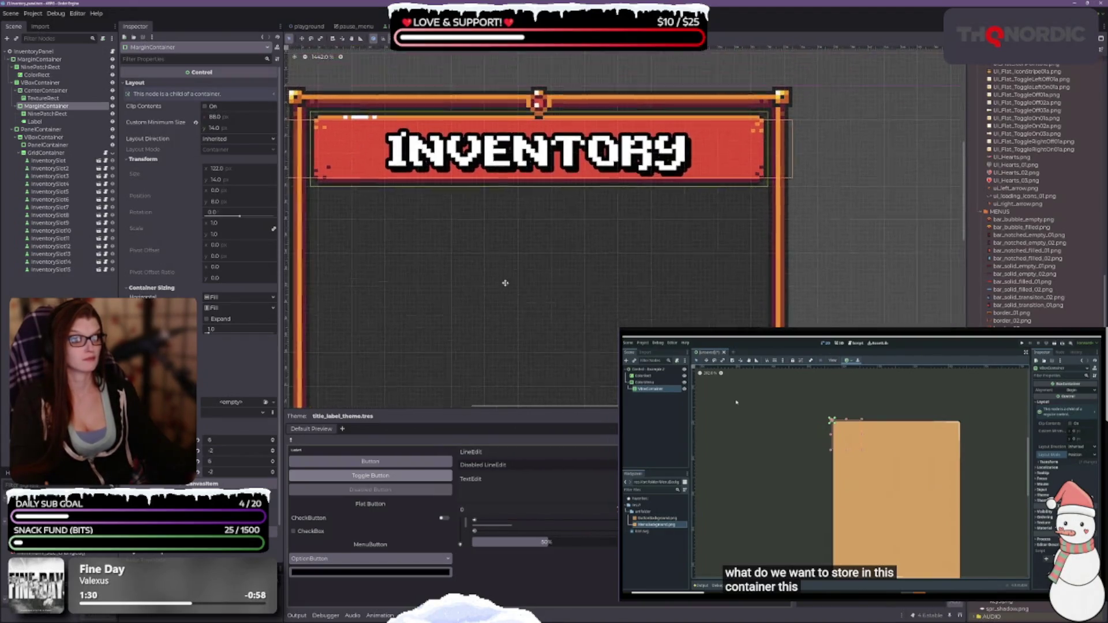
{"action": "scroll", "coordinate": [496, 254], "scroll_direction": "up", "scroll_amount": 3}
Step: Select the banner's MarginContainer and set its top margin to about -3
{"action": "left_click", "coordinate": [520, 230]}
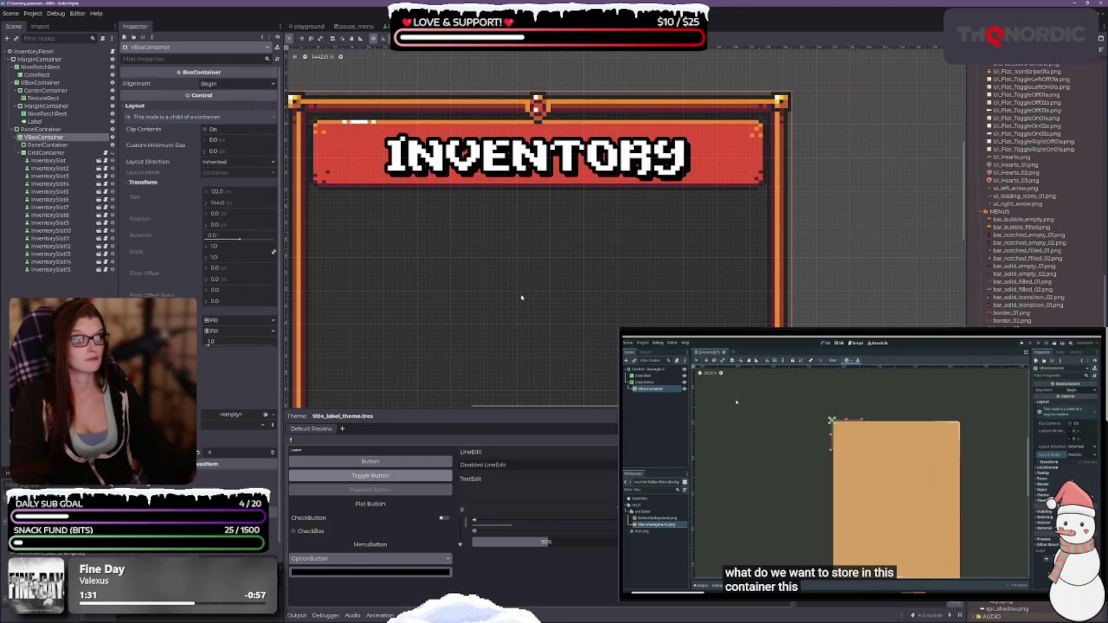
{"action": "scroll", "coordinate": [559, 231], "scroll_direction": "down", "scroll_amount": 5}
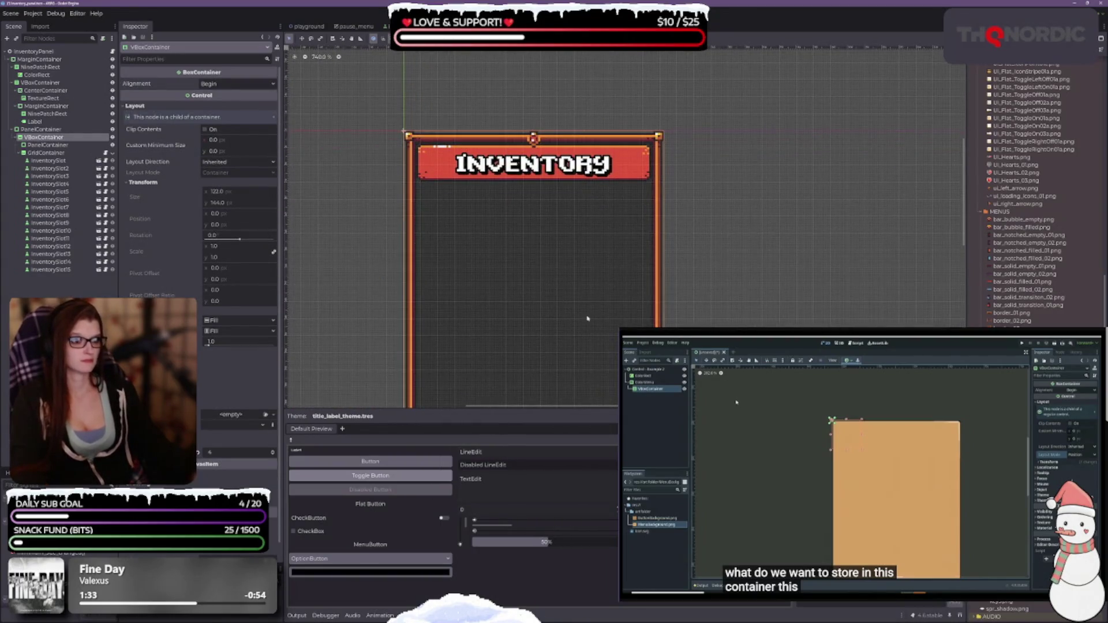
{"action": "scroll", "coordinate": [532, 223], "scroll_direction": "up", "scroll_amount": 4}
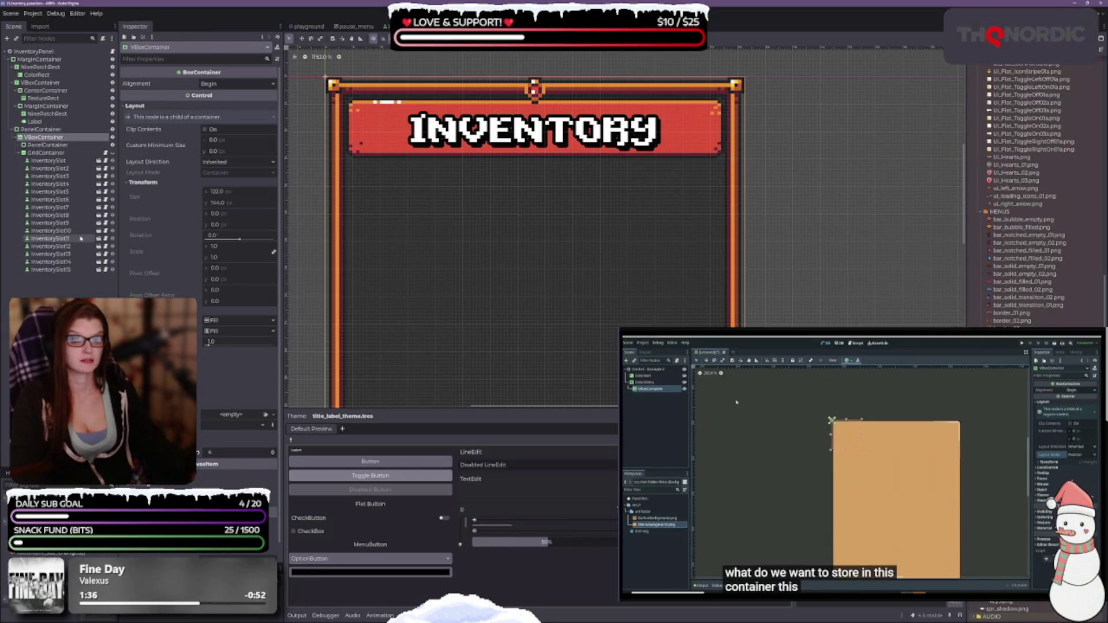
{"action": "left_click", "coordinate": [46, 106]}
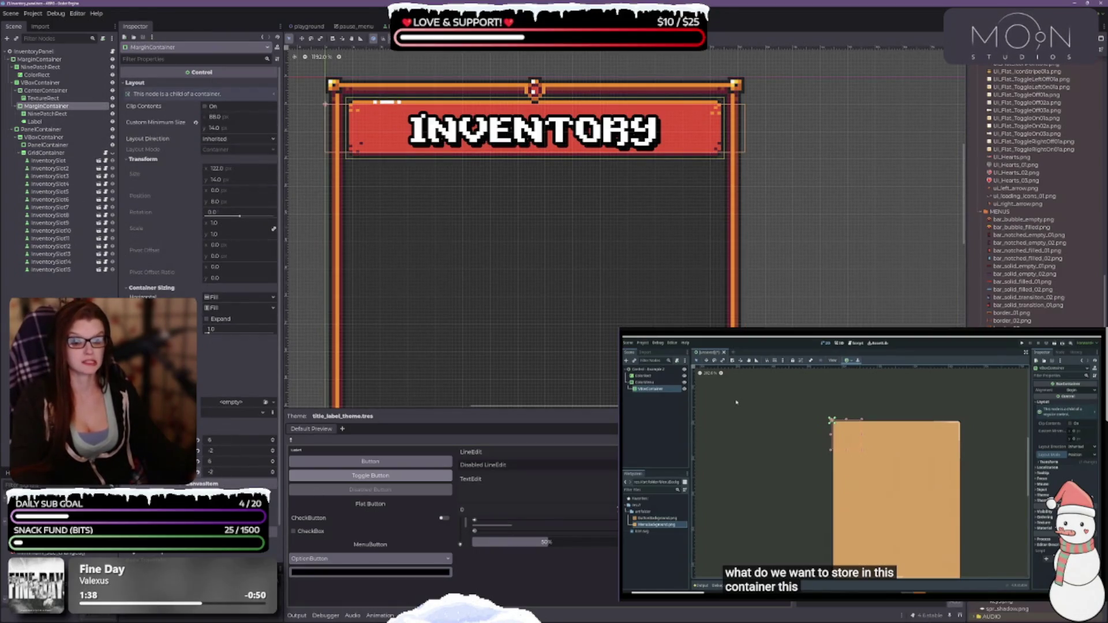
{"action": "left_click", "coordinate": [273, 451]}
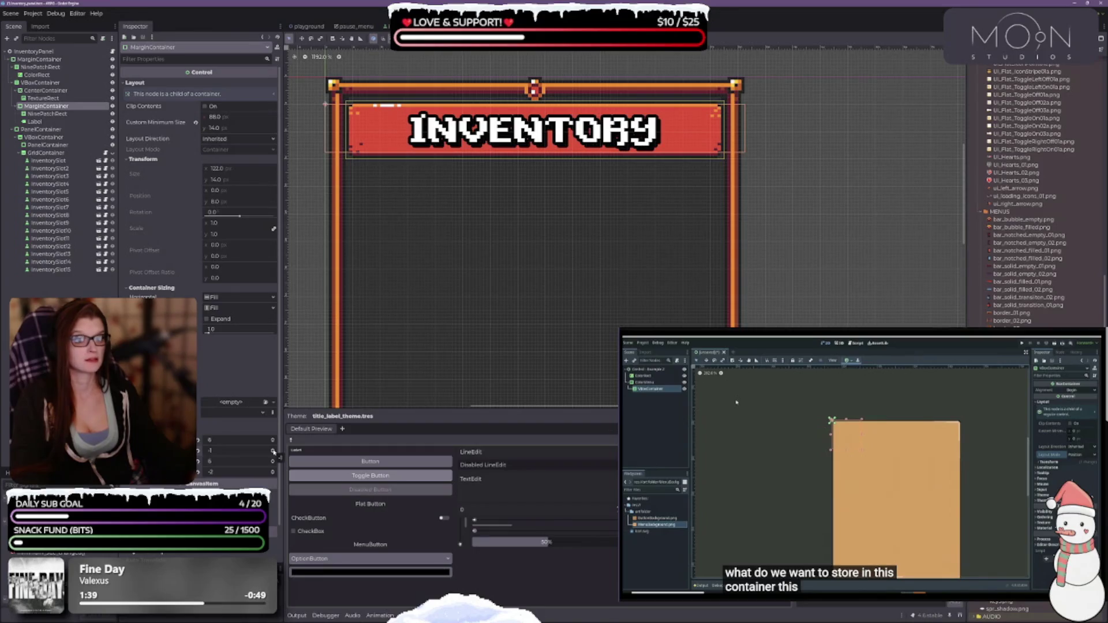
{"action": "left_click", "coordinate": [274, 453]}
{"action": "left_click", "coordinate": [273, 453]}
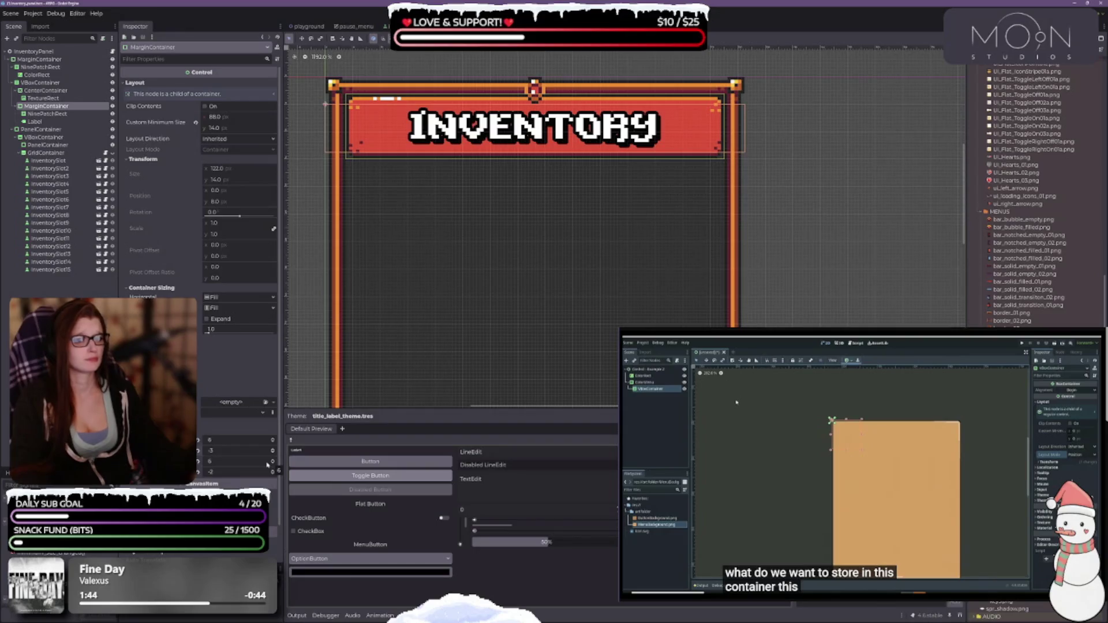
Step: Set the bottom margin to about -2, then recheck the banner's NinePatchRect settings
{"action": "left_click", "coordinate": [273, 472]}
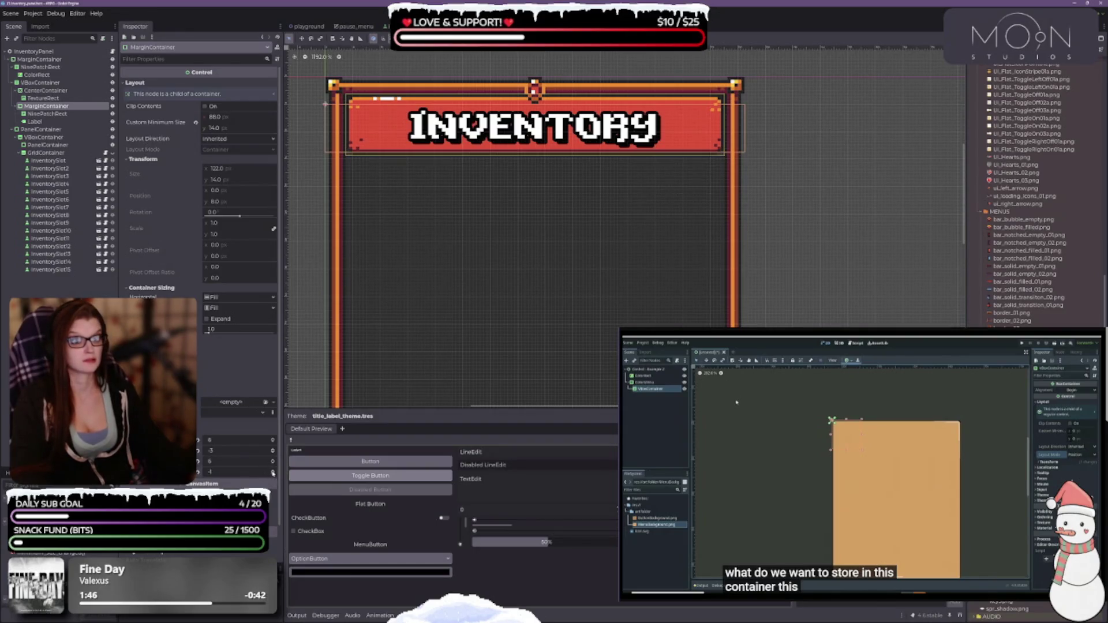
{"action": "left_click", "coordinate": [273, 474]}
{"action": "left_click", "coordinate": [274, 474]}
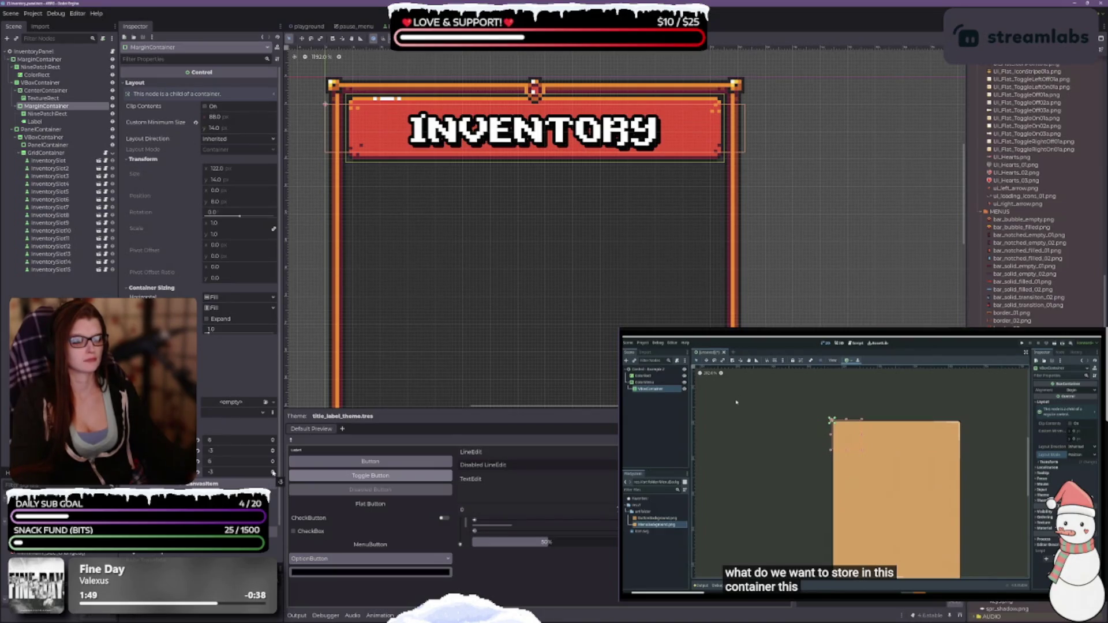
{"action": "left_click", "coordinate": [273, 471]}
{"action": "left_click", "coordinate": [273, 471]}
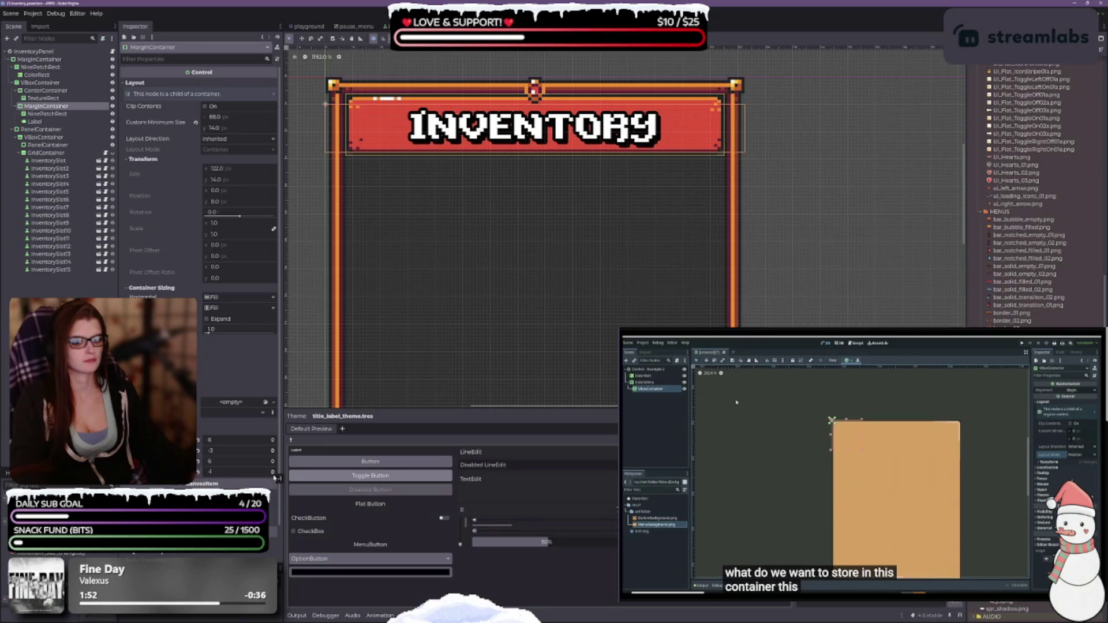
{"action": "left_click", "coordinate": [274, 473]}
{"action": "left_click_drag", "start_coordinate": [493, 280], "coordinate": [495, 306]}
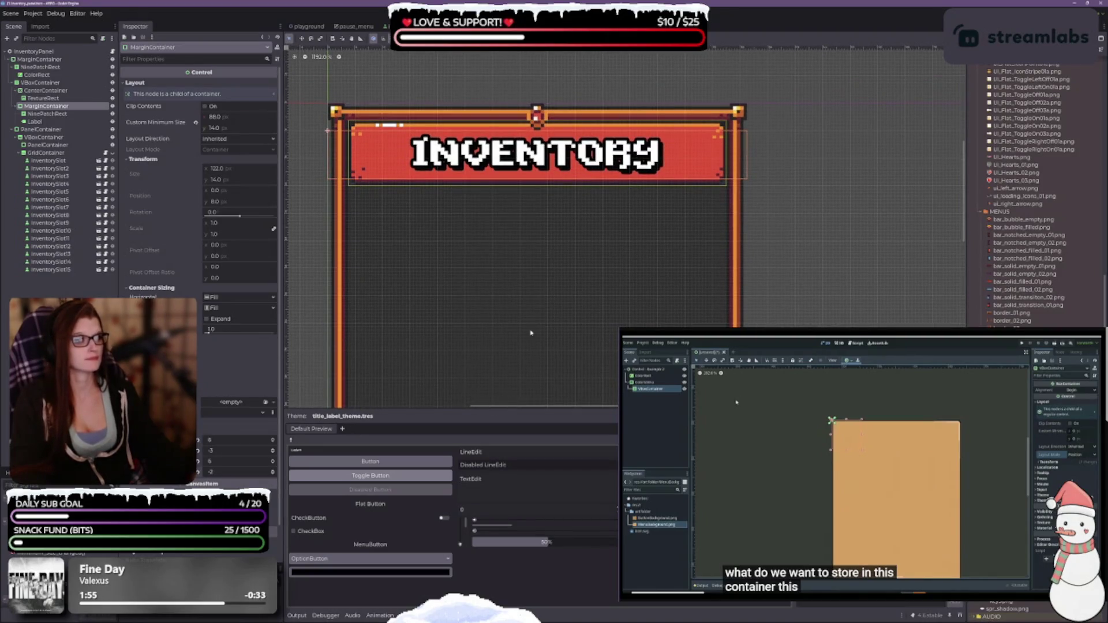
{"action": "left_click", "coordinate": [55, 114]}
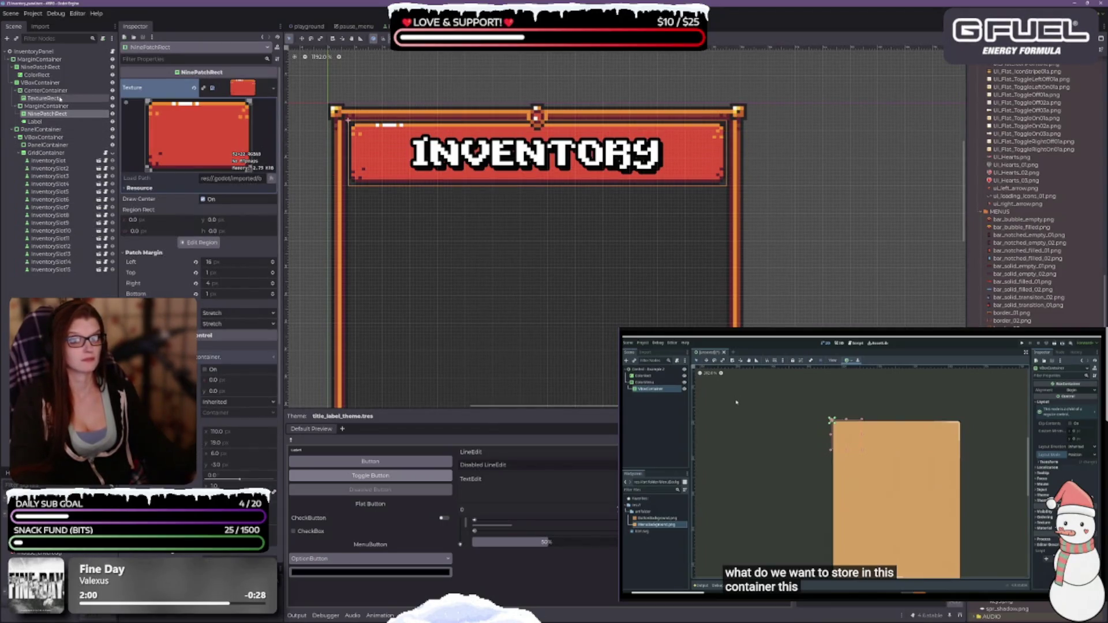
{"action": "left_click", "coordinate": [54, 106]}
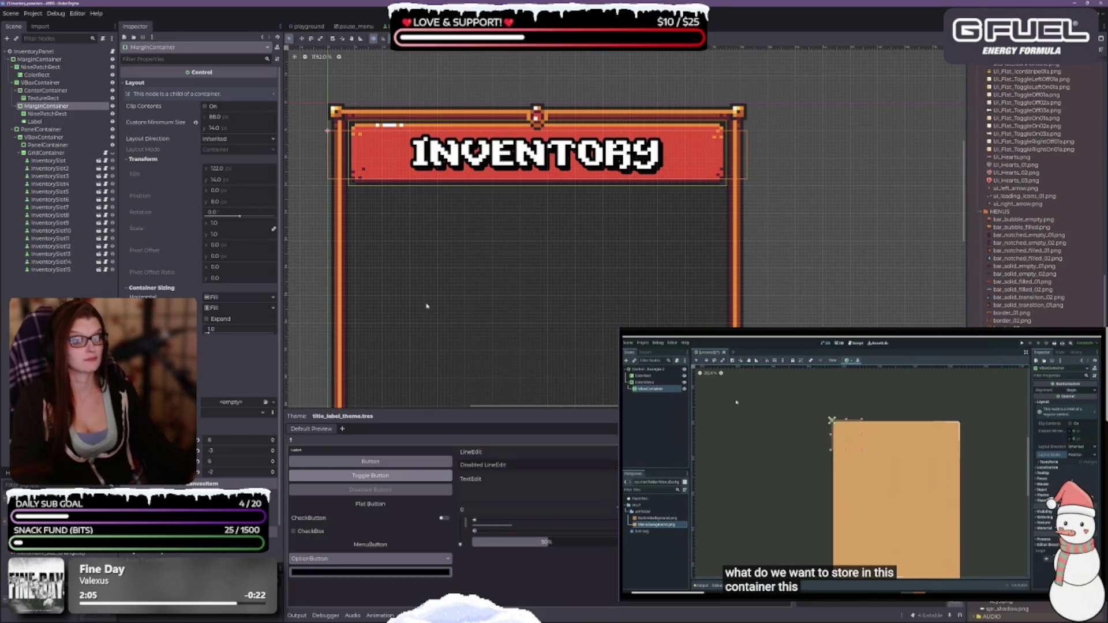
Step: Try Shrink Center horizontal sizing on the banner, then revert it to Fill
{"action": "left_click", "coordinate": [218, 298]}
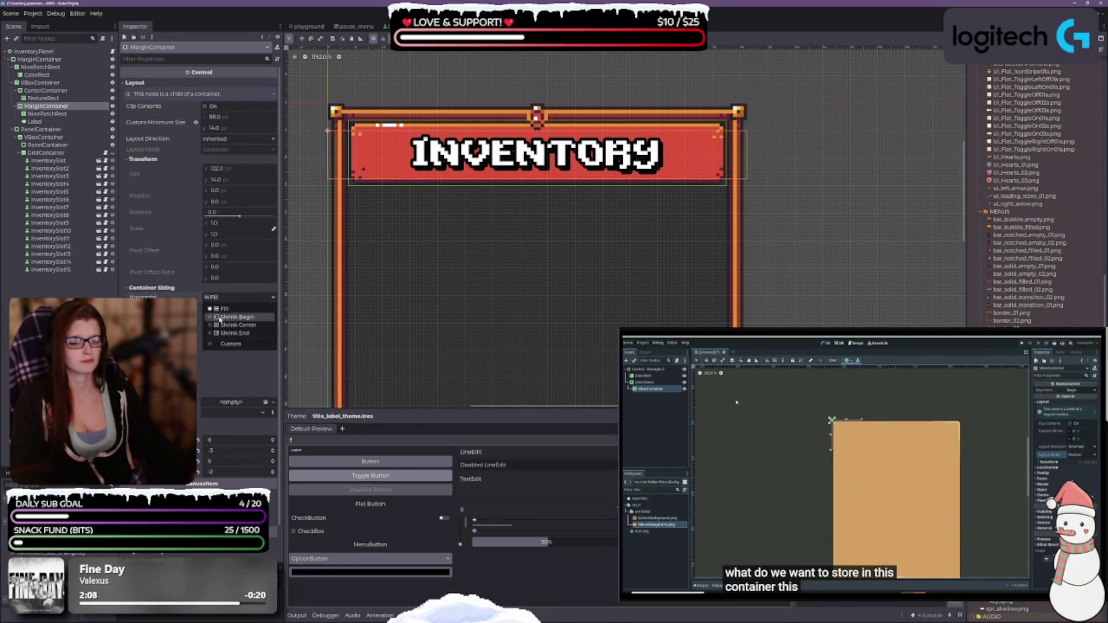
{"action": "left_click", "coordinate": [226, 326]}
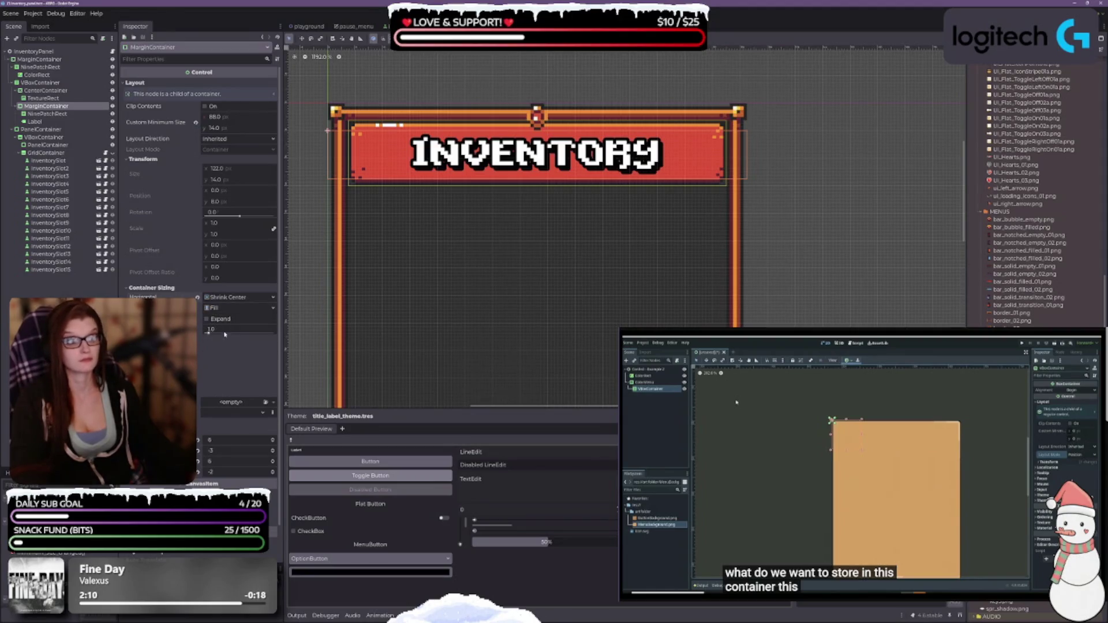
{"action": "left_click", "coordinate": [237, 297]}
{"action": "left_click", "coordinate": [222, 307]}
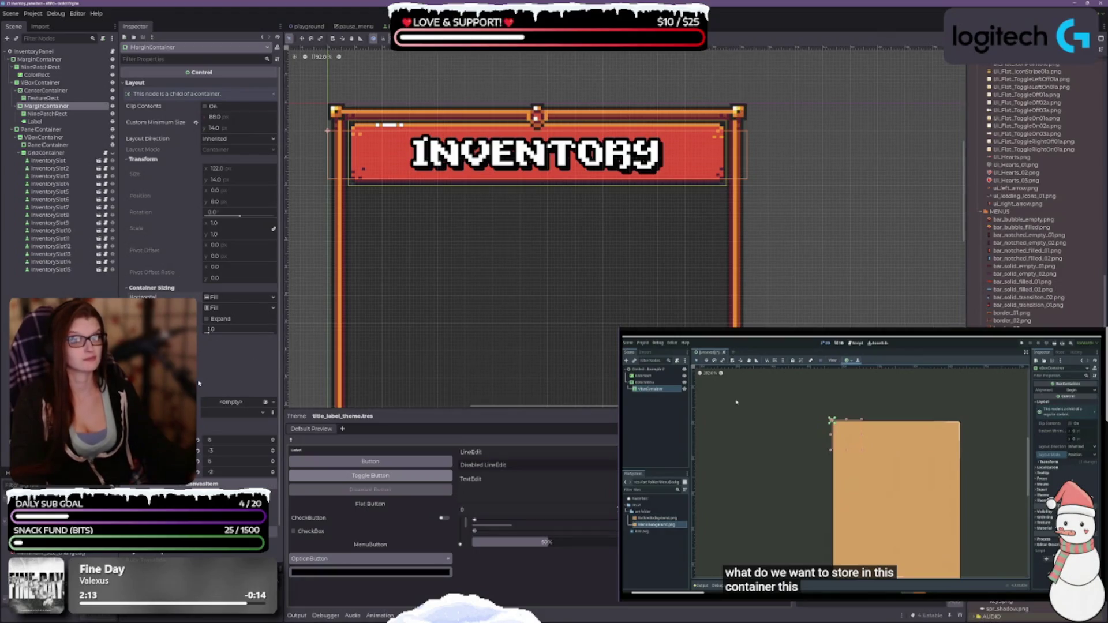
Step: Set the banner's custom minimum width to 122 px and inspect the NinePatchRect and INVENTORY Label
{"action": "left_click", "coordinate": [213, 116]}
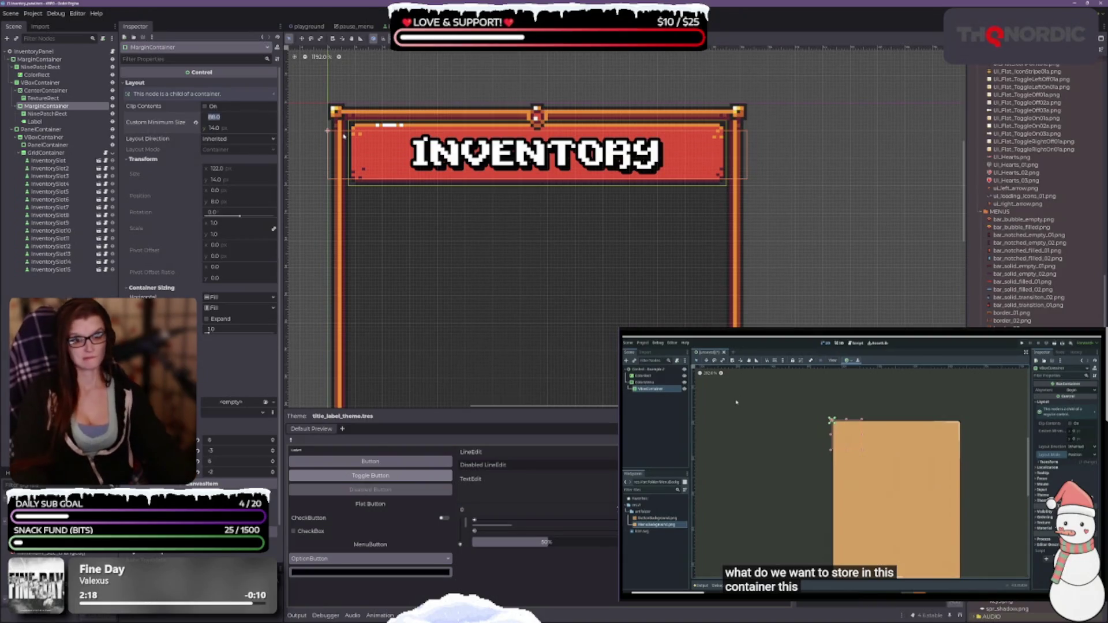
{"action": "type", "text": "60"}
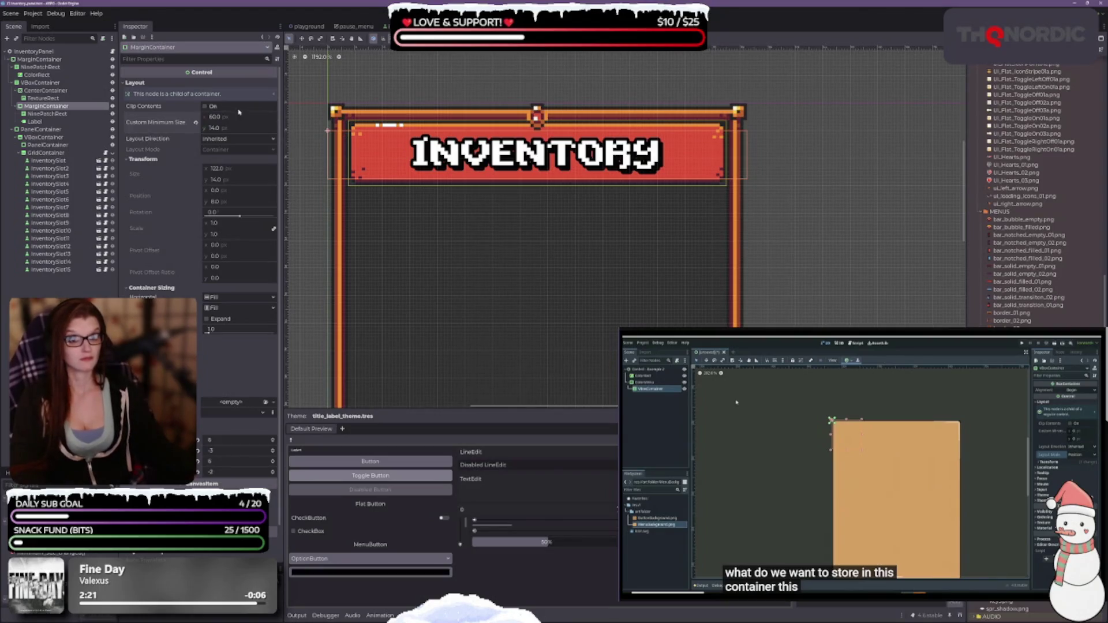
{"action": "left_click", "coordinate": [221, 118]}
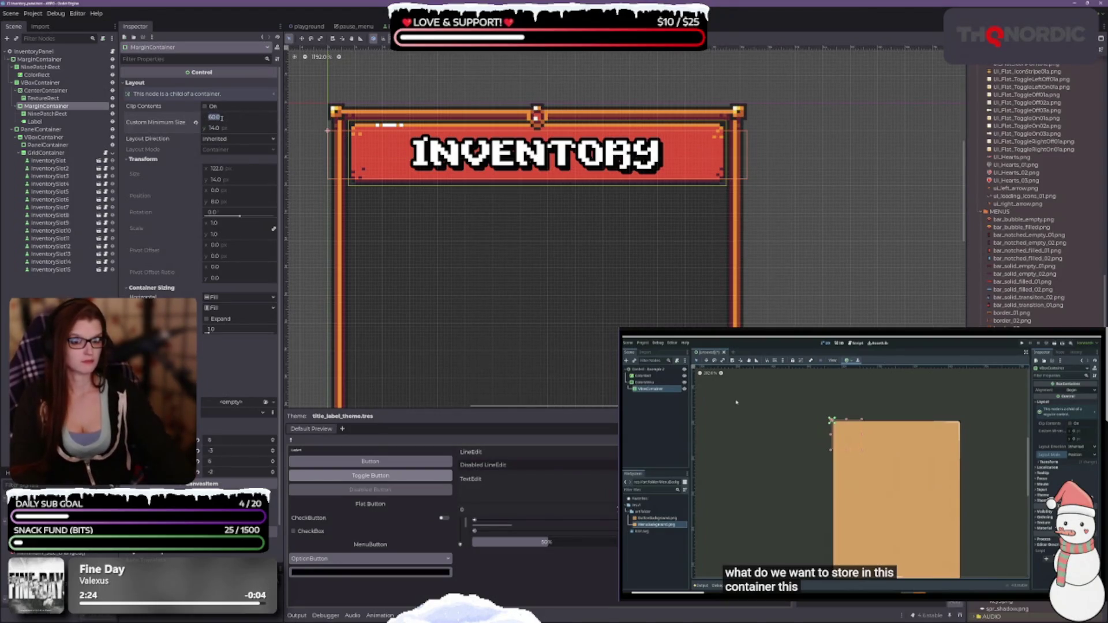
{"action": "type", "text": "122"}
{"action": "key", "text": "Return"}
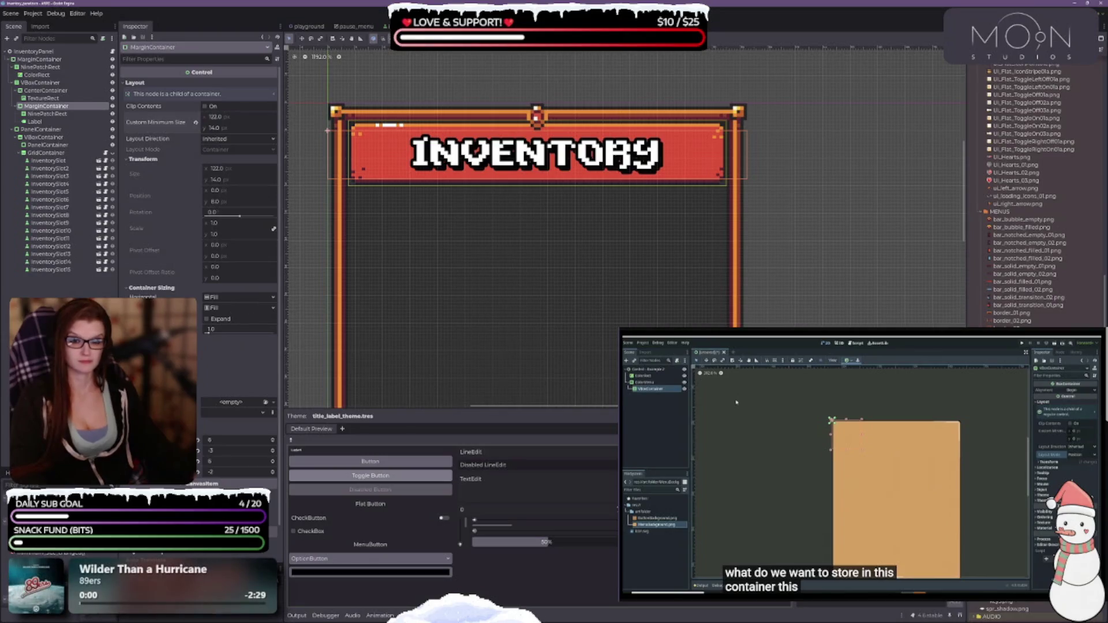
{"action": "scroll", "coordinate": [196, 173], "scroll_direction": "down", "scroll_amount": 2}
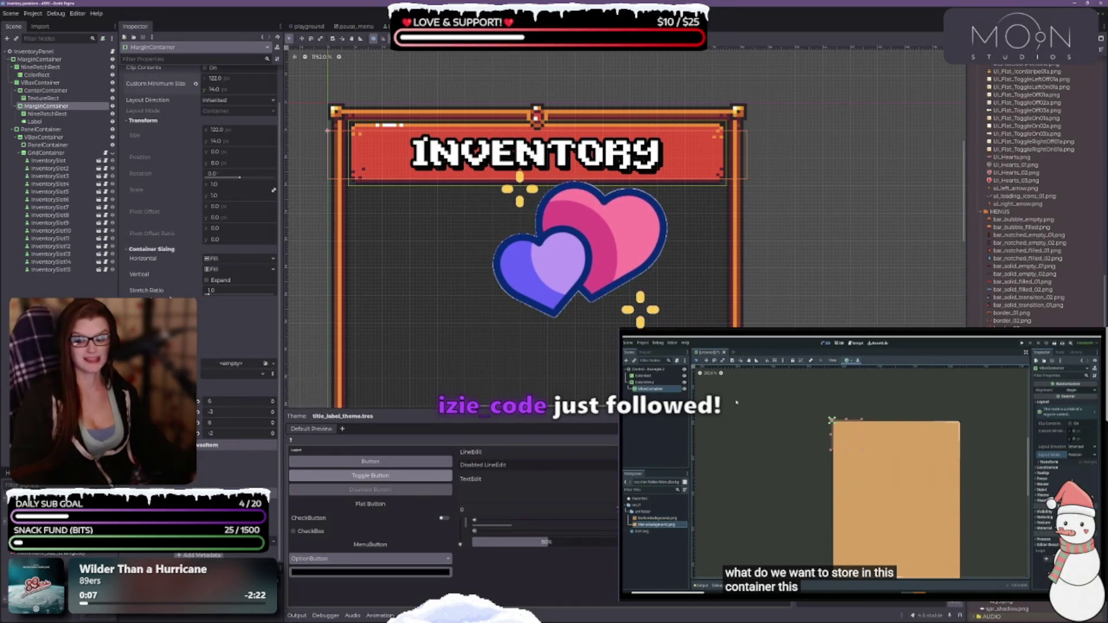
{"action": "scroll", "coordinate": [165, 231], "scroll_direction": "up", "scroll_amount": 2}
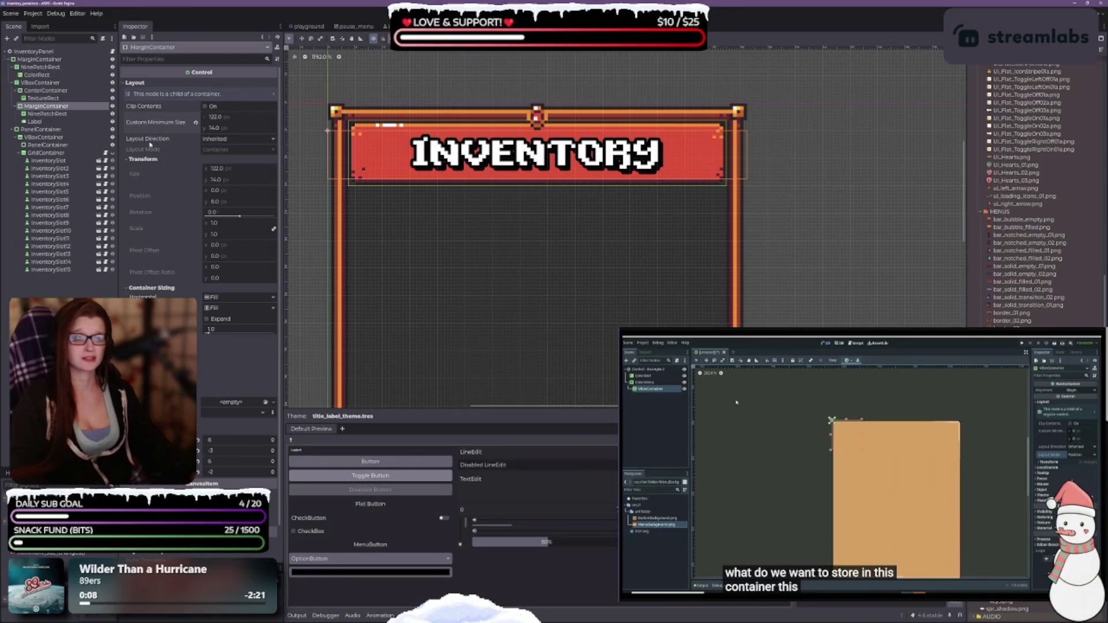
{"action": "left_click", "coordinate": [48, 114]}
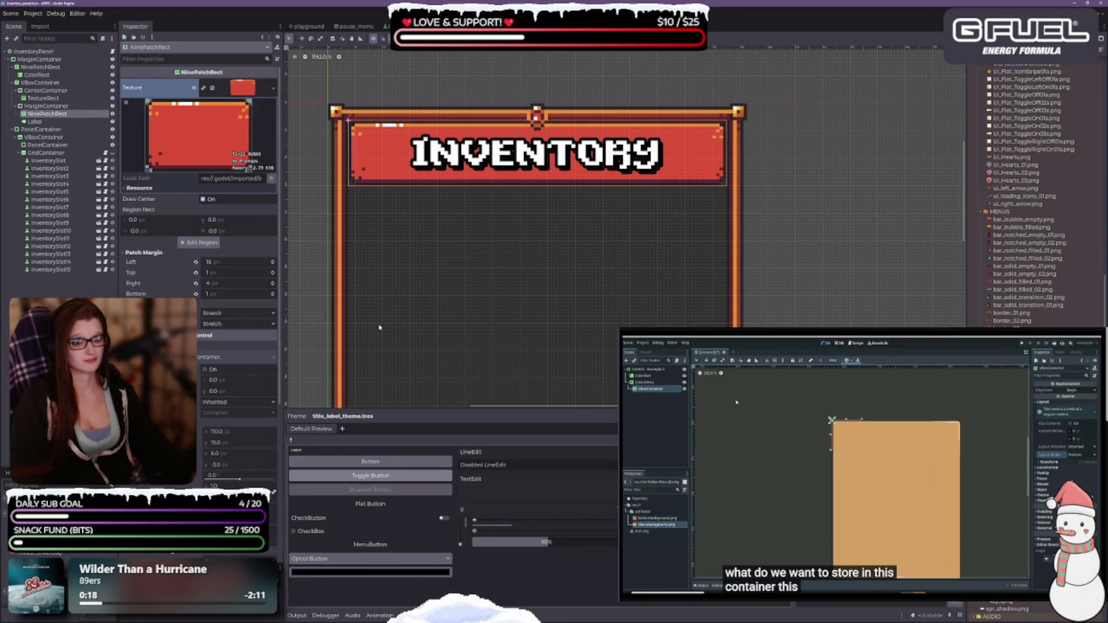
{"action": "left_click", "coordinate": [35, 121]}
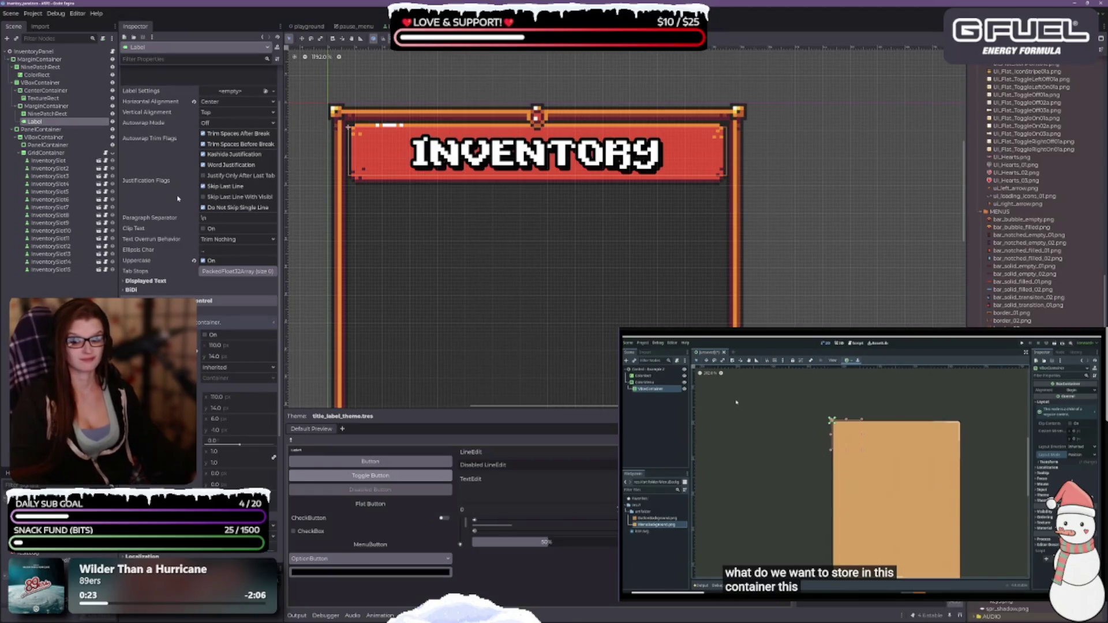
{"action": "scroll", "coordinate": [178, 198], "scroll_direction": "down", "scroll_amount": 5}
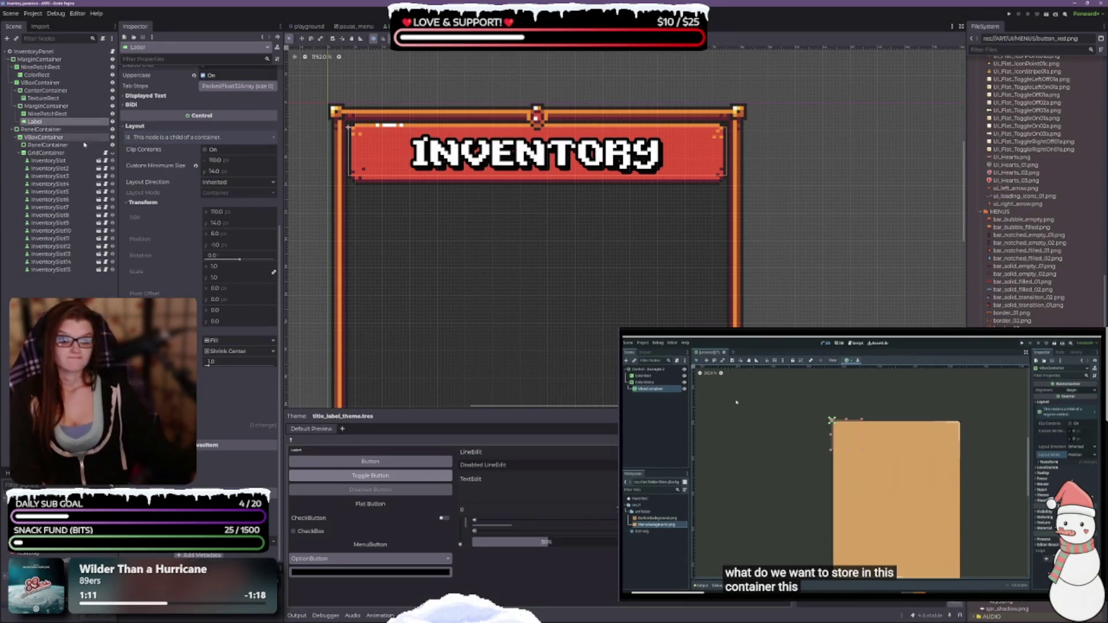
Step: Try a 105 px minimum width on the Label, then undo it back to 110
{"action": "left_click", "coordinate": [242, 162]}
{"action": "type", "text": "105"}
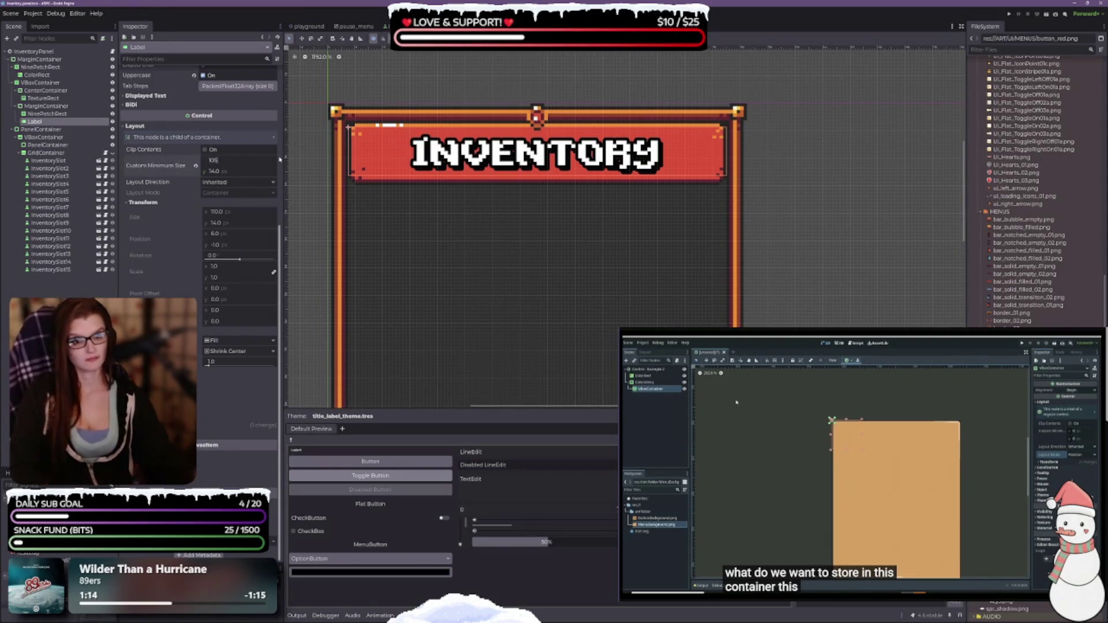
{"action": "key", "text": "Tab"}
{"action": "key", "text": "ctrl+z"}
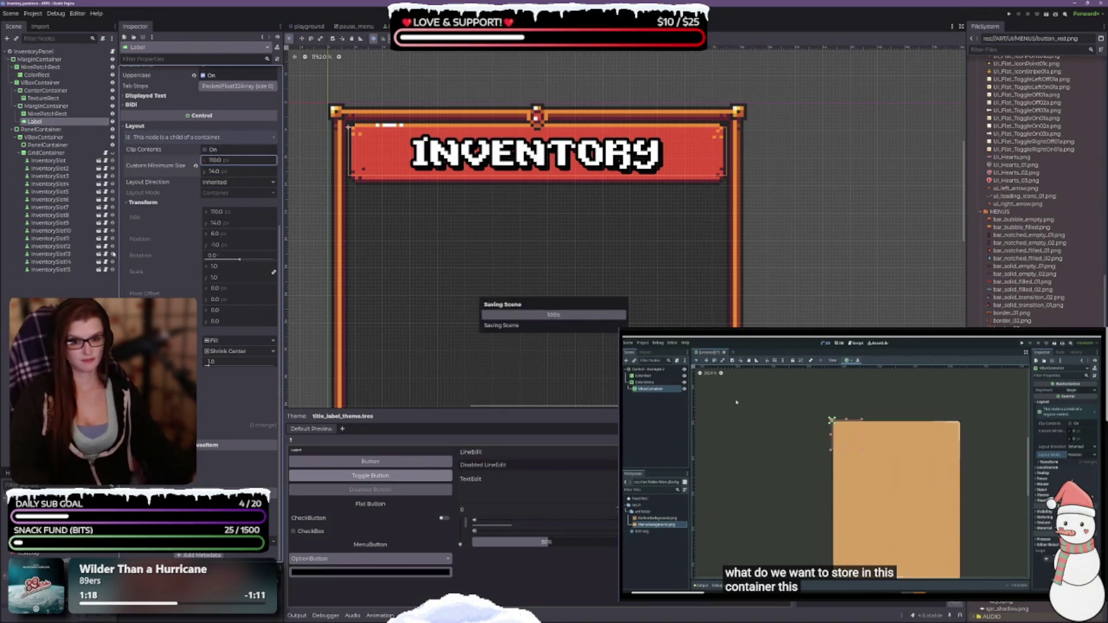
Step: Test the Label's container sizing, keeping horizontal Fill and settling on vertical Shrink Center
{"action": "left_click", "coordinate": [224, 342]}
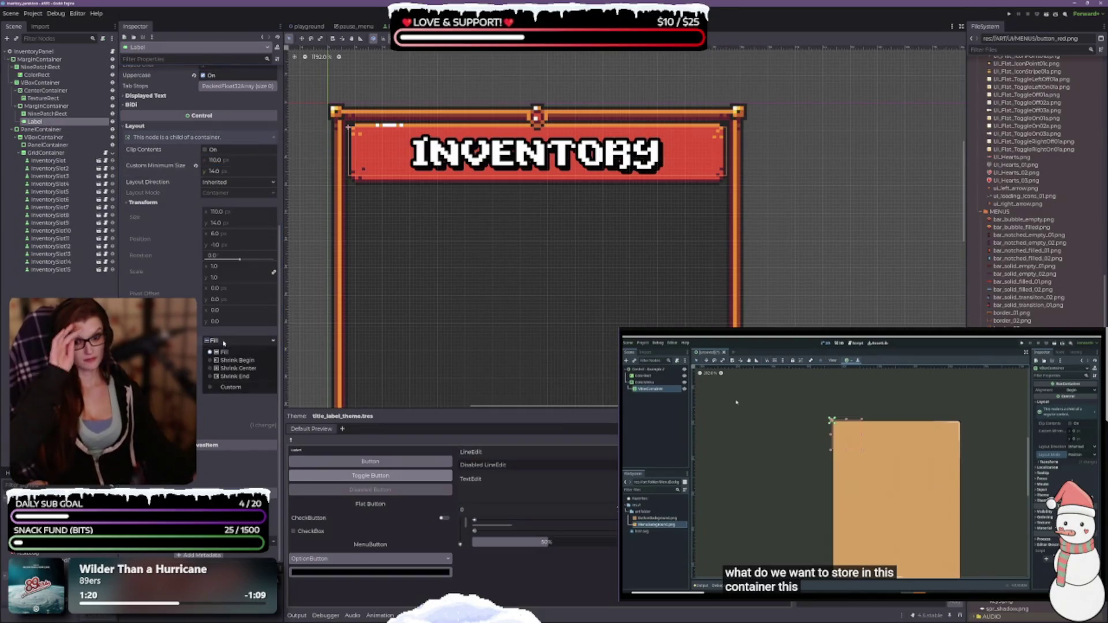
{"action": "left_click", "coordinate": [236, 369]}
{"action": "left_click", "coordinate": [231, 341]}
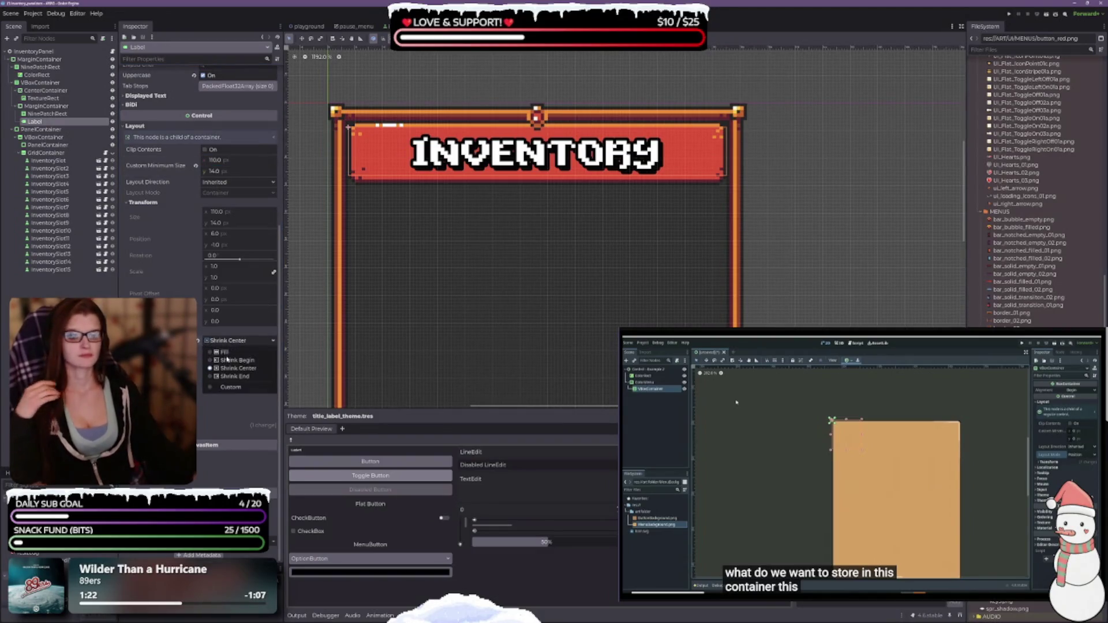
{"action": "left_click", "coordinate": [228, 349]}
{"action": "left_click", "coordinate": [226, 351]}
{"action": "left_click", "coordinate": [224, 360]}
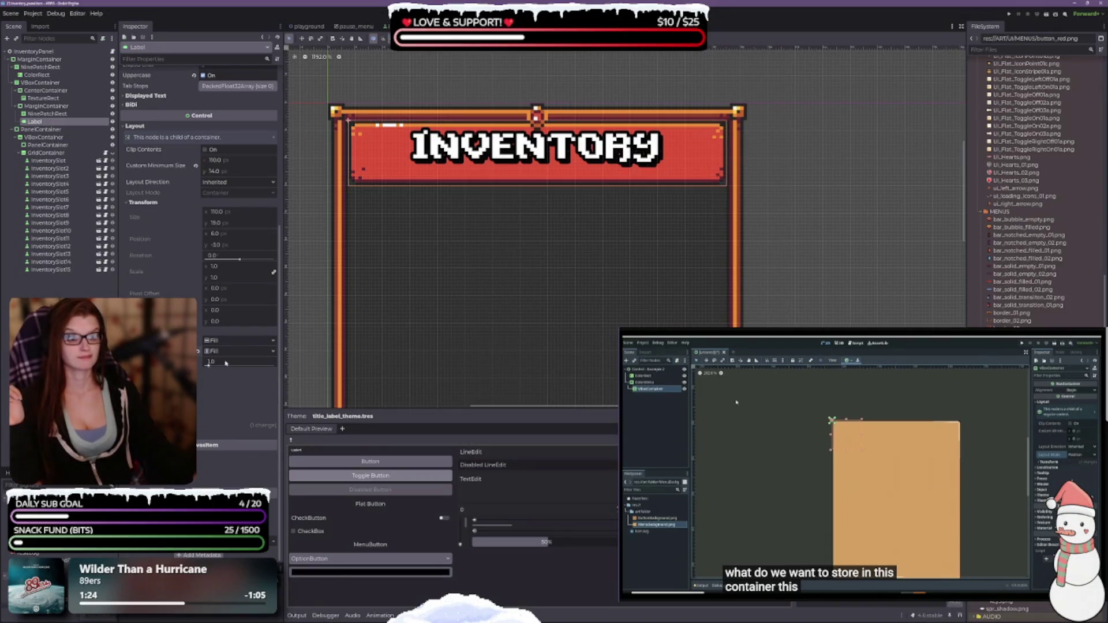
{"action": "left_click", "coordinate": [222, 351]}
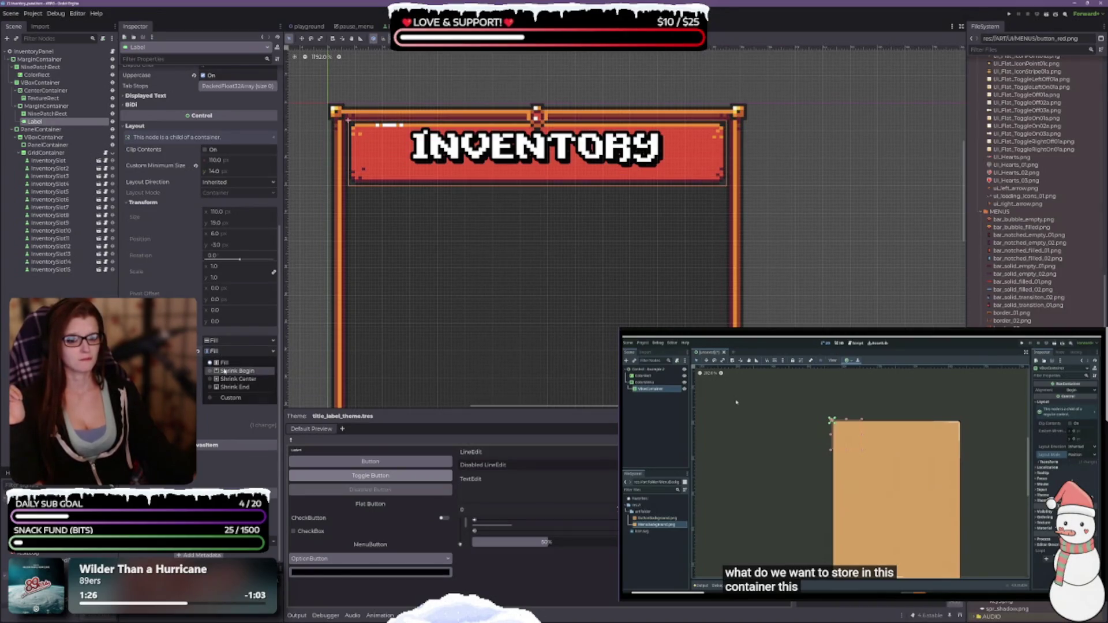
{"action": "left_click", "coordinate": [228, 380]}
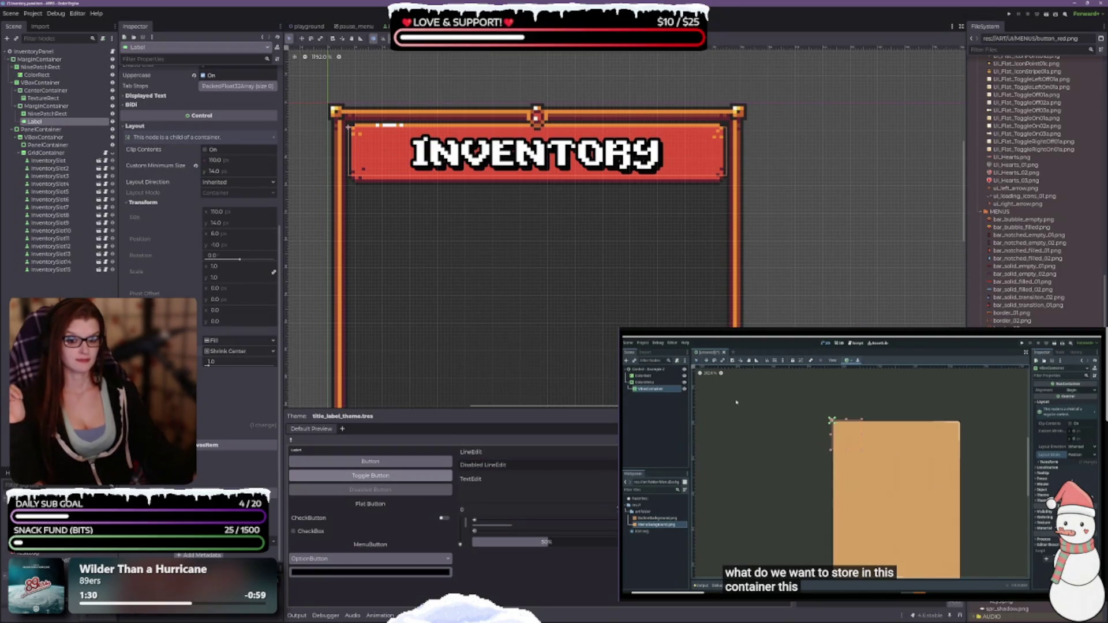
Step: Expand the Label's Theme Overrides to review title_label_theme.tres and save the scene
{"action": "scroll", "coordinate": [199, 230], "scroll_direction": "down", "scroll_amount": 2}
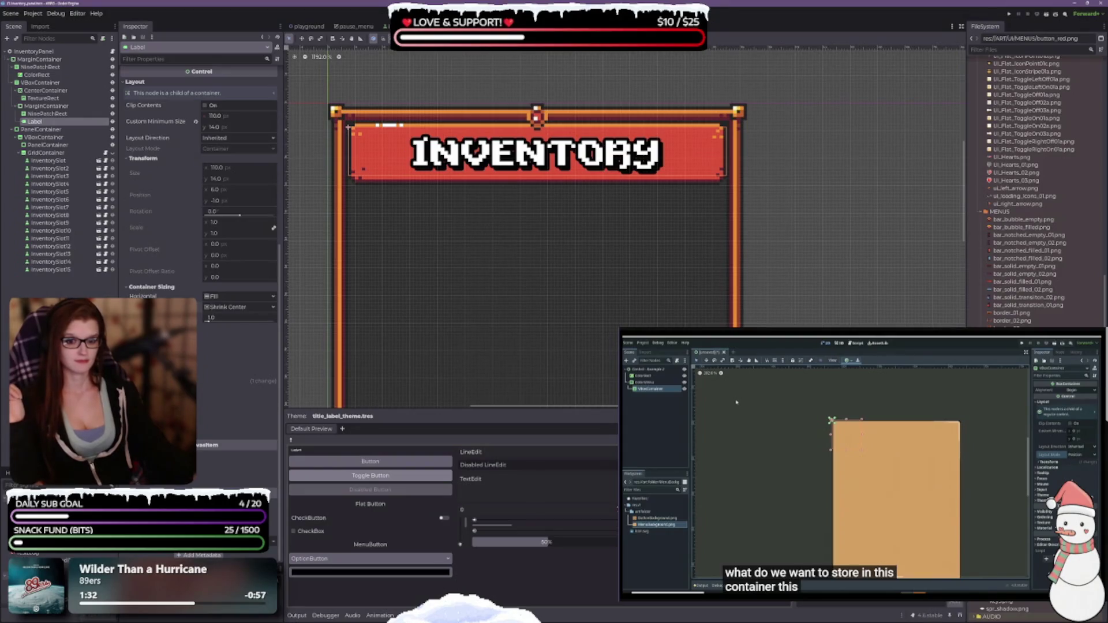
{"action": "left_click", "coordinate": [242, 381]}
{"action": "scroll", "coordinate": [197, 412], "scroll_direction": "down", "scroll_amount": 5}
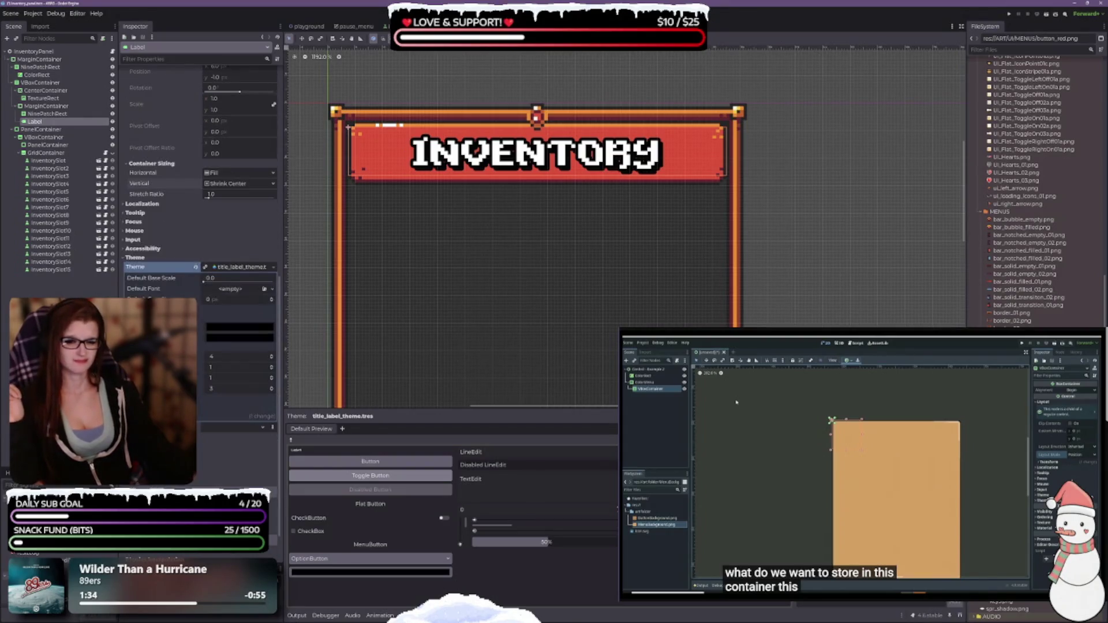
{"action": "key", "text": "ctrl+s"}
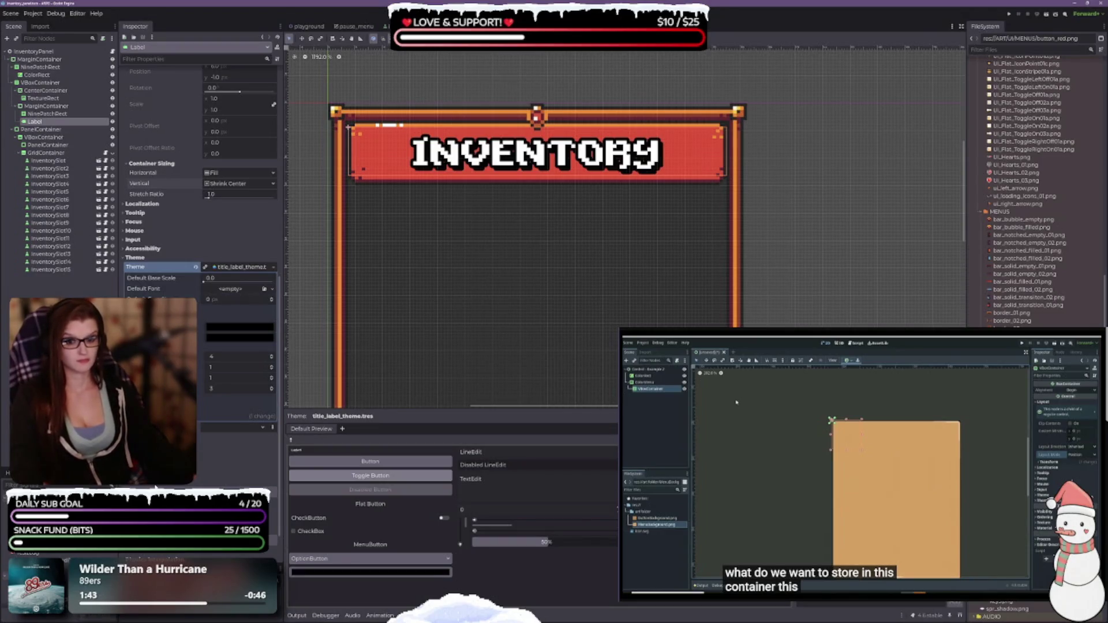
{"action": "scroll", "coordinate": [199, 427], "scroll_direction": "down", "scroll_amount": 2}
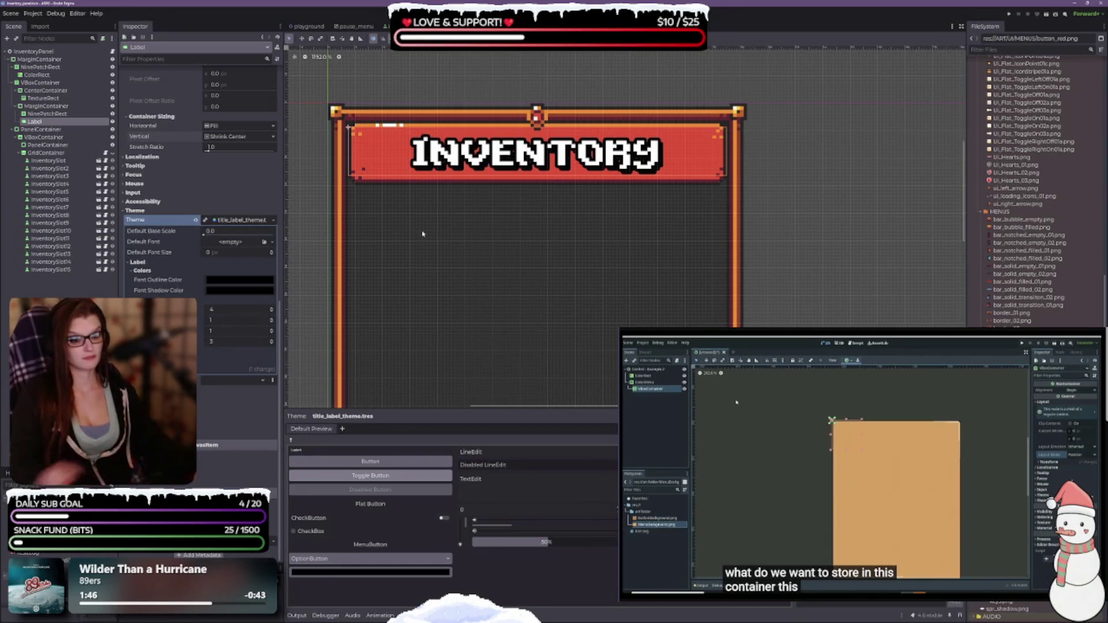
{"action": "scroll", "coordinate": [595, 278], "scroll_direction": "down", "scroll_amount": 3}
{"action": "scroll", "coordinate": [595, 277], "scroll_direction": "down", "scroll_amount": 2}
{"action": "scroll", "coordinate": [623, 289], "scroll_direction": "up", "scroll_amount": 2}
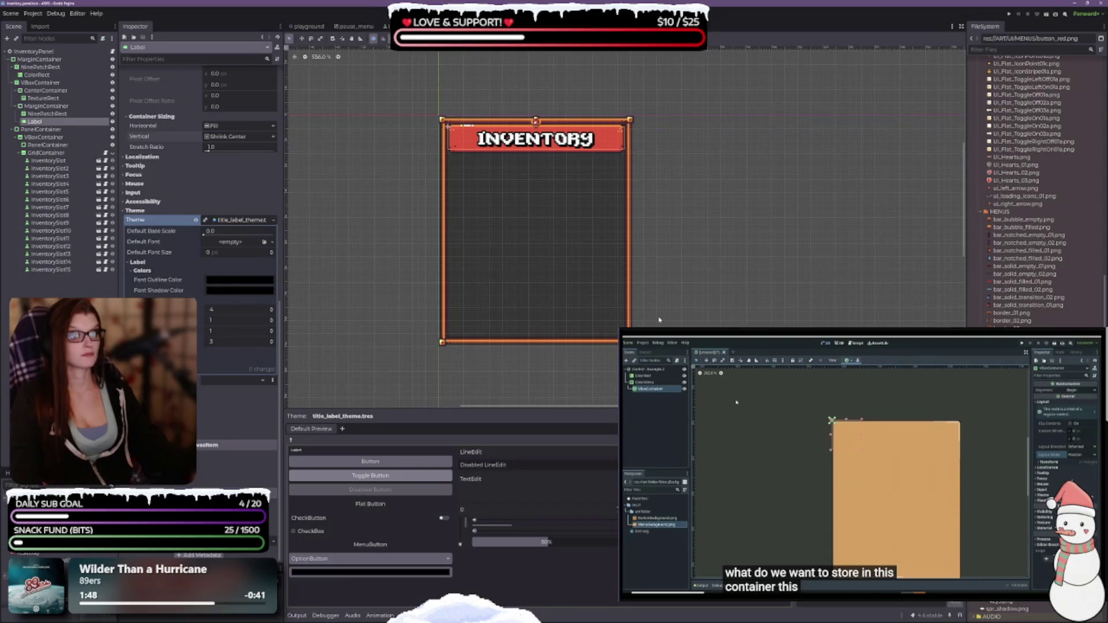
{"action": "left_click", "coordinate": [47, 113]}
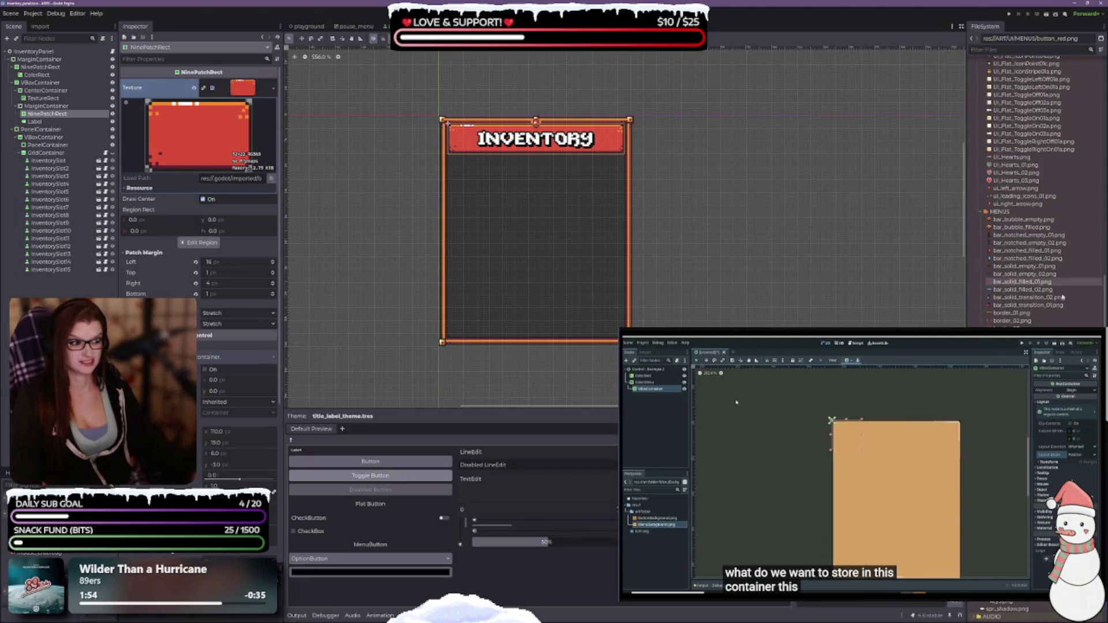
{"action": "scroll", "coordinate": [1034, 242], "scroll_direction": "down", "scroll_amount": 3}
{"action": "scroll", "coordinate": [1033, 185], "scroll_direction": "up", "scroll_amount": 5}
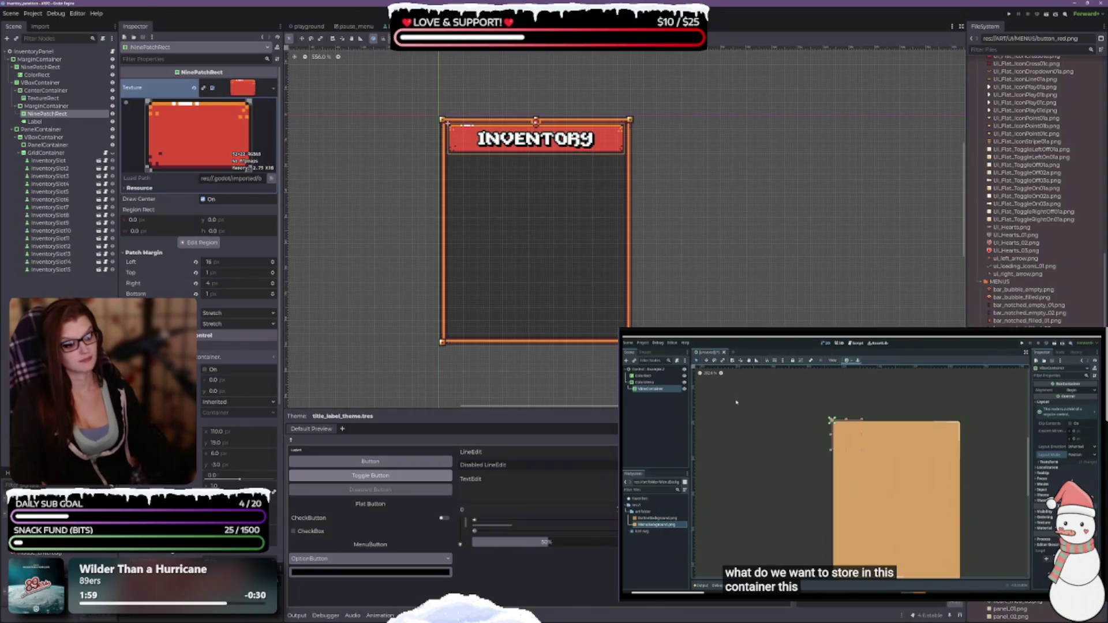
{"action": "mouse_move", "coordinate": [1027, 346]}
{"action": "left_mouse_down"}
{"action": "mouse_move", "coordinate": [601, 334]}
{"action": "mouse_move", "coordinate": [277, 87]}
{"action": "mouse_move", "coordinate": [243, 87]}
{"action": "left_mouse_up"}
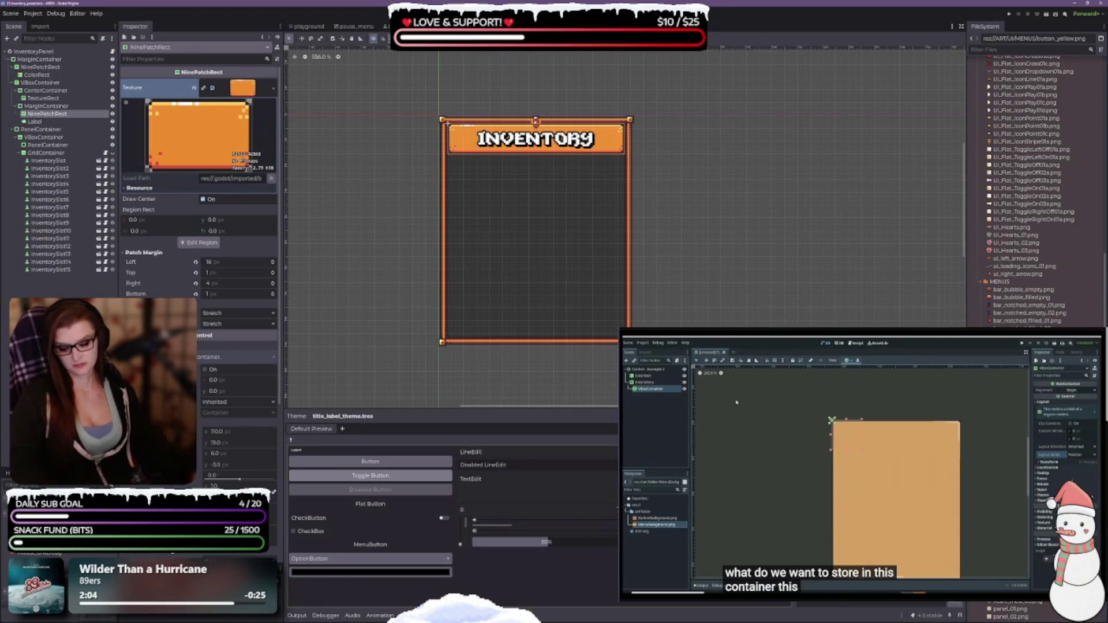
{"action": "key", "text": "ctrl+z"}
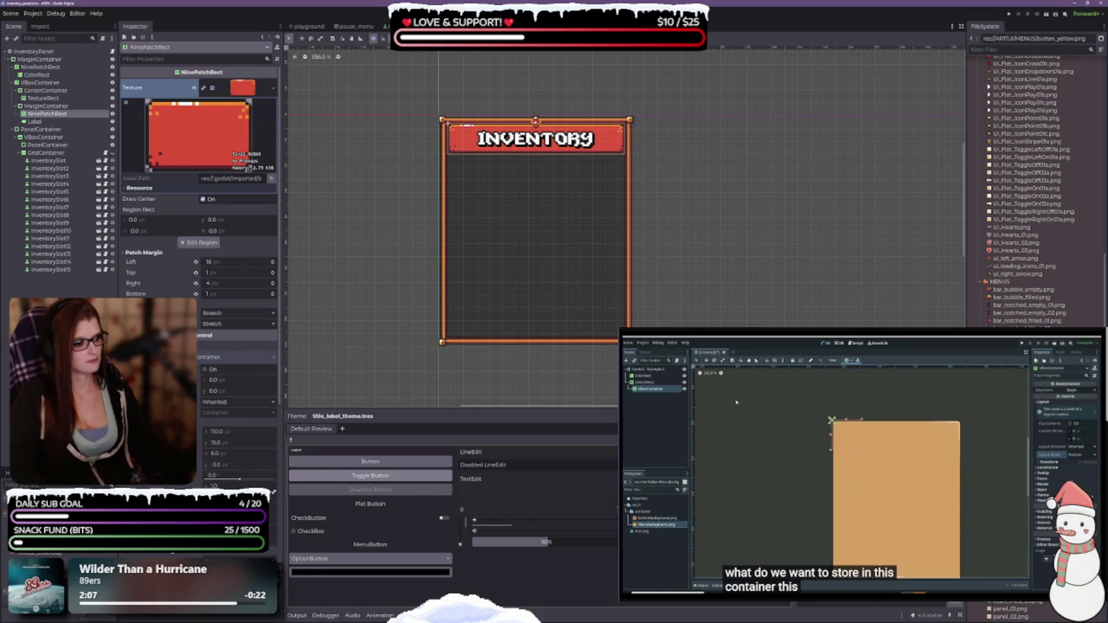
{"action": "key", "text": "ctrl+z"}
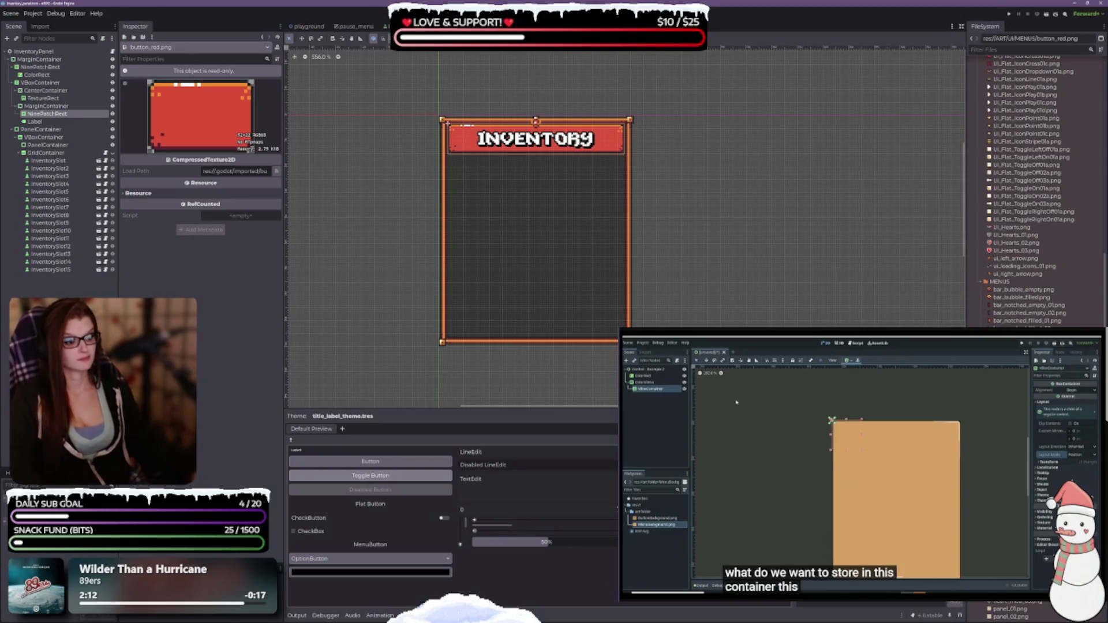
{"action": "left_click", "coordinate": [43, 114]}
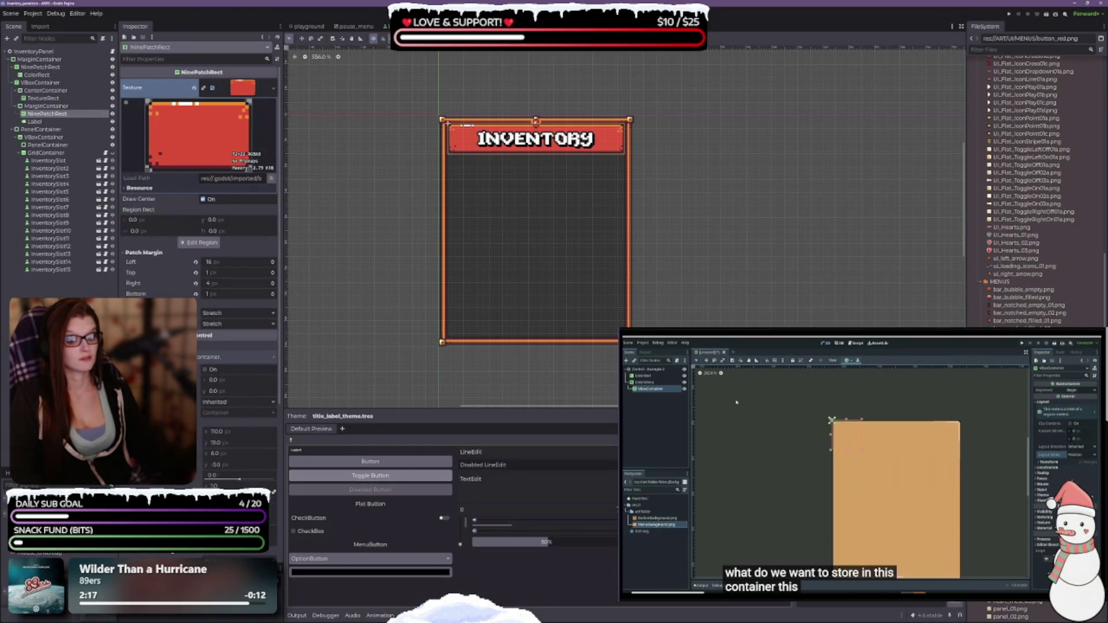
{"action": "scroll", "coordinate": [199, 231], "scroll_direction": "down", "scroll_amount": 5}
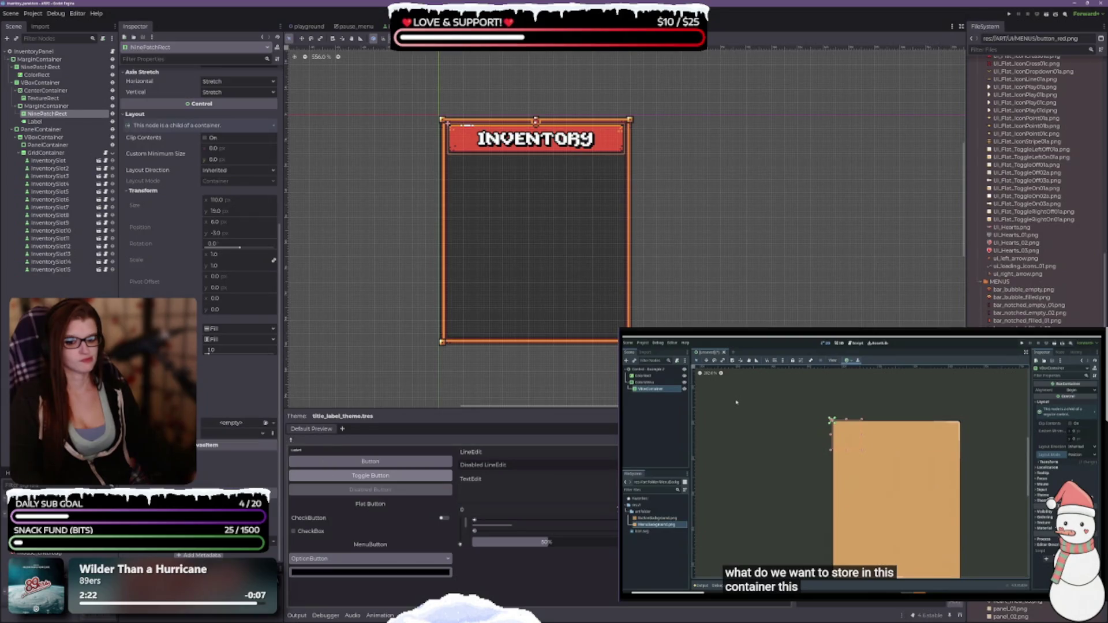
{"action": "scroll", "coordinate": [199, 231], "scroll_direction": "up", "scroll_amount": 5}
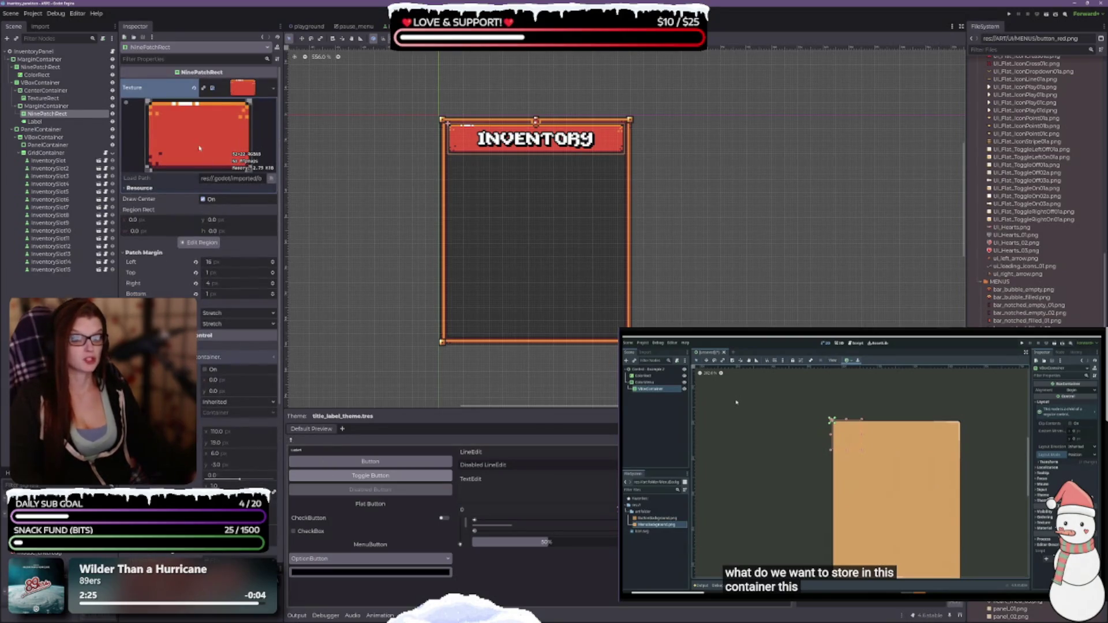
{"action": "left_click", "coordinate": [237, 88]}
{"action": "left_click", "coordinate": [241, 89]}
{"action": "left_click", "coordinate": [245, 91]}
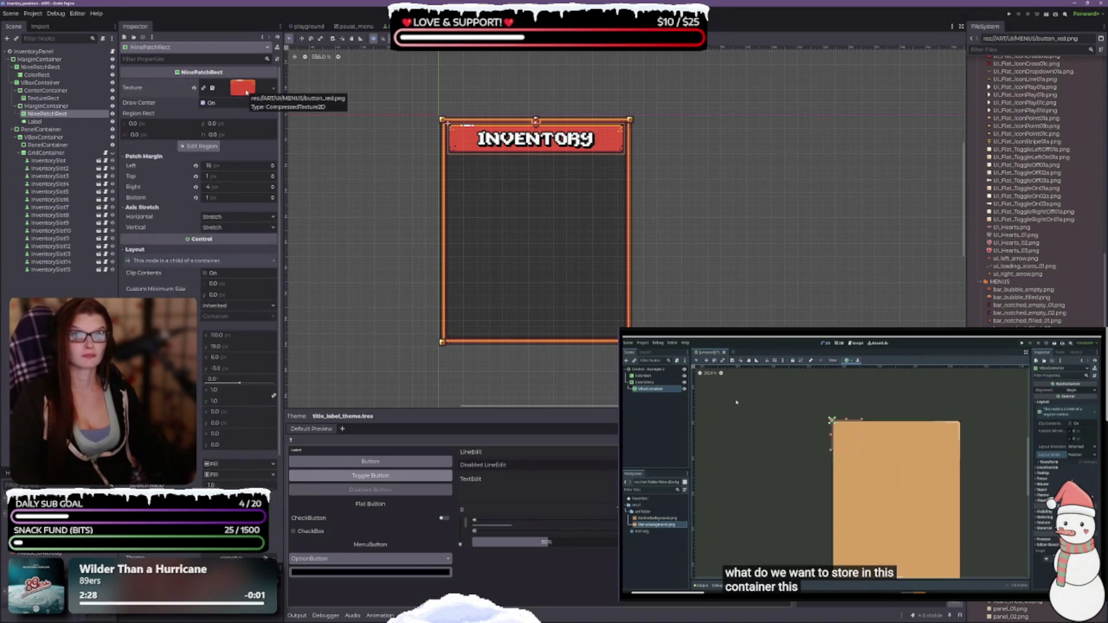
{"action": "left_click", "coordinate": [247, 92]}
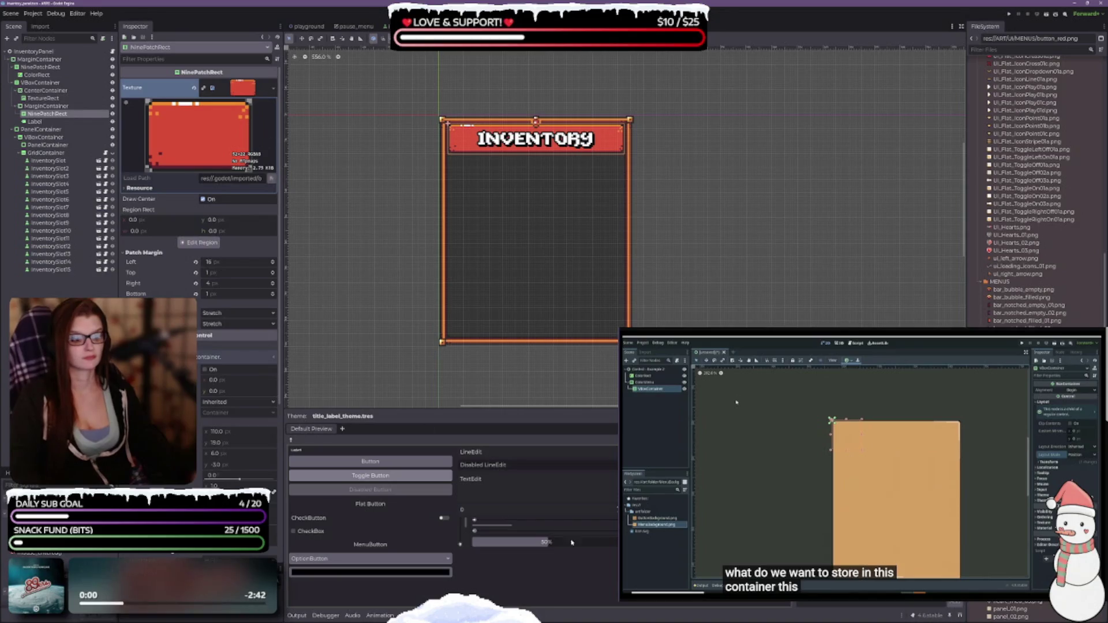
{"action": "scroll", "coordinate": [199, 173], "scroll_direction": "down", "scroll_amount": 5}
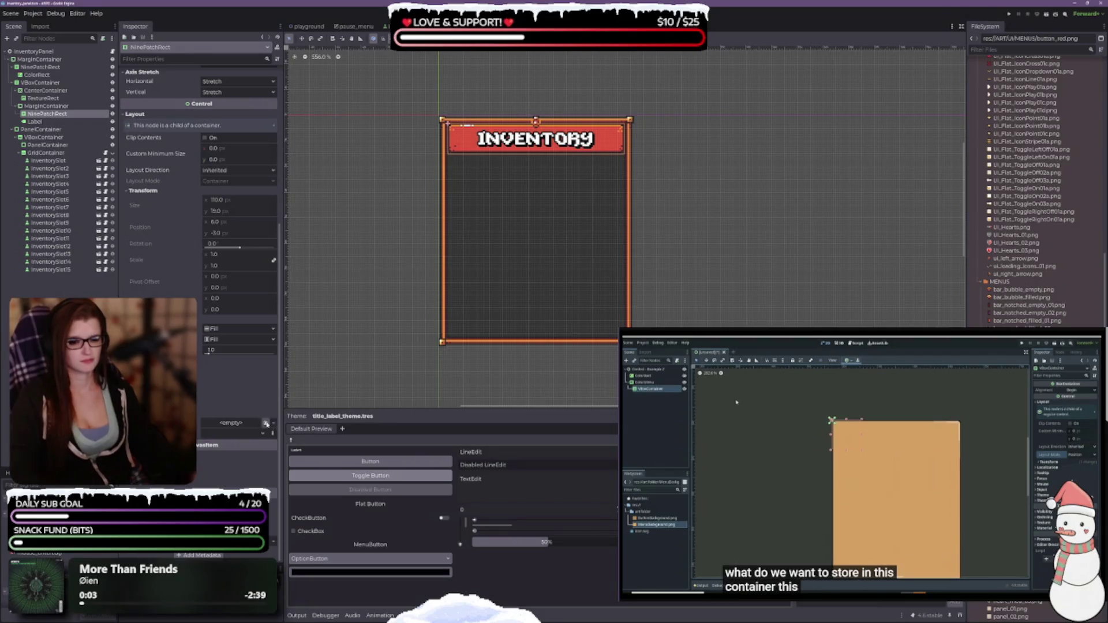
{"action": "left_click", "coordinate": [274, 425]}
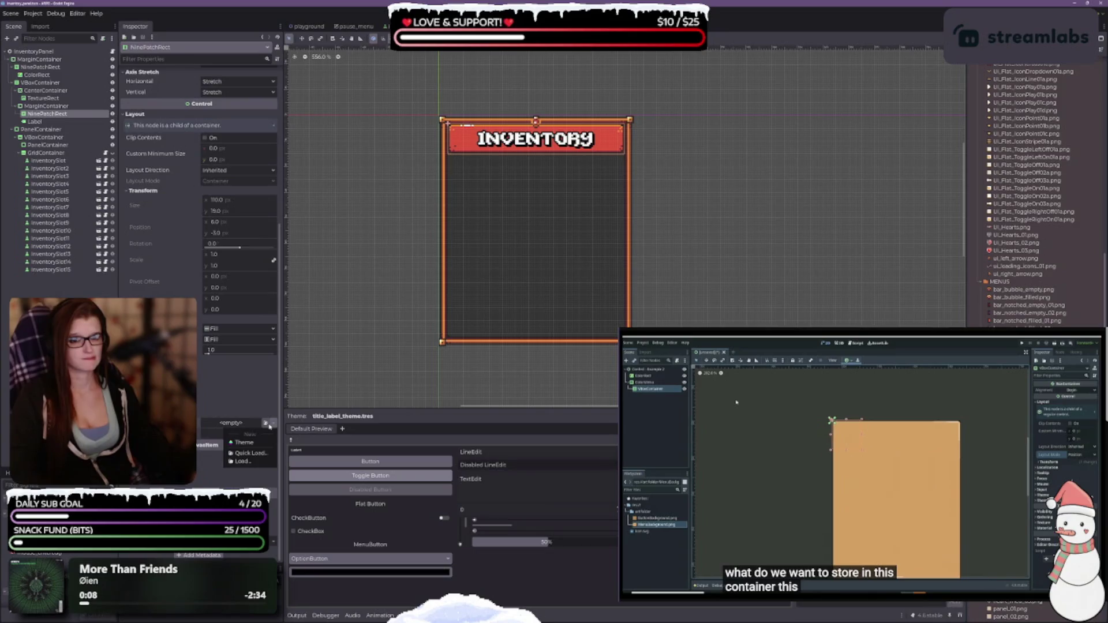
{"action": "key", "text": "Escape"}
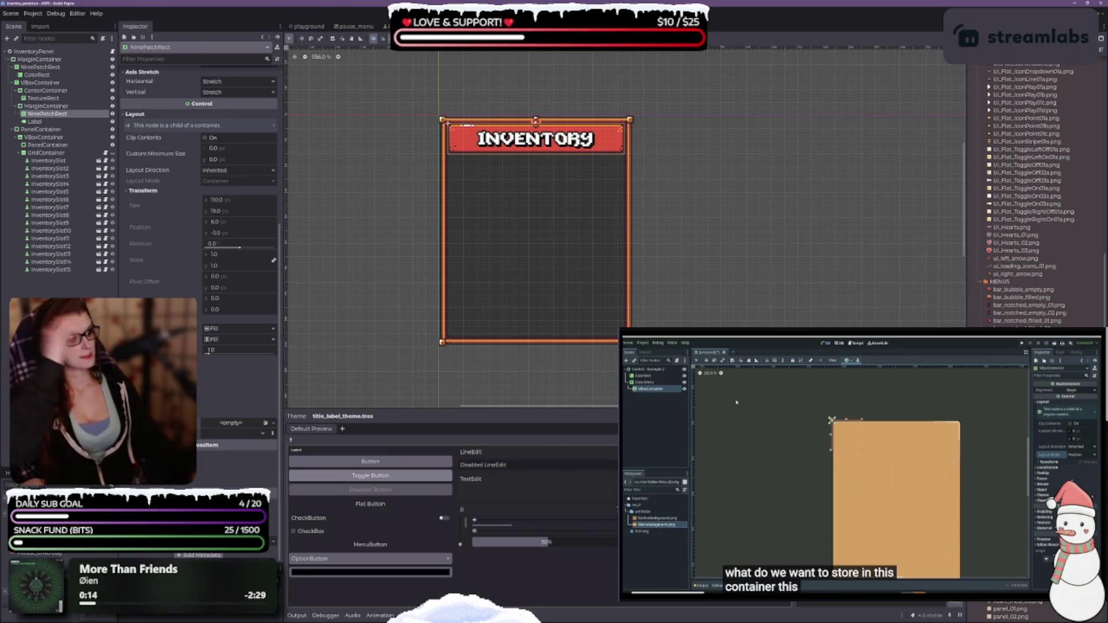
{"action": "scroll", "coordinate": [1033, 190], "scroll_direction": "up", "scroll_amount": 10}
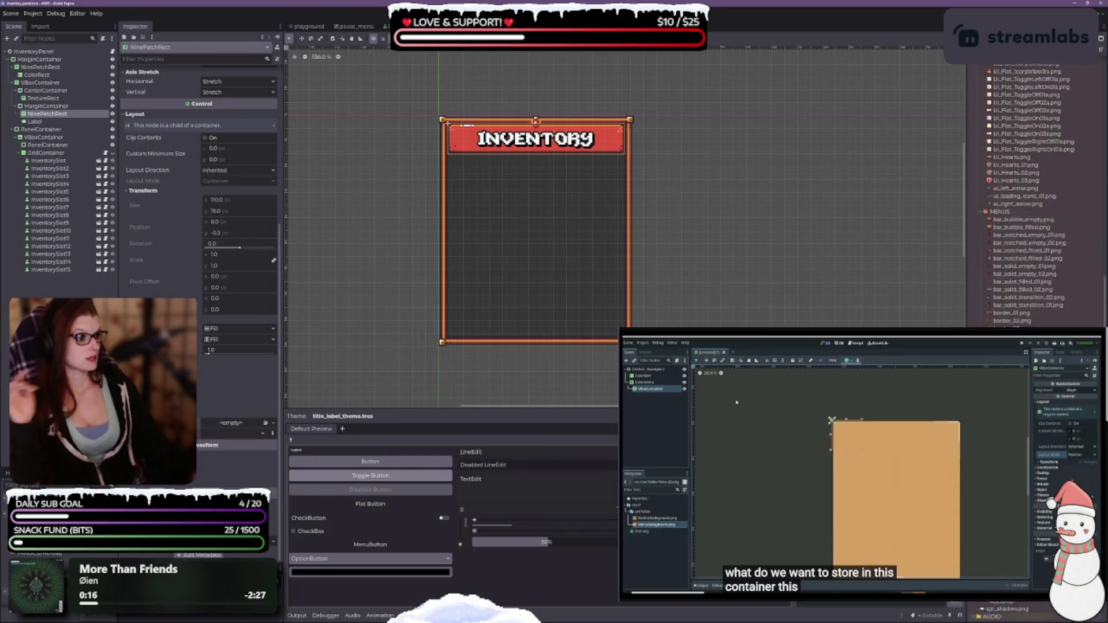
{"action": "scroll", "coordinate": [1033, 190], "scroll_direction": "down", "scroll_amount": 5}
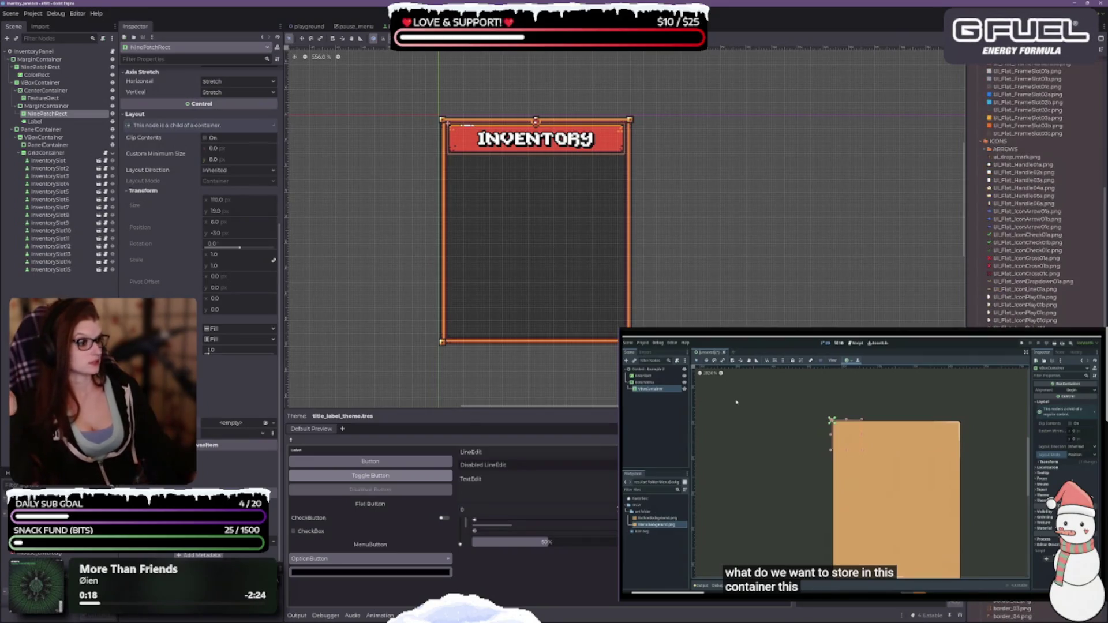
{"action": "scroll", "coordinate": [1033, 190], "scroll_direction": "up", "scroll_amount": 8}
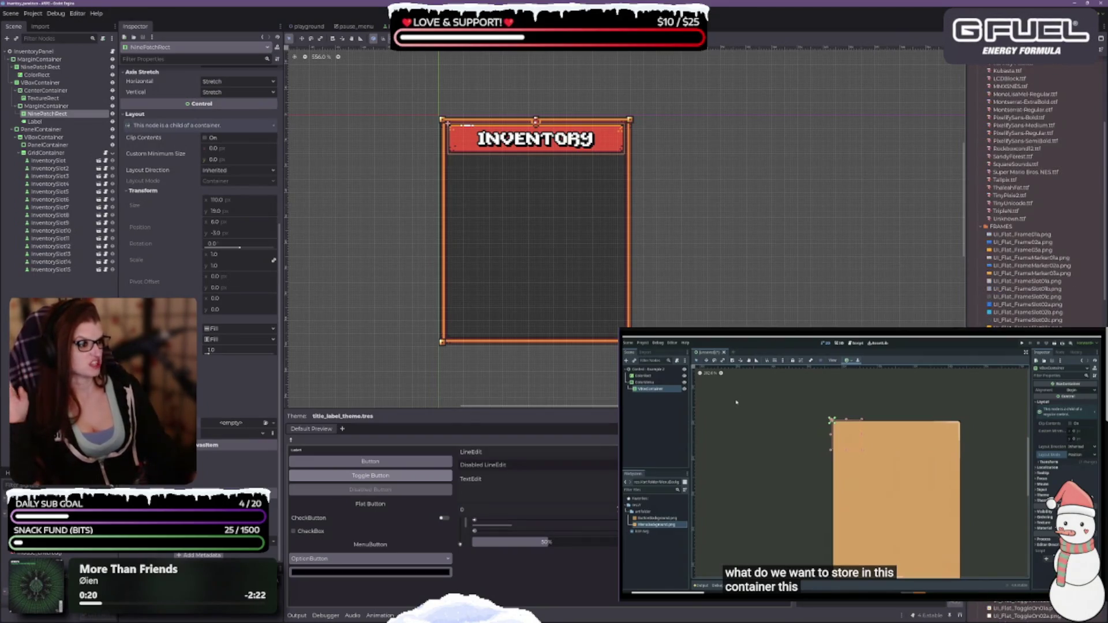
{"action": "scroll", "coordinate": [1033, 190], "scroll_direction": "up", "scroll_amount": 3}
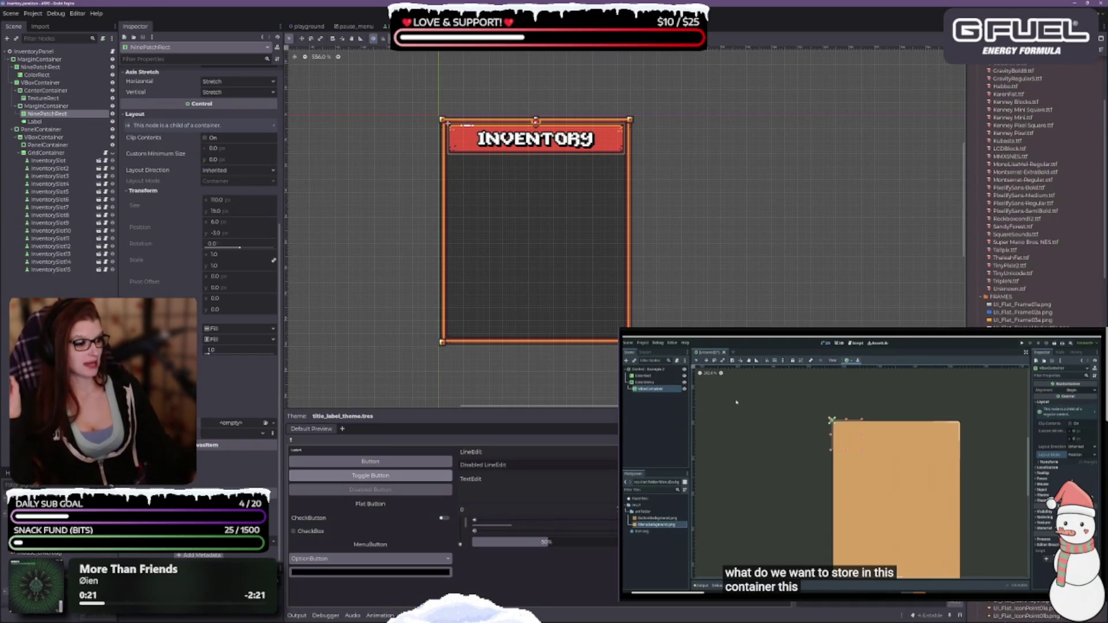
{"action": "scroll", "coordinate": [989, 153], "scroll_direction": "up", "scroll_amount": 6}
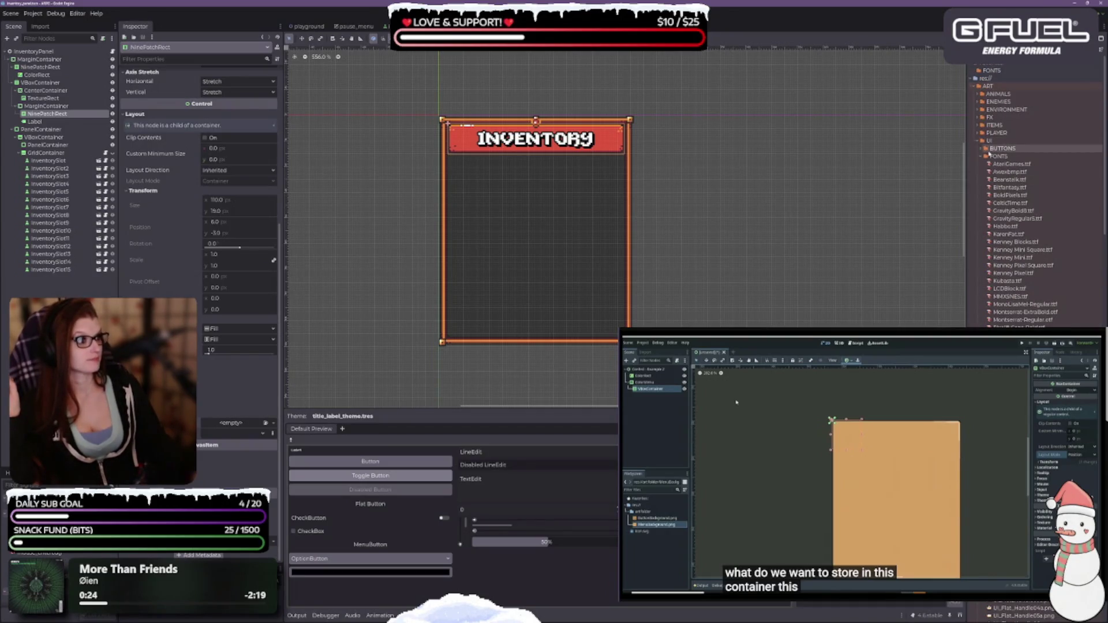
{"action": "left_click", "coordinate": [982, 150]}
{"action": "left_click", "coordinate": [982, 149]}
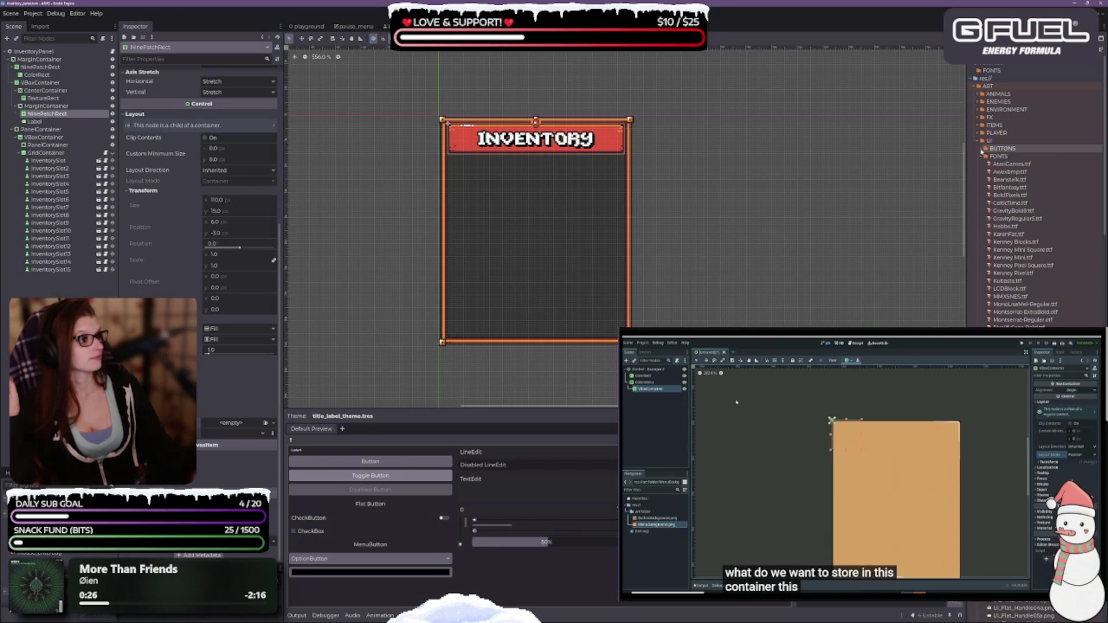
{"action": "scroll", "coordinate": [1022, 289], "scroll_direction": "down", "scroll_amount": 3}
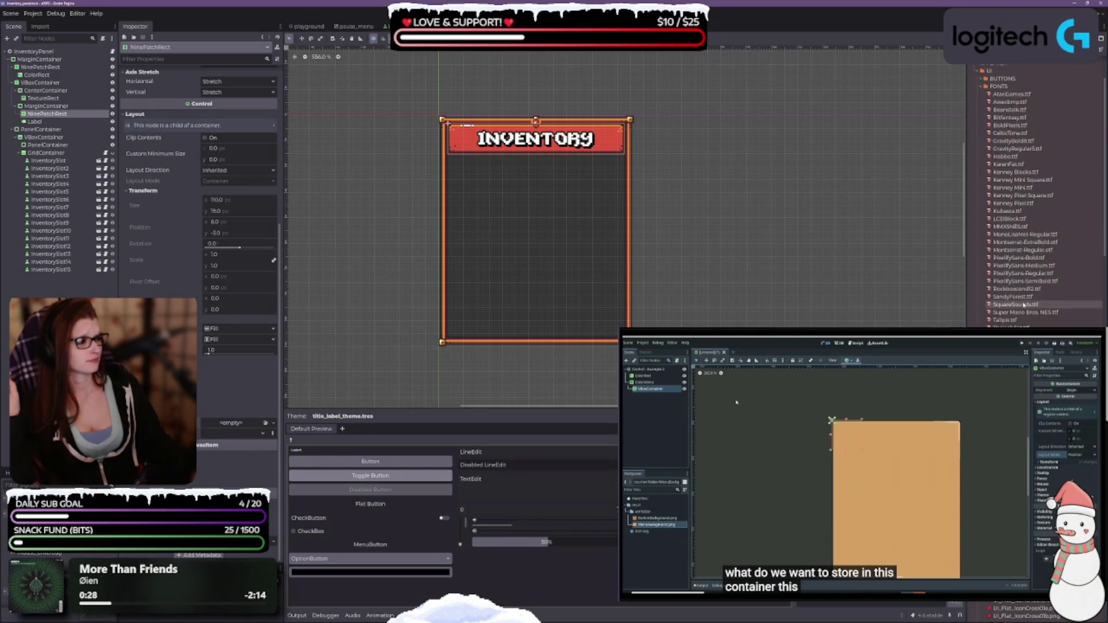
{"action": "scroll", "coordinate": [1025, 304], "scroll_direction": "down", "scroll_amount": 3}
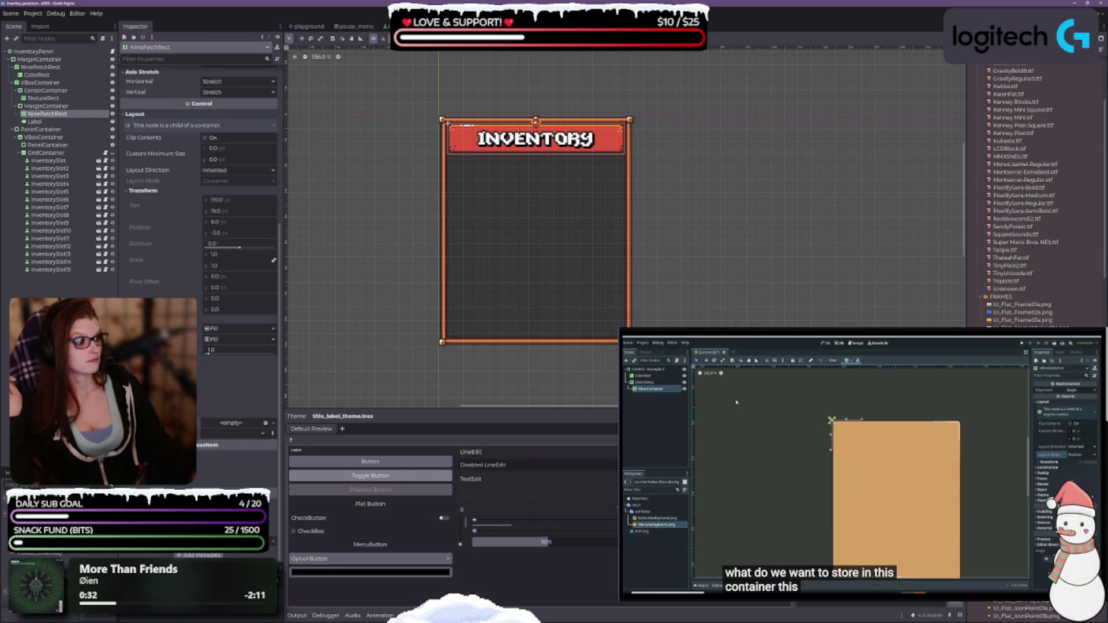
Step: Try the FrameSlot03c, FrameSlot01c and orange textures on the title bar, ending on blue
{"action": "mouse_move", "coordinate": [1021, 375]}
{"action": "left_mouse_down"}
{"action": "mouse_move", "coordinate": [271, 183]}
{"action": "mouse_move", "coordinate": [249, 202]}
{"action": "mouse_move", "coordinate": [192, 165]}
{"action": "mouse_move", "coordinate": [262, 88]}
{"action": "left_mouse_up"}
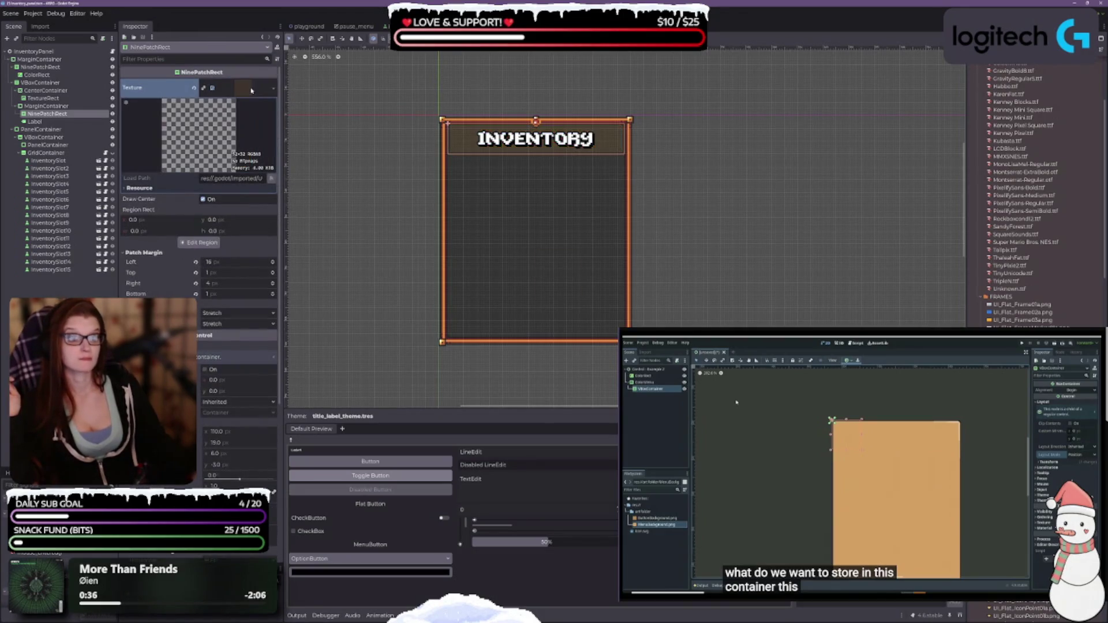
{"action": "scroll", "coordinate": [527, 123], "scroll_direction": "up", "scroll_amount": 4}
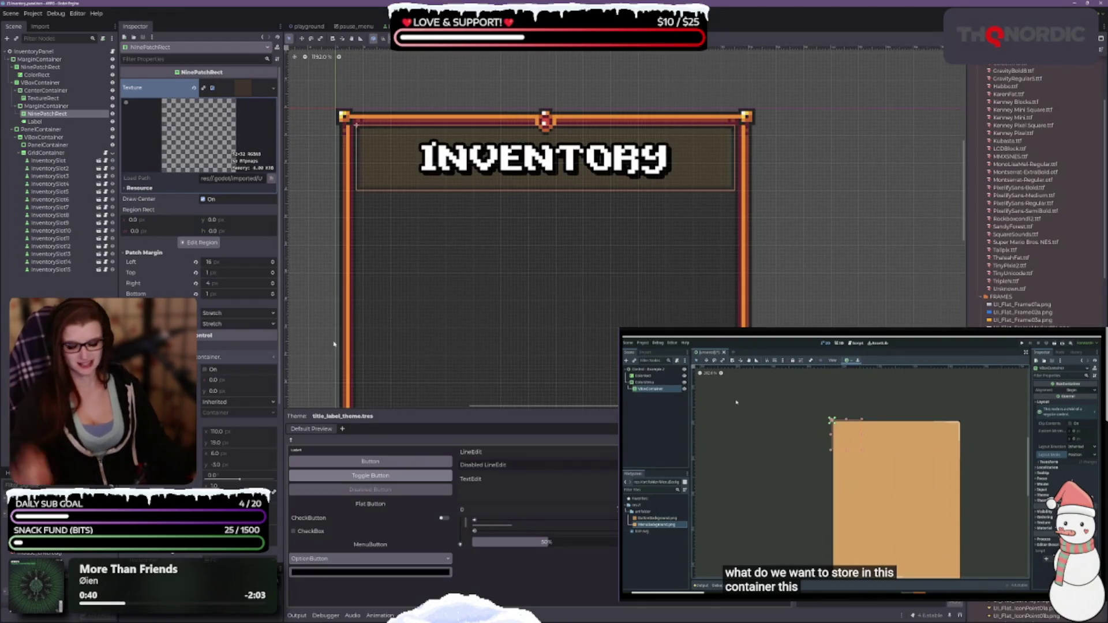
{"action": "key", "text": "ctrl+z"}
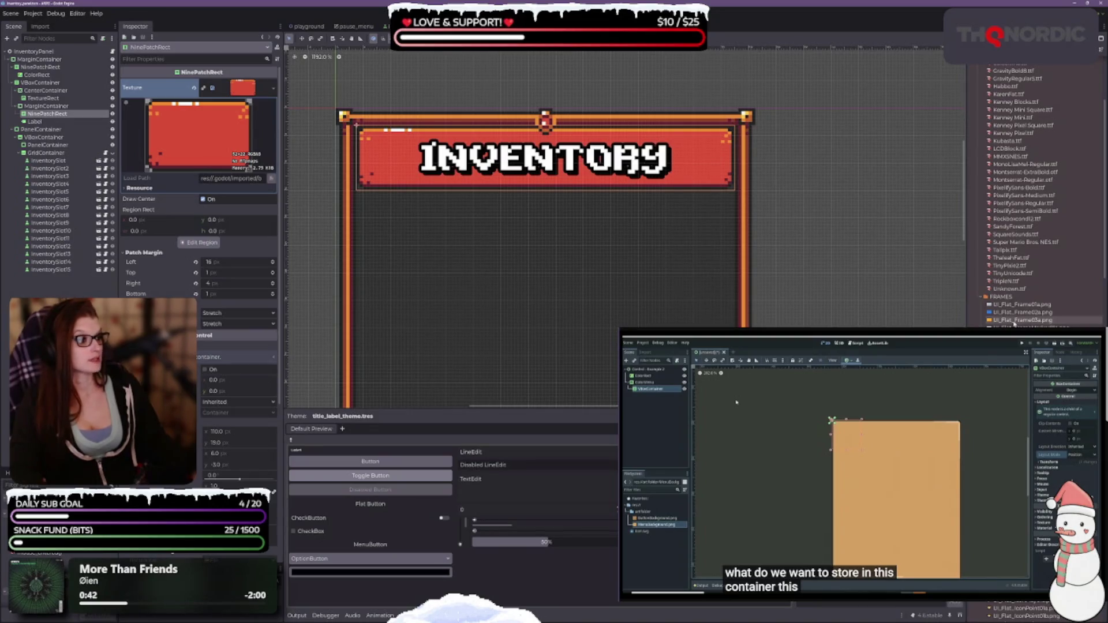
{"action": "mouse_move", "coordinate": [1016, 321]}
{"action": "left_mouse_down"}
{"action": "mouse_move", "coordinate": [466, 262]}
{"action": "mouse_move", "coordinate": [266, 110]}
{"action": "left_mouse_up"}
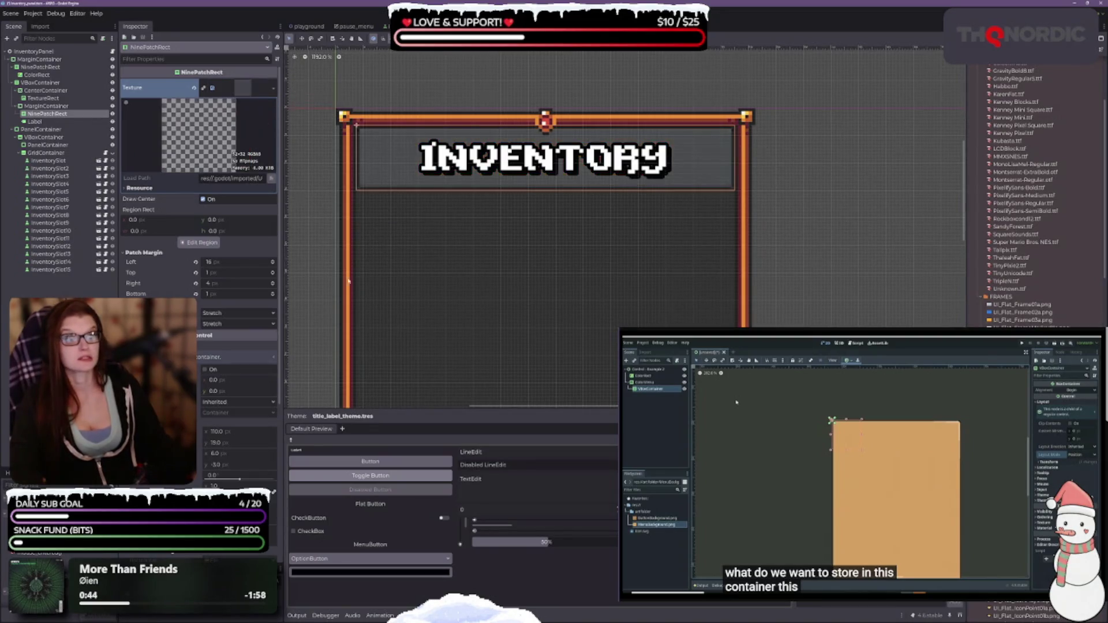
{"action": "scroll", "coordinate": [639, 297], "scroll_direction": "down", "scroll_amount": 2}
{"action": "scroll", "coordinate": [635, 297], "scroll_direction": "down", "scroll_amount": 3}
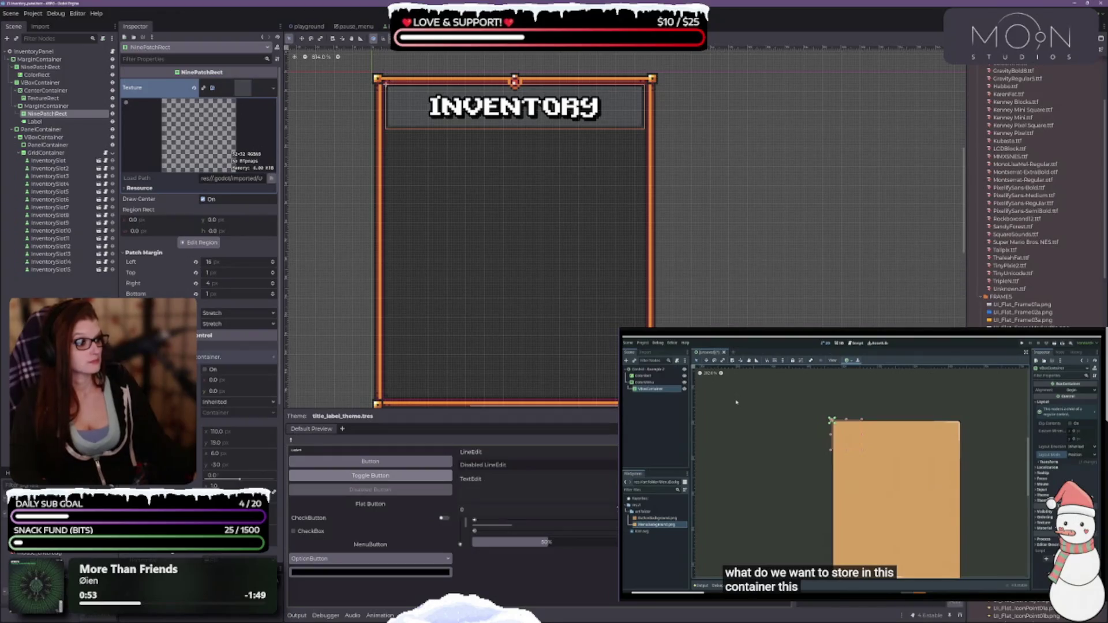
{"action": "mouse_move", "coordinate": [1021, 319]}
{"action": "left_mouse_down"}
{"action": "mouse_move", "coordinate": [275, 165]}
{"action": "mouse_move", "coordinate": [250, 92]}
{"action": "left_mouse_up"}
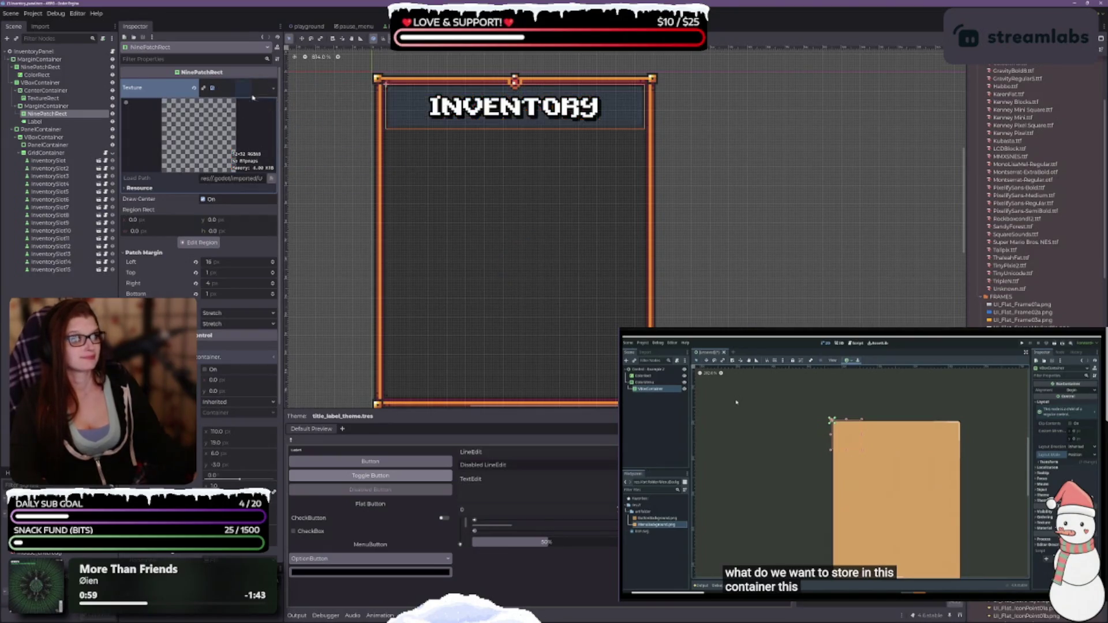
{"action": "key", "text": "ctrl+z"}
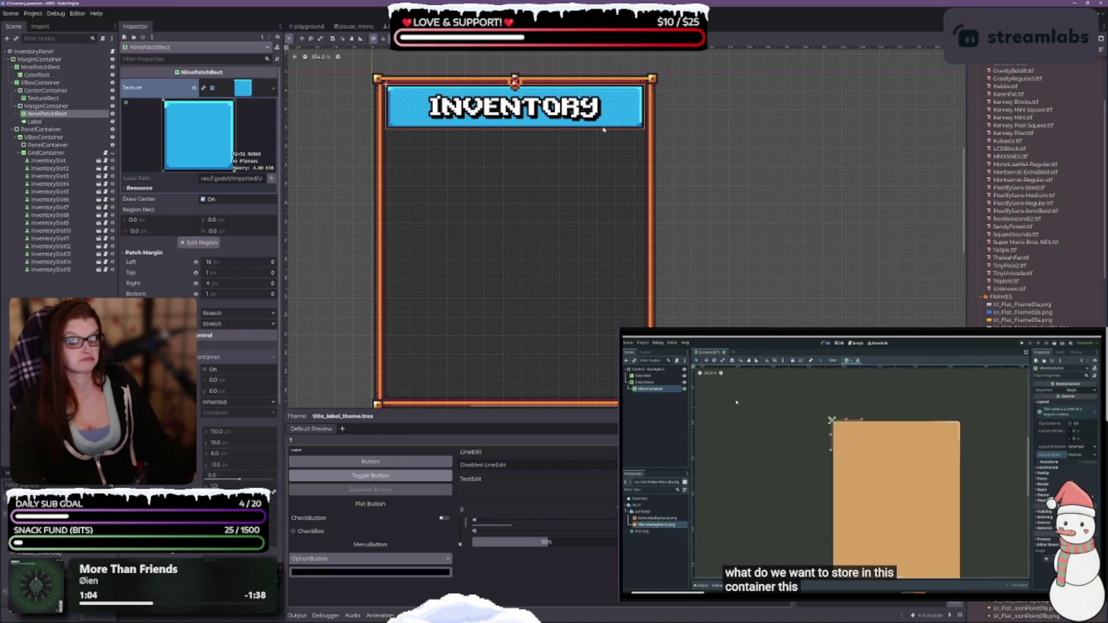
{"action": "mouse_move", "coordinate": [1021, 304]}
{"action": "left_mouse_down"}
{"action": "mouse_move", "coordinate": [441, 168]}
{"action": "mouse_move", "coordinate": [249, 94]}
{"action": "left_mouse_up"}
{"action": "scroll", "coordinate": [493, 247], "scroll_direction": "down", "scroll_amount": 3}
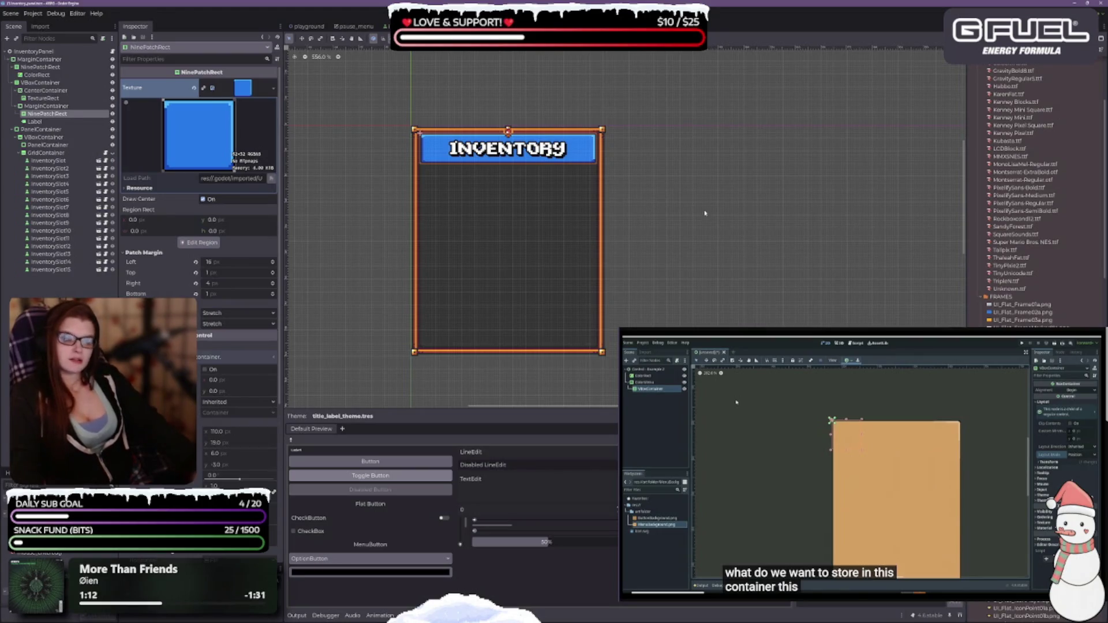
Step: Compare grey UI_Flat_Frame03a and light cyan frames, keeping the blue UI_Flat_Frame02a banner
{"action": "mouse_move", "coordinate": [1018, 313]}
{"action": "left_mouse_down"}
{"action": "mouse_move", "coordinate": [203, 138]}
{"action": "mouse_move", "coordinate": [242, 89]}
{"action": "left_mouse_up"}
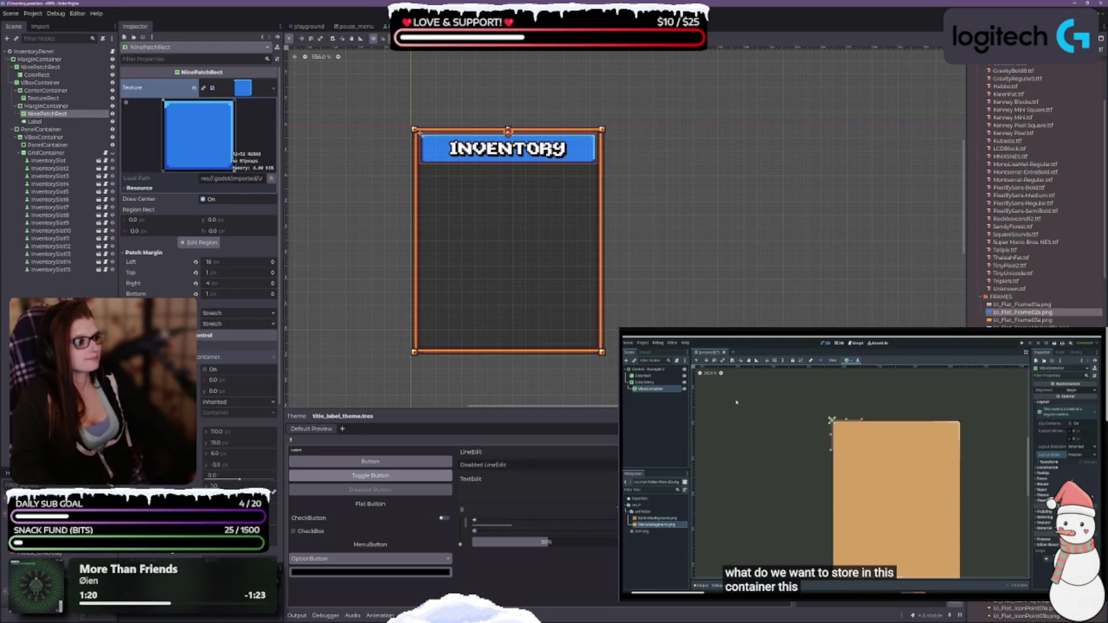
{"action": "mouse_move", "coordinate": [1021, 320]}
{"action": "left_mouse_down"}
{"action": "mouse_move", "coordinate": [321, 168]}
{"action": "mouse_move", "coordinate": [242, 87]}
{"action": "left_mouse_up"}
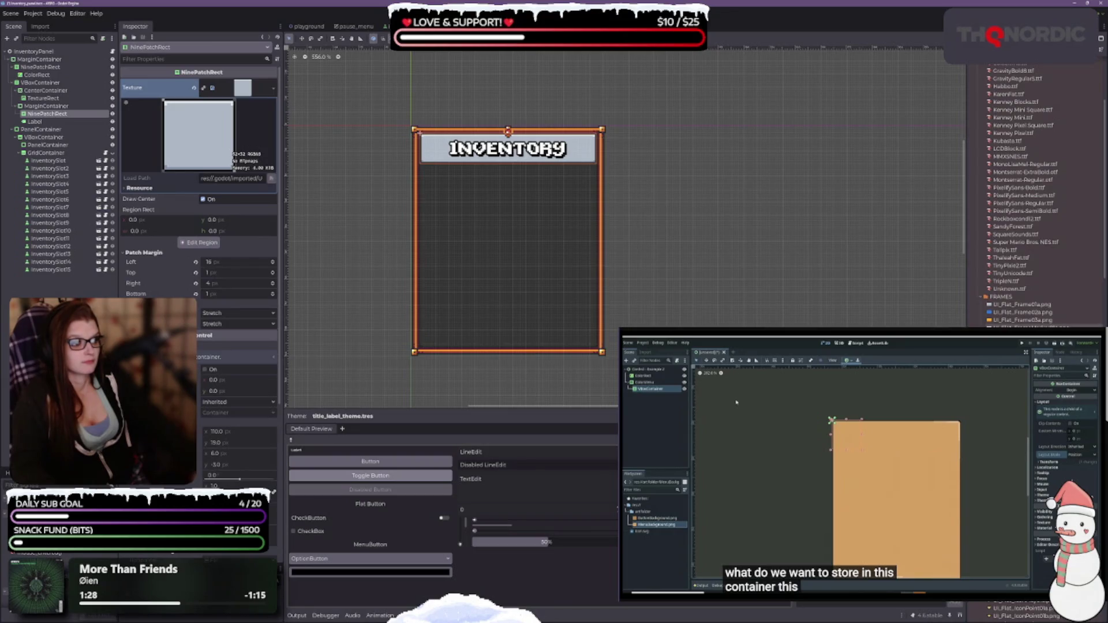
{"action": "mouse_move", "coordinate": [1019, 312]}
{"action": "left_mouse_down"}
{"action": "mouse_move", "coordinate": [404, 144]}
{"action": "mouse_move", "coordinate": [242, 87]}
{"action": "left_mouse_up"}
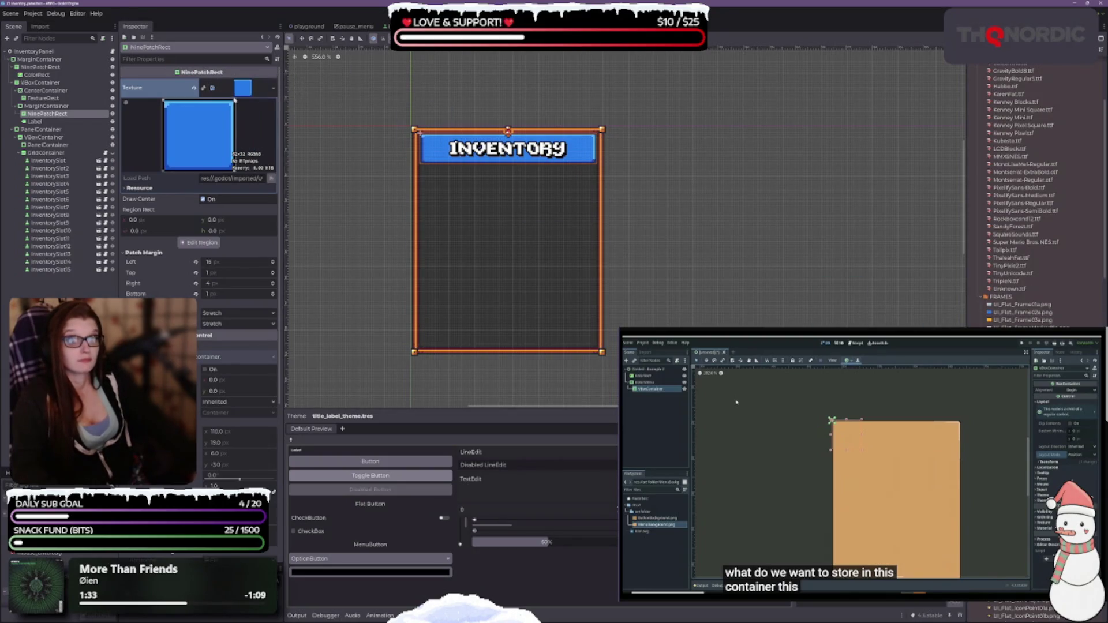
{"action": "left_click_drag", "start_coordinate": [1022, 304], "coordinate": [243, 87]}
{"action": "key", "text": "ctrl+z"}
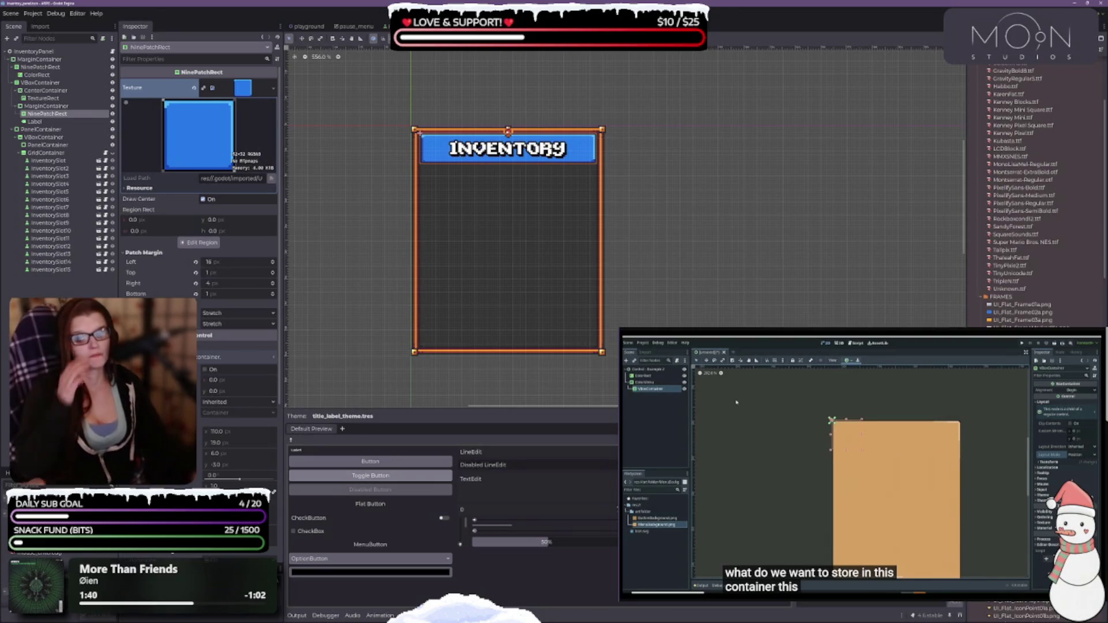
{"action": "scroll", "coordinate": [646, 267], "scroll_direction": "down", "scroll_amount": 1}
{"action": "scroll", "coordinate": [646, 267], "scroll_direction": "up", "scroll_amount": 1}
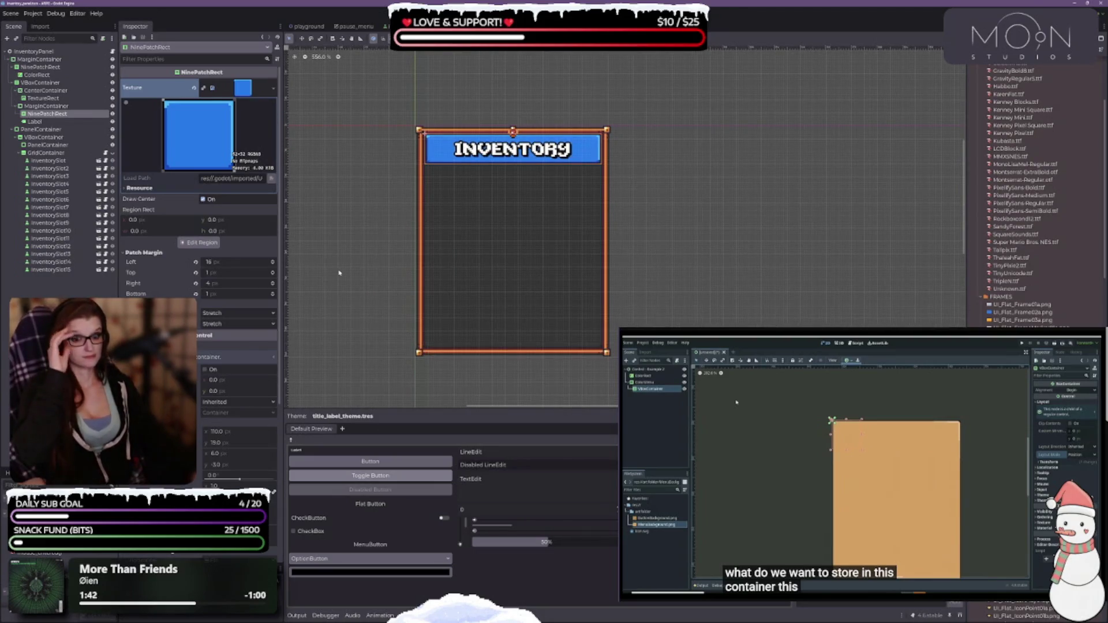
Step: Adjust the banner's left patch margin, settling on 3 px
{"action": "scroll", "coordinate": [519, 235], "scroll_direction": "up", "scroll_amount": 5}
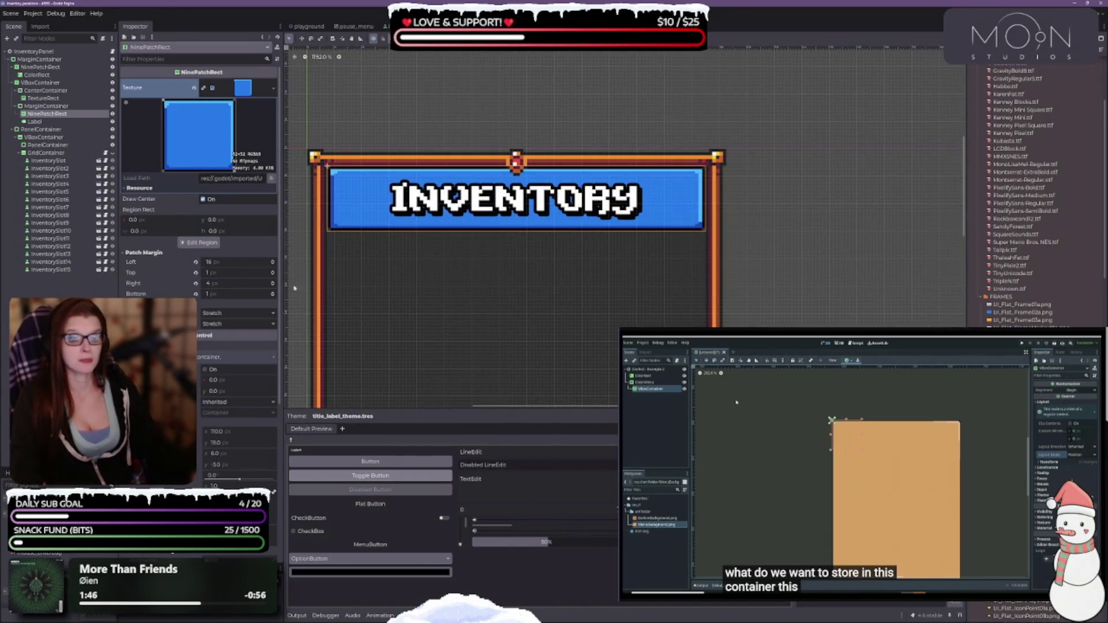
{"action": "left_click", "coordinate": [273, 261]}
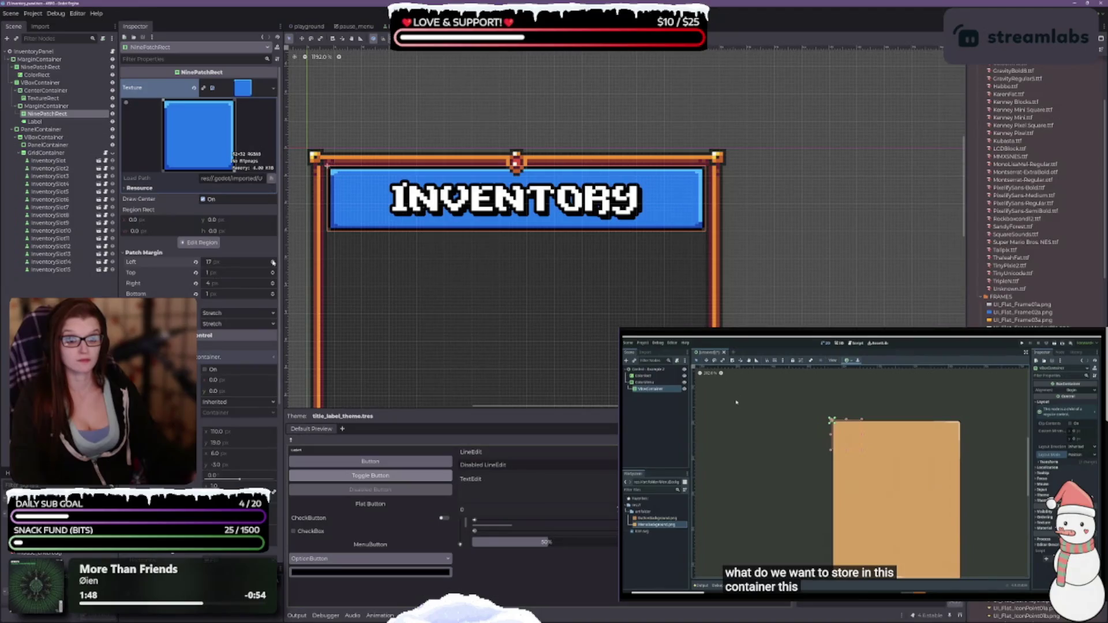
{"action": "left_click", "coordinate": [273, 263]}
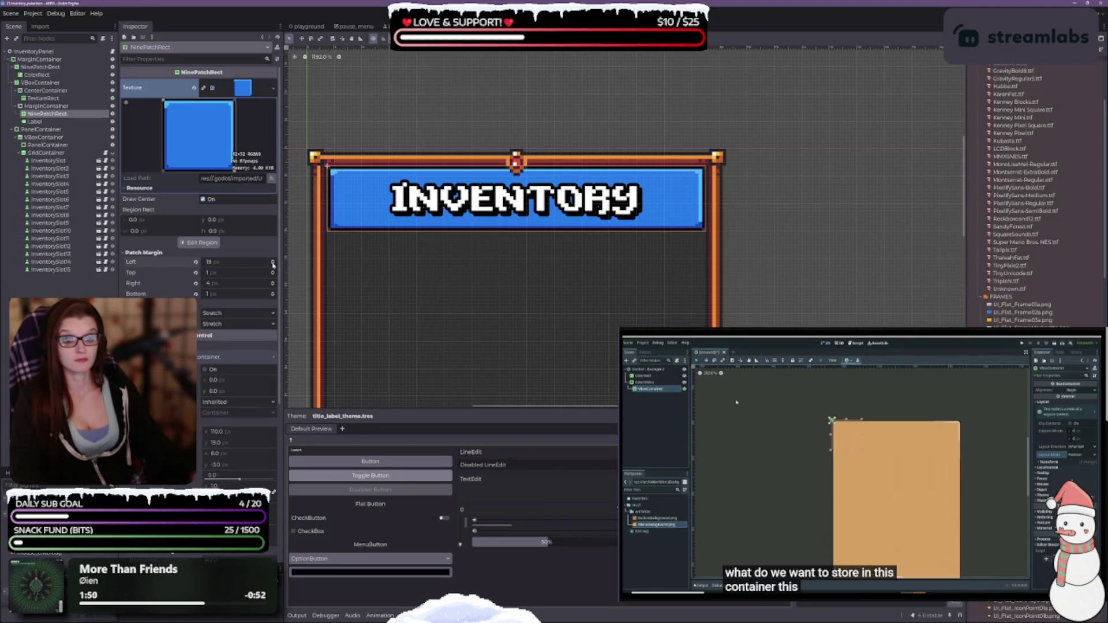
{"action": "left_click", "coordinate": [273, 264]}
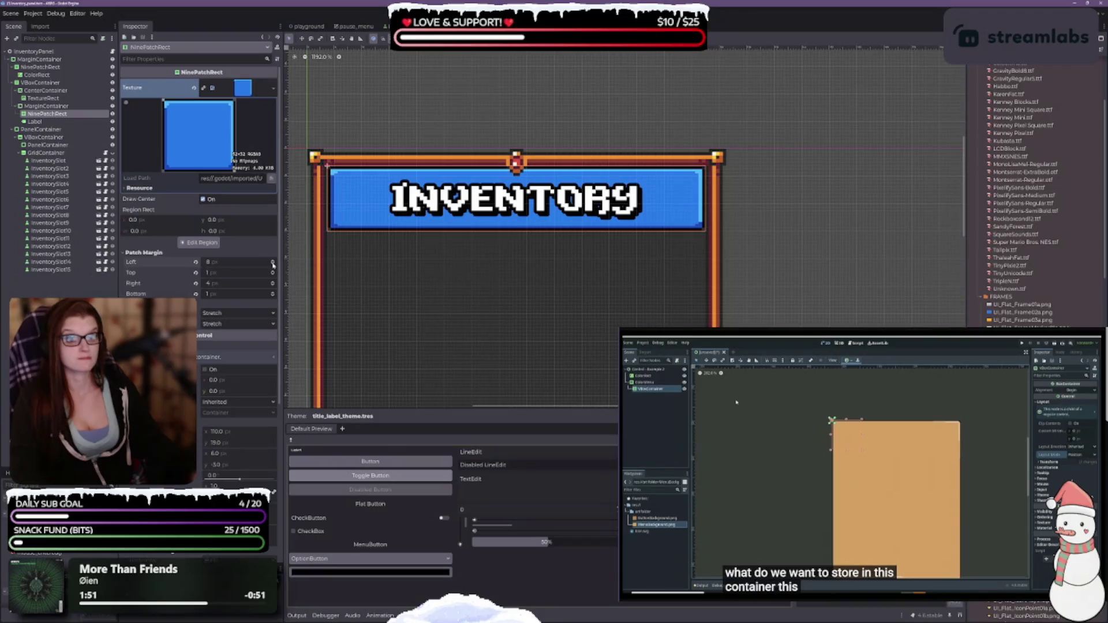
{"action": "left_click", "coordinate": [273, 264]}
{"action": "left_click", "coordinate": [273, 264]}
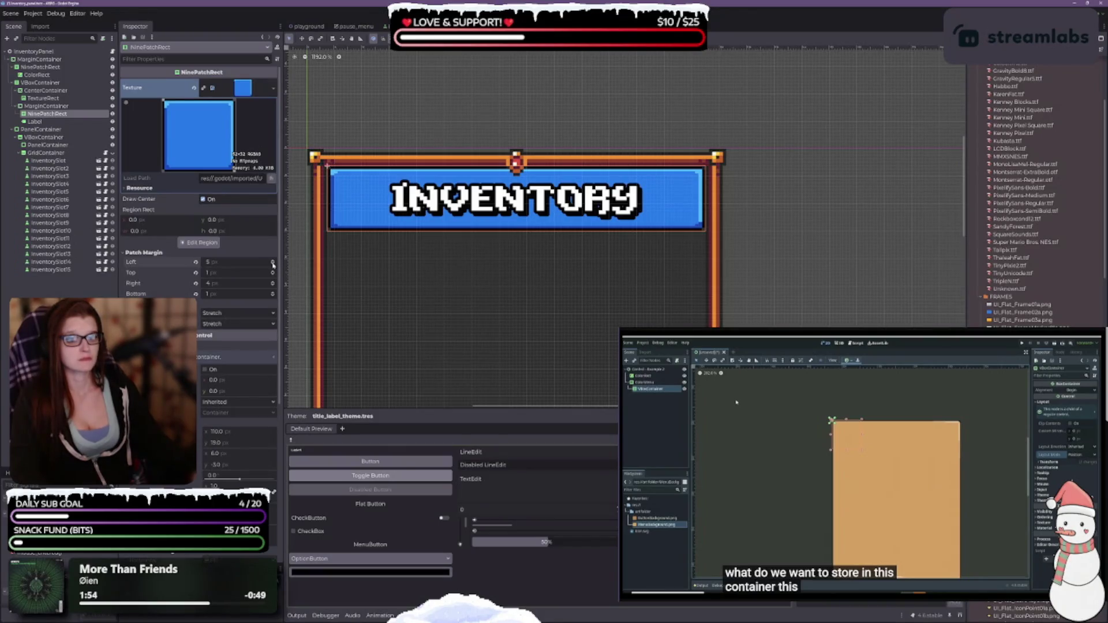
{"action": "left_click", "coordinate": [273, 264]}
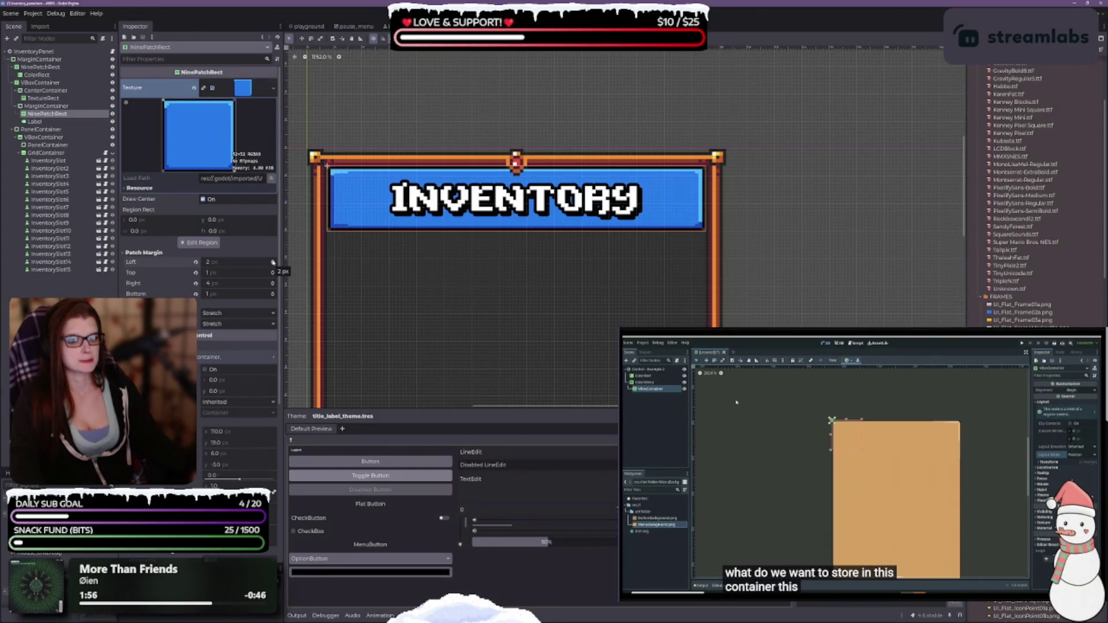
{"action": "left_click", "coordinate": [273, 260]}
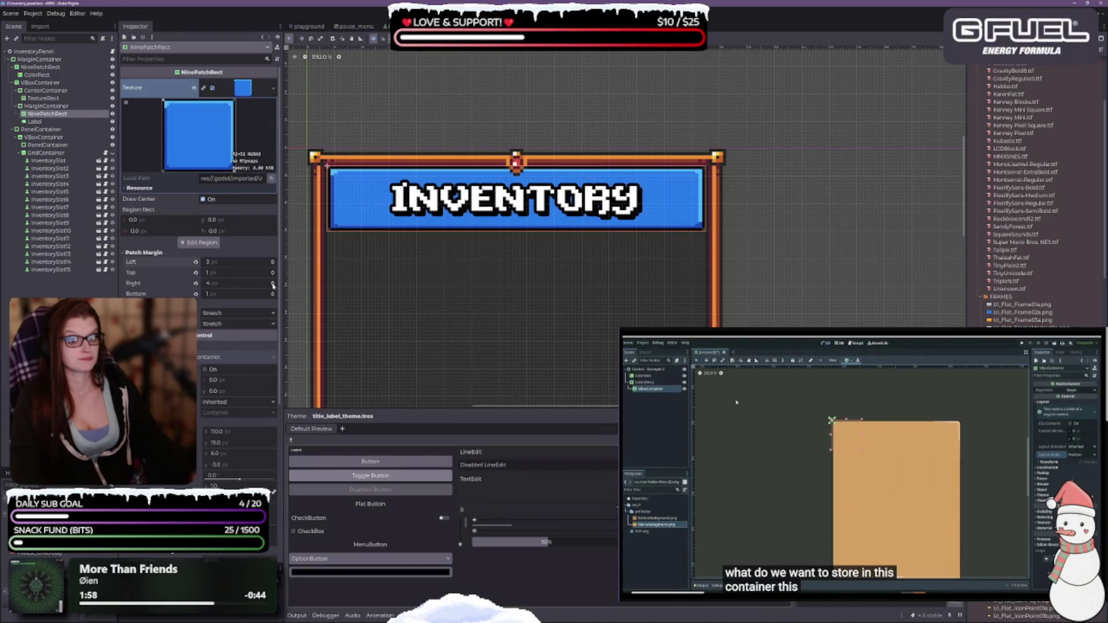
Step: Set the right patch margin to 3 px and top and bottom to 2 px, then open Edit Region
{"action": "double_click", "coordinate": [272, 286]}
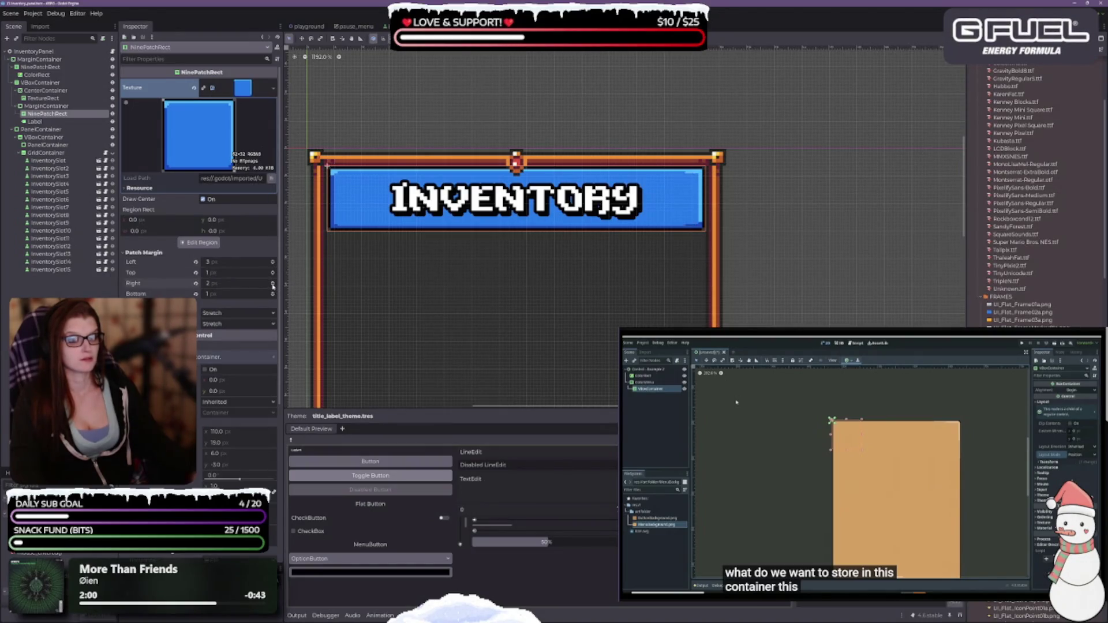
{"action": "left_click", "coordinate": [273, 281]}
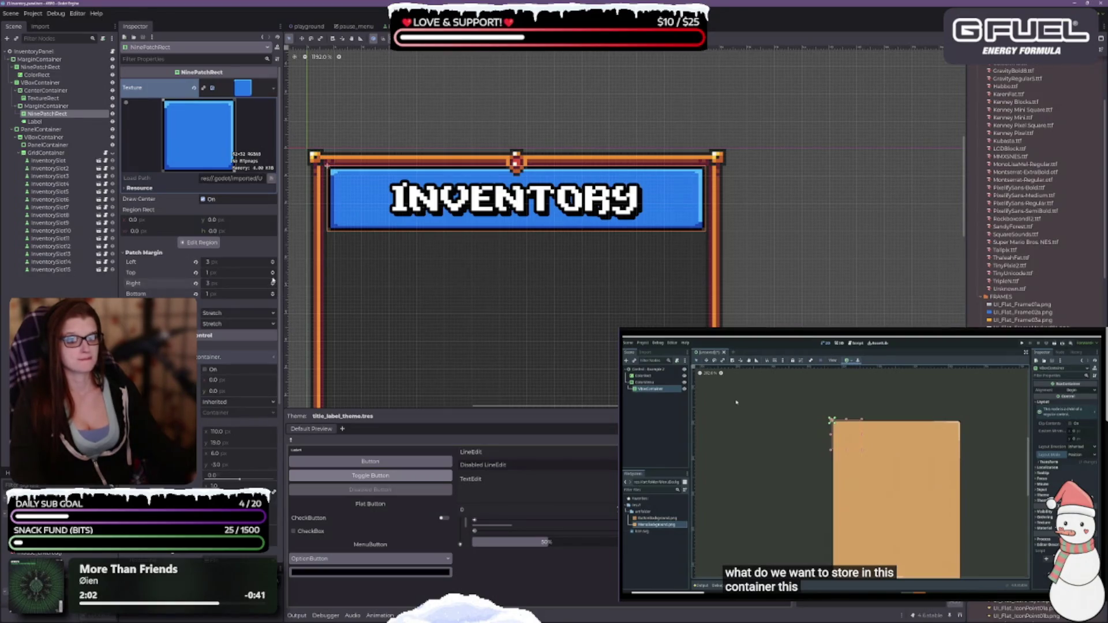
{"action": "left_click", "coordinate": [273, 270]}
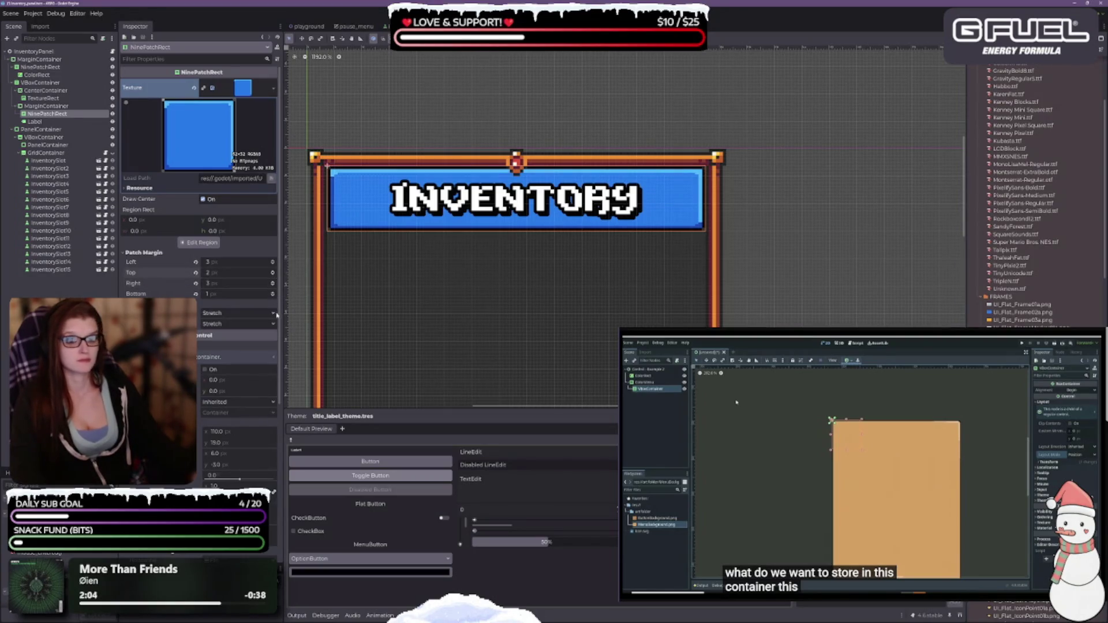
{"action": "left_click", "coordinate": [273, 292]}
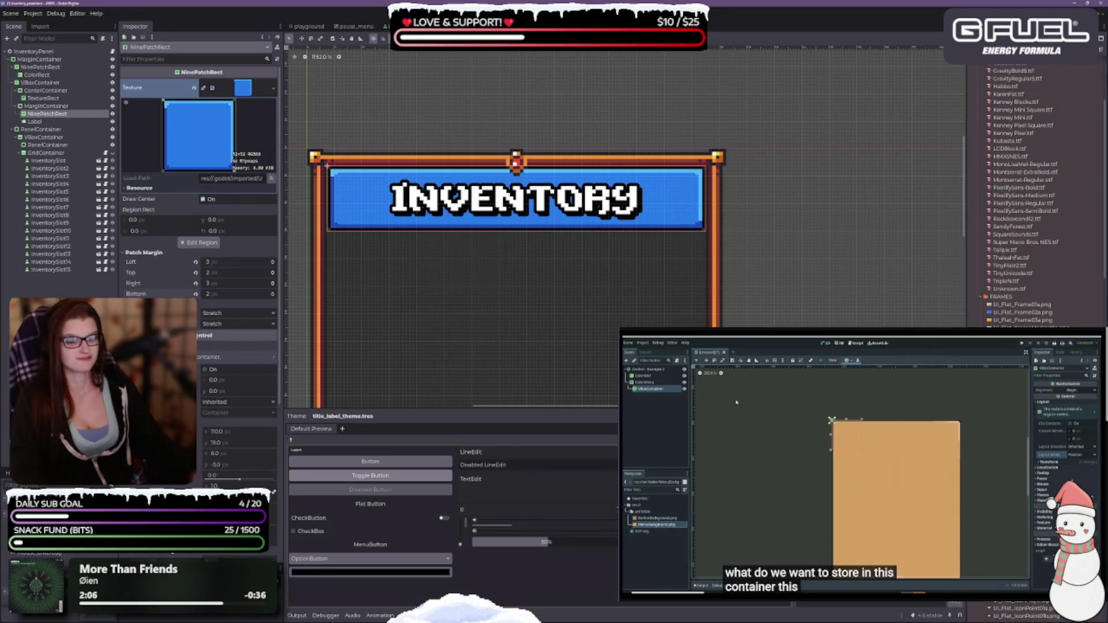
{"action": "left_click", "coordinate": [198, 243]}
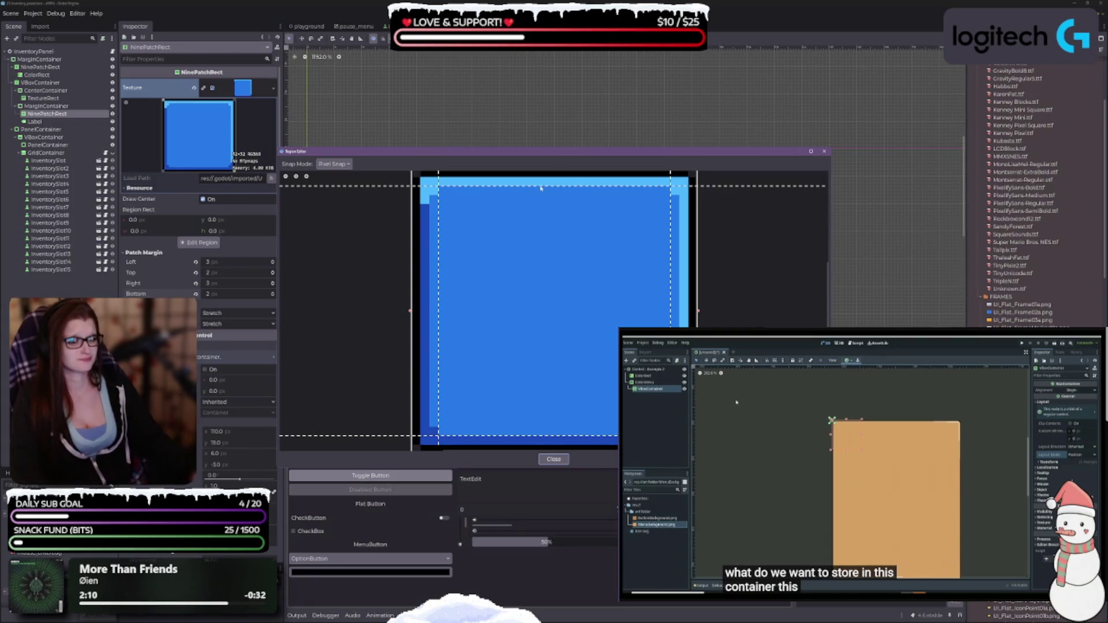
Step: Drag the region editor's margin guides, trying top, bottom, left and right values between 1 and 4 px
{"action": "left_click_drag", "start_coordinate": [541, 188], "coordinate": [538, 198]}
{"action": "mouse_move", "coordinate": [548, 154]}
{"action": "left_mouse_down"}
{"action": "mouse_move", "coordinate": [536, 271]}
{"action": "mouse_move", "coordinate": [535, 259]}
{"action": "left_mouse_up"}
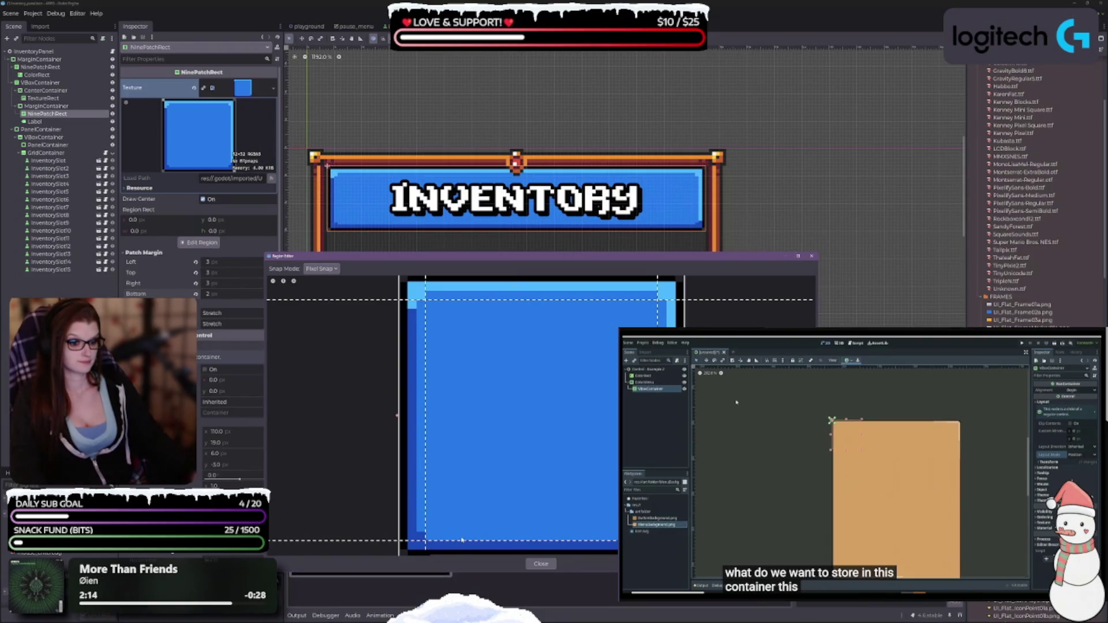
{"action": "left_click_drag", "start_coordinate": [462, 542], "coordinate": [462, 532]}
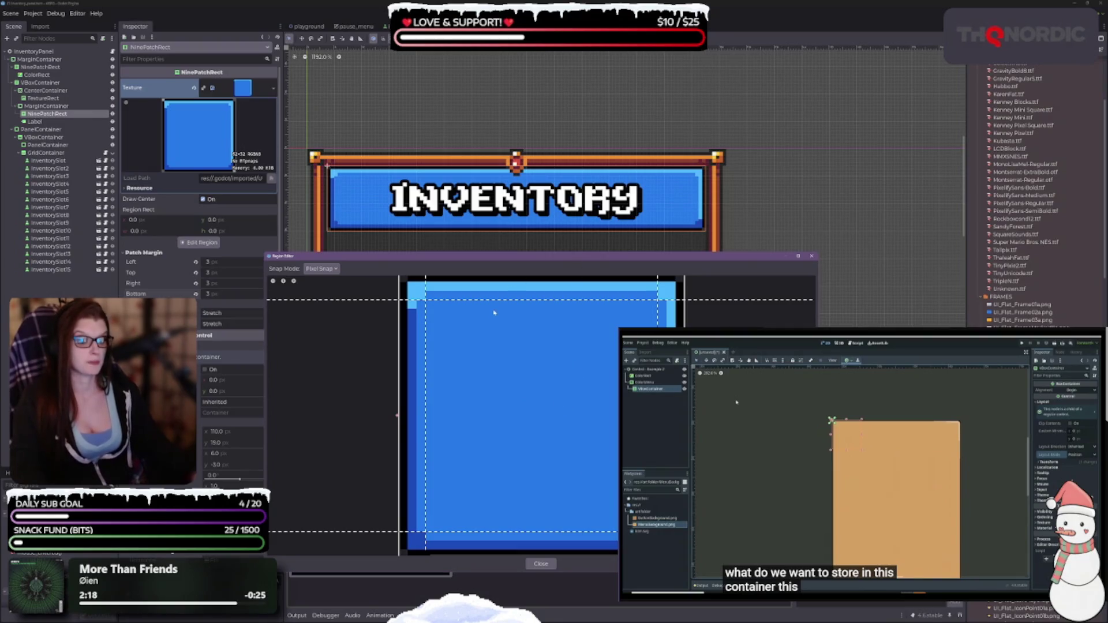
{"action": "left_click_drag", "start_coordinate": [493, 301], "coordinate": [492, 291]}
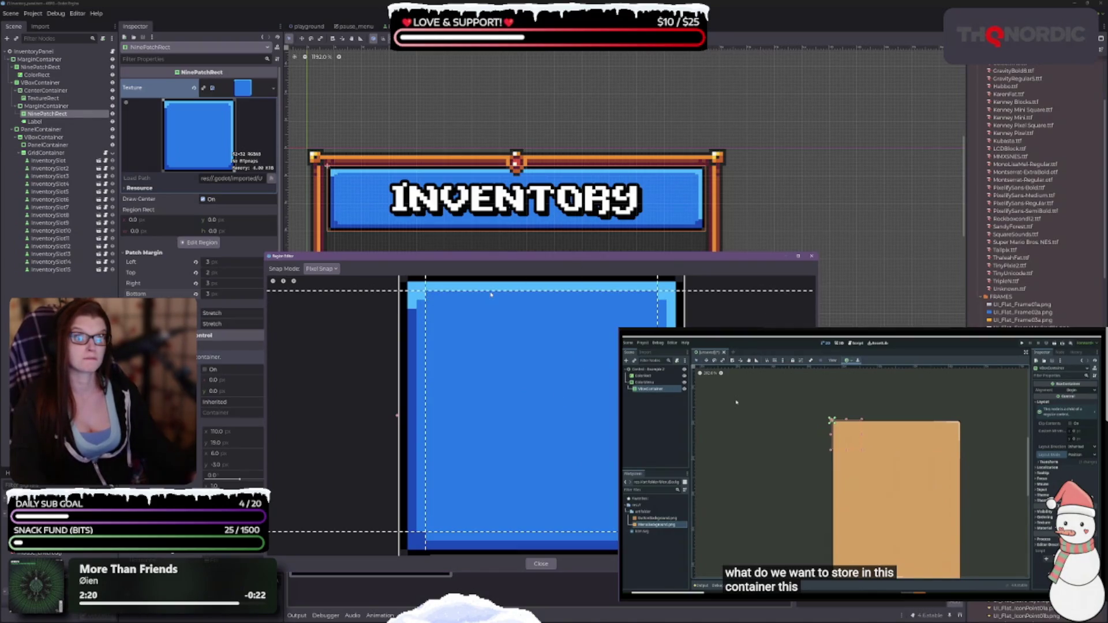
{"action": "left_click_drag", "start_coordinate": [553, 531], "coordinate": [553, 541]}
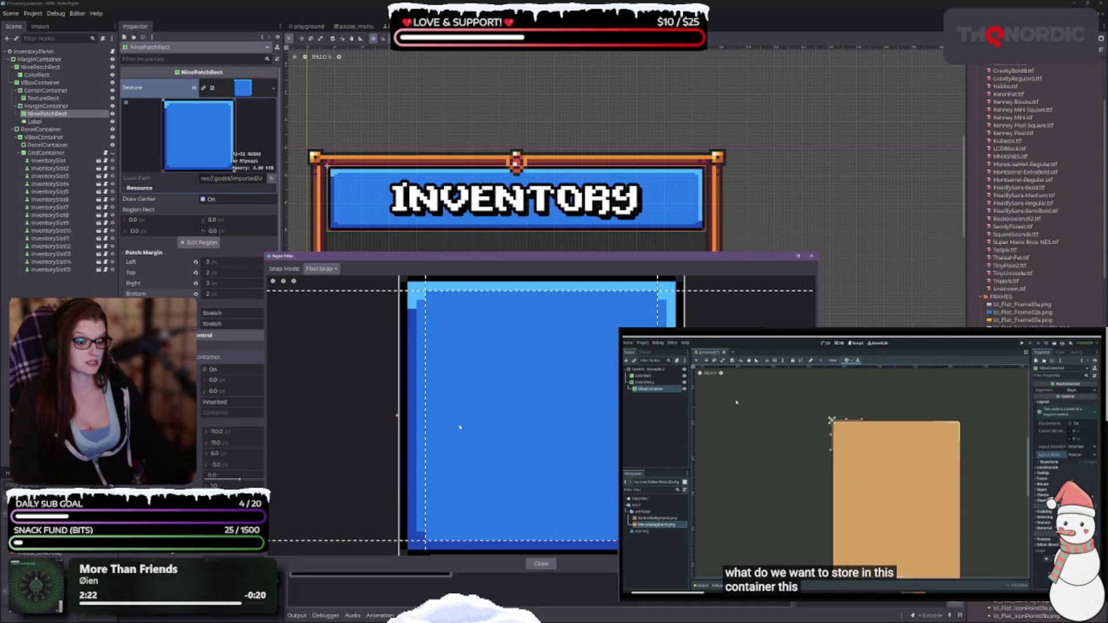
{"action": "left_click_drag", "start_coordinate": [425, 385], "coordinate": [435, 383]}
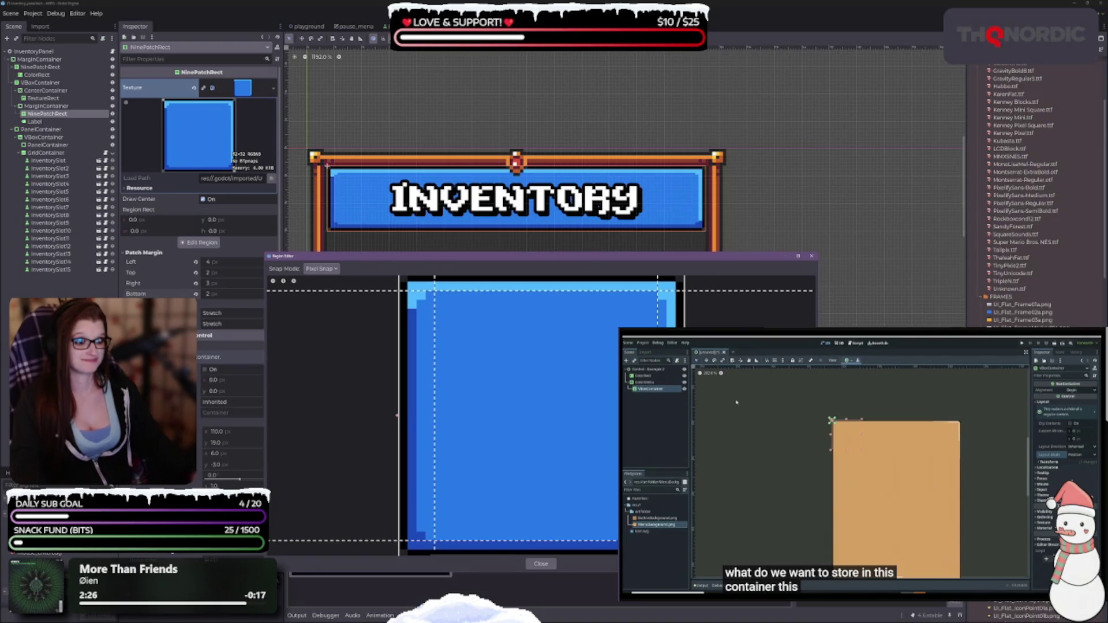
{"action": "left_click_drag", "start_coordinate": [657, 311], "coordinate": [591, 312]}
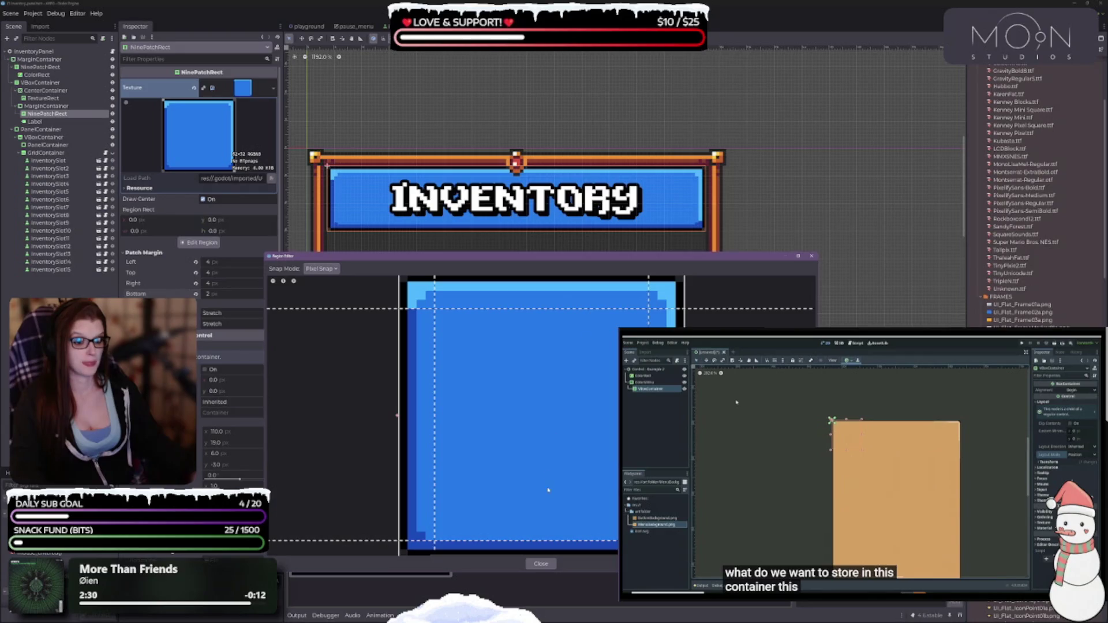
{"action": "mouse_move", "coordinate": [540, 540]}
{"action": "left_mouse_down"}
{"action": "mouse_move", "coordinate": [539, 521]}
{"action": "mouse_move", "coordinate": [533, 540]}
{"action": "left_mouse_up"}
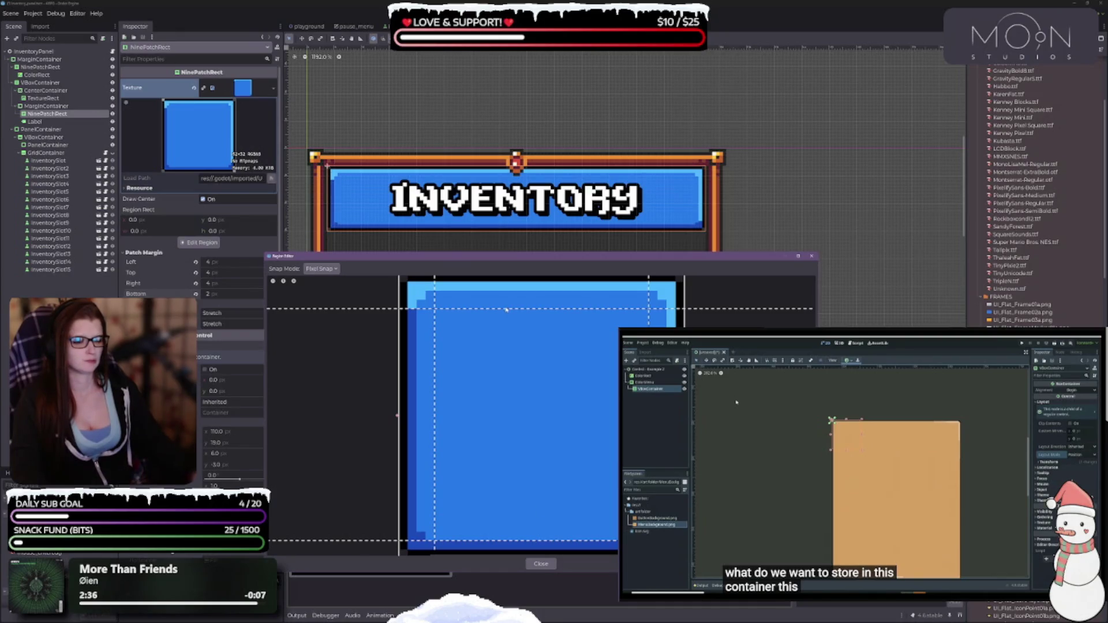
{"action": "left_click_drag", "start_coordinate": [506, 310], "coordinate": [507, 290]}
Step: Settle the margins at left 2, right 3, top 3 and bottom 3 px, and enlarge the editor window
{"action": "left_click_drag", "start_coordinate": [434, 339], "coordinate": [426, 340]}
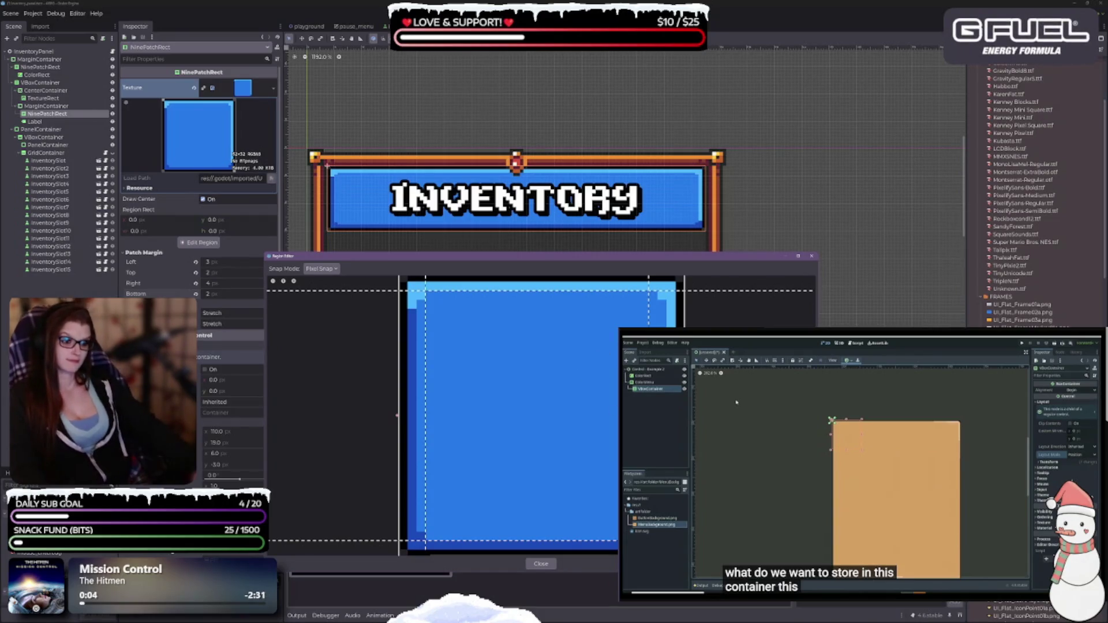
{"action": "left_click_drag", "start_coordinate": [648, 294], "coordinate": [658, 294]}
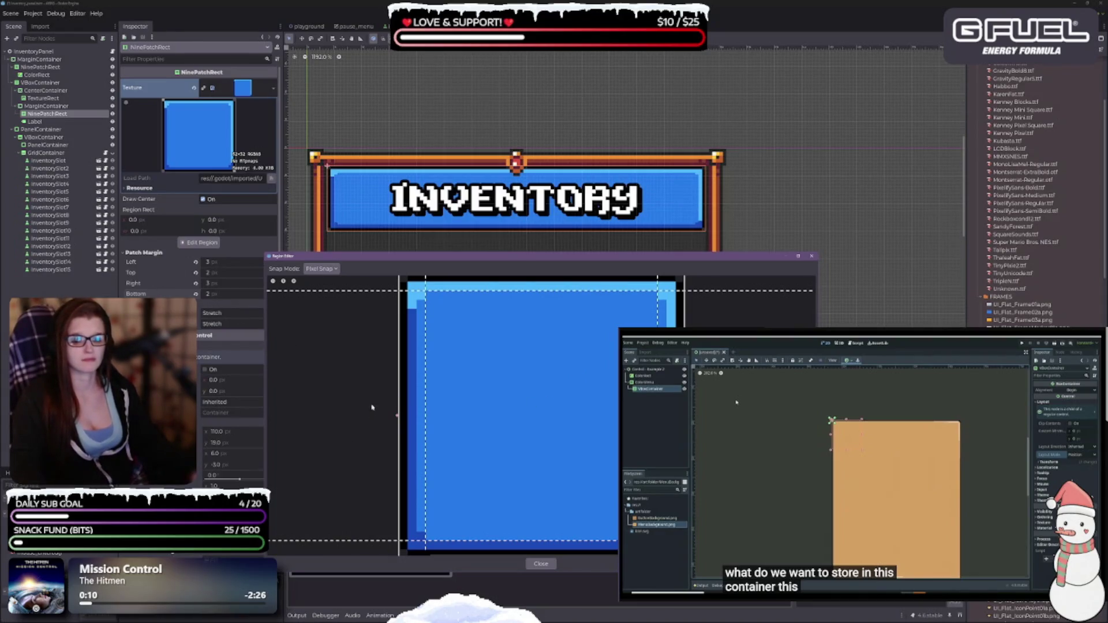
{"action": "left_click_drag", "start_coordinate": [583, 542], "coordinate": [582, 543]}
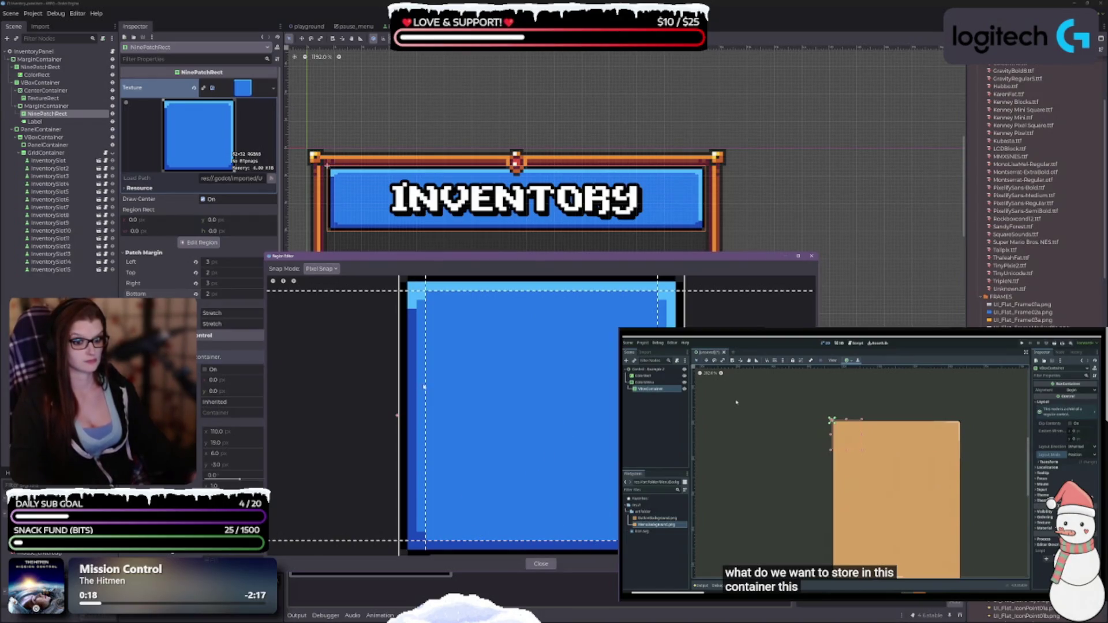
{"action": "left_click_drag", "start_coordinate": [427, 387], "coordinate": [425, 386]}
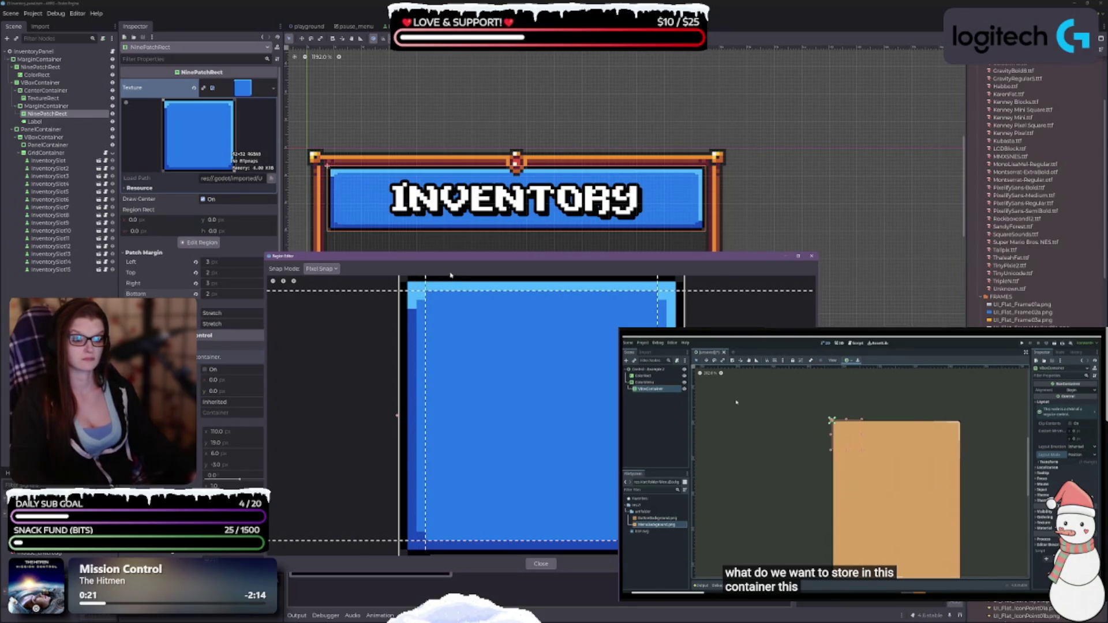
{"action": "left_click_drag", "start_coordinate": [448, 291], "coordinate": [444, 295]}
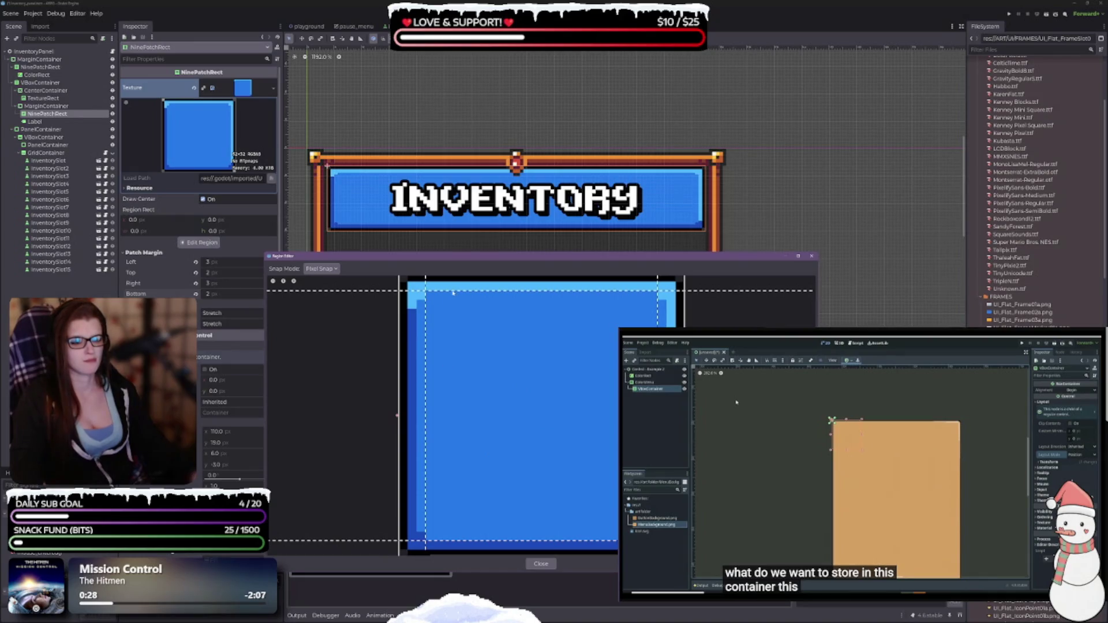
{"action": "left_click_drag", "start_coordinate": [452, 291], "coordinate": [451, 304]}
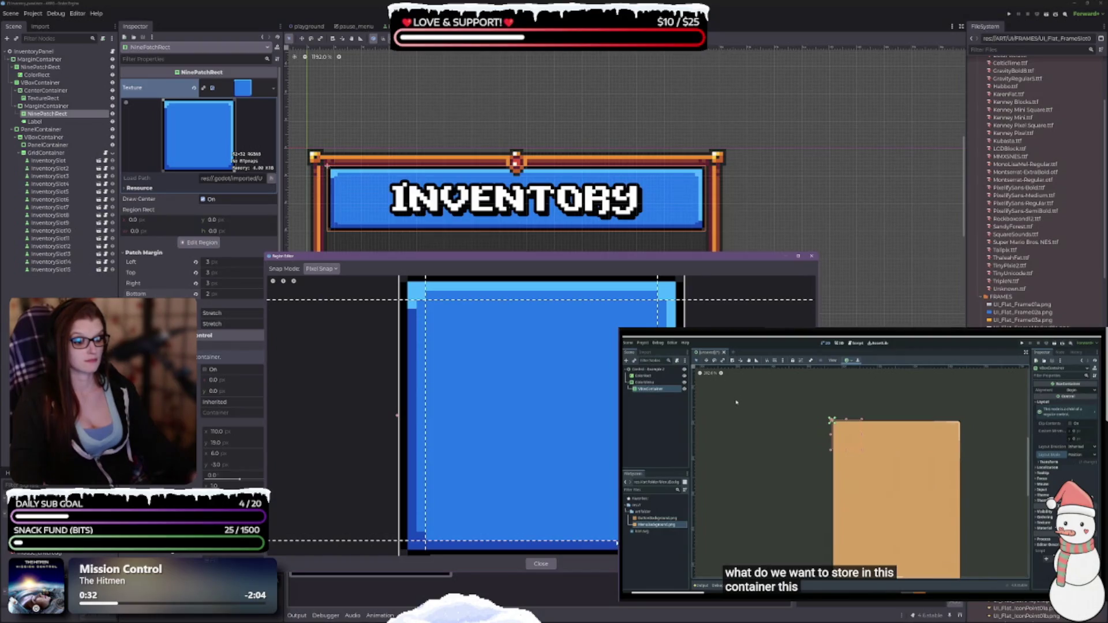
{"action": "left_click_drag", "start_coordinate": [617, 543], "coordinate": [611, 532]}
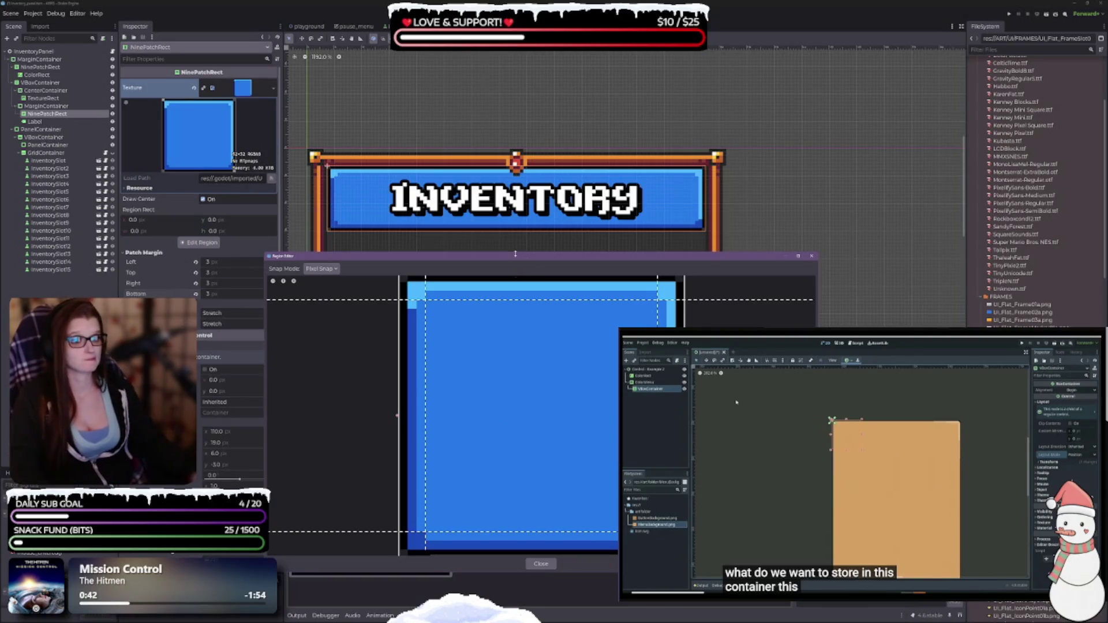
{"action": "left_click_drag", "start_coordinate": [516, 254], "coordinate": [516, 176]}
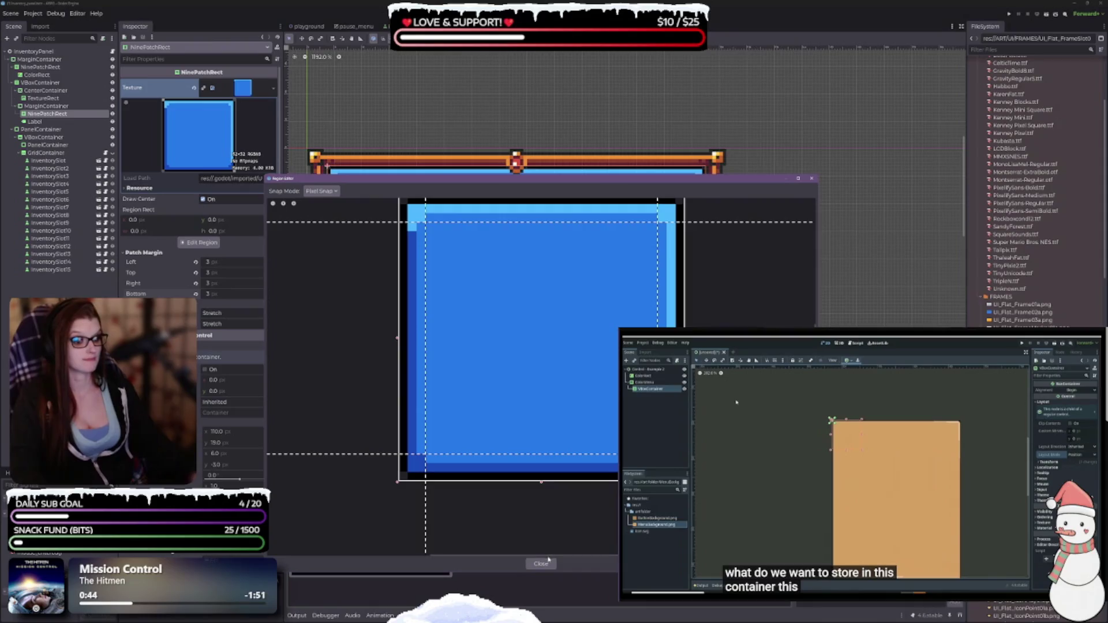
Step: Close the region editor and select the TextureRect node to inspect it
{"action": "left_click", "coordinate": [811, 179]}
{"action": "scroll", "coordinate": [616, 210], "scroll_direction": "down", "scroll_amount": 4}
{"action": "scroll", "coordinate": [616, 210], "scroll_direction": "down", "scroll_amount": 1}
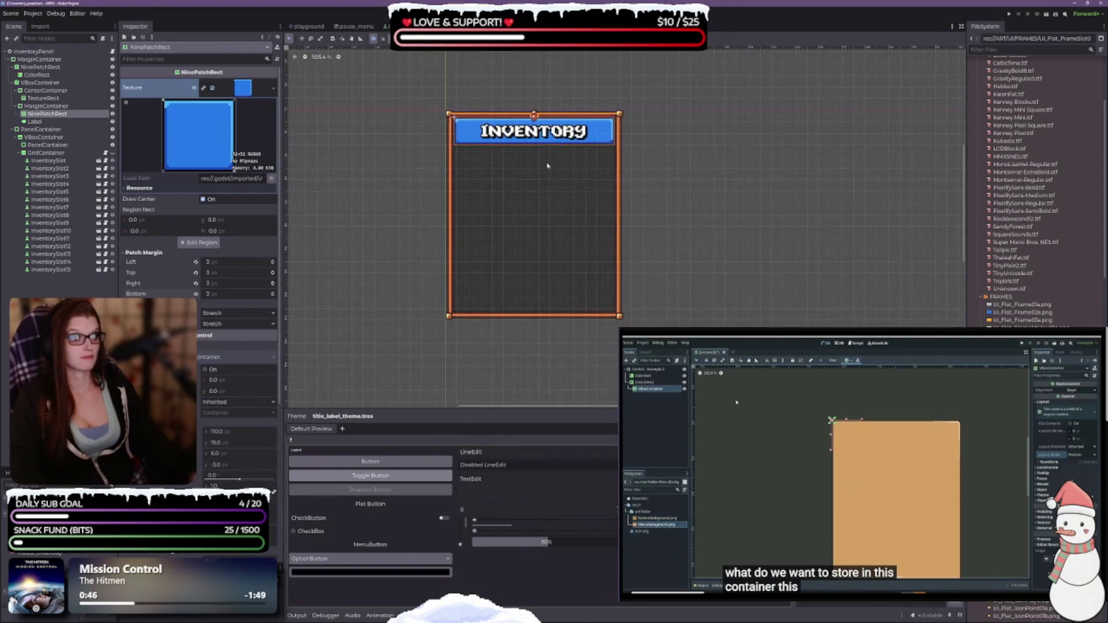
{"action": "left_click", "coordinate": [43, 98]}
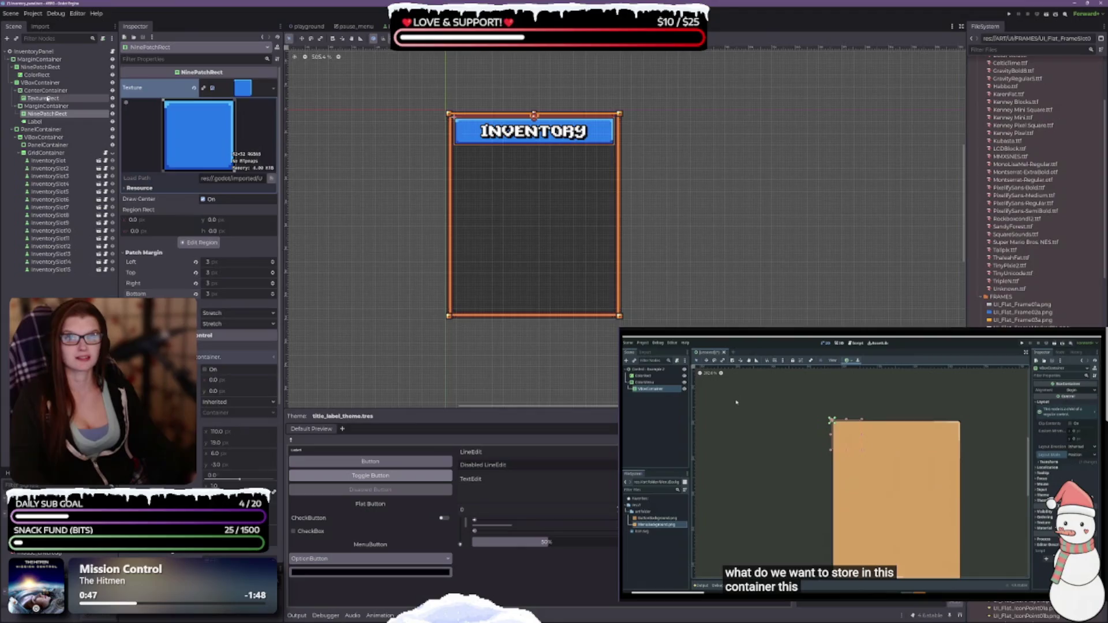
{"action": "scroll", "coordinate": [211, 254], "scroll_direction": "up", "scroll_amount": 1}
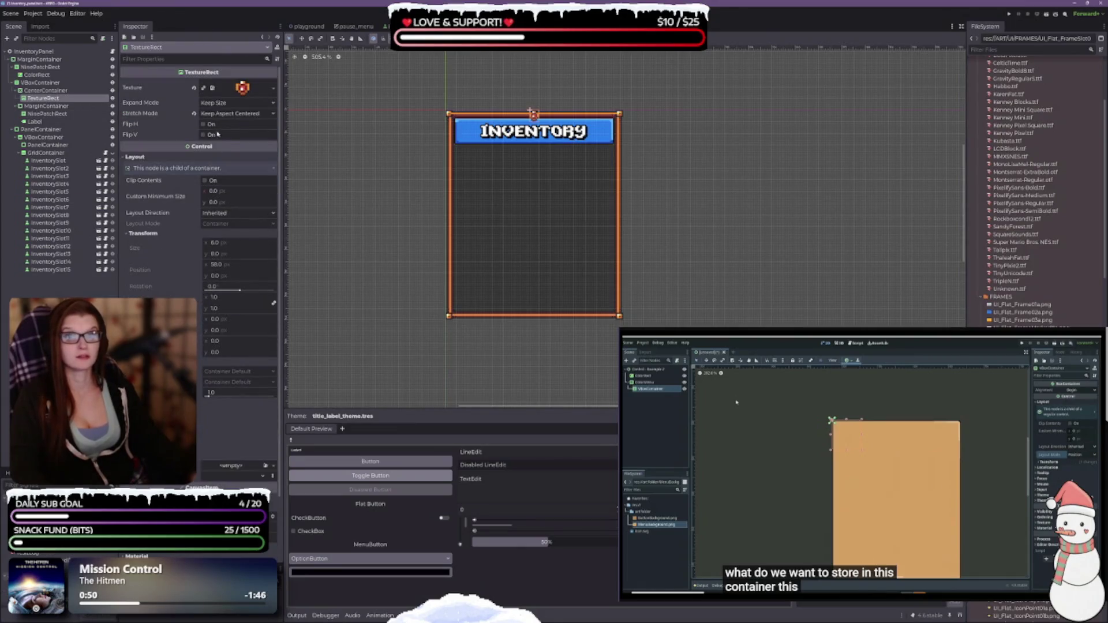
{"action": "scroll", "coordinate": [973, 164], "scroll_direction": "up", "scroll_amount": 5}
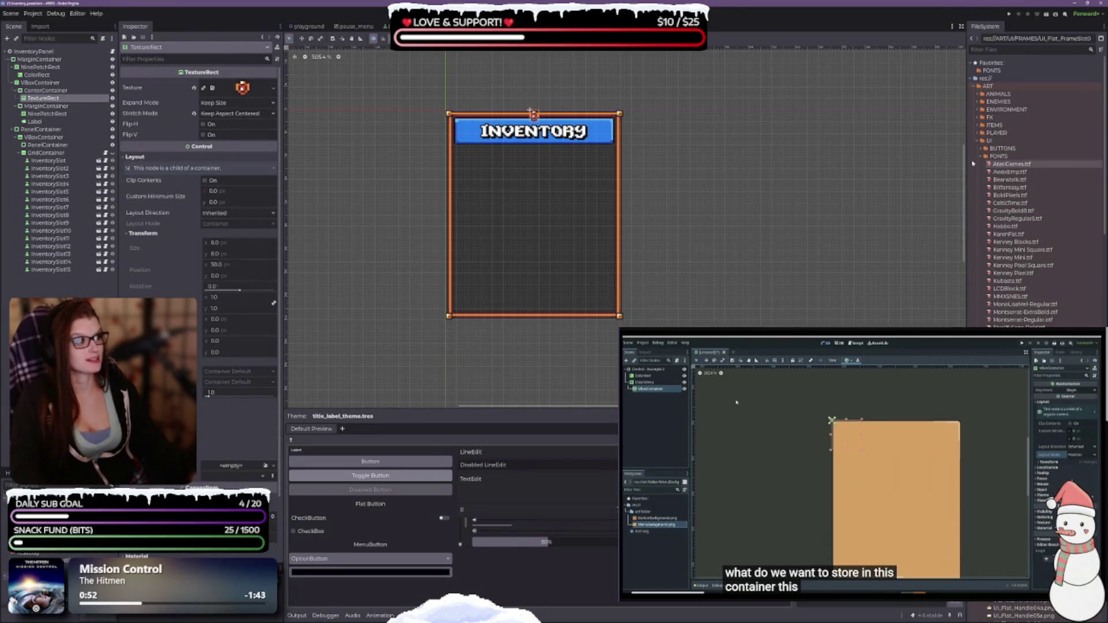
{"action": "scroll", "coordinate": [972, 164], "scroll_direction": "down", "scroll_amount": 5}
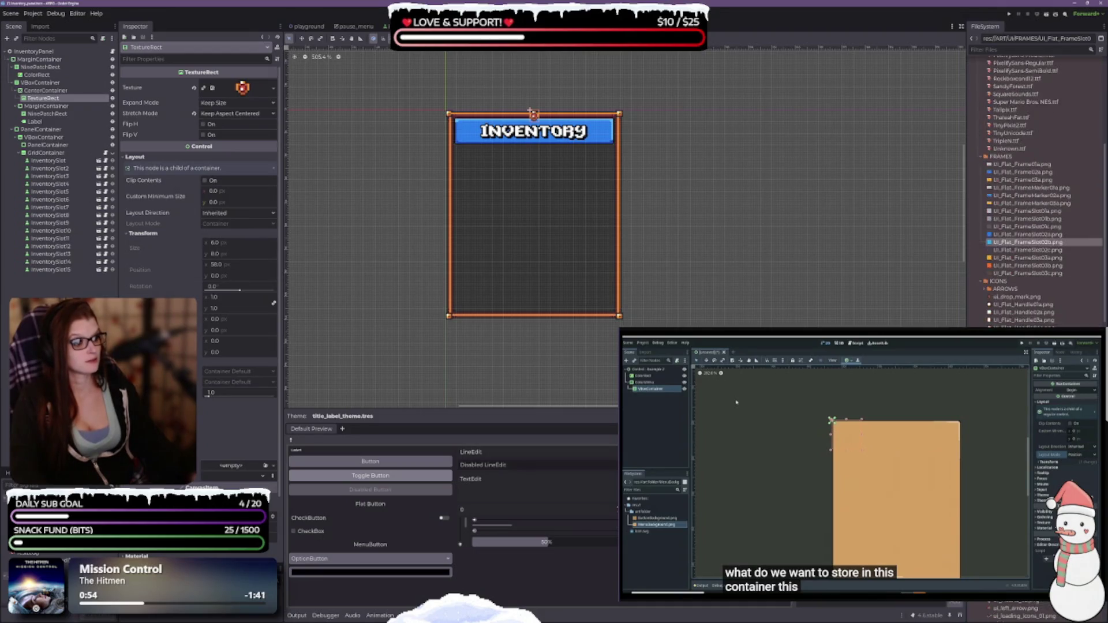
{"action": "scroll", "coordinate": [982, 149], "scroll_direction": "down", "scroll_amount": 5}
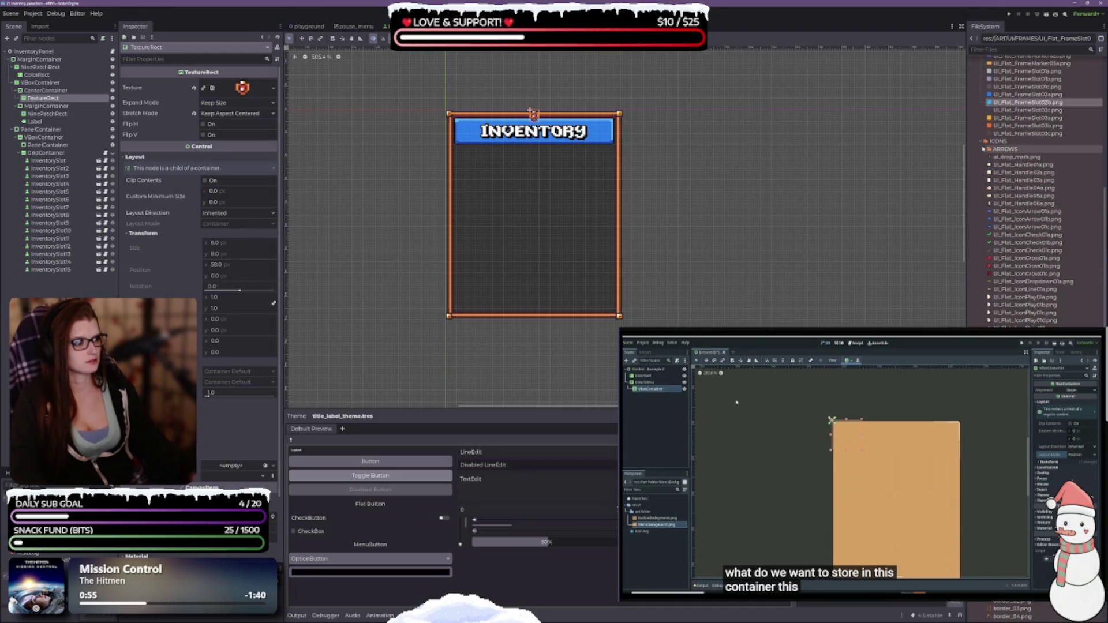
Step: Collapse the ARROWS folder, pick a blue accent border image, and select the VBoxContainer
{"action": "left_click", "coordinate": [984, 149]}
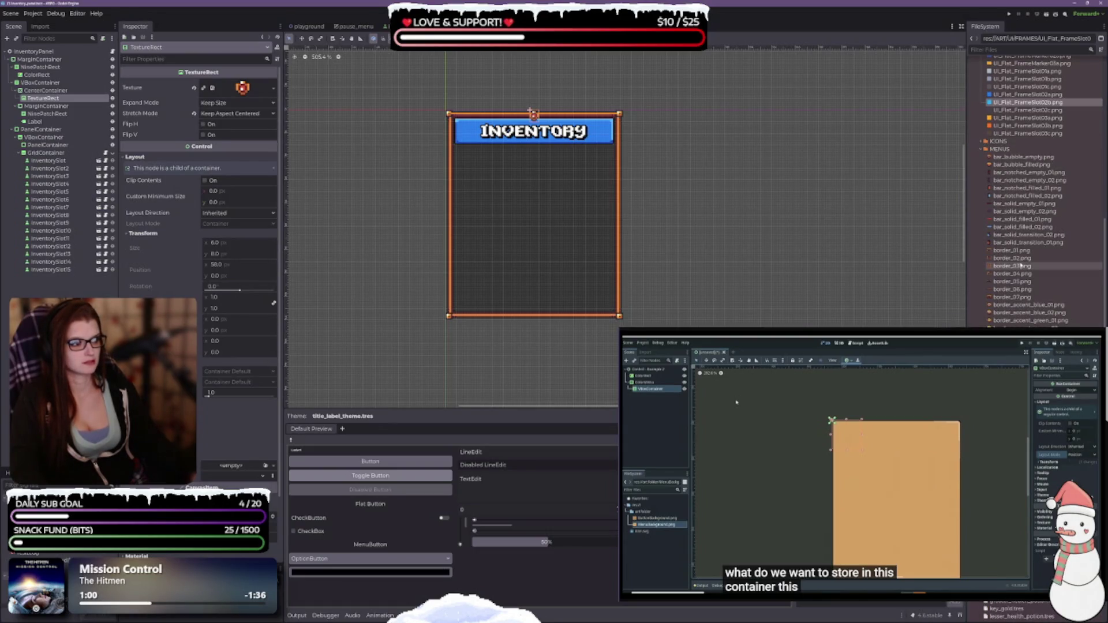
{"action": "scroll", "coordinate": [1021, 266], "scroll_direction": "down", "scroll_amount": 3}
{"action": "scroll", "coordinate": [1020, 266], "scroll_direction": "down", "scroll_amount": 2}
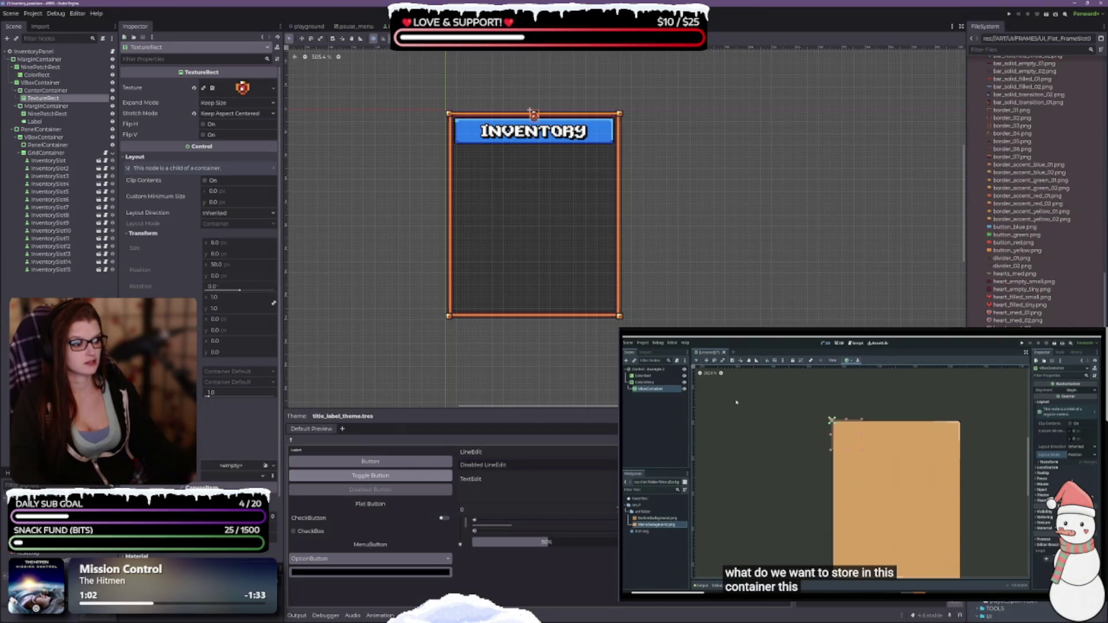
{"action": "scroll", "coordinate": [1033, 185], "scroll_direction": "up", "scroll_amount": 10}
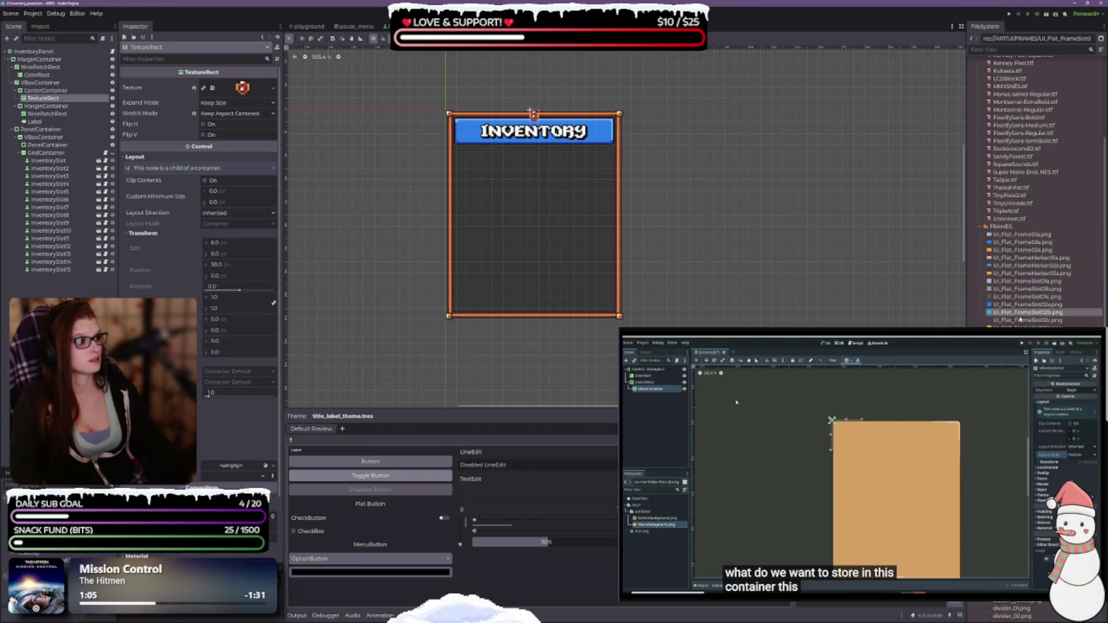
{"action": "scroll", "coordinate": [1033, 185], "scroll_direction": "down", "scroll_amount": 4}
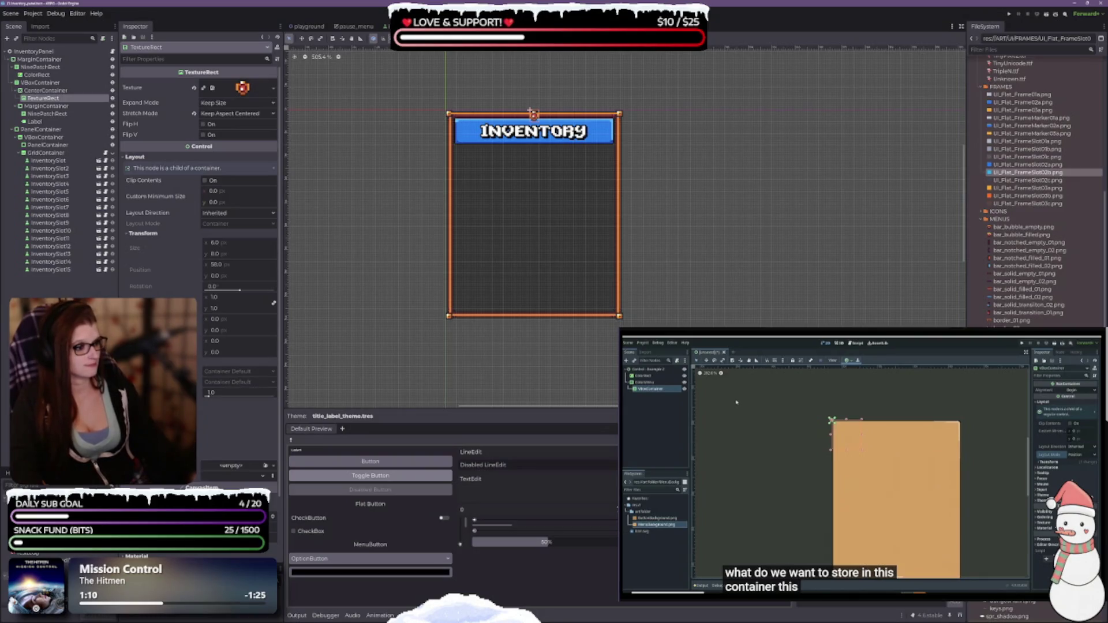
{"action": "left_click", "coordinate": [1027, 328]}
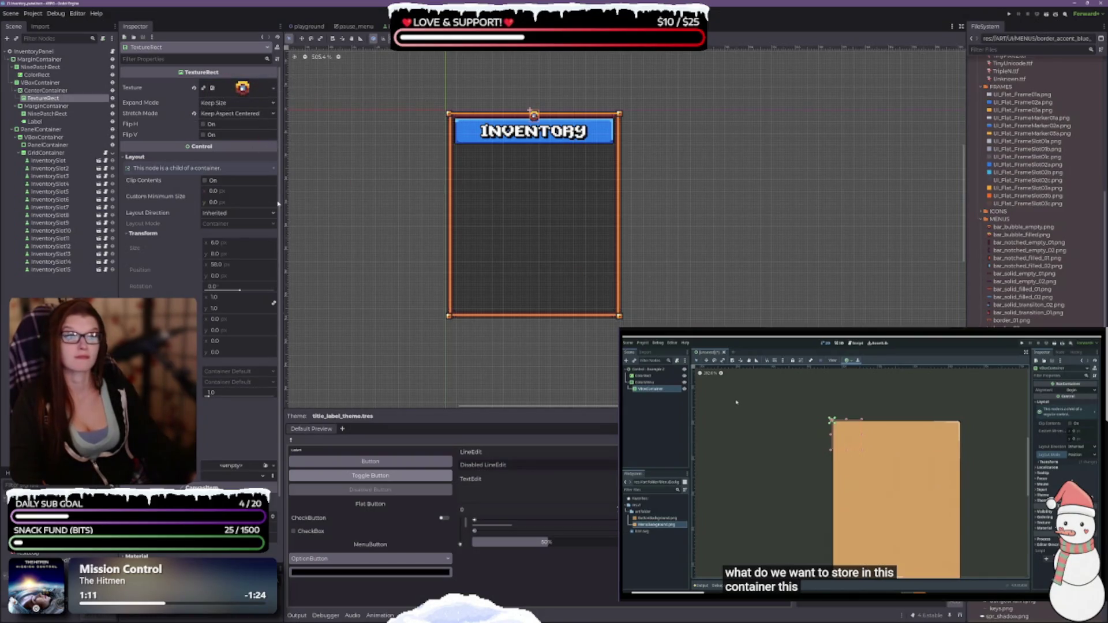
{"action": "scroll", "coordinate": [546, 114], "scroll_direction": "up", "scroll_amount": 2}
{"action": "scroll", "coordinate": [540, 113], "scroll_direction": "up", "scroll_amount": 5}
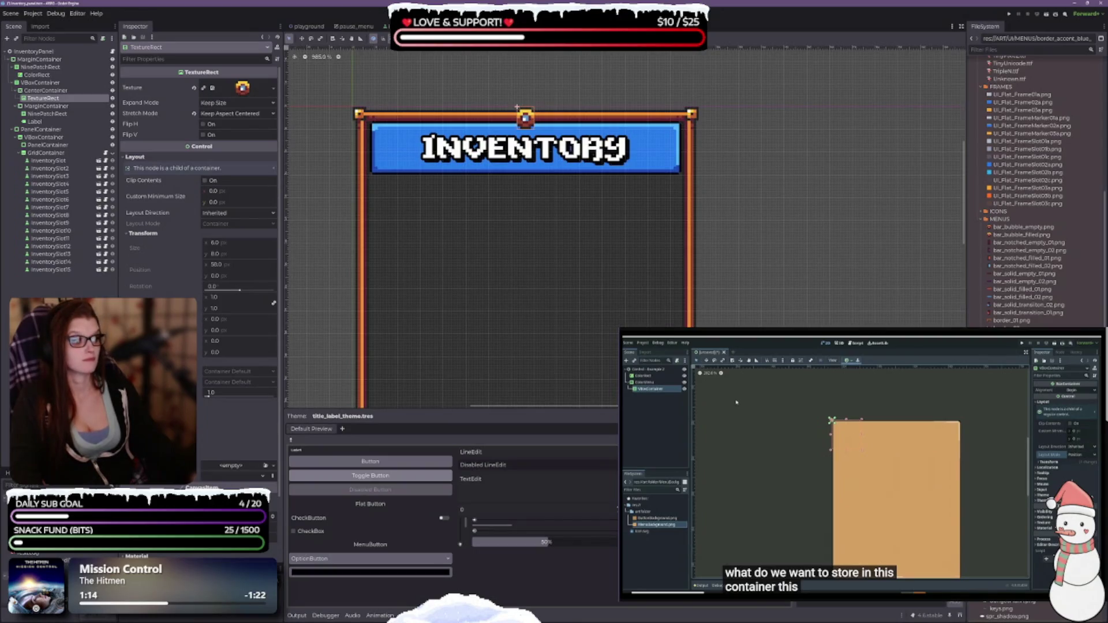
{"action": "left_click", "coordinate": [570, 282]}
{"action": "scroll", "coordinate": [670, 213], "scroll_direction": "down", "scroll_amount": 3}
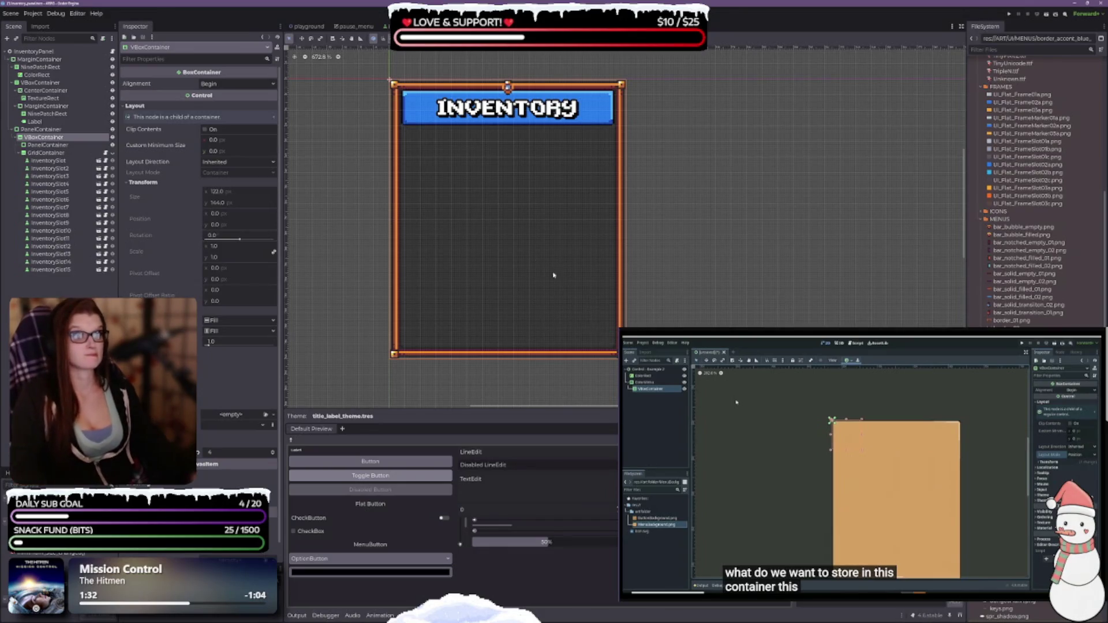
{"action": "scroll", "coordinate": [519, 253], "scroll_direction": "up", "scroll_amount": 4}
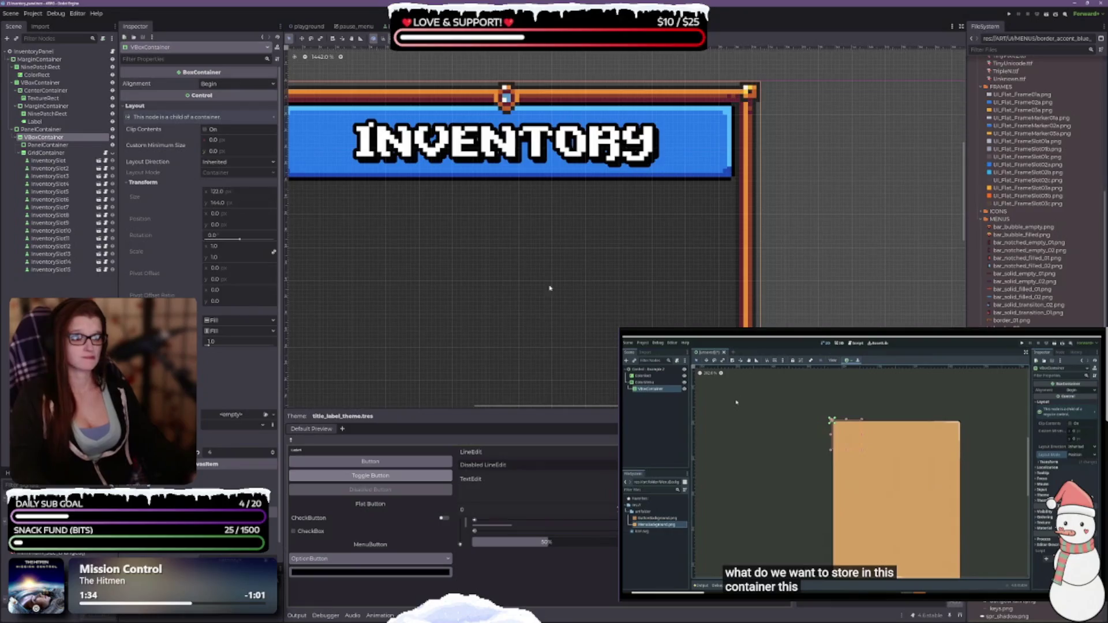
{"action": "scroll", "coordinate": [519, 260], "scroll_direction": "down", "scroll_amount": 1}
{"action": "scroll", "coordinate": [502, 277], "scroll_direction": "up", "scroll_amount": 1}
{"action": "left_click_drag", "start_coordinate": [495, 280], "coordinate": [527, 302]}
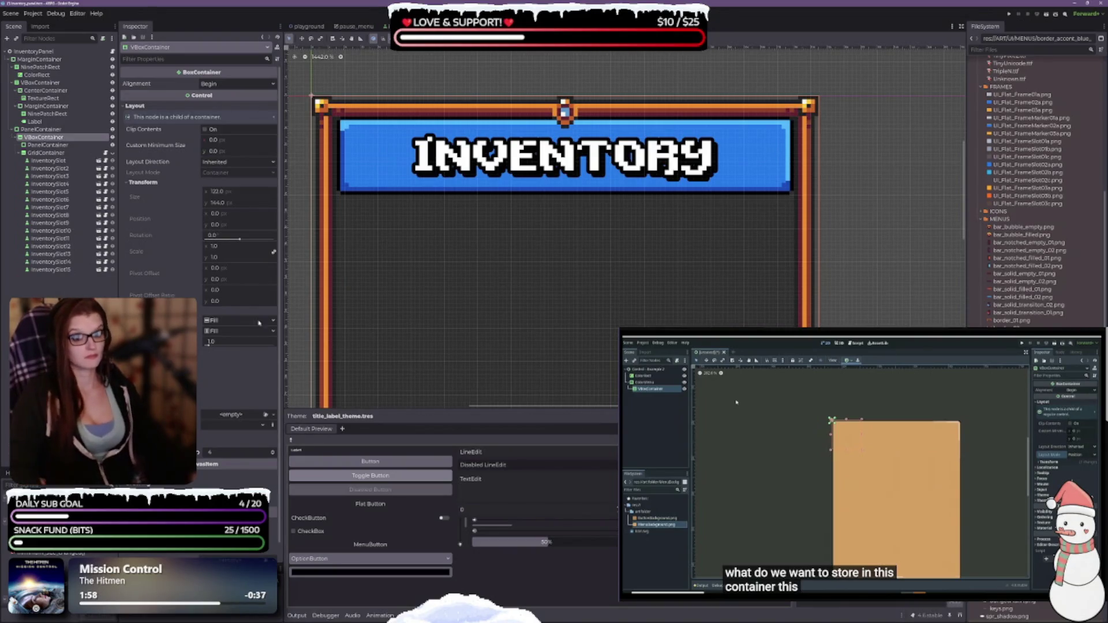
Step: Lower two of the banner MarginContainer's margin overrides from 6 to 5
{"action": "left_click", "coordinate": [46, 105]}
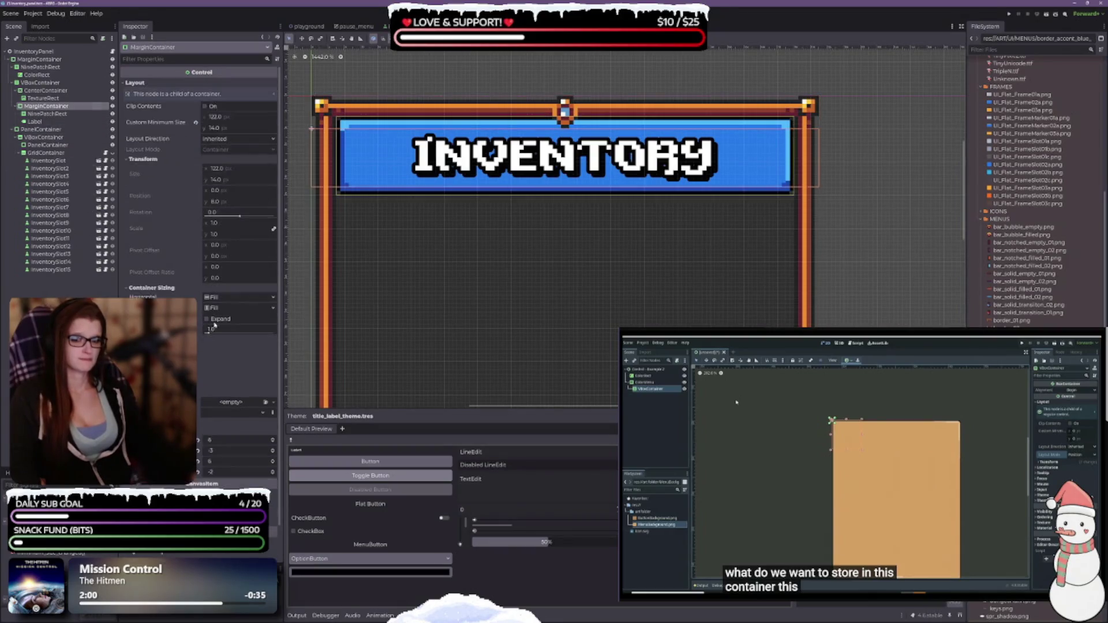
{"action": "scroll", "coordinate": [199, 173], "scroll_direction": "down", "scroll_amount": 2}
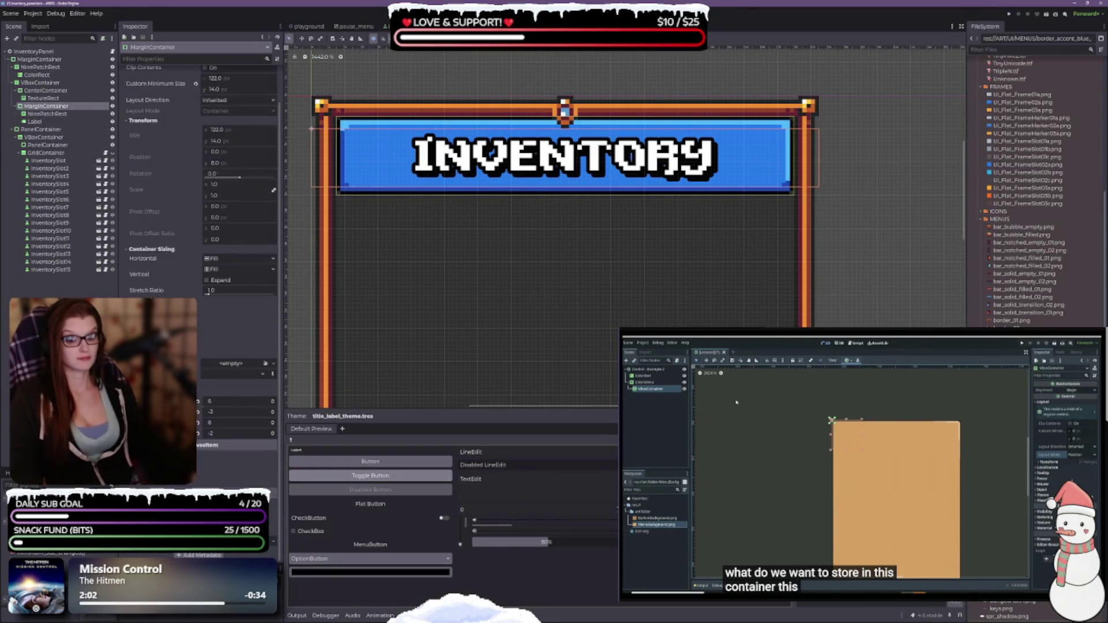
{"action": "left_click", "coordinate": [273, 403]}
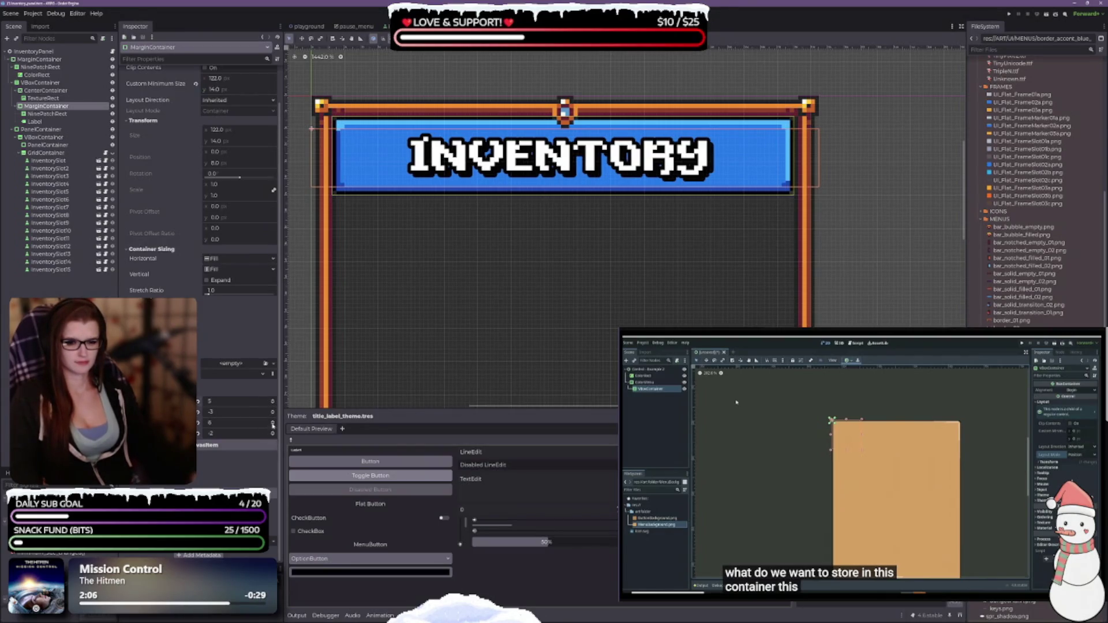
{"action": "left_click", "coordinate": [273, 424]}
{"action": "scroll", "coordinate": [587, 293], "scroll_direction": "down", "scroll_amount": 3}
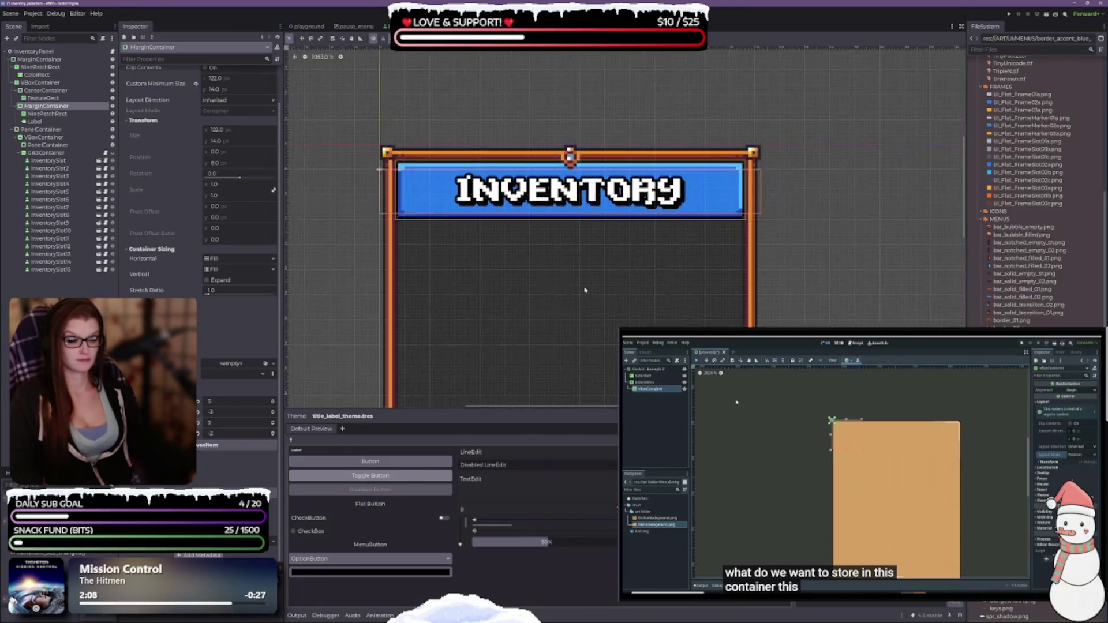
{"action": "scroll", "coordinate": [582, 283], "scroll_direction": "up", "scroll_amount": 1}
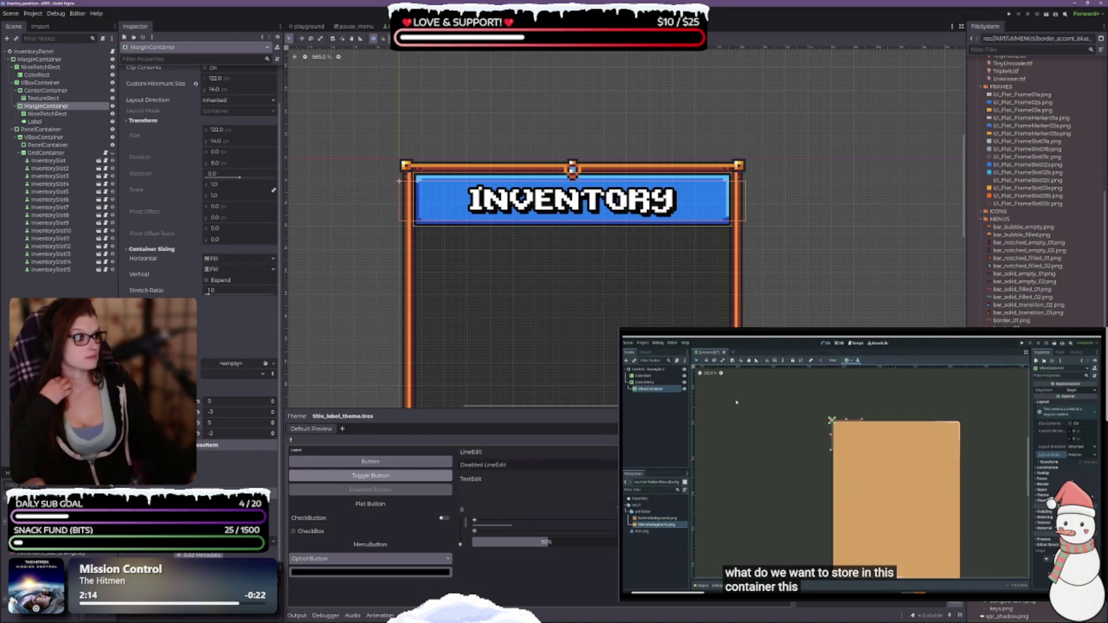
{"action": "scroll", "coordinate": [1010, 277], "scroll_direction": "down", "scroll_amount": 5}
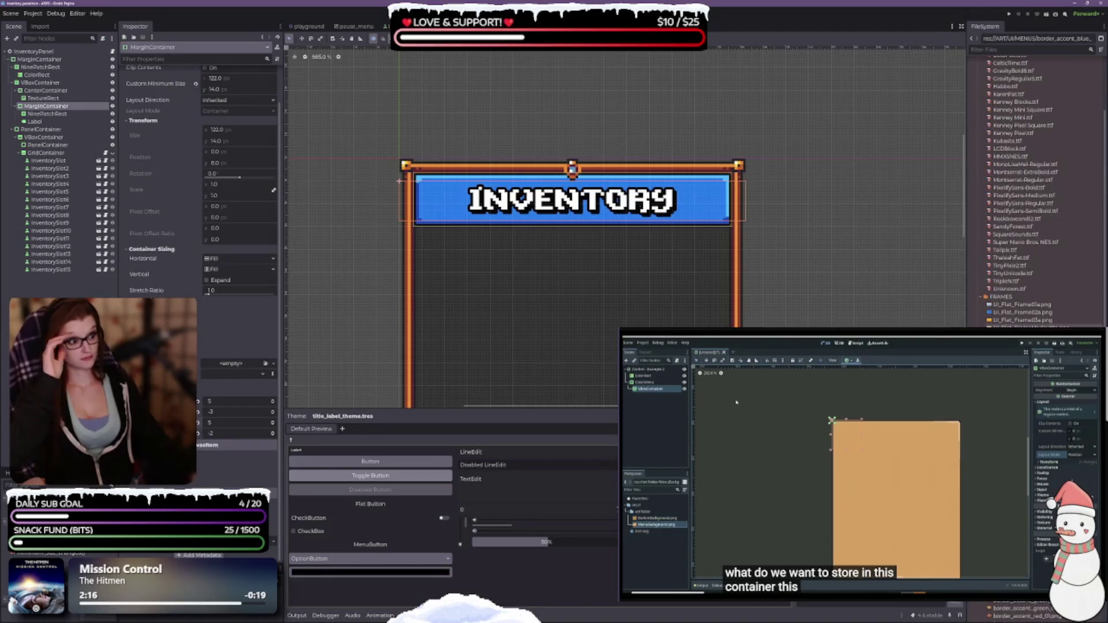
{"action": "scroll", "coordinate": [1003, 275], "scroll_direction": "up", "scroll_amount": 3}
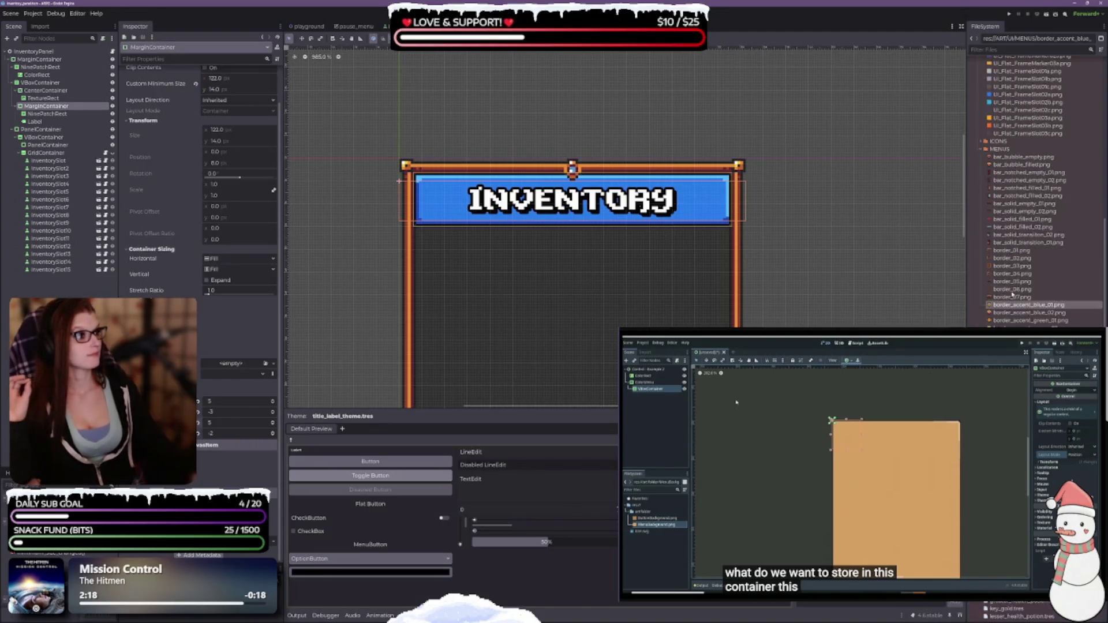
Step: Expand the ICONS folder and select the banner's NinePatchRect node
{"action": "left_click", "coordinate": [982, 142]}
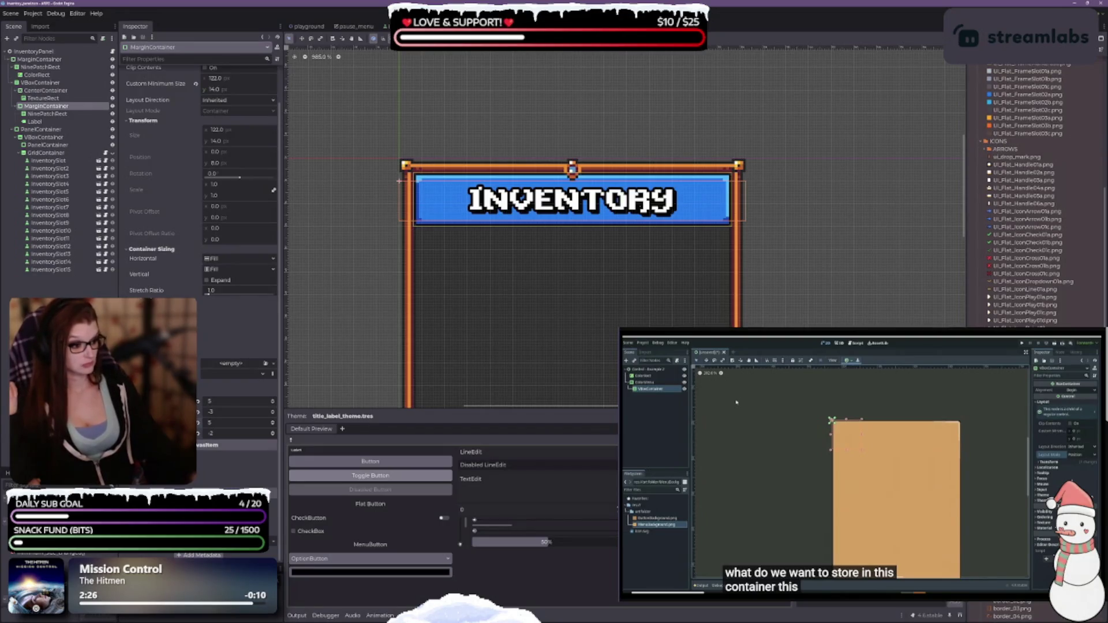
{"action": "scroll", "coordinate": [1027, 196], "scroll_direction": "down", "scroll_amount": 5}
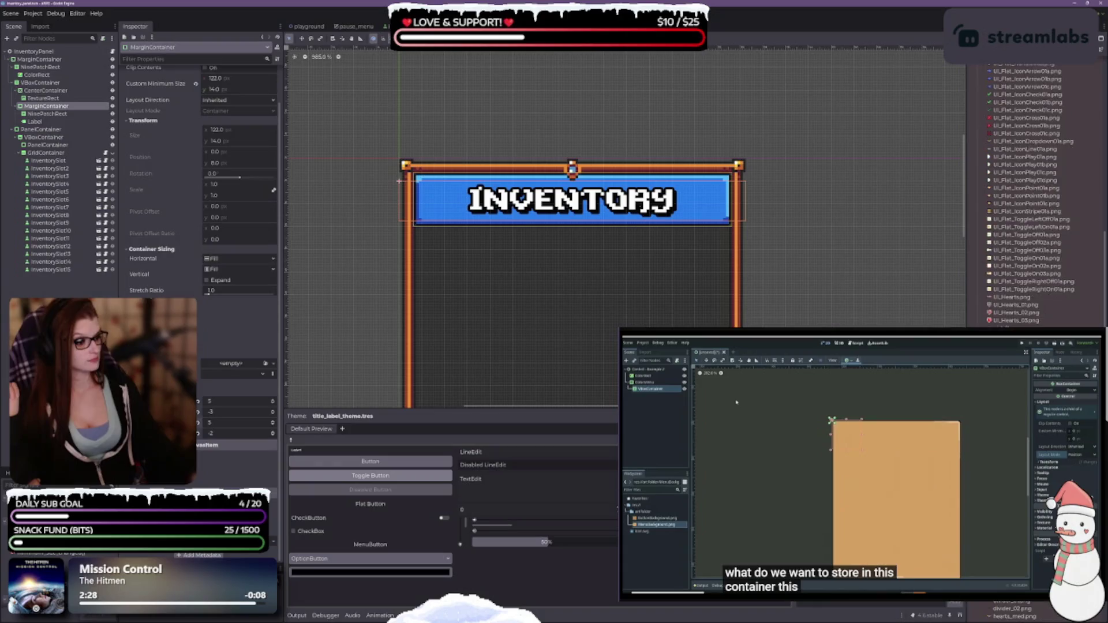
{"action": "scroll", "coordinate": [1028, 196], "scroll_direction": "down", "scroll_amount": 5}
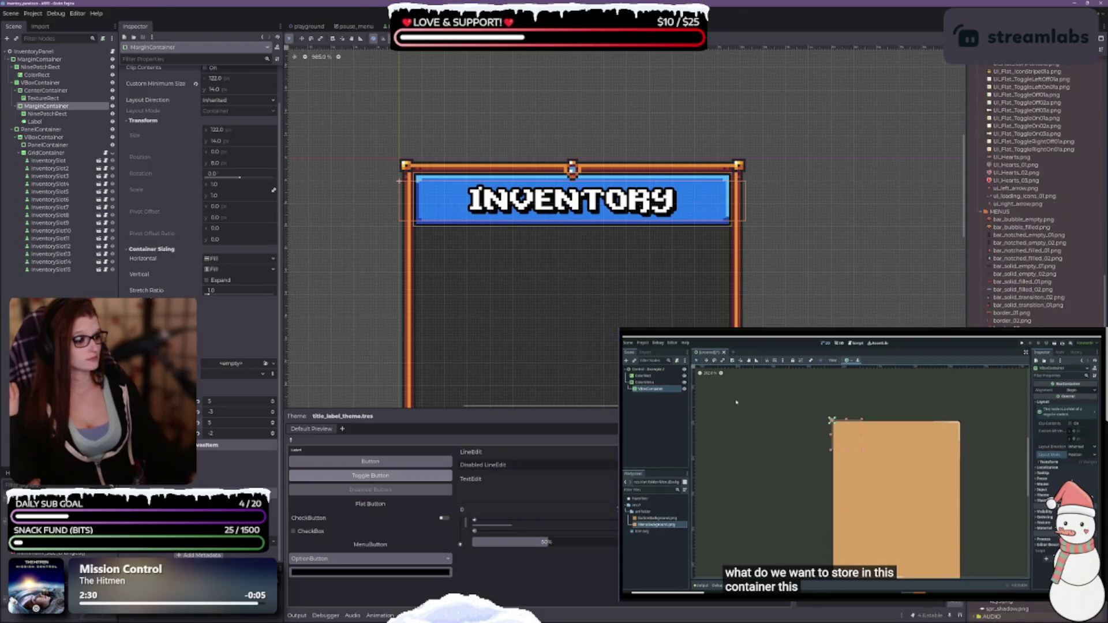
{"action": "scroll", "coordinate": [156, 250], "scroll_direction": "up", "scroll_amount": 2}
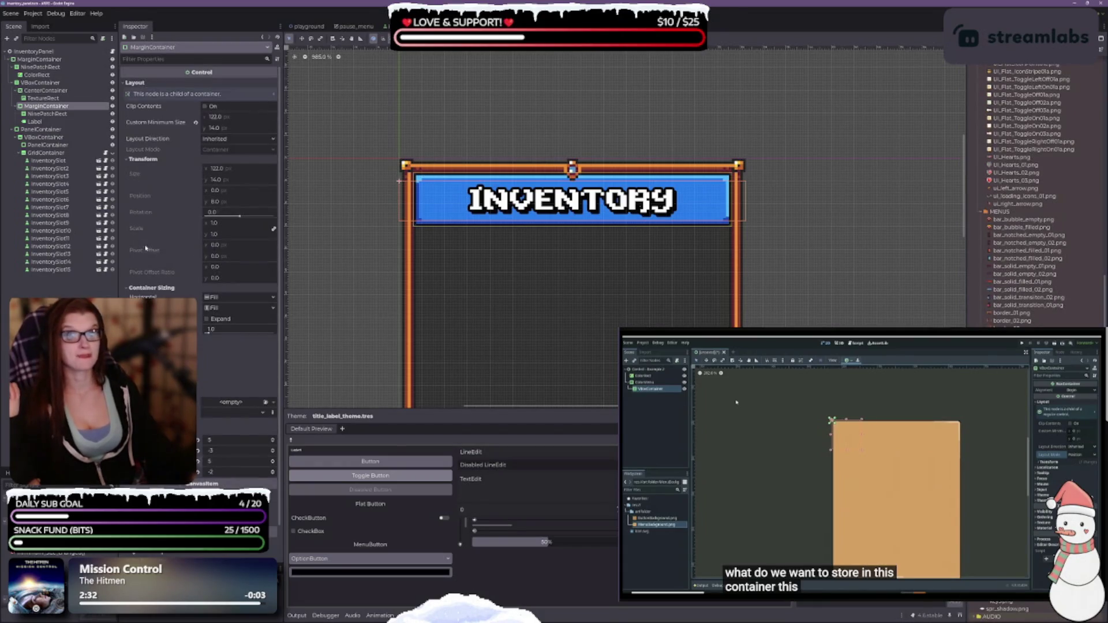
{"action": "left_click", "coordinate": [48, 114]}
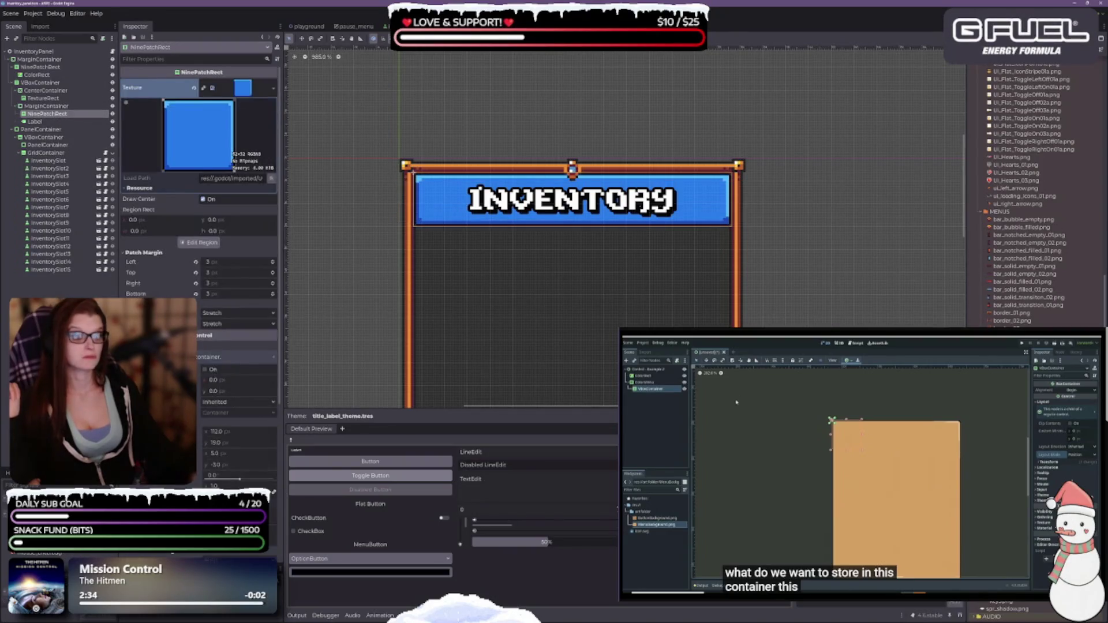
Step: Toggle the banner between the light-blue pixel and plain blue textures, ending on plain blue
{"action": "mouse_move", "coordinate": [275, 196]}
{"action": "left_mouse_down"}
{"action": "mouse_move", "coordinate": [225, 112]}
{"action": "mouse_move", "coordinate": [243, 88]}
{"action": "left_mouse_up"}
{"action": "scroll", "coordinate": [574, 333], "scroll_direction": "down", "scroll_amount": 3}
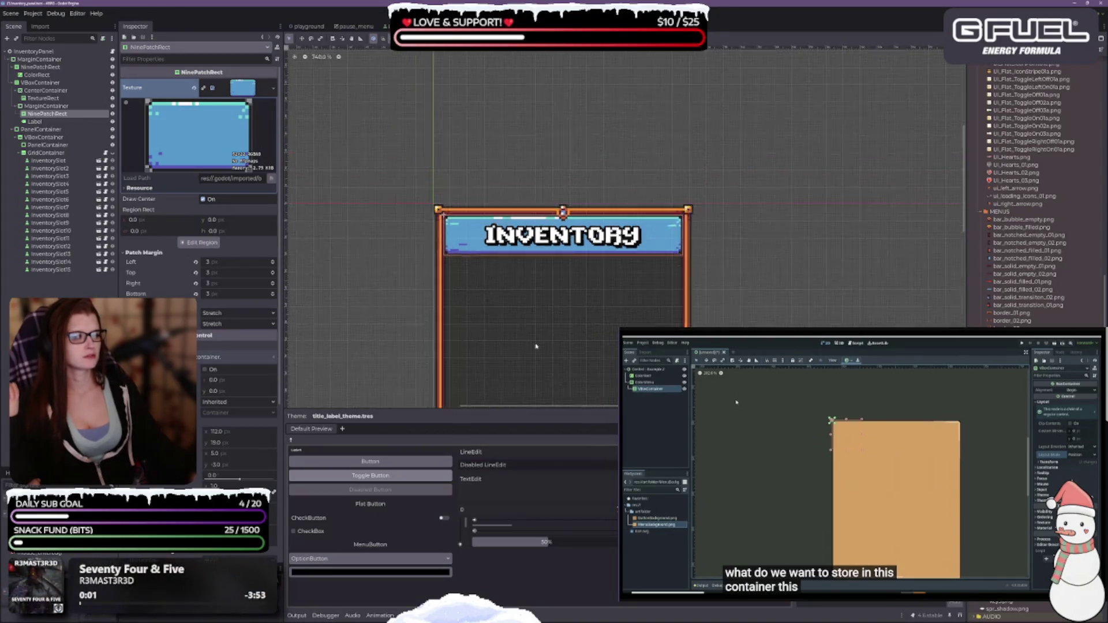
{"action": "scroll", "coordinate": [573, 333], "scroll_direction": "down", "scroll_amount": 2}
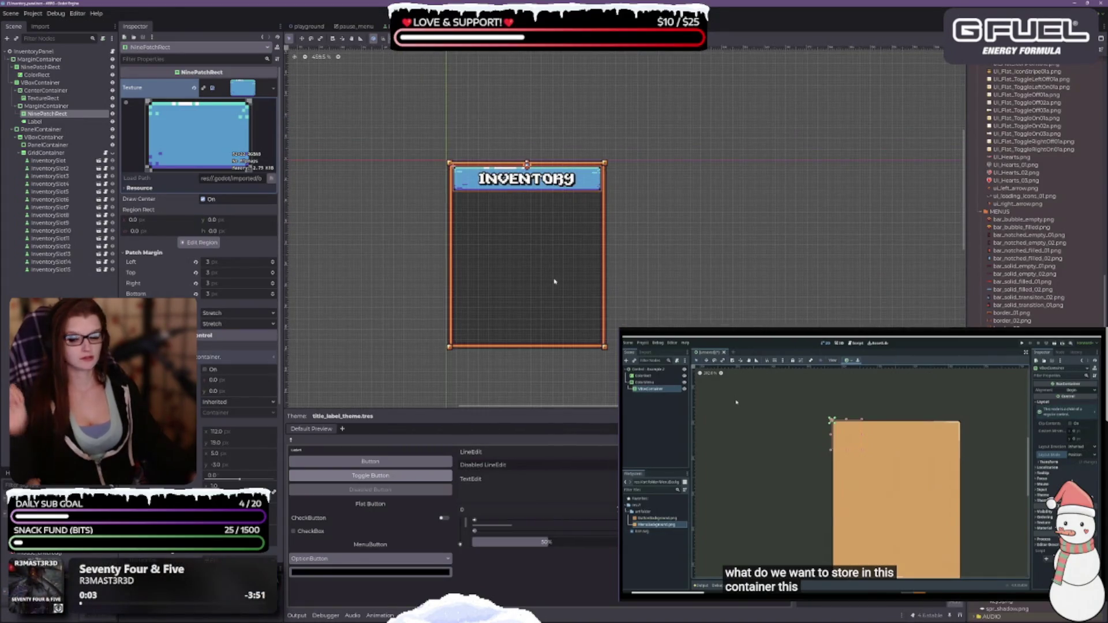
{"action": "key", "text": "ctrl+z"}
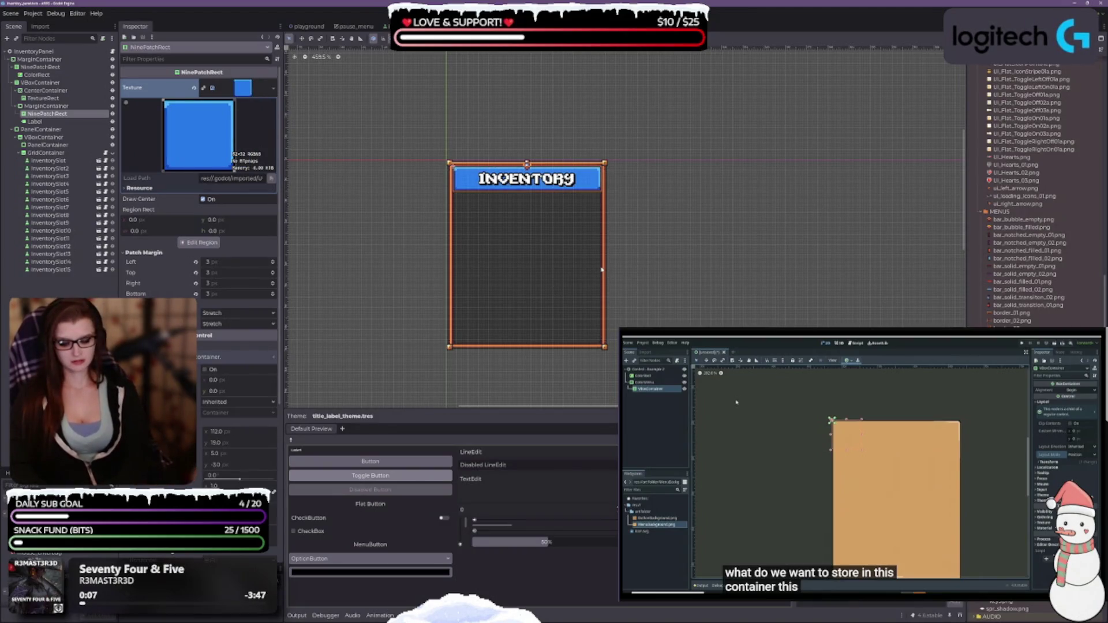
{"action": "key", "text": "ctrl+shift+z"}
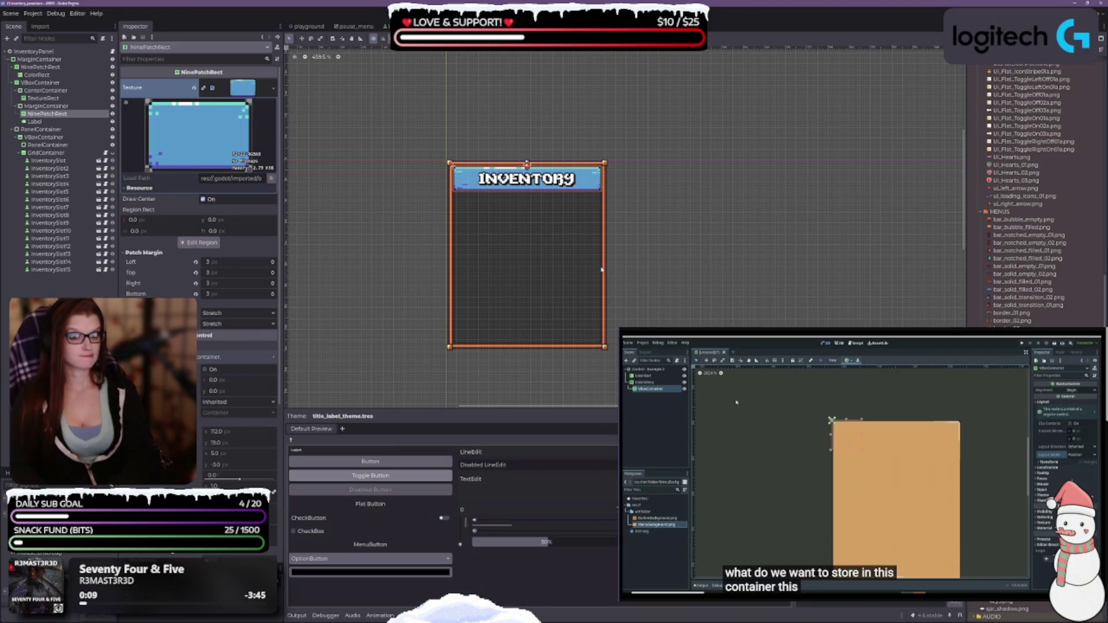
{"action": "key", "text": "ctrl+z"}
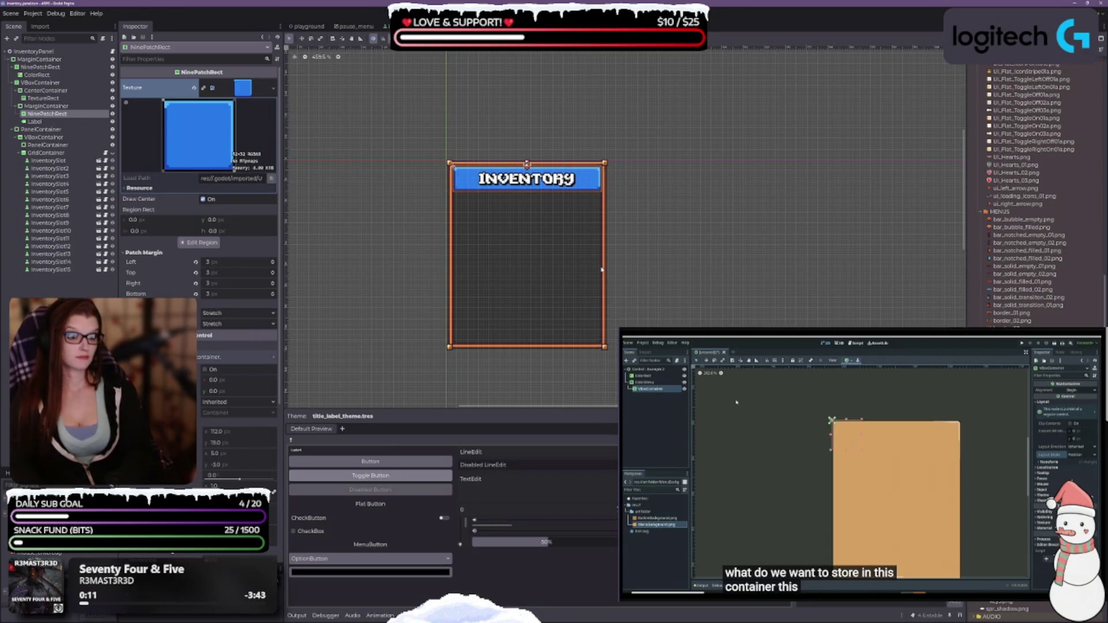
{"action": "key", "text": "ctrl+shift+z"}
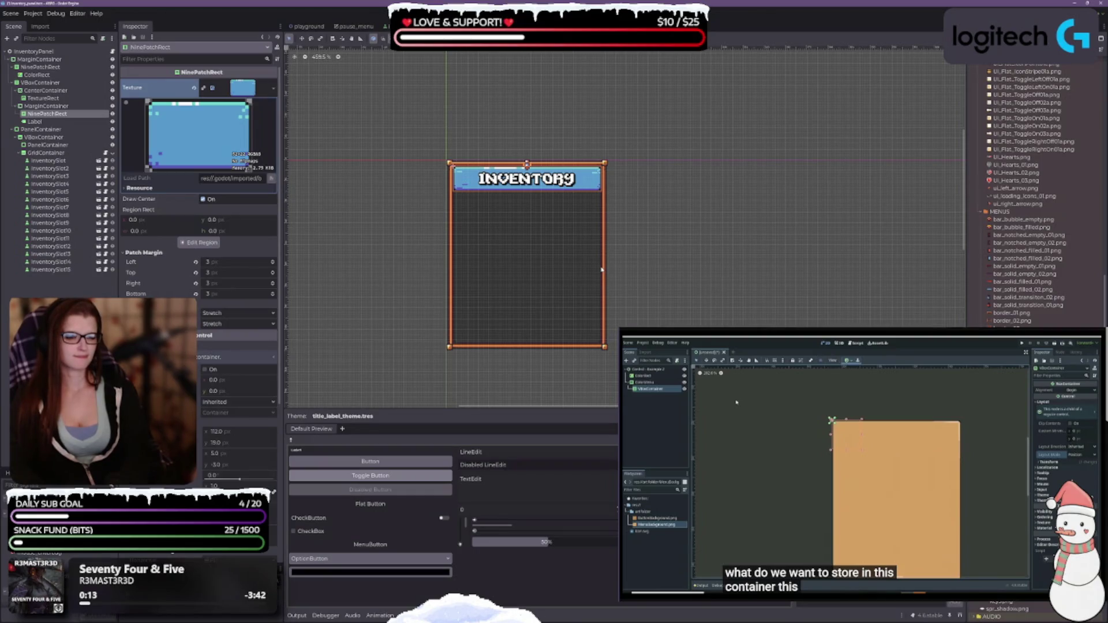
{"action": "key", "text": "ctrl+z"}
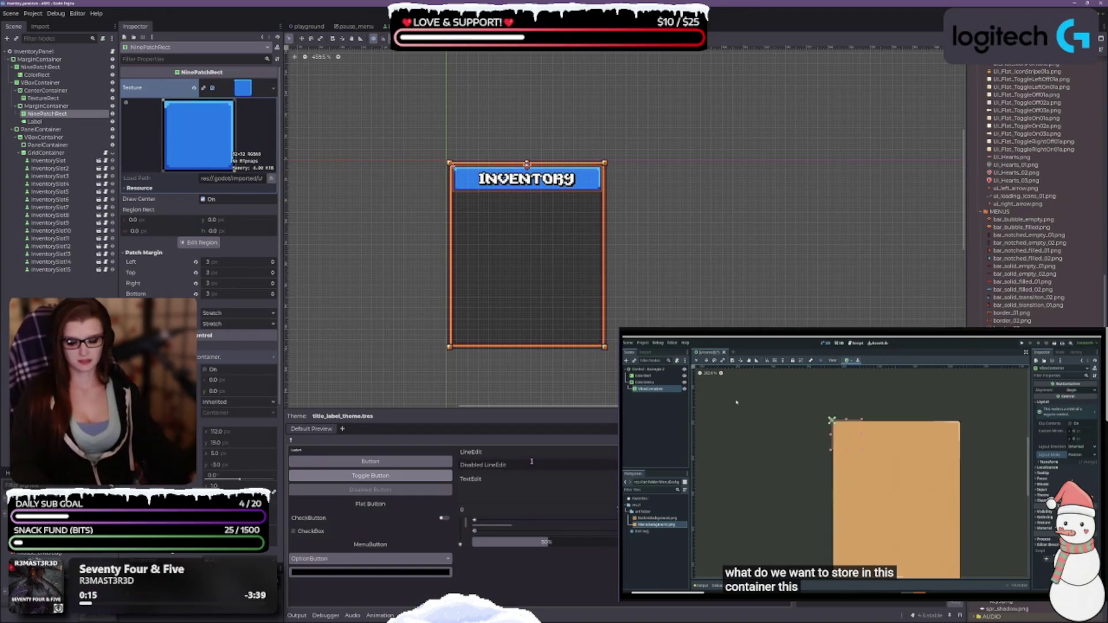
{"action": "left_click", "coordinate": [547, 319]}
Step: Select VBoxContainer and collapse the CenterContainer and MarginContainer branches
{"action": "scroll", "coordinate": [524, 340], "scroll_direction": "up", "scroll_amount": 3}
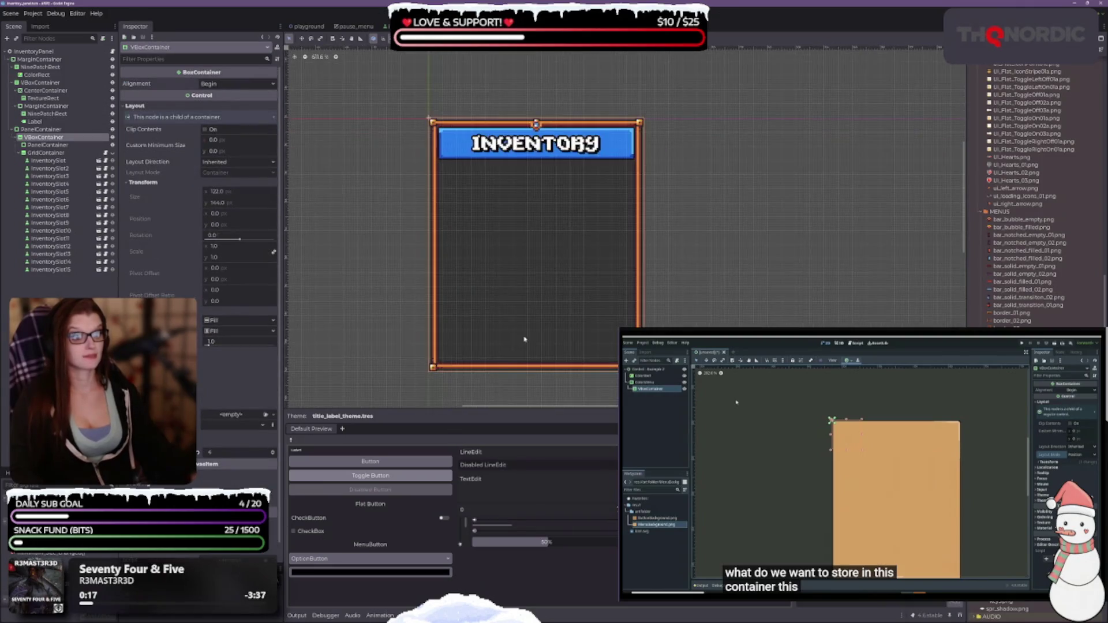
{"action": "scroll", "coordinate": [527, 267], "scroll_direction": "up", "scroll_amount": 3}
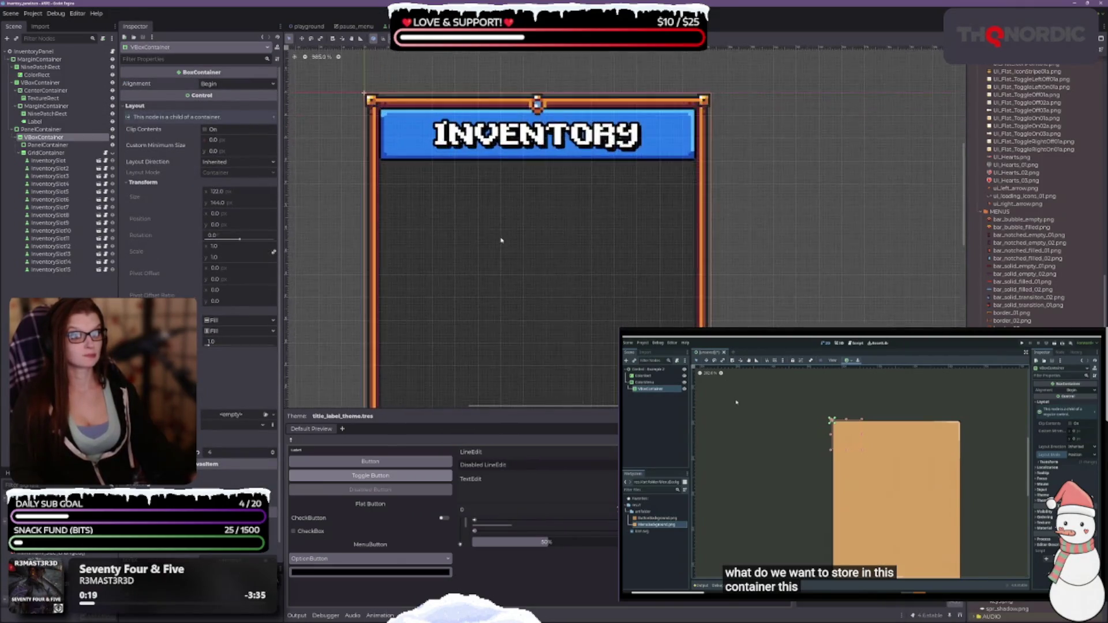
{"action": "scroll", "coordinate": [501, 240], "scroll_direction": "up", "scroll_amount": 2}
{"action": "left_click", "coordinate": [64, 106]}
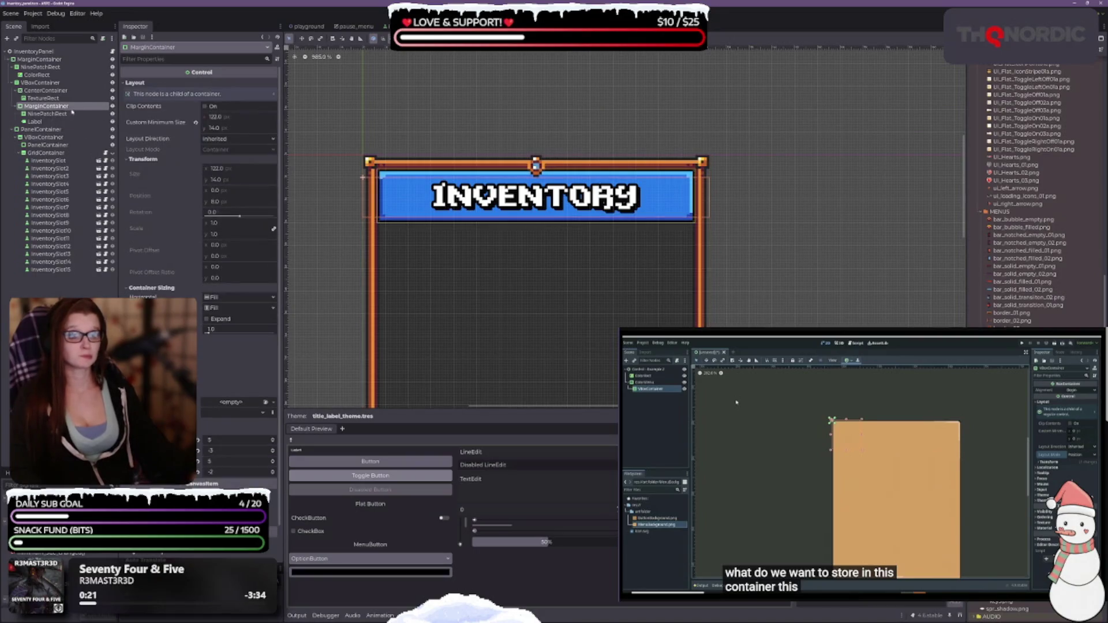
{"action": "left_click", "coordinate": [40, 82]}
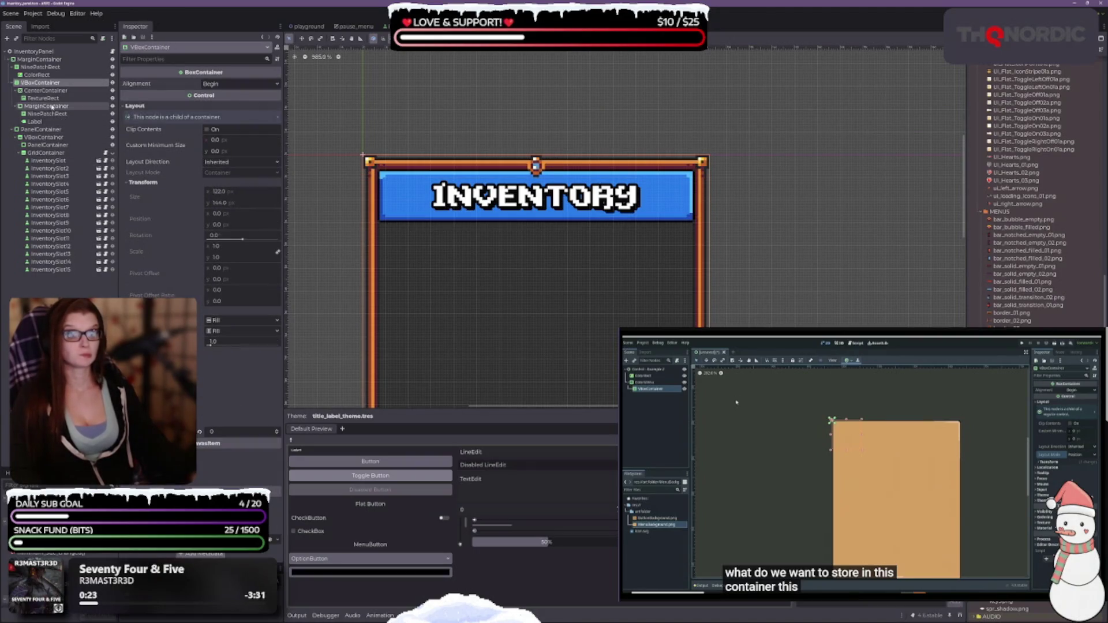
{"action": "left_click", "coordinate": [14, 90]}
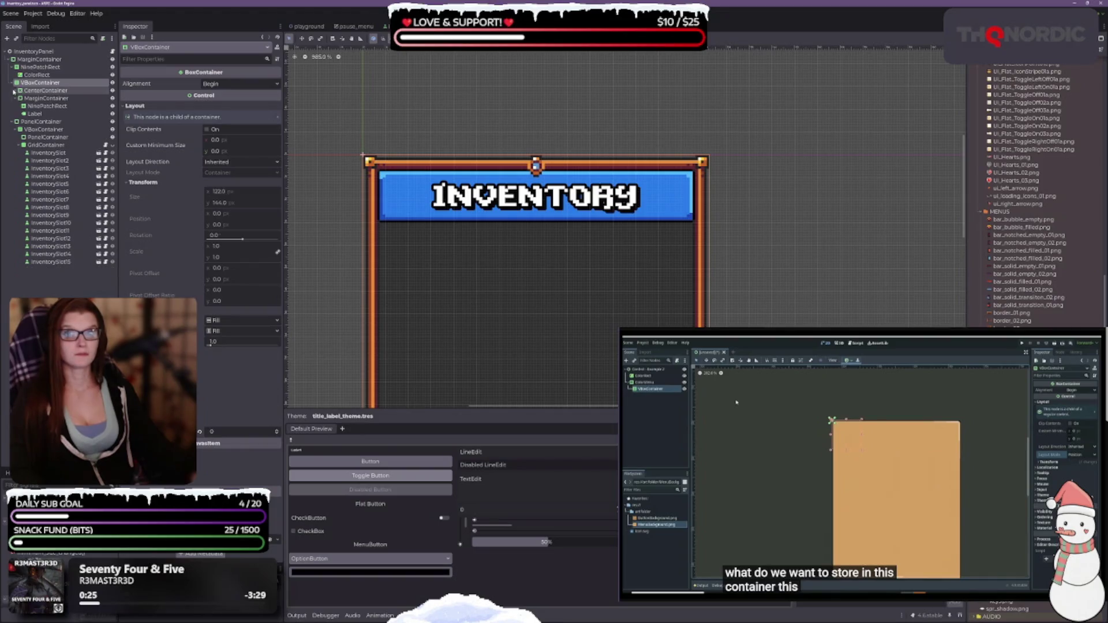
{"action": "left_click", "coordinate": [17, 98]}
Step: Add a MarginContainer child to VBoxContainer by searching 'marg'
{"action": "right_click", "coordinate": [39, 84]}
{"action": "left_click", "coordinate": [54, 89]}
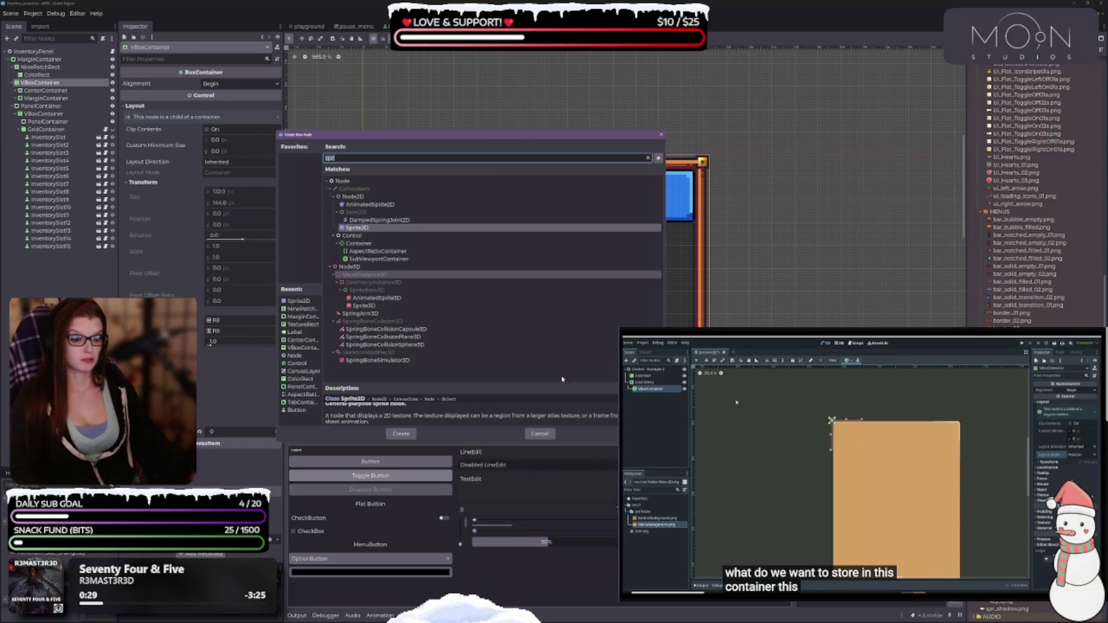
{"action": "left_click_drag", "start_coordinate": [469, 142], "coordinate": [471, 400]}
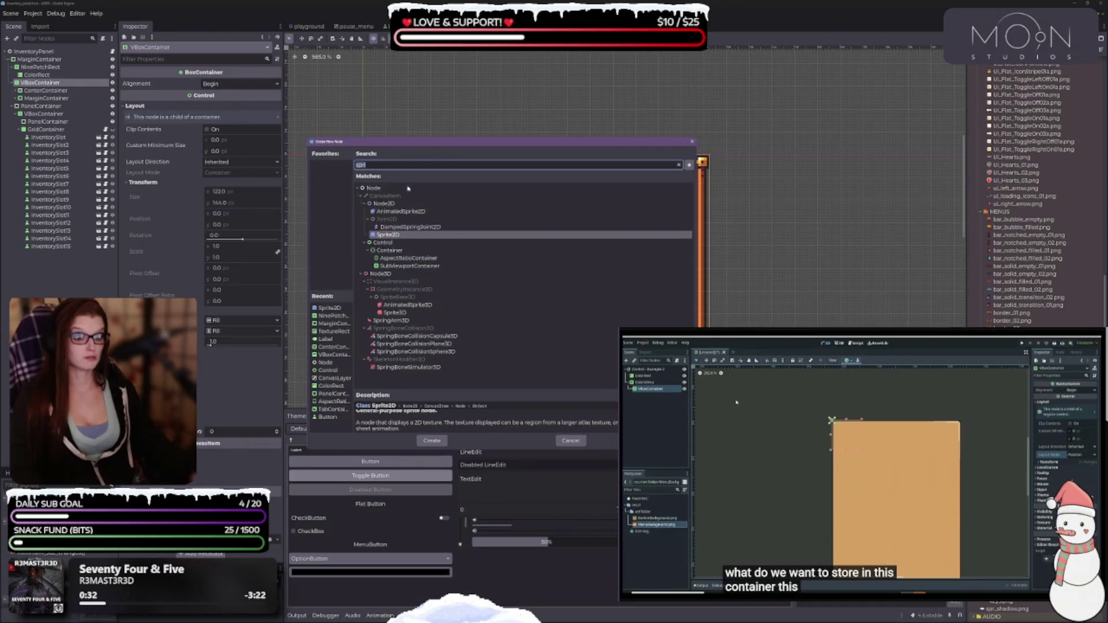
{"action": "type", "text": "marg"}
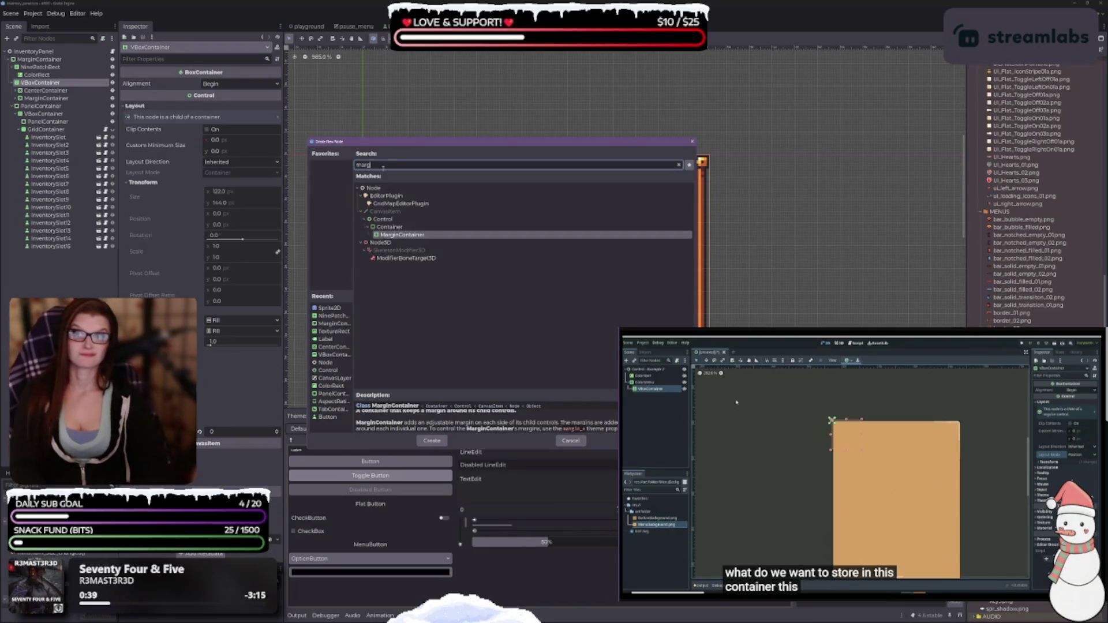
{"action": "key", "text": "Return"}
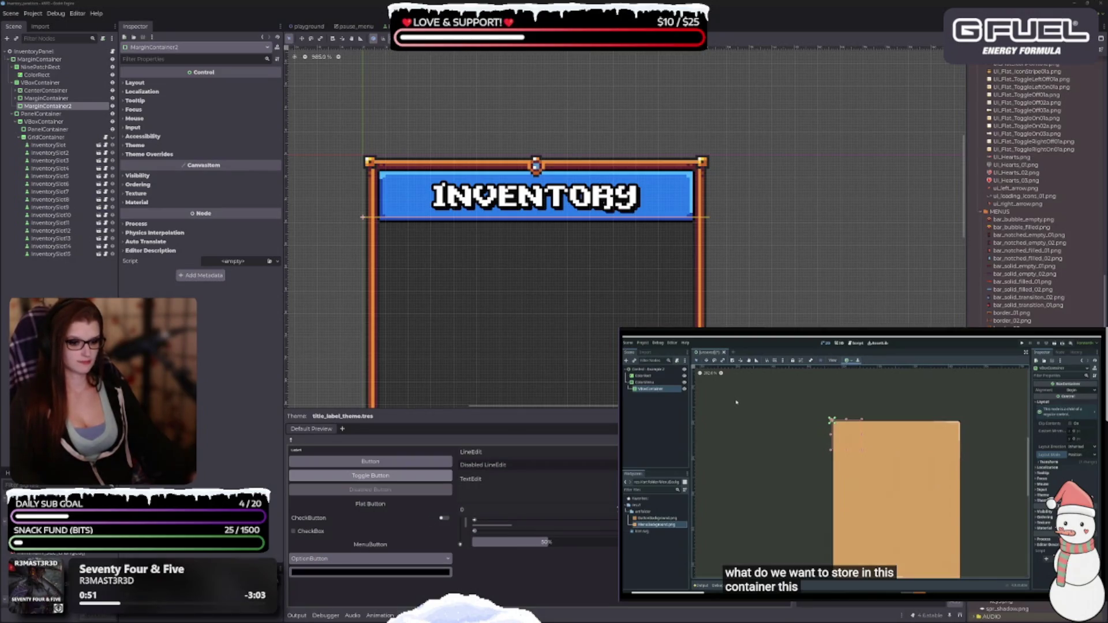
Step: Hide the theme preview and add a TextureRect child under MarginContainer2
{"action": "key", "text": "ctrl+j"}
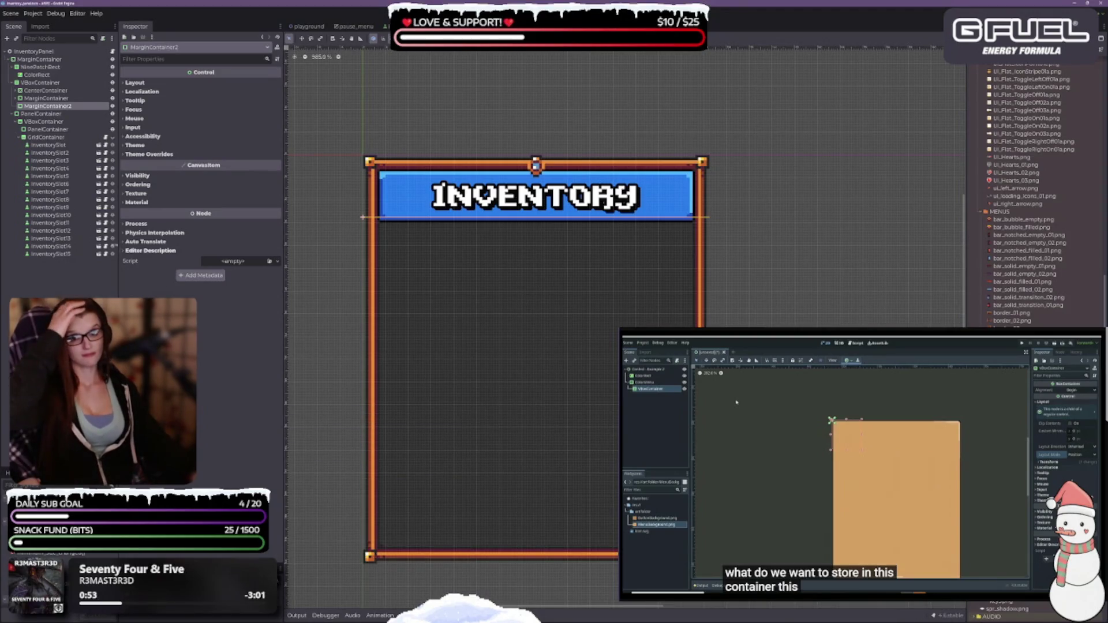
{"action": "left_click", "coordinate": [16, 91]}
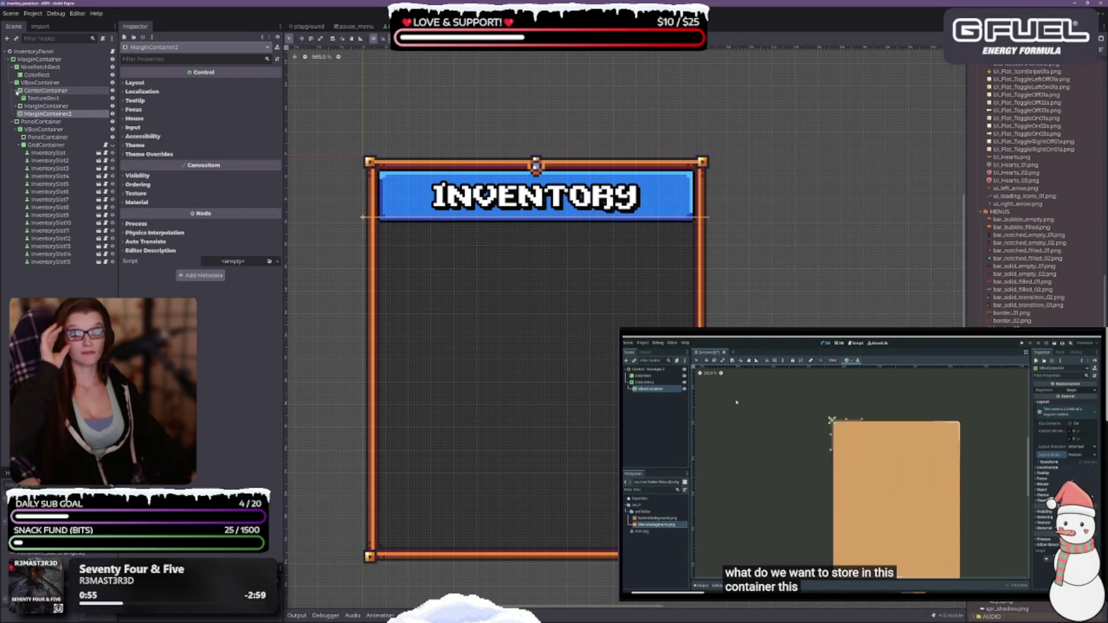
{"action": "left_click", "coordinate": [17, 91]}
{"action": "right_click", "coordinate": [49, 107]}
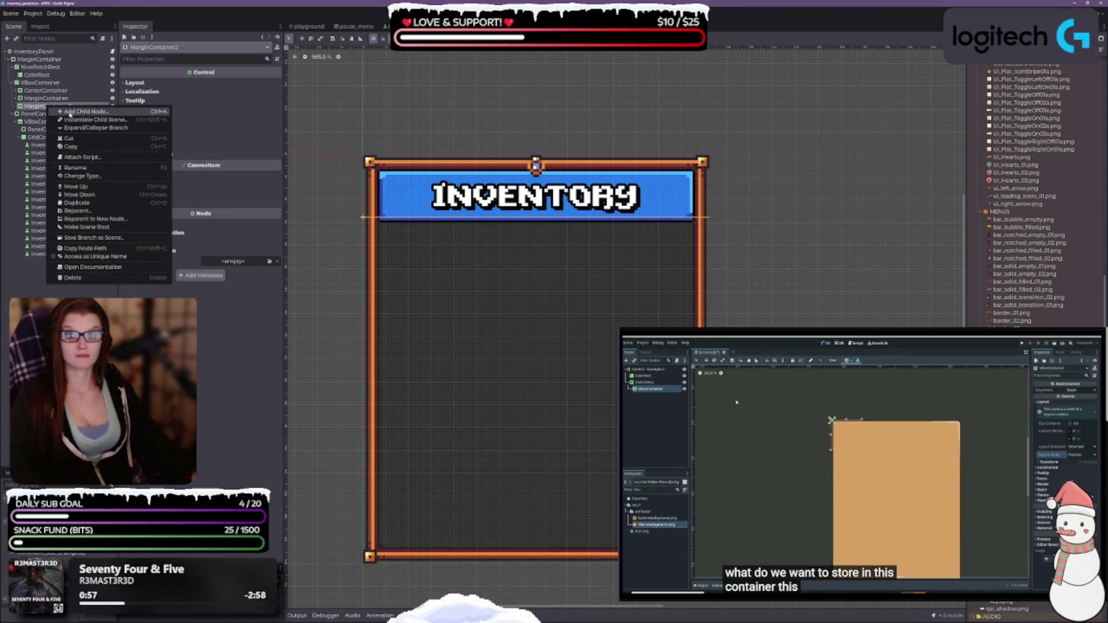
{"action": "left_click", "coordinate": [81, 111]}
{"action": "type", "text": "text"}
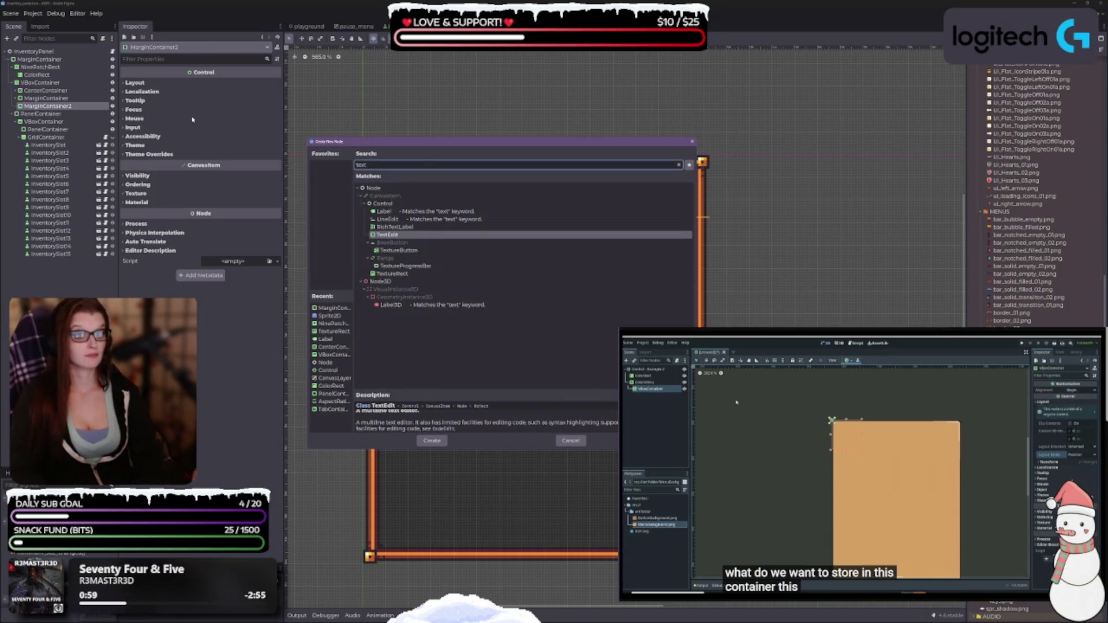
{"action": "key", "text": "Down"}
{"action": "key", "text": "Down"}
{"action": "key", "text": "Down"}
{"action": "key", "text": "Down"}
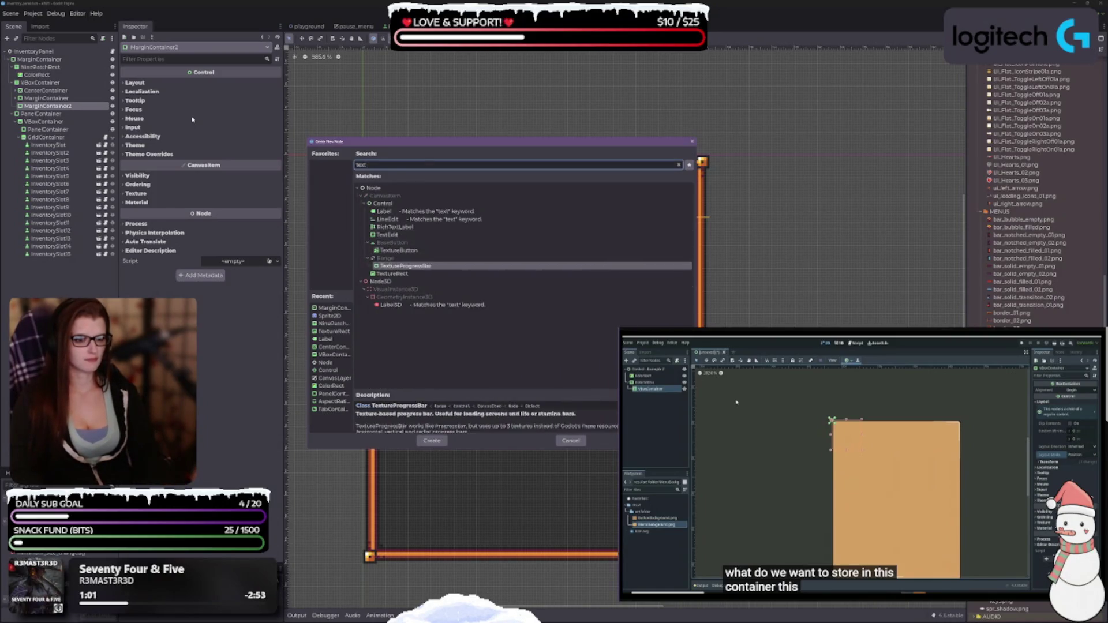
{"action": "key", "text": "Return"}
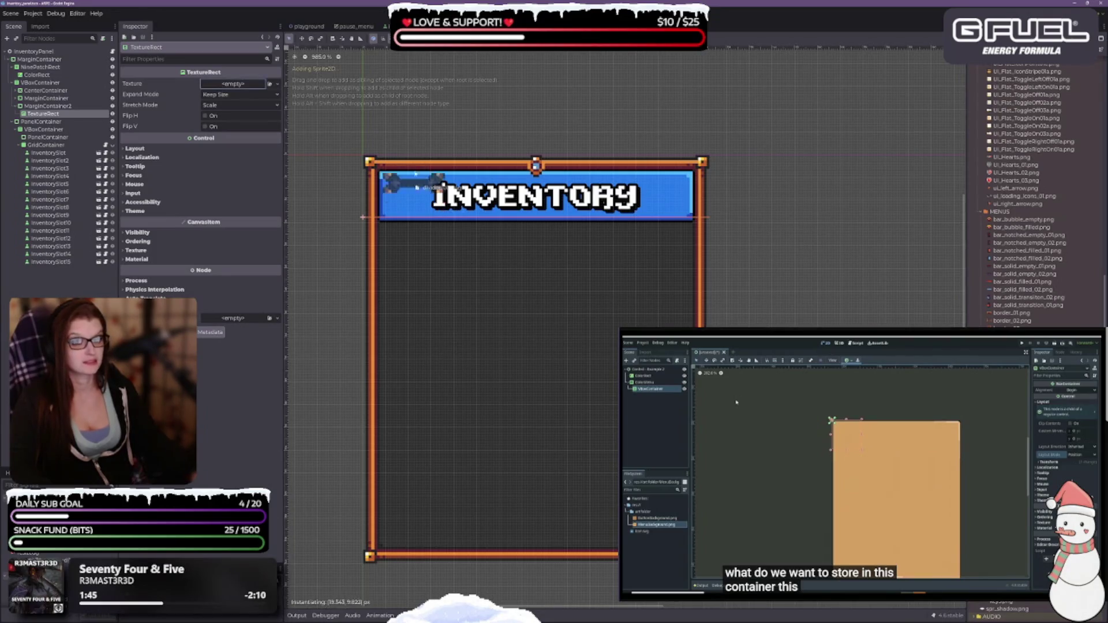
Step: Assign the divider bar image to the TextureRect and review its Layout and Transform settings
{"action": "left_click_drag", "start_coordinate": [1022, 235], "coordinate": [231, 87]}
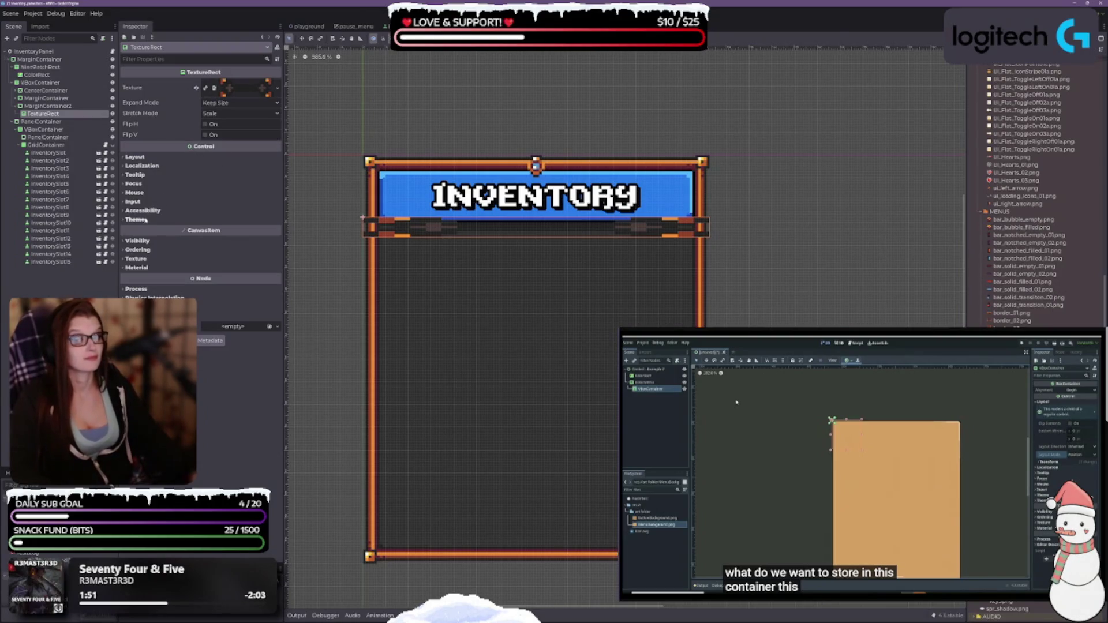
{"action": "left_click", "coordinate": [135, 157]}
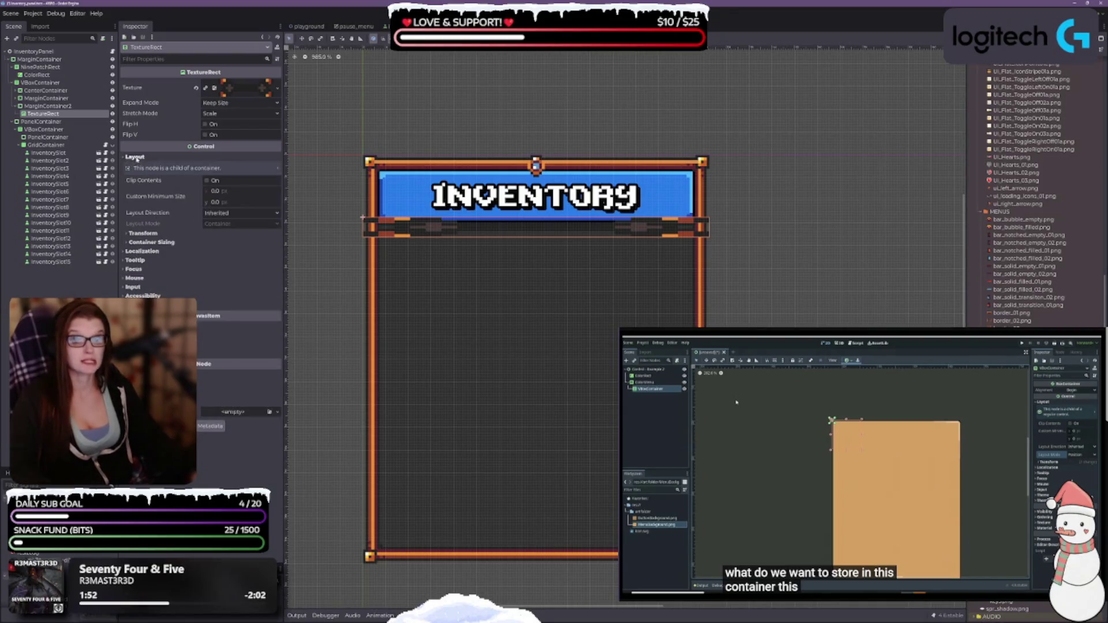
{"action": "left_click", "coordinate": [142, 233]}
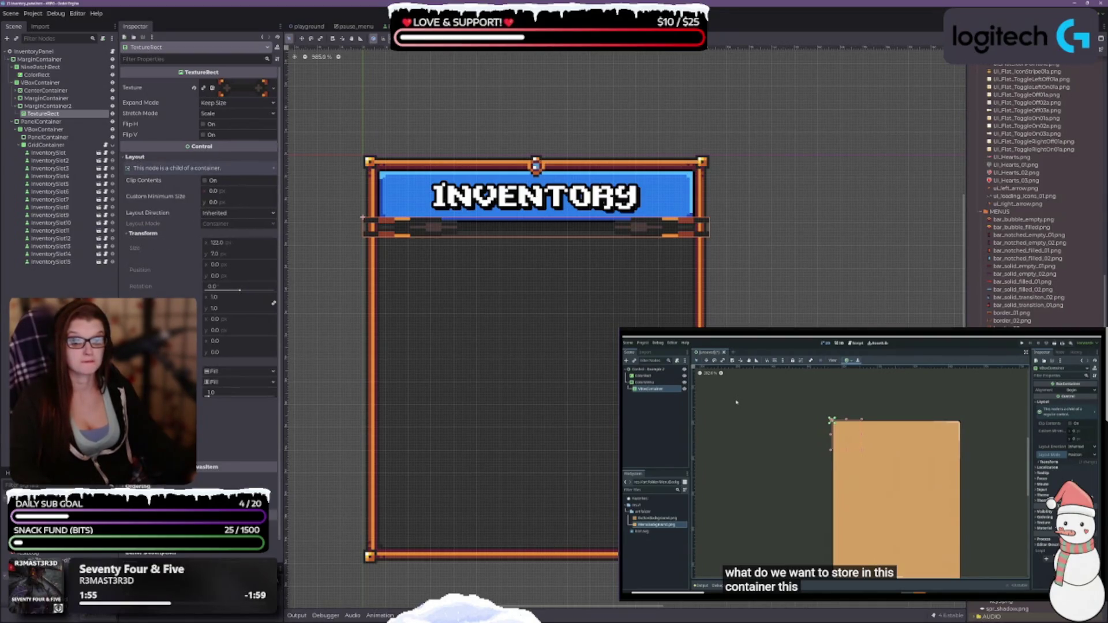
{"action": "left_click", "coordinate": [236, 87]}
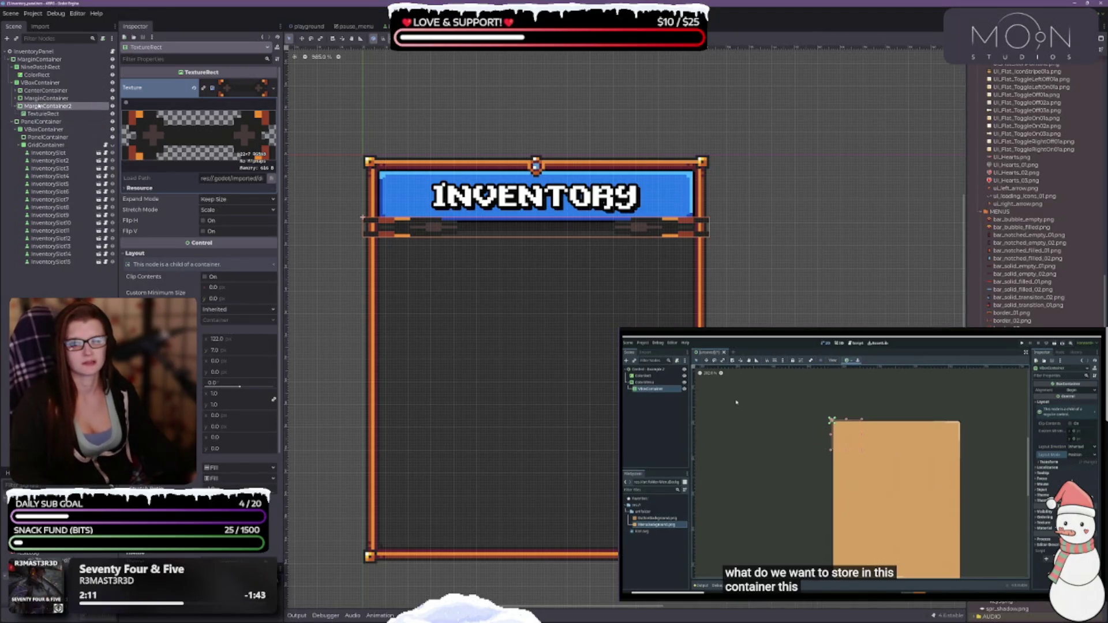
Step: Delete the divider TextureRect and select MarginContainer2
{"action": "key", "text": "Delete"}
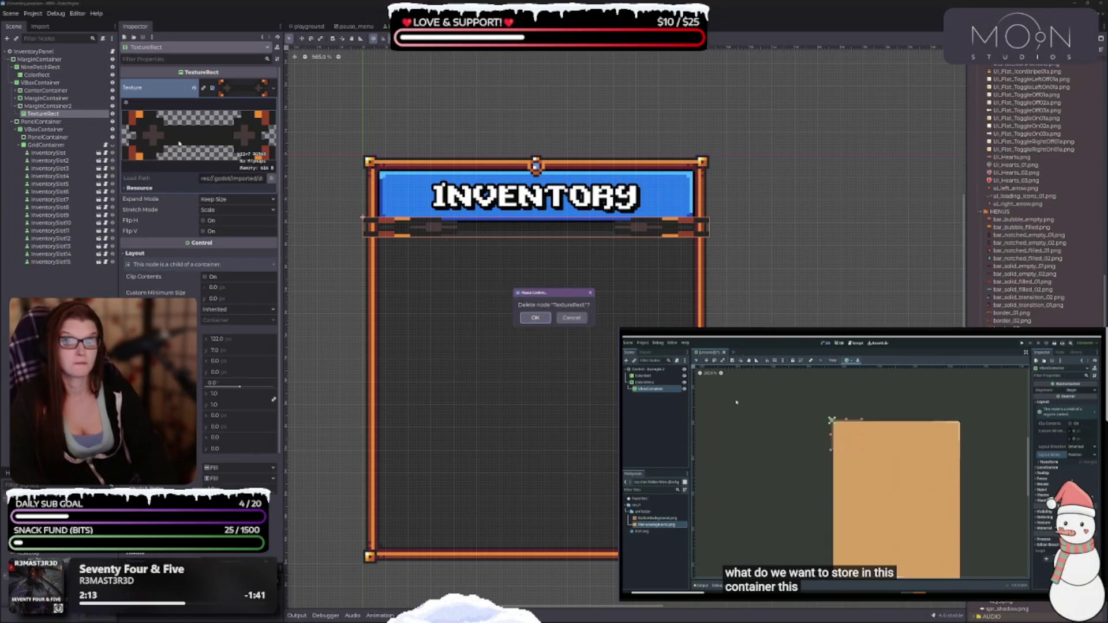
{"action": "left_click", "coordinate": [535, 318]}
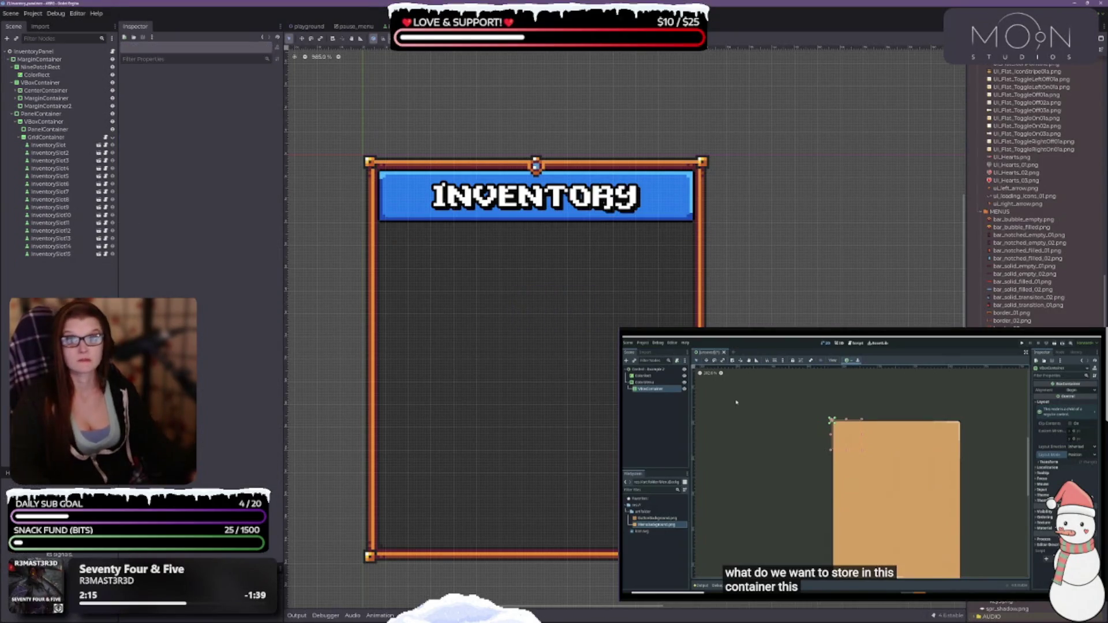
{"action": "left_click", "coordinate": [17, 91]}
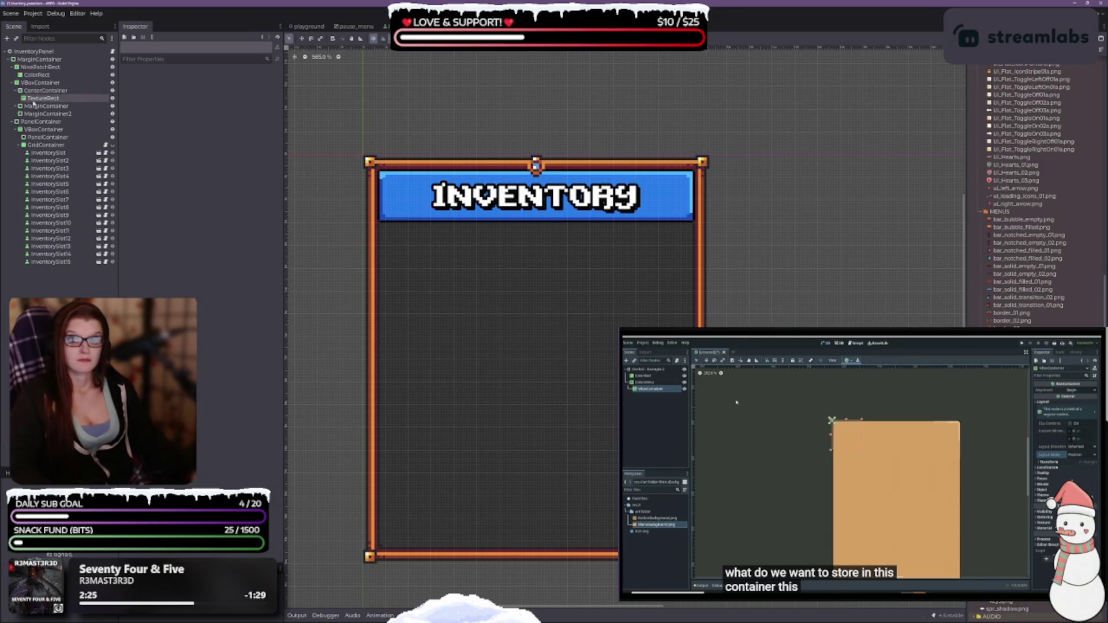
{"action": "left_click_drag", "start_coordinate": [40, 98], "coordinate": [23, 106]}
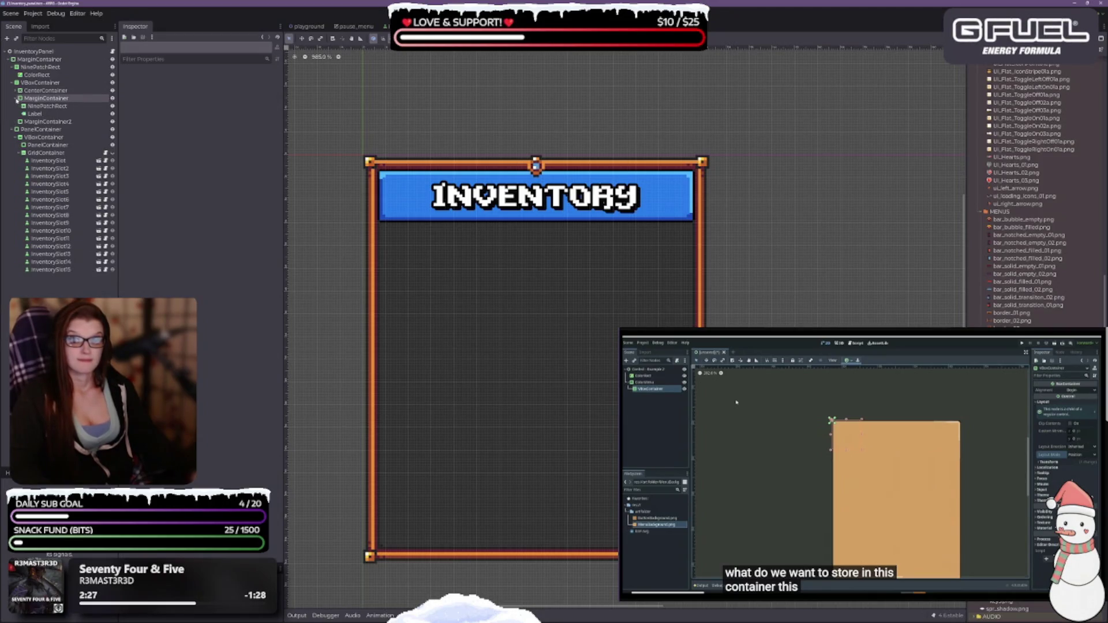
{"action": "left_click", "coordinate": [16, 100]}
{"action": "left_click", "coordinate": [46, 106]}
Step: Add a NinePatchRect under MarginContainer2 and give it the divider texture
{"action": "right_click", "coordinate": [55, 108]}
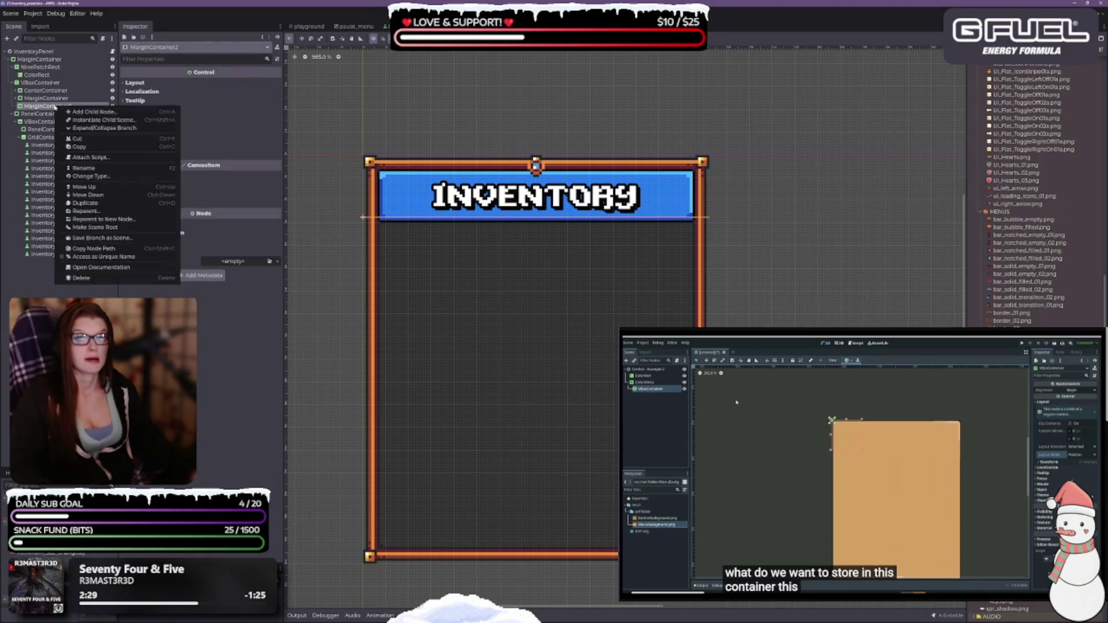
{"action": "left_click", "coordinate": [88, 111]}
{"action": "type", "text": "nin"}
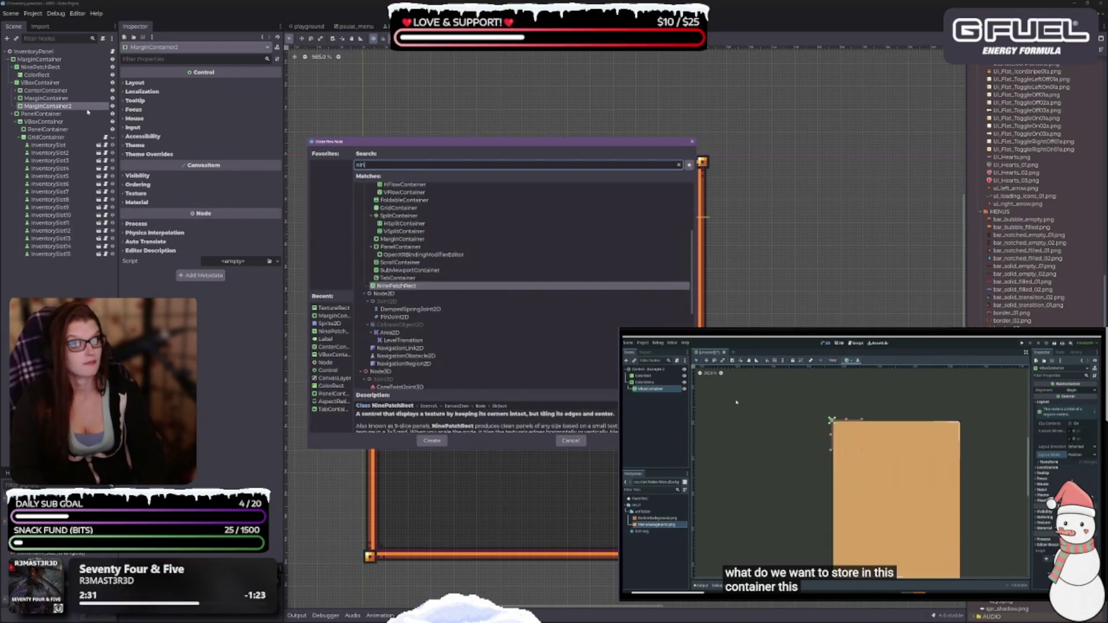
{"action": "key", "text": "Return"}
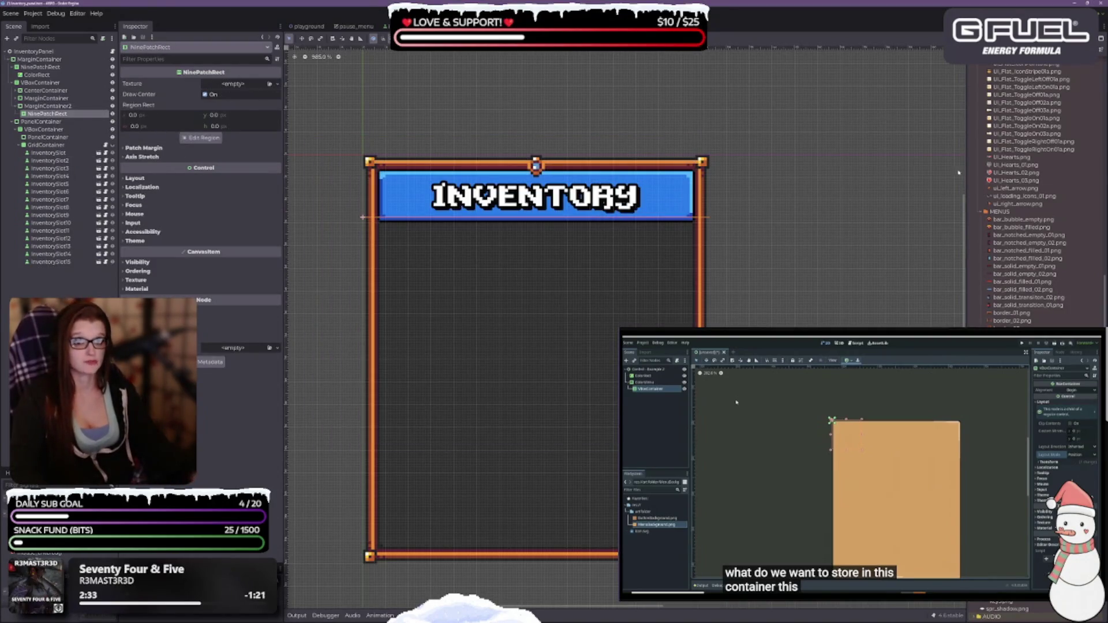
{"action": "mouse_move", "coordinate": [1016, 340]}
{"action": "left_mouse_down"}
{"action": "mouse_move", "coordinate": [404, 301]}
{"action": "mouse_move", "coordinate": [237, 85]}
{"action": "left_mouse_up"}
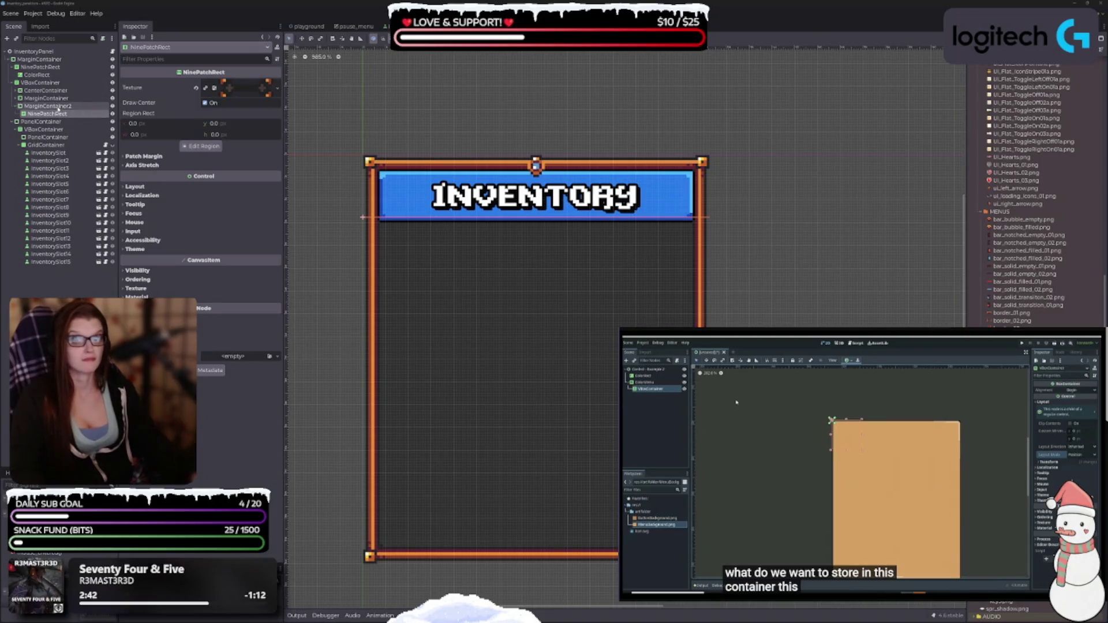
{"action": "left_click", "coordinate": [57, 107]}
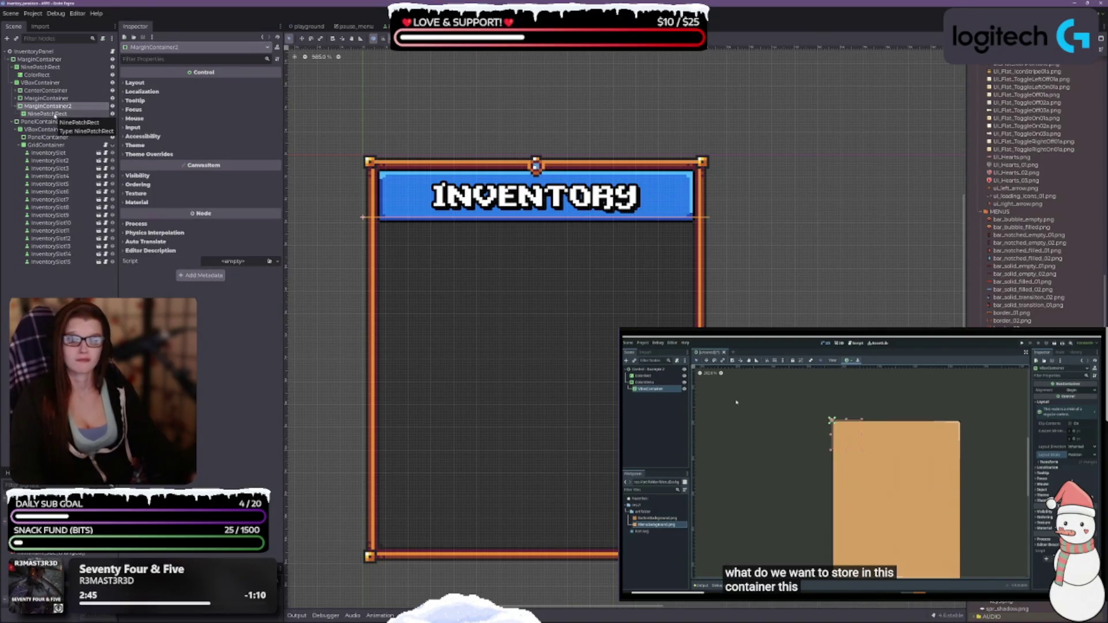
{"action": "left_click", "coordinate": [139, 85]}
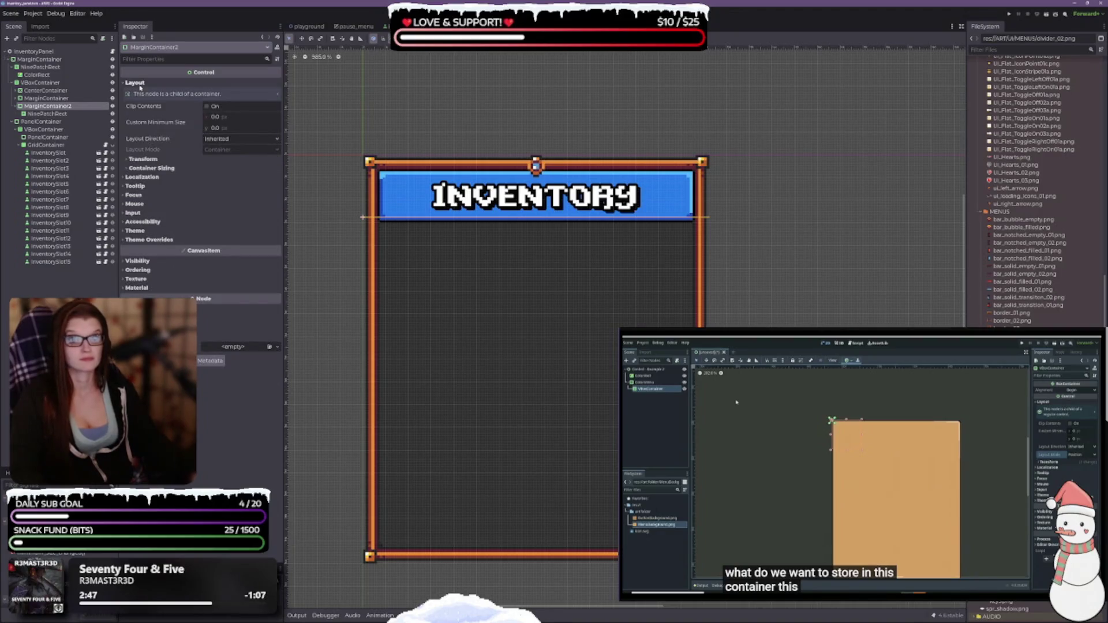
{"action": "left_click", "coordinate": [142, 159]}
{"action": "left_click", "coordinate": [152, 288]}
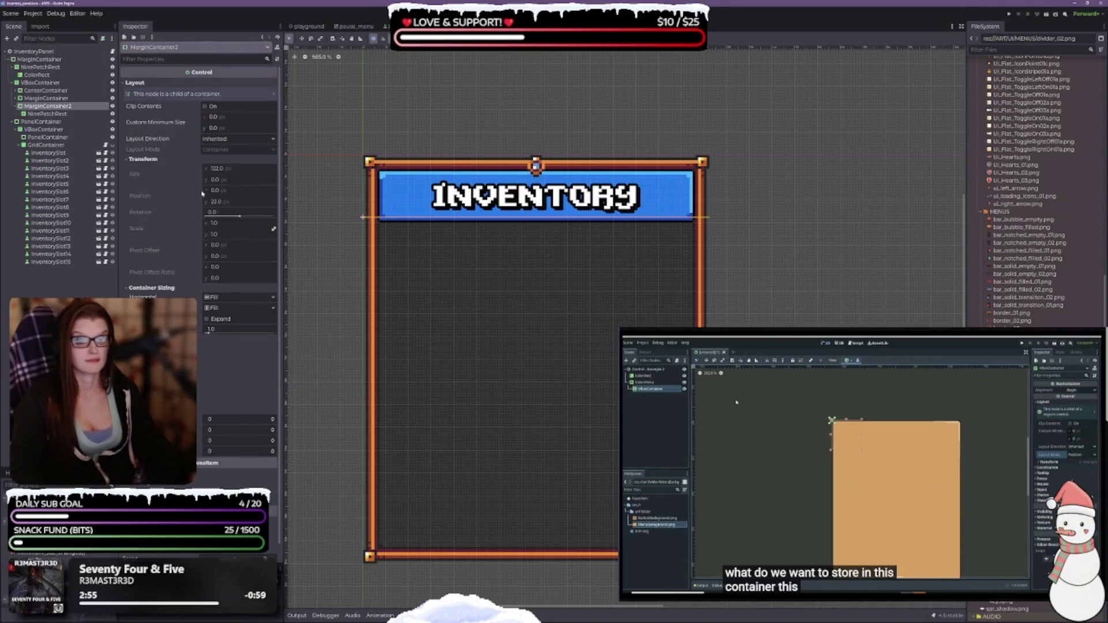
{"action": "left_click", "coordinate": [42, 113]}
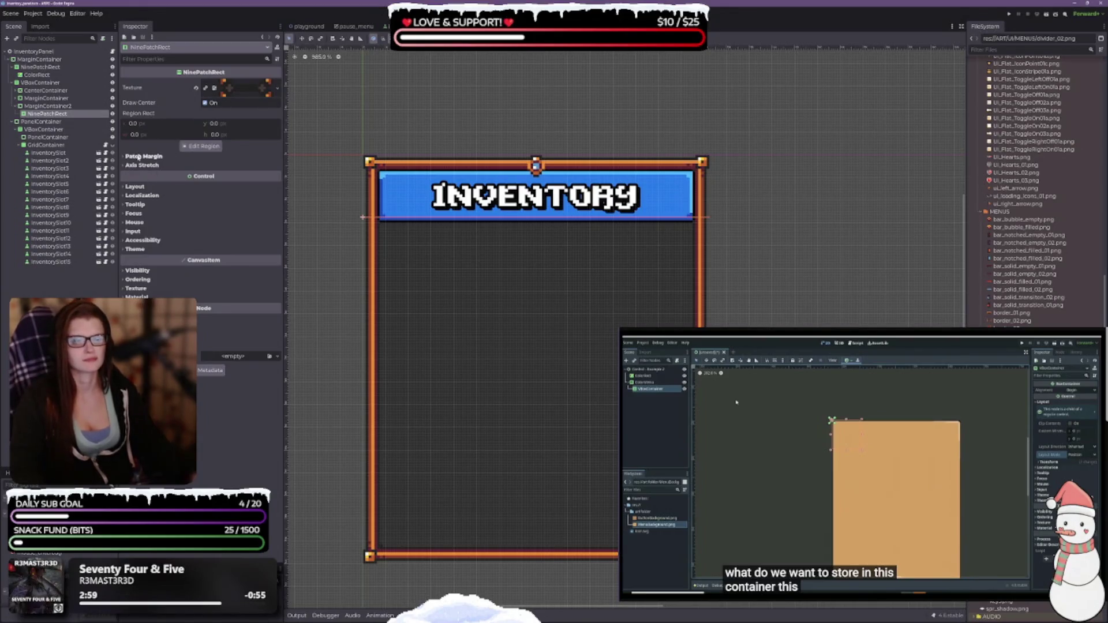
{"action": "left_click", "coordinate": [143, 156]}
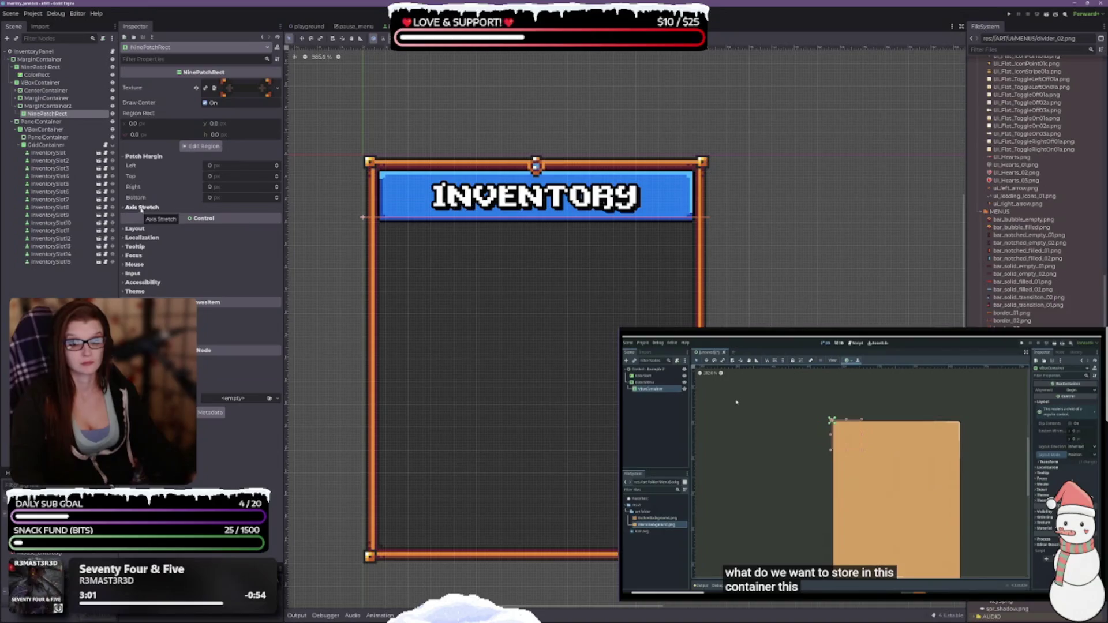
{"action": "left_click", "coordinate": [142, 208]}
{"action": "left_click", "coordinate": [142, 251]}
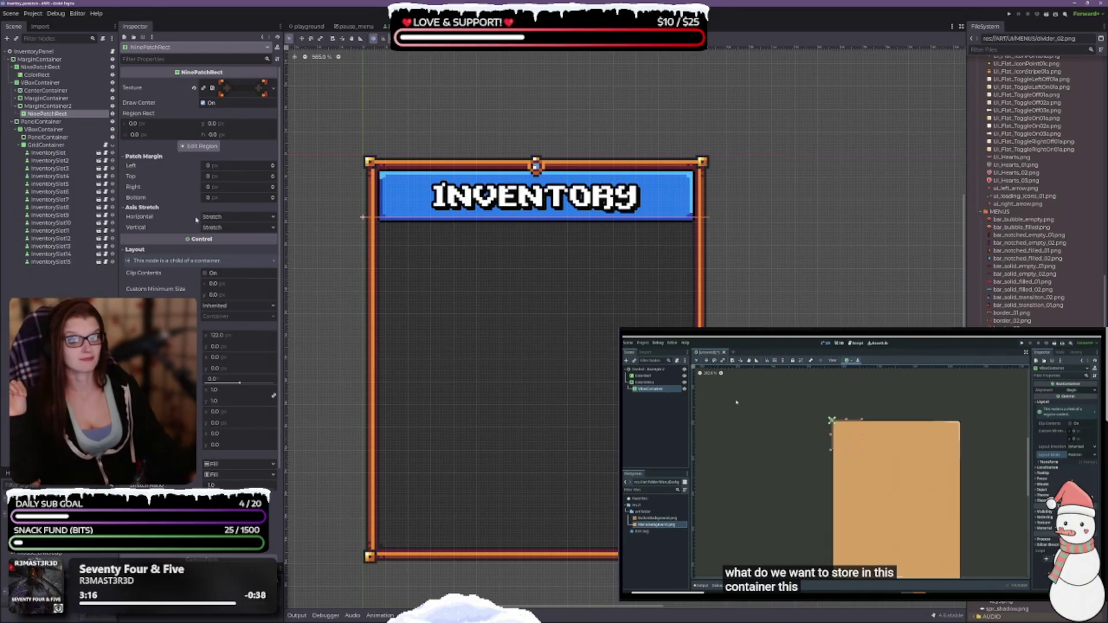
{"action": "double_click", "coordinate": [272, 165]}
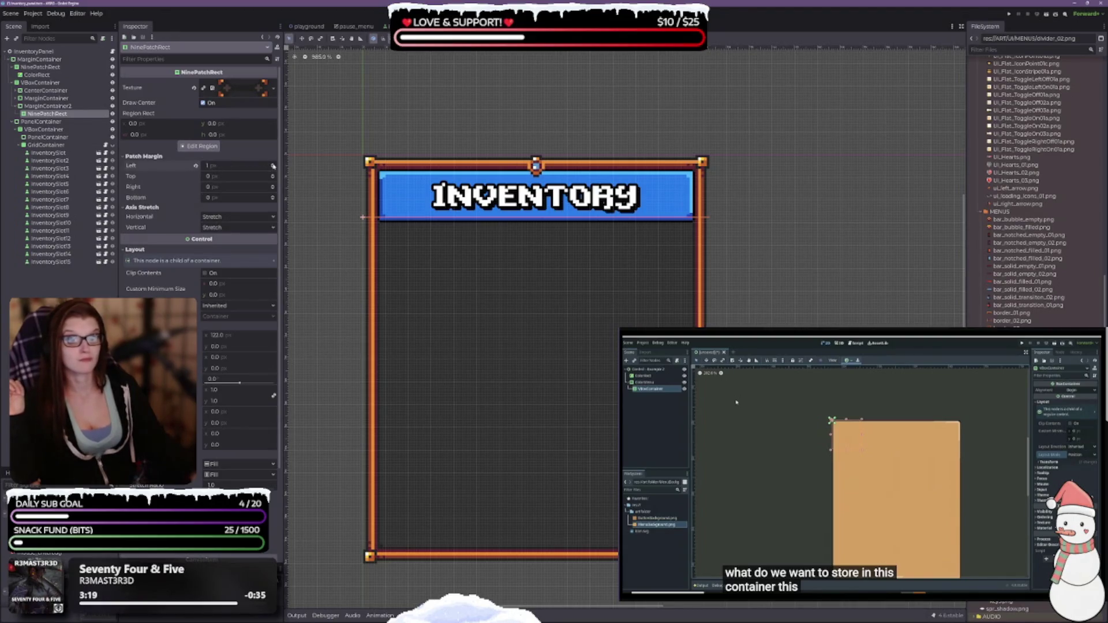
{"action": "double_click", "coordinate": [273, 168]}
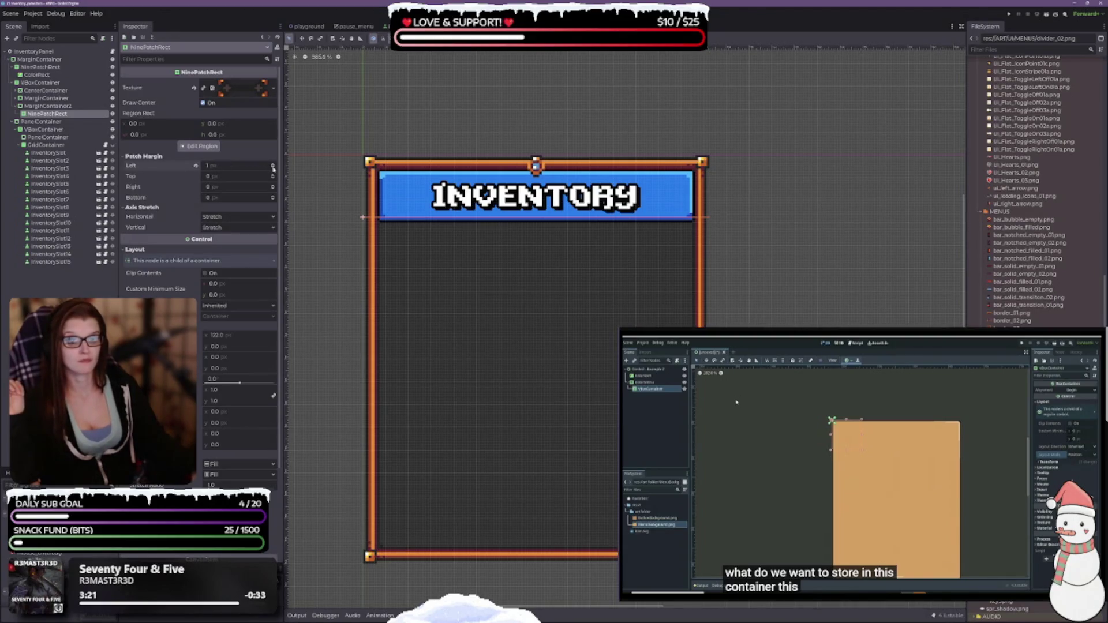
{"action": "left_click", "coordinate": [47, 106]}
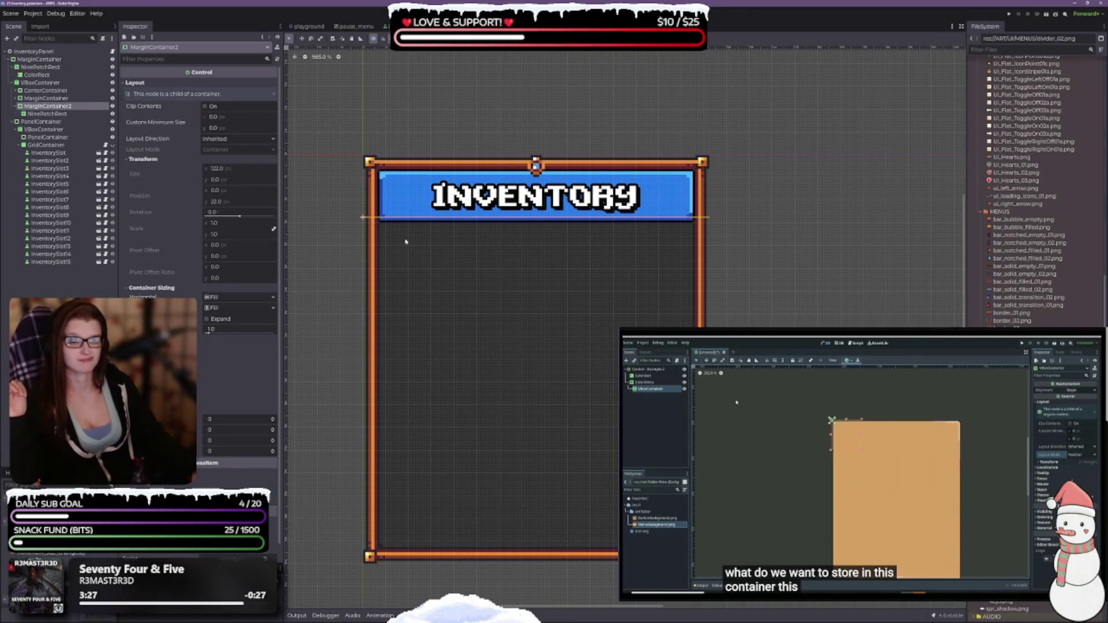
{"action": "scroll", "coordinate": [364, 221], "scroll_direction": "up", "scroll_amount": 2}
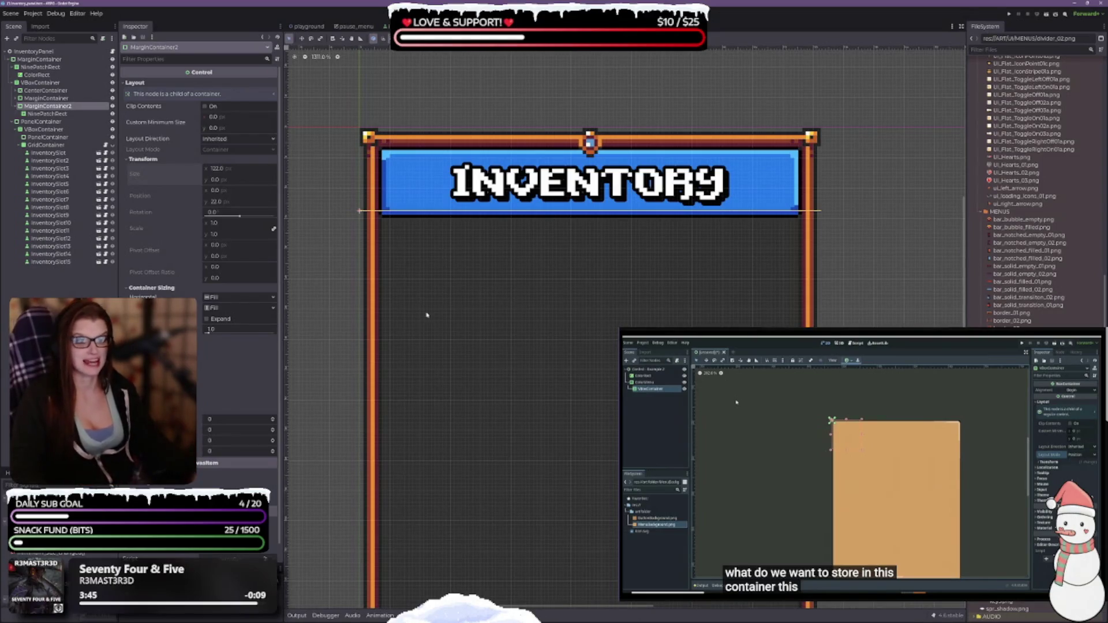
Step: Set MarginContainer2's minimum width to 50 and height from 50 to 10, then 5 px
{"action": "left_click", "coordinate": [40, 82]}
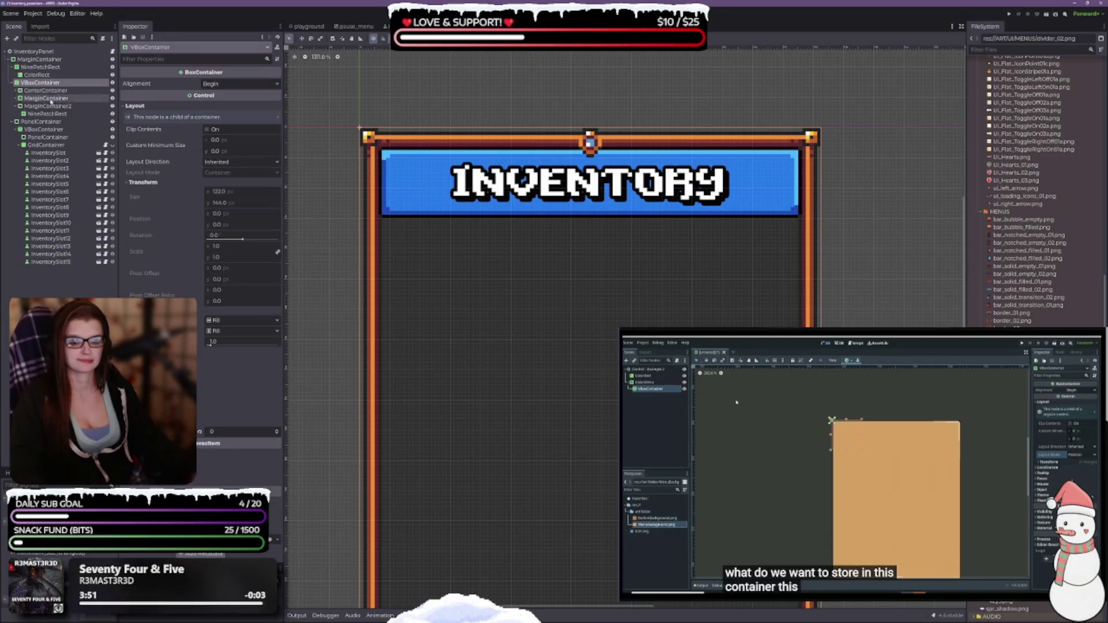
{"action": "left_click", "coordinate": [47, 106]}
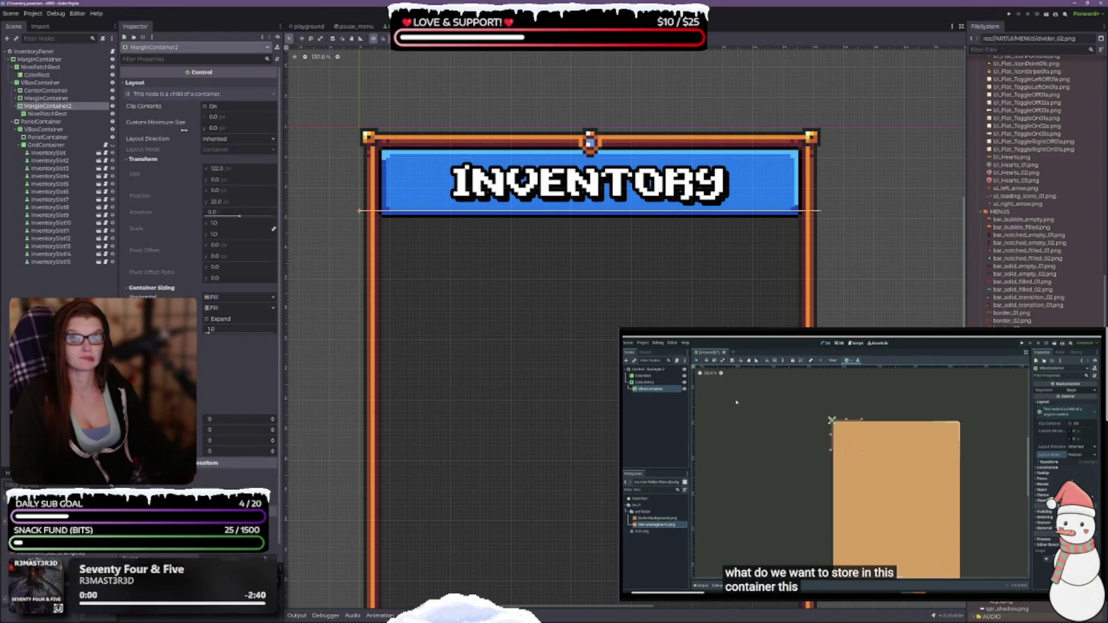
{"action": "left_click", "coordinate": [234, 114]}
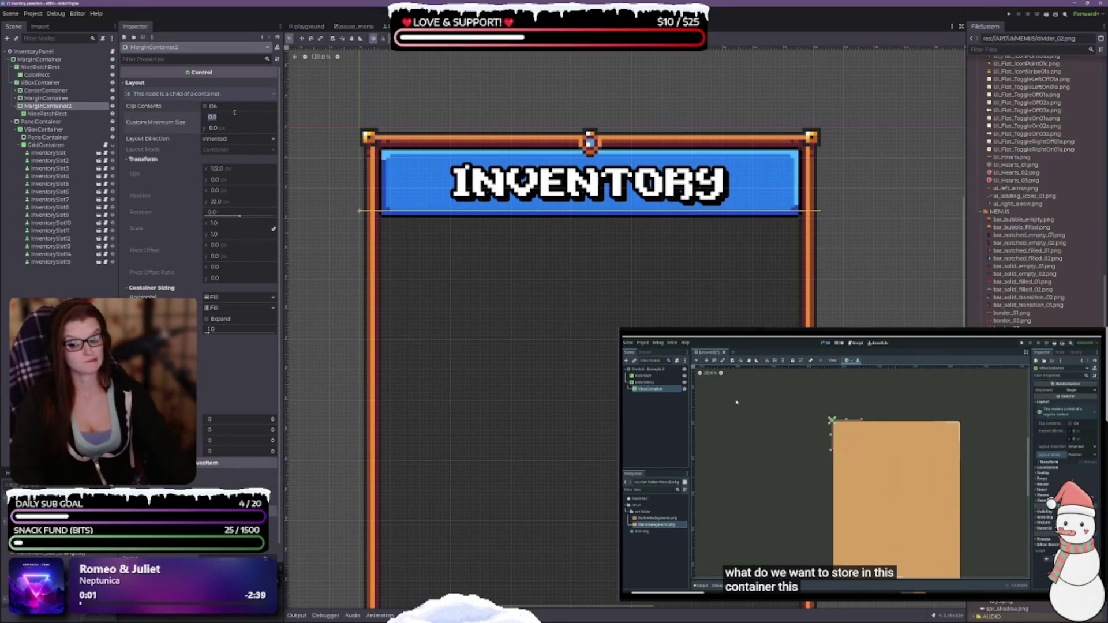
{"action": "type", "text": "50"}
{"action": "key", "text": "Tab"}
{"action": "type", "text": "50"}
{"action": "key", "text": "Return"}
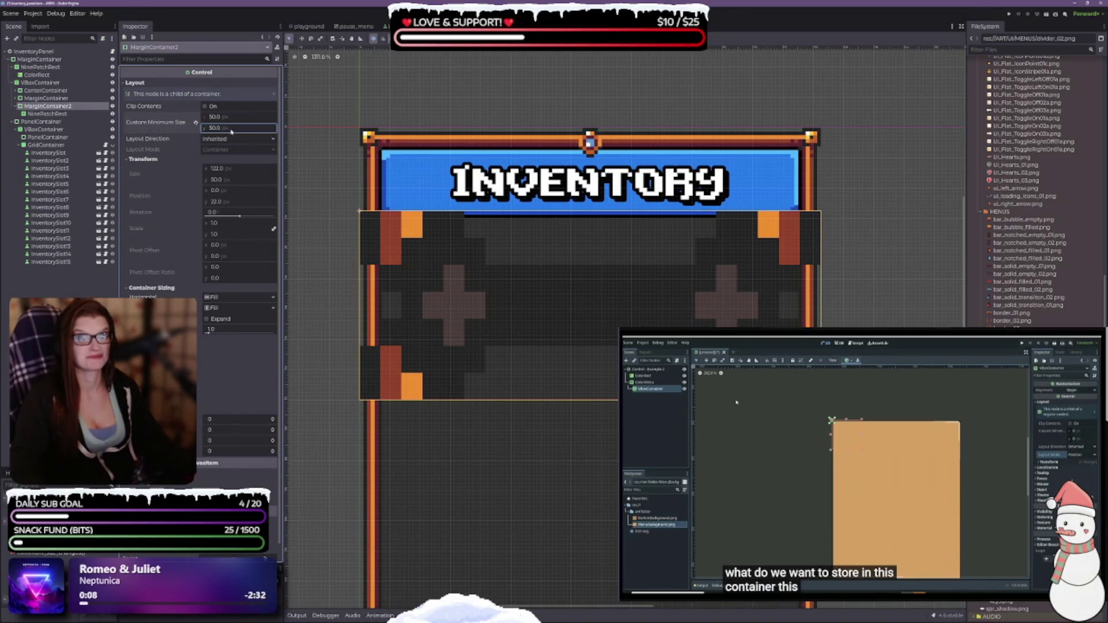
{"action": "key", "text": "BackSpace"}
{"action": "type", "text": "10"}
{"action": "key", "text": "Return"}
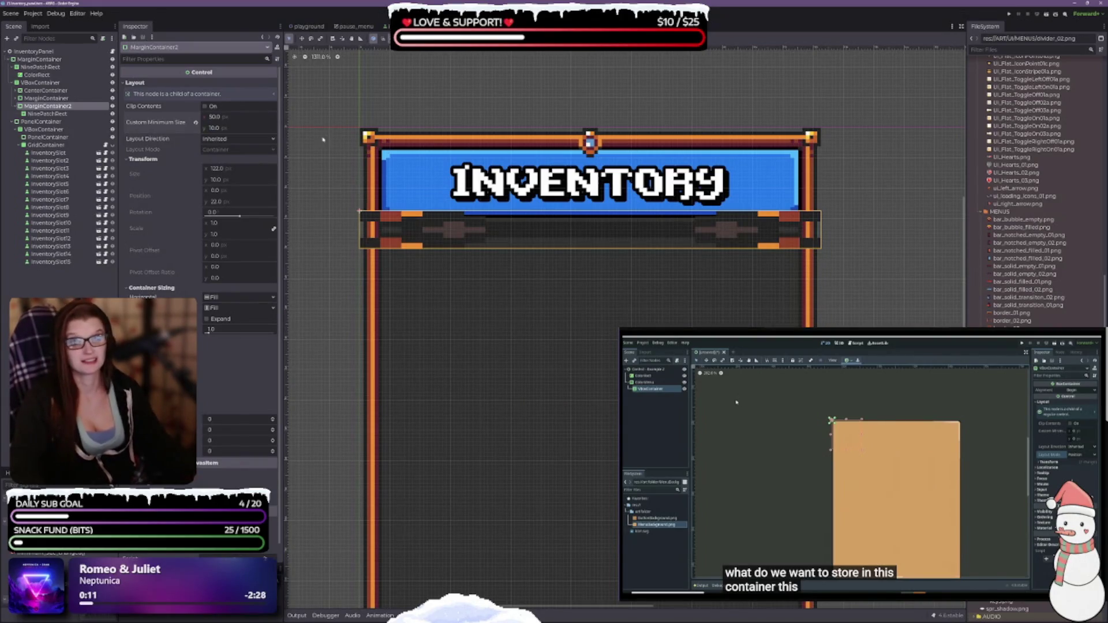
{"action": "left_click", "coordinate": [243, 128]}
{"action": "type", "text": "5"}
{"action": "key", "text": "Return"}
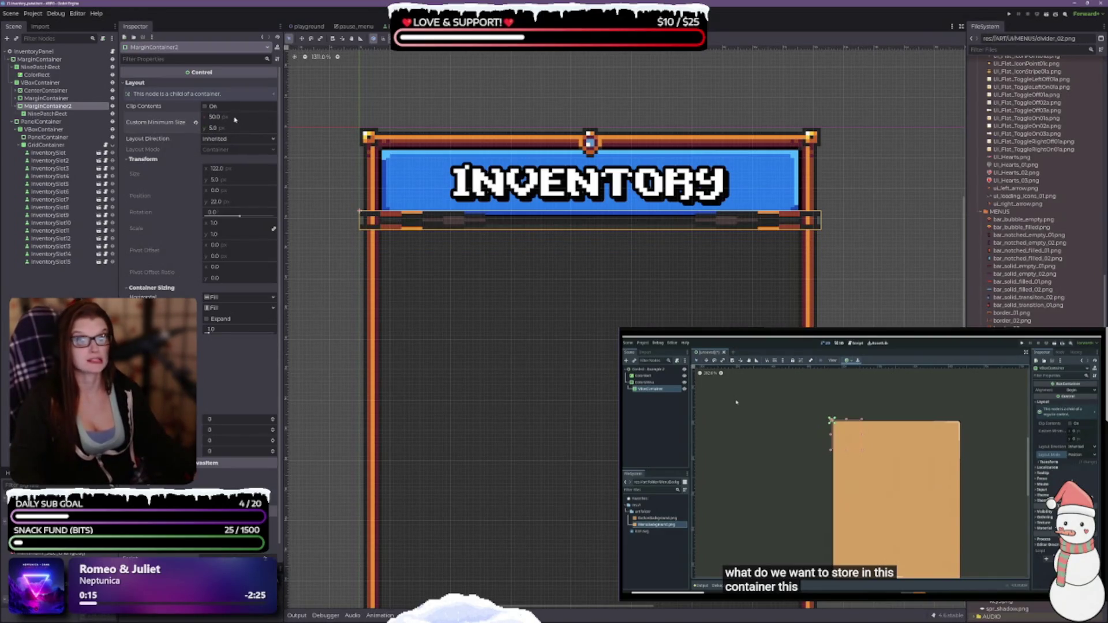
Step: Change the minimum width to 110 px, then select the VBoxContainer
{"action": "left_click", "coordinate": [234, 117]}
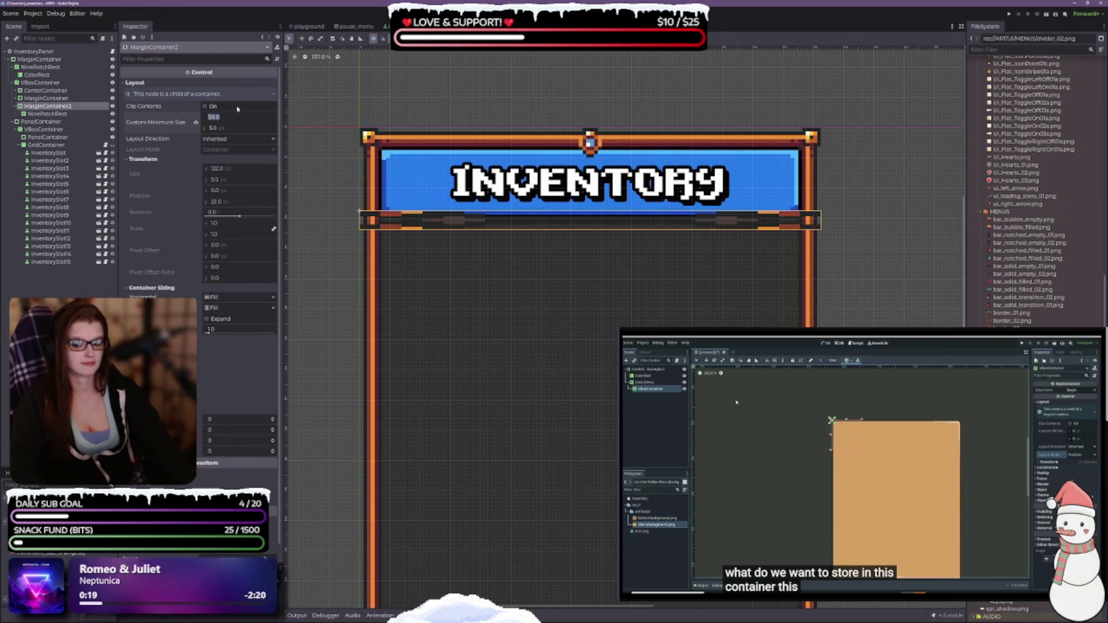
{"action": "type", "text": "110"}
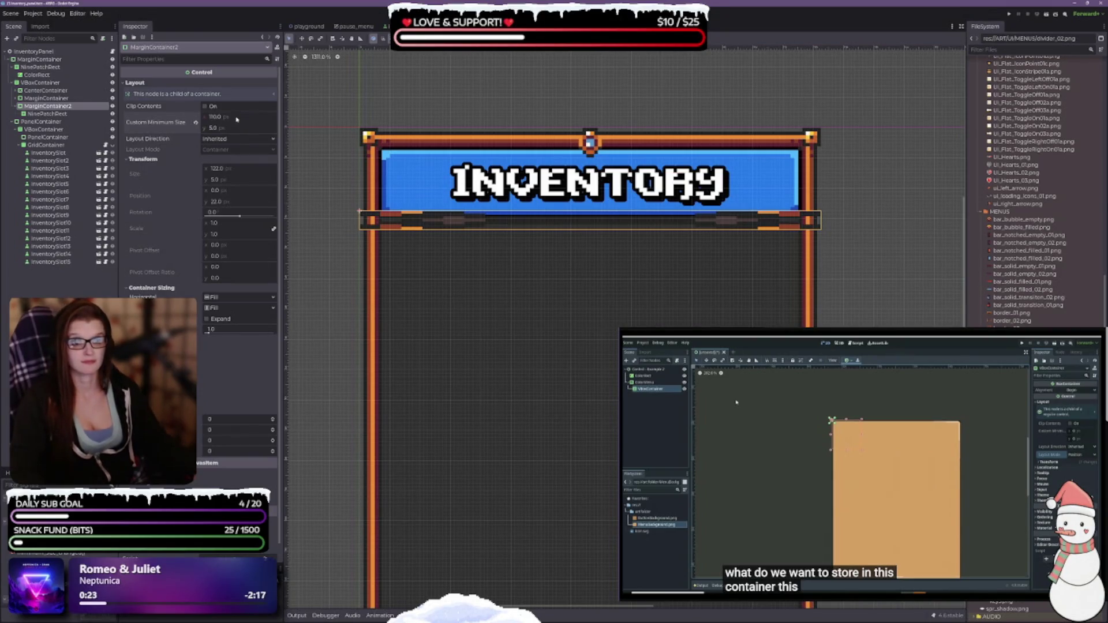
{"action": "left_click", "coordinate": [236, 118]}
{"action": "left_click", "coordinate": [419, 350]}
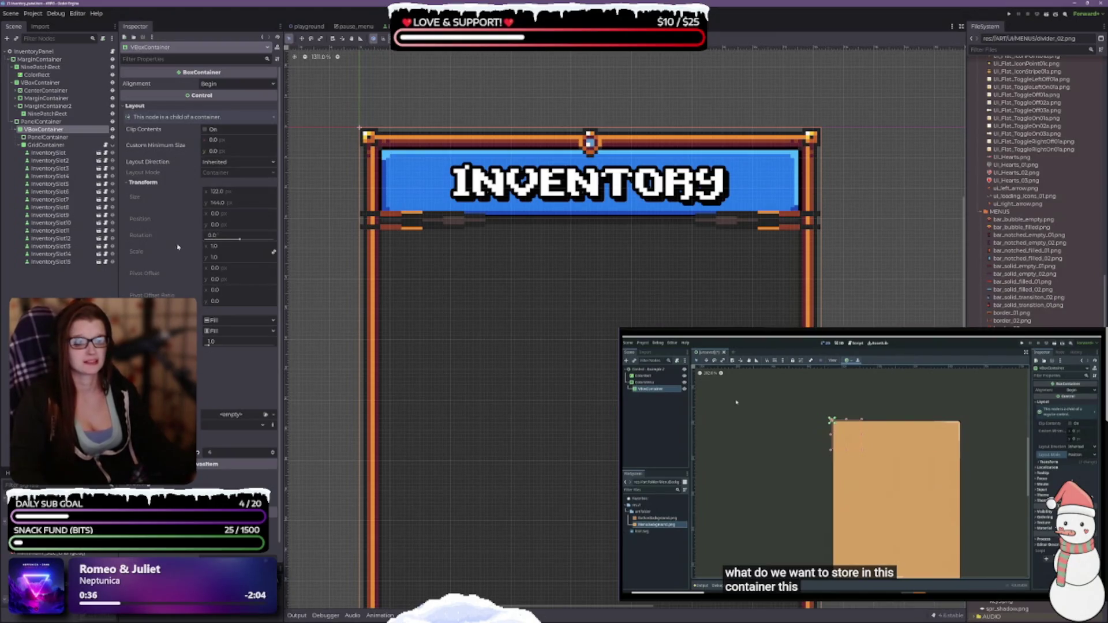
Step: Select the divider's NinePatchRect and set its left patch margin to 6 px
{"action": "left_click", "coordinate": [46, 114]}
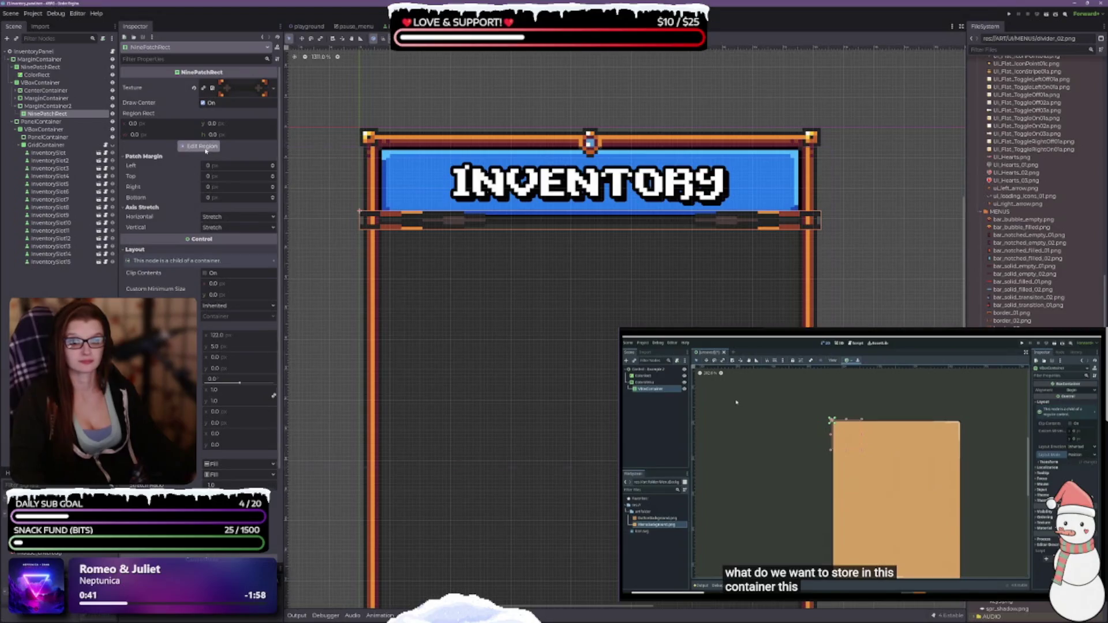
{"action": "left_click", "coordinate": [202, 146]}
{"action": "left_click", "coordinate": [553, 459]}
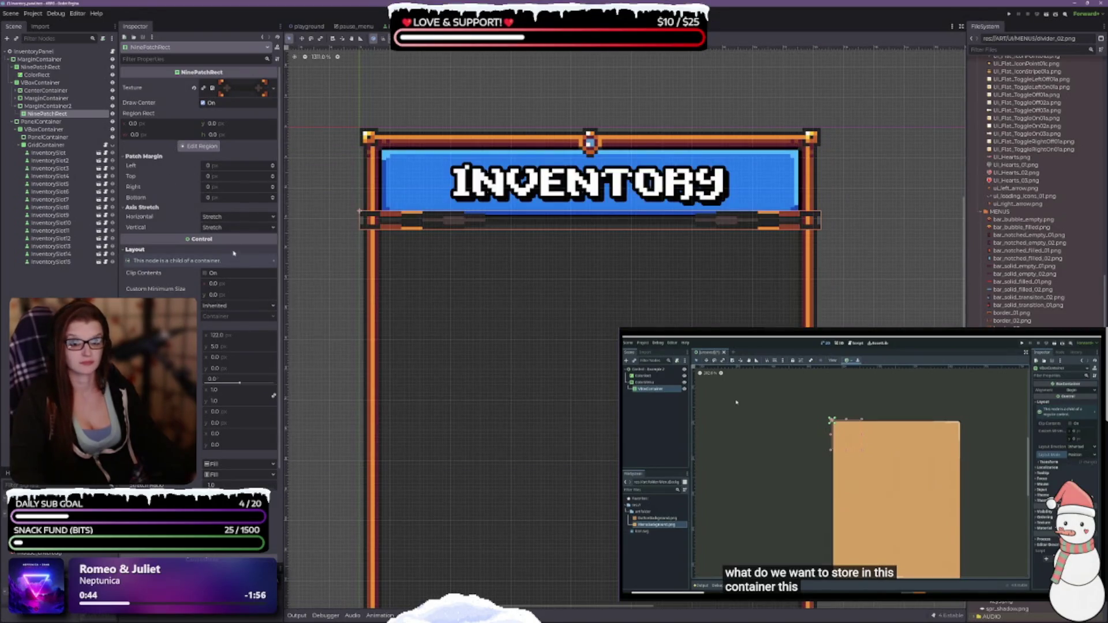
{"action": "left_click", "coordinate": [273, 164]}
{"action": "left_click", "coordinate": [274, 164]}
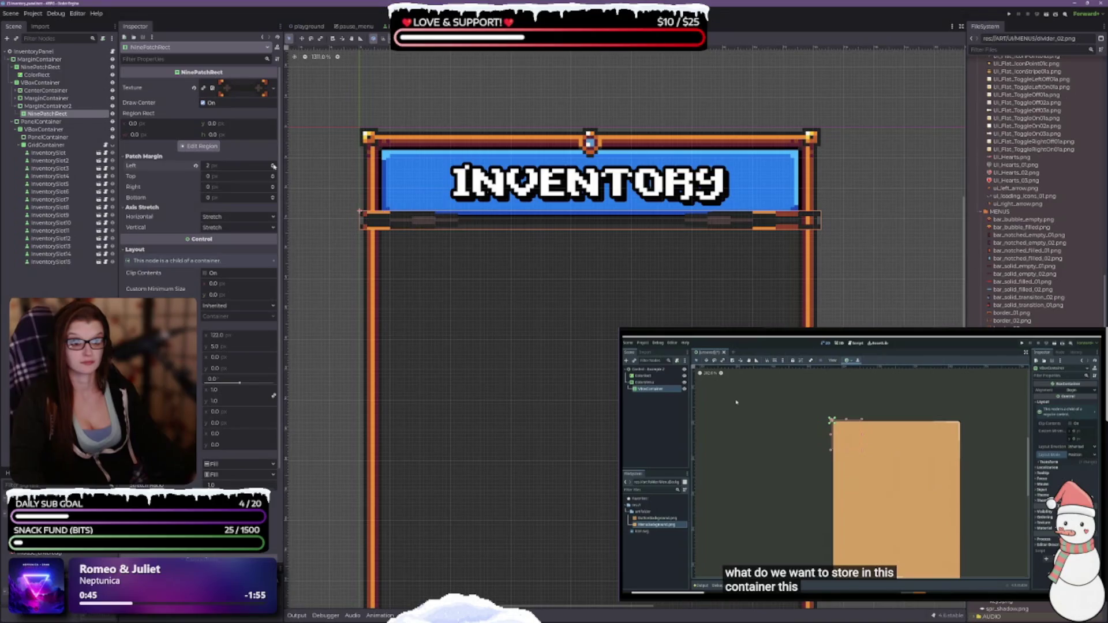
{"action": "left_click", "coordinate": [273, 164]}
{"action": "left_click", "coordinate": [274, 166]}
{"action": "left_click", "coordinate": [274, 166]}
{"action": "left_click", "coordinate": [273, 165]}
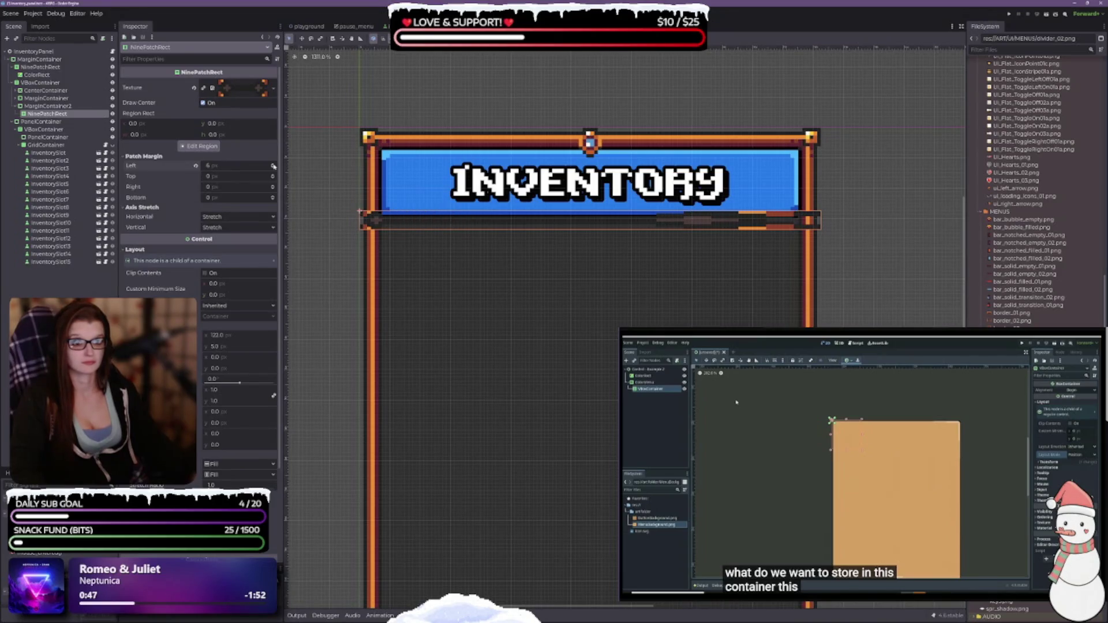
{"action": "left_click", "coordinate": [274, 166]}
{"action": "left_click", "coordinate": [274, 167]}
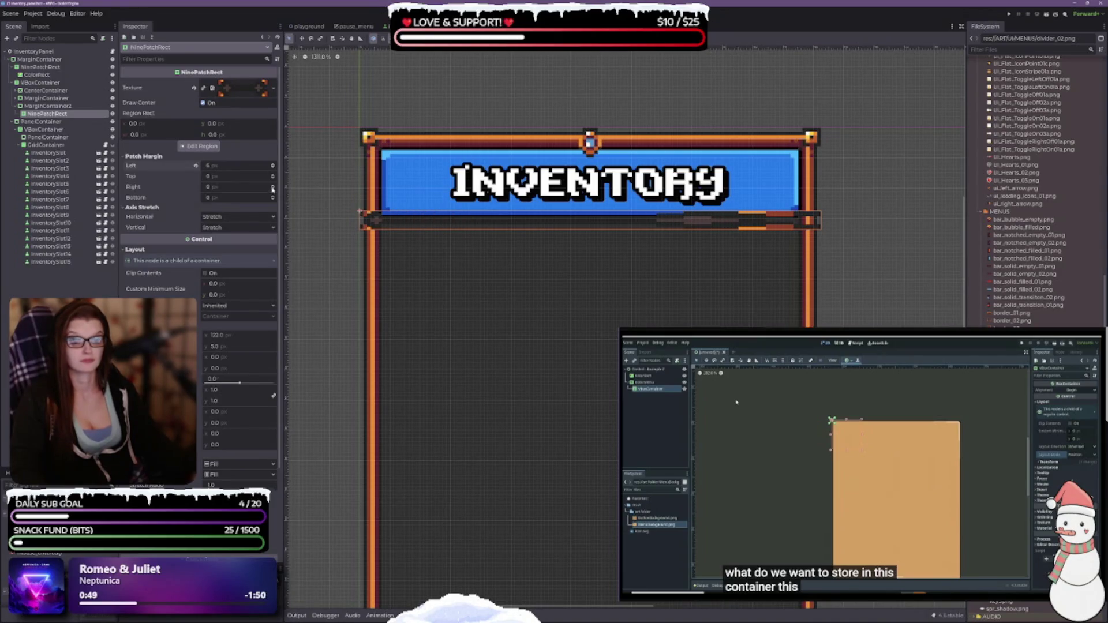
Step: Set the right patch margin to 6 px and the top and bottom margins to 2 px
{"action": "left_click", "coordinate": [273, 188]}
{"action": "left_click", "coordinate": [273, 188]}
{"action": "left_click", "coordinate": [273, 188]}
{"action": "left_click", "coordinate": [274, 188]}
{"action": "left_click", "coordinate": [274, 188]}
{"action": "left_click", "coordinate": [273, 188]}
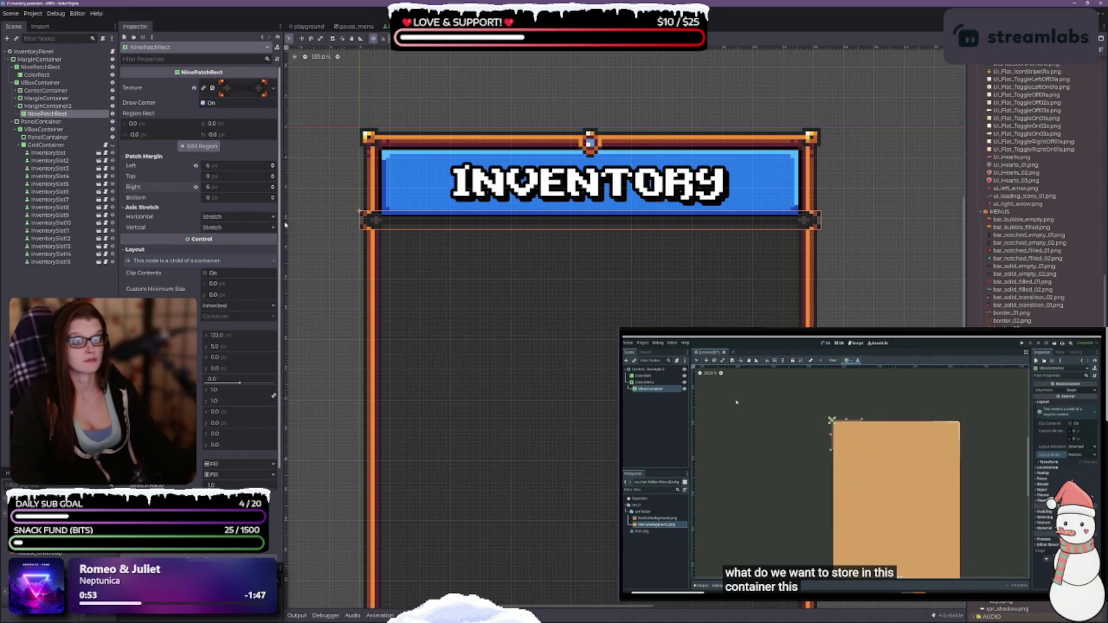
{"action": "left_click", "coordinate": [273, 175]}
{"action": "left_click", "coordinate": [273, 175]}
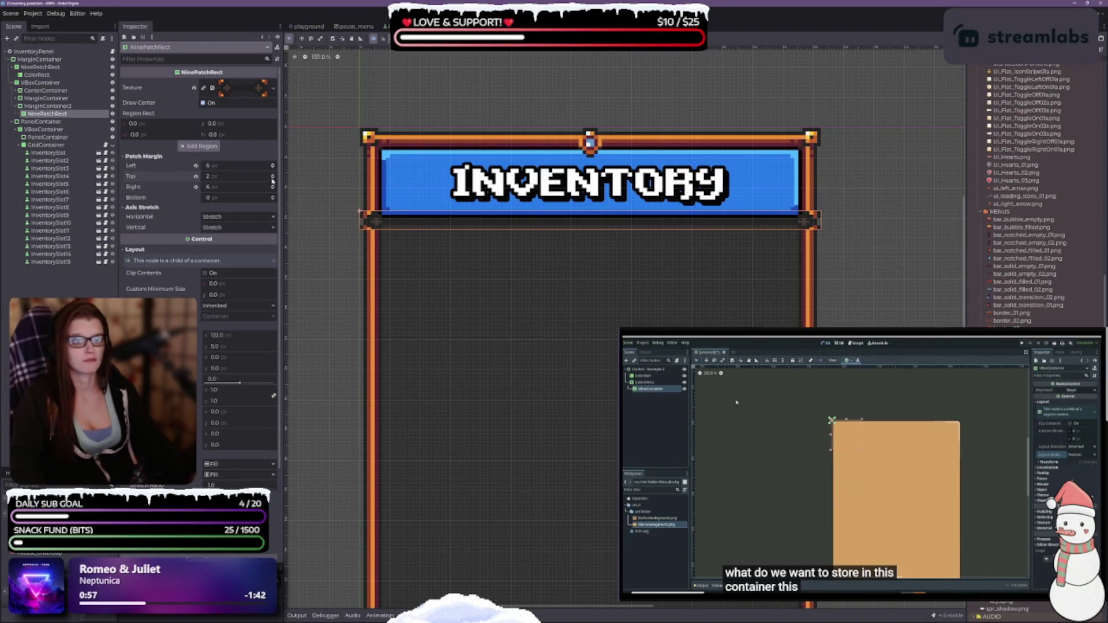
{"action": "left_click", "coordinate": [273, 197]}
{"action": "left_click", "coordinate": [273, 197]}
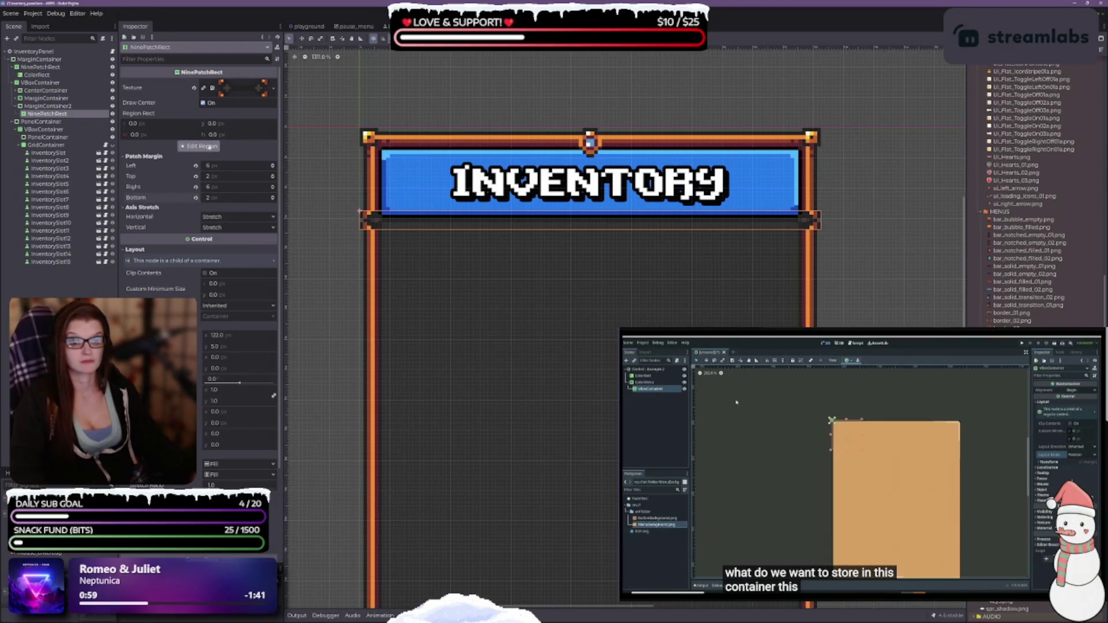
Step: Check the nine-patch slicing in the texture region editor, then close it
{"action": "left_click", "coordinate": [198, 146]}
{"action": "scroll", "coordinate": [507, 371], "scroll_direction": "up", "scroll_amount": 1}
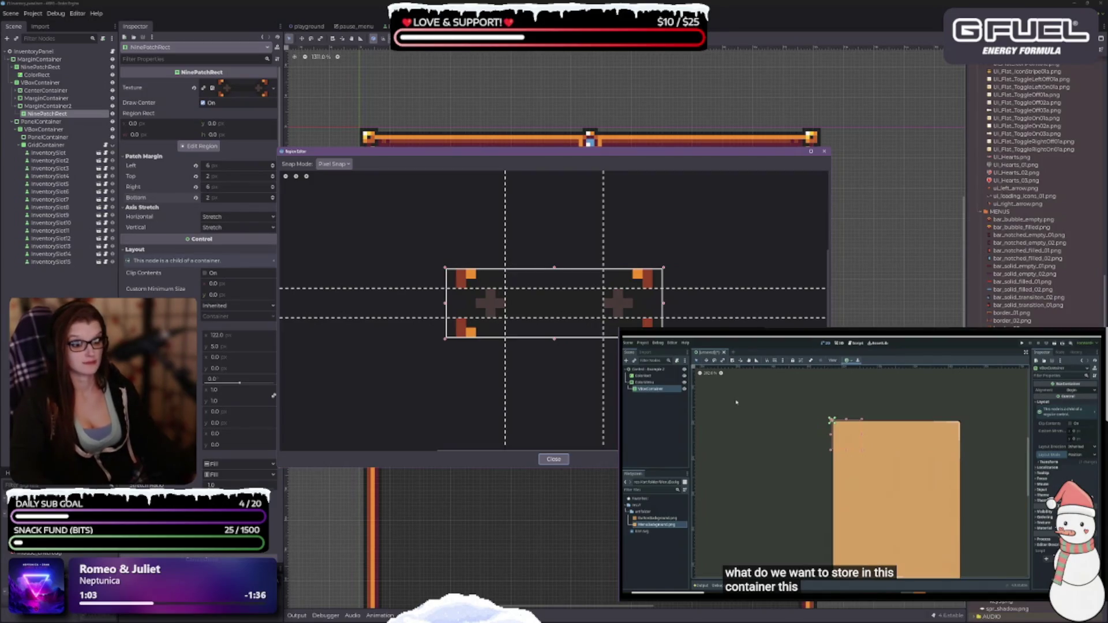
{"action": "scroll", "coordinate": [579, 319], "scroll_direction": "up", "scroll_amount": 1}
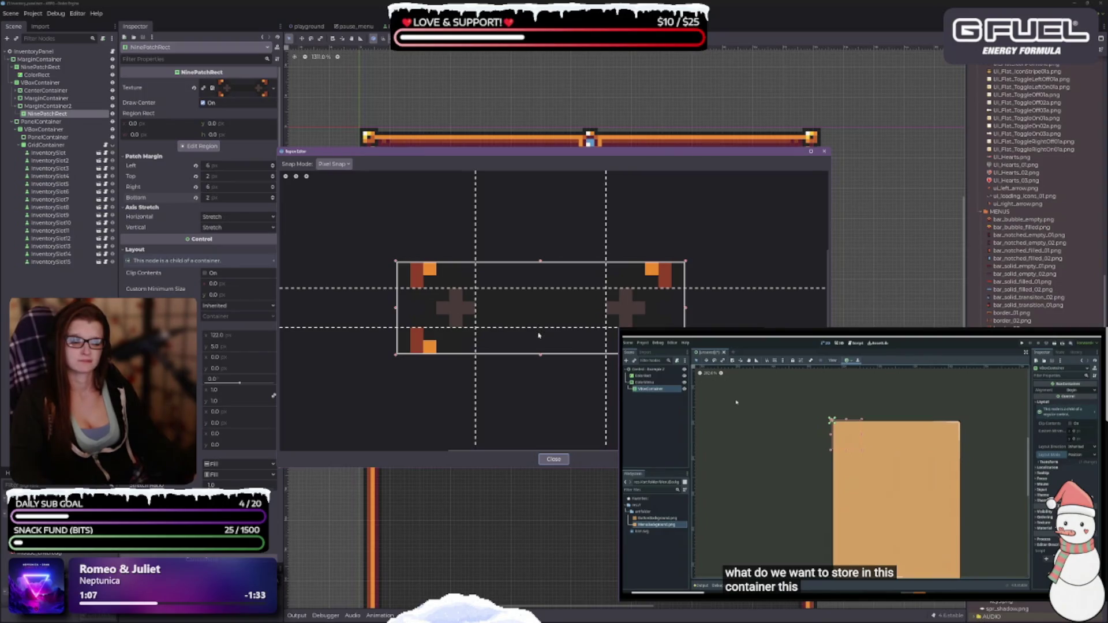
{"action": "left_click", "coordinate": [553, 459]}
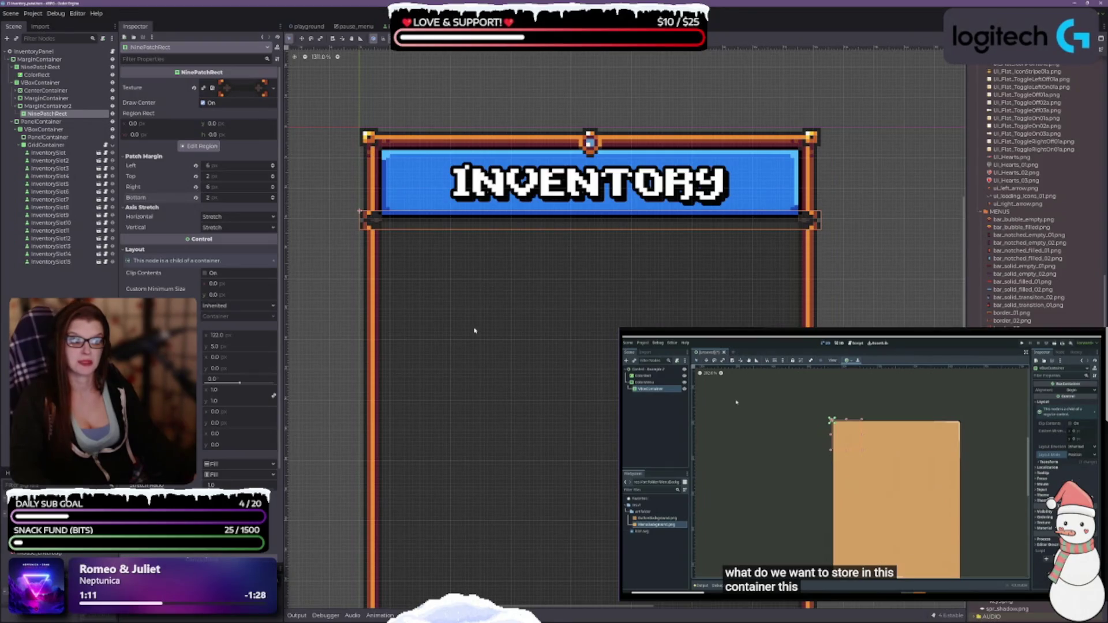
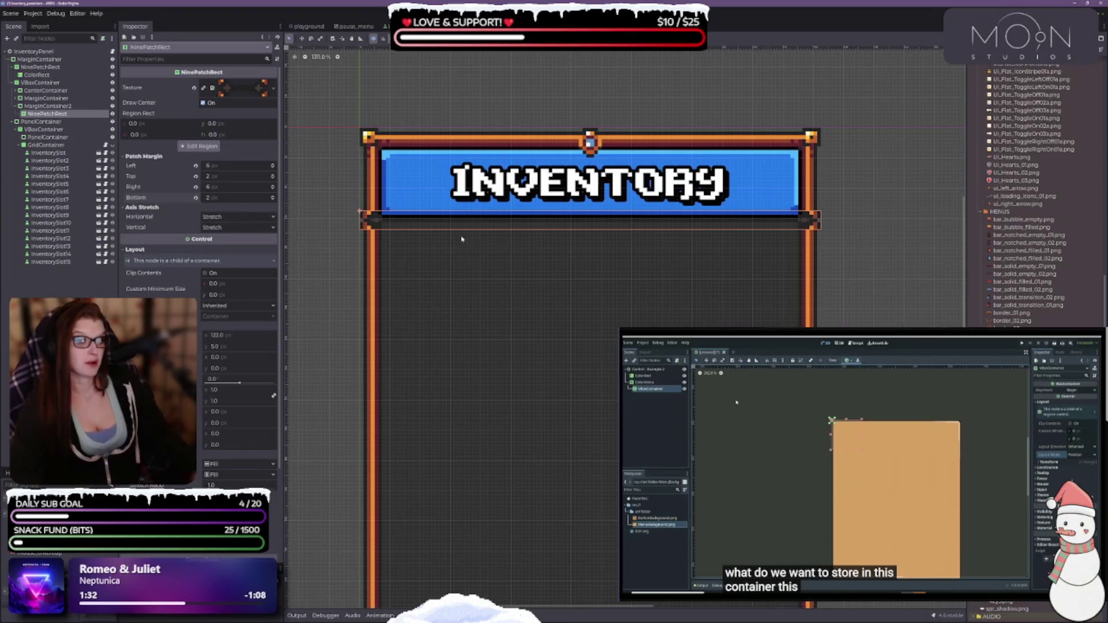
Step: Select MarginContainer2, give it a 100 px minimum width and Shrink Center horizontal sizing
{"action": "scroll", "coordinate": [461, 238], "scroll_direction": "up", "scroll_amount": 4}
{"action": "scroll", "coordinate": [460, 223], "scroll_direction": "down", "scroll_amount": 2}
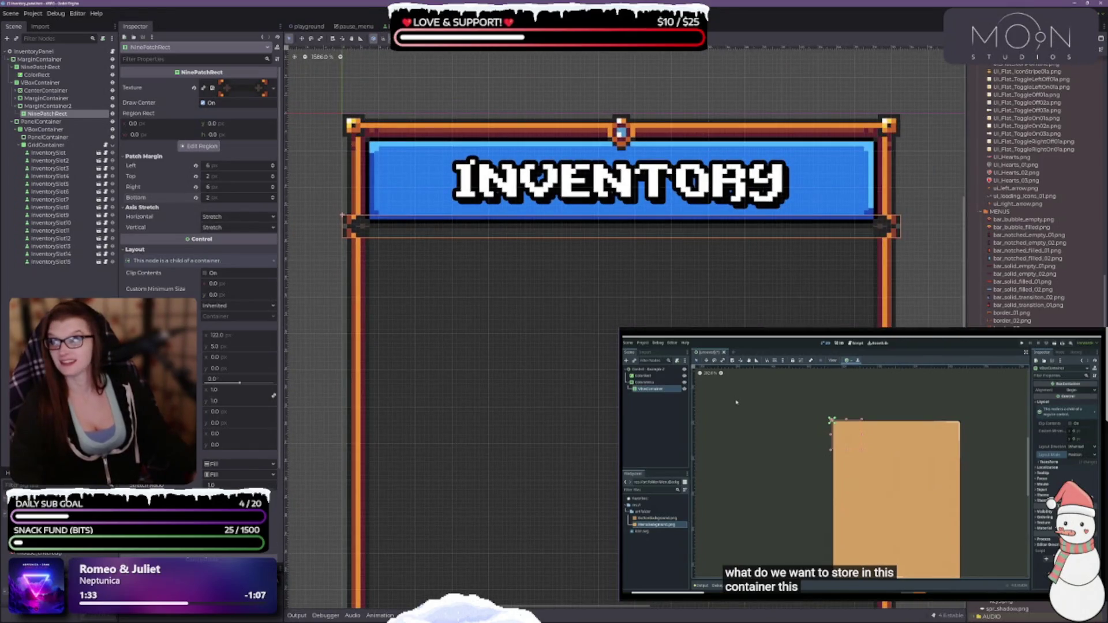
{"action": "scroll", "coordinate": [371, 240], "scroll_direction": "up", "scroll_amount": 3}
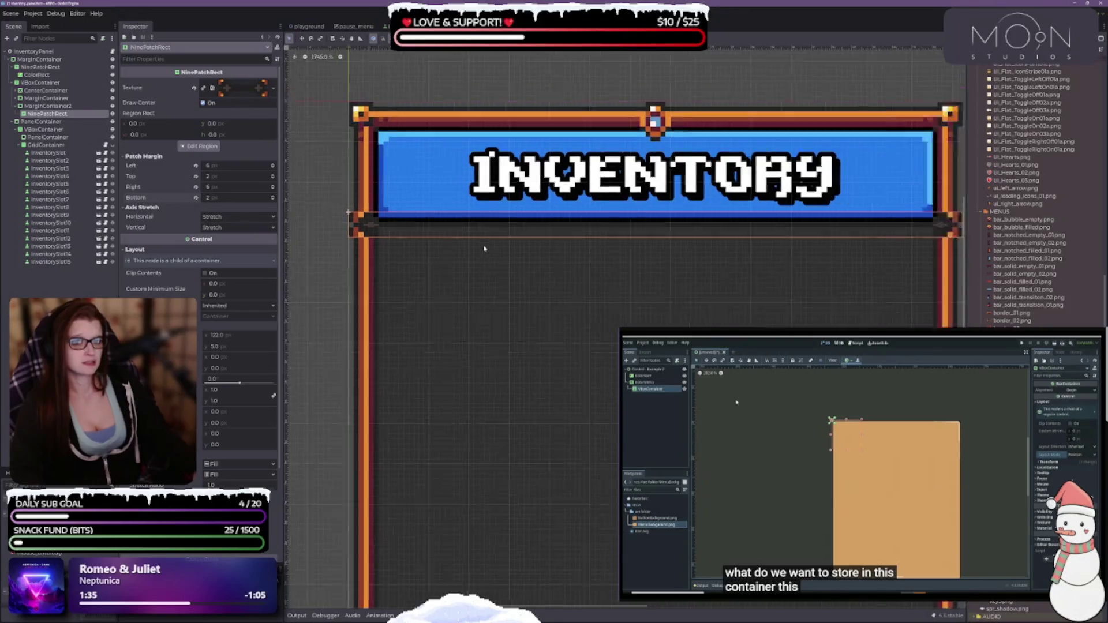
{"action": "scroll", "coordinate": [497, 241], "scroll_direction": "down", "scroll_amount": 4}
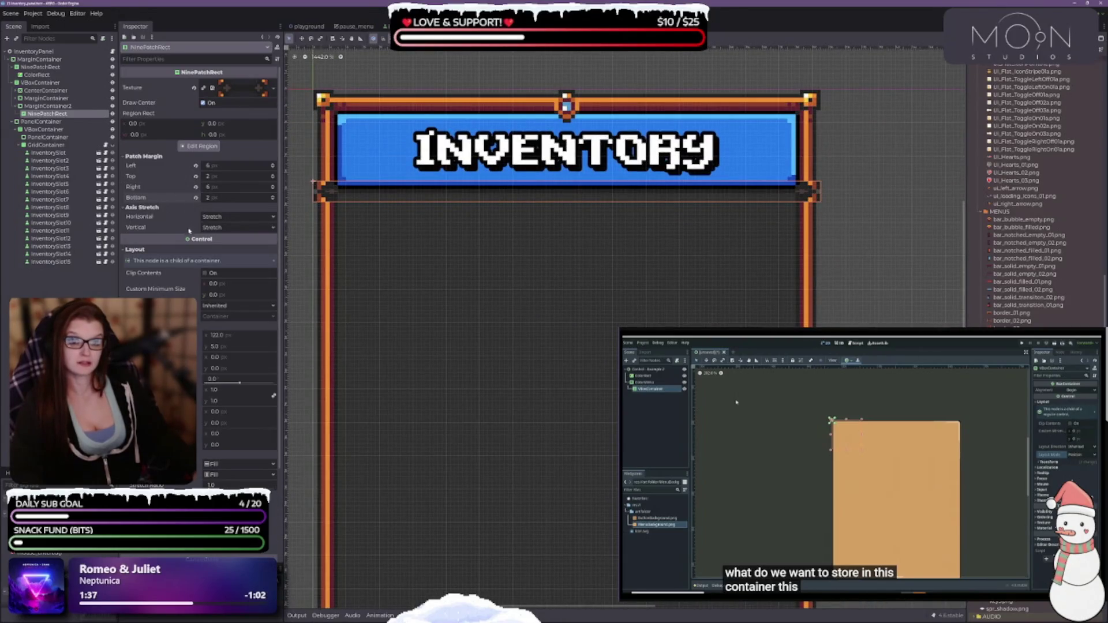
{"action": "left_click", "coordinate": [58, 106]}
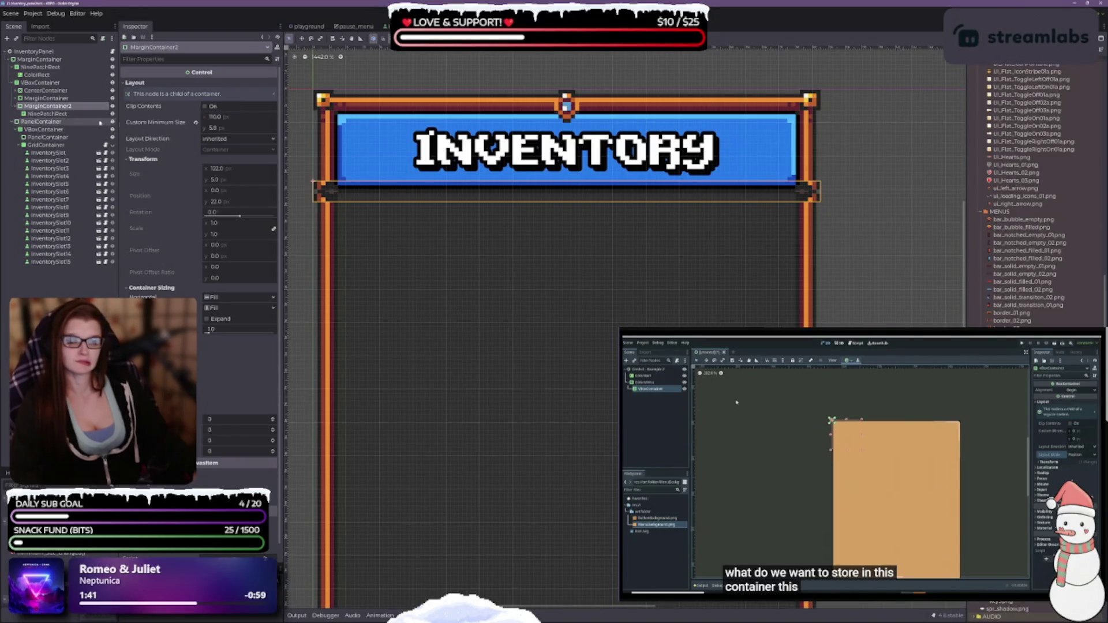
{"action": "left_click", "coordinate": [226, 118]}
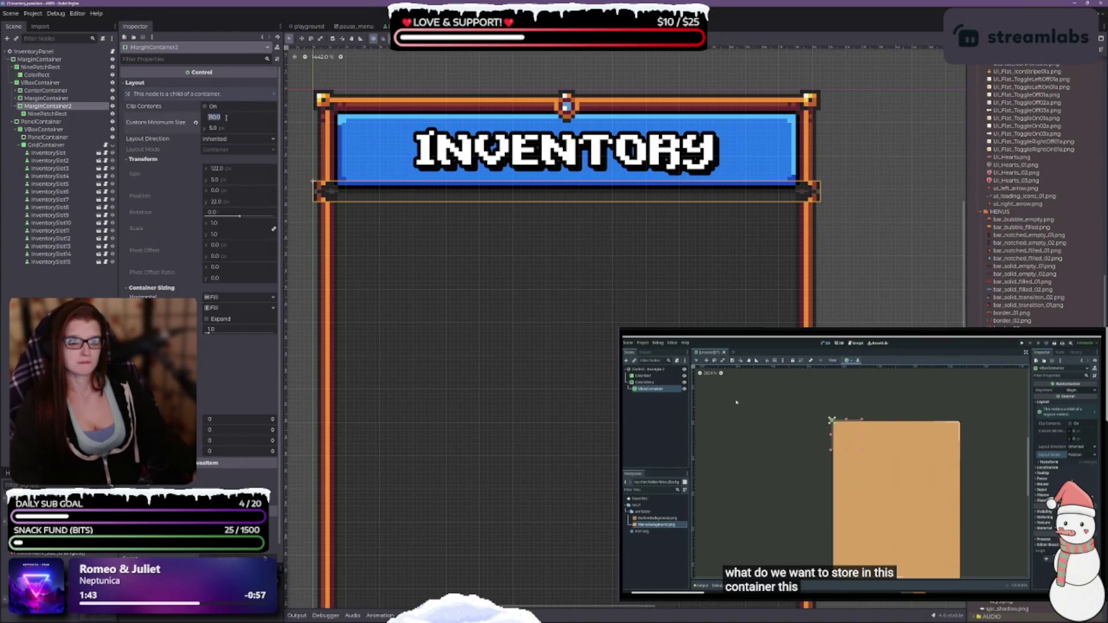
{"action": "type", "text": "100"}
{"action": "key", "text": "Return"}
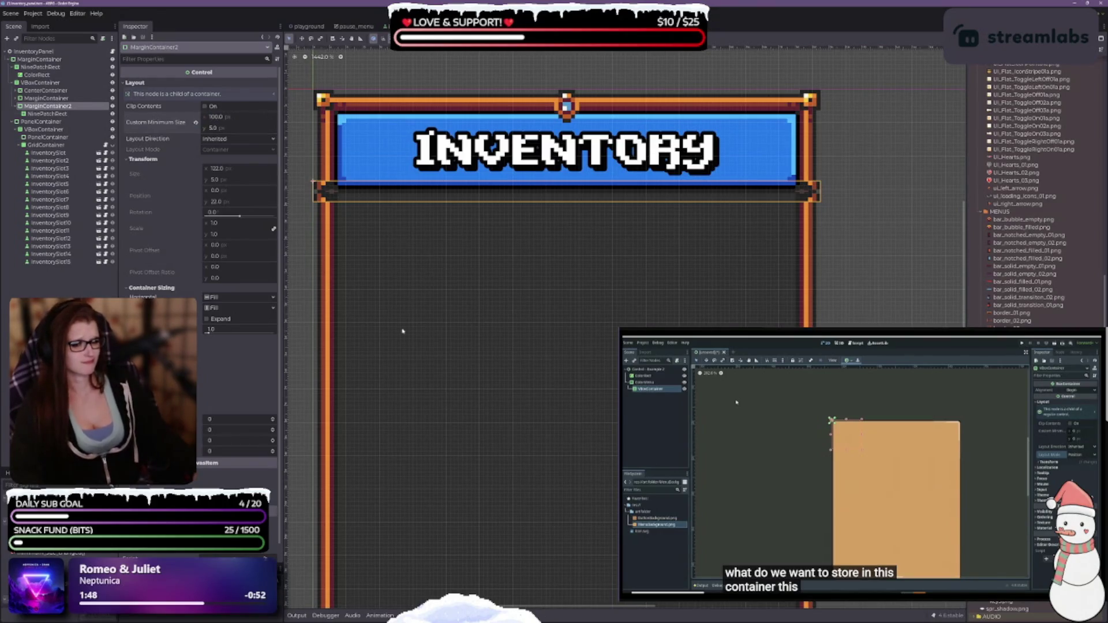
{"action": "left_click", "coordinate": [231, 298]}
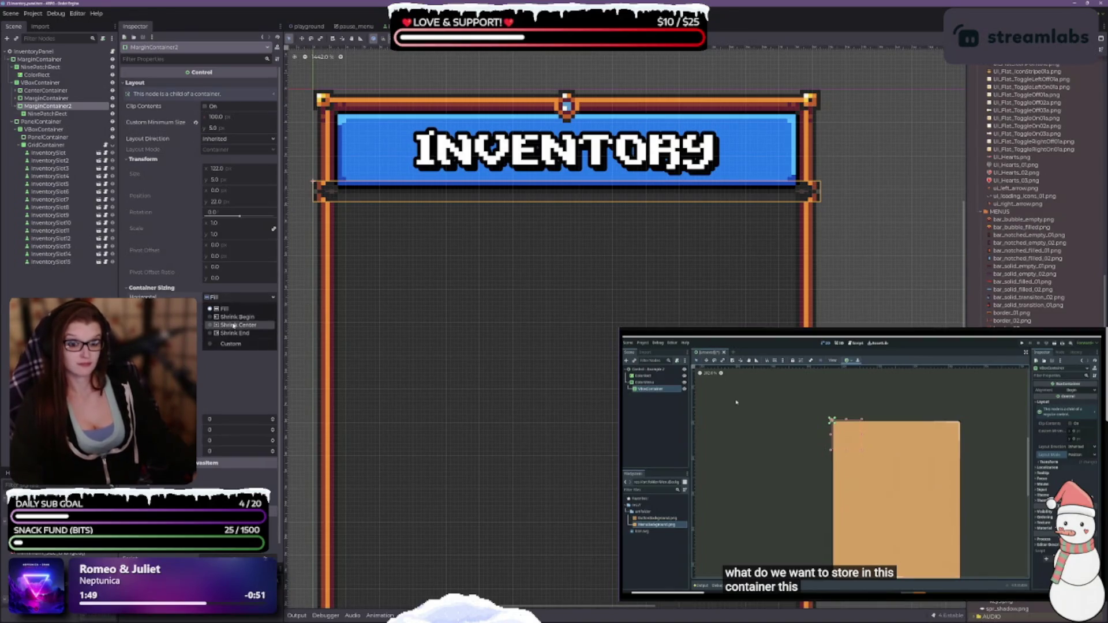
{"action": "left_click", "coordinate": [229, 326]}
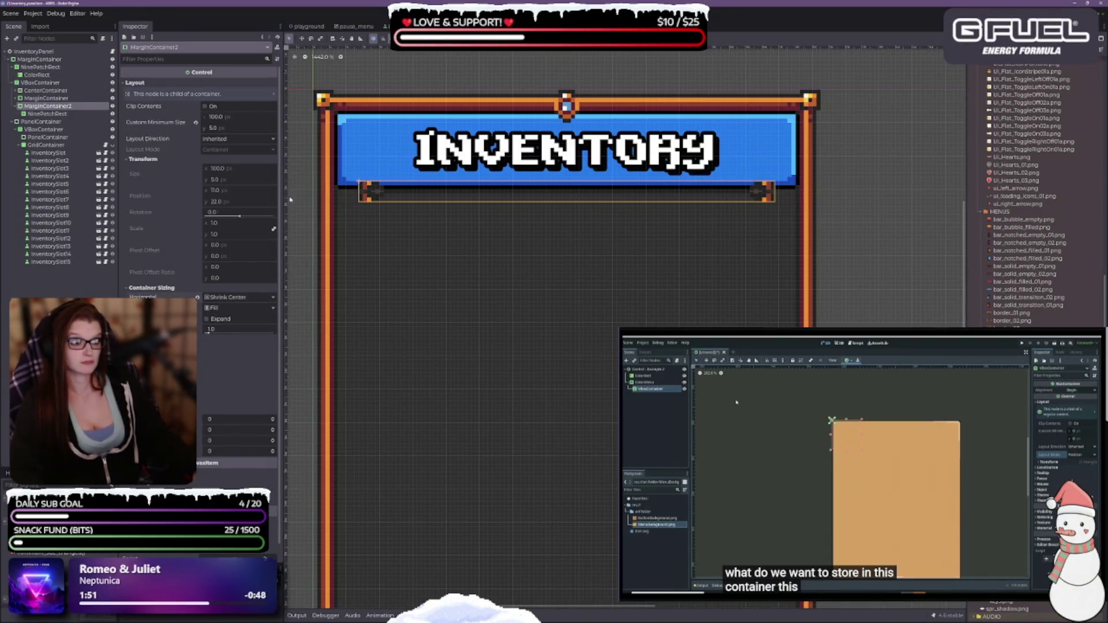
Step: Widen the divider container's minimum width through 110 and 115 to 120 px
{"action": "left_click", "coordinate": [219, 117]}
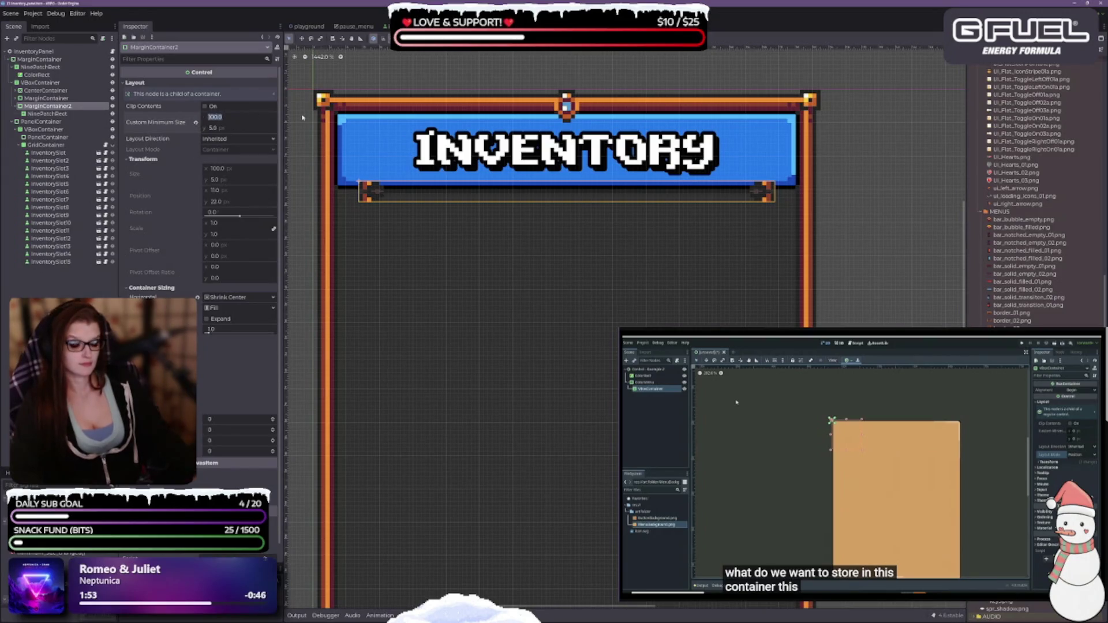
{"action": "type", "text": "110"}
{"action": "key", "text": "Return"}
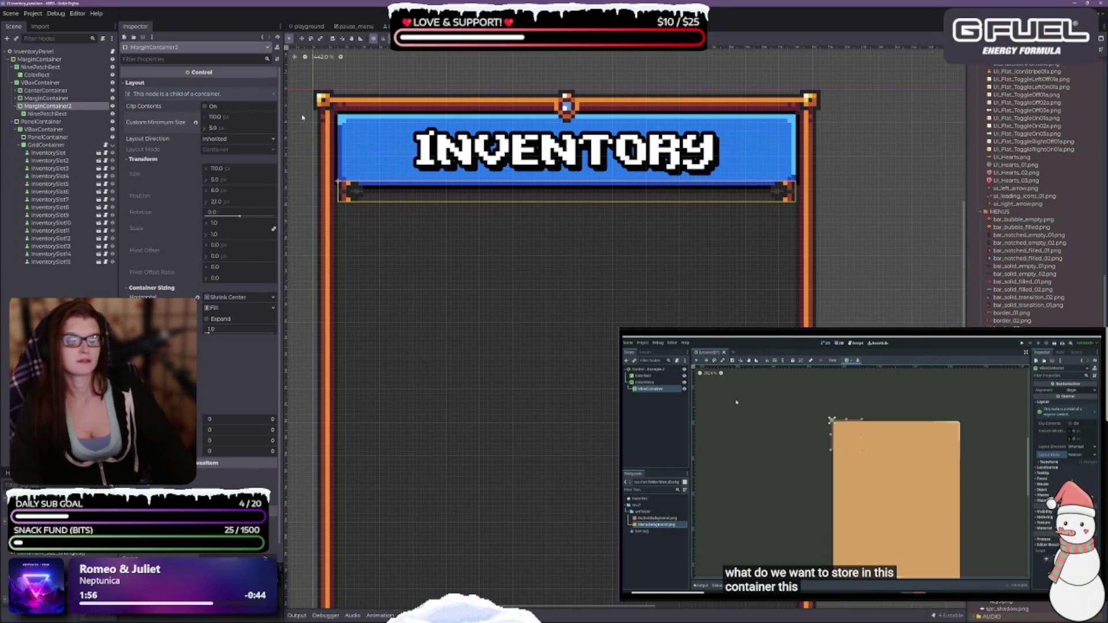
{"action": "left_click", "coordinate": [235, 117]}
{"action": "type", "text": "115"}
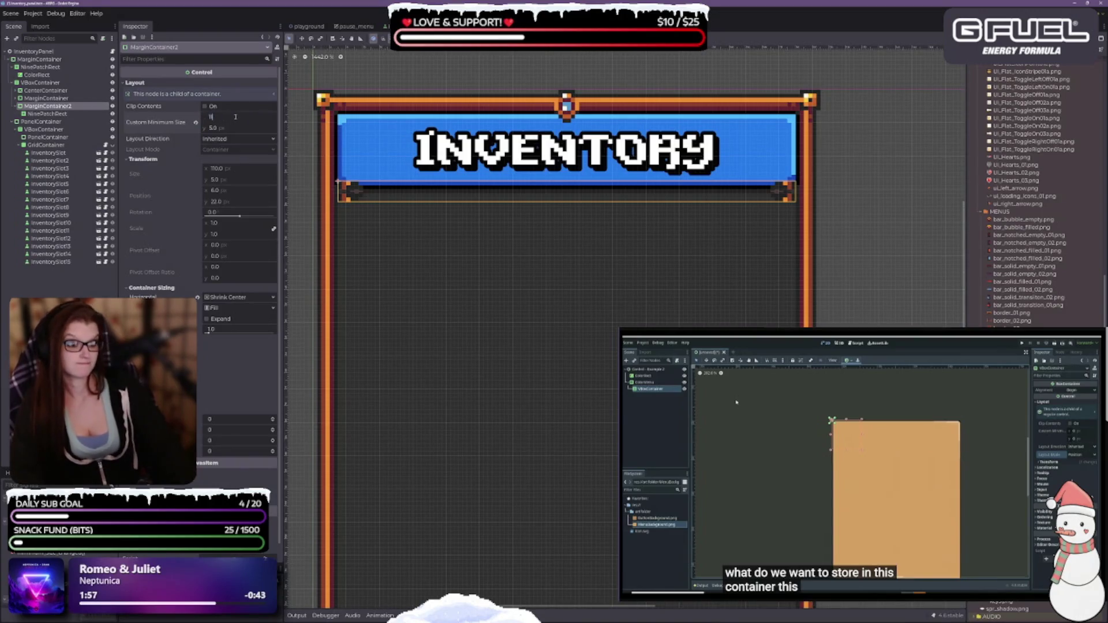
{"action": "key", "text": "Return"}
{"action": "left_click", "coordinate": [234, 117]}
{"action": "type", "text": "120"}
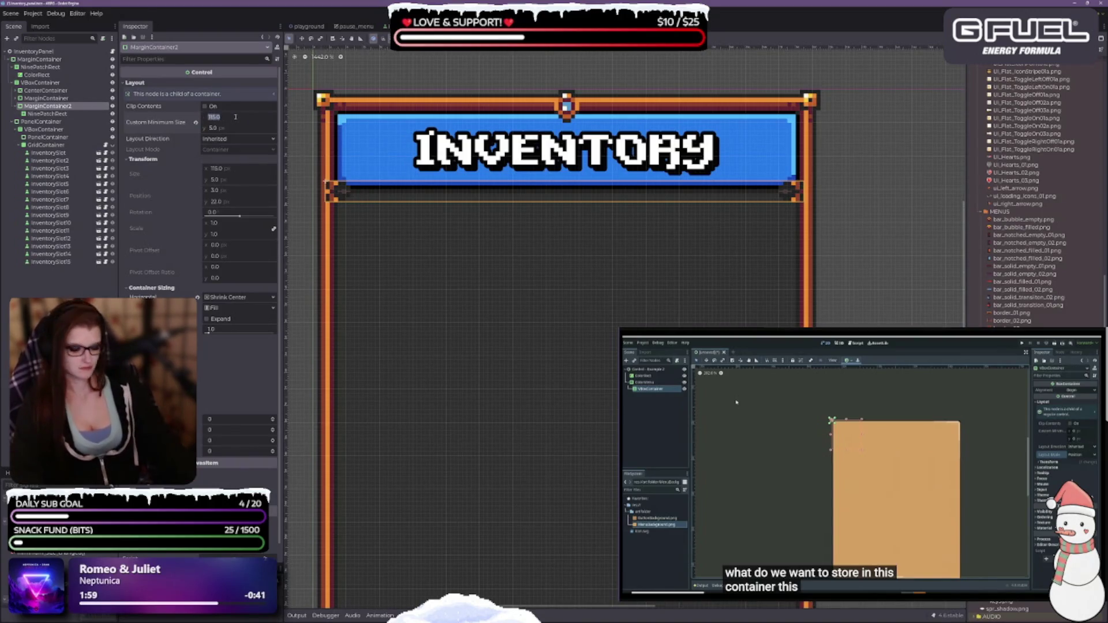
{"action": "key", "text": "Return"}
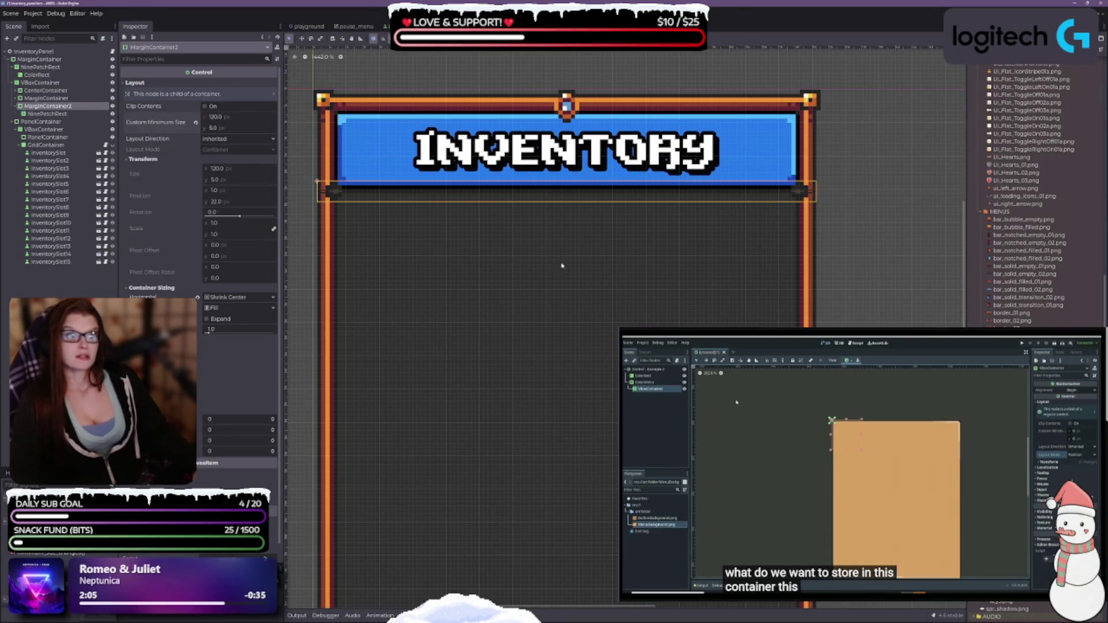
Step: Reduce the divider container's minimum height from 10 through 8 and 7 to 6 px
{"action": "left_click", "coordinate": [223, 129]}
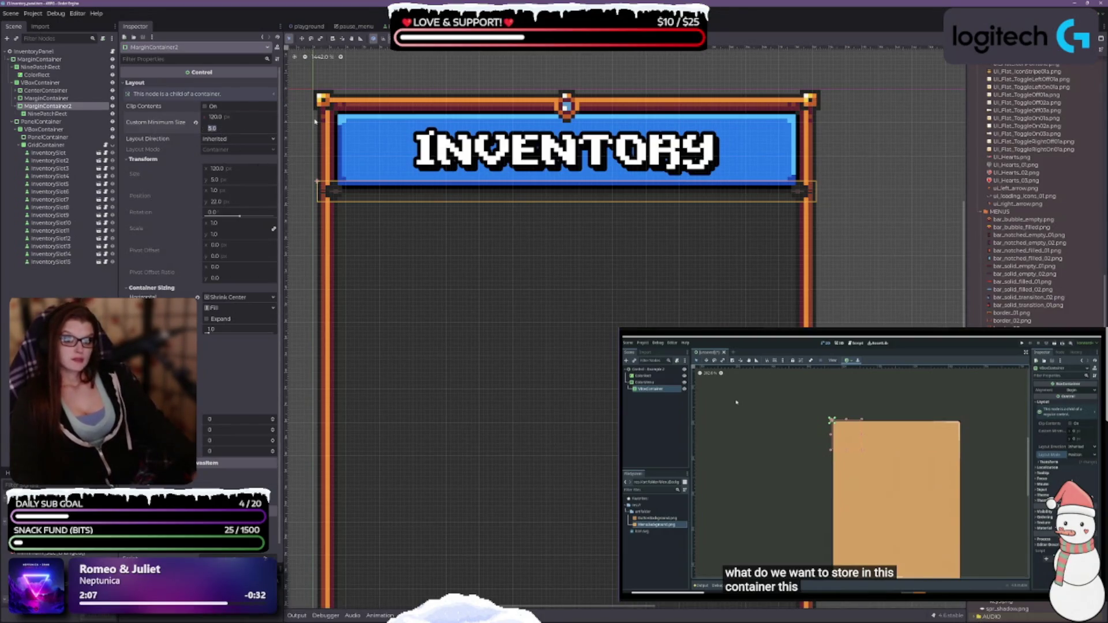
{"action": "type", "text": "10"}
{"action": "key", "text": "Return"}
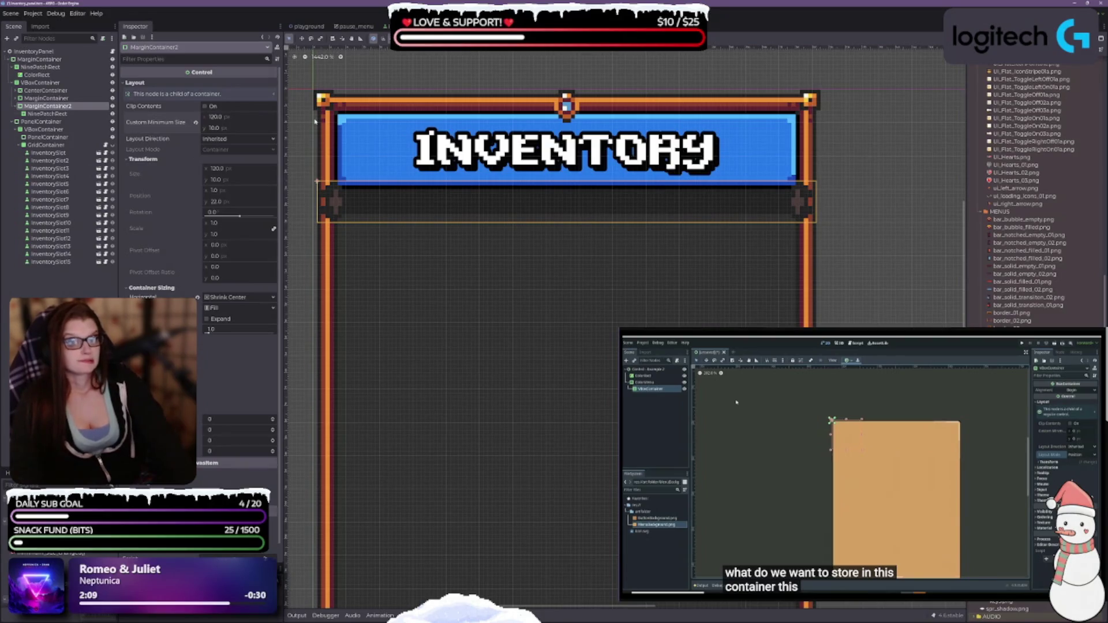
{"action": "left_click", "coordinate": [220, 128]}
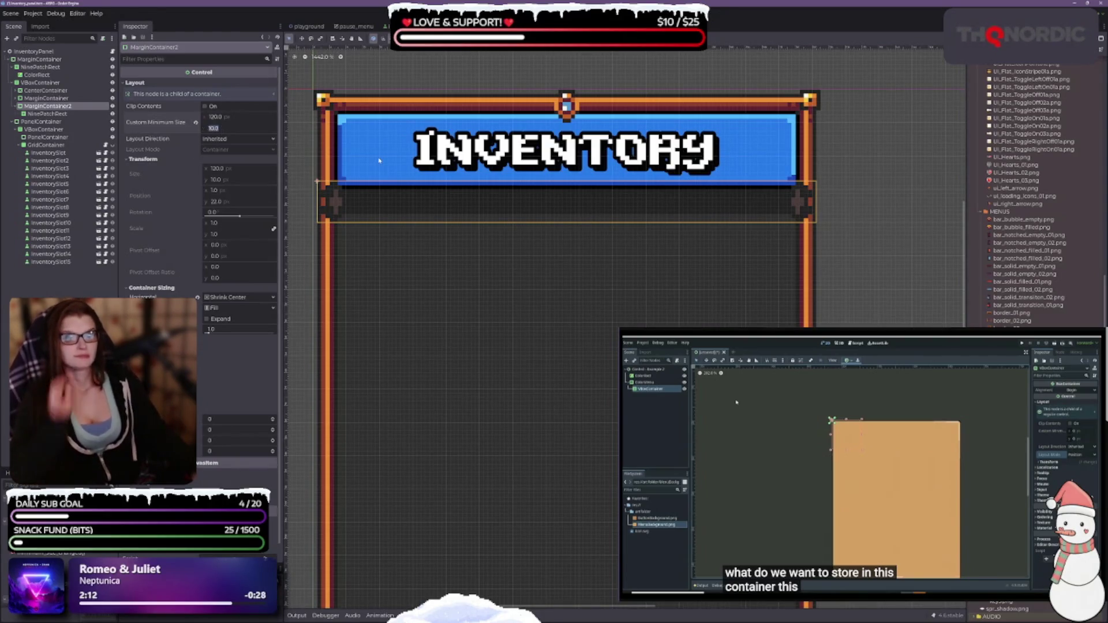
{"action": "type", "text": "8"}
{"action": "key", "text": "Return"}
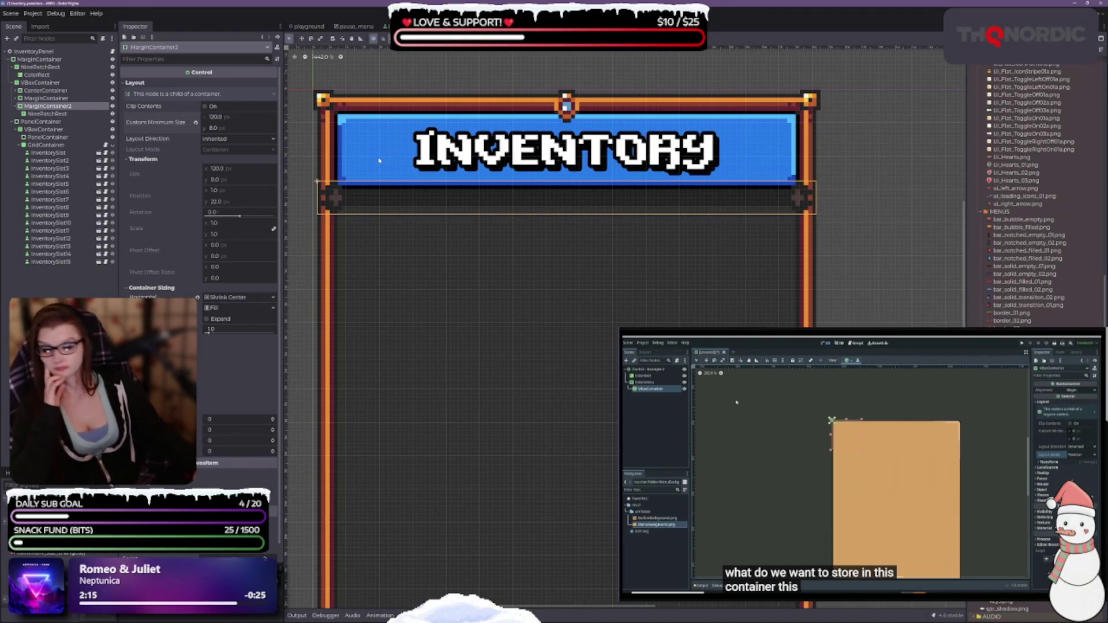
{"action": "left_click", "coordinate": [225, 128]}
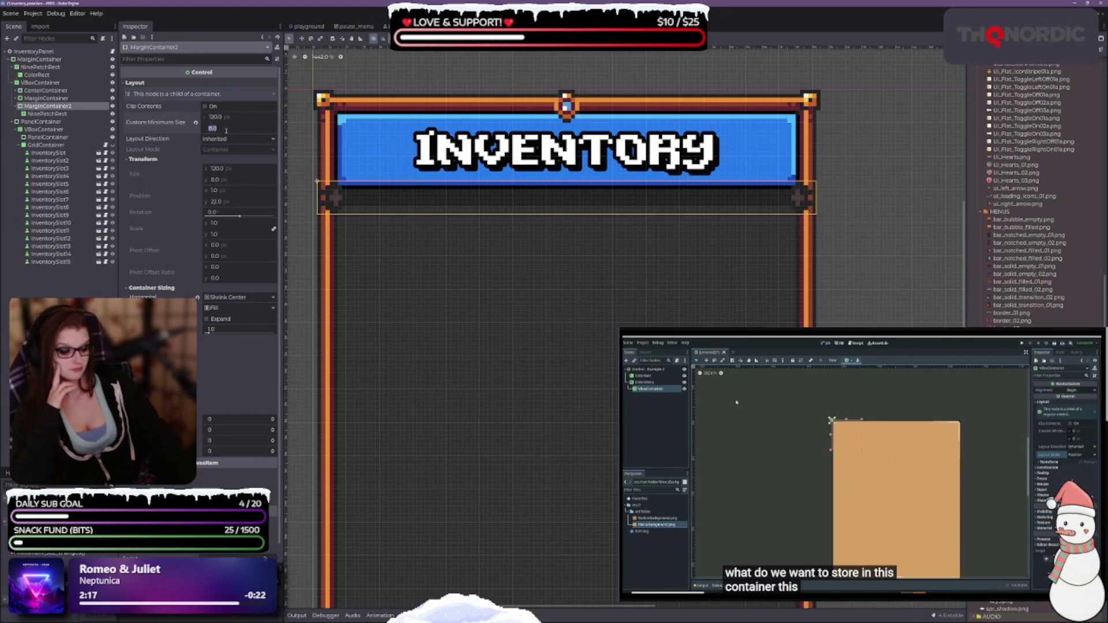
{"action": "type", "text": "7"}
{"action": "key", "text": "Return"}
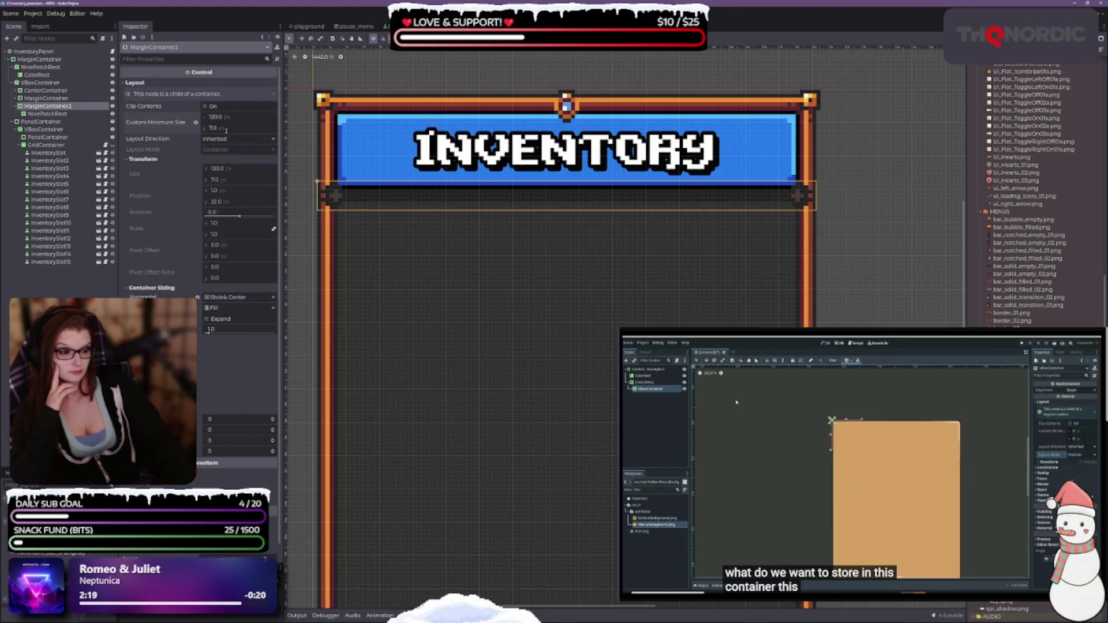
{"action": "left_click", "coordinate": [225, 128]}
{"action": "type", "text": "6"}
{"action": "key", "text": "Return"}
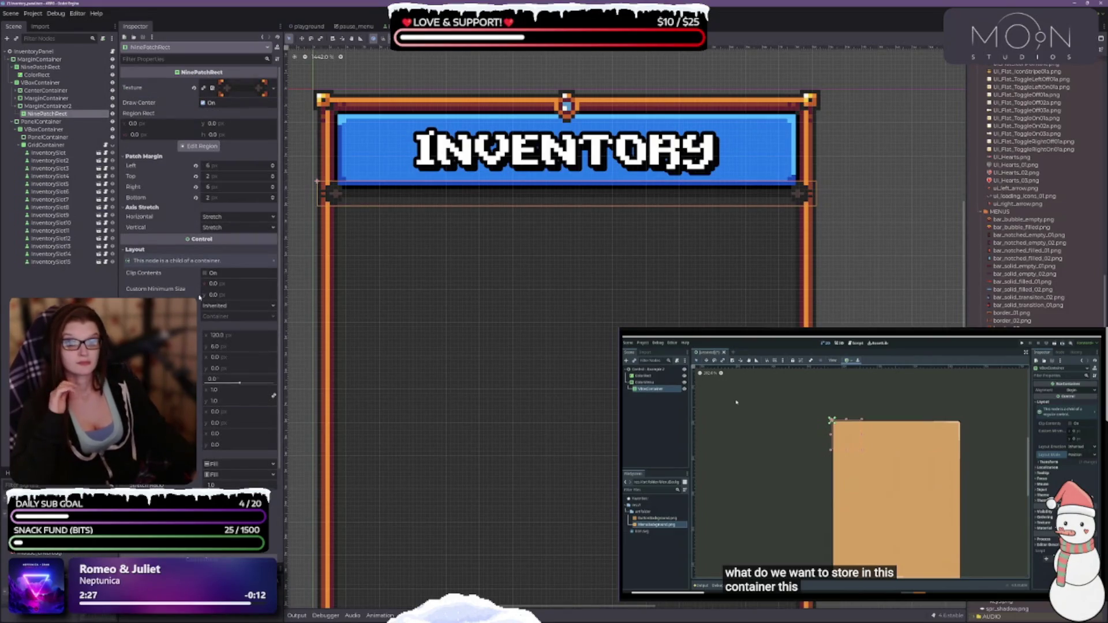
Step: In the region editor, set the divider's bottom patch margin to 0 and left margin to 5 px
{"action": "left_click", "coordinate": [198, 146]}
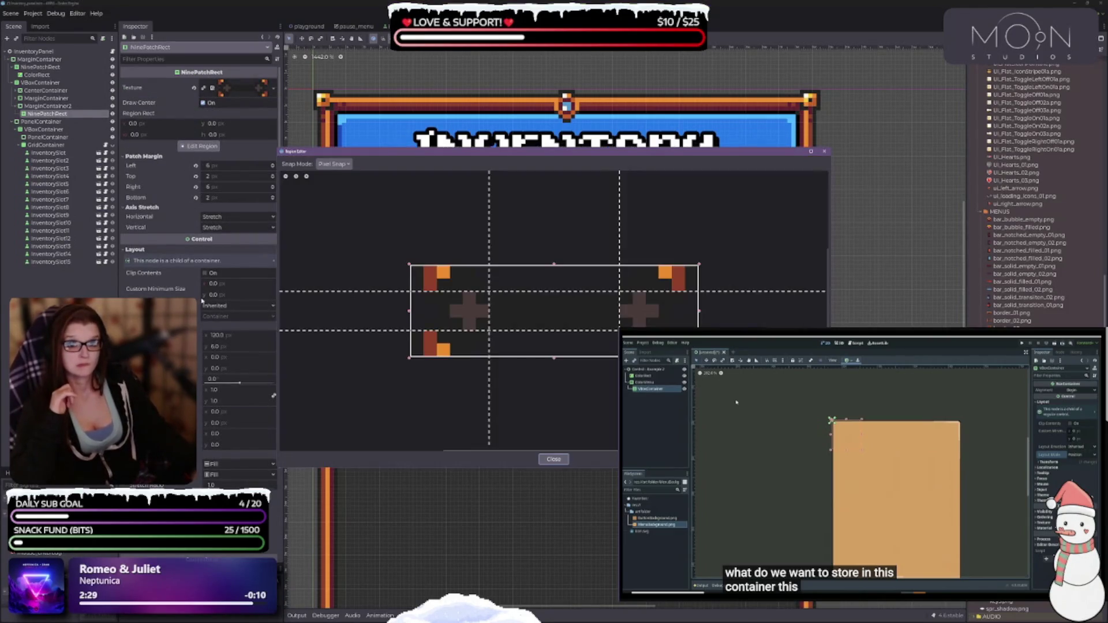
{"action": "mouse_move", "coordinate": [534, 155]}
{"action": "left_mouse_down"}
{"action": "mouse_move", "coordinate": [562, 396]}
{"action": "mouse_move", "coordinate": [528, 265]}
{"action": "mouse_move", "coordinate": [527, 280]}
{"action": "left_mouse_up"}
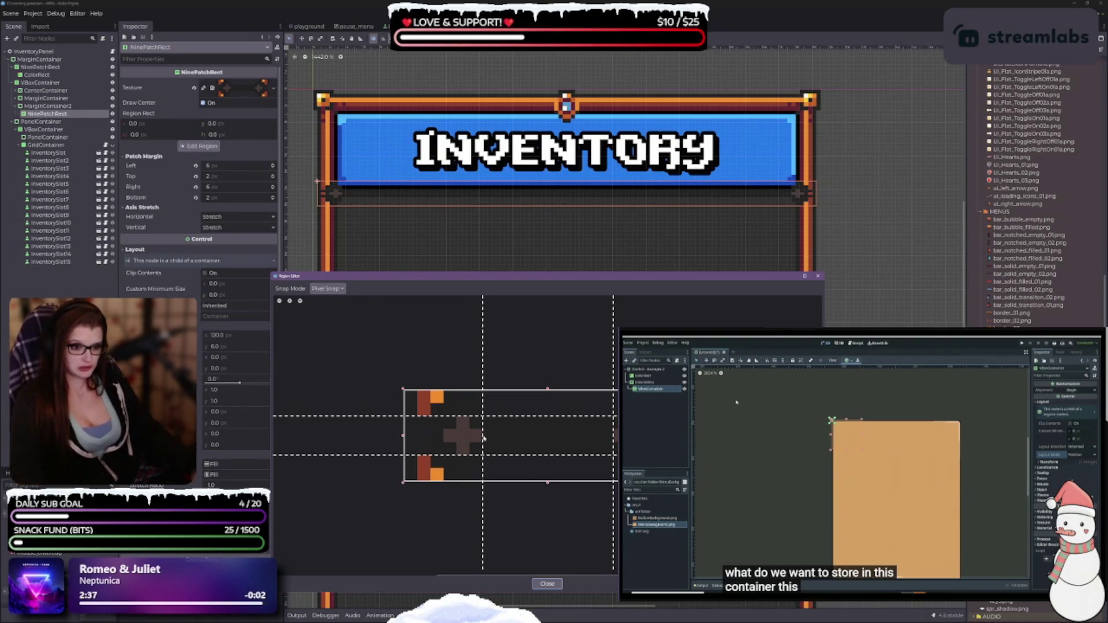
{"action": "mouse_move", "coordinate": [483, 439]}
{"action": "left_mouse_down"}
{"action": "mouse_move", "coordinate": [548, 437]}
{"action": "mouse_move", "coordinate": [483, 441]}
{"action": "left_mouse_up"}
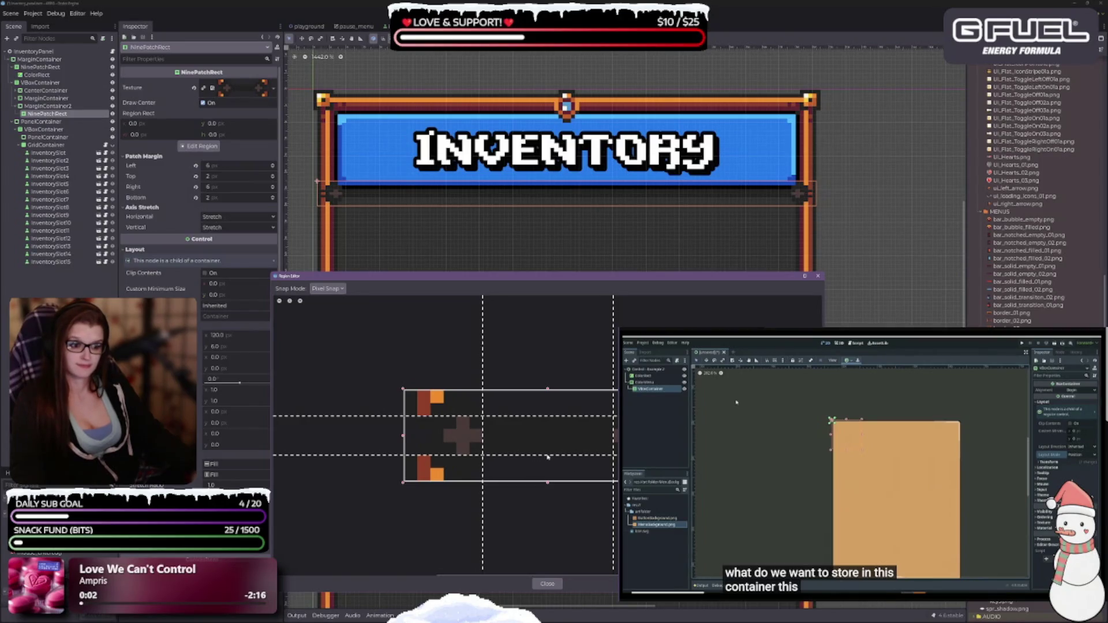
{"action": "mouse_move", "coordinate": [548, 456]}
{"action": "left_mouse_down"}
{"action": "mouse_move", "coordinate": [548, 482]}
{"action": "mouse_move", "coordinate": [540, 436]}
{"action": "left_mouse_up"}
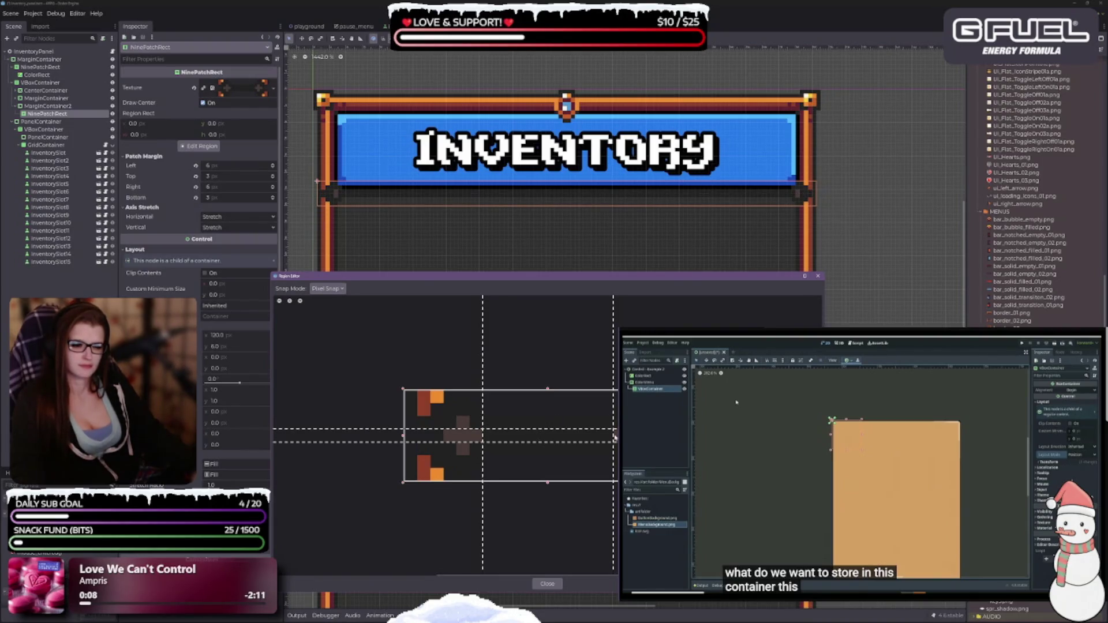
{"action": "left_click_drag", "start_coordinate": [521, 460], "coordinate": [501, 406]}
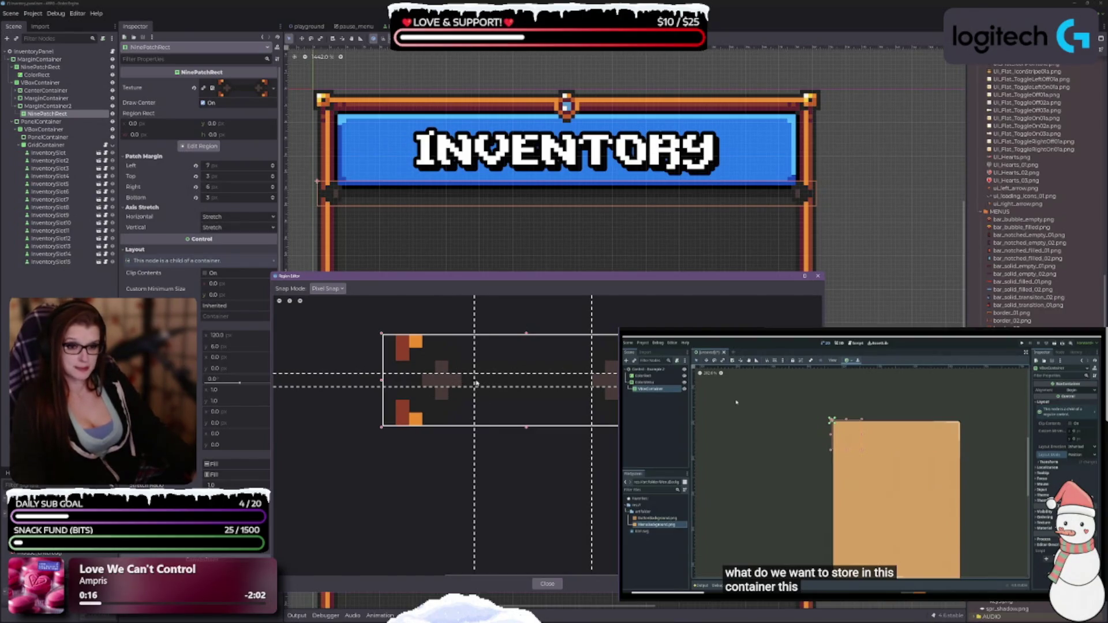
{"action": "left_click_drag", "start_coordinate": [474, 382], "coordinate": [466, 383]}
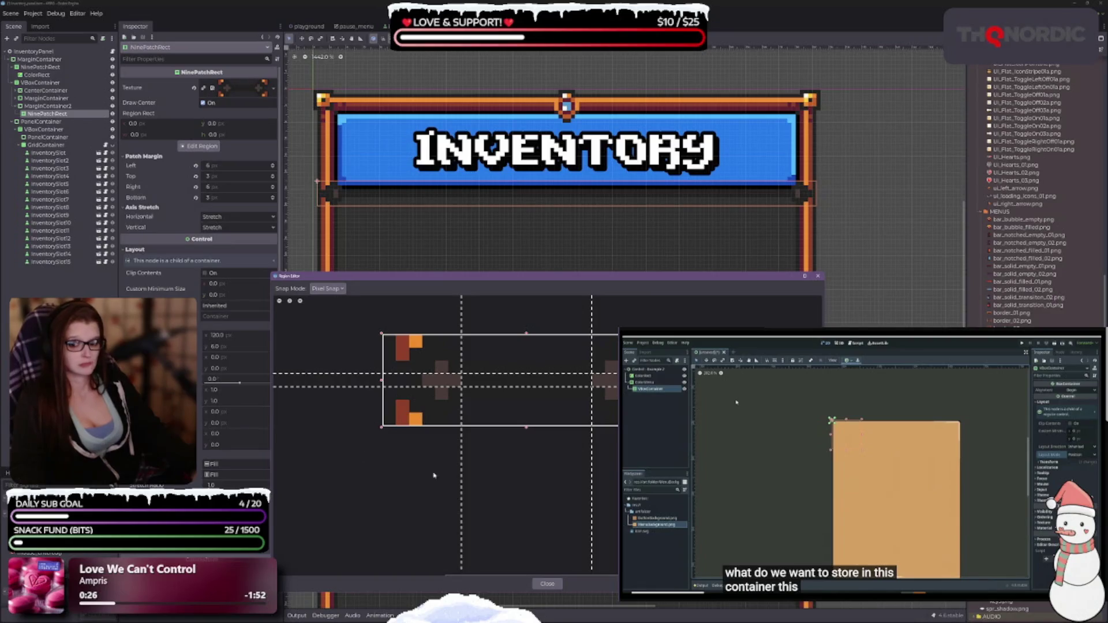
{"action": "left_click", "coordinate": [547, 583]}
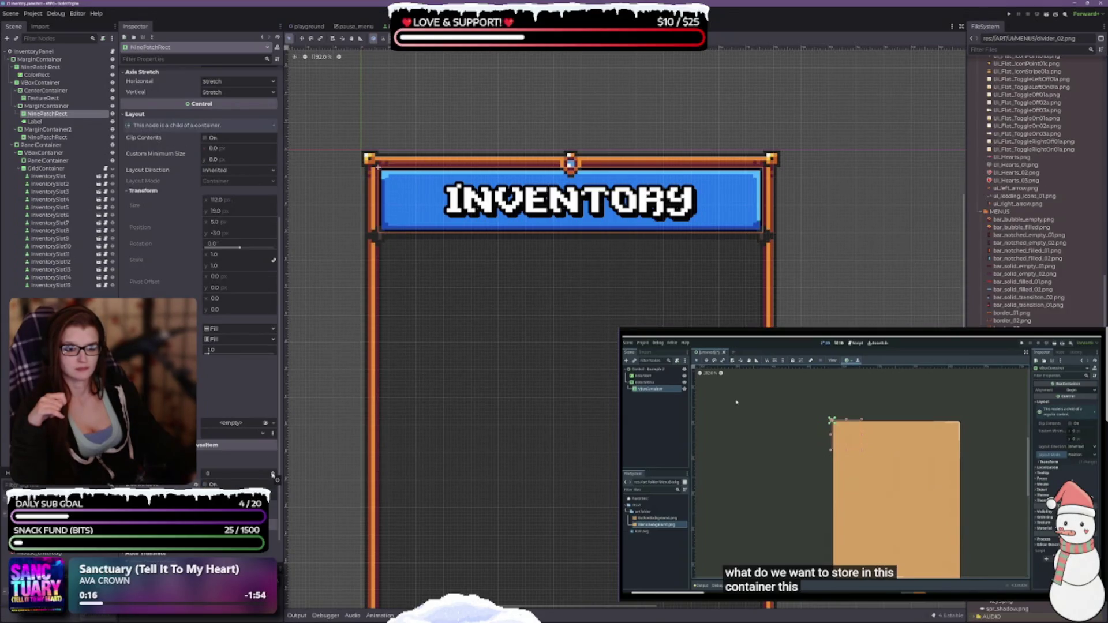
Step: Adjust the banner nine-patch's and INVENTORY label's Z Index until the label draws on top
{"action": "left_click", "coordinate": [273, 474]}
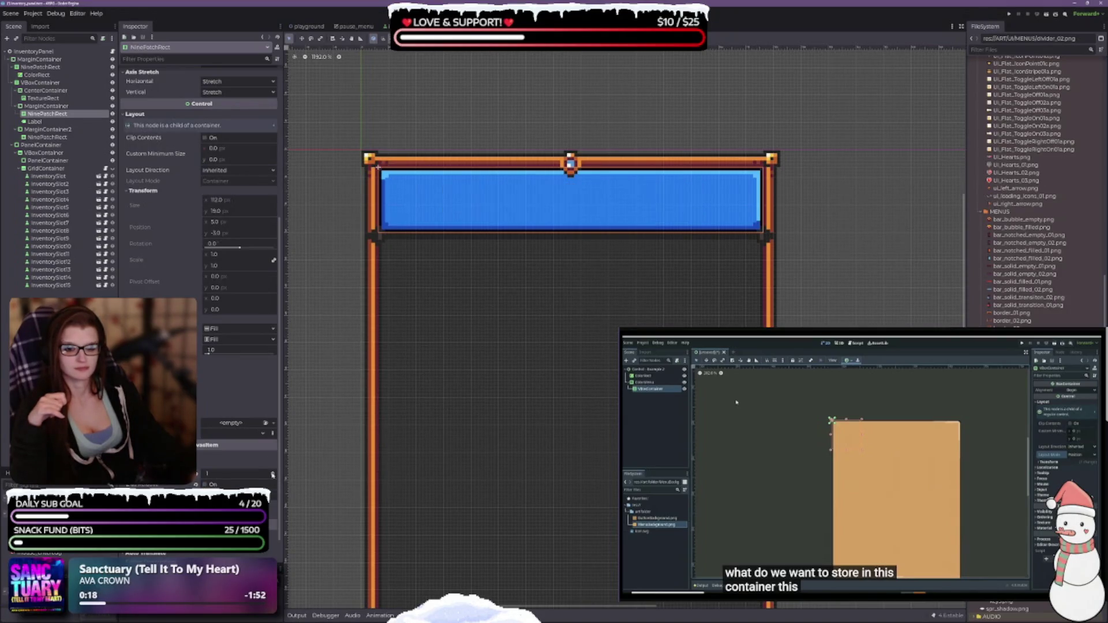
{"action": "left_click", "coordinate": [273, 477]}
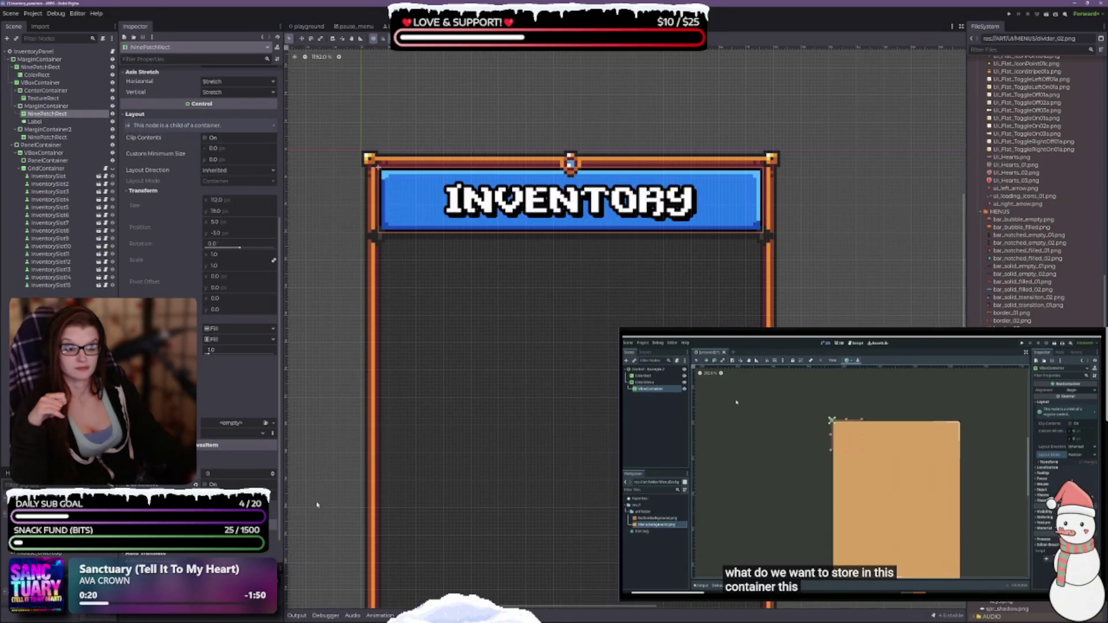
{"action": "left_click", "coordinate": [34, 122]}
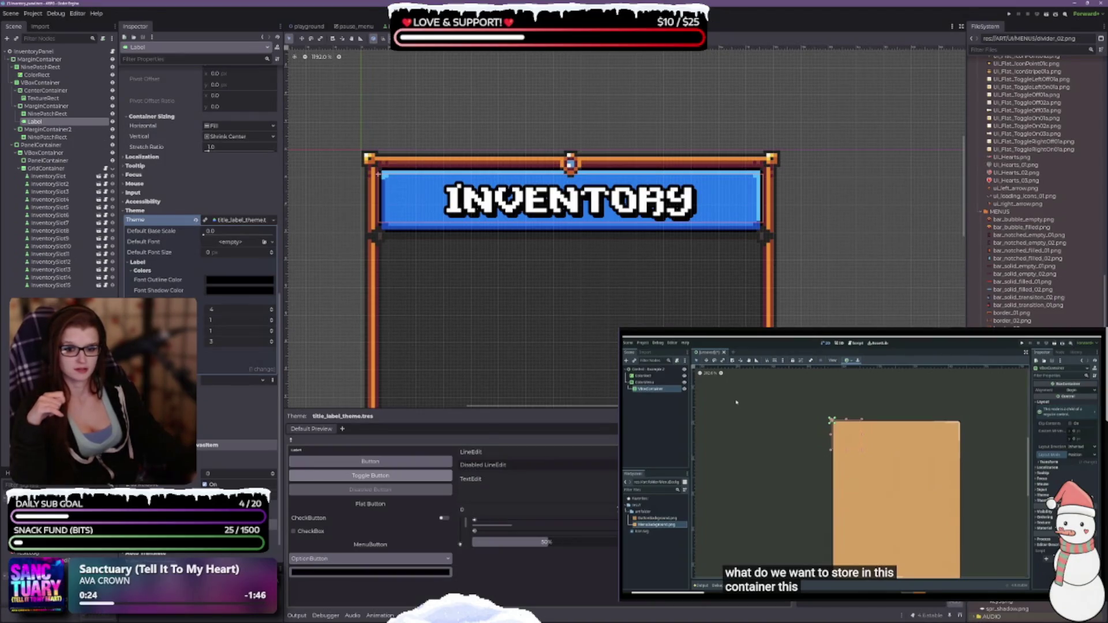
{"action": "left_click", "coordinate": [46, 114]}
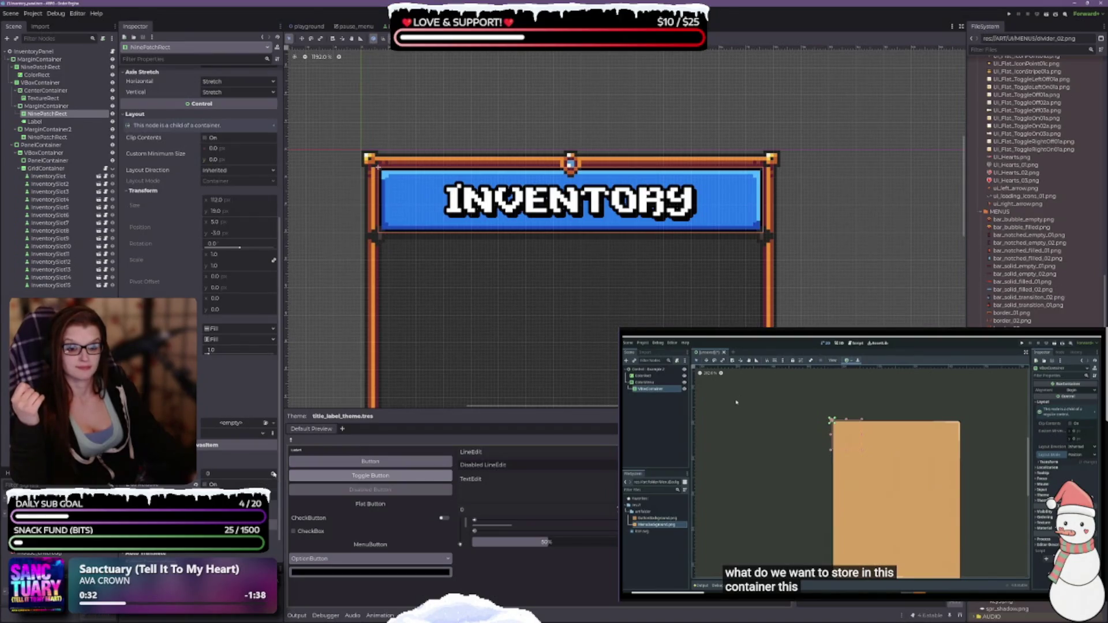
{"action": "left_click", "coordinate": [35, 121]}
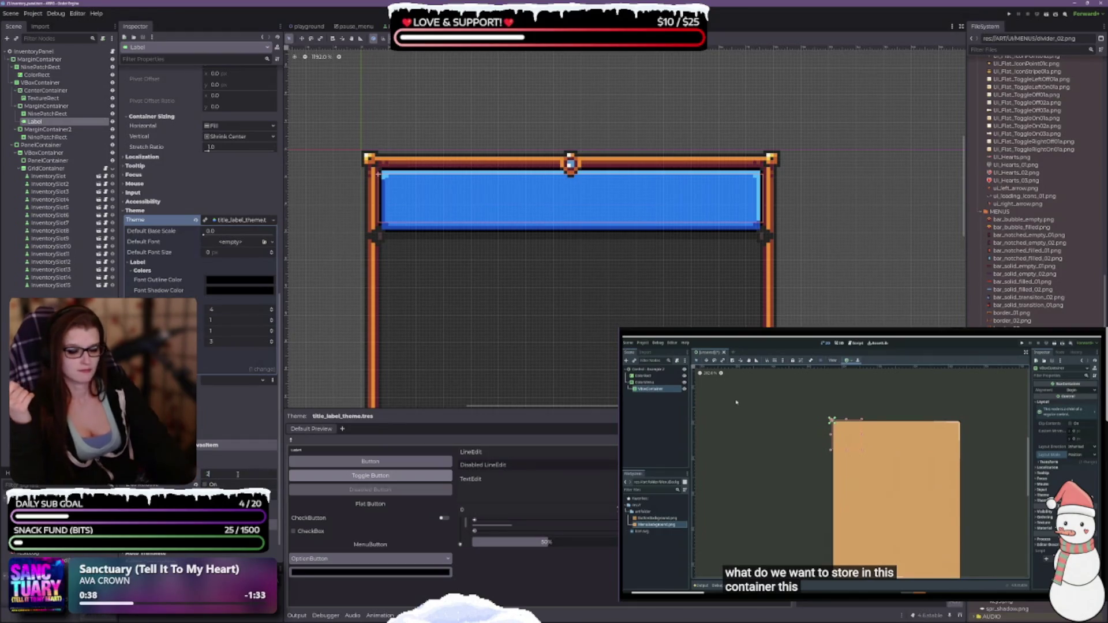
{"action": "key", "text": "Return"}
Step: Set the divider NinePatchRect's Z Index to 1 and clear the selection
{"action": "left_click", "coordinate": [49, 137]}
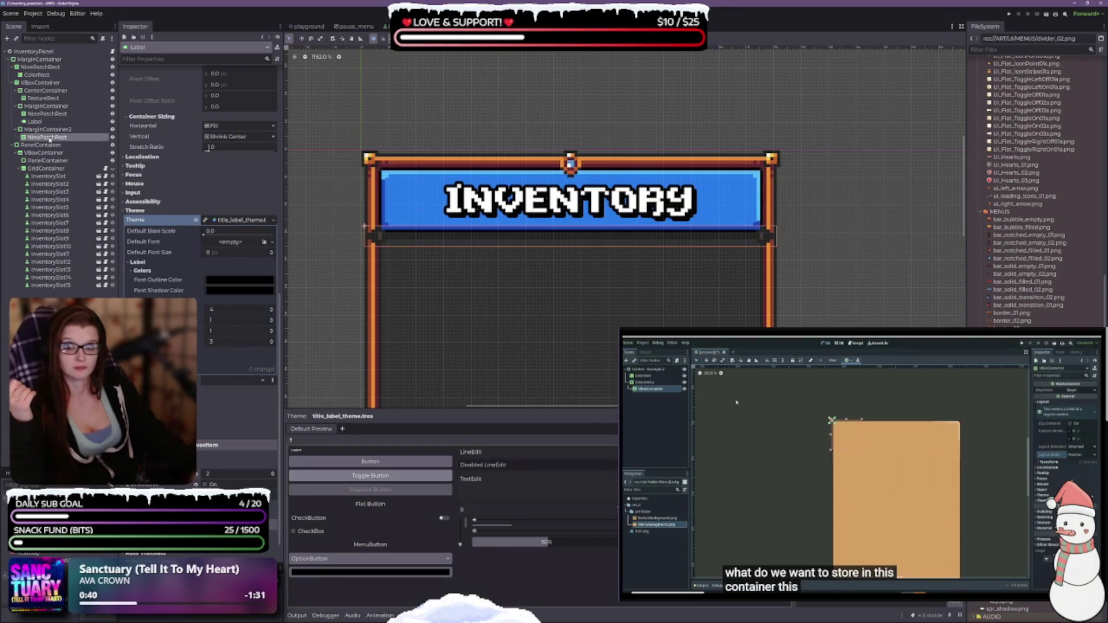
{"action": "scroll", "coordinate": [199, 231], "scroll_direction": "down", "scroll_amount": 5}
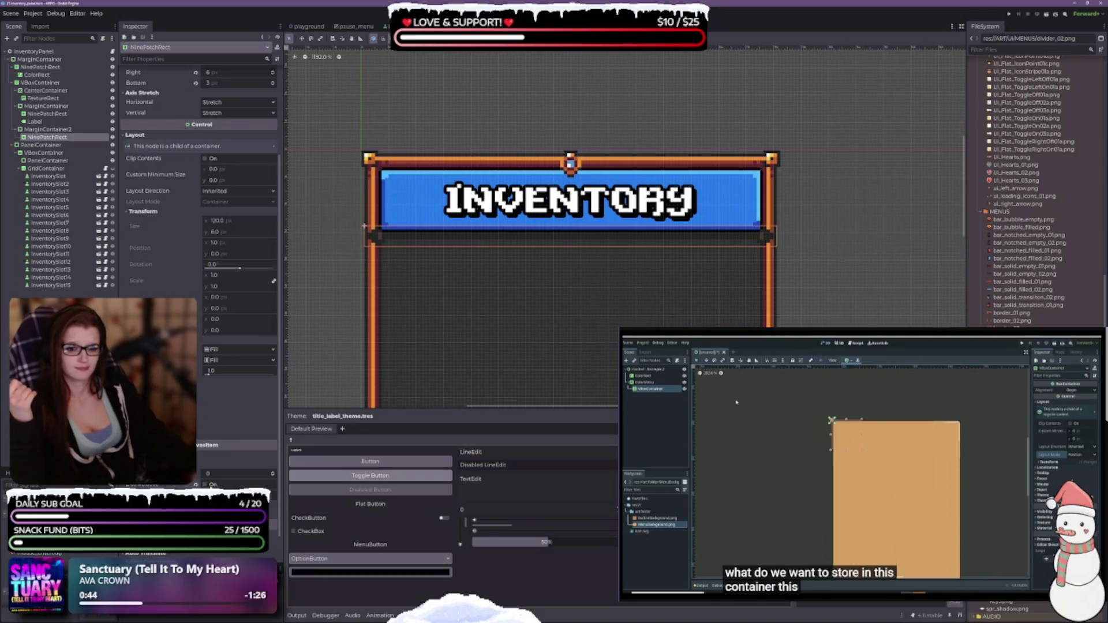
{"action": "left_click", "coordinate": [273, 472]}
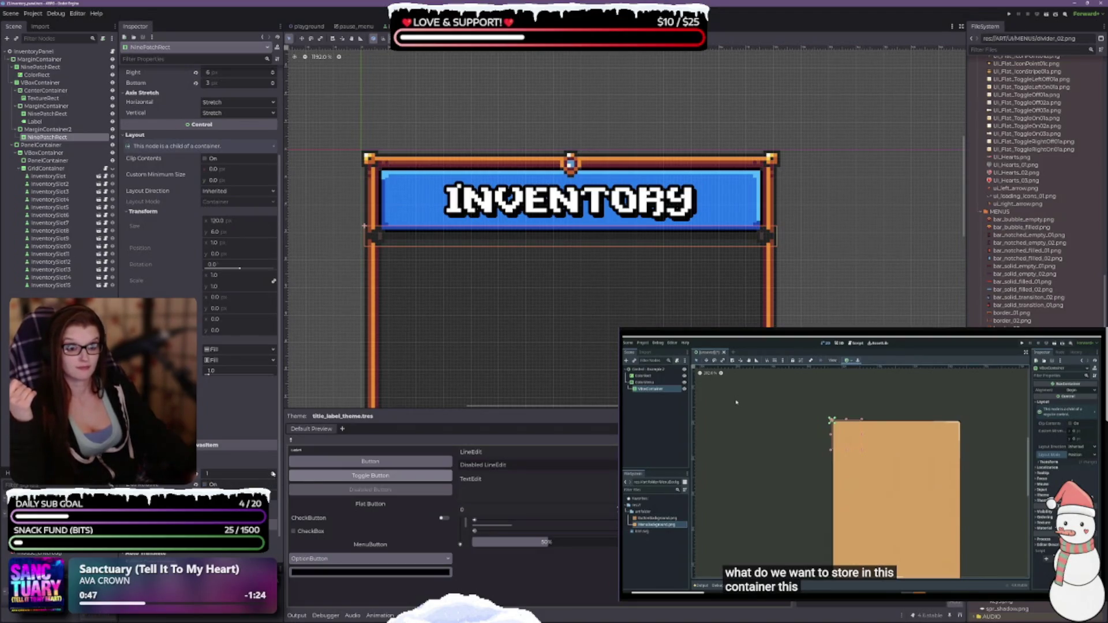
{"action": "left_click", "coordinate": [273, 473]}
{"action": "left_click", "coordinate": [273, 474]}
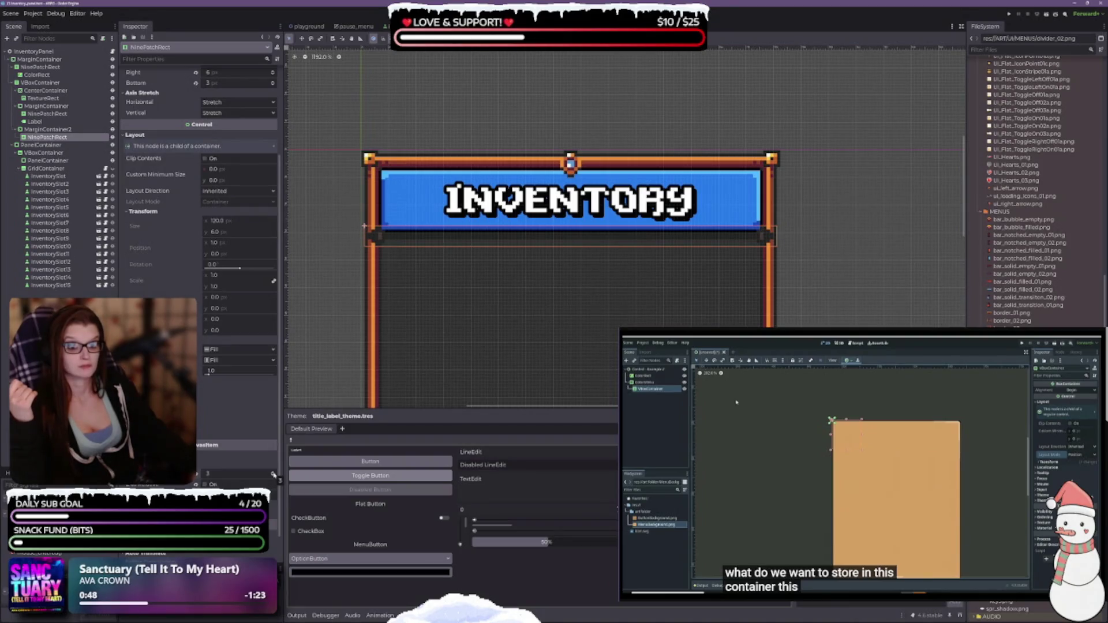
{"action": "left_click", "coordinate": [273, 476]}
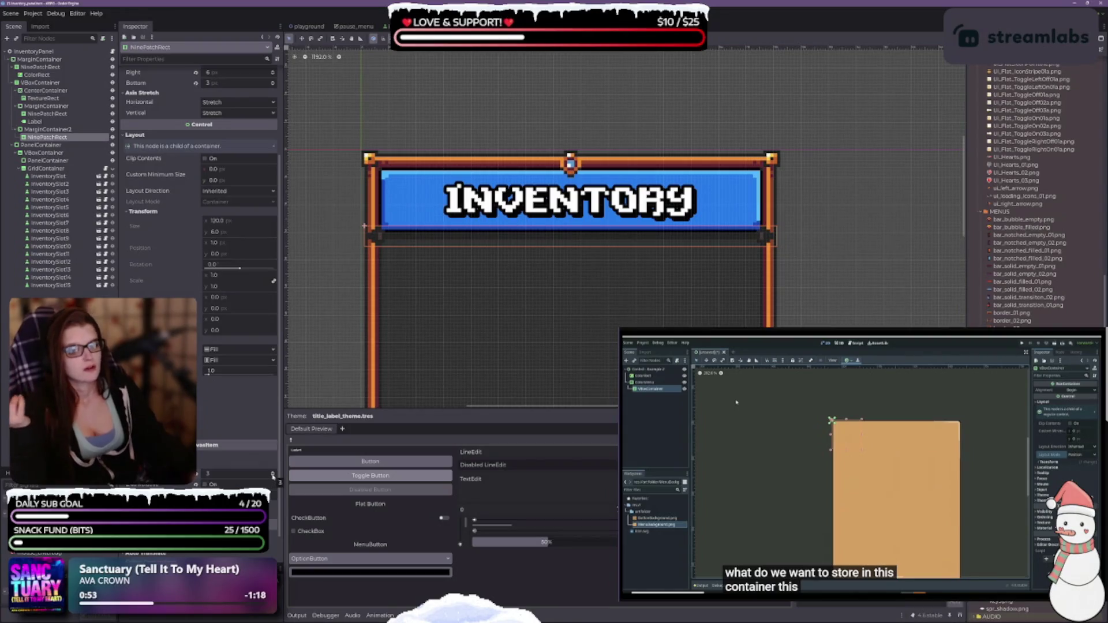
{"action": "left_click", "coordinate": [273, 476]}
{"action": "left_click", "coordinate": [273, 476]}
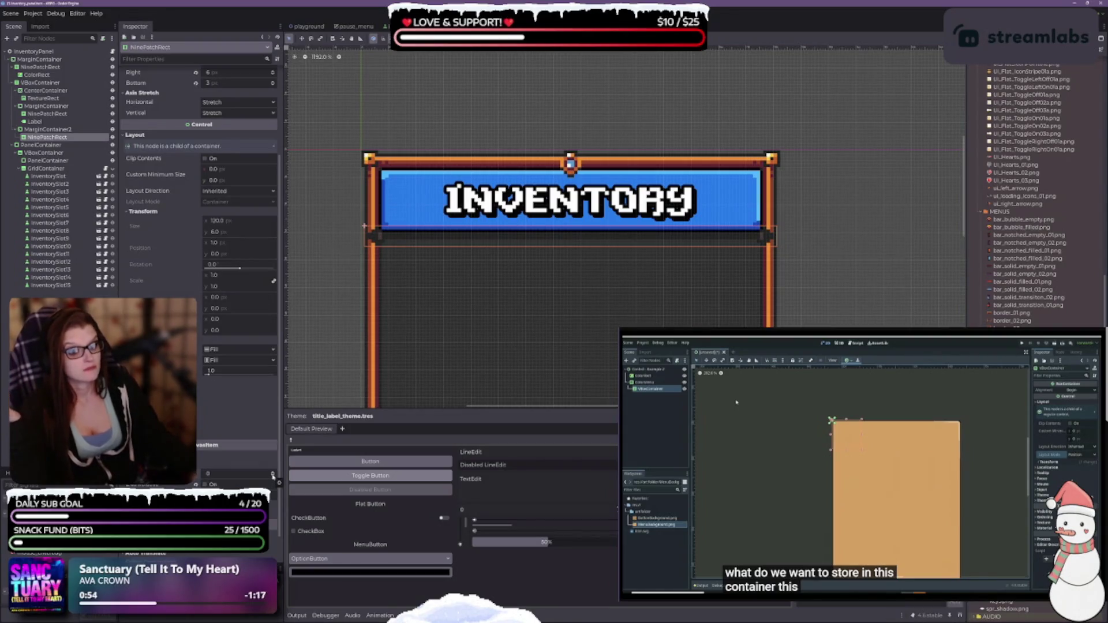
{"action": "left_click", "coordinate": [273, 472]}
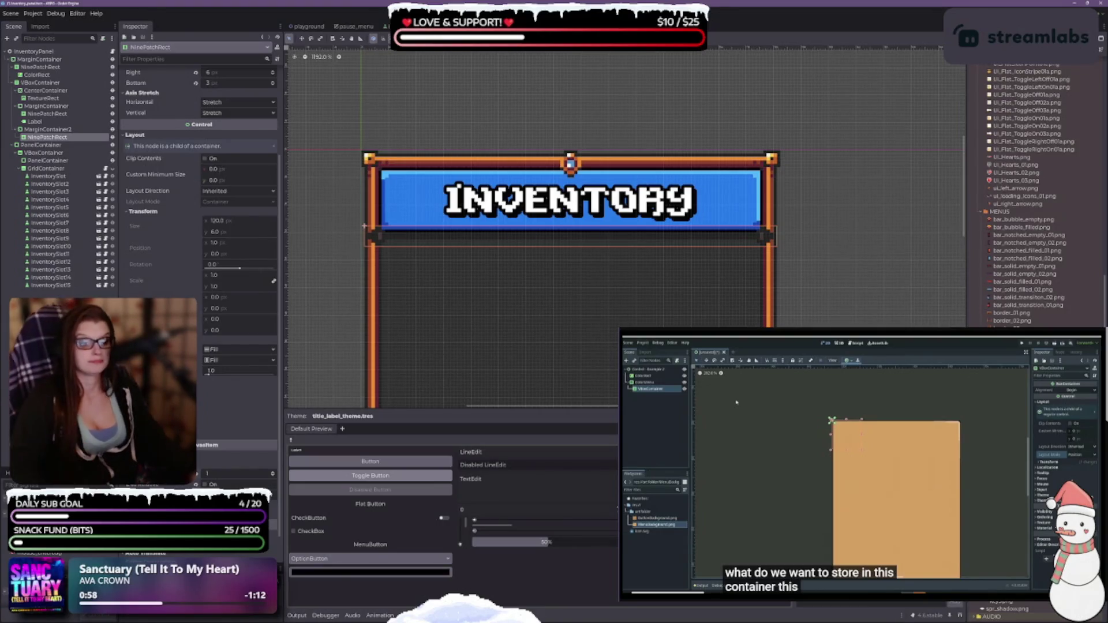
{"action": "key", "text": "Escape"}
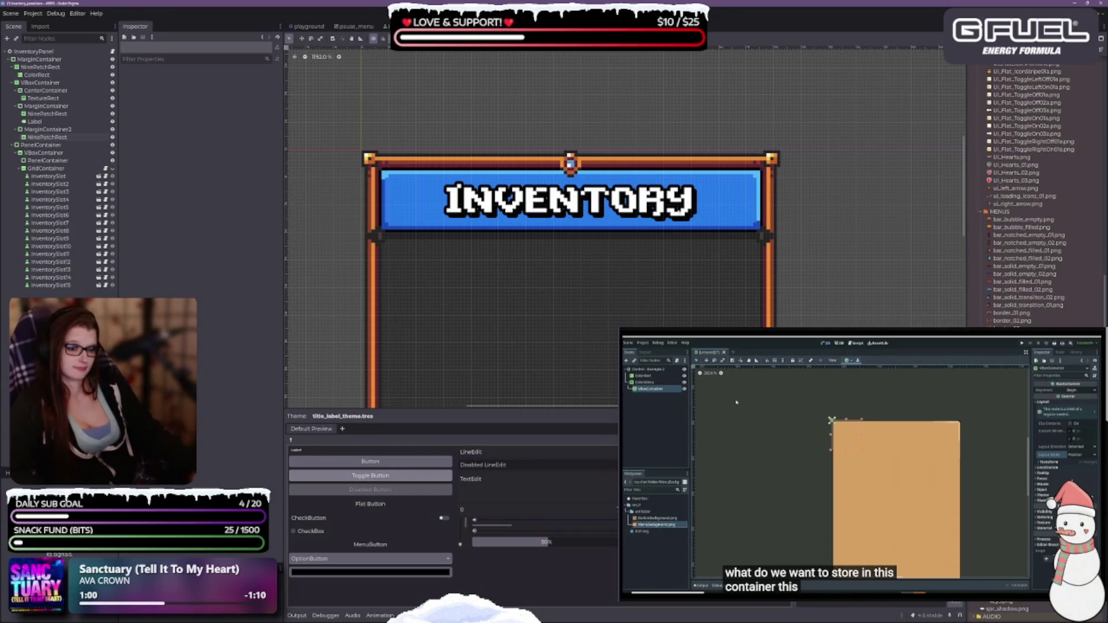
Step: Zoom out the canvas and select the banner's NinePatchRect under MarginContainer
{"action": "scroll", "coordinate": [528, 291], "scroll_direction": "down", "scroll_amount": 2}
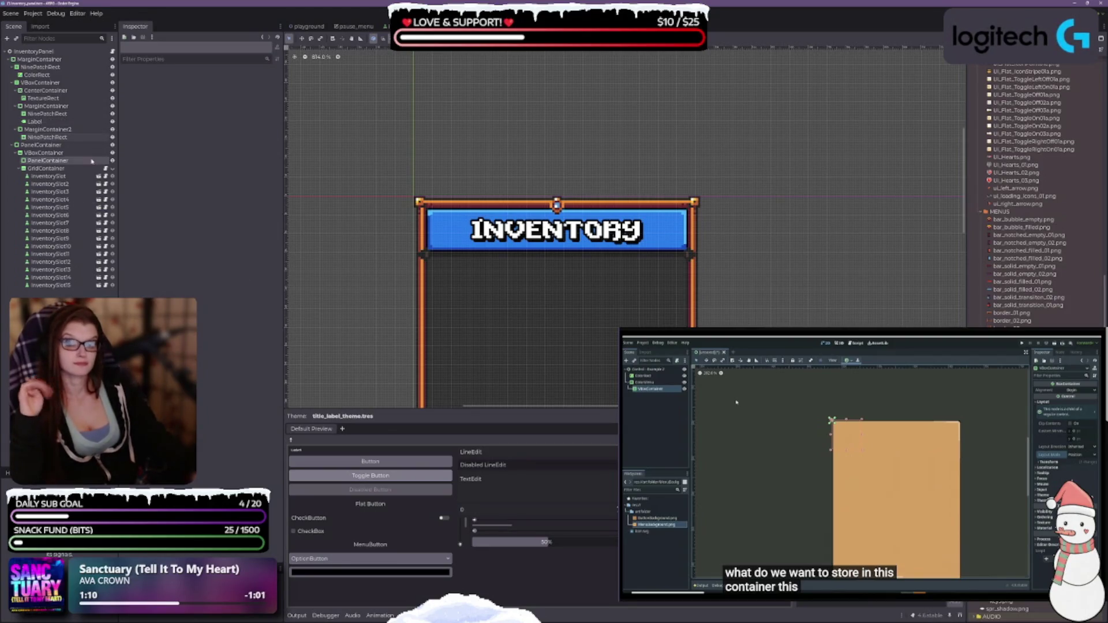
{"action": "left_click", "coordinate": [38, 114]}
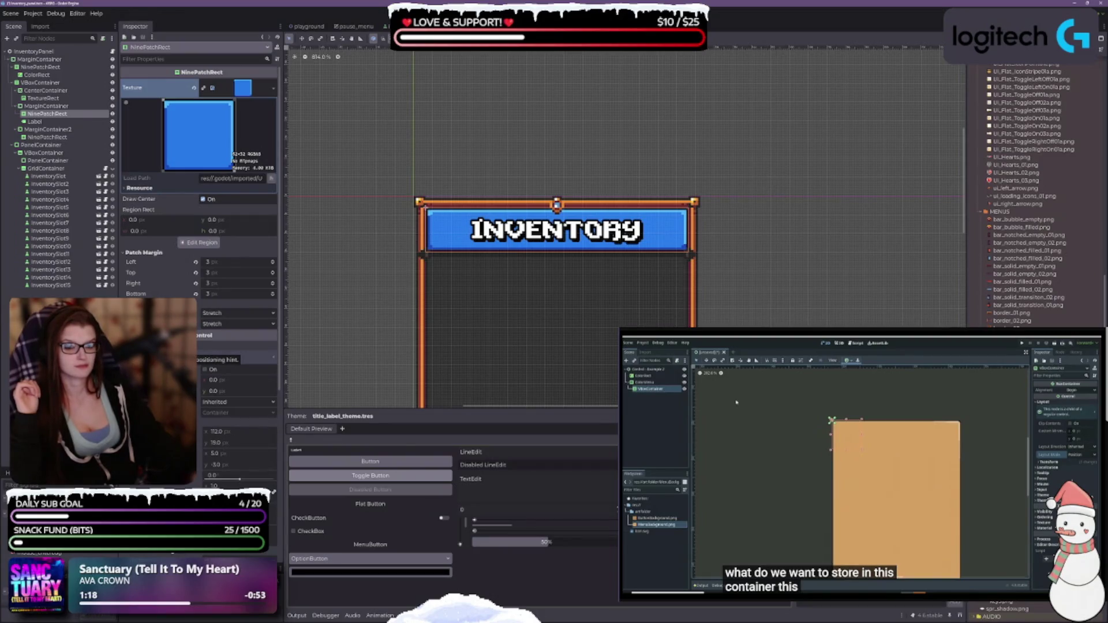
Step: Drag the light-blue pixel-art texture into the banner NinePatchRect's Texture slot and reselect it
{"action": "scroll", "coordinate": [231, 347], "scroll_direction": "down", "scroll_amount": 5}
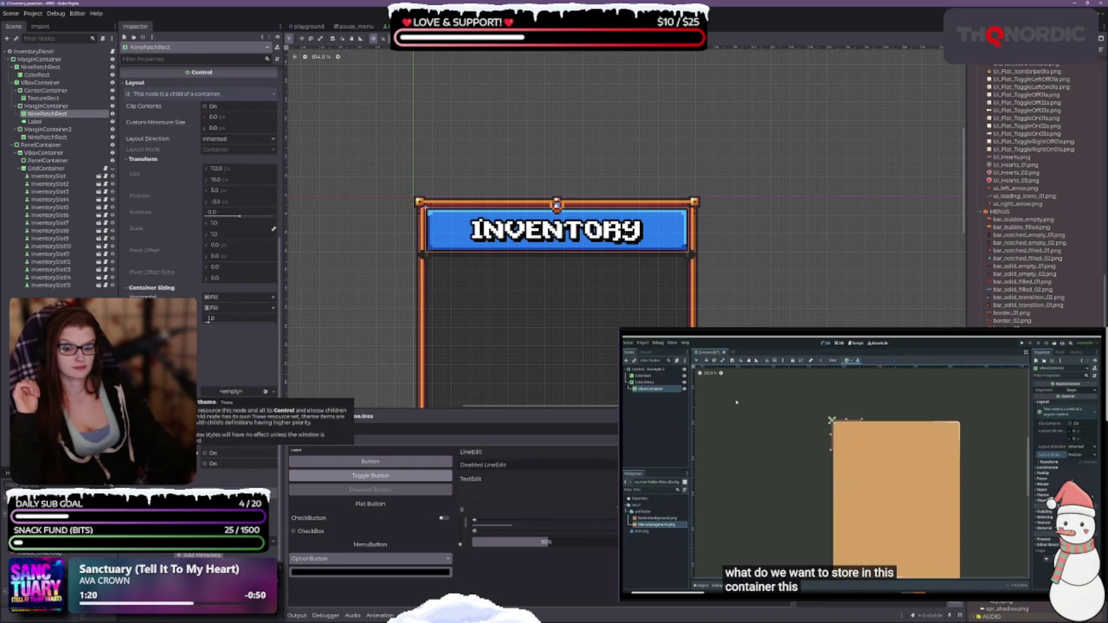
{"action": "scroll", "coordinate": [199, 231], "scroll_direction": "up", "scroll_amount": 5}
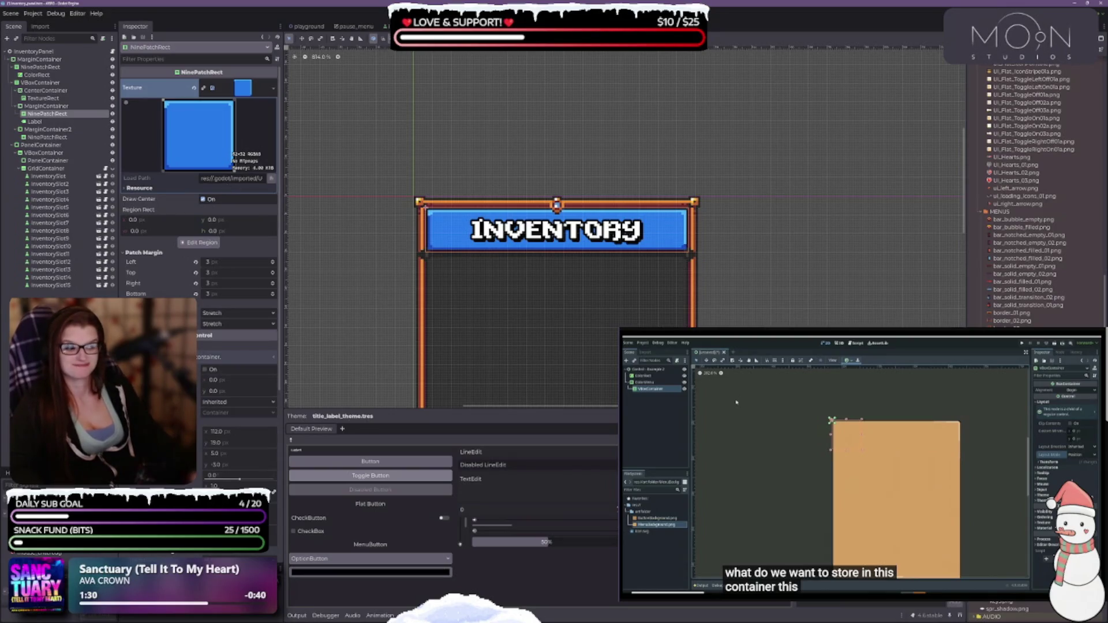
{"action": "left_click_drag", "start_coordinate": [1027, 219], "coordinate": [241, 91]}
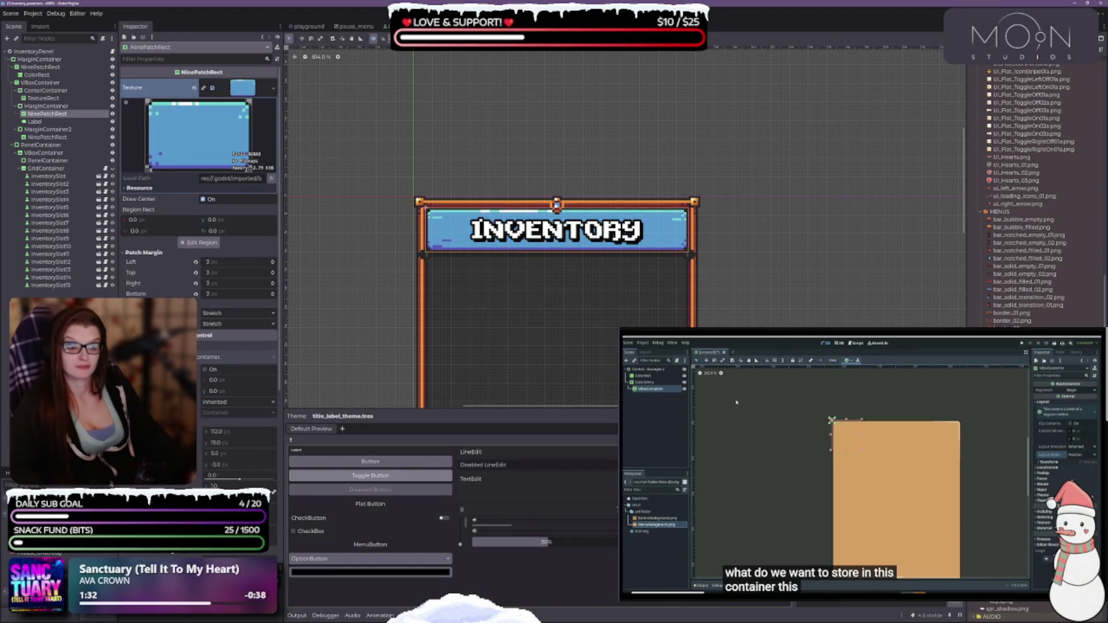
{"action": "left_click", "coordinate": [750, 248]}
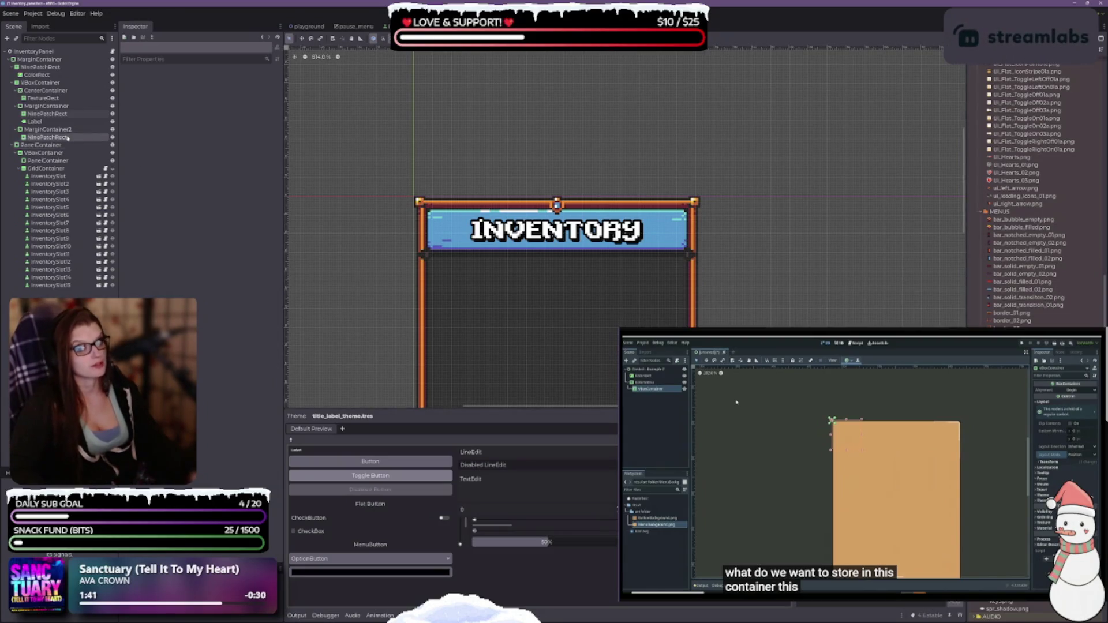
{"action": "left_click", "coordinate": [49, 114]}
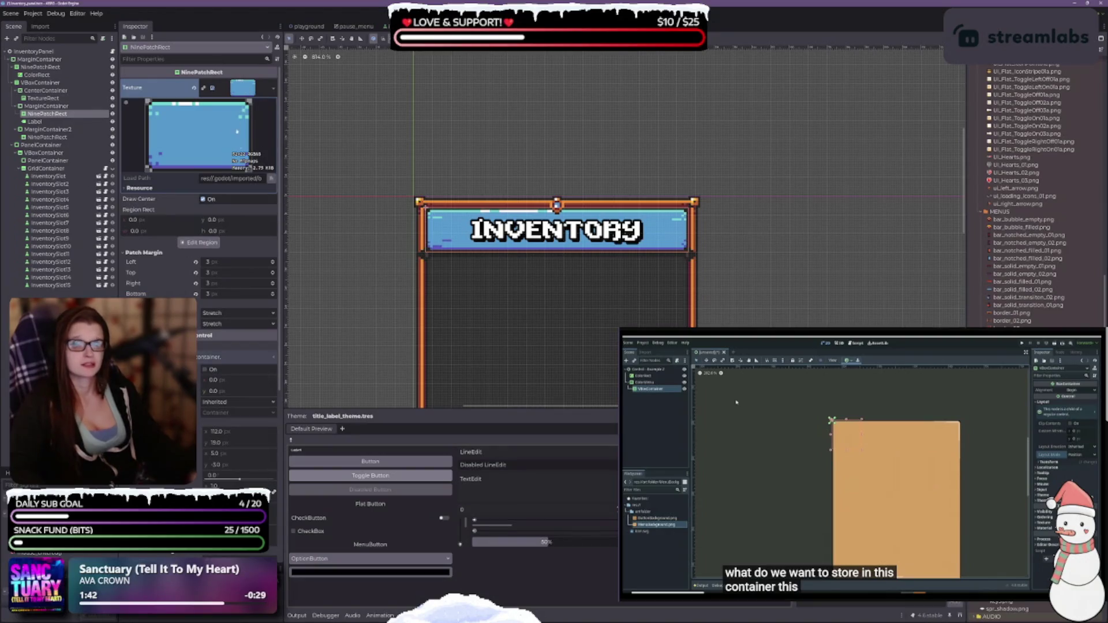
Step: Set the banner texture's patch margins to left 16 px, top 2 px and bottom 4 px
{"action": "left_click", "coordinate": [200, 243]}
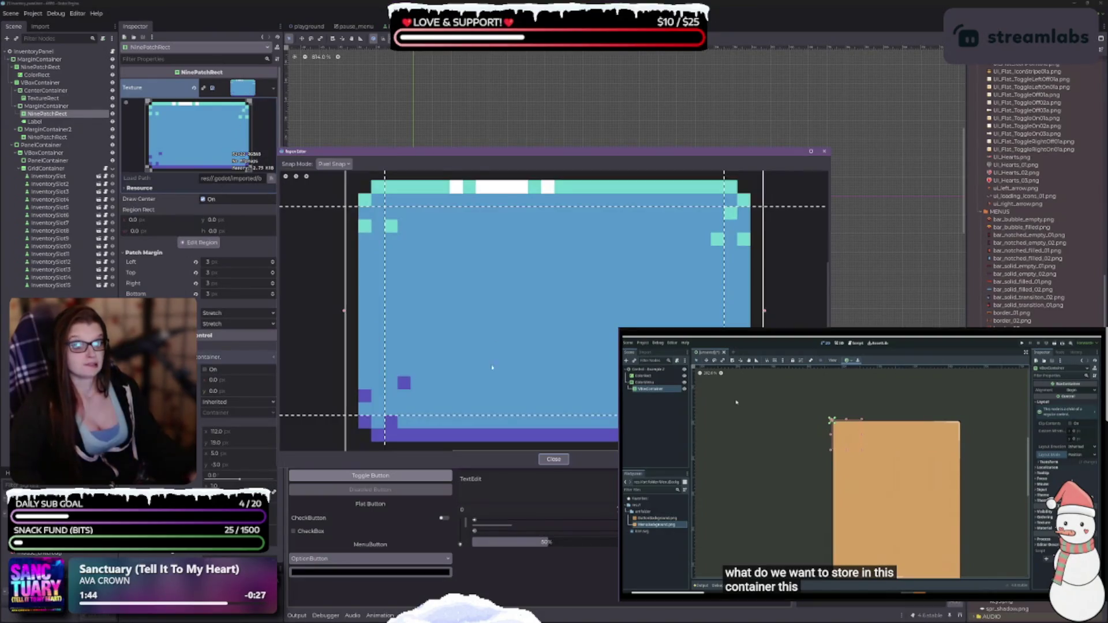
{"action": "mouse_move", "coordinate": [461, 153]}
{"action": "left_mouse_down"}
{"action": "mouse_move", "coordinate": [462, 311]}
{"action": "mouse_move", "coordinate": [453, 290]}
{"action": "left_mouse_up"}
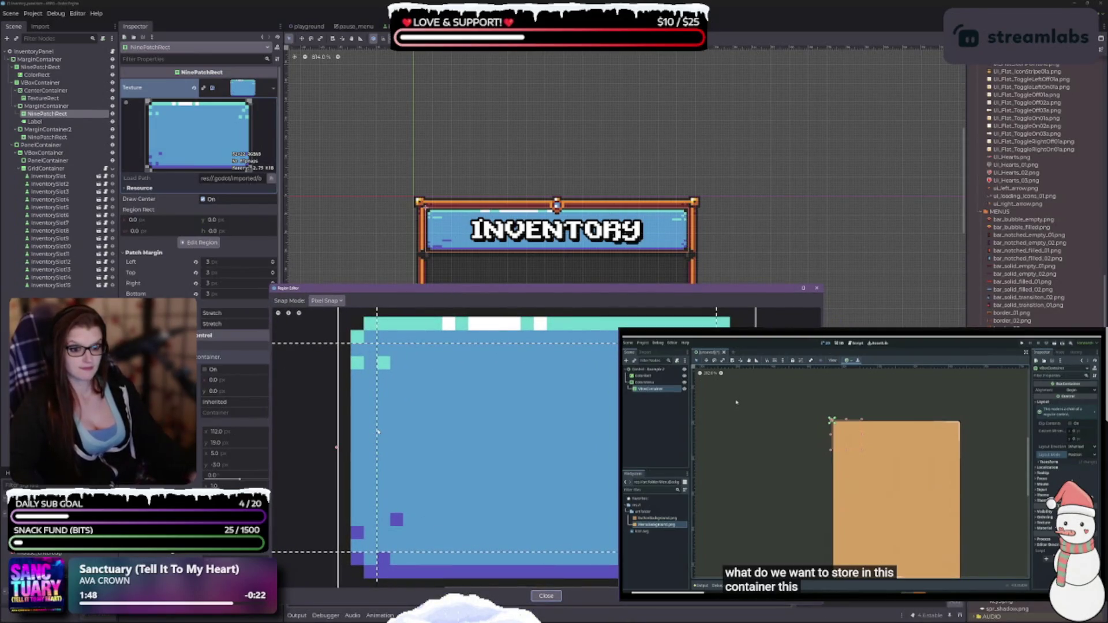
{"action": "mouse_move", "coordinate": [378, 432]}
{"action": "left_mouse_down"}
{"action": "mouse_move", "coordinate": [444, 426]}
{"action": "mouse_move", "coordinate": [403, 431]}
{"action": "left_mouse_up"}
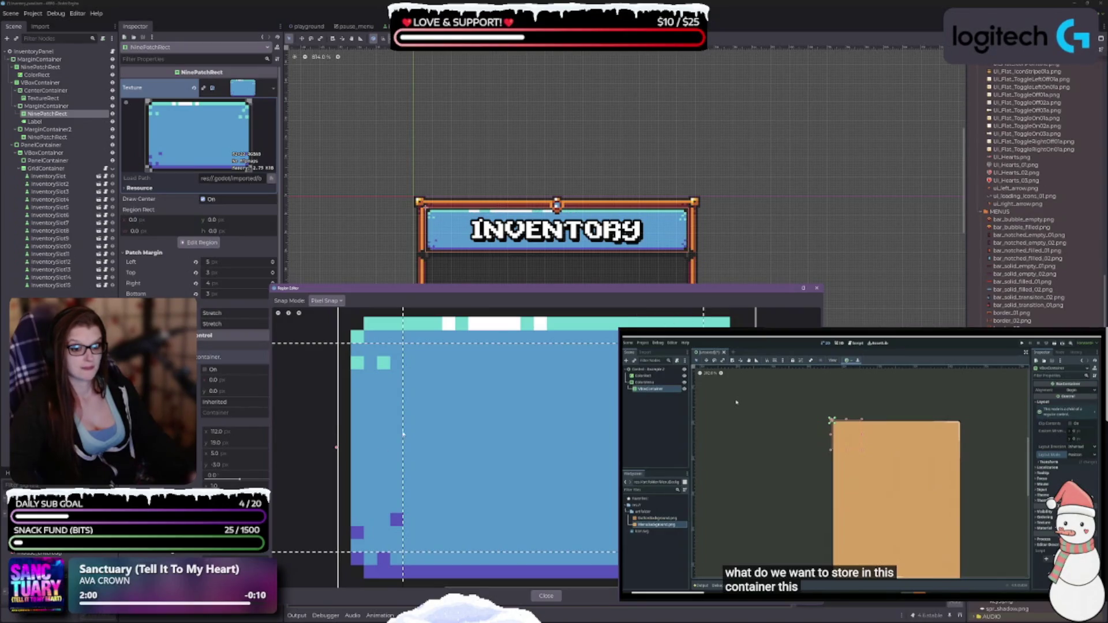
{"action": "left_click_drag", "start_coordinate": [404, 433], "coordinate": [561, 432]}
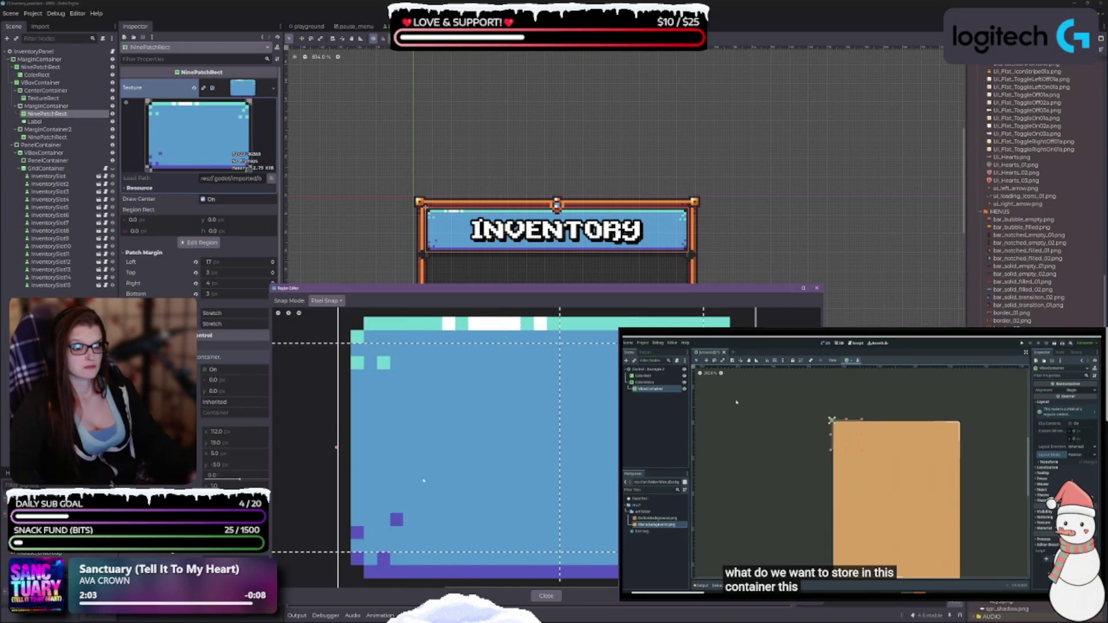
{"action": "mouse_move", "coordinate": [416, 344]}
{"action": "left_mouse_down"}
{"action": "mouse_move", "coordinate": [416, 335]}
{"action": "mouse_move", "coordinate": [430, 385]}
{"action": "left_mouse_up"}
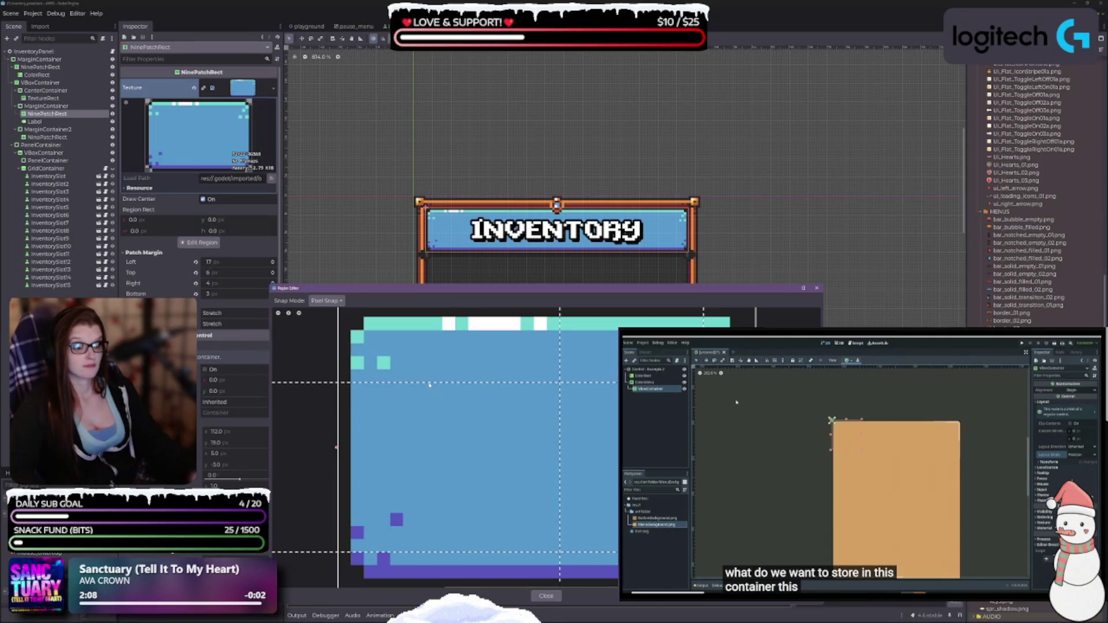
{"action": "left_click_drag", "start_coordinate": [494, 553], "coordinate": [490, 529]}
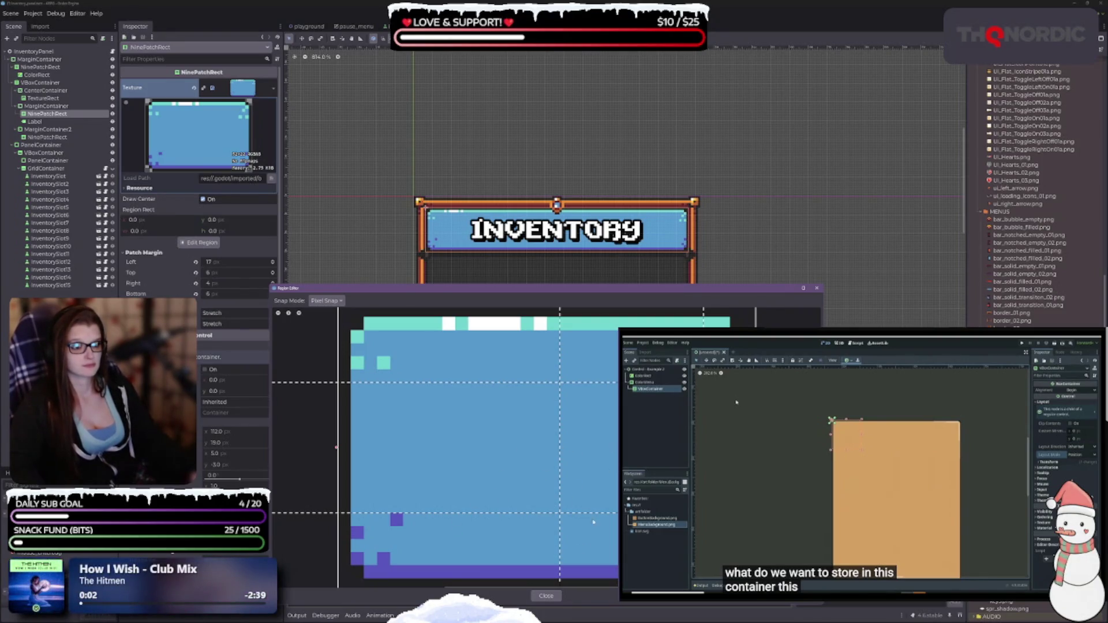
{"action": "left_click", "coordinate": [627, 215]}
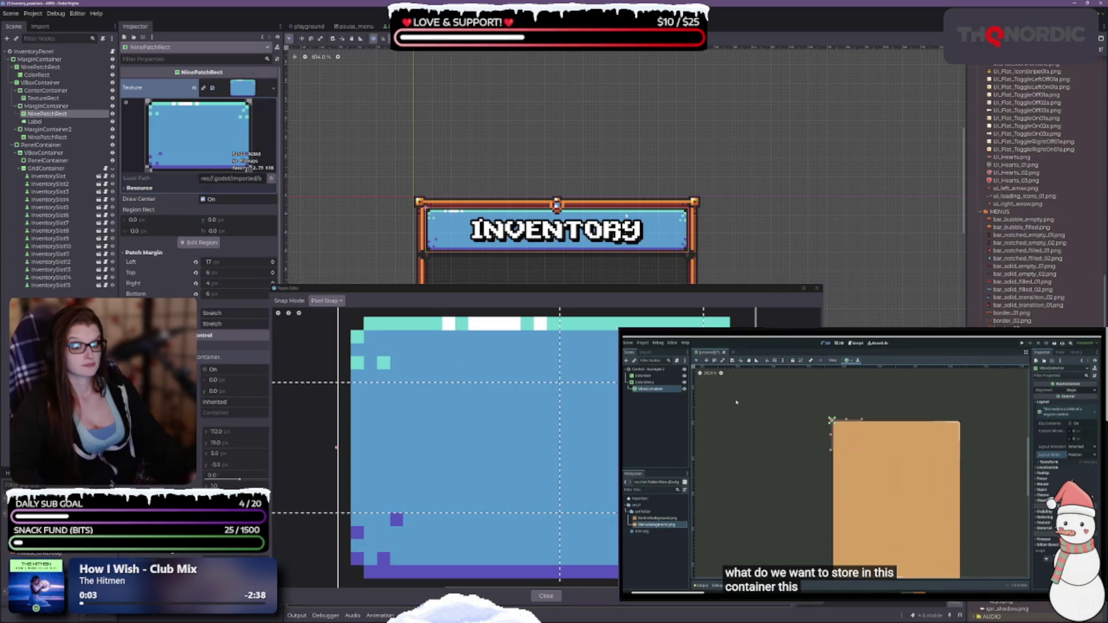
{"action": "left_click", "coordinate": [817, 288]}
{"action": "scroll", "coordinate": [536, 231], "scroll_direction": "down", "scroll_amount": 2}
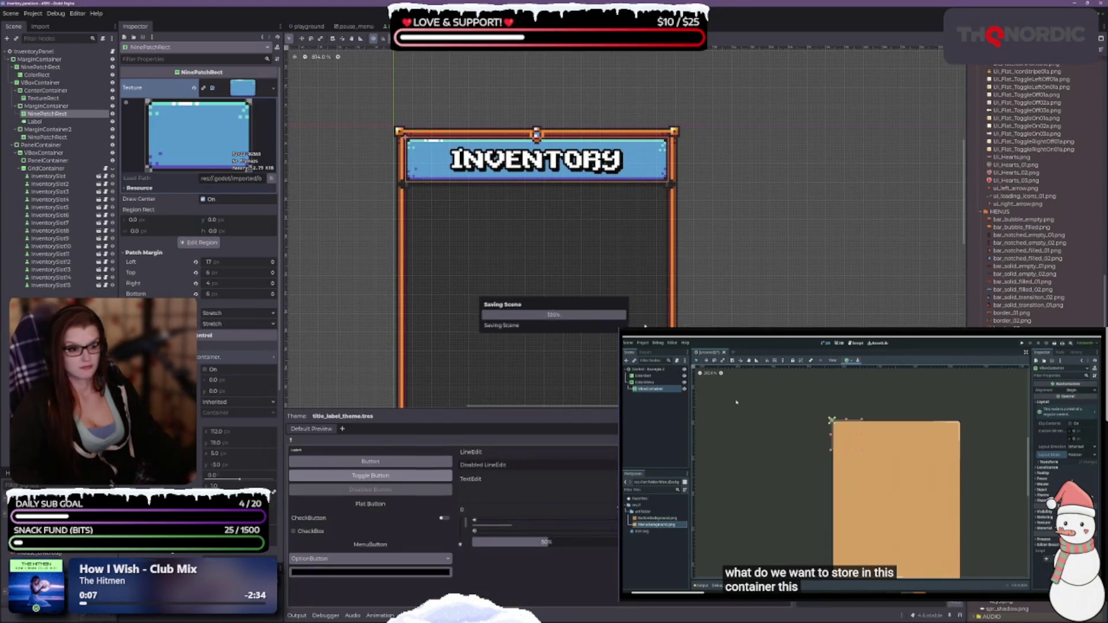
Step: Add a new MarginContainer child under VBoxContainer, below the divider's container
{"action": "left_click", "coordinate": [701, 295]}
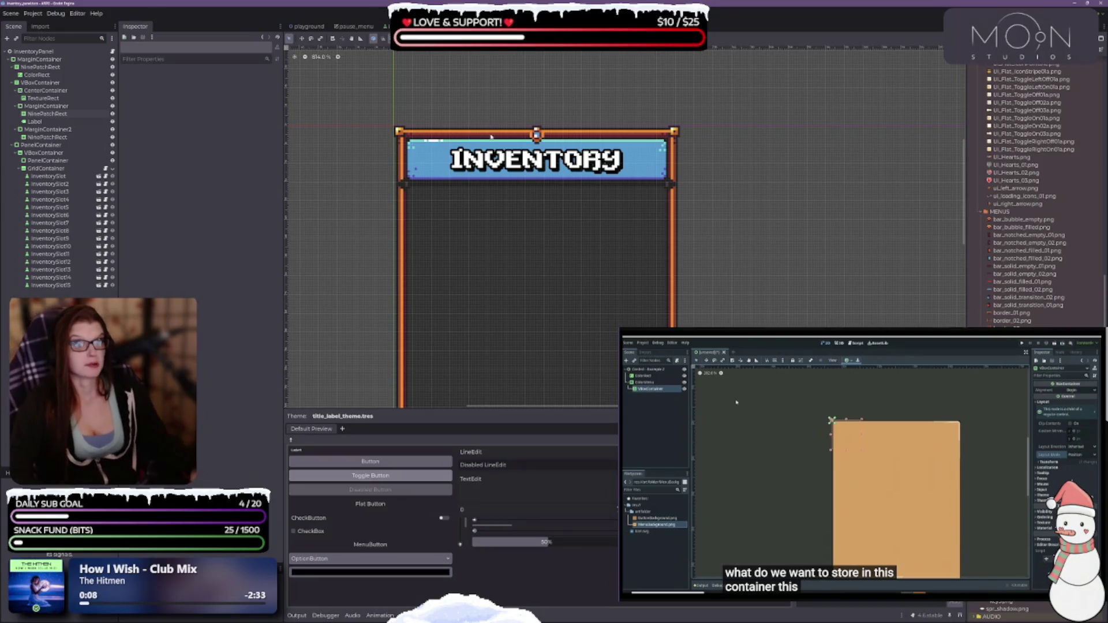
{"action": "scroll", "coordinate": [522, 235], "scroll_direction": "down", "scroll_amount": 1}
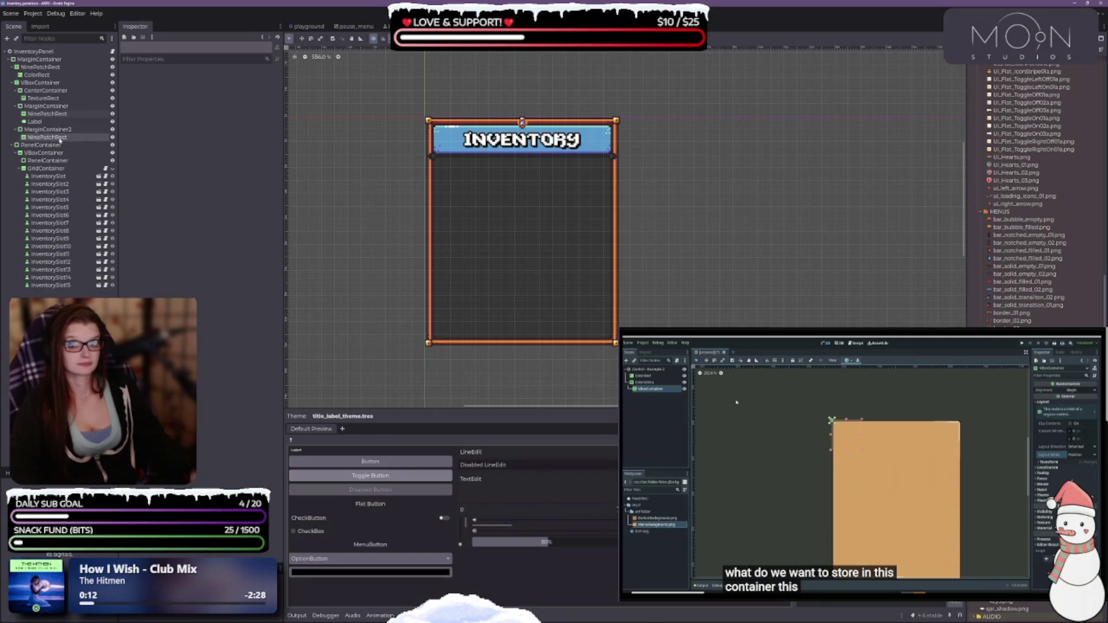
{"action": "left_click", "coordinate": [40, 106]}
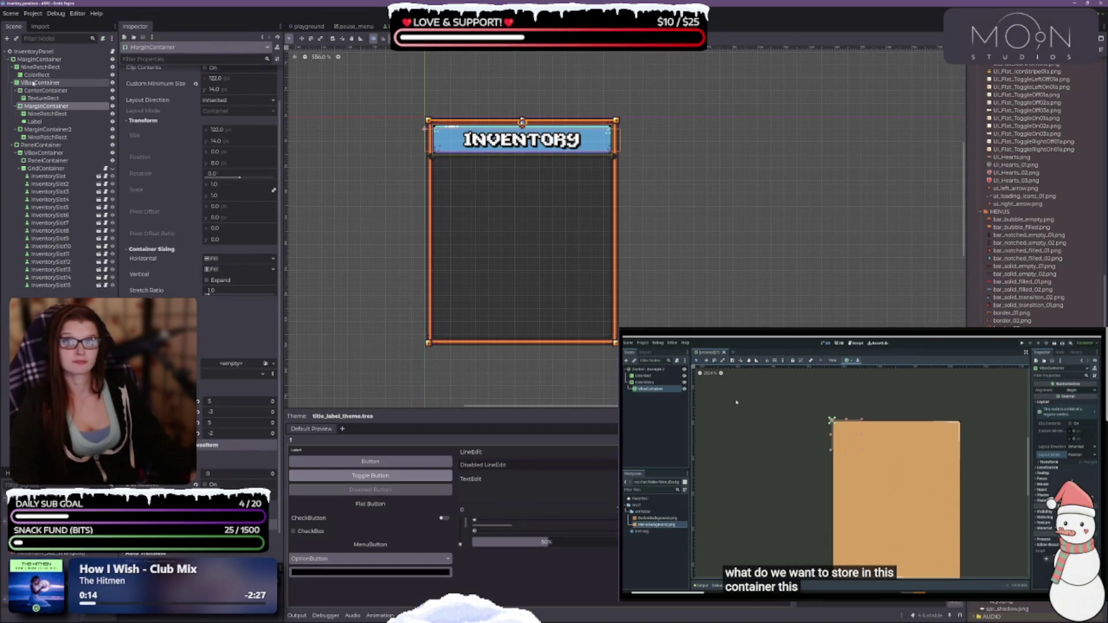
{"action": "left_click", "coordinate": [37, 83]}
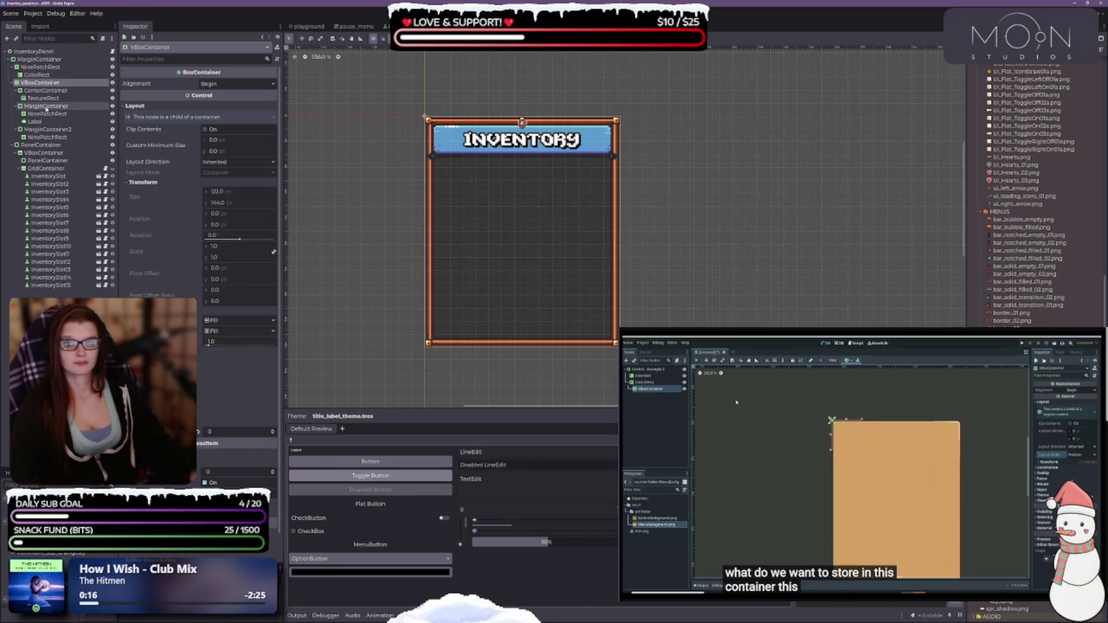
{"action": "right_click", "coordinate": [50, 84]}
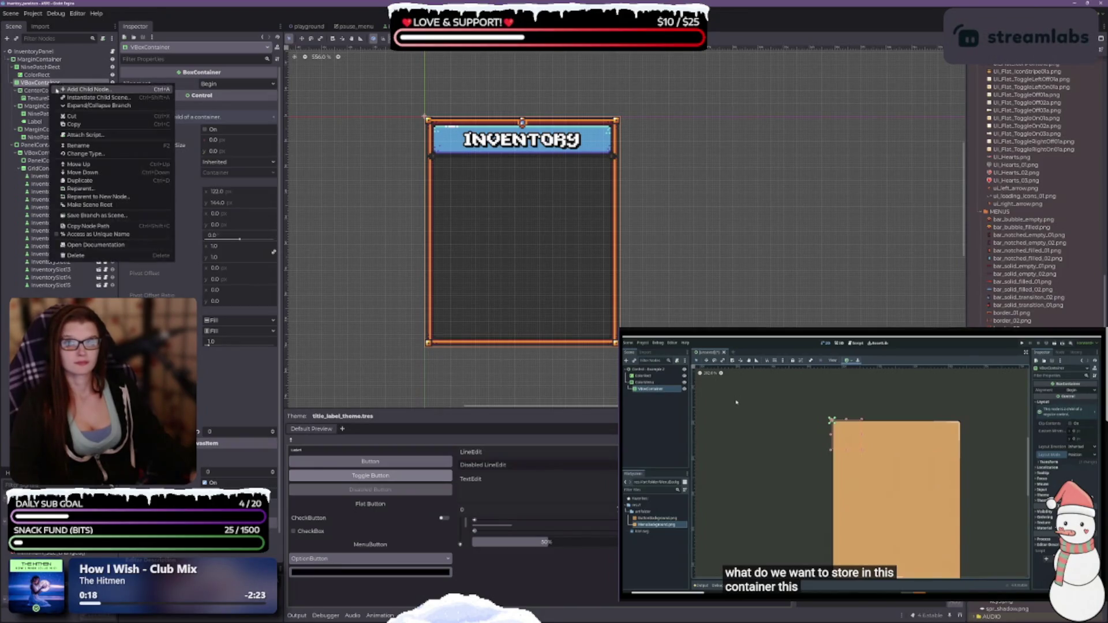
{"action": "left_click", "coordinate": [70, 91]}
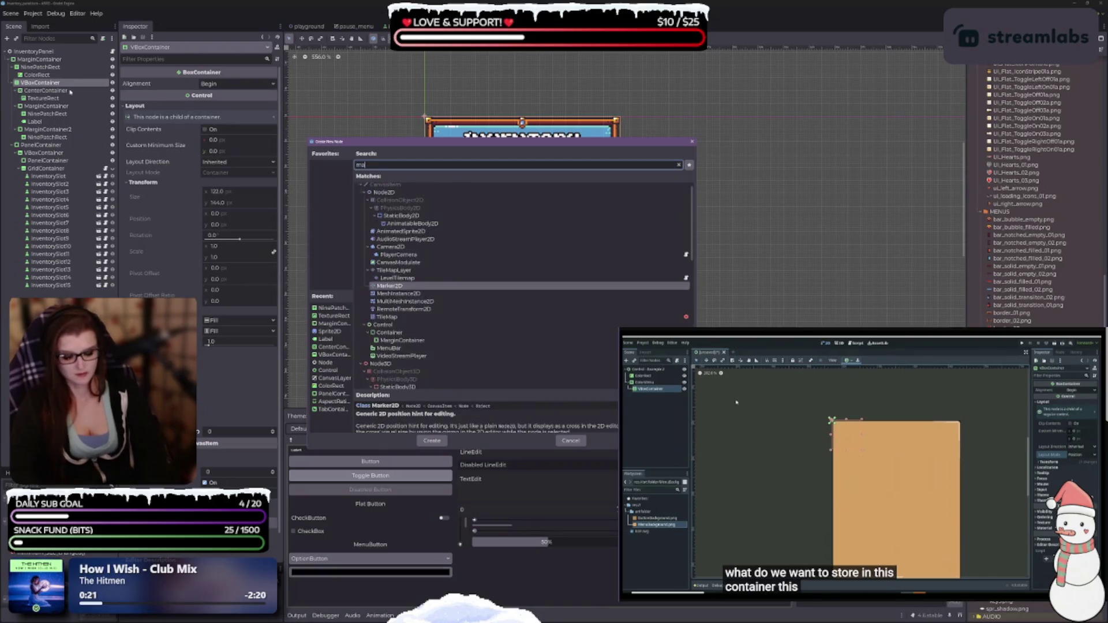
{"action": "type", "text": "label"}
{"action": "key", "text": "Escape"}
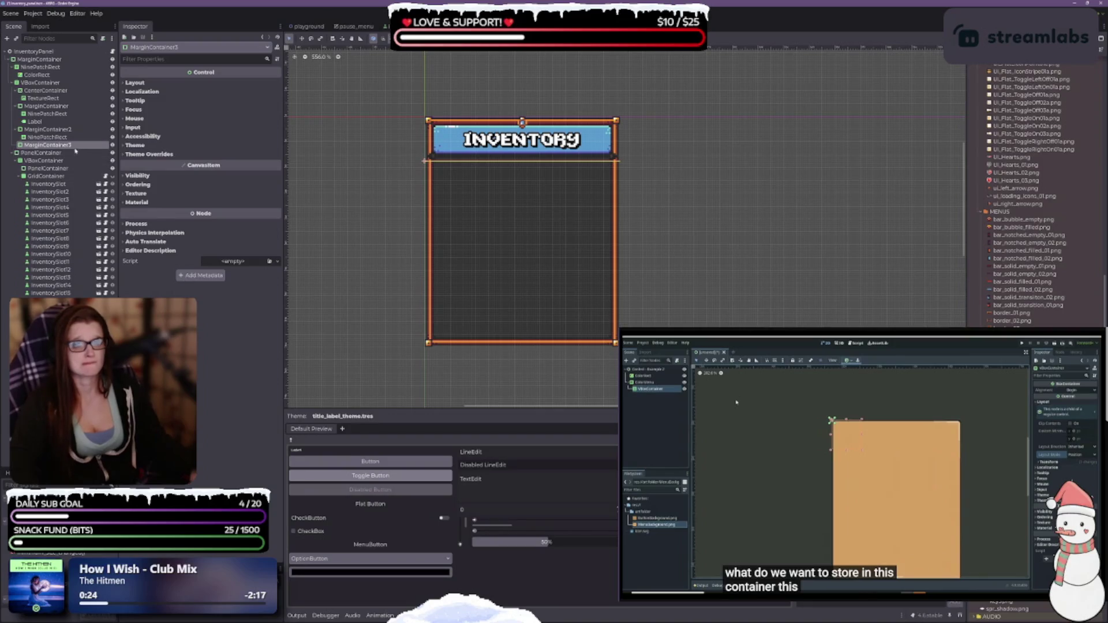
{"action": "left_click", "coordinate": [46, 85]}
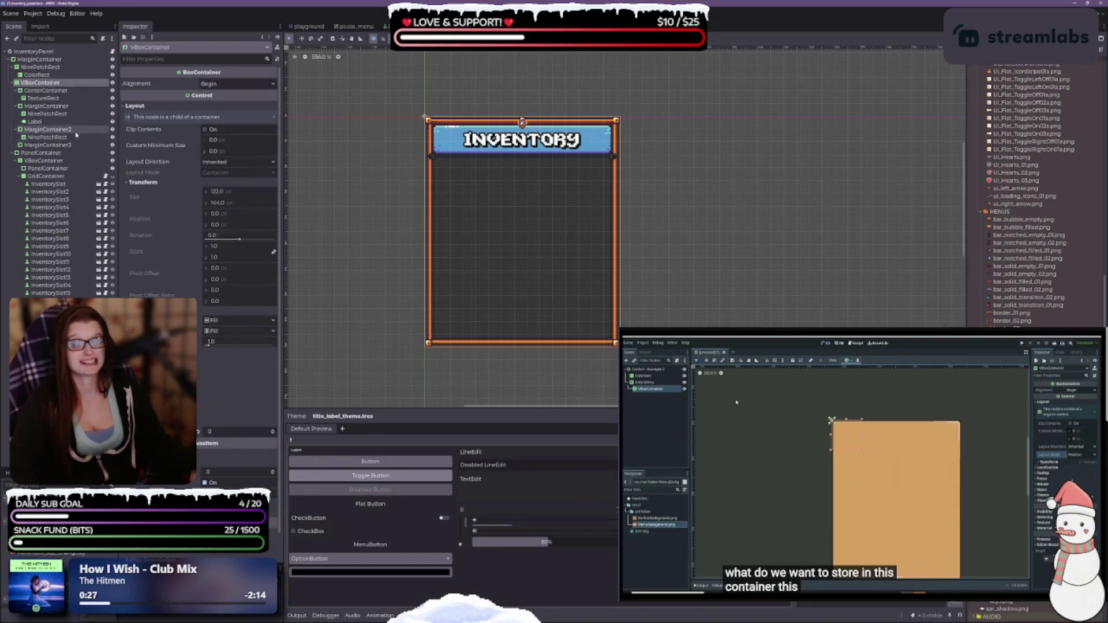
Step: Rename the CenterContainer with GemTop, the gem to TextureRect_Gem, and the title container MarginContainer_Title
{"action": "left_click", "coordinate": [55, 91]}
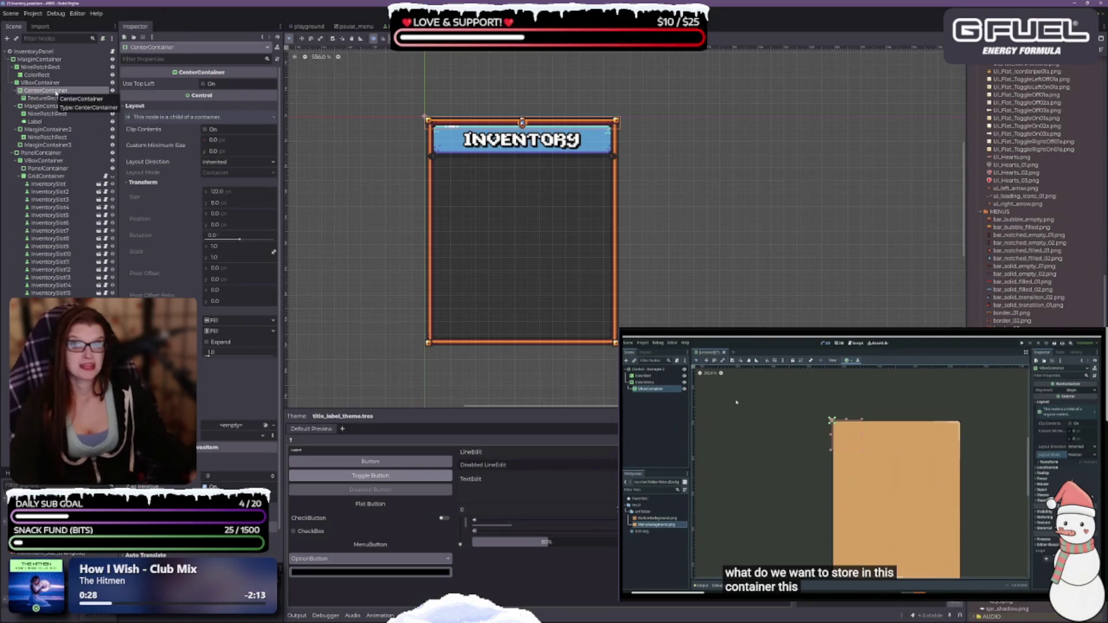
{"action": "double_click", "coordinate": [55, 91]}
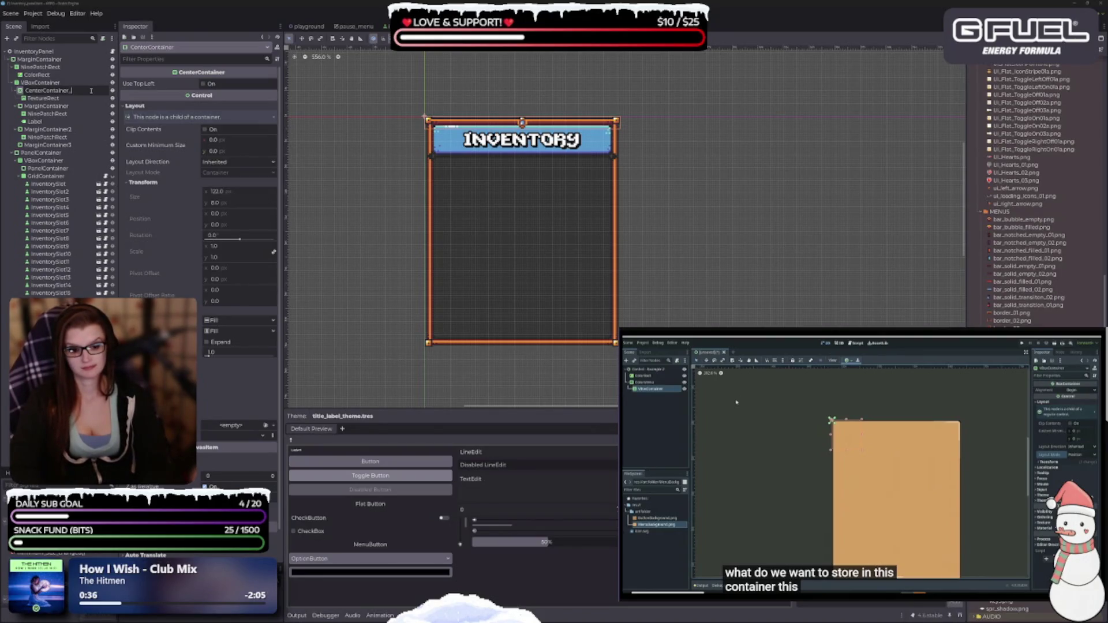
{"action": "type", "text": "Gem"}
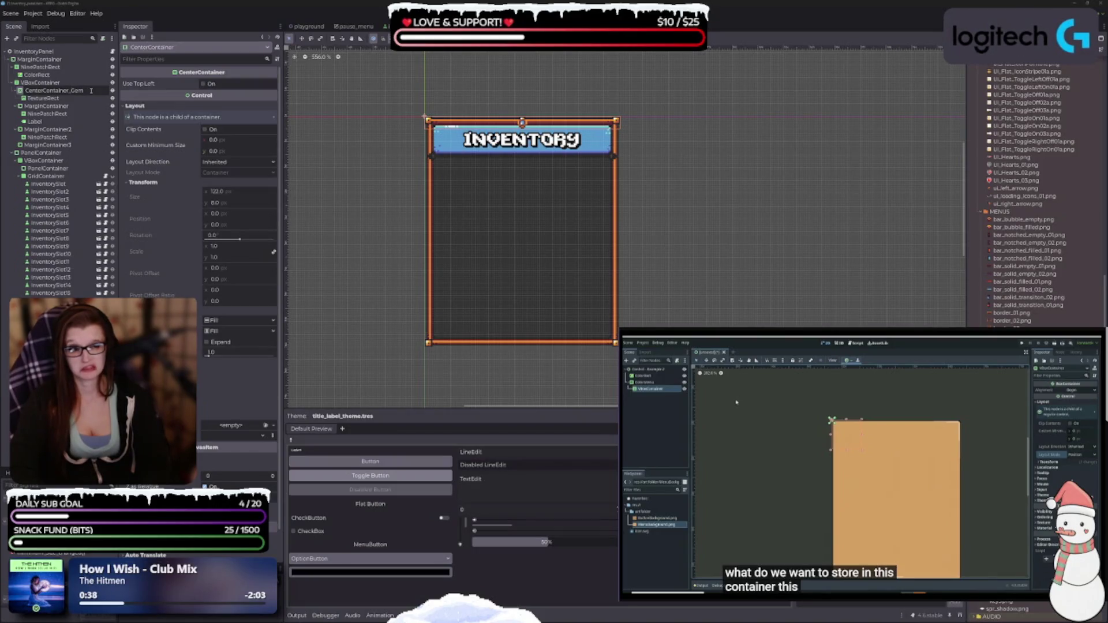
{"action": "type", "text": "Top"}
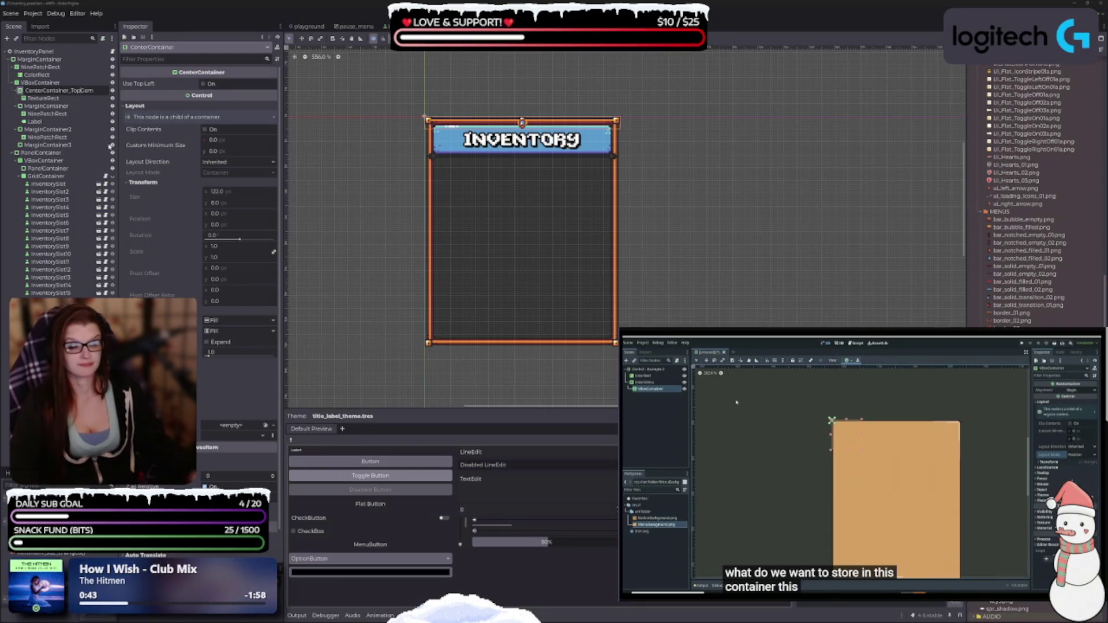
{"action": "left_click", "coordinate": [42, 99]}
{"action": "type", "text": "_Cent"}
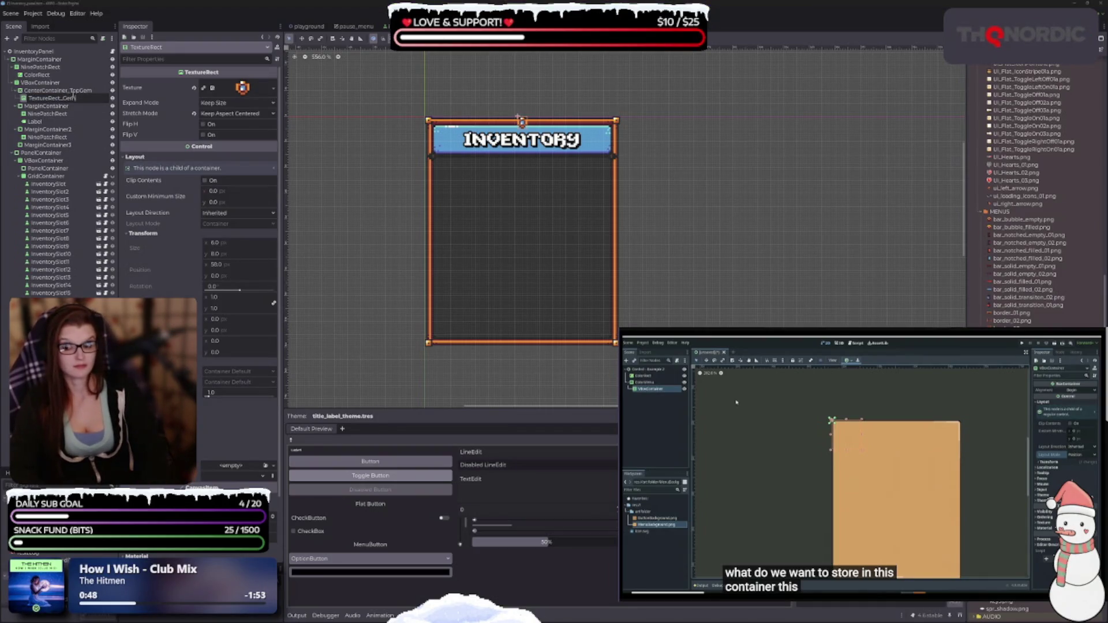
{"action": "key", "text": "Return"}
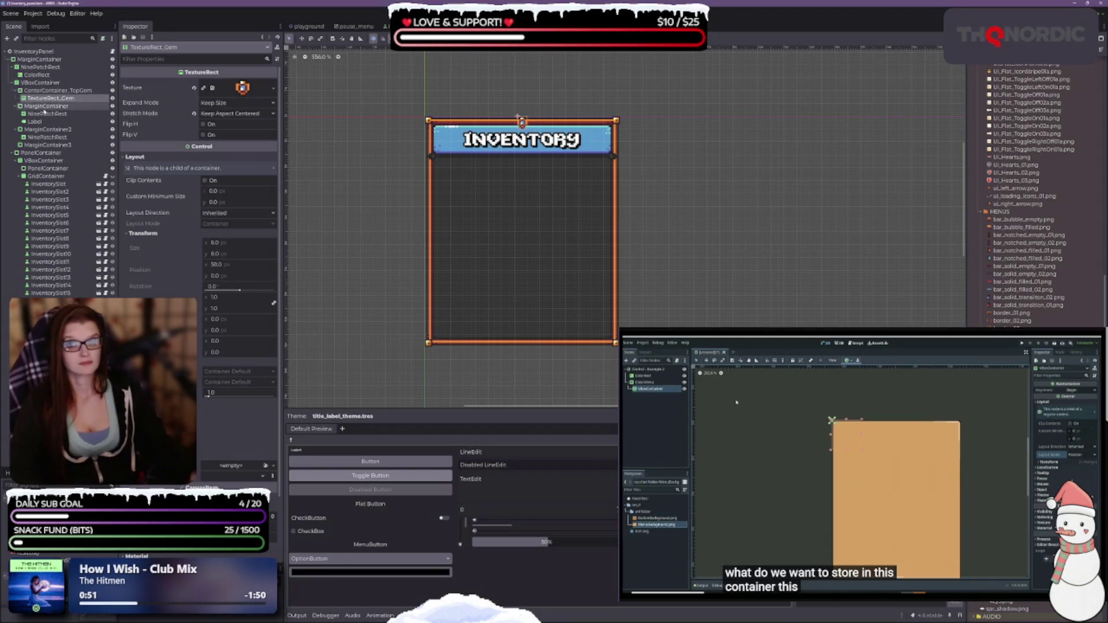
{"action": "left_click", "coordinate": [51, 106]}
{"action": "left_click", "coordinate": [60, 106]}
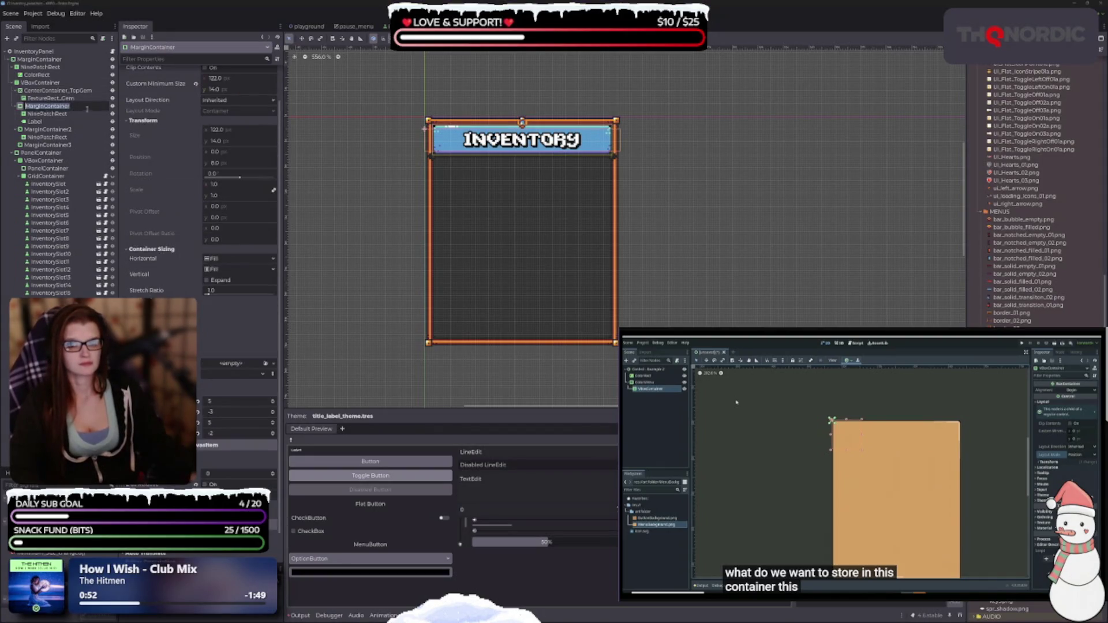
{"action": "type", "text": "_"}
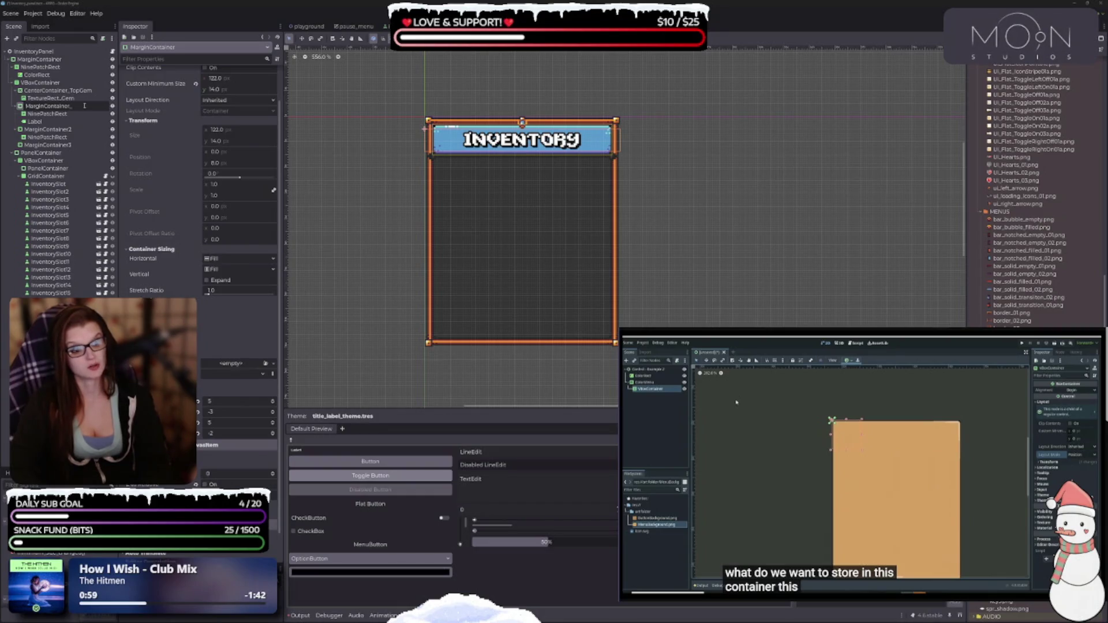
{"action": "type", "text": "Title"}
{"action": "key", "text": "Return"}
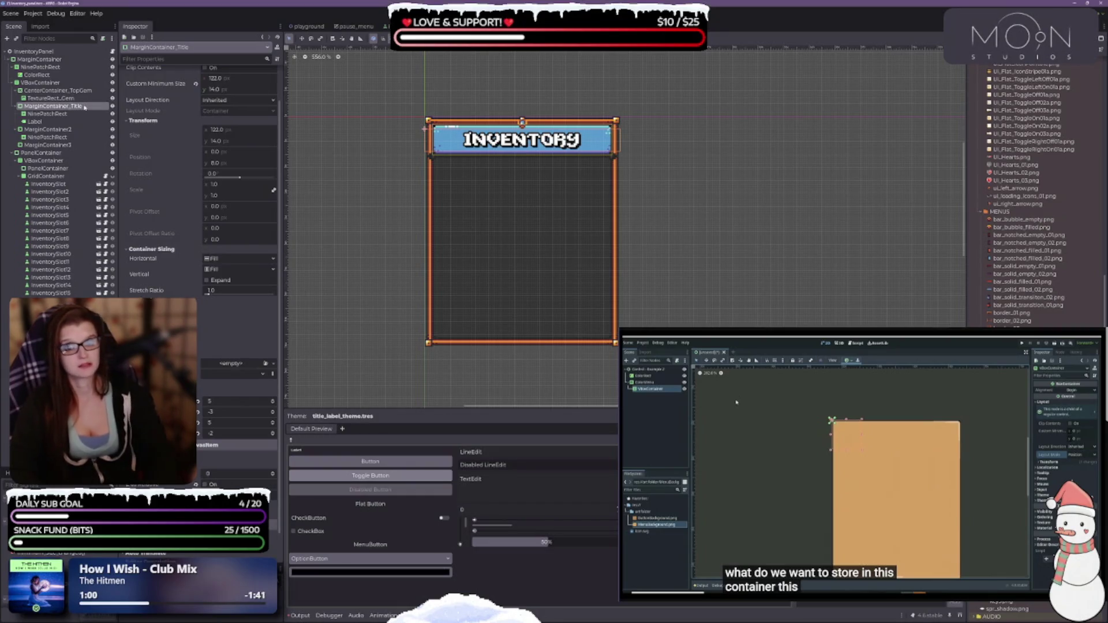
Step: Rename the title nodes to NinePatchRect_TitleBG and Label_Title
{"action": "left_click", "coordinate": [70, 114]}
{"action": "left_click", "coordinate": [71, 114]}
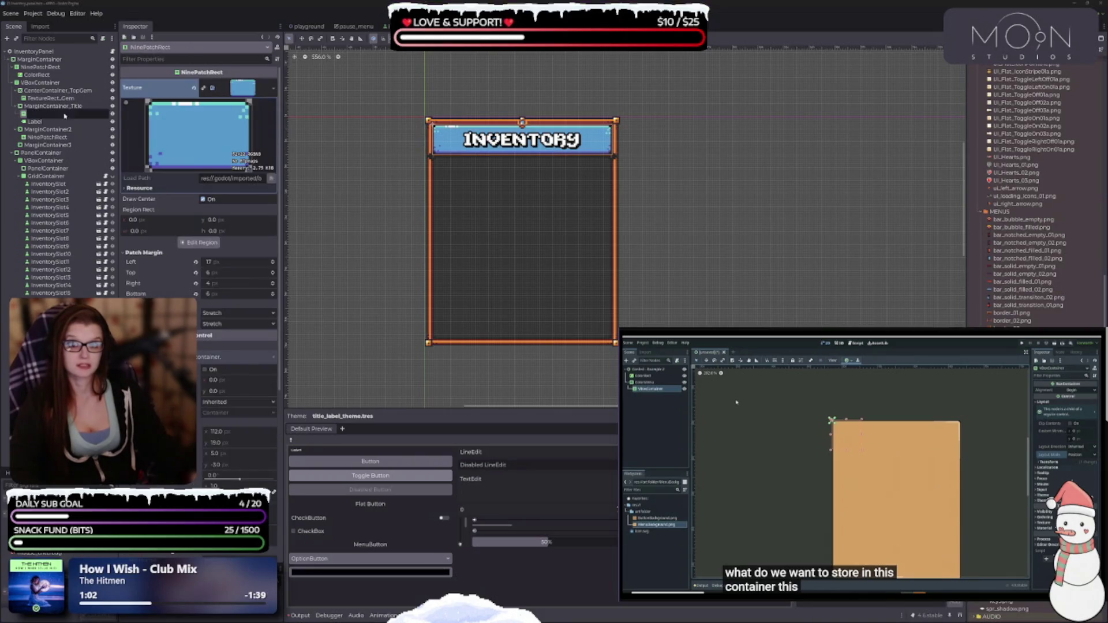
{"action": "type", "text": "_"}
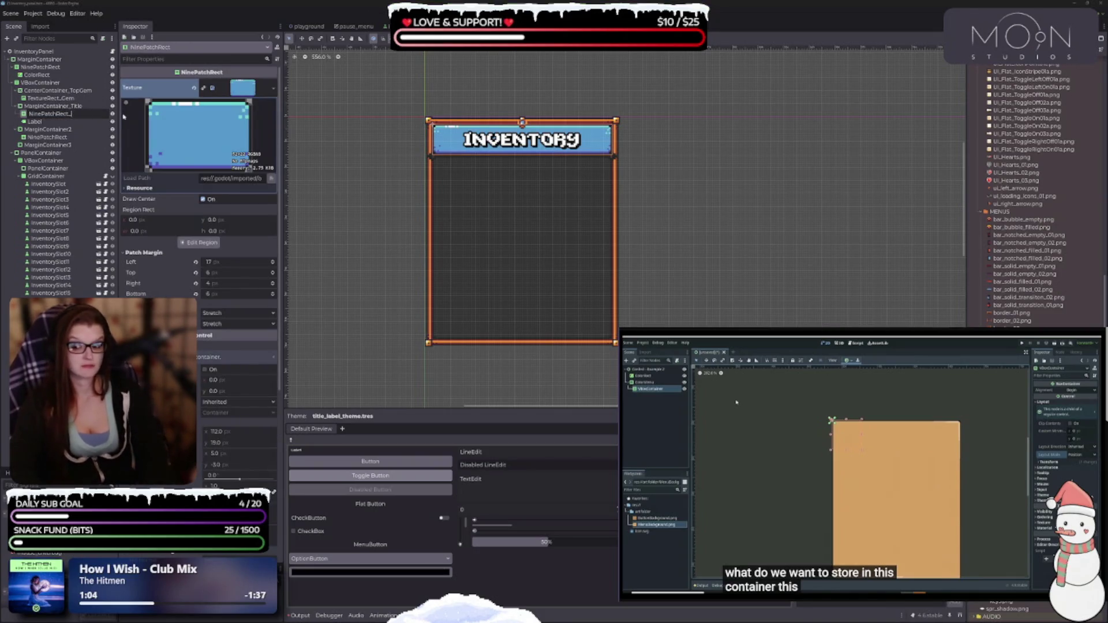
{"action": "type", "text": "Title"}
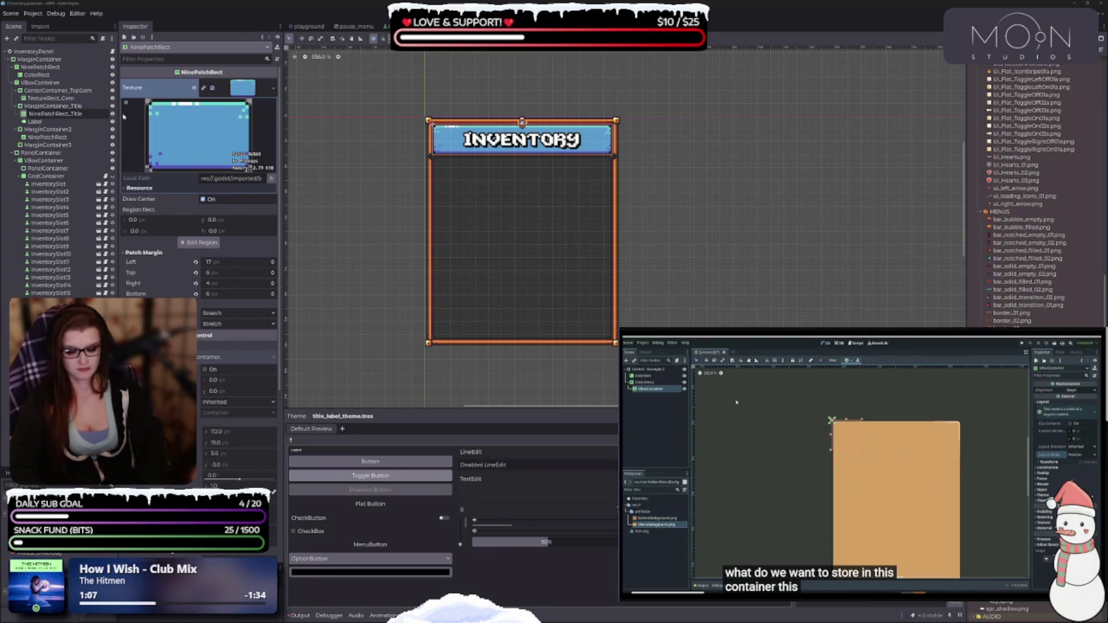
{"action": "type", "text": "BG"}
{"action": "key", "text": "Return"}
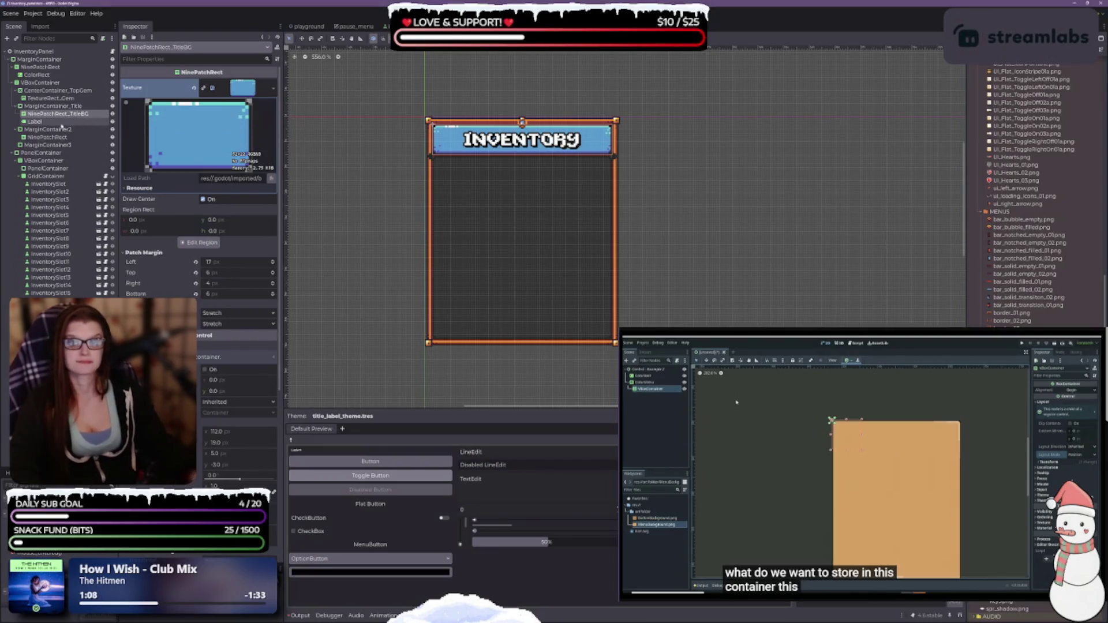
{"action": "left_click", "coordinate": [61, 123]}
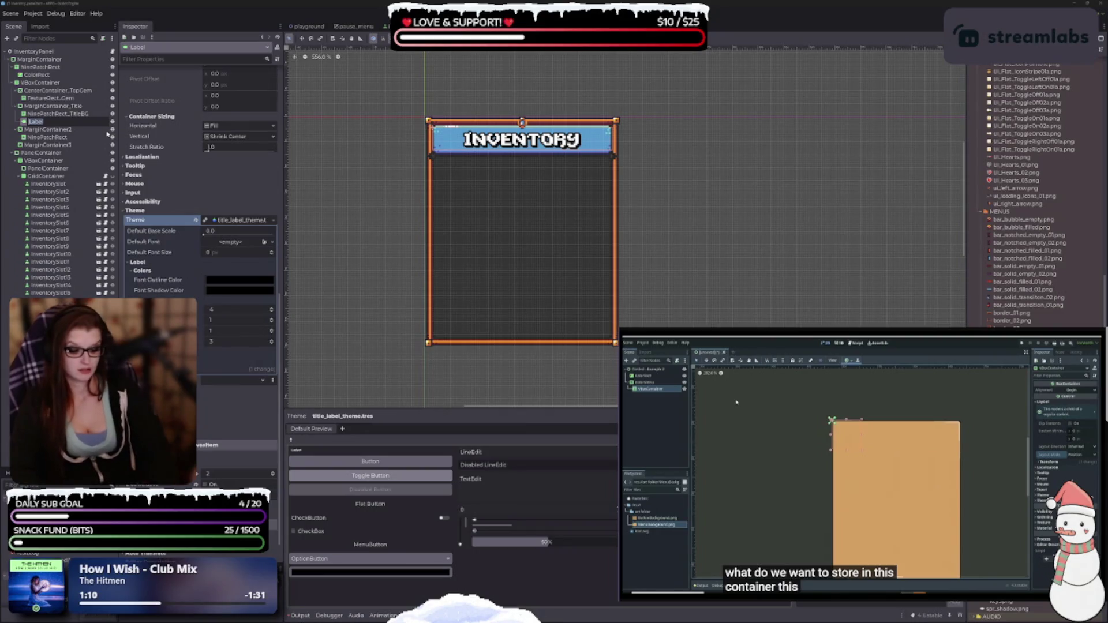
{"action": "key", "text": "End"}
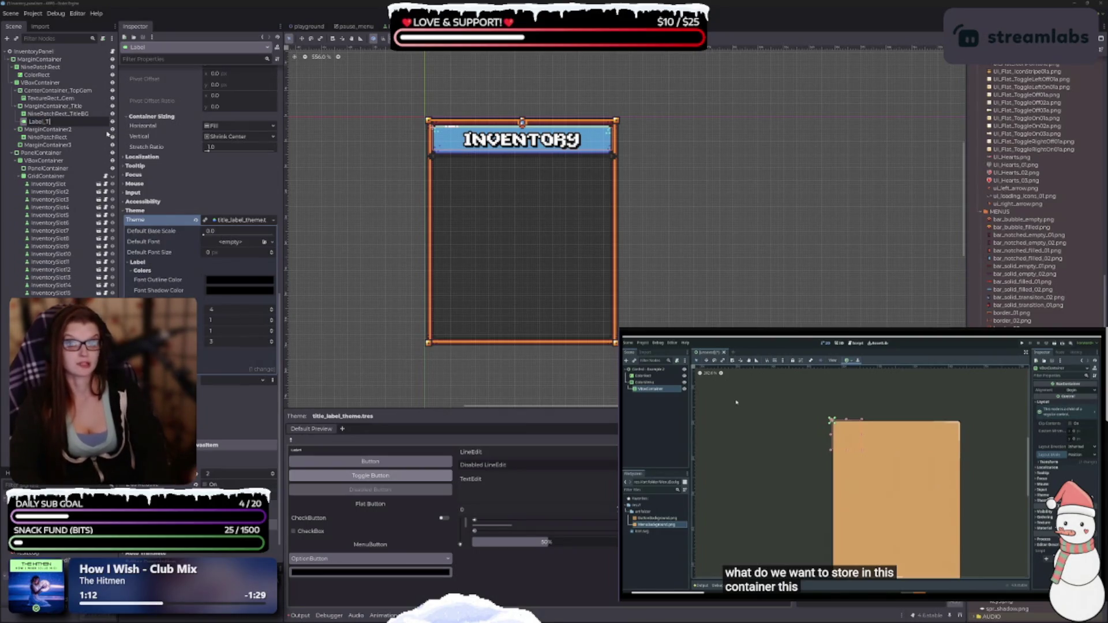
{"action": "type", "text": "itle"}
{"action": "key", "text": "Return"}
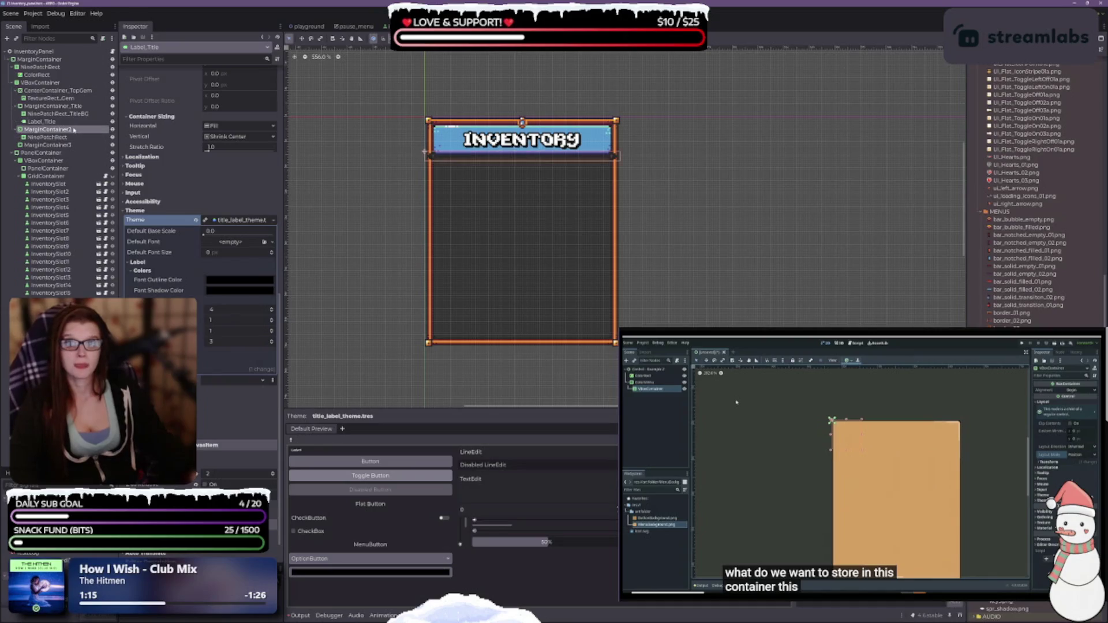
Step: Rename MarginContainer2 with 'Divider' and its nine-patch to NinePatchRect_Div
{"action": "left_click", "coordinate": [74, 130]}
{"action": "double_click", "coordinate": [74, 130]}
{"action": "key", "text": "End"}
{"action": "key", "text": "BackSpace"}
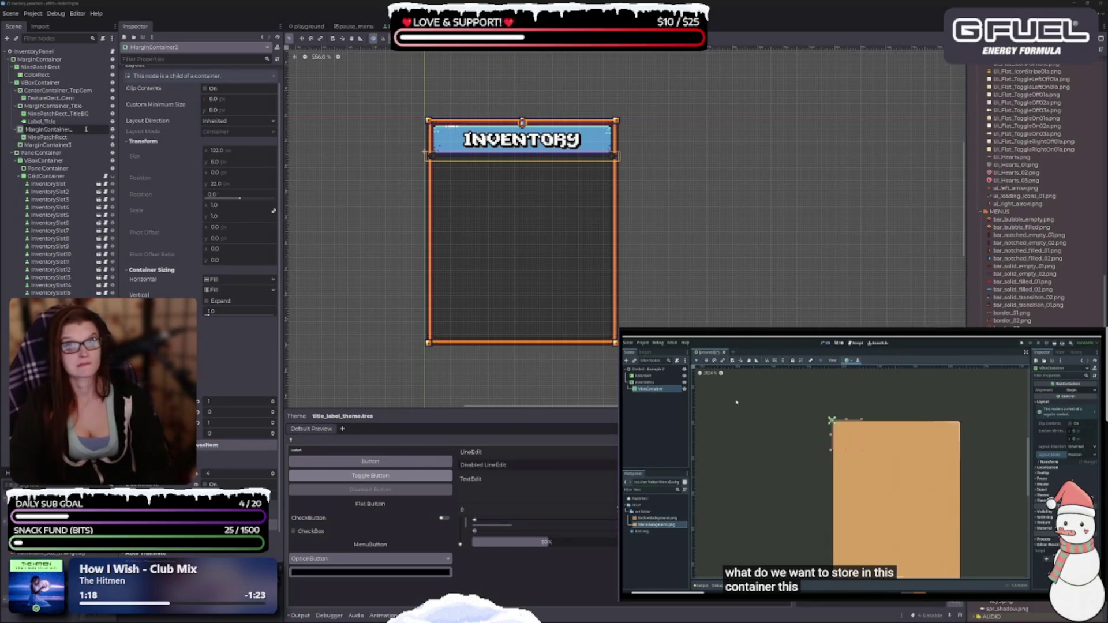
{"action": "type", "text": "Di"}
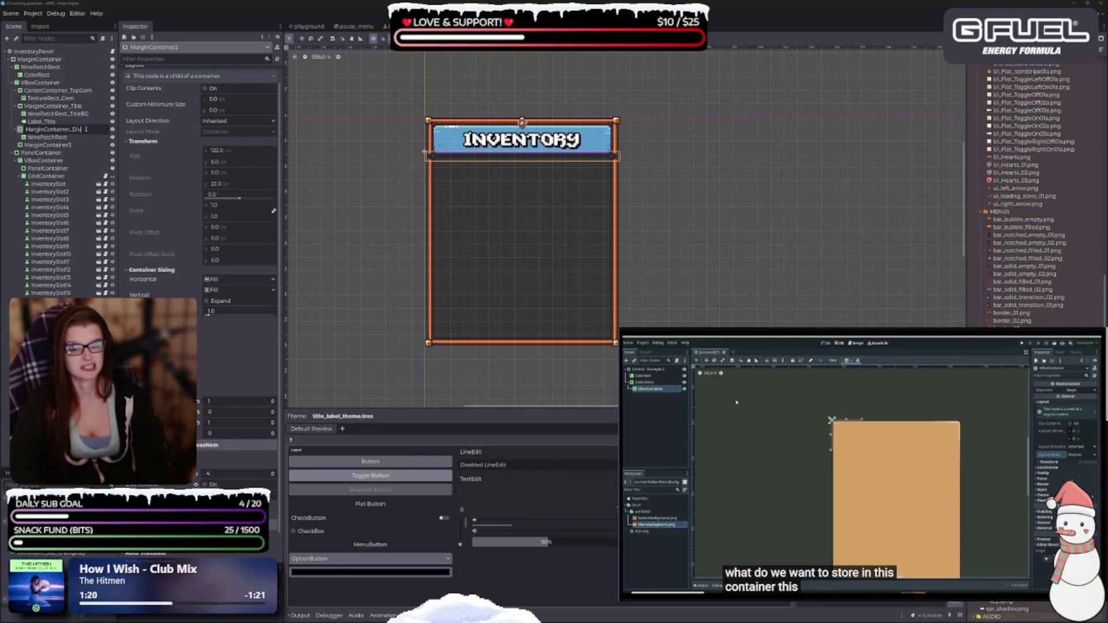
{"action": "type", "text": "vid"}
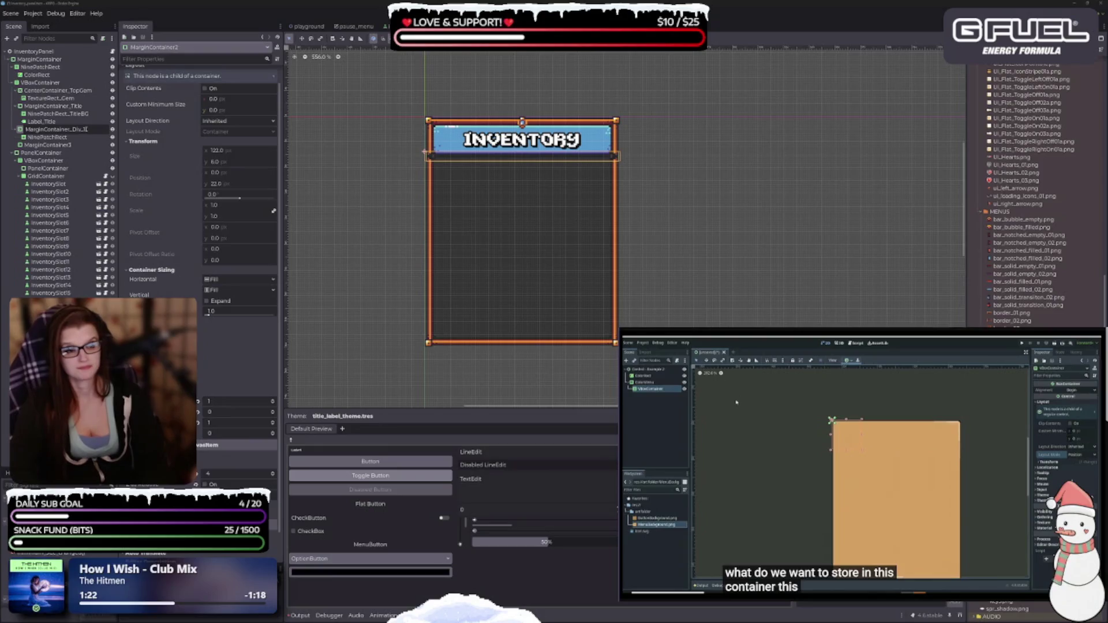
{"action": "type", "text": "er"}
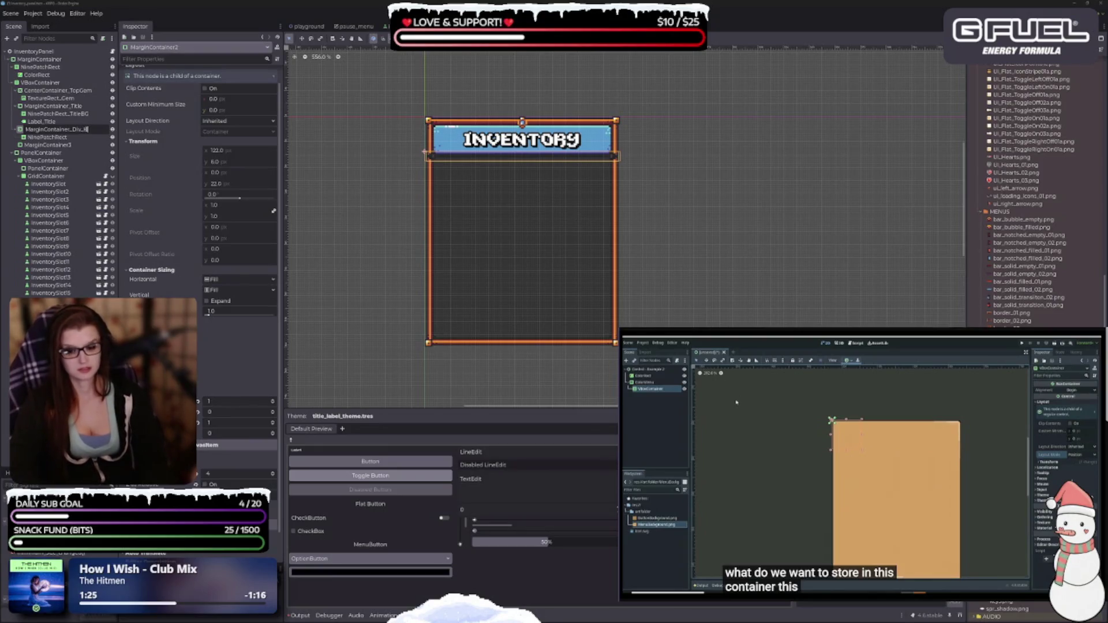
{"action": "key", "text": "Return"}
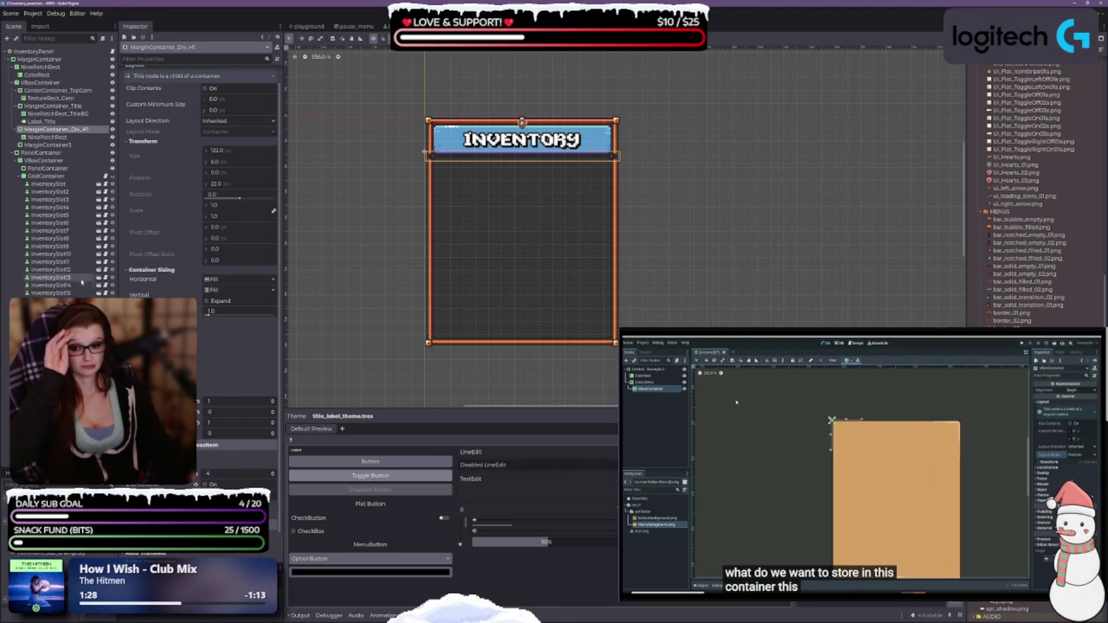
{"action": "left_click", "coordinate": [64, 137]}
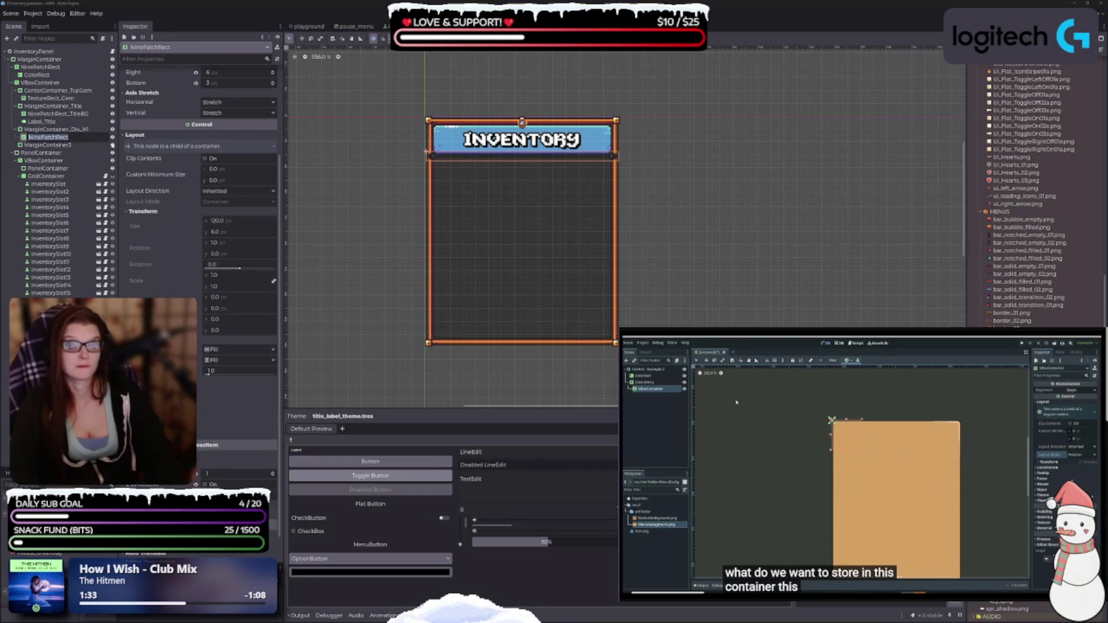
{"action": "key", "text": "Escape"}
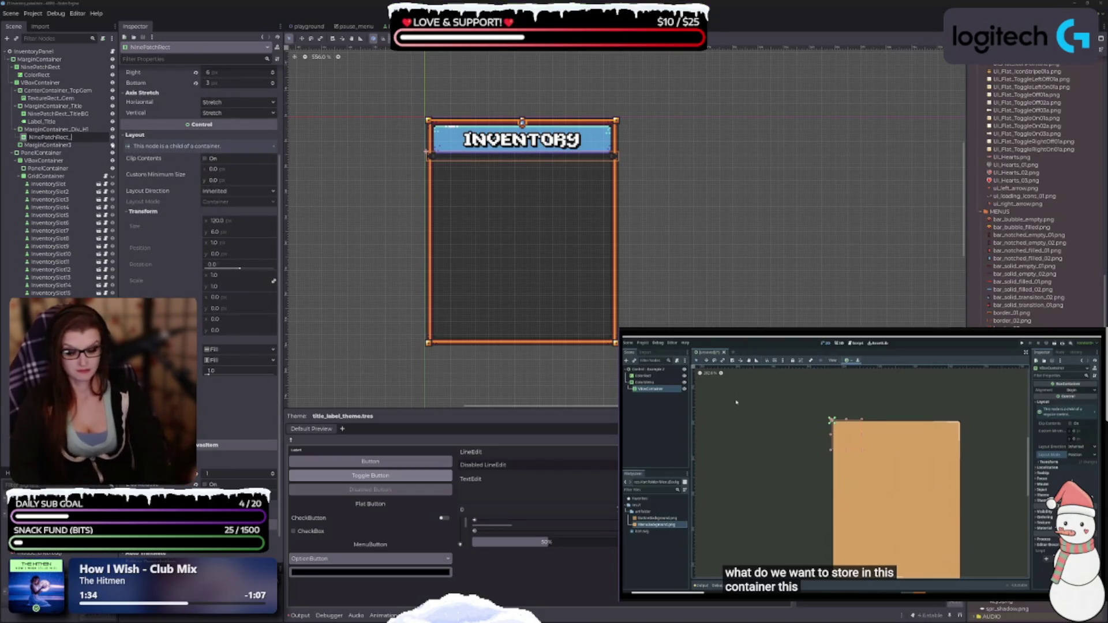
{"action": "type", "text": "Div"}
{"action": "key", "text": "Return"}
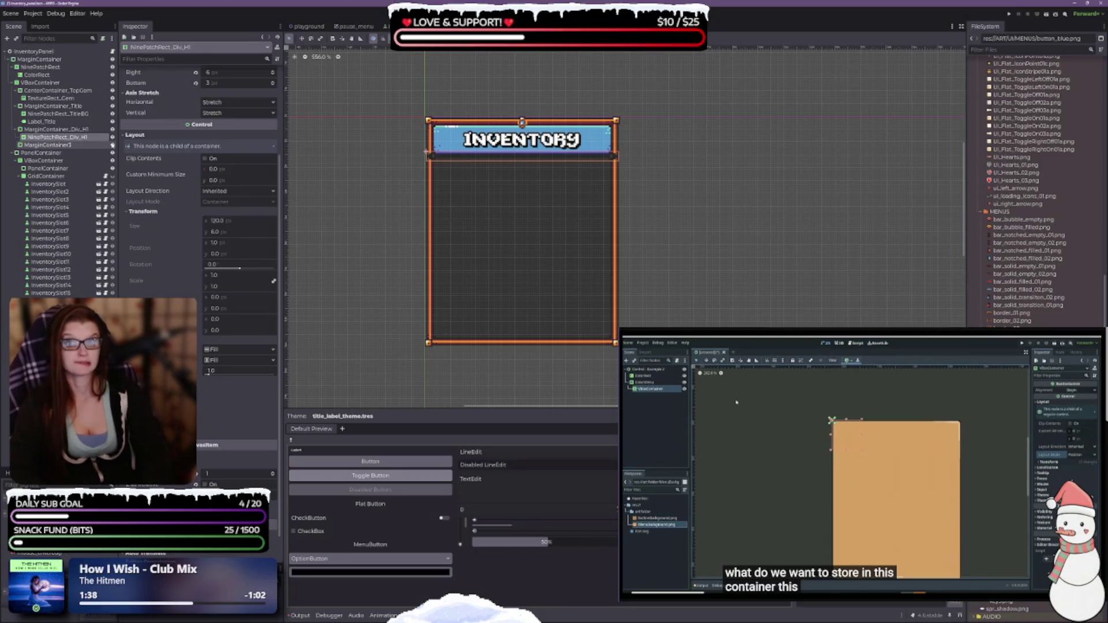
Step: Rename MarginContainer3 to MarginContainer_Slots
{"action": "double_click", "coordinate": [75, 138]}
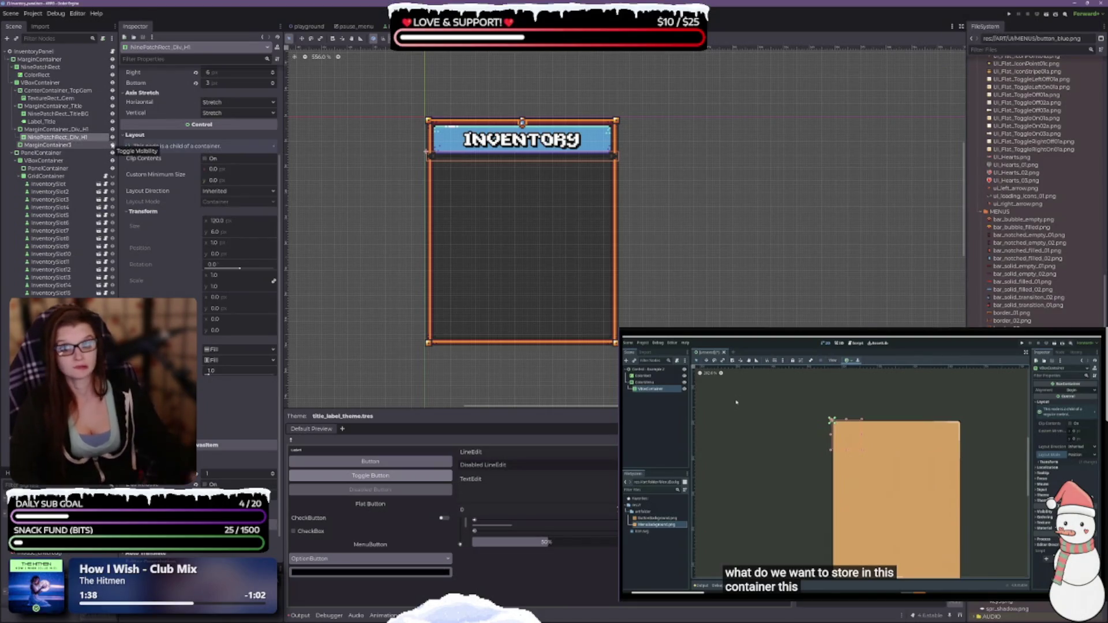
{"action": "left_click", "coordinate": [75, 144]}
{"action": "key", "text": "Escape"}
{"action": "type", "text": "_Sl"}
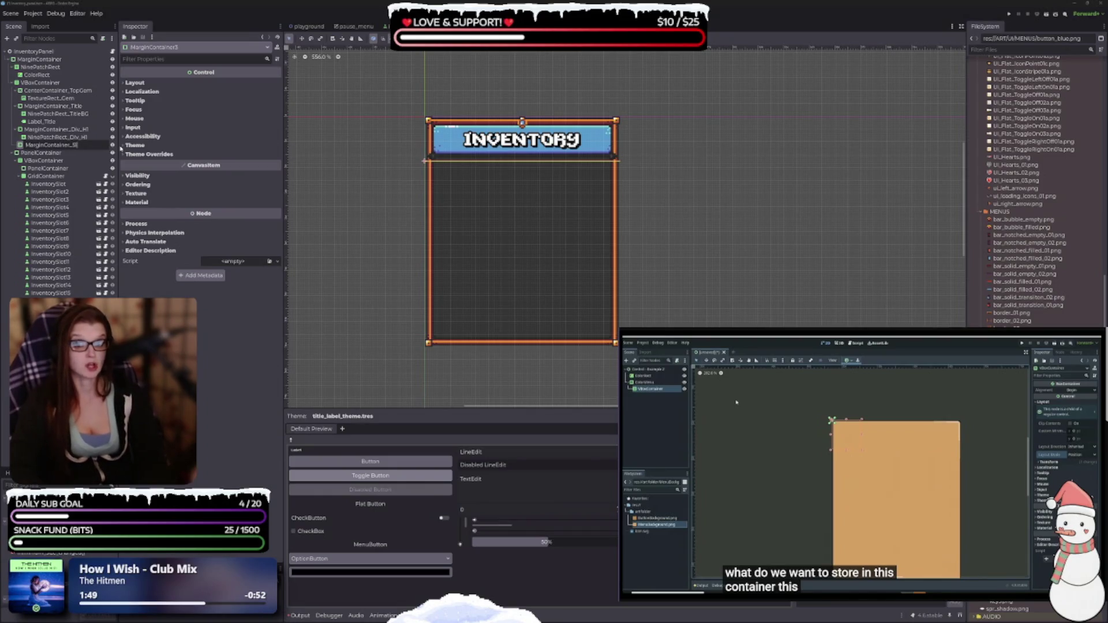
{"action": "type", "text": "ots"}
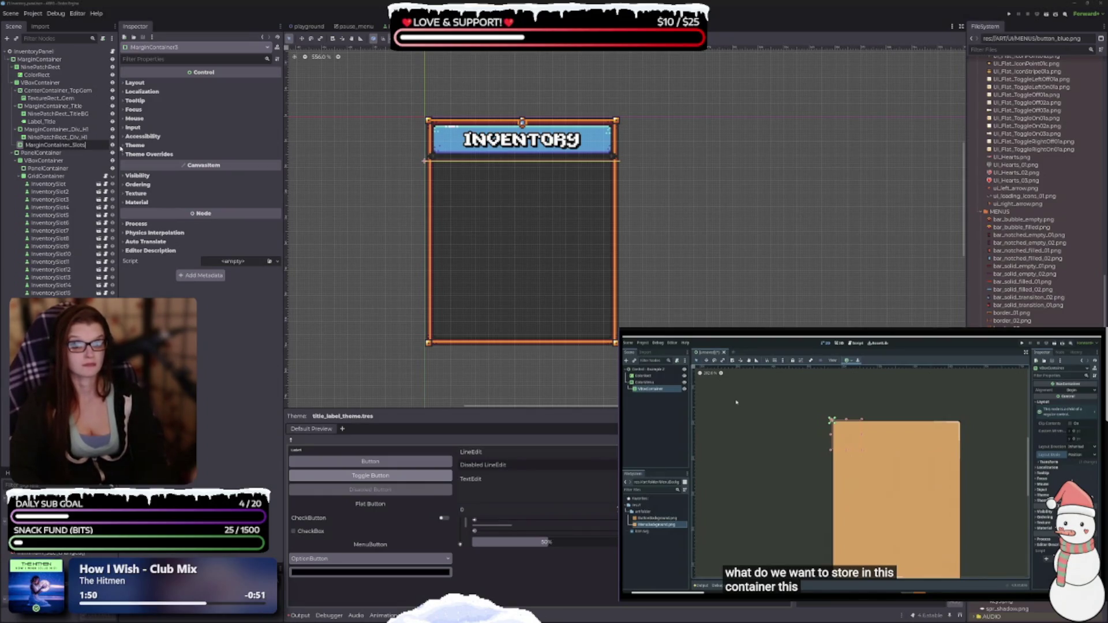
{"action": "key", "text": "Return"}
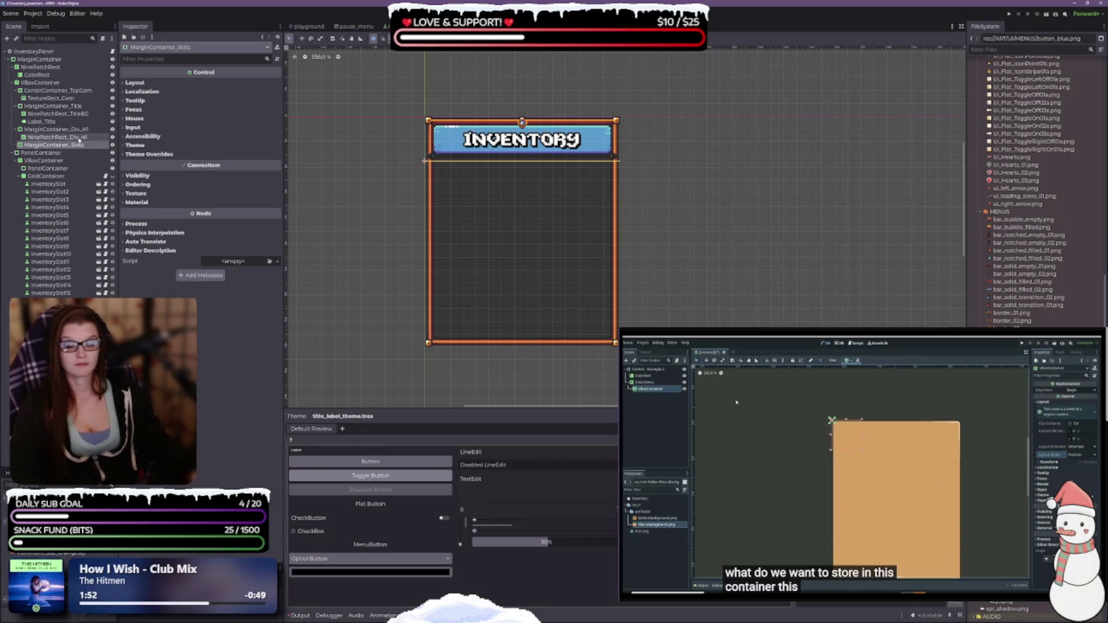
{"action": "right_click", "coordinate": [43, 144]}
{"action": "left_click", "coordinate": [70, 150]}
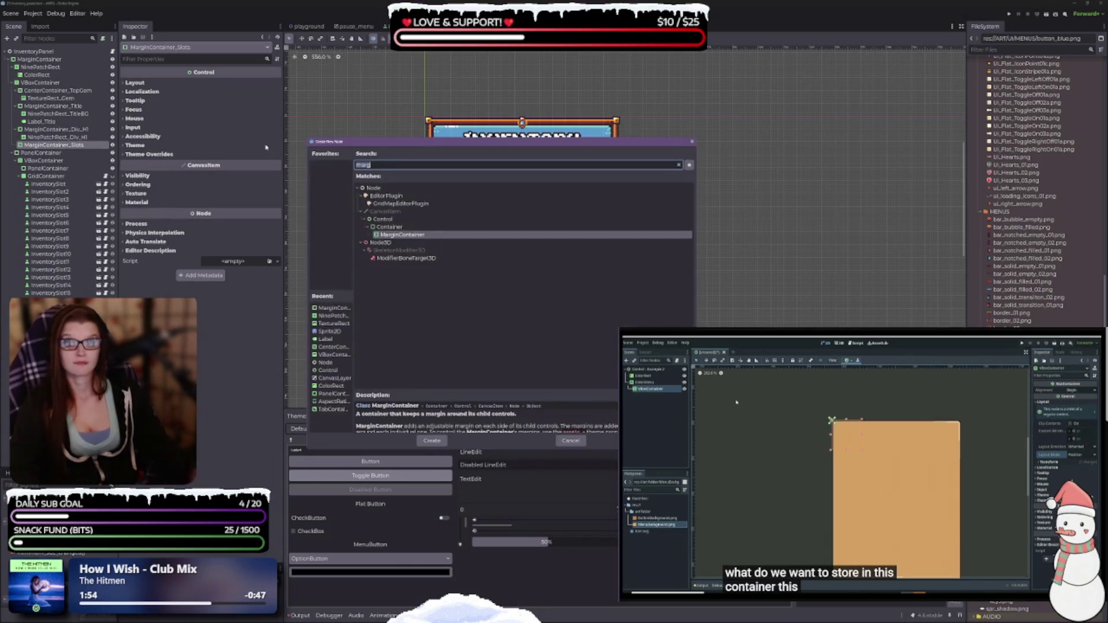
{"action": "type", "text": "nin"}
{"action": "key", "text": "Return"}
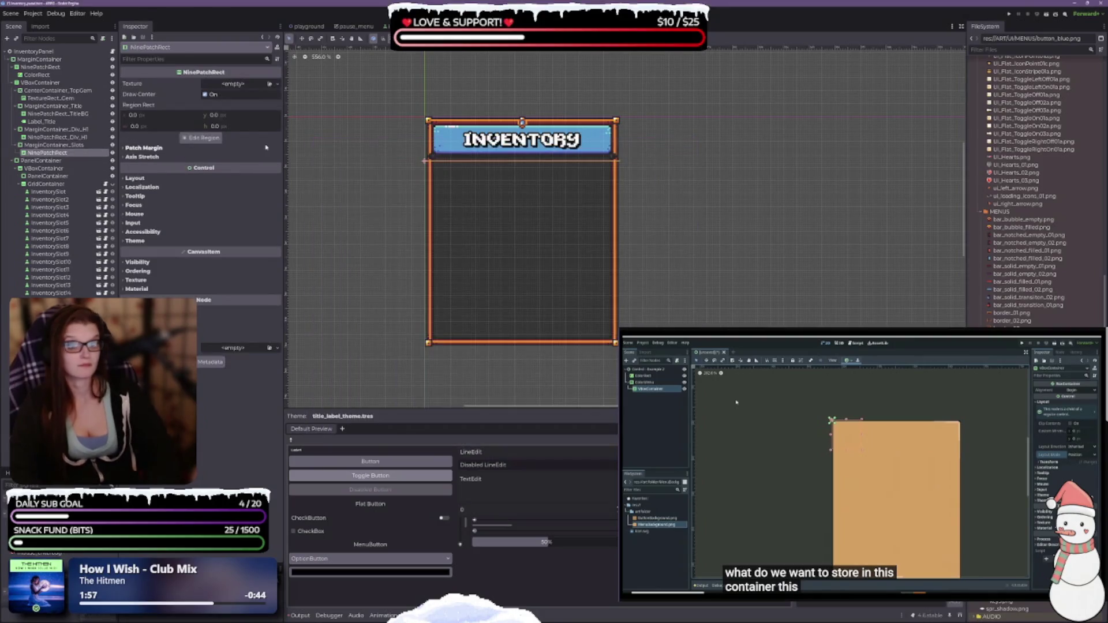
{"action": "double_click", "coordinate": [95, 153]}
{"action": "type", "text": "SlotsBG"}
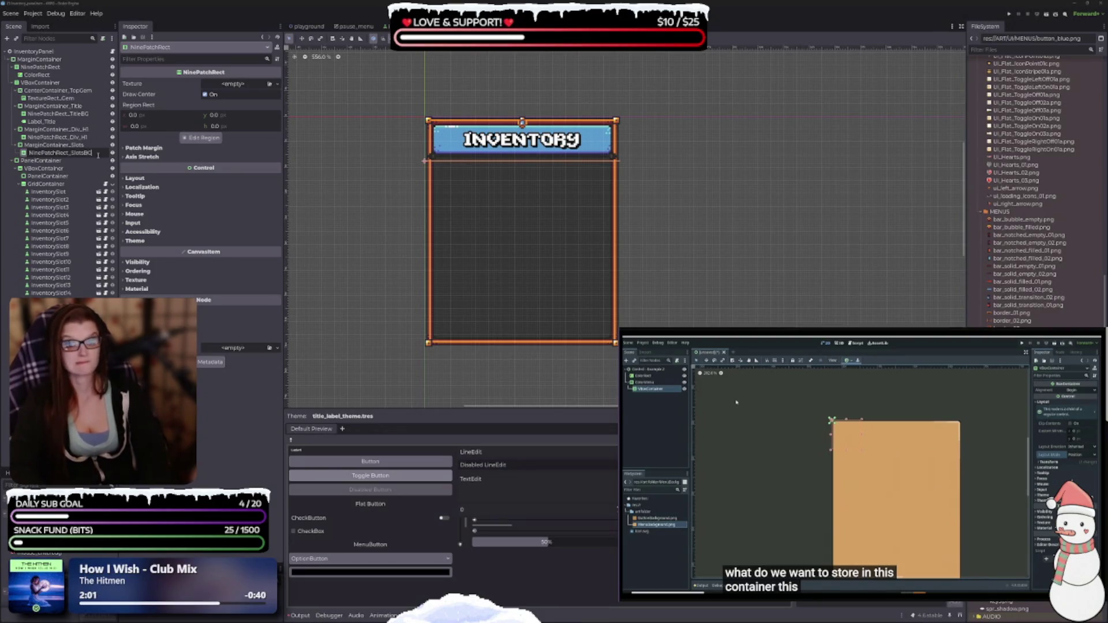
{"action": "key", "text": "Return"}
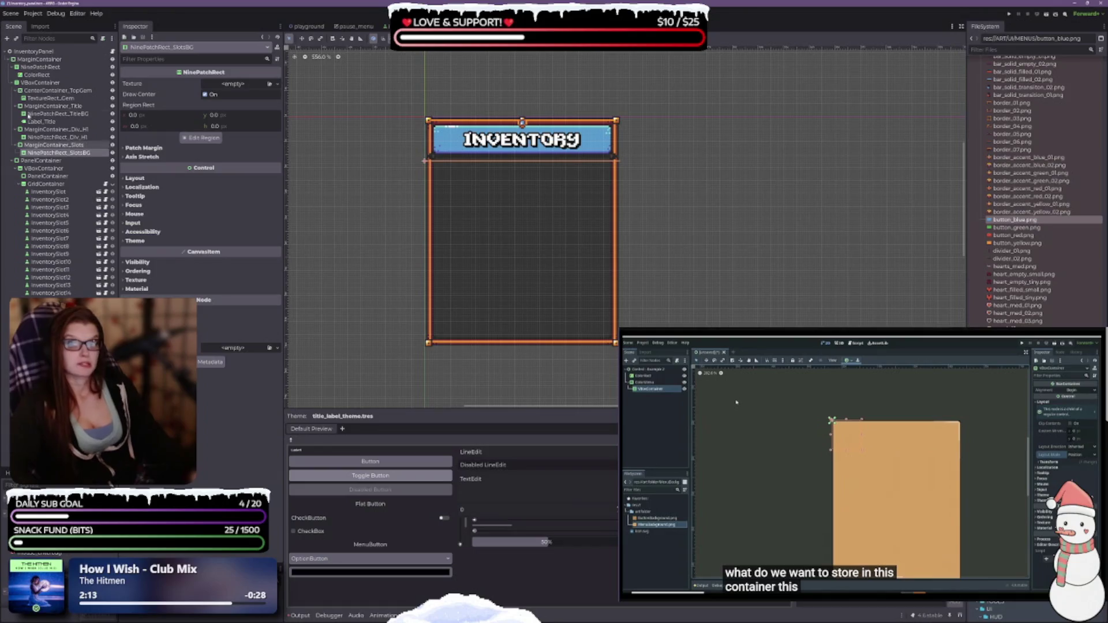
{"action": "left_click", "coordinate": [70, 151]}
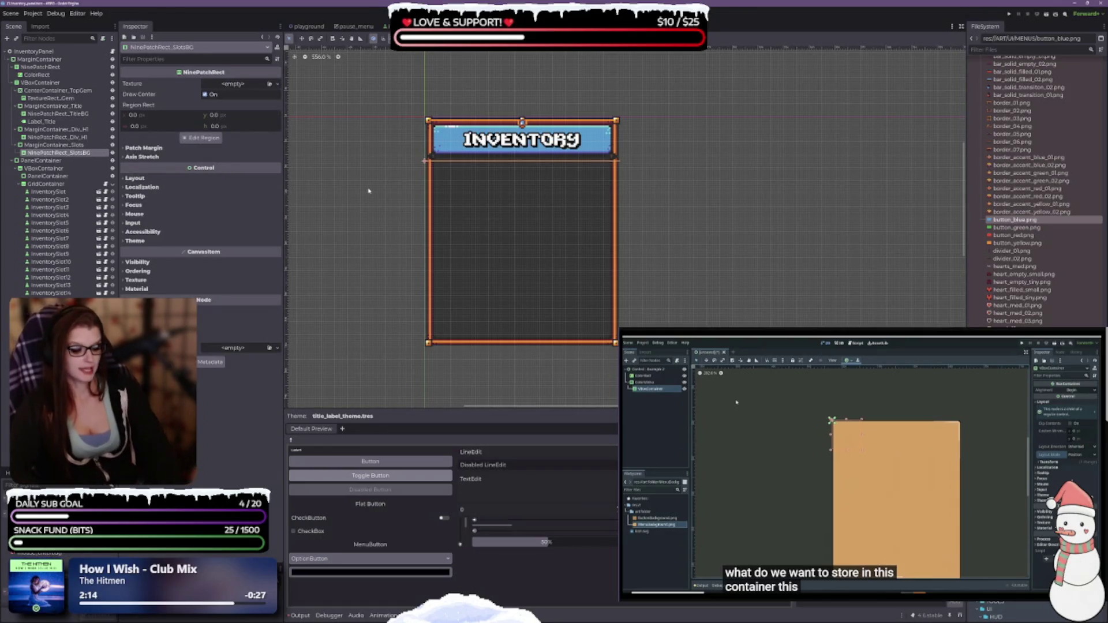
{"action": "key", "text": "Delete"}
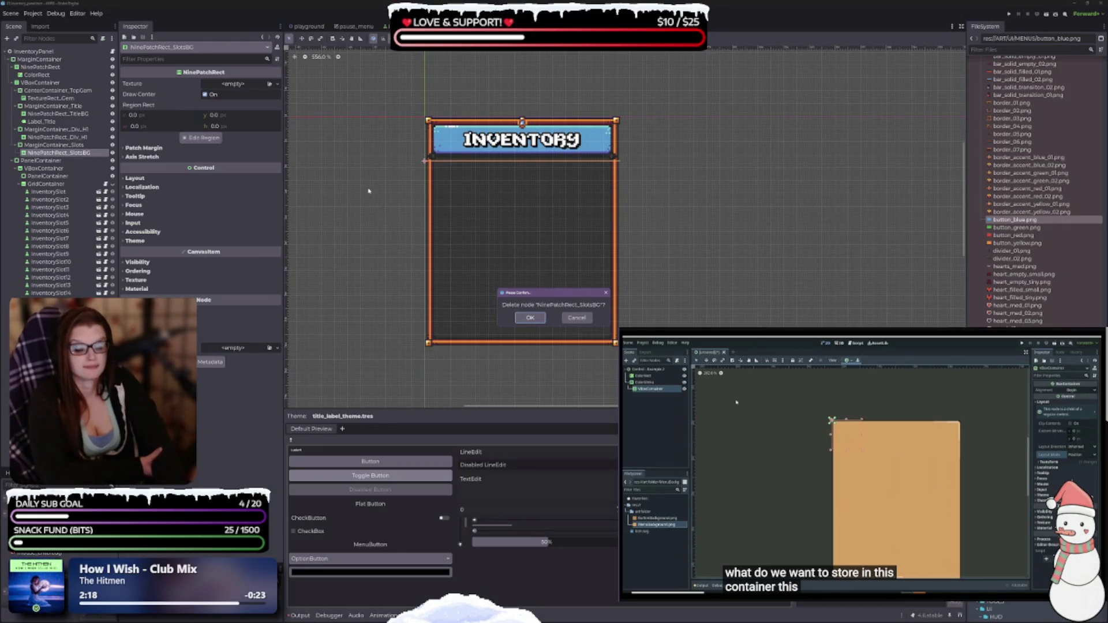
{"action": "key", "text": "Return"}
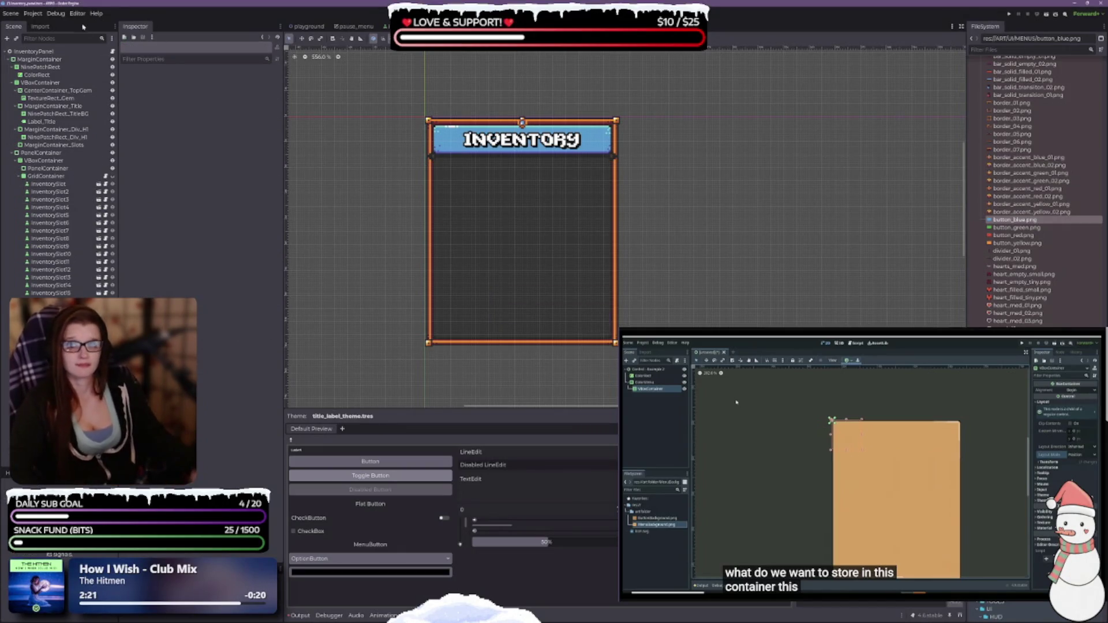
{"action": "left_click", "coordinate": [57, 75]}
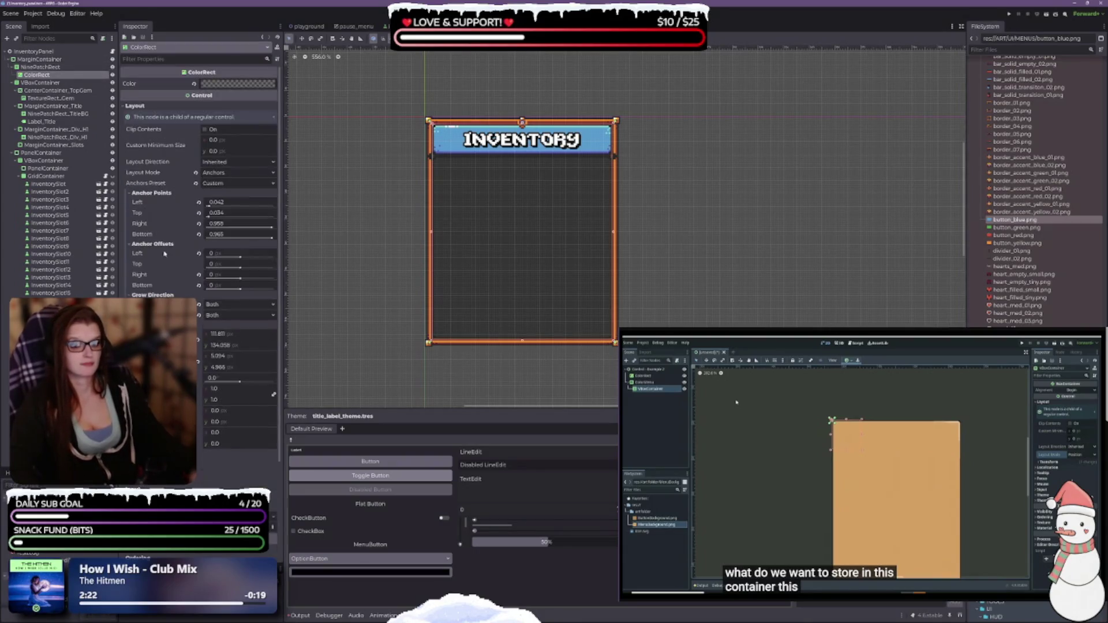
Step: Make the ColorRect background colour slightly more opaque and recentre the panel view
{"action": "left_click", "coordinate": [202, 85]}
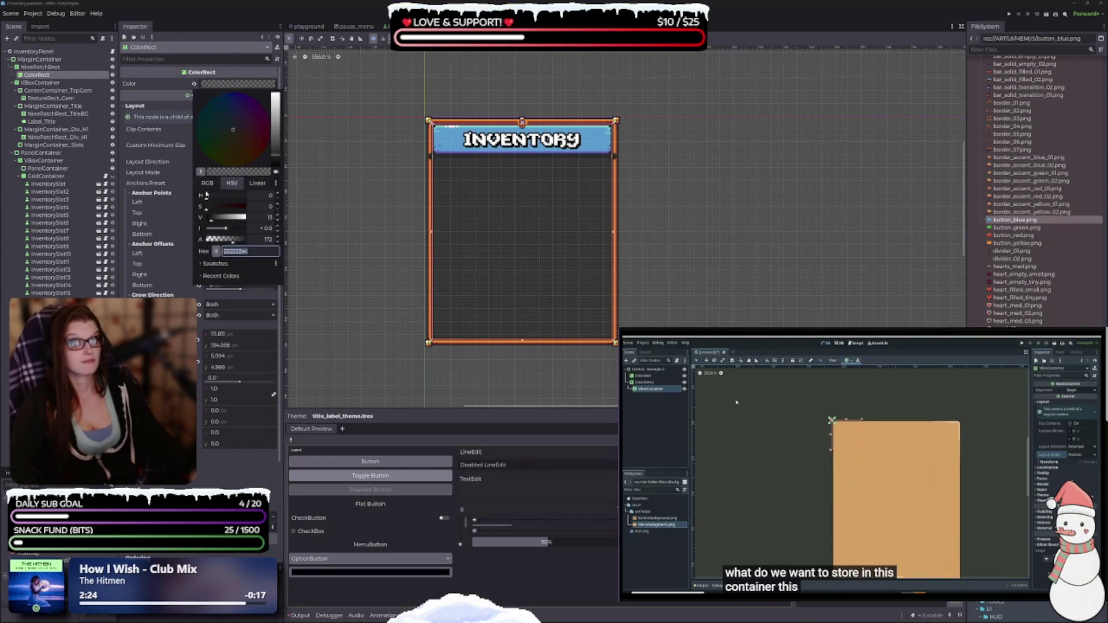
{"action": "left_click_drag", "start_coordinate": [236, 244], "coordinate": [243, 243]}
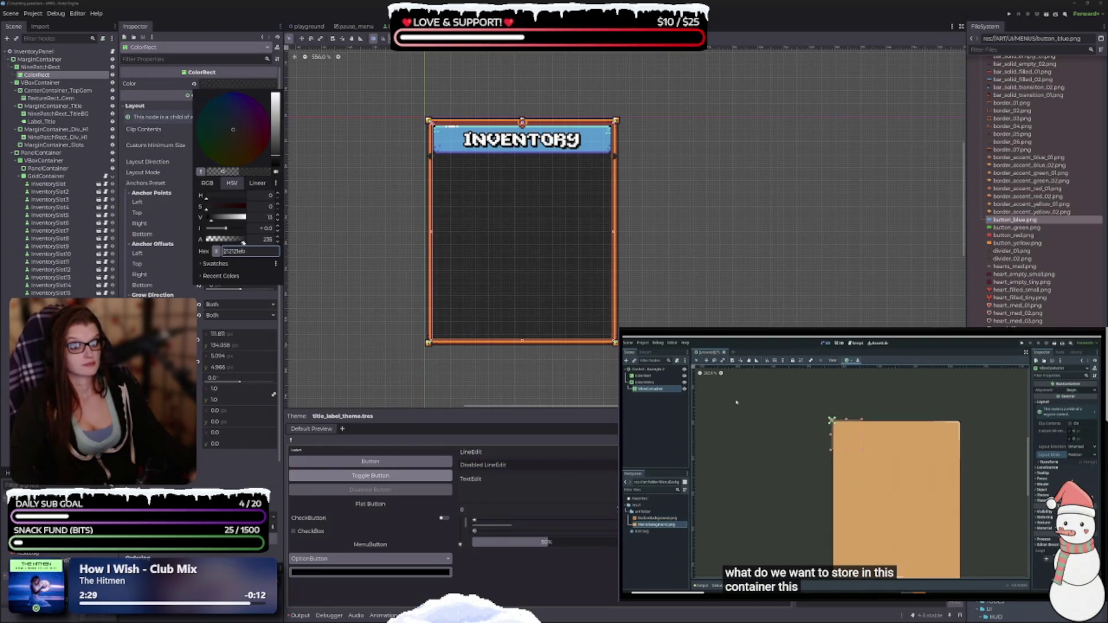
{"action": "left_click", "coordinate": [323, 248]}
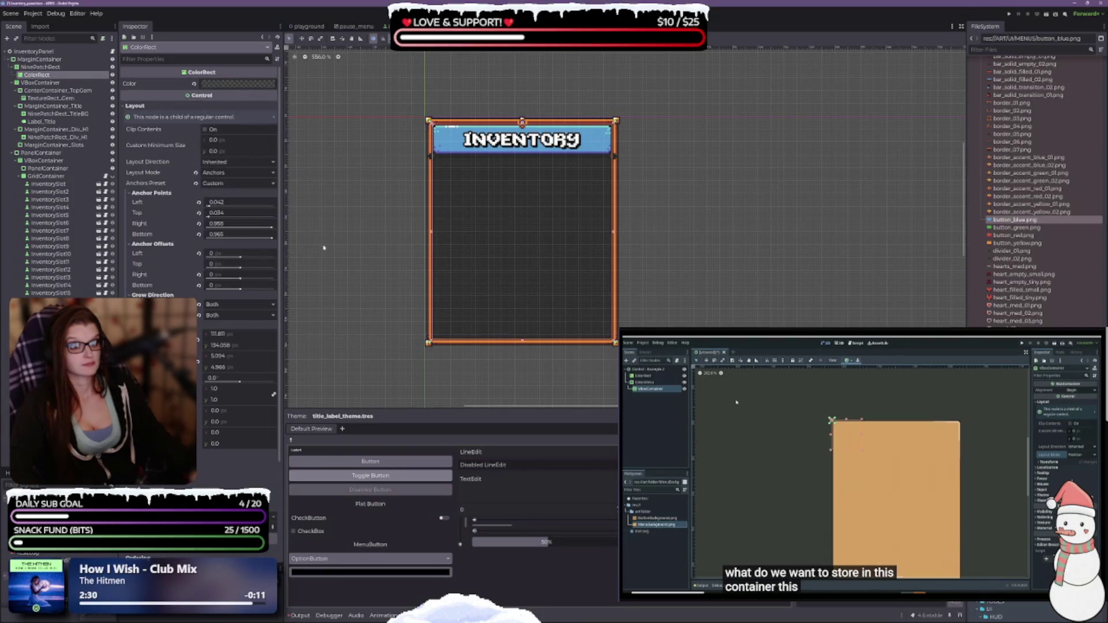
{"action": "left_click_drag", "start_coordinate": [687, 240], "coordinate": [638, 207]}
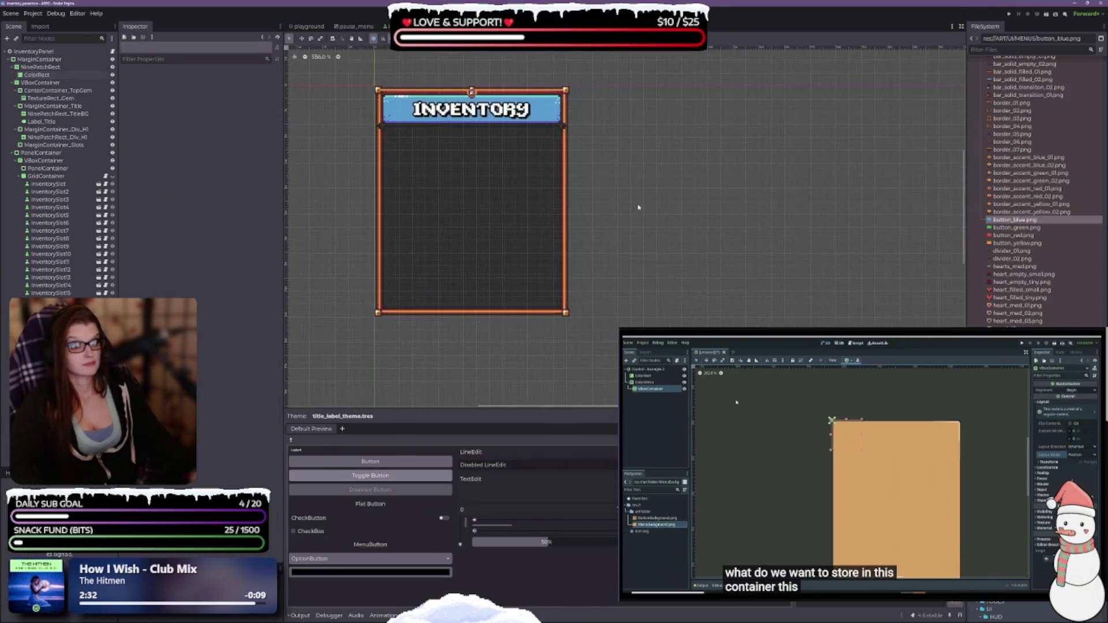
{"action": "left_click_drag", "start_coordinate": [570, 230], "coordinate": [624, 315]}
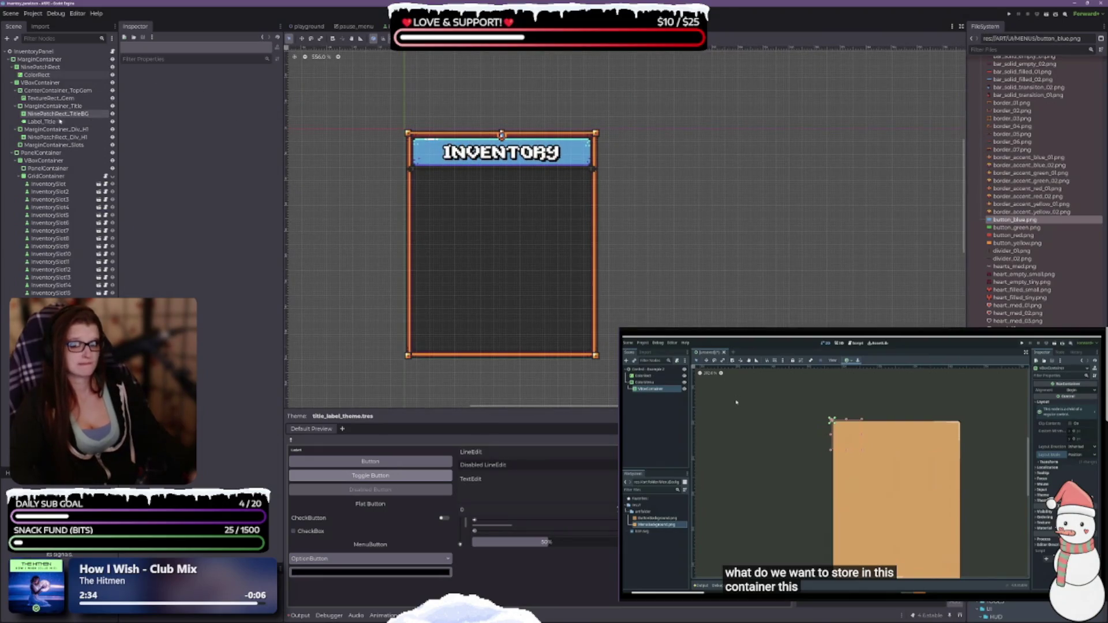
Step: Reselect the ColorRect and reopen its Color picker
{"action": "left_click", "coordinate": [56, 136]}
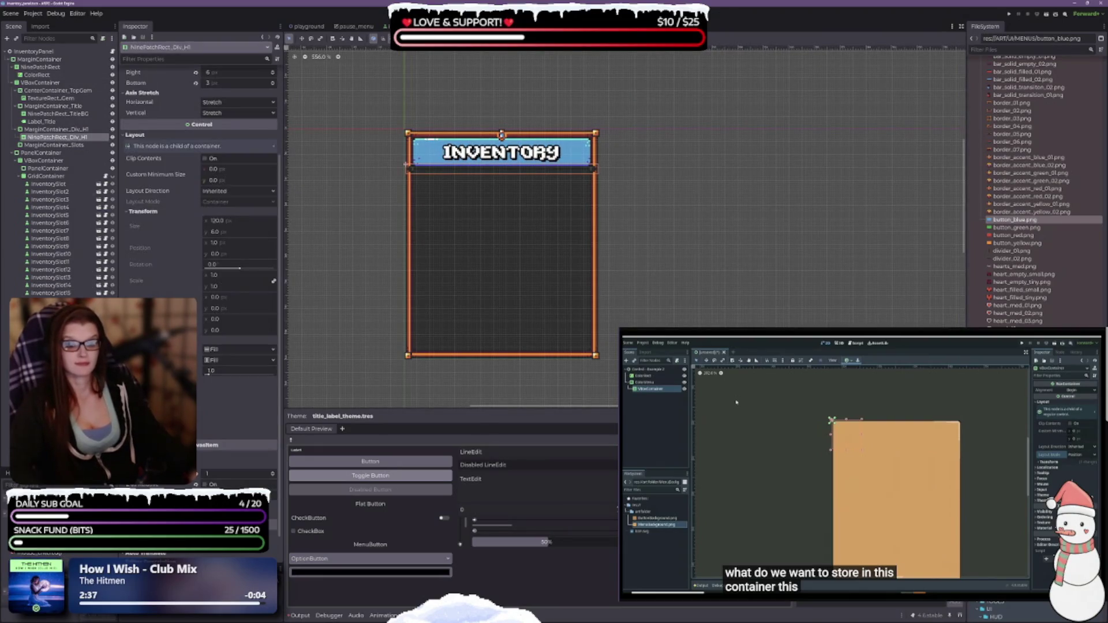
{"action": "scroll", "coordinate": [199, 231], "scroll_direction": "up", "scroll_amount": 3}
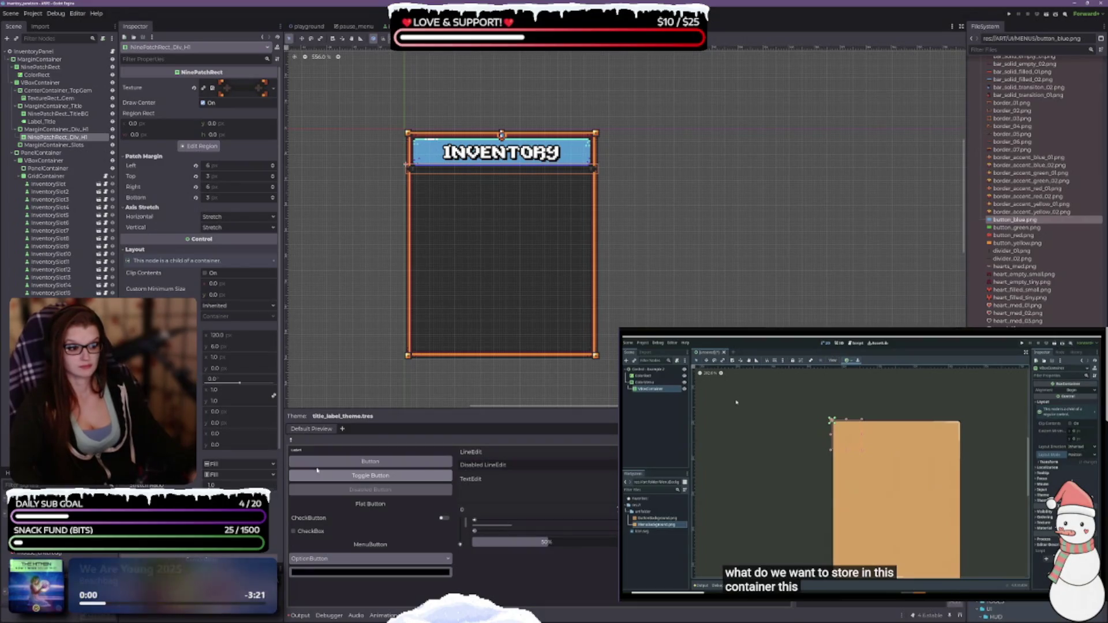
{"action": "left_click", "coordinate": [415, 615]}
{"action": "left_click_drag", "start_coordinate": [395, 124], "coordinate": [435, 190]}
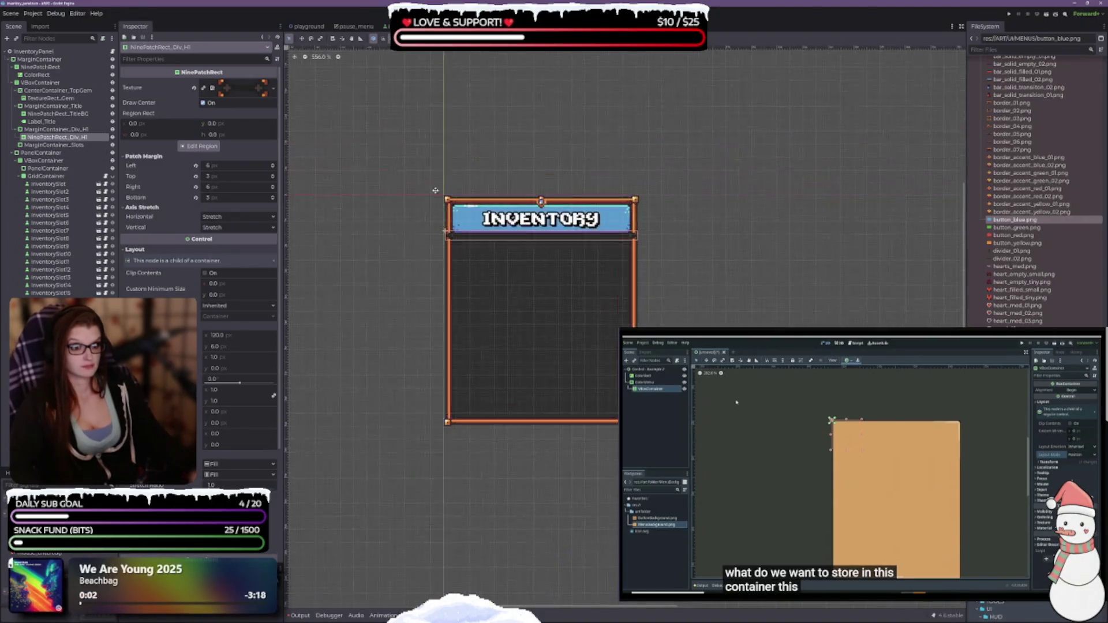
{"action": "scroll", "coordinate": [495, 298], "scroll_direction": "up", "scroll_amount": 2}
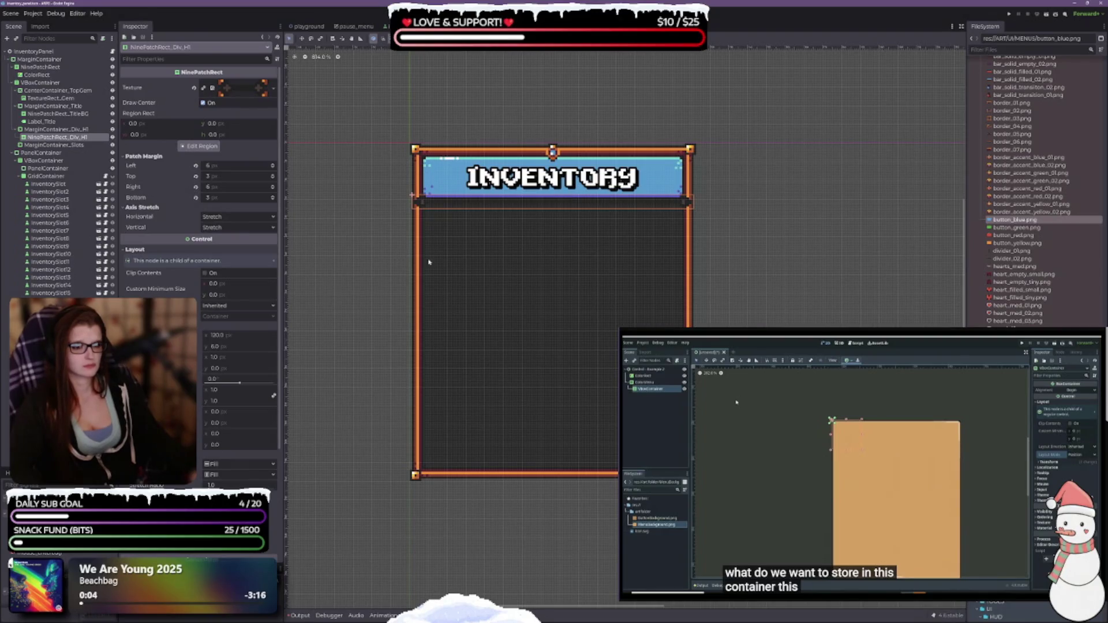
{"action": "left_click", "coordinate": [36, 75]}
{"action": "left_click", "coordinate": [237, 83]}
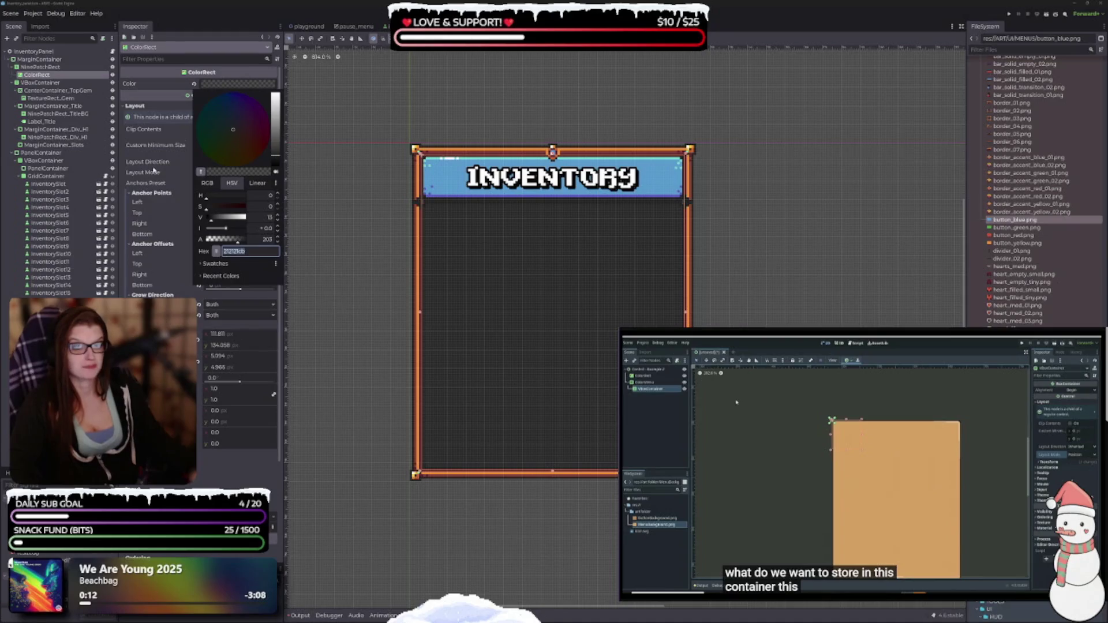
Step: Try reddish, brighter and olive background colours in RGB mode, ending on black
{"action": "left_click", "coordinate": [207, 183]}
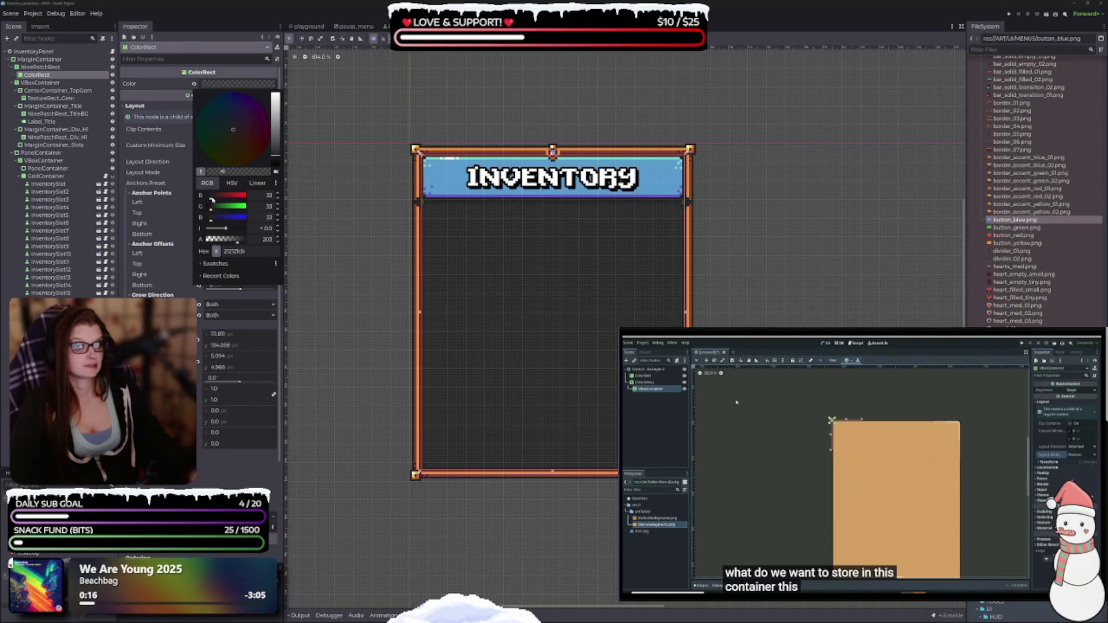
{"action": "left_click_drag", "start_coordinate": [211, 200], "coordinate": [214, 198]}
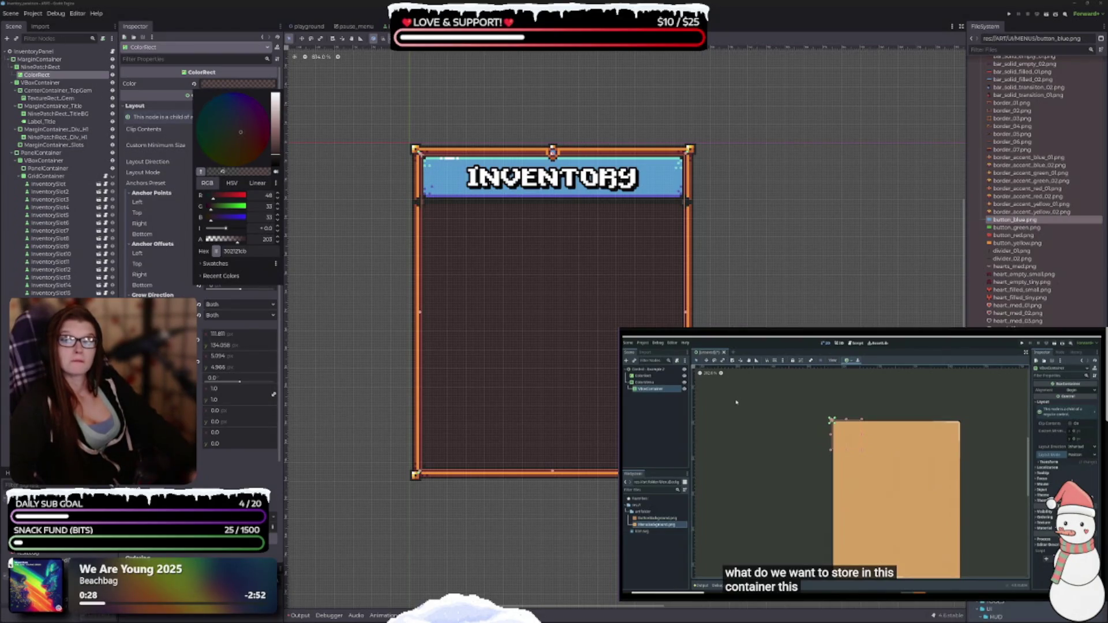
{"action": "left_click", "coordinate": [135, 284]}
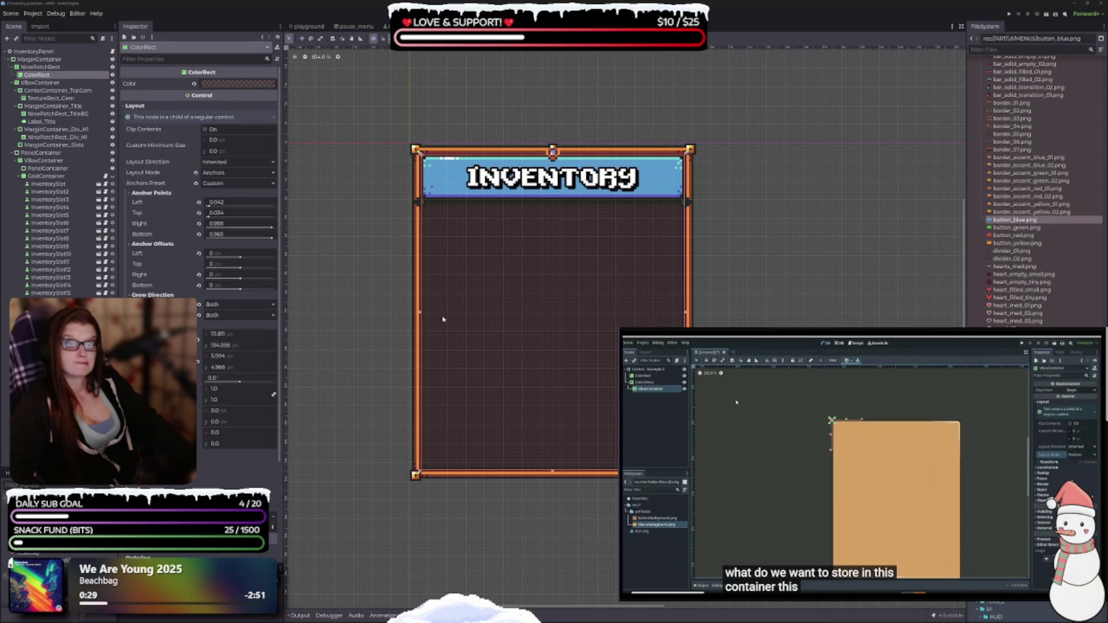
{"action": "left_click", "coordinate": [238, 84]}
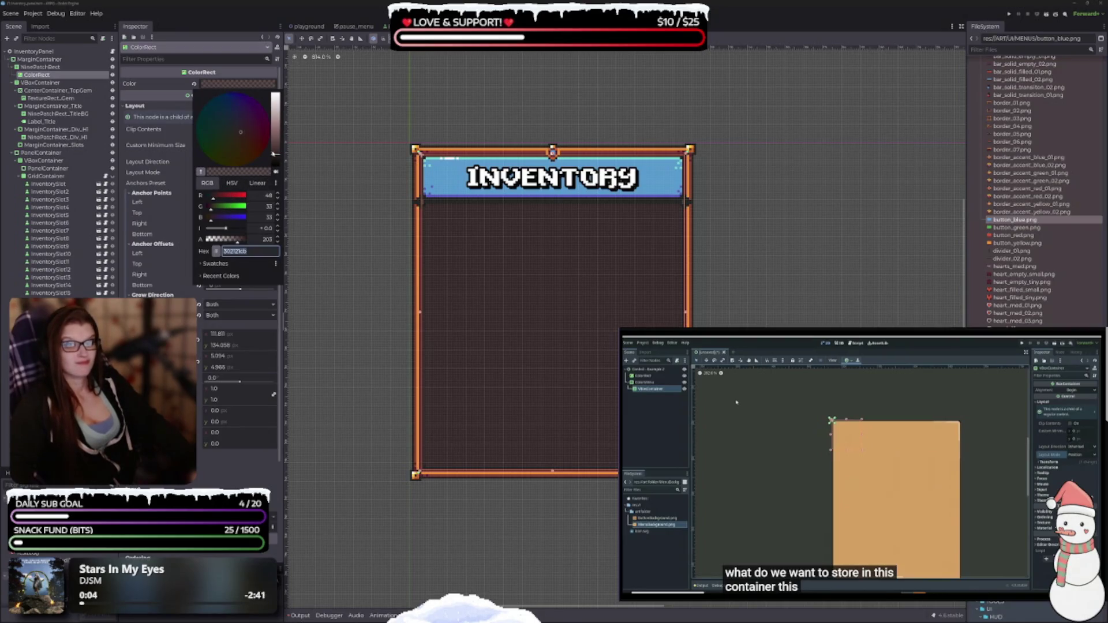
{"action": "left_click_drag", "start_coordinate": [273, 154], "coordinate": [272, 134]}
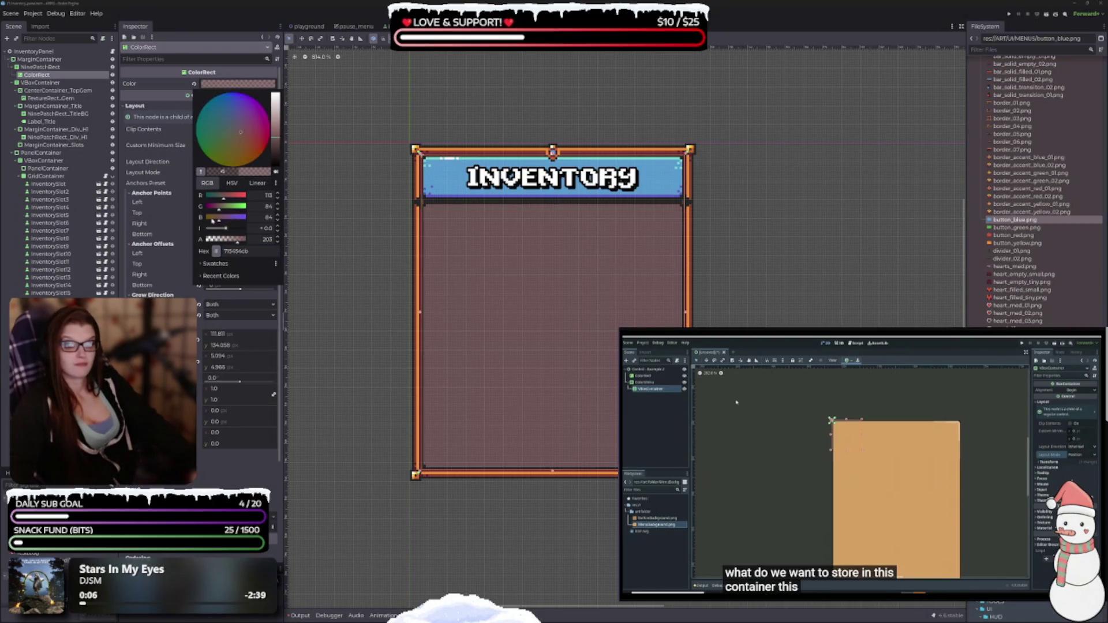
{"action": "mouse_move", "coordinate": [233, 155]}
{"action": "left_mouse_down"}
{"action": "mouse_move", "coordinate": [235, 170]}
{"action": "mouse_move", "coordinate": [239, 148]}
{"action": "mouse_move", "coordinate": [278, 123]}
{"action": "mouse_move", "coordinate": [276, 100]}
{"action": "left_mouse_up"}
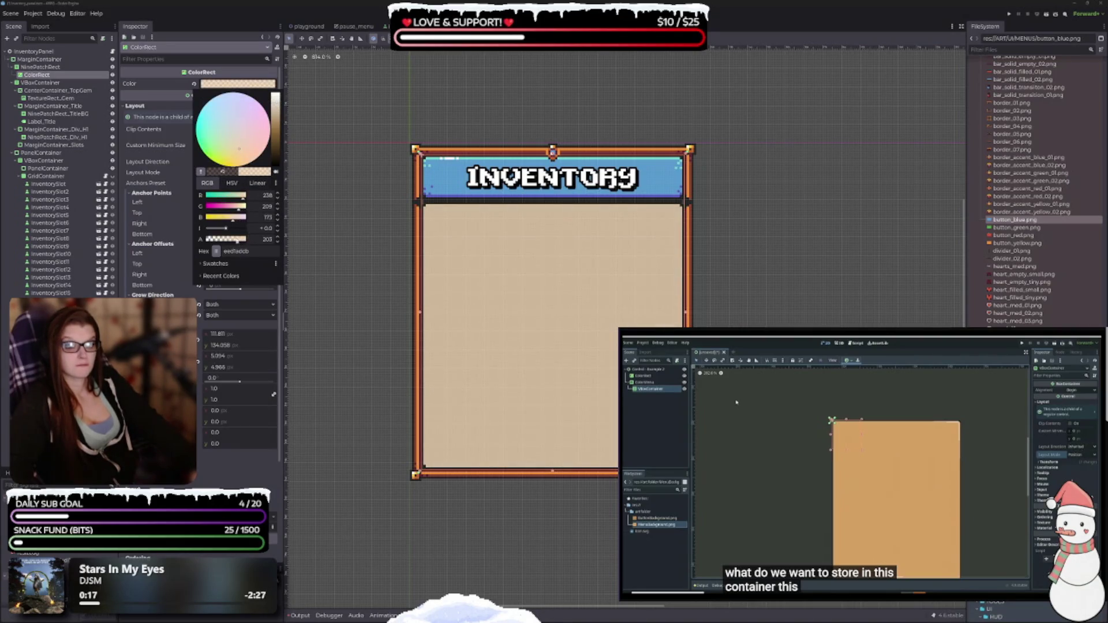
{"action": "mouse_move", "coordinate": [276, 100]}
{"action": "left_mouse_down"}
{"action": "mouse_move", "coordinate": [278, 172]}
{"action": "mouse_move", "coordinate": [276, 163]}
{"action": "left_mouse_up"}
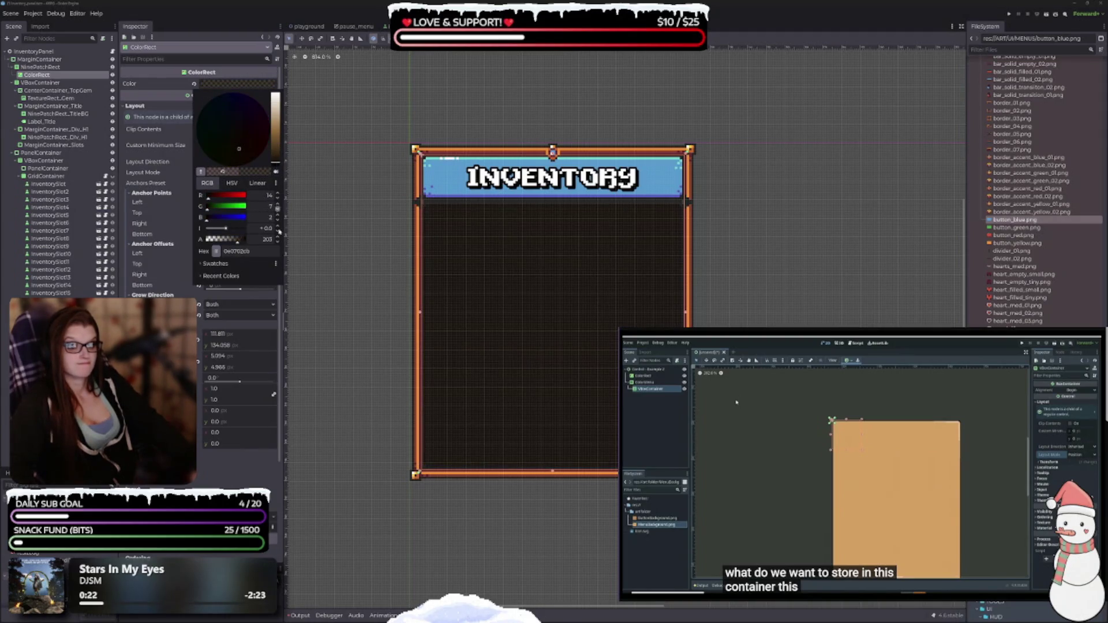
Step: Apply the recent dark grey with alpha 152 (hex 21212198) and close the picker
{"action": "left_click", "coordinate": [221, 275]}
{"action": "left_click", "coordinate": [200, 287]}
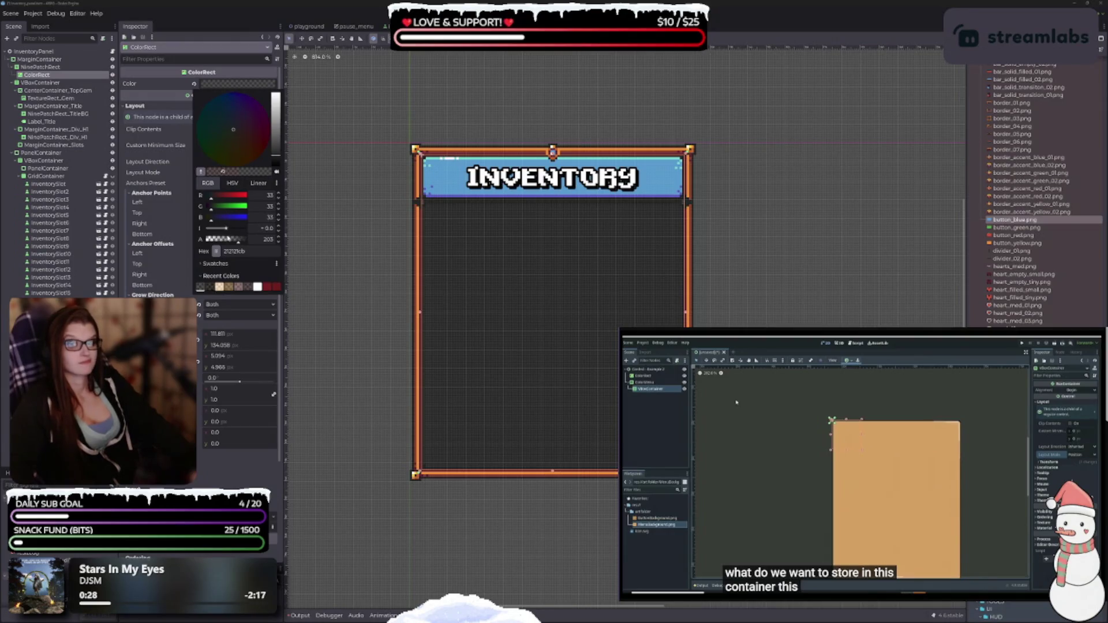
{"action": "left_click", "coordinate": [224, 239]}
{"action": "mouse_move", "coordinate": [224, 239]}
{"action": "left_mouse_down"}
{"action": "mouse_move", "coordinate": [203, 239]}
{"action": "mouse_move", "coordinate": [256, 253]}
{"action": "mouse_move", "coordinate": [227, 249]}
{"action": "left_mouse_up"}
{"action": "left_click_drag", "start_coordinate": [228, 249], "coordinate": [231, 249]}
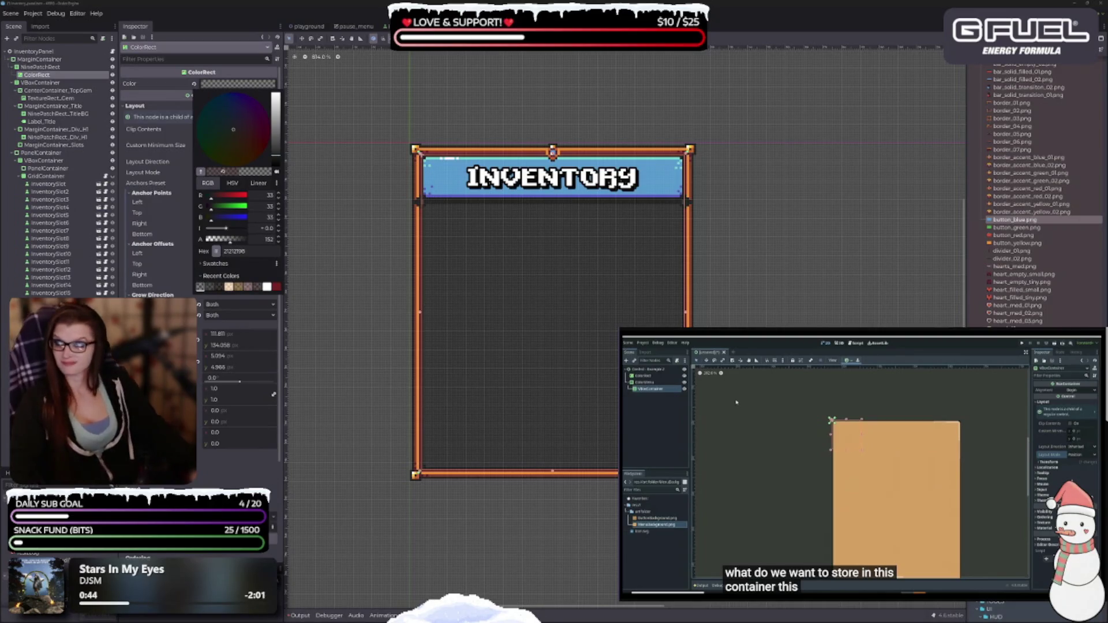
{"action": "key", "text": "Escape"}
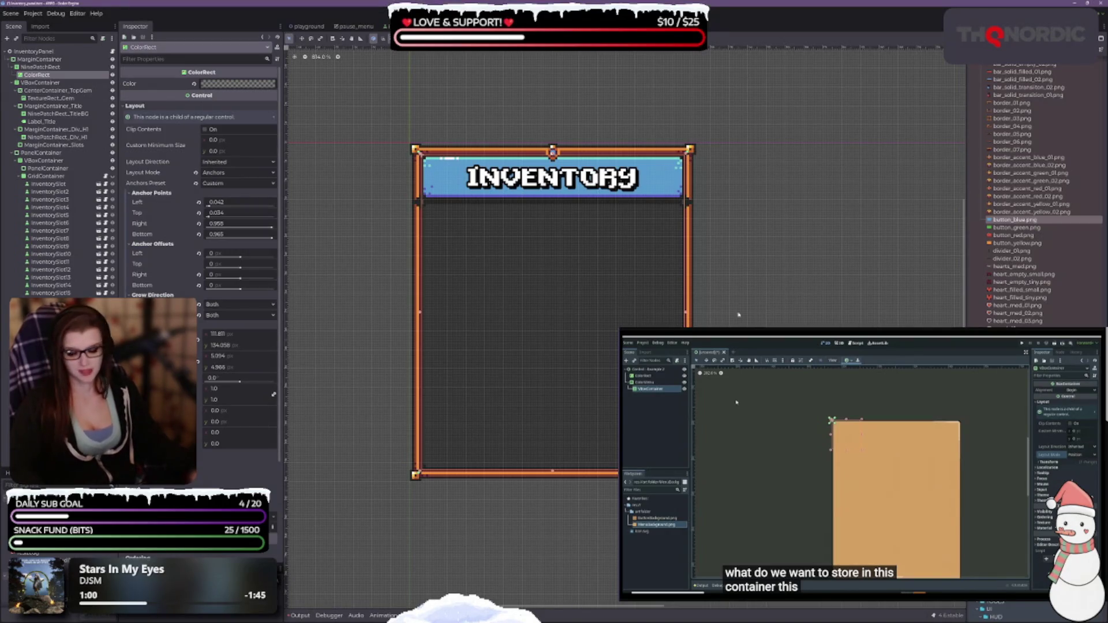
Step: Search the node list for 'grid' and add a GridContainer child under MarginContainer_Slots
{"action": "scroll", "coordinate": [791, 240], "scroll_direction": "down", "scroll_amount": 2}
{"action": "scroll", "coordinate": [791, 240], "scroll_direction": "right", "scroll_amount": 1}
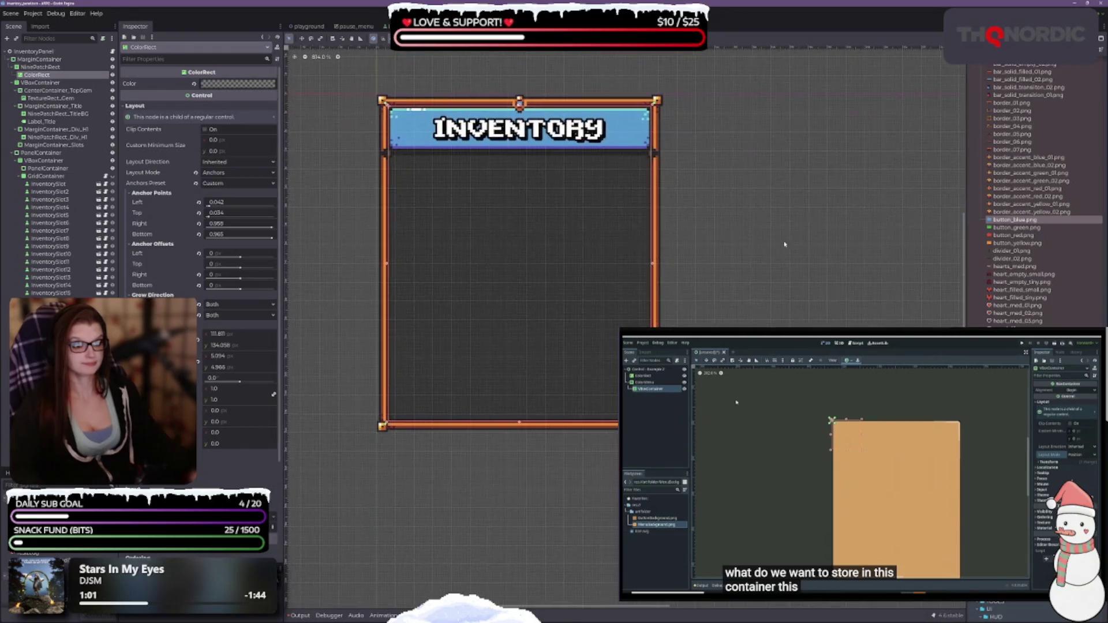
{"action": "left_click", "coordinate": [61, 146]}
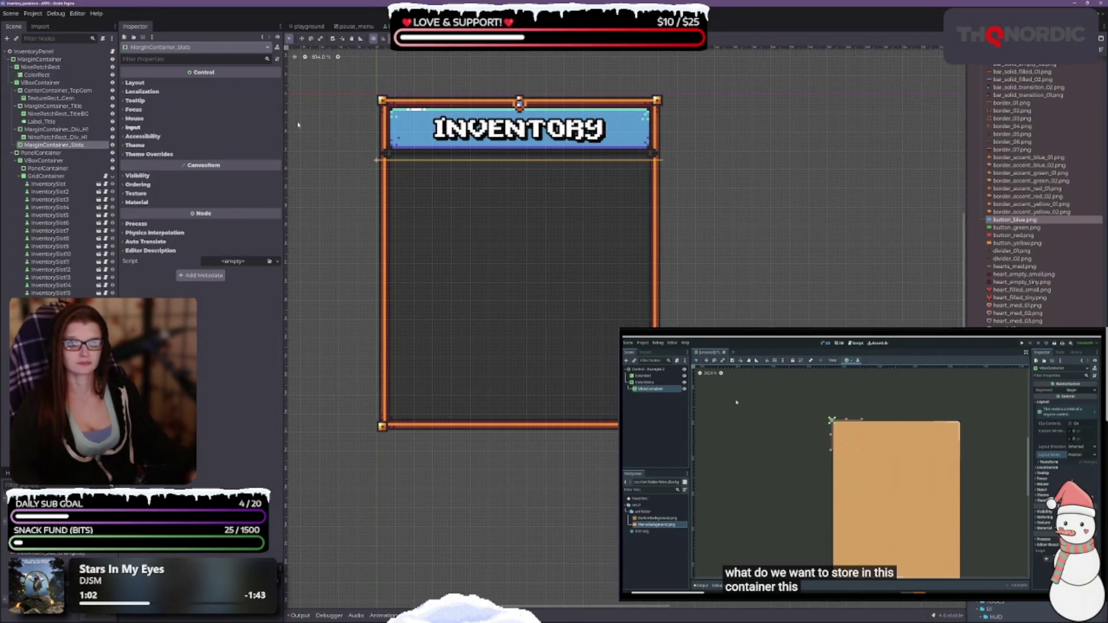
{"action": "right_click", "coordinate": [57, 148]}
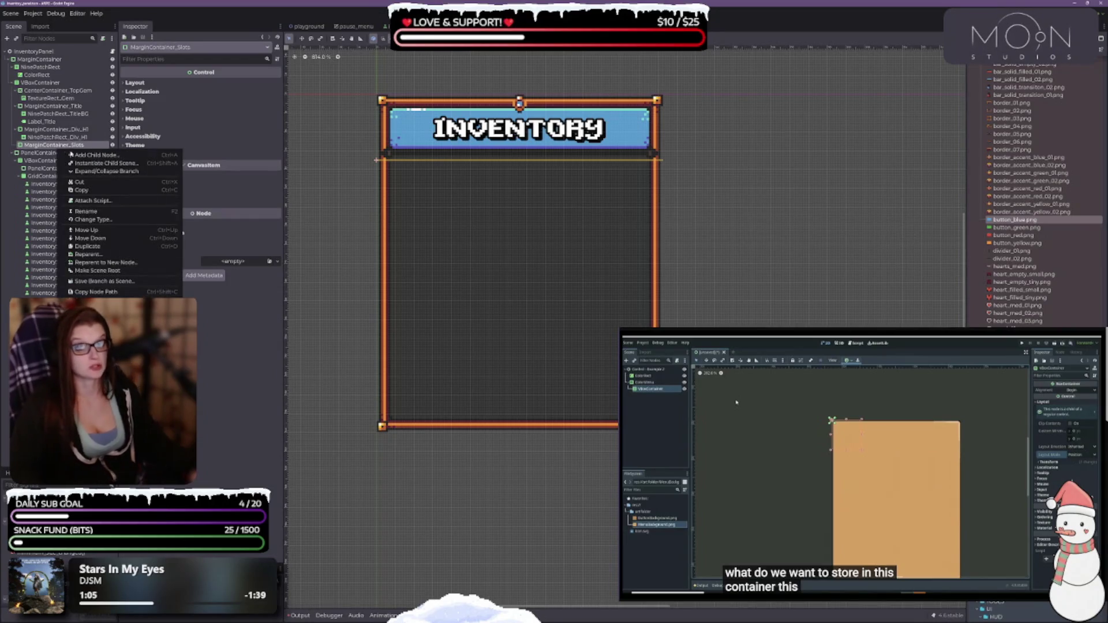
{"action": "left_click", "coordinate": [75, 155]}
{"action": "type", "text": "nin"}
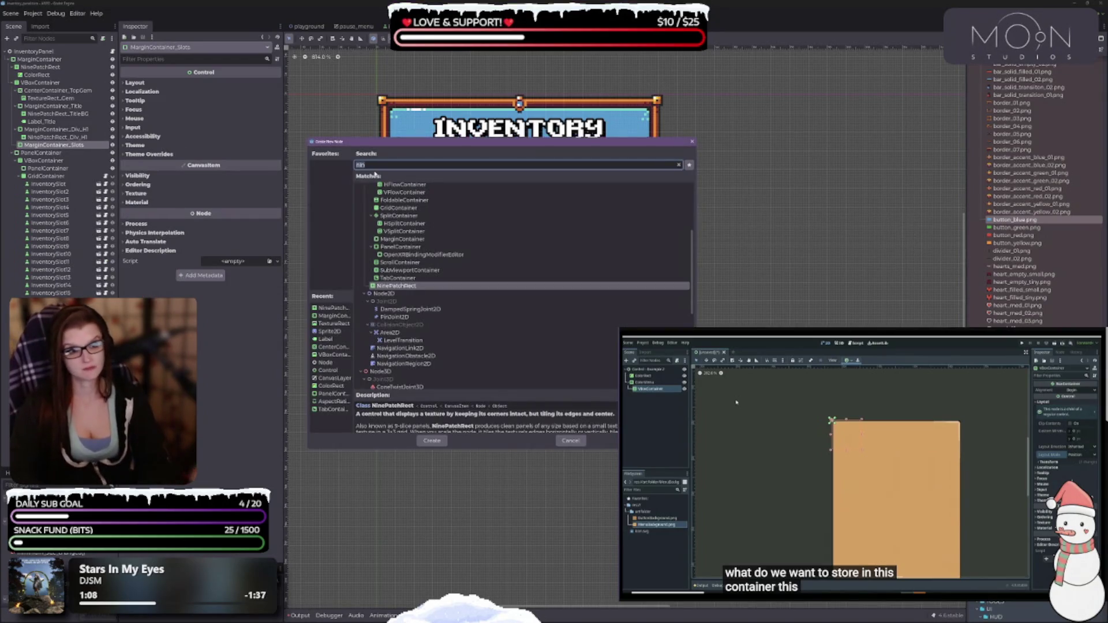
{"action": "type", "text": "grid"}
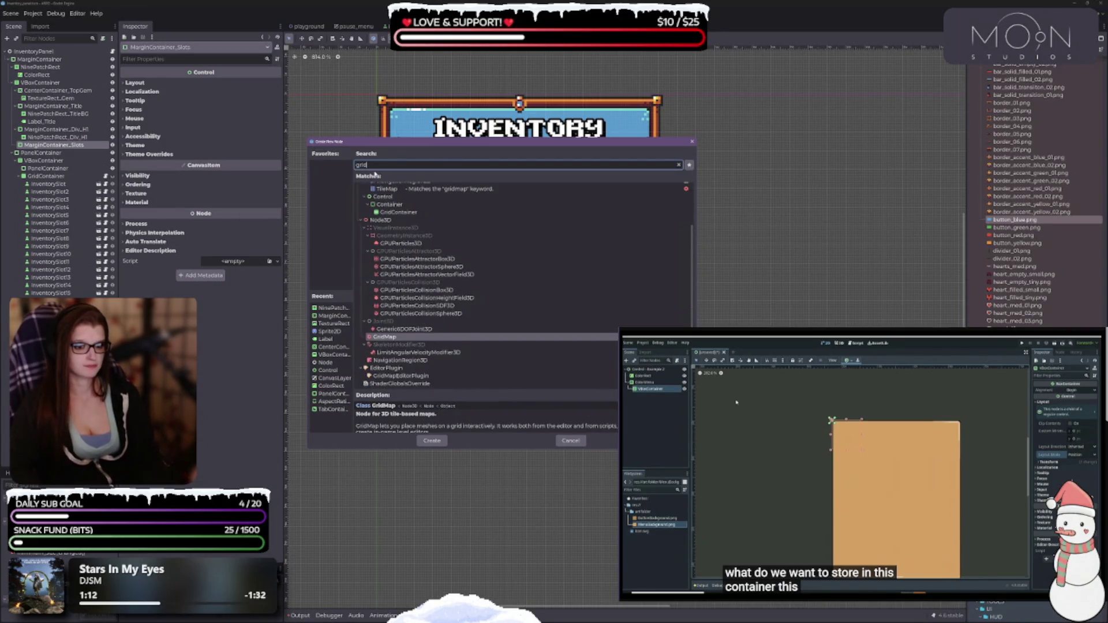
{"action": "key", "text": "Up"}
{"action": "key", "text": "Up"}
{"action": "key", "text": "Up"}
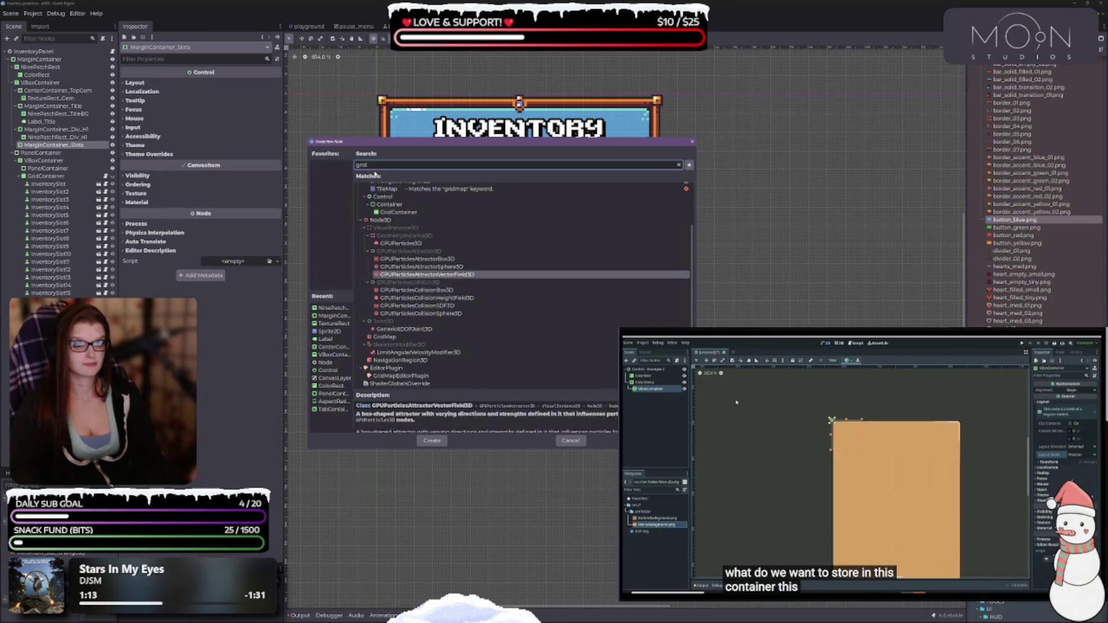
{"action": "key", "text": "Return"}
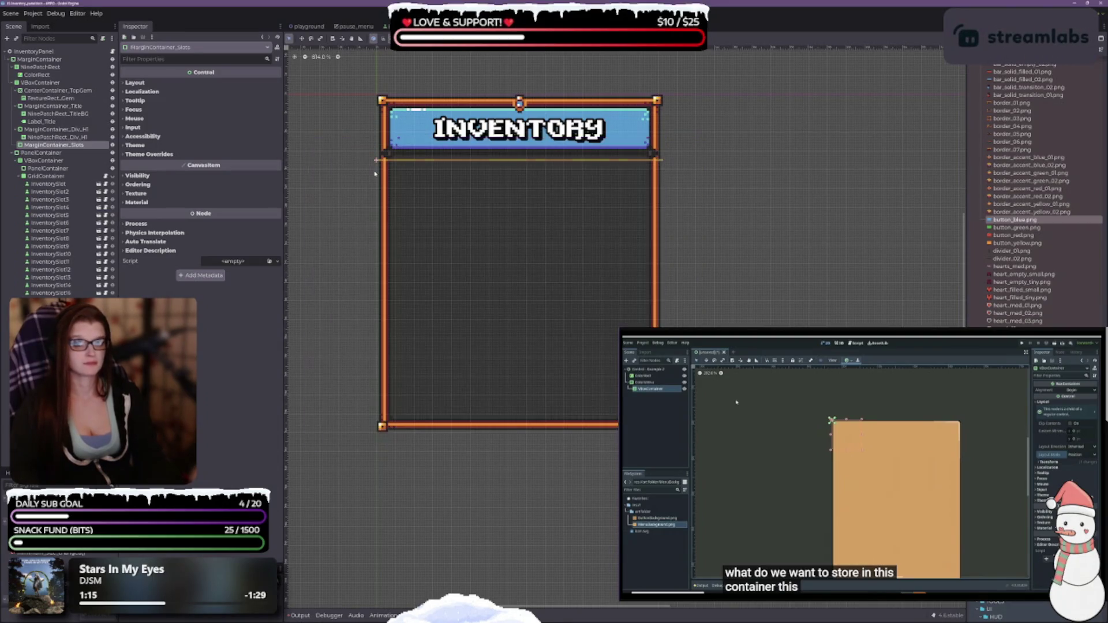
{"action": "left_click", "coordinate": [53, 145]}
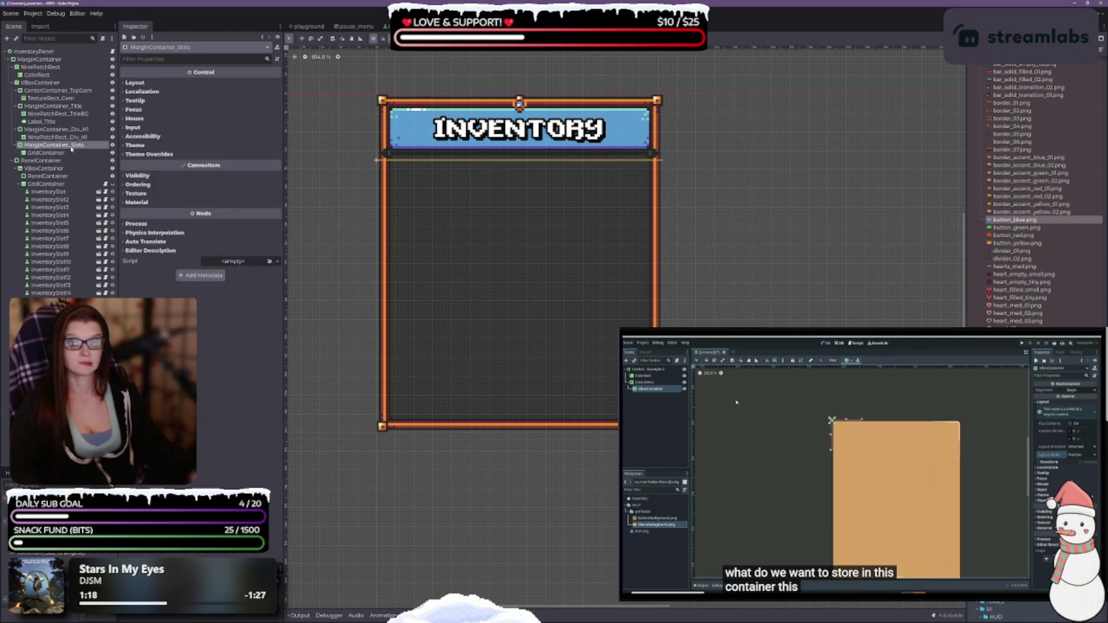
{"action": "left_click", "coordinate": [147, 83]}
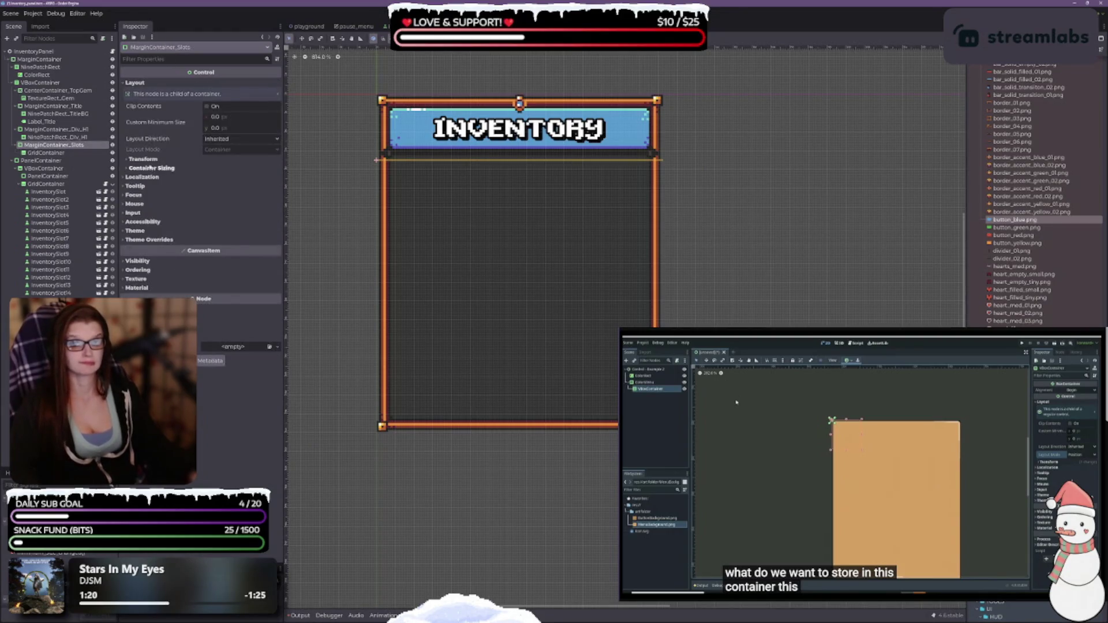
Step: Review MarginContainer_Slots' Transform, Container Sizing, layout direction and alignment, leaving them unchanged, then select GridContainer
{"action": "left_click", "coordinate": [142, 160]}
{"action": "left_click", "coordinate": [162, 292]}
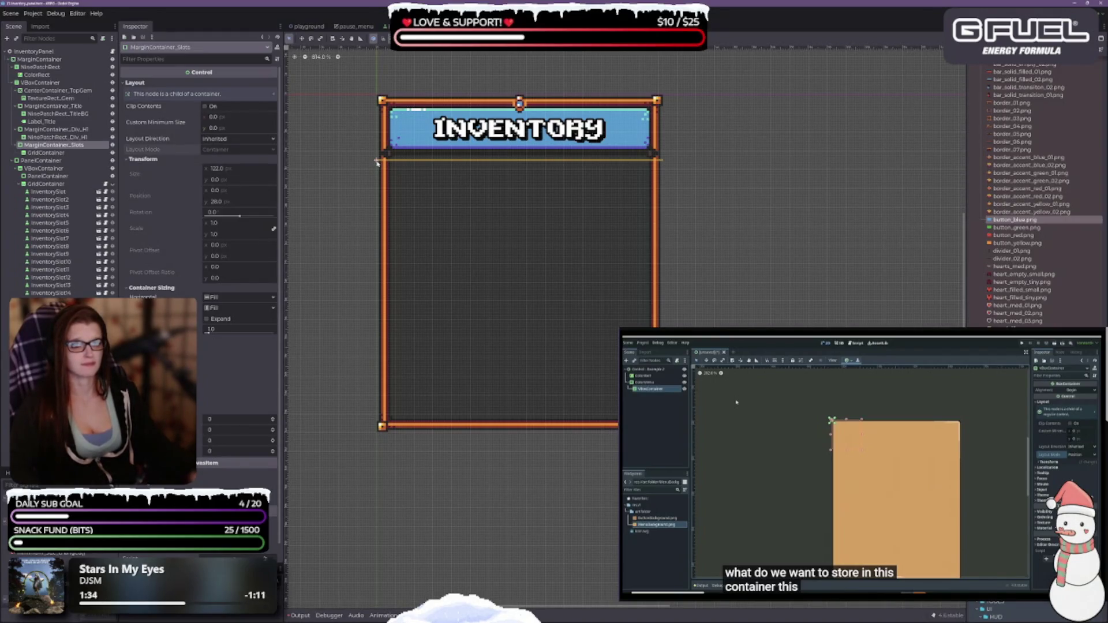
{"action": "left_click", "coordinate": [378, 165]}
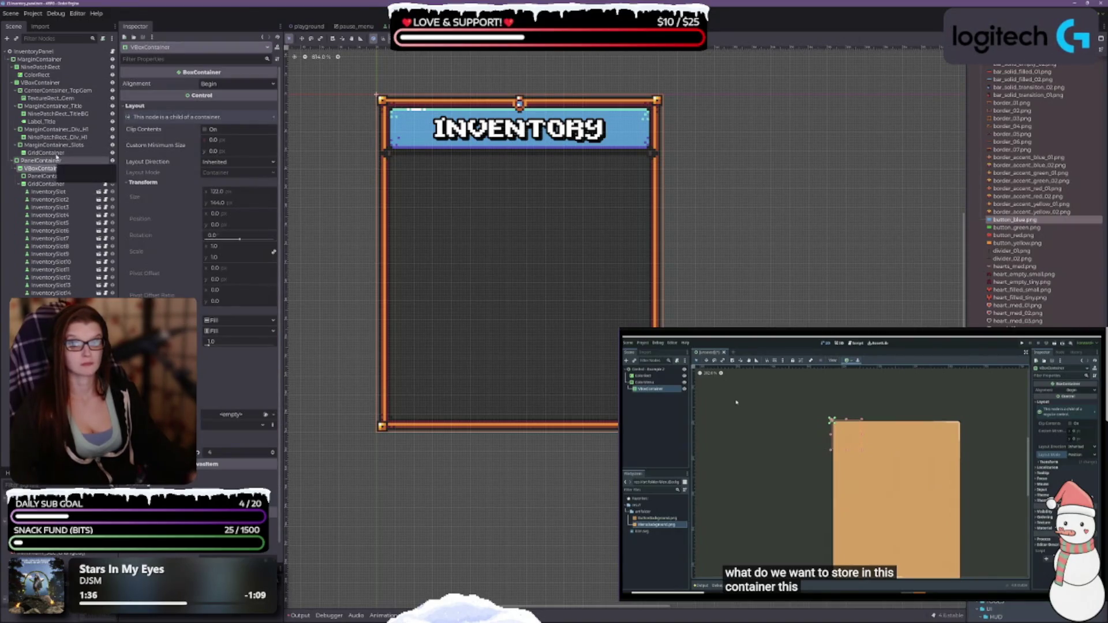
{"action": "left_click", "coordinate": [54, 145]}
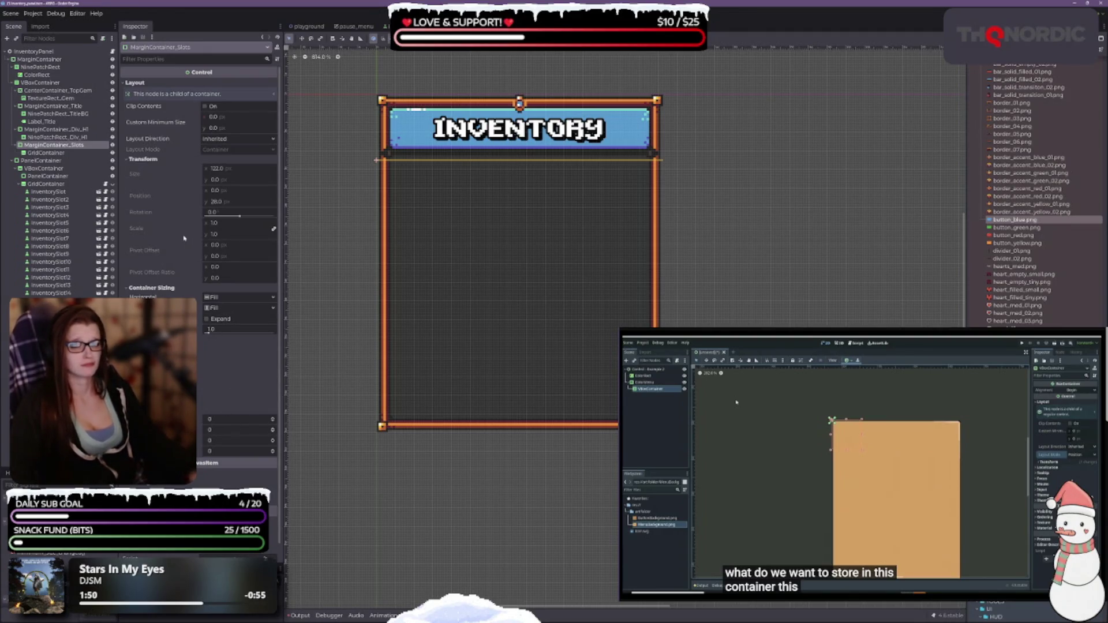
{"action": "left_click", "coordinate": [221, 139]}
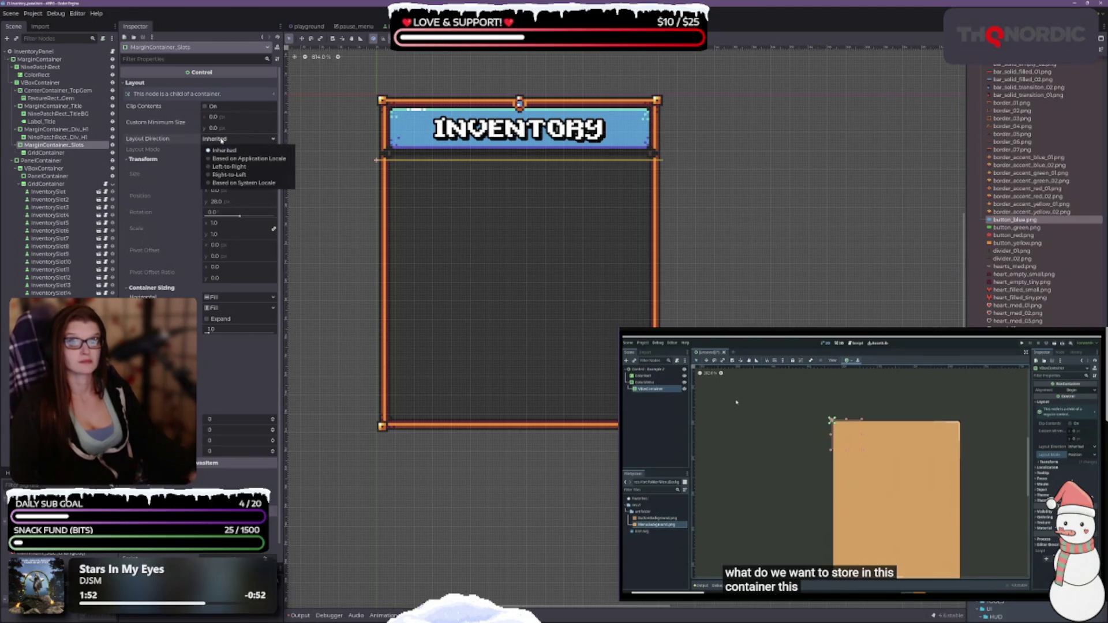
{"action": "left_click", "coordinate": [221, 140]}
{"action": "left_click", "coordinate": [470, 38]}
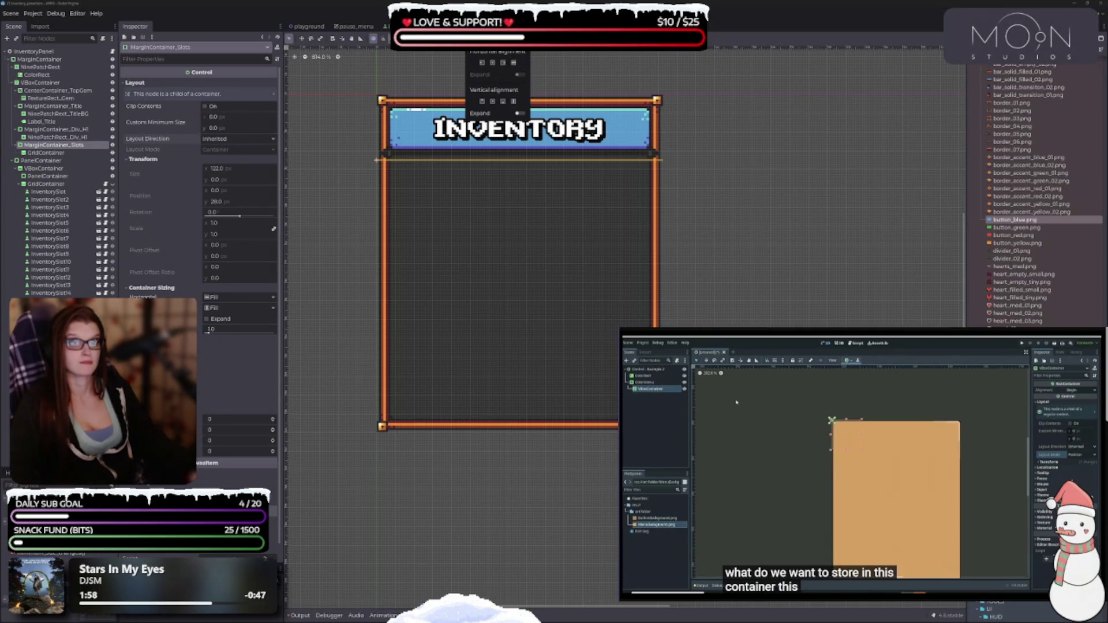
{"action": "left_click", "coordinate": [417, 84]}
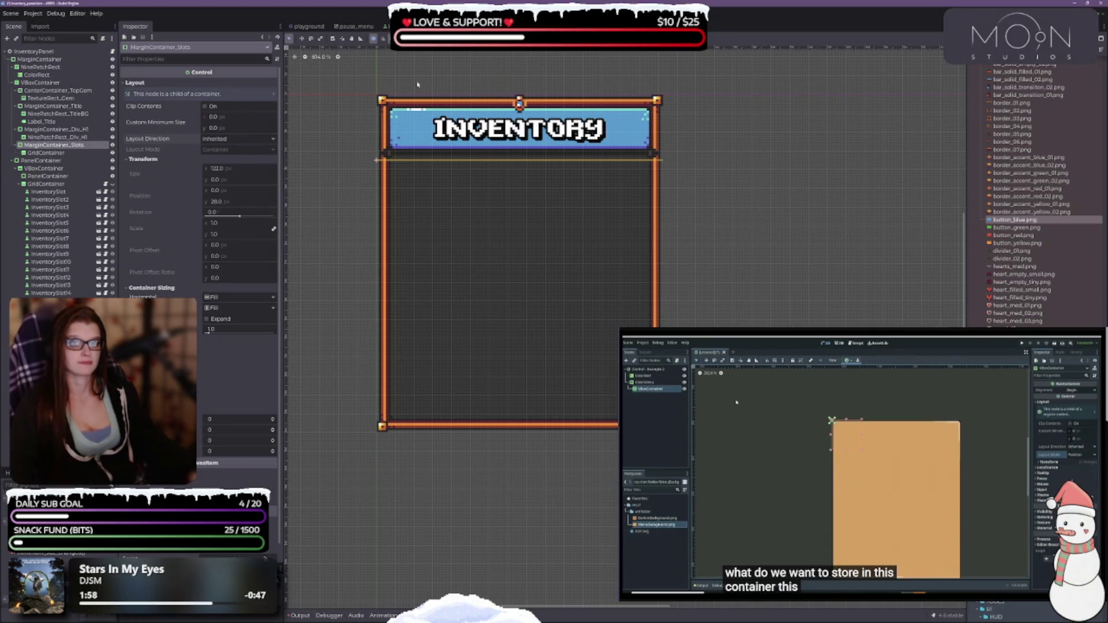
{"action": "left_click", "coordinate": [46, 153]}
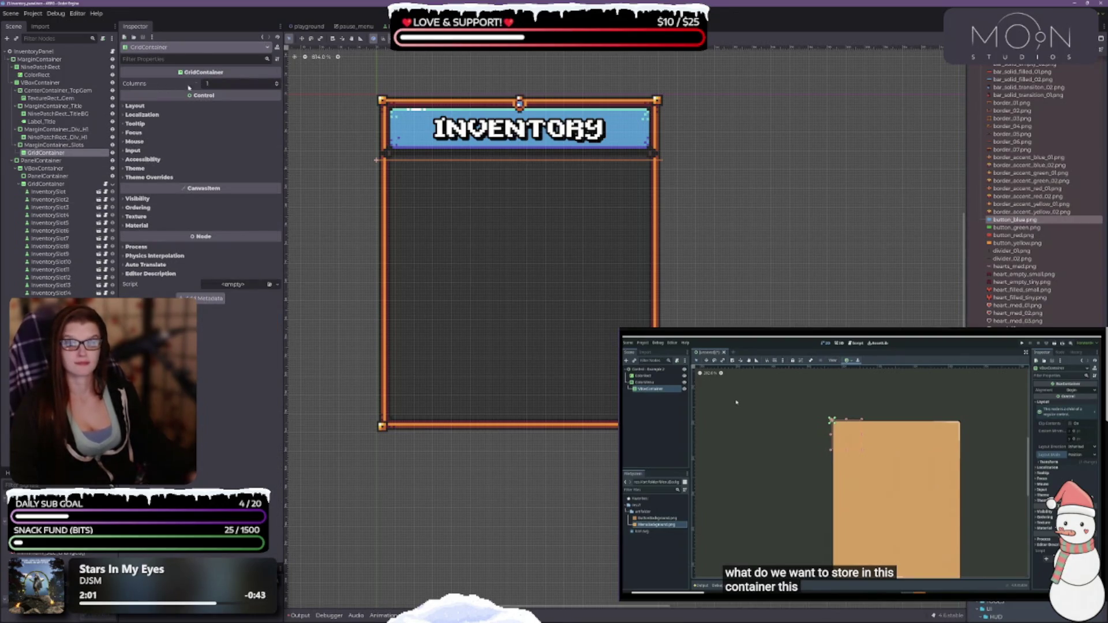
Step: Set the GridContainer's Columns to 5
{"action": "left_click", "coordinate": [135, 106]}
{"action": "left_click", "coordinate": [144, 182]}
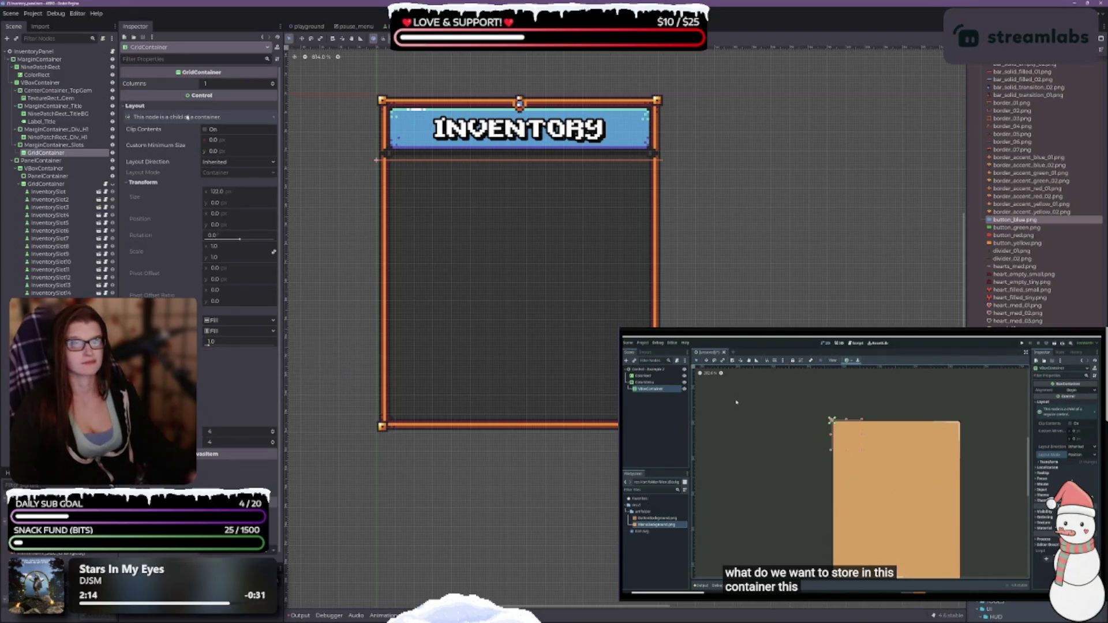
{"action": "left_click", "coordinate": [273, 84]}
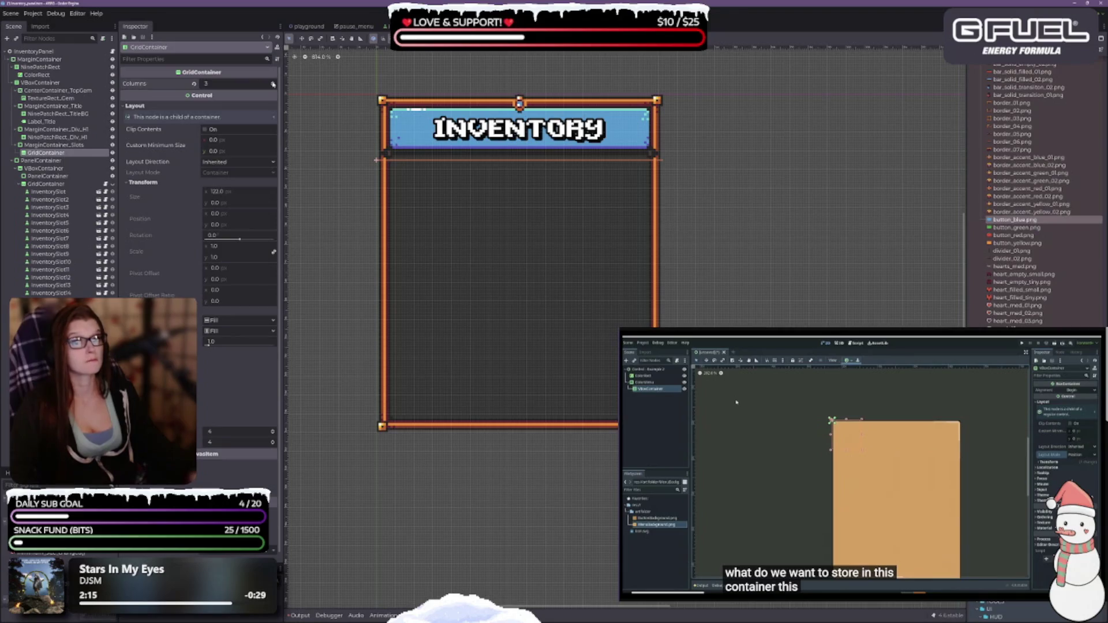
{"action": "left_click", "coordinate": [273, 84]}
{"action": "left_click", "coordinate": [274, 84]}
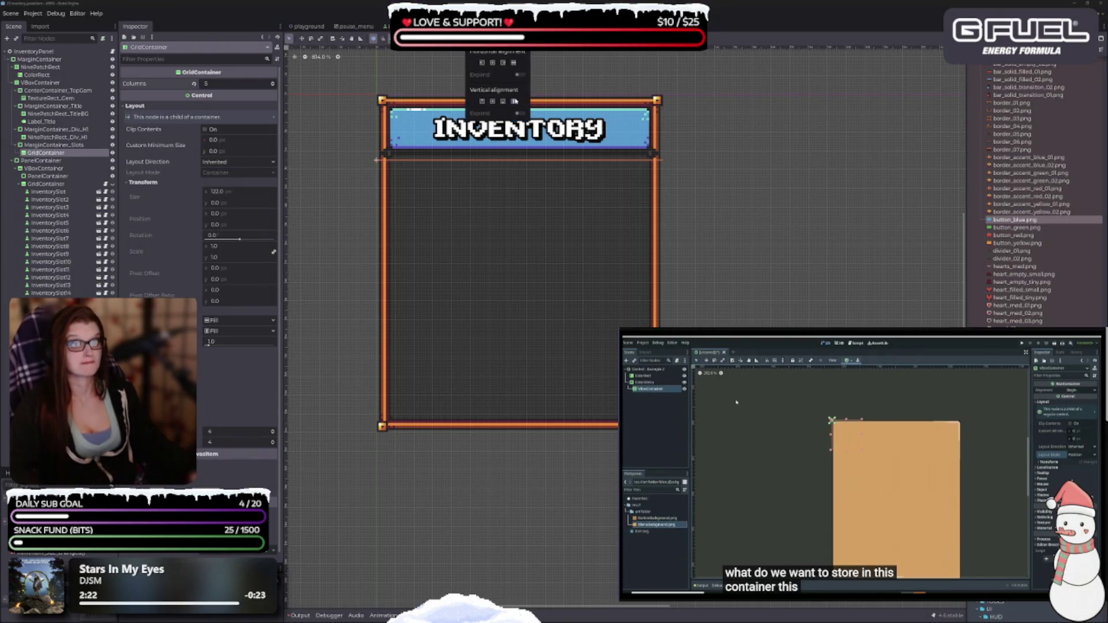
Step: Try Shrink Center sizing on the grid, then restore Fill in both directions
{"action": "left_click", "coordinate": [494, 103]}
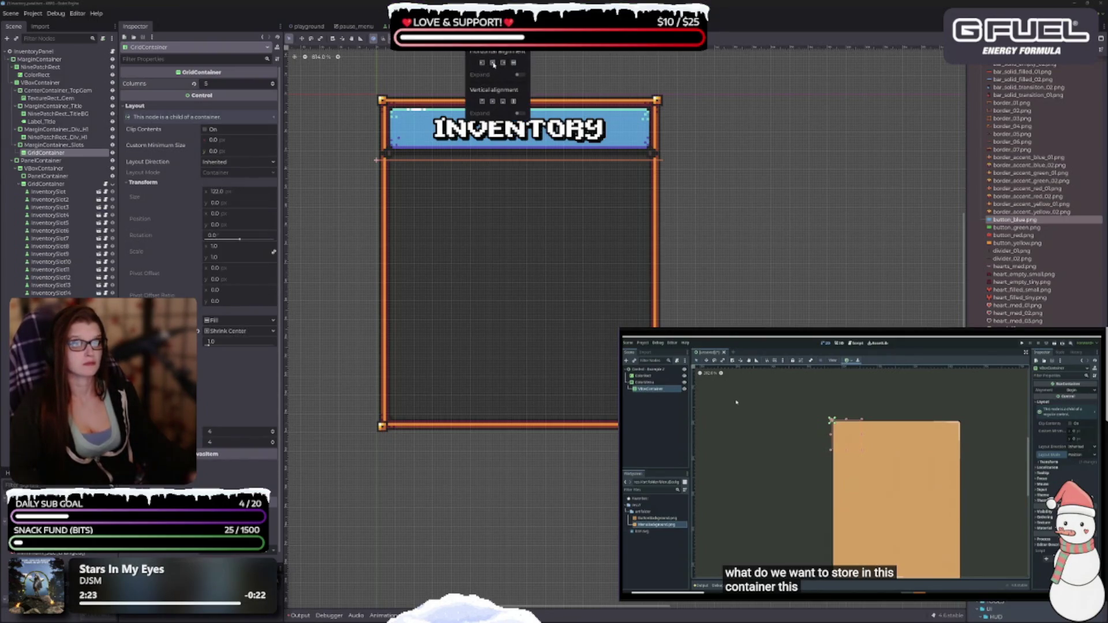
{"action": "left_click", "coordinate": [493, 64]}
{"action": "left_click", "coordinate": [513, 62]}
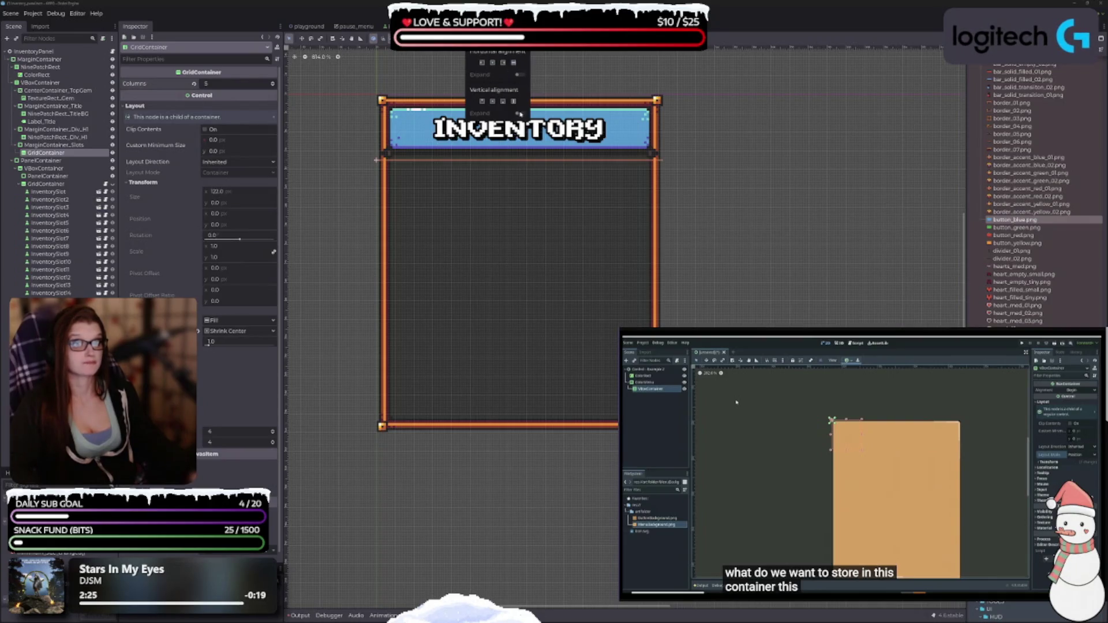
{"action": "left_click", "coordinate": [513, 101]}
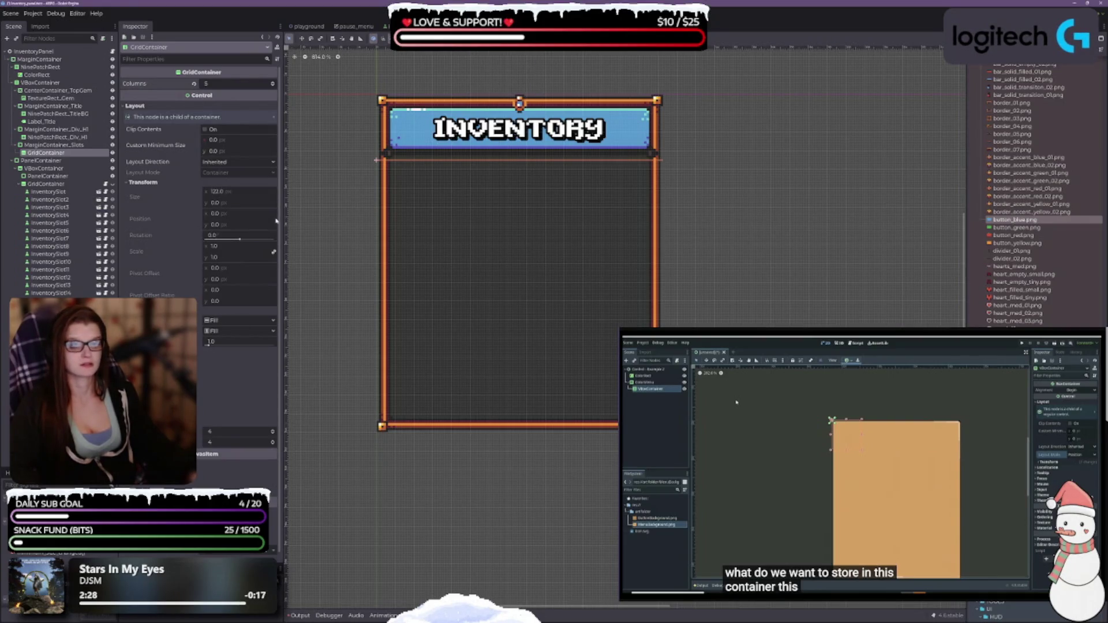
{"action": "left_click", "coordinate": [36, 146]}
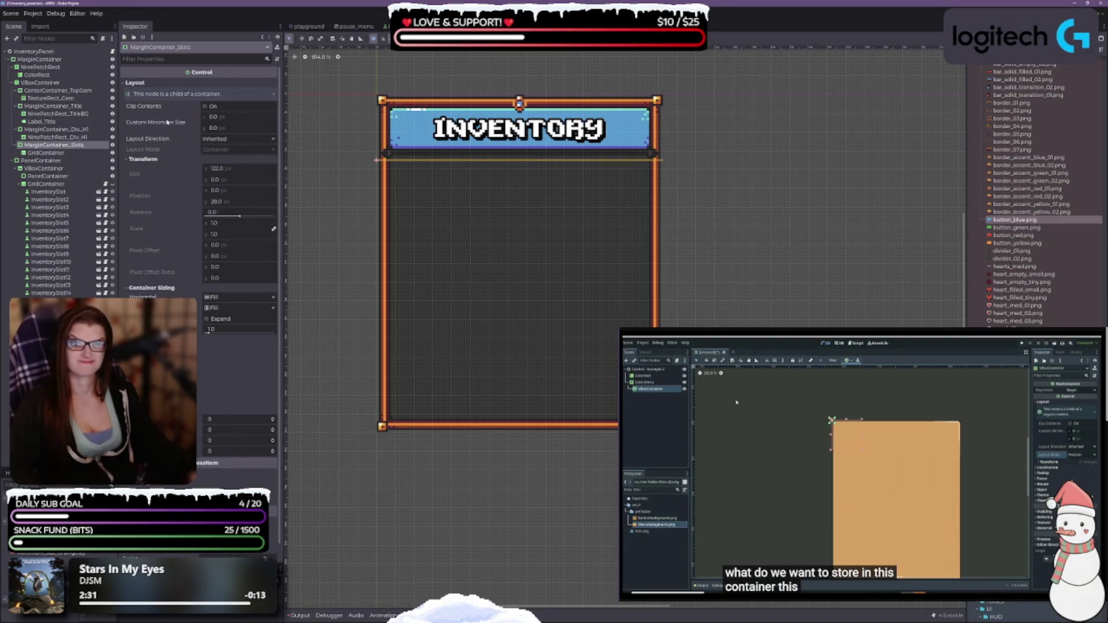
Step: Try a 110 × 50 minimum size on MarginContainer_Slots and measure the panel's inner width
{"action": "left_click", "coordinate": [217, 117]}
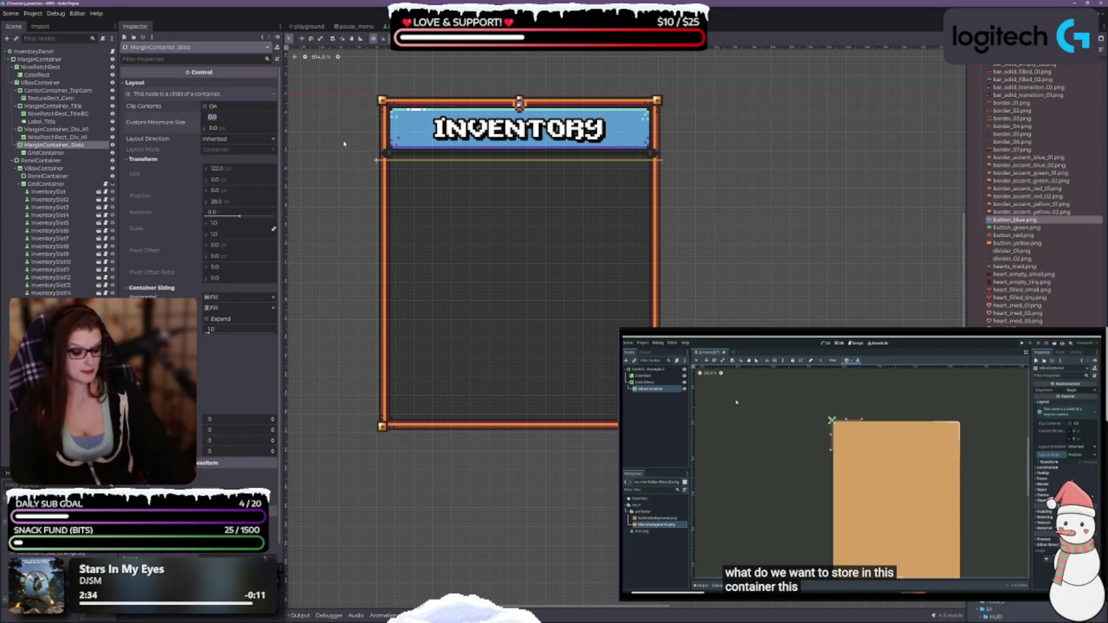
{"action": "type", "text": "110"}
{"action": "key", "text": "Return"}
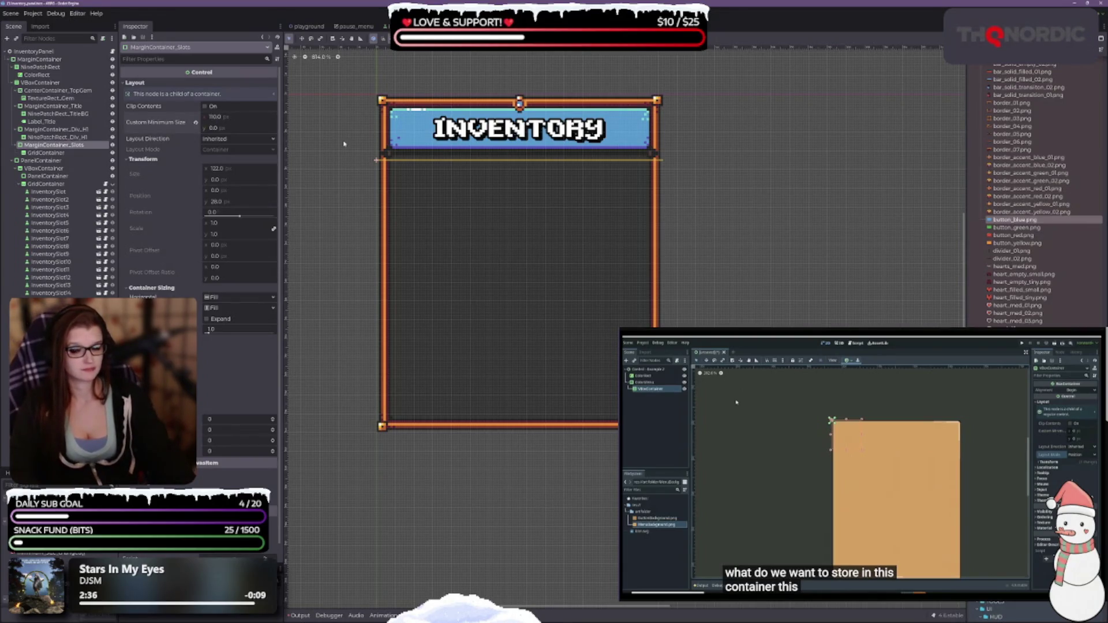
{"action": "left_click", "coordinate": [232, 128]}
{"action": "type", "text": "50"}
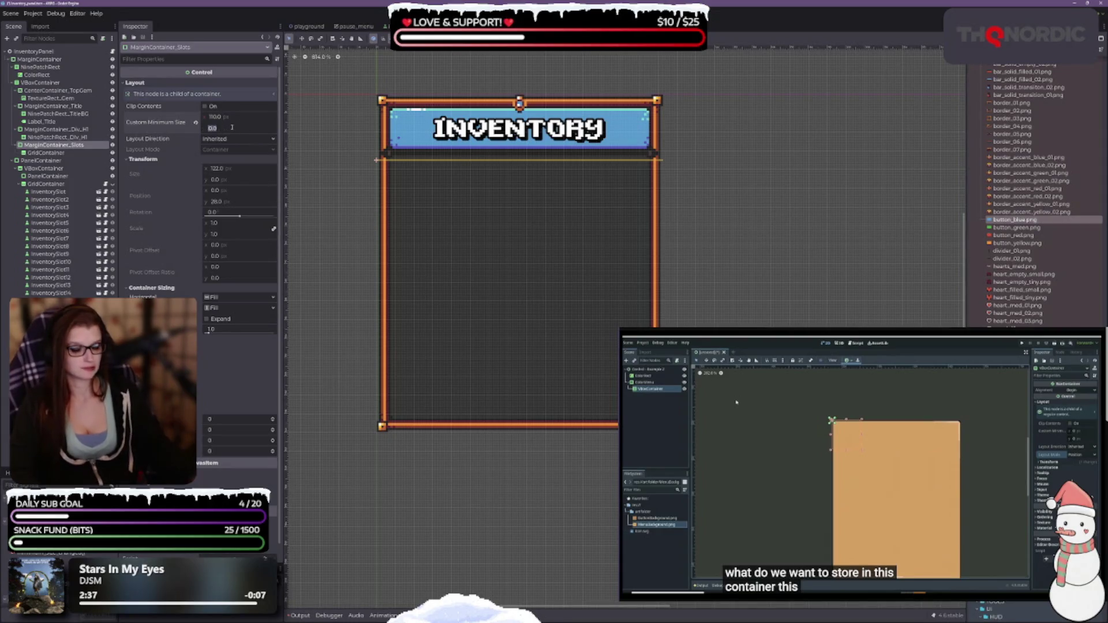
{"action": "key", "text": "Return"}
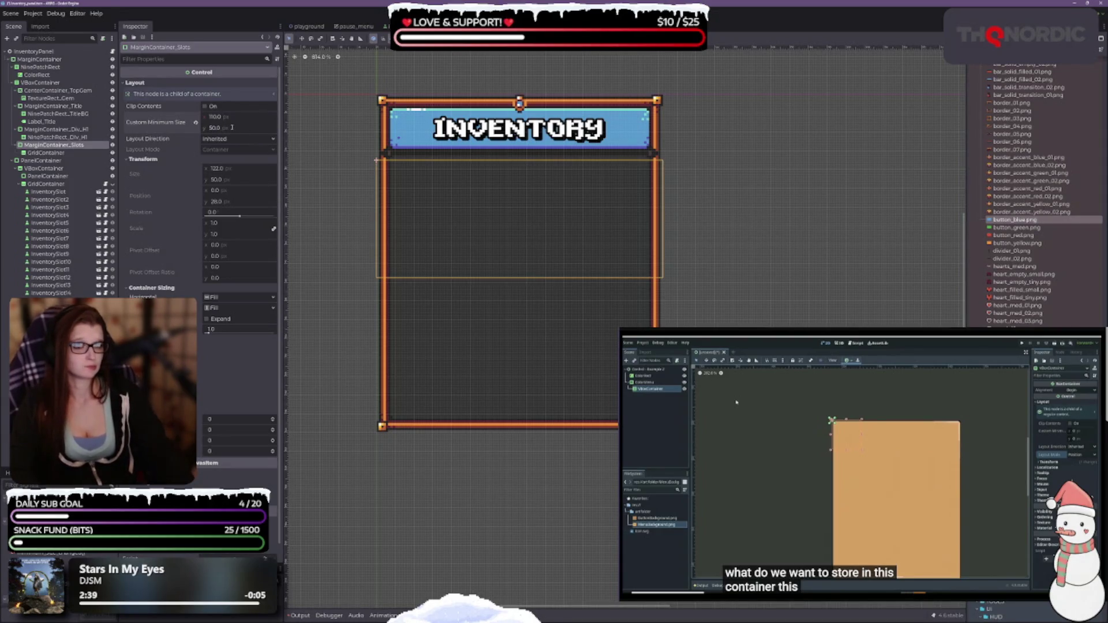
{"action": "left_click", "coordinate": [227, 116]}
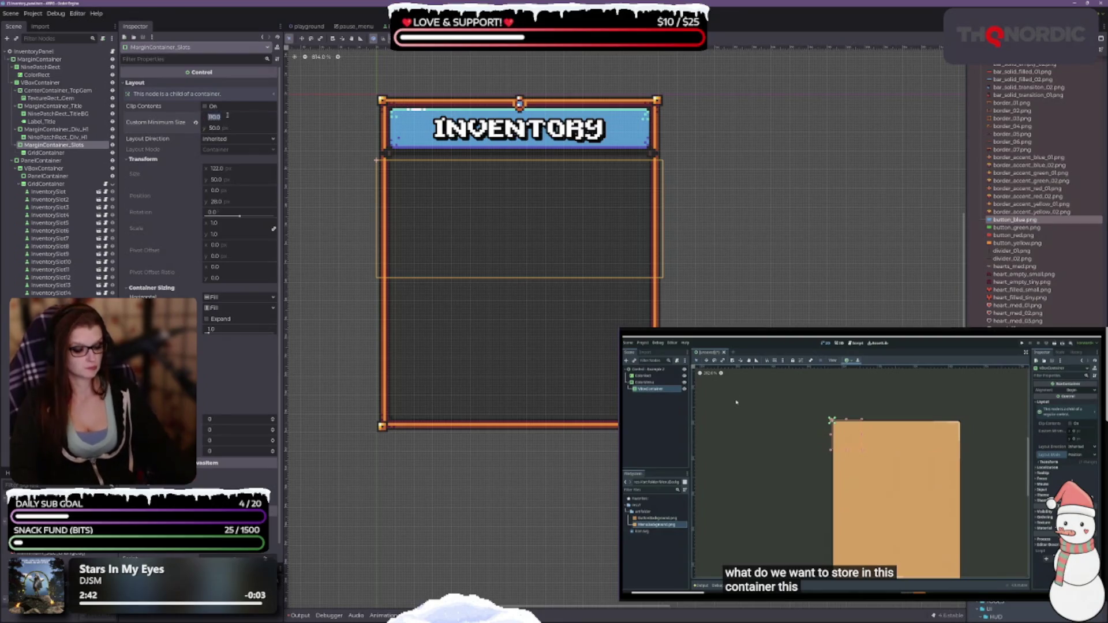
{"action": "type", "text": "1"}
{"action": "scroll", "coordinate": [430, 173], "scroll_direction": "up", "scroll_amount": 1}
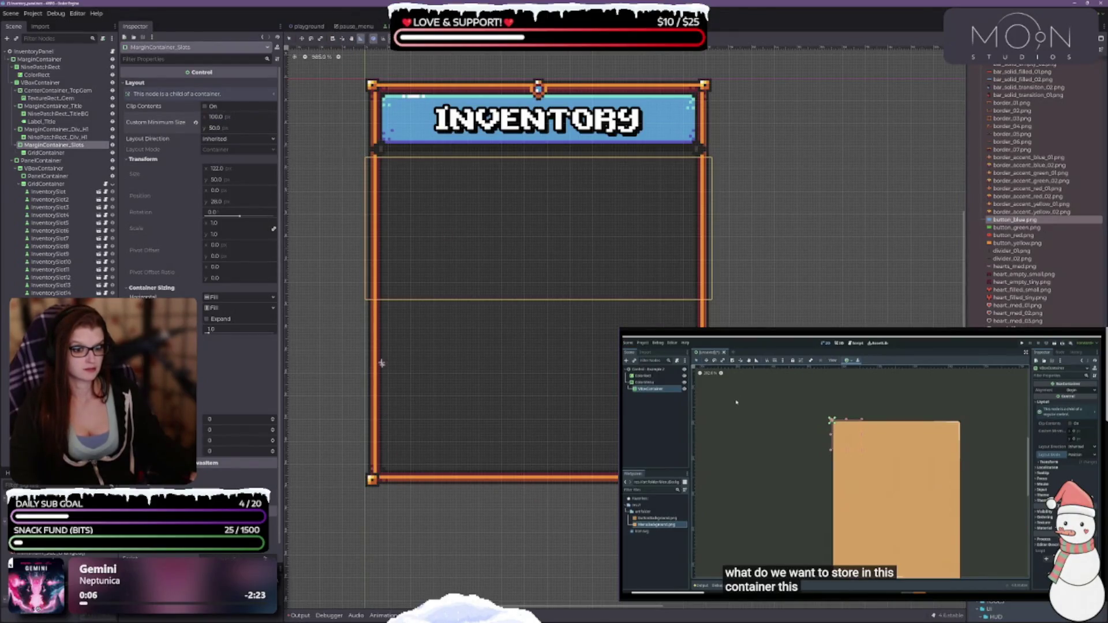
{"action": "scroll", "coordinate": [367, 486], "scroll_direction": "up", "scroll_amount": 1}
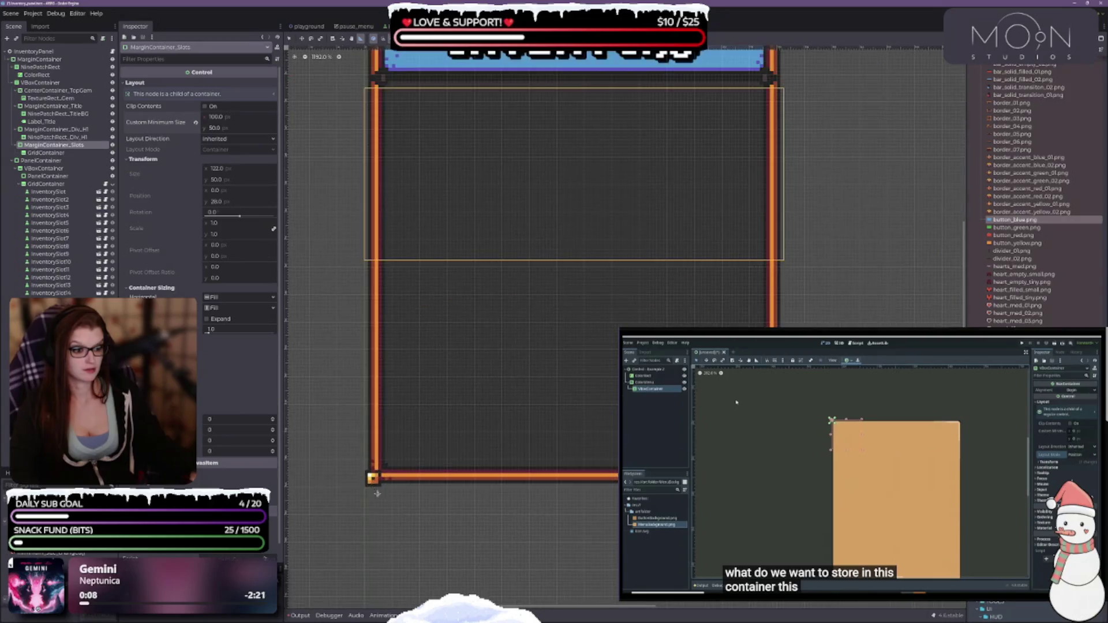
{"action": "left_click_drag", "start_coordinate": [365, 483], "coordinate": [789, 481]}
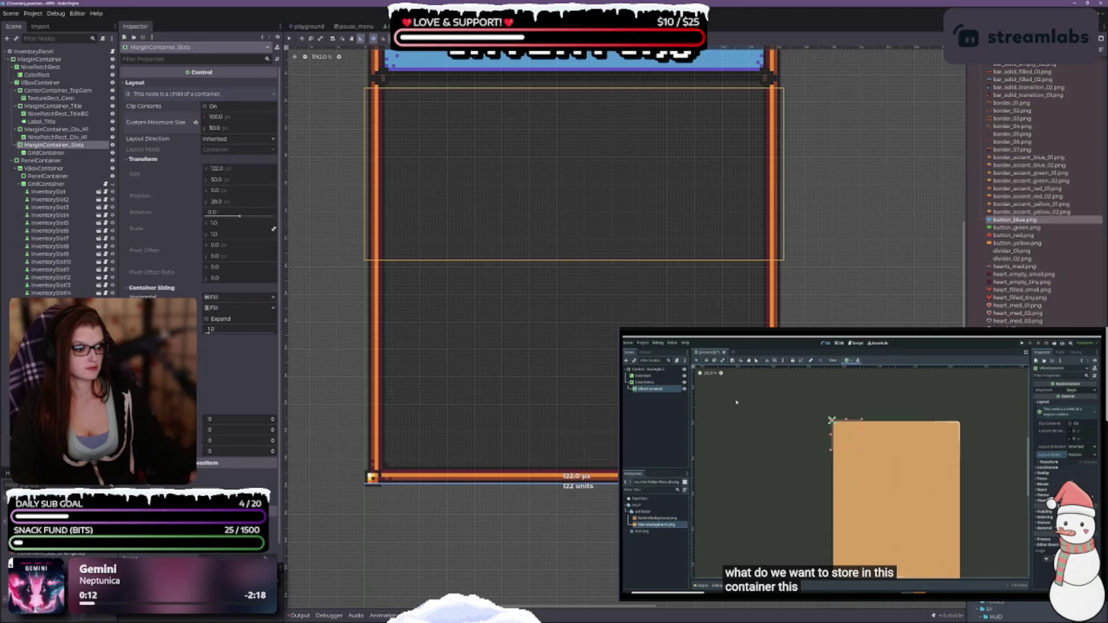
{"action": "scroll", "coordinate": [638, 277], "scroll_direction": "down", "scroll_amount": 1}
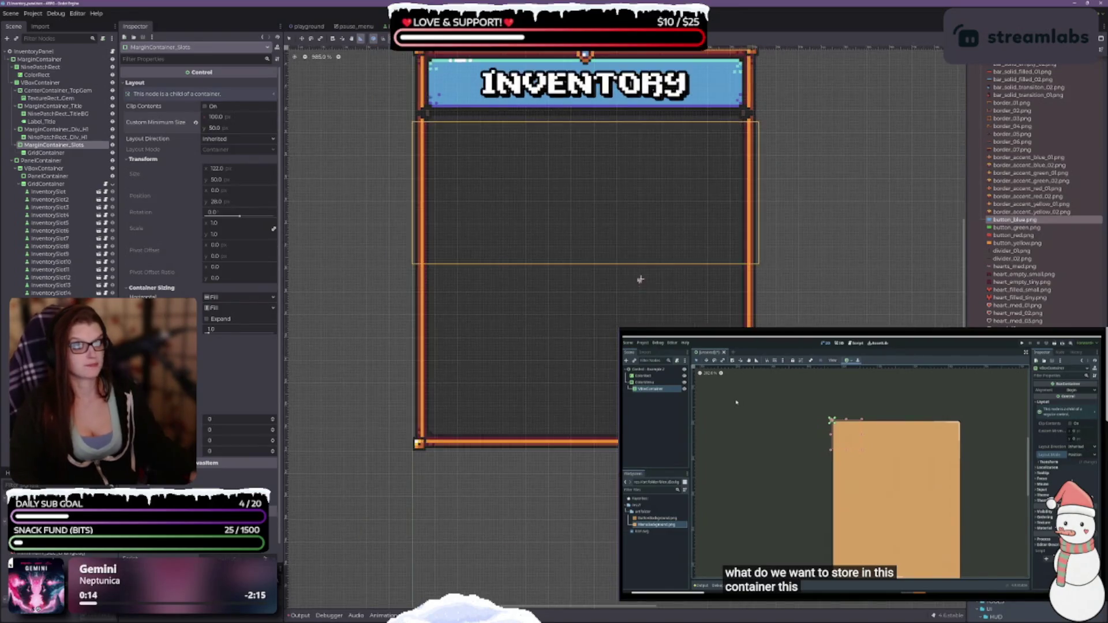
Step: Settle MarginContainer_Slots' custom minimum size at 110 × 55 px
{"action": "left_click", "coordinate": [223, 117]}
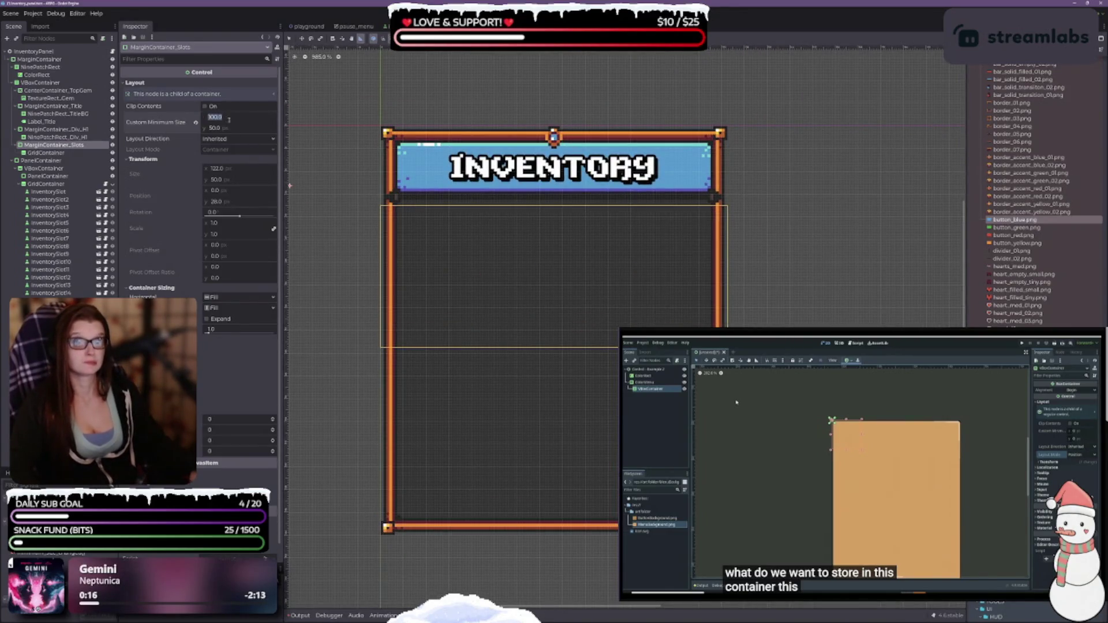
{"action": "type", "text": "110"}
{"action": "key", "text": "Tab"}
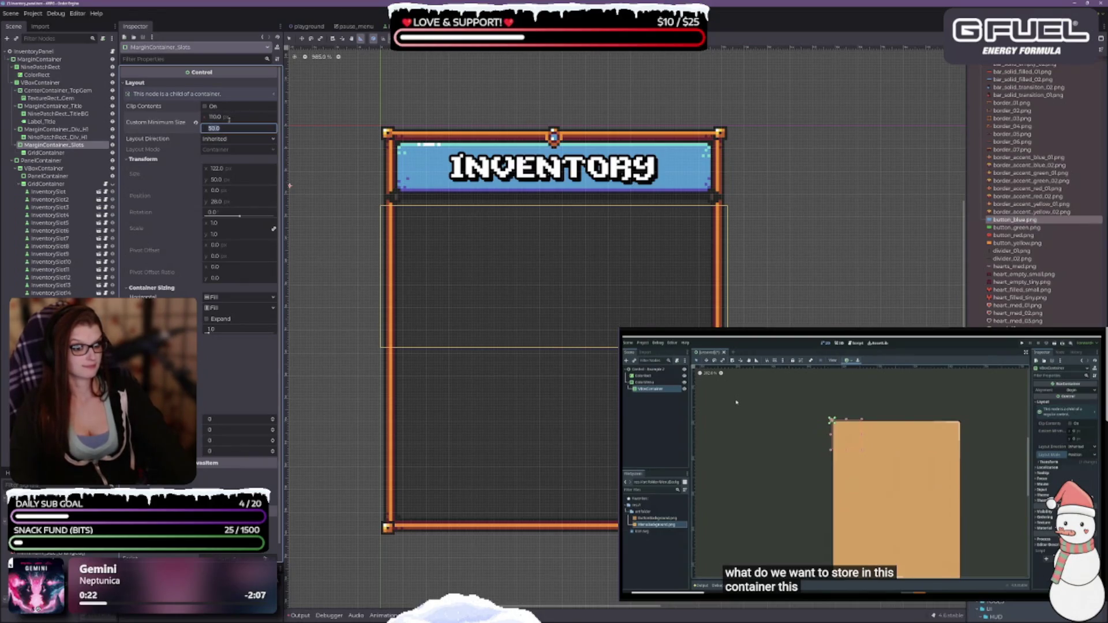
{"action": "type", "text": "100"}
{"action": "key", "text": "Return"}
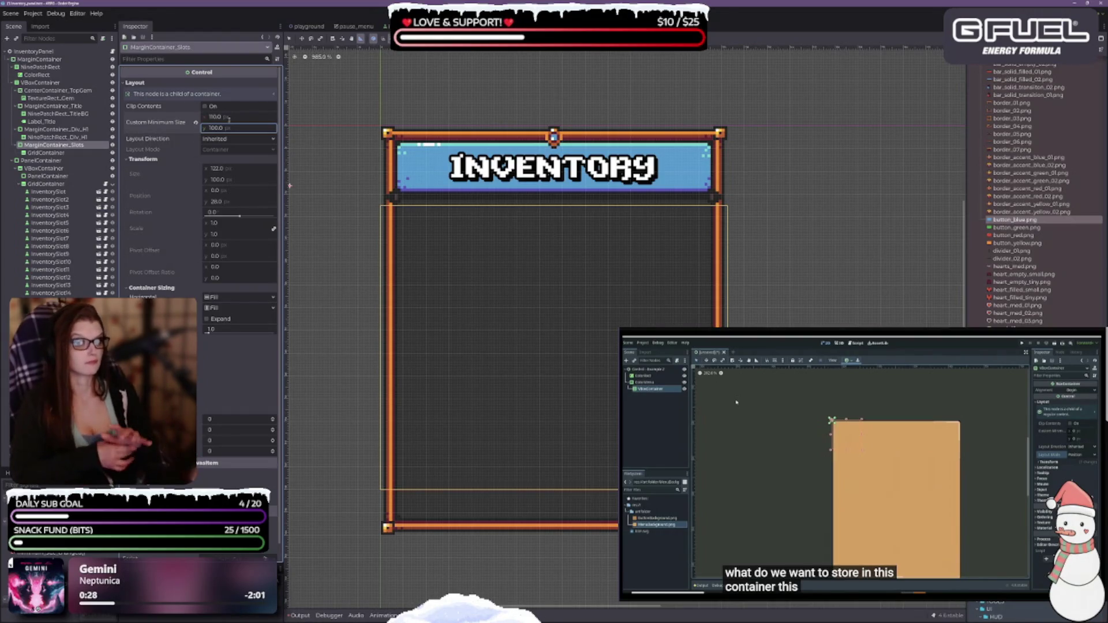
{"action": "left_click", "coordinate": [249, 128]}
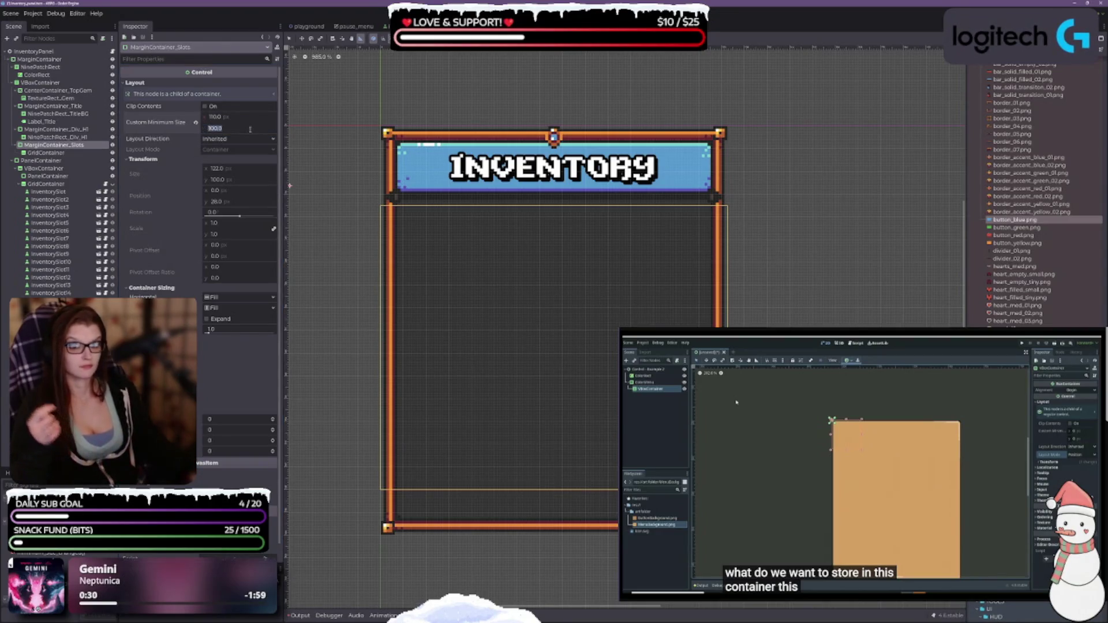
{"action": "type", "text": "55"}
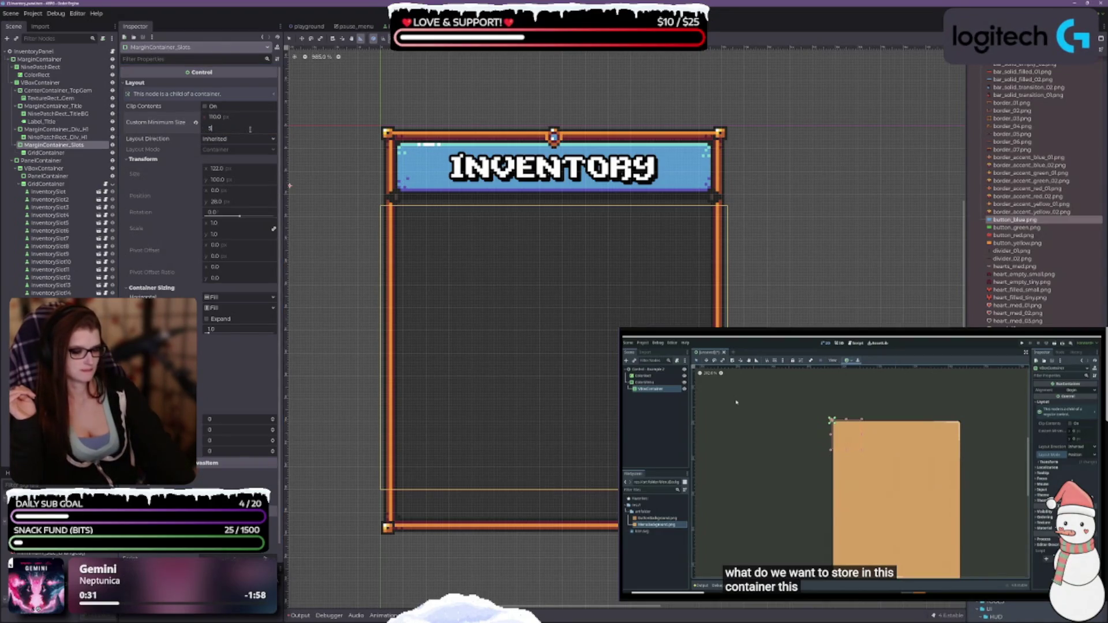
{"action": "key", "text": "Return"}
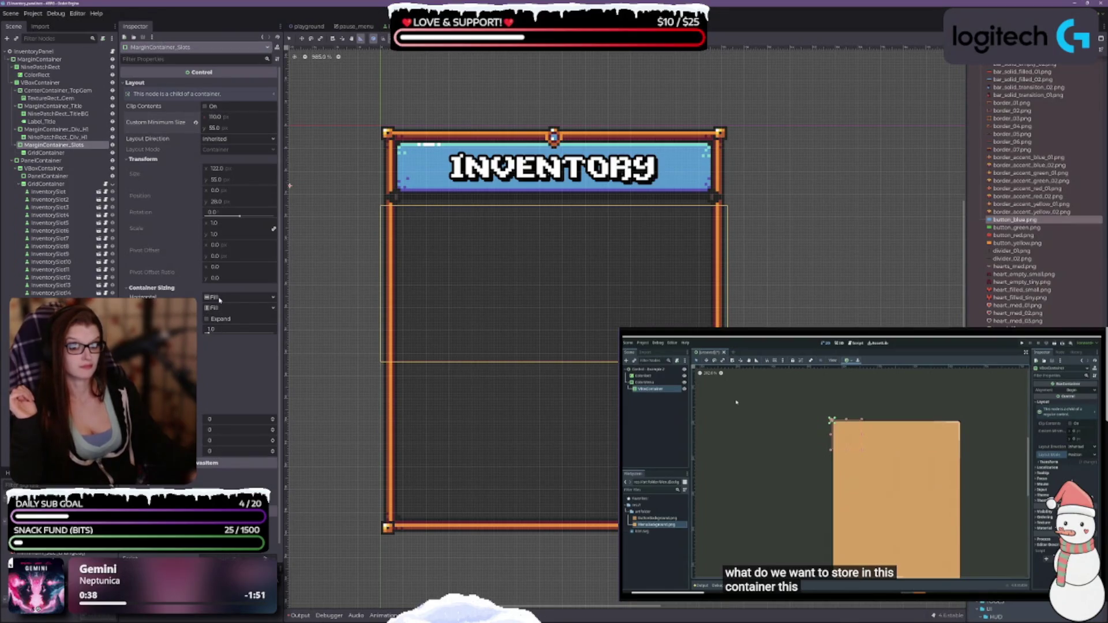
Step: Set the slots container to Shrink Center horizontally and vertically, and save the scene
{"action": "left_click", "coordinate": [220, 300]}
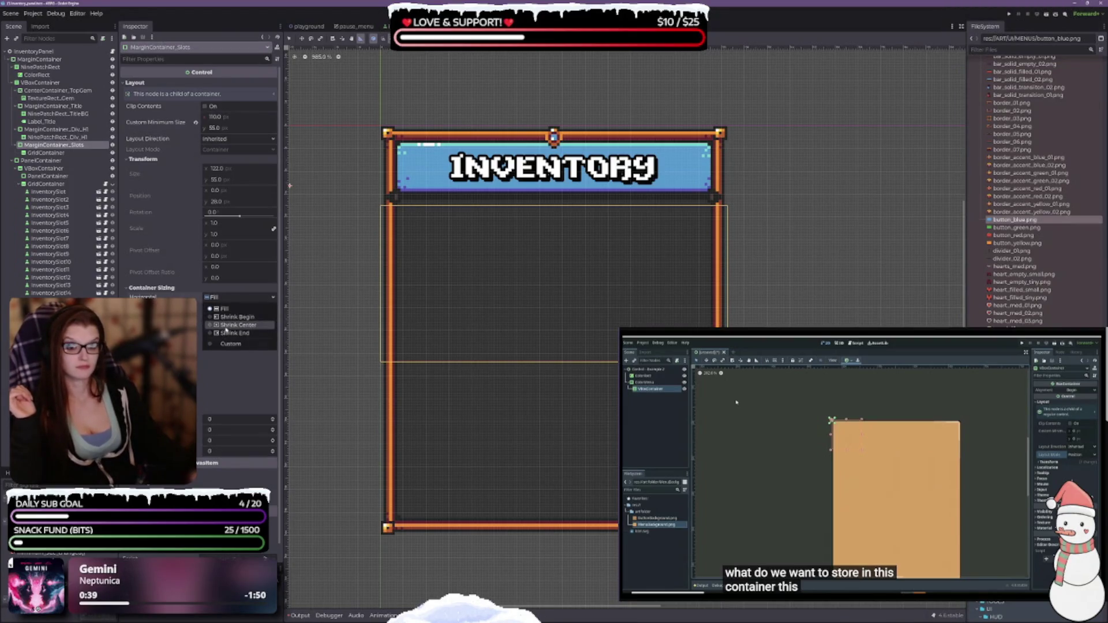
{"action": "left_click", "coordinate": [225, 325]}
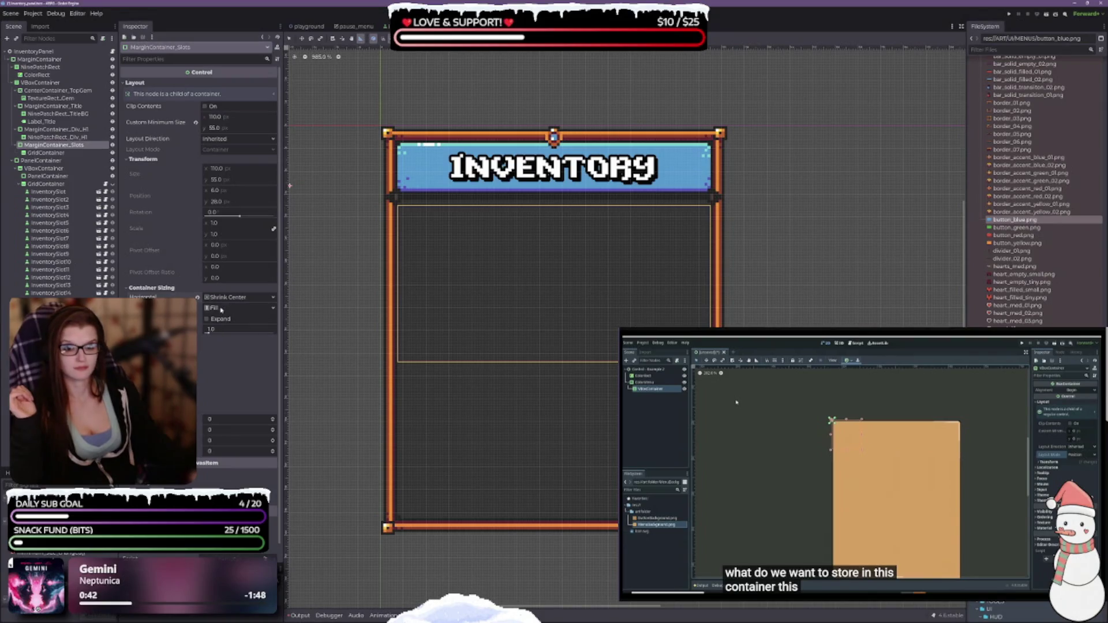
{"action": "left_click", "coordinate": [221, 309]}
{"action": "left_click", "coordinate": [224, 336]}
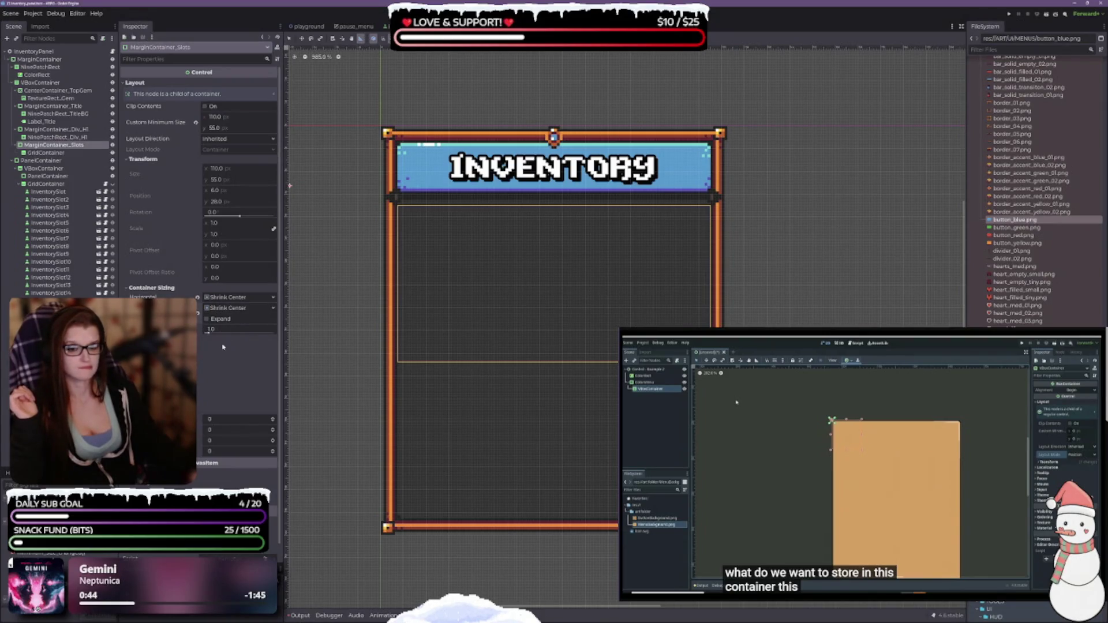
{"action": "key", "text": "ctrl+s"}
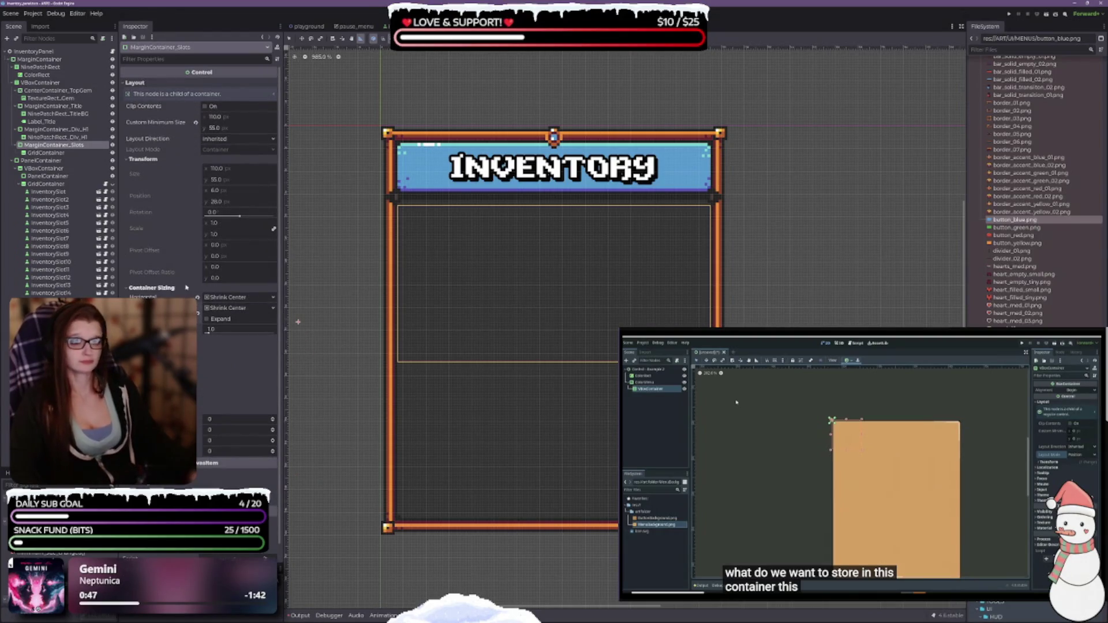
Step: Lower the slots container's offset to -2 so it sits 2 px higher
{"action": "scroll", "coordinate": [559, 282], "scroll_direction": "up", "scroll_amount": 1}
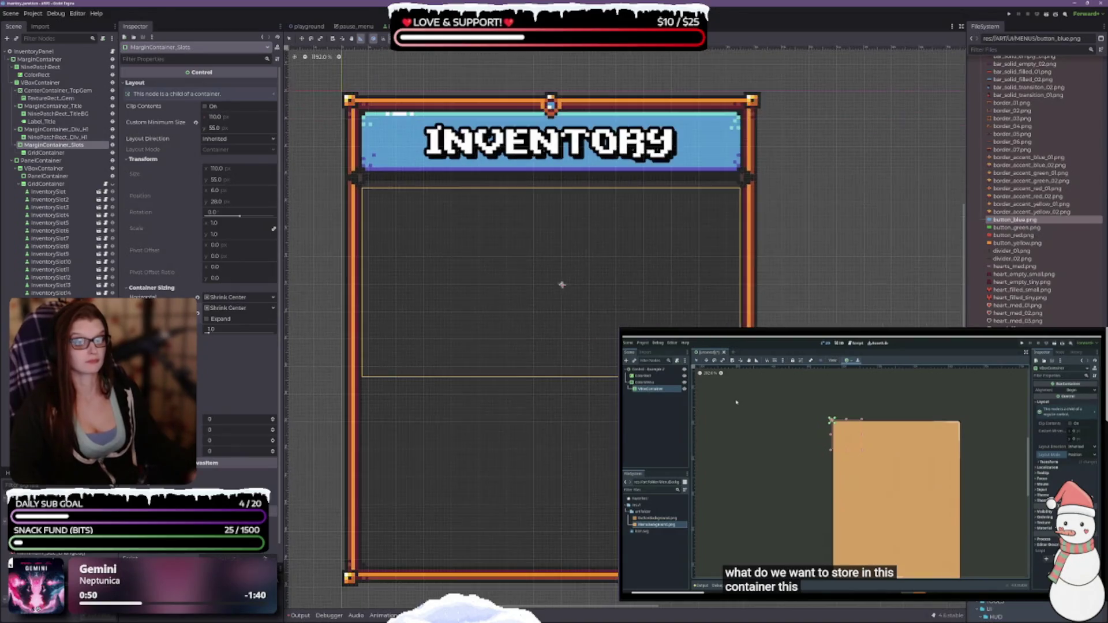
{"action": "scroll", "coordinate": [505, 329], "scroll_direction": "up", "scroll_amount": 1}
{"action": "scroll", "coordinate": [218, 340], "scroll_direction": "down", "scroll_amount": 1}
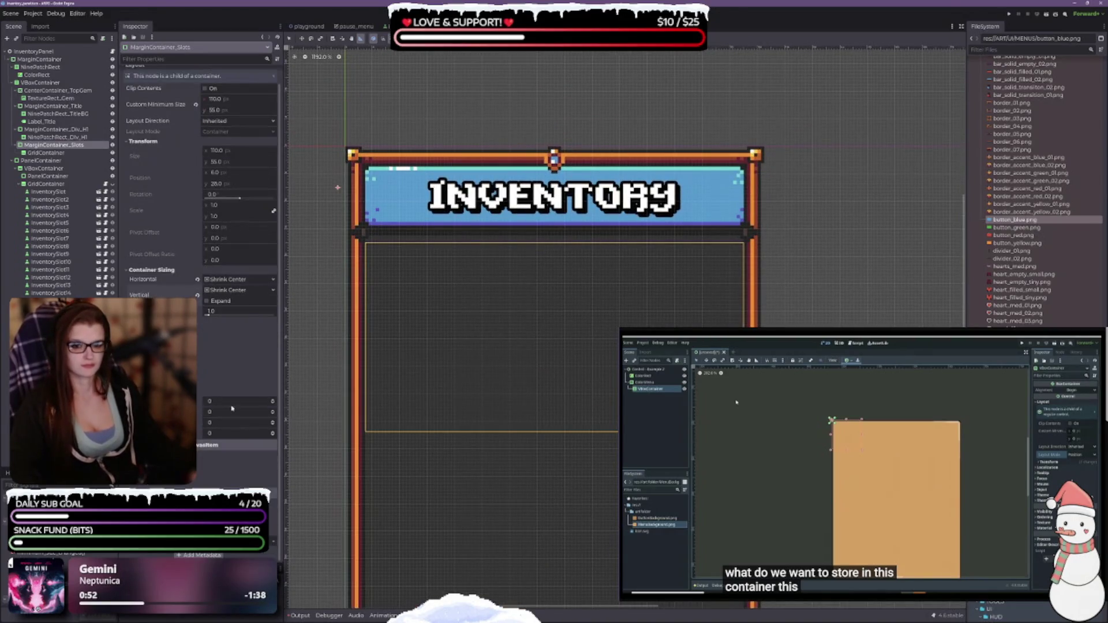
{"action": "left_click", "coordinate": [271, 410]}
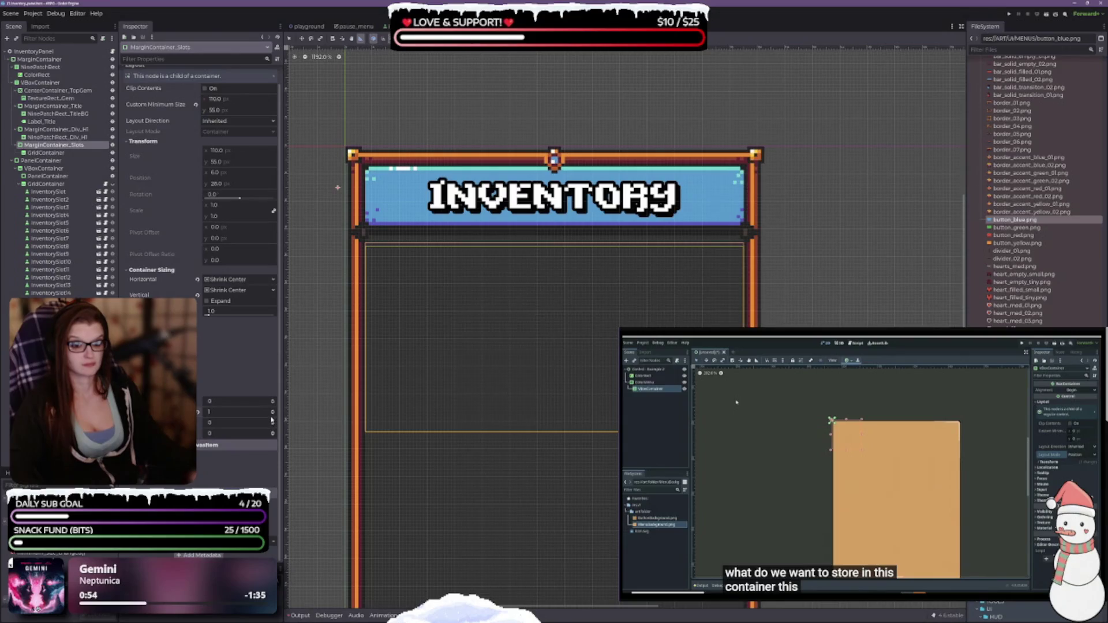
{"action": "left_click", "coordinate": [272, 419]}
{"action": "left_click", "coordinate": [272, 417]}
{"action": "left_click", "coordinate": [272, 416]}
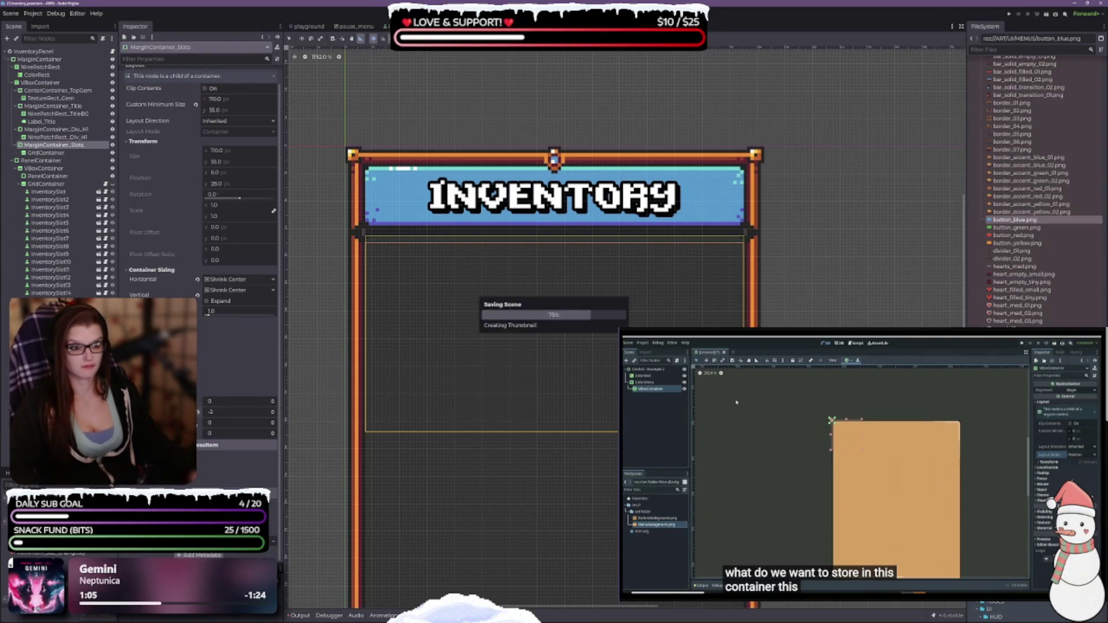
{"action": "scroll", "coordinate": [199, 173], "scroll_direction": "up", "scroll_amount": 1}
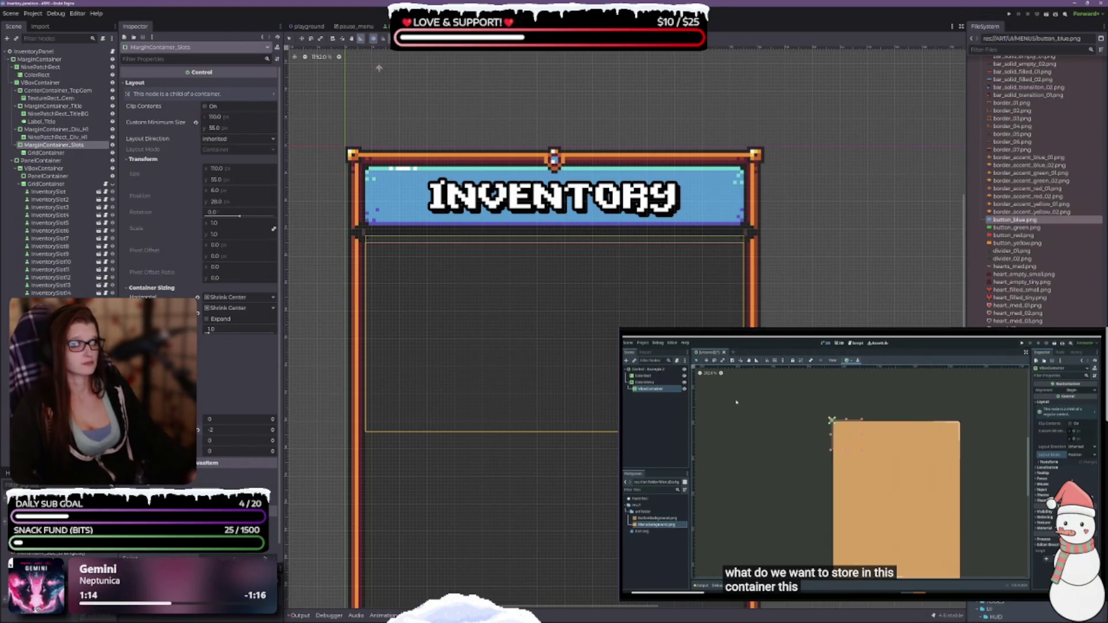
{"action": "left_click", "coordinate": [46, 152]}
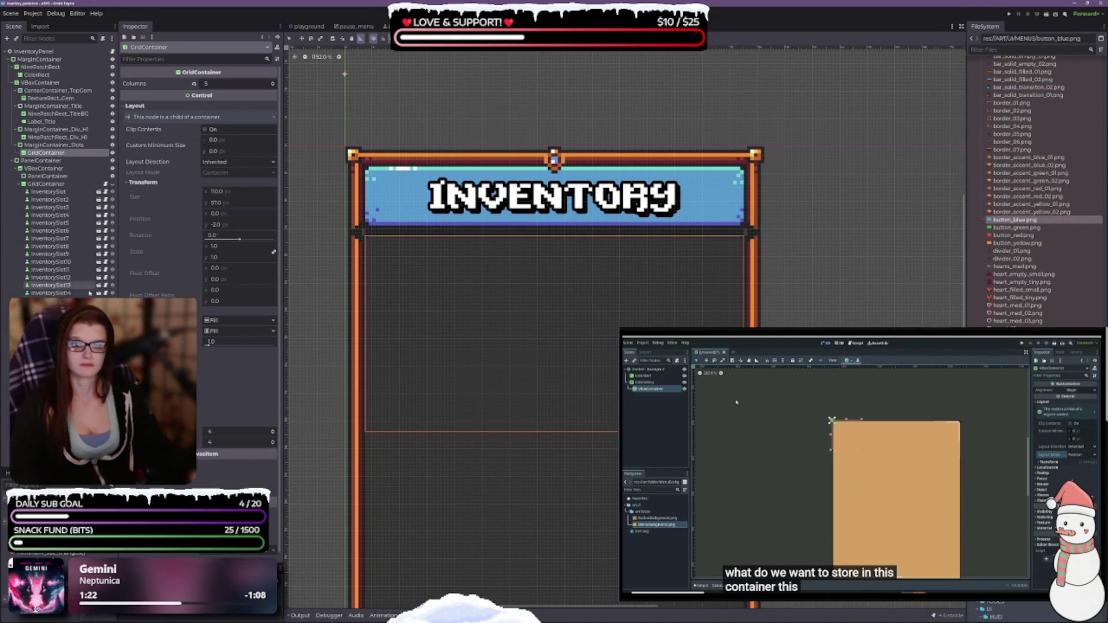
{"action": "scroll", "coordinate": [234, 258], "scroll_direction": "down", "scroll_amount": 1}
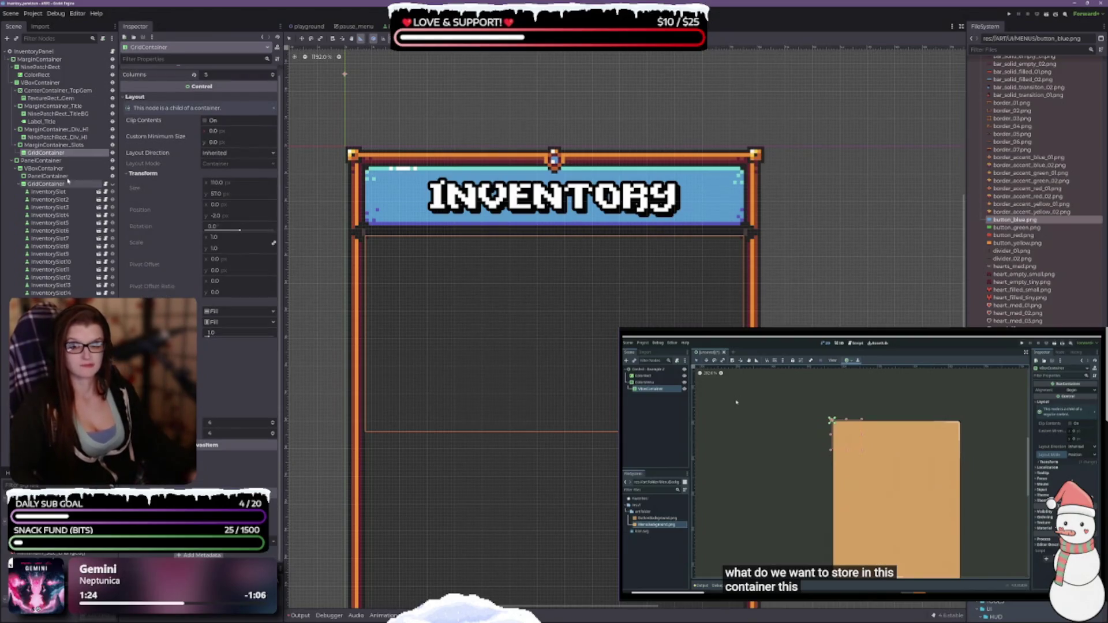
{"action": "left_click", "coordinate": [48, 138]}
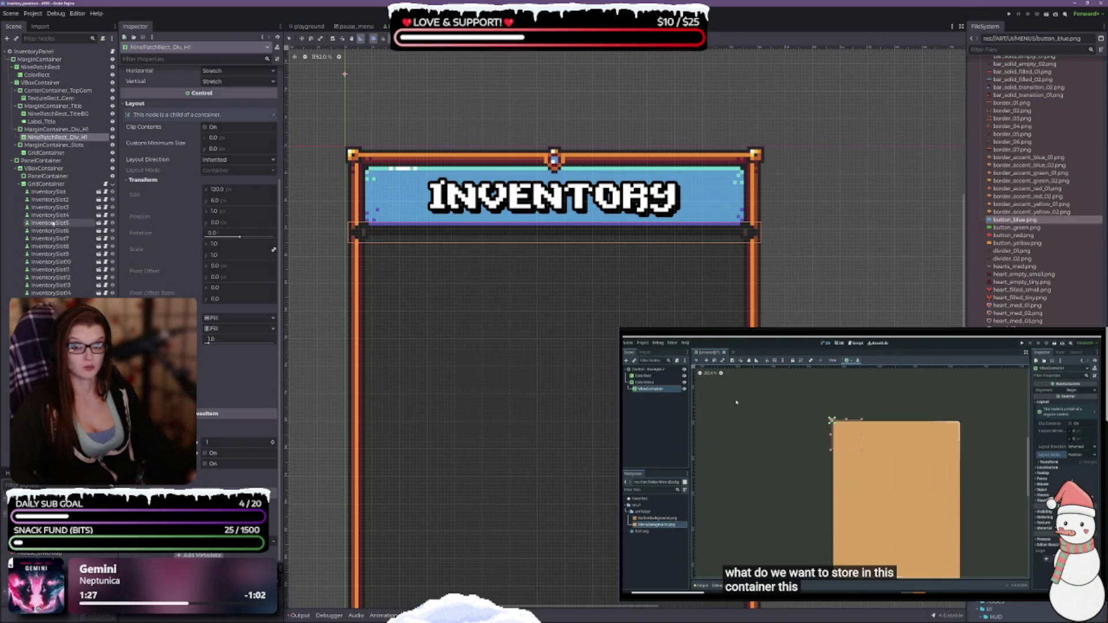
{"action": "left_click", "coordinate": [62, 155]}
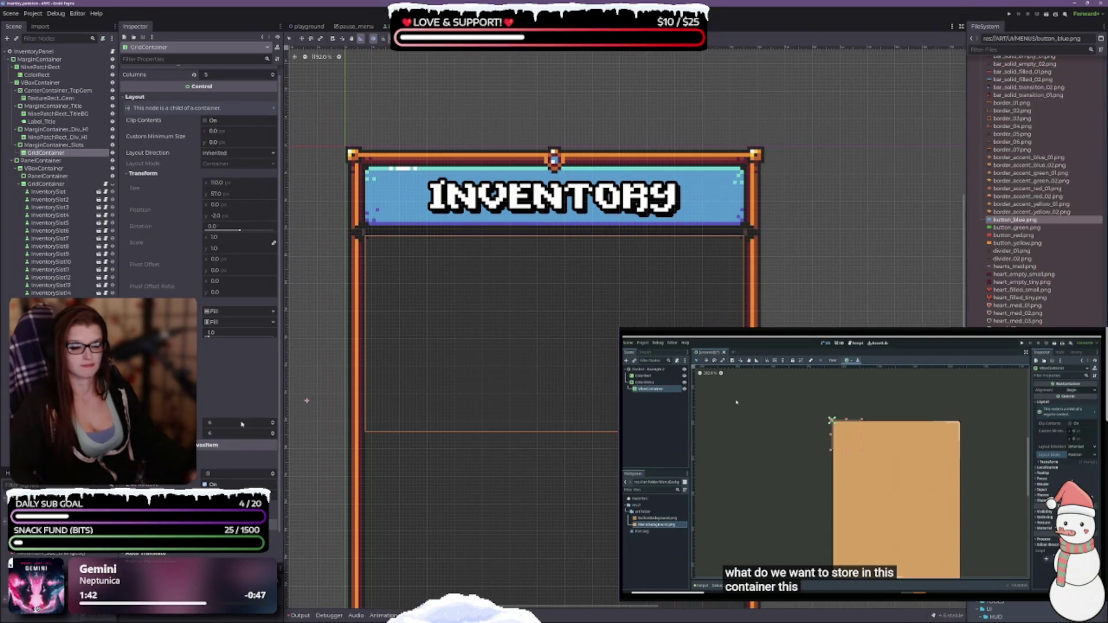
Step: Search 'inv' in Create New Node and add an InventorySlotUI child to the GridContainer
{"action": "right_click", "coordinate": [56, 154]}
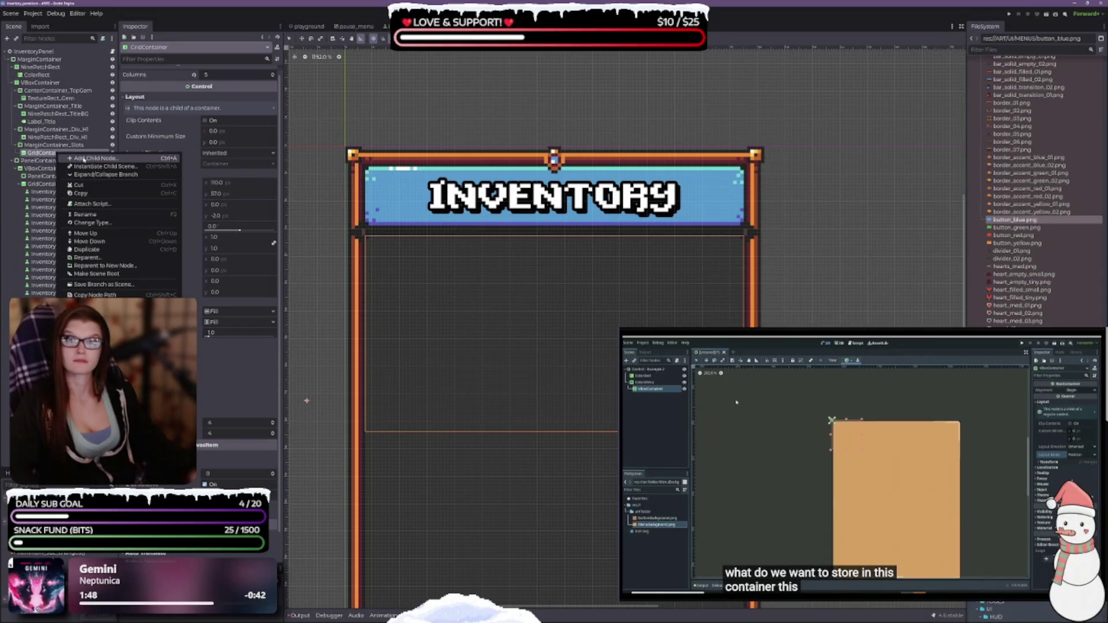
{"action": "left_click", "coordinate": [84, 159]}
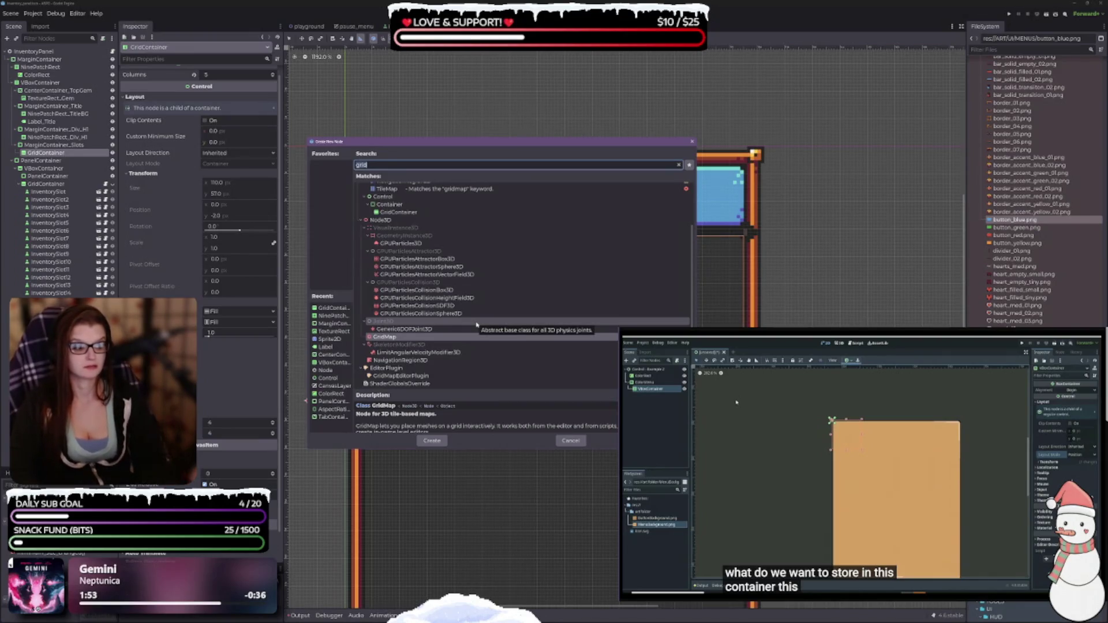
{"action": "type", "text": "inv"}
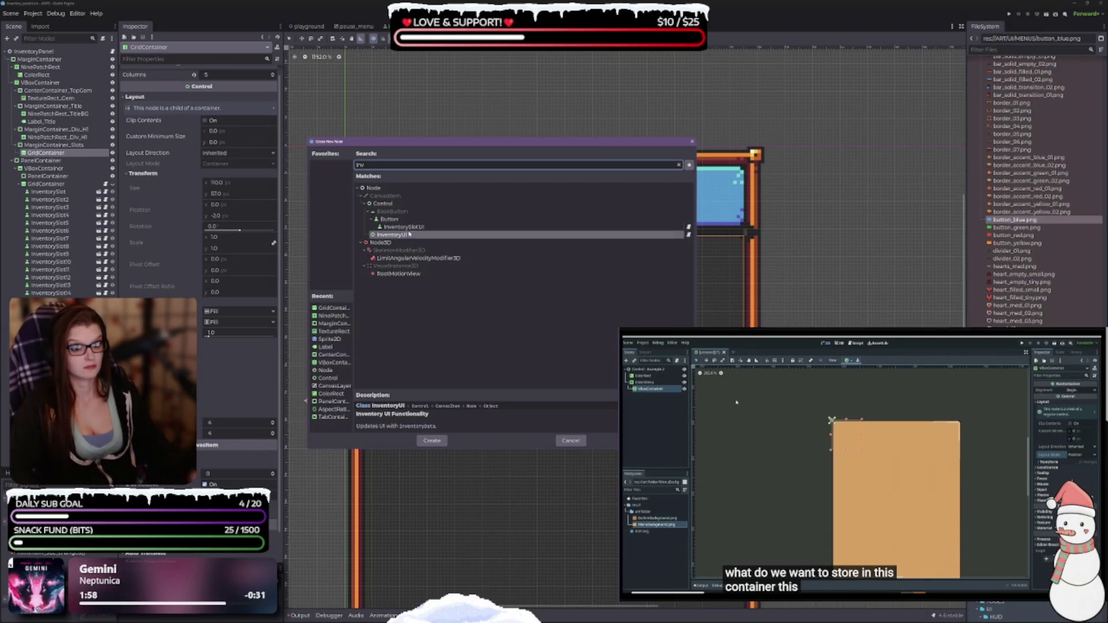
{"action": "left_click", "coordinate": [406, 228]}
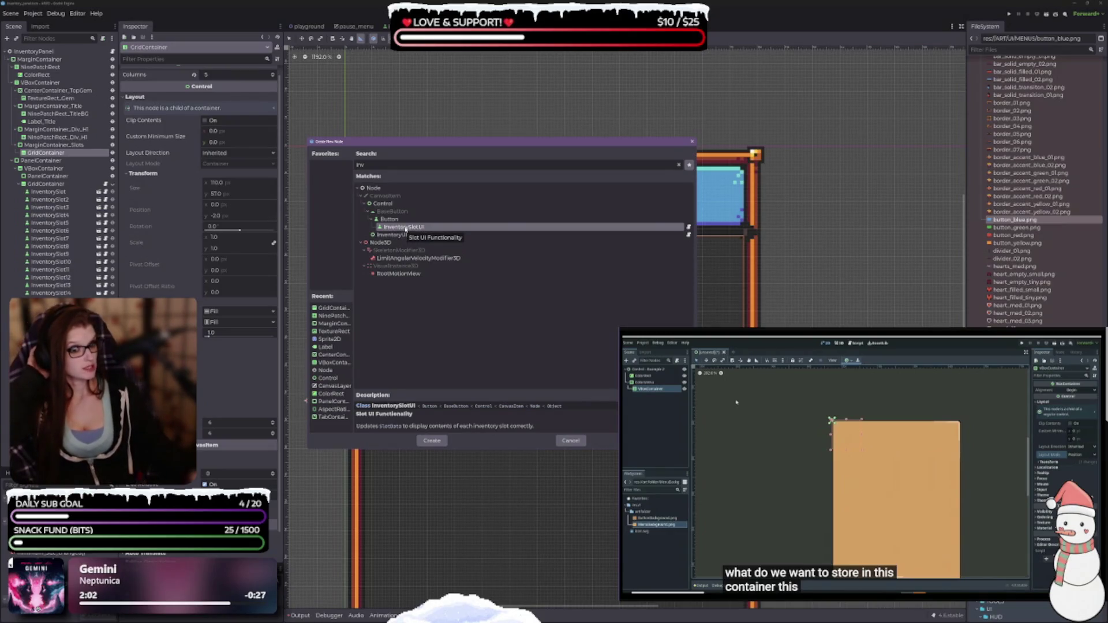
{"action": "double_click", "coordinate": [406, 228]}
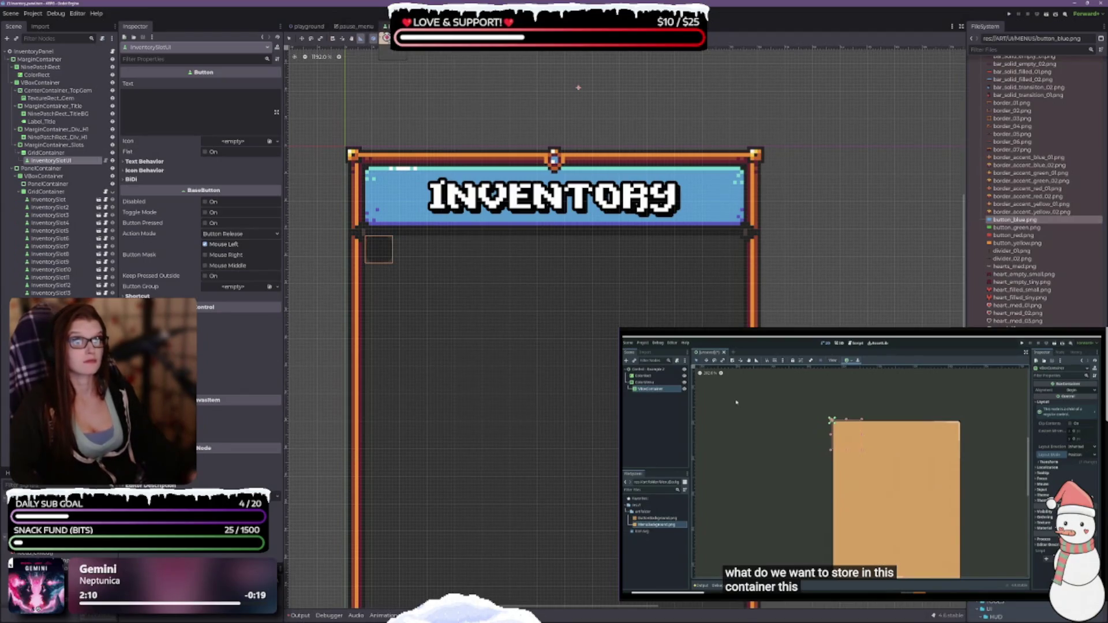
Step: Duplicate the InventorySlotUI with Ctrl+D until the grid holds ten slots in two rows of five
{"action": "left_click", "coordinate": [404, 26]}
{"action": "left_click", "coordinate": [499, 26]}
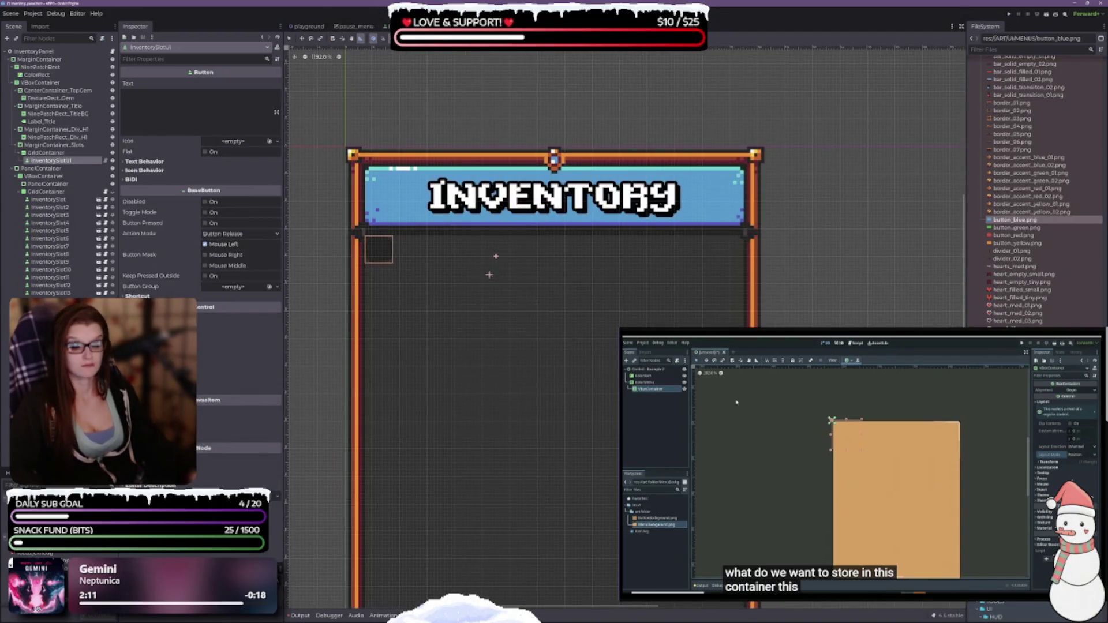
{"action": "left_click_drag", "start_coordinate": [474, 363], "coordinate": [466, 317]}
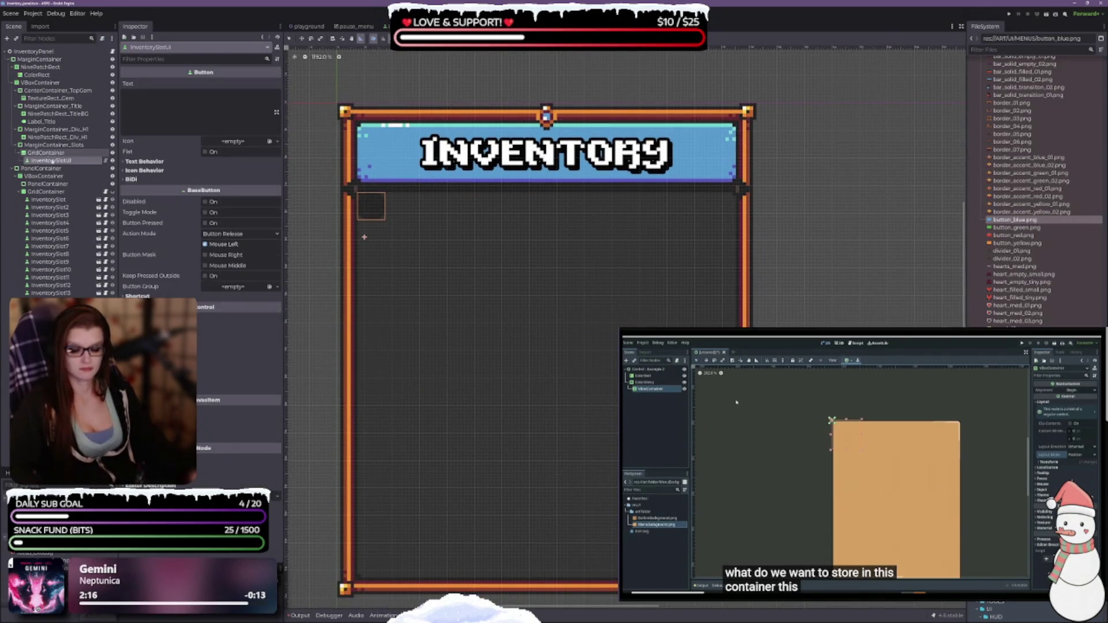
{"action": "key", "text": "ctrl+d"}
{"action": "key", "text": "ctrl+d"}
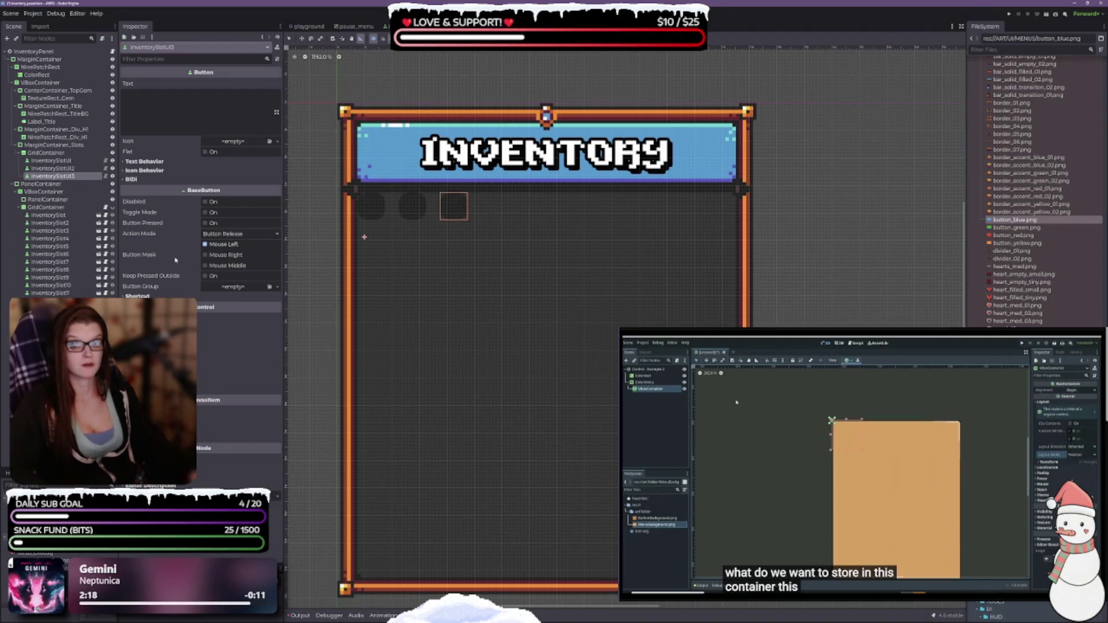
{"action": "key", "text": "ctrl+d"}
{"action": "key", "text": "ctrl+d"}
{"action": "key", "text": "ctrl+d"}
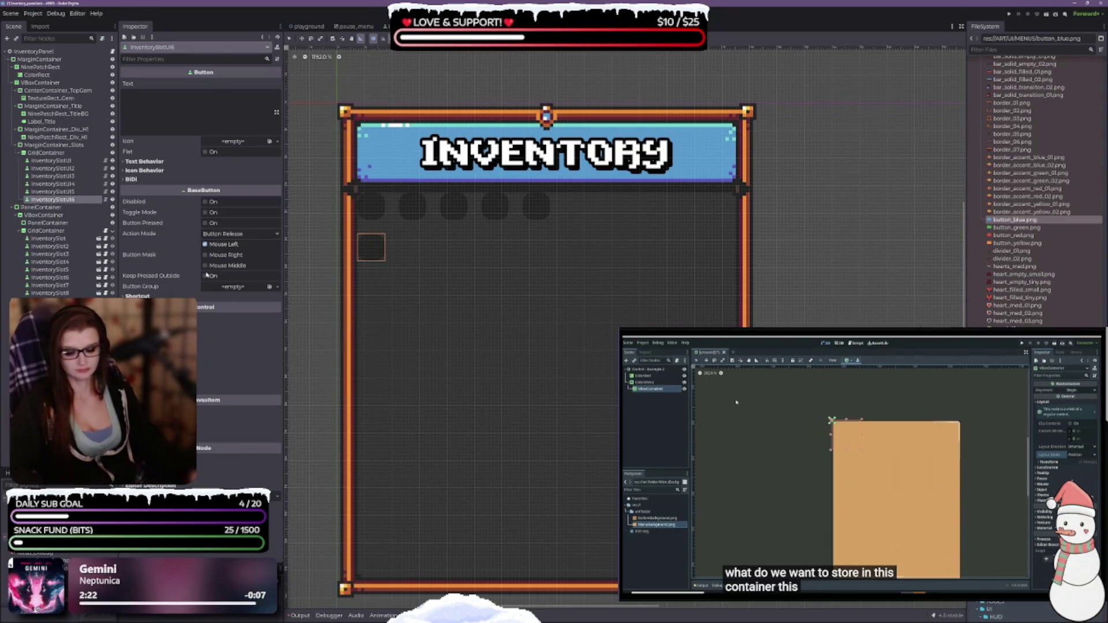
{"action": "key", "text": "ctrl+d"}
{"action": "key", "text": "ctrl+d"}
{"action": "key", "text": "ctrl+d"}
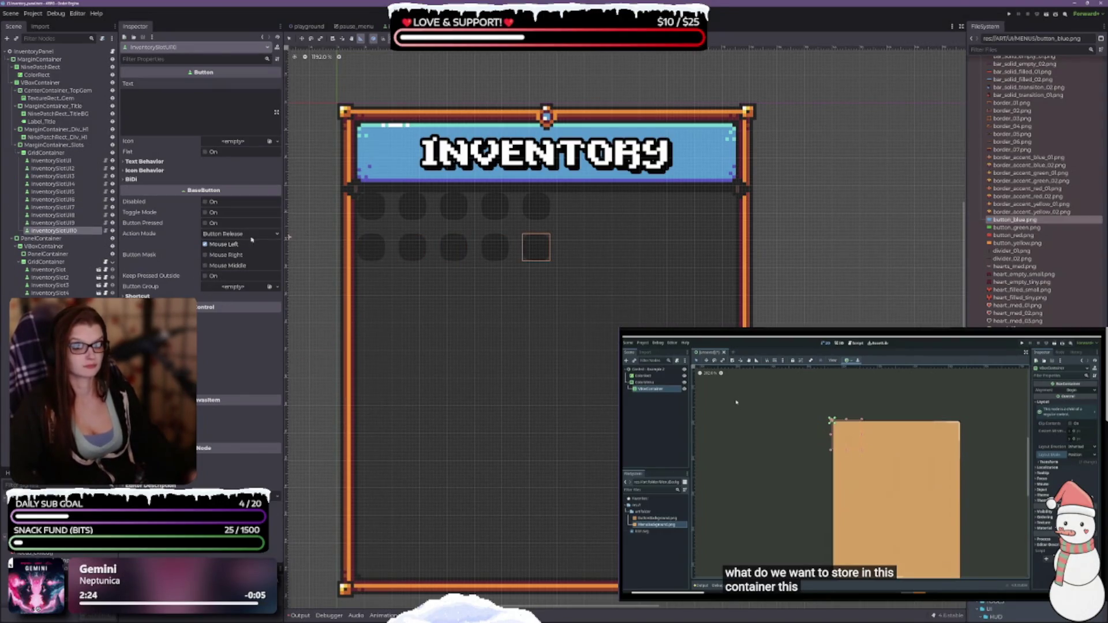
{"action": "left_click", "coordinate": [45, 153]}
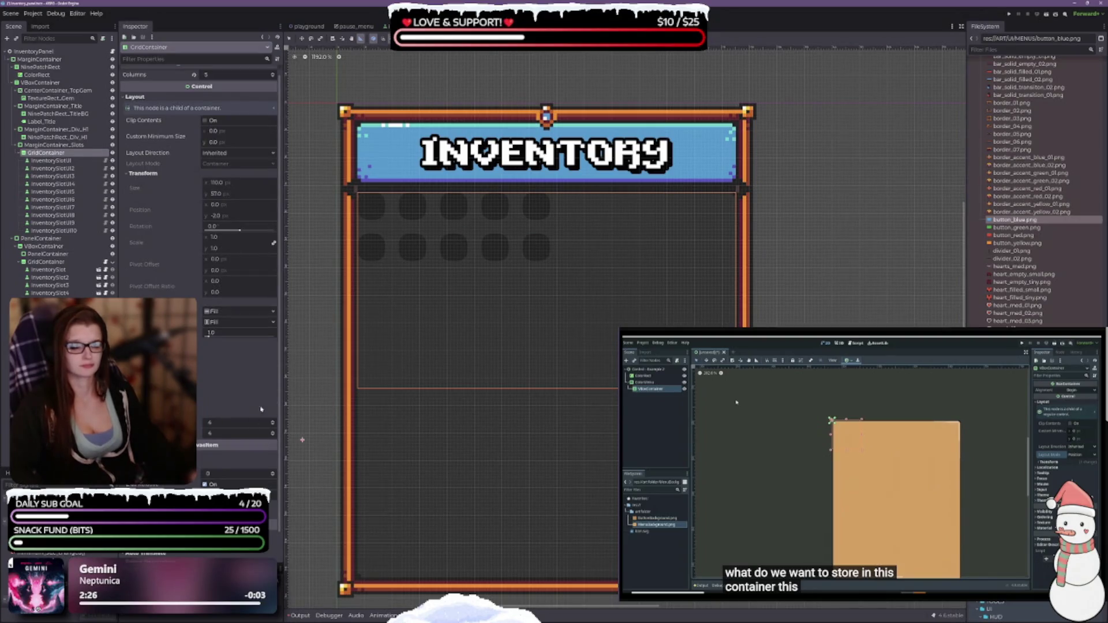
Step: Inspect the first slot, the new GridContainer and InventoryPanel root, then select the older GridContainer under PanelContainer
{"action": "scroll", "coordinate": [199, 231], "scroll_direction": "down", "scroll_amount": 1}
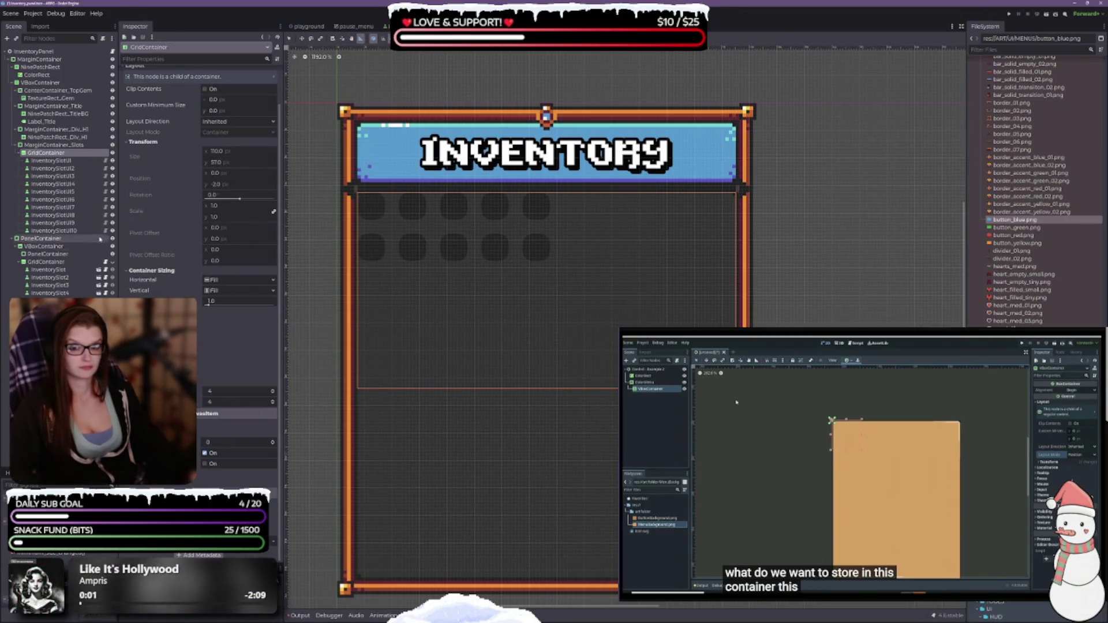
{"action": "left_click", "coordinate": [52, 160]}
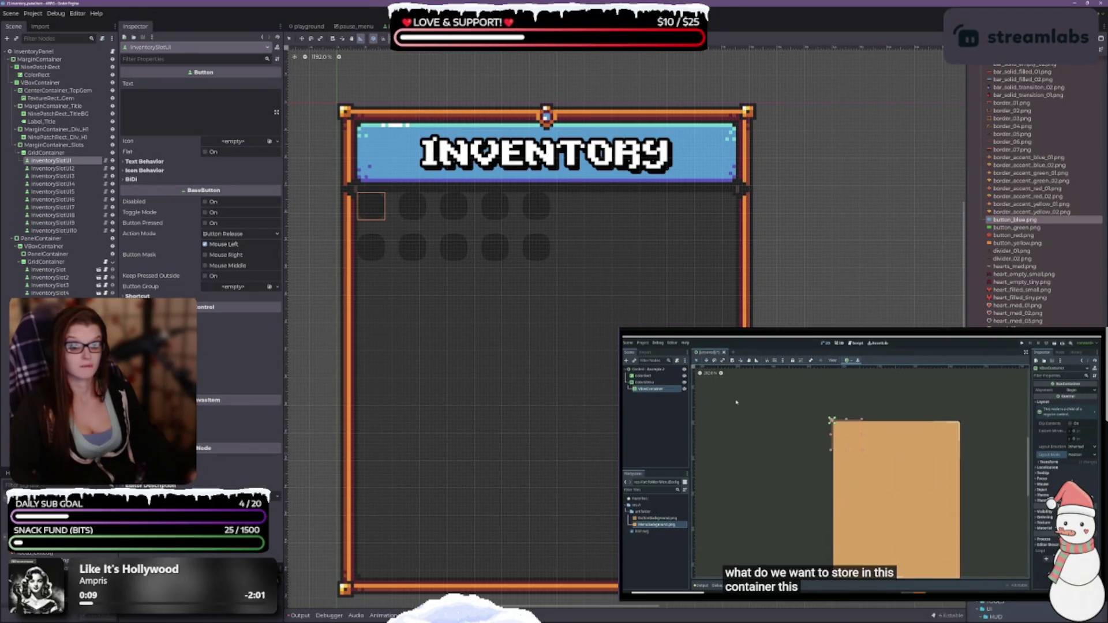
{"action": "left_click", "coordinate": [49, 153]}
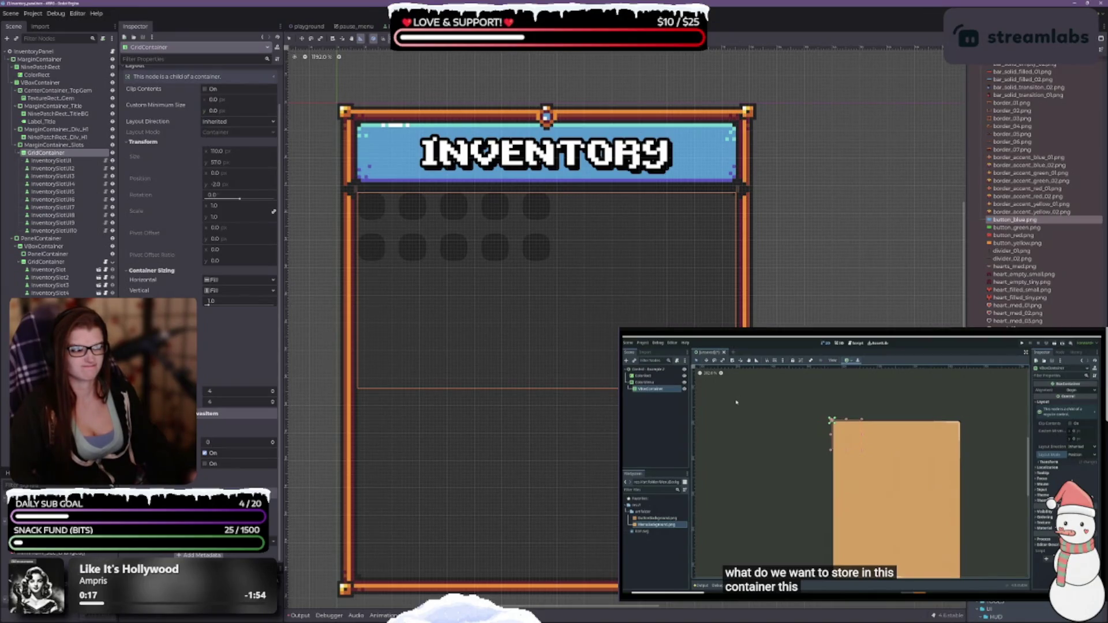
{"action": "scroll", "coordinate": [1033, 197], "scroll_direction": "down", "scroll_amount": 5}
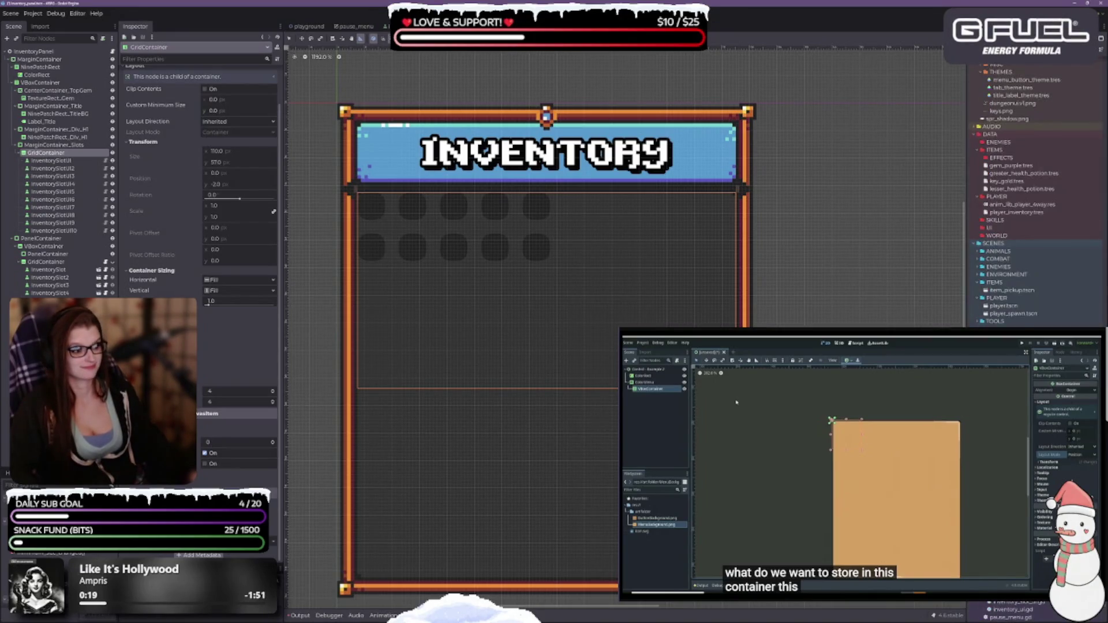
{"action": "scroll", "coordinate": [1033, 196], "scroll_direction": "down", "scroll_amount": 2}
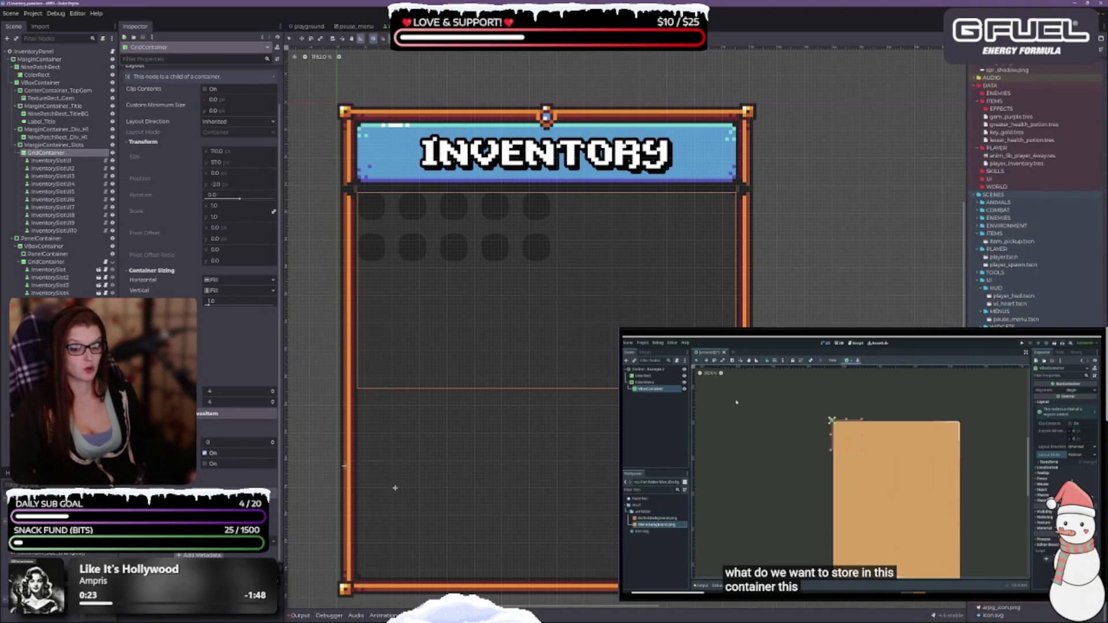
{"action": "left_click", "coordinate": [30, 52]}
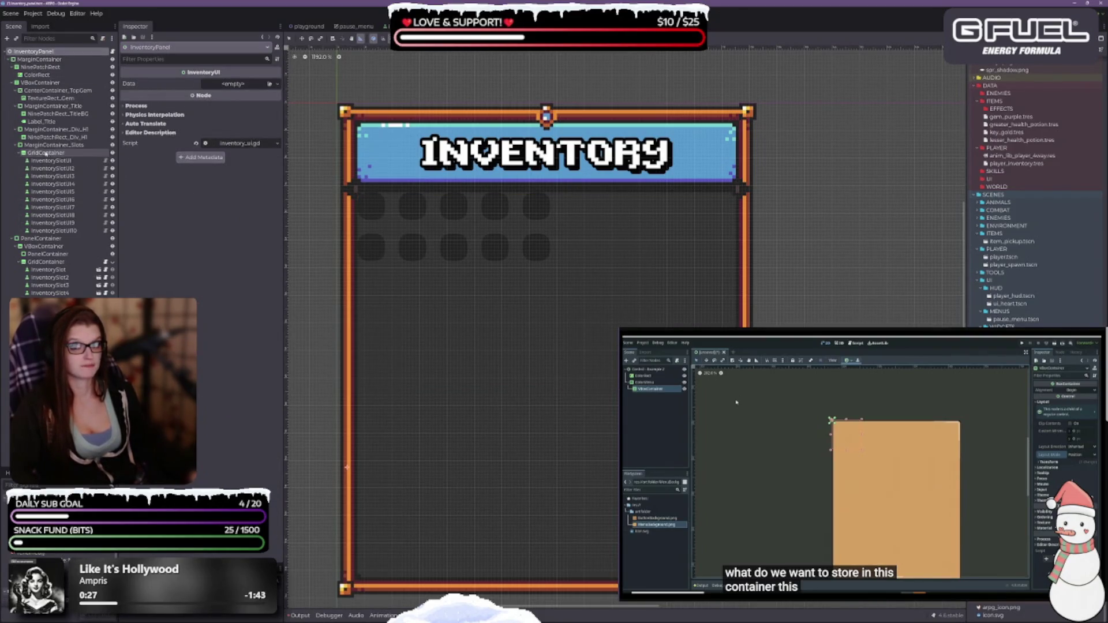
{"action": "left_click", "coordinate": [51, 153]}
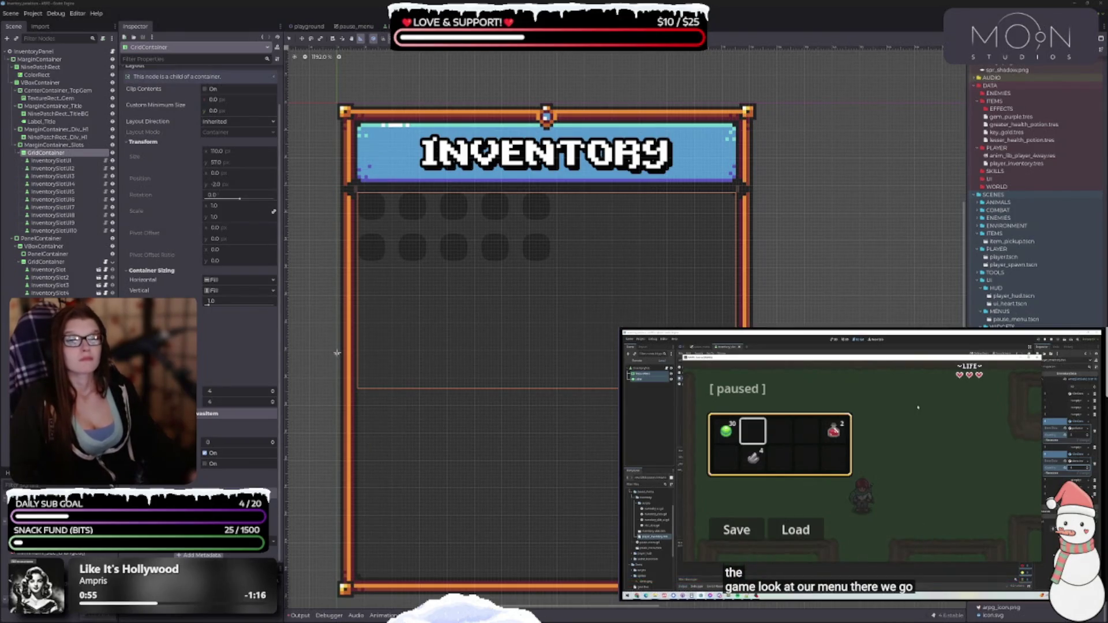
{"action": "left_click_drag", "start_coordinate": [504, 375], "coordinate": [501, 357]}
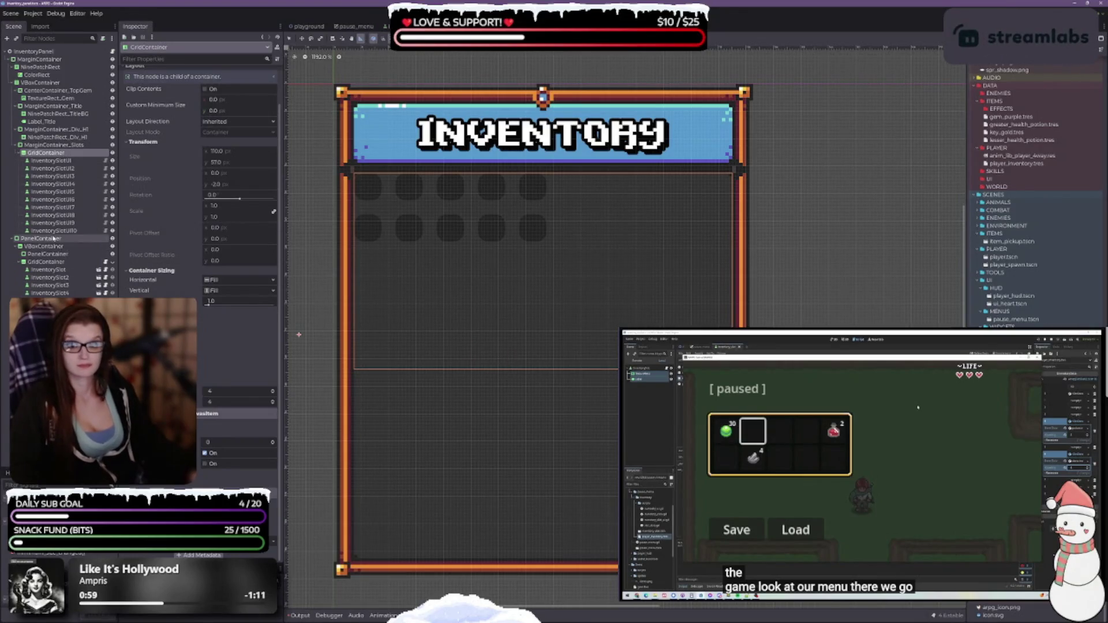
{"action": "left_click", "coordinate": [46, 262]}
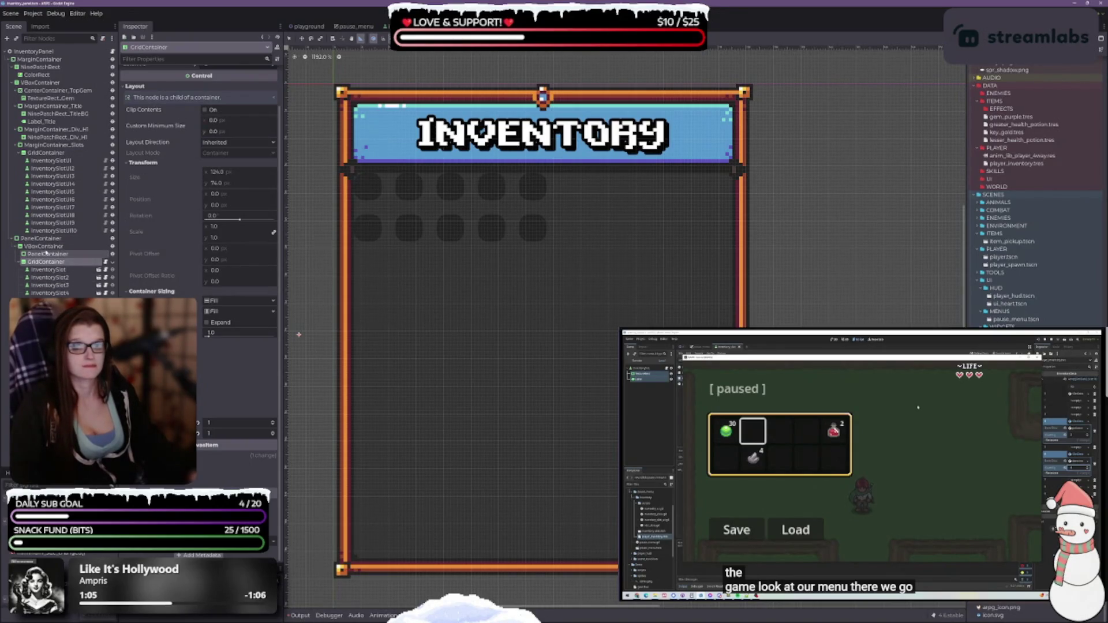
Step: Delete the new GridContainer together with its ten empty InventorySlotUI slots
{"action": "left_click", "coordinate": [113, 262]}
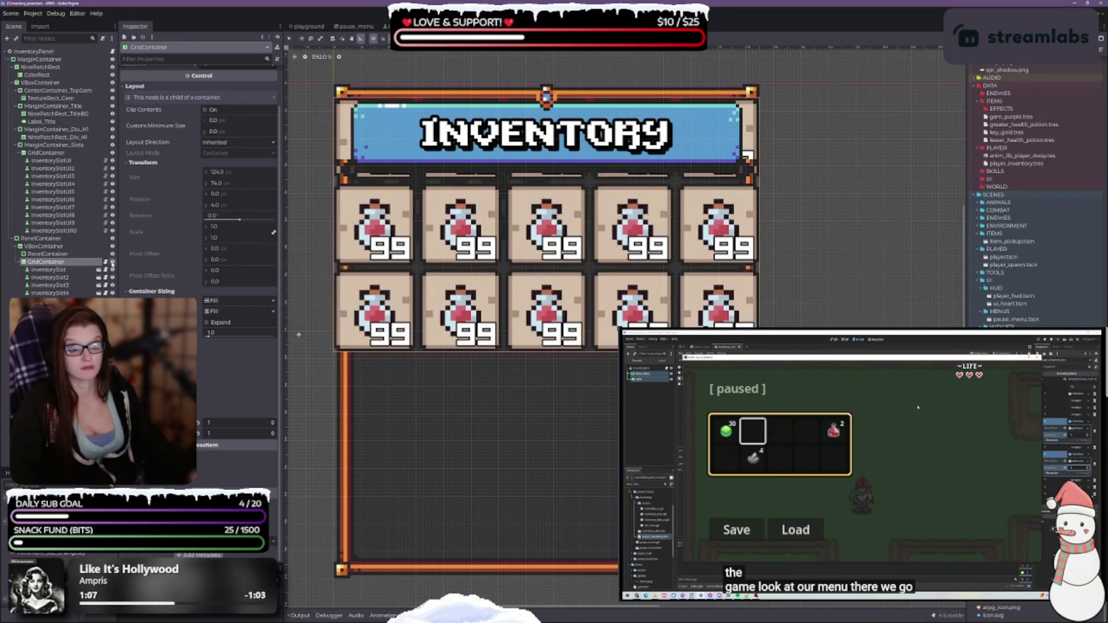
{"action": "left_click", "coordinate": [113, 262]}
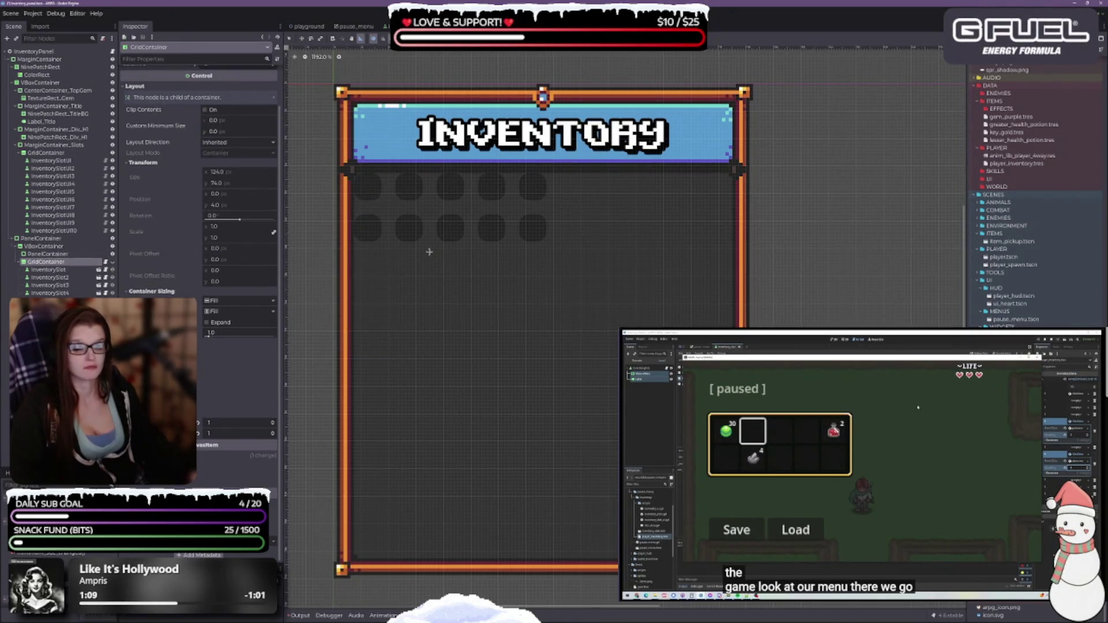
{"action": "left_click", "coordinate": [70, 231]}
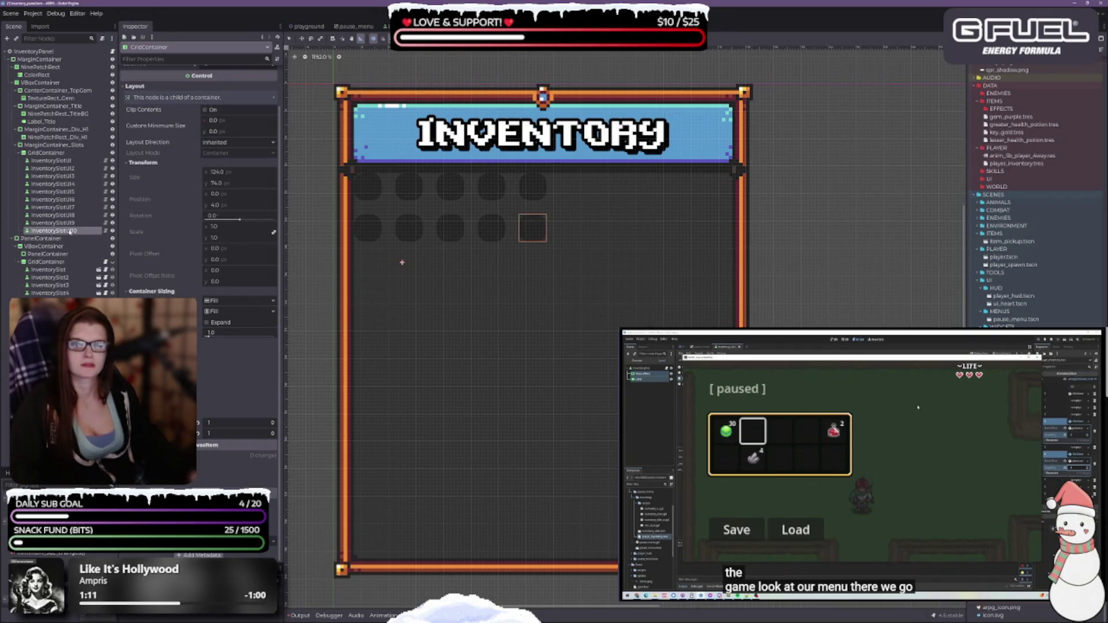
{"action": "left_click", "coordinate": [50, 154], "text": "shift"}
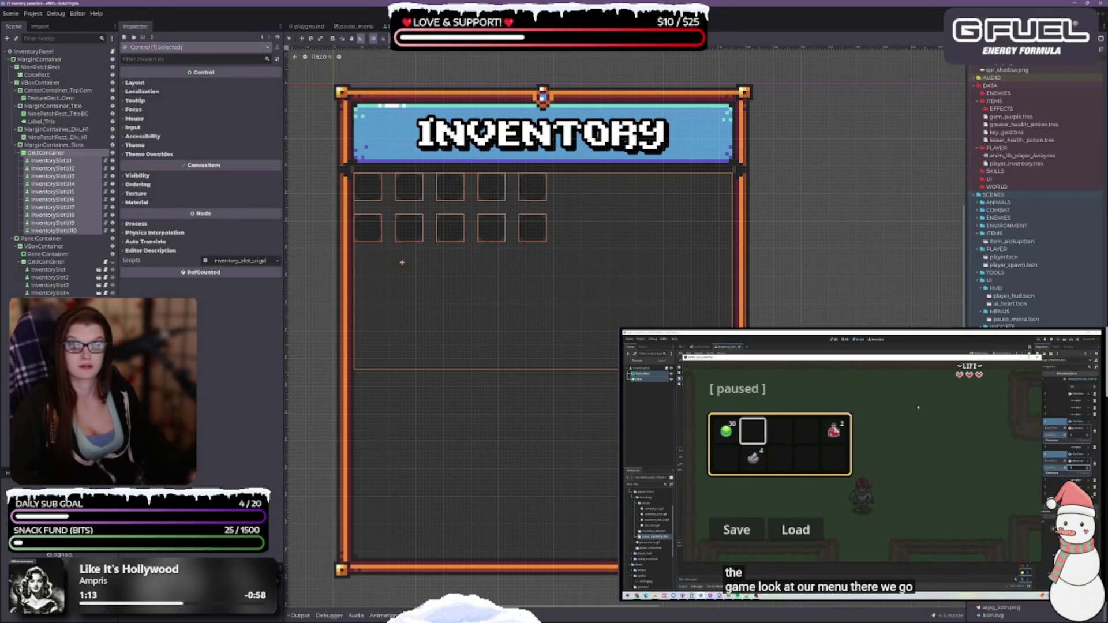
{"action": "key", "text": "Delete"}
{"action": "key", "text": "Return"}
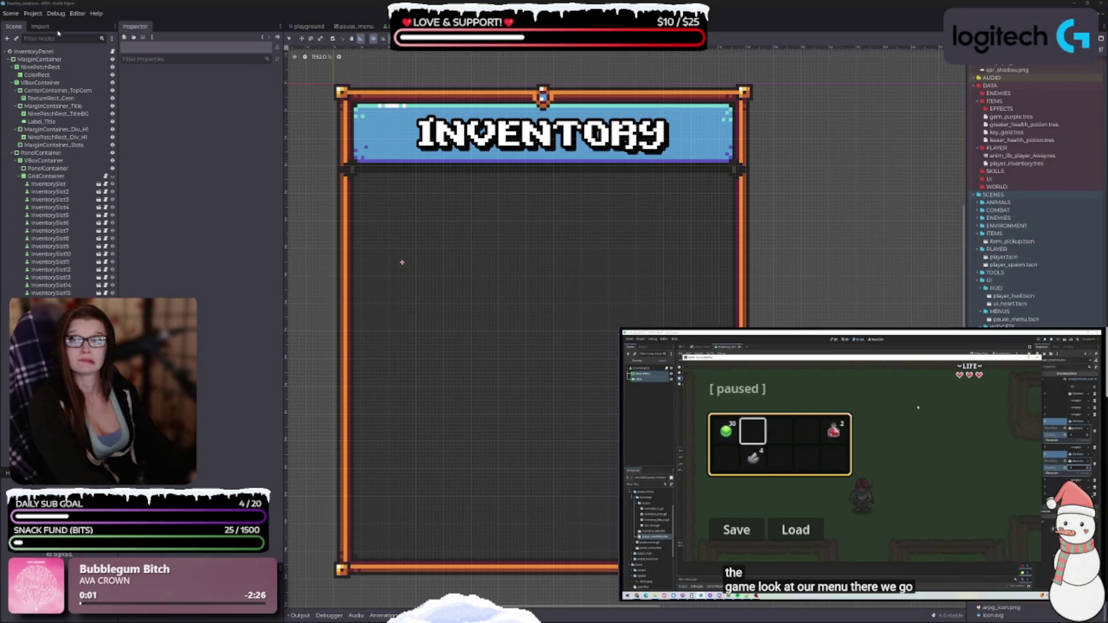
Step: Place the older potion GridContainer under MarginContainer_Slots and make it visible as a 5×3 grid
{"action": "left_click", "coordinate": [51, 168]}
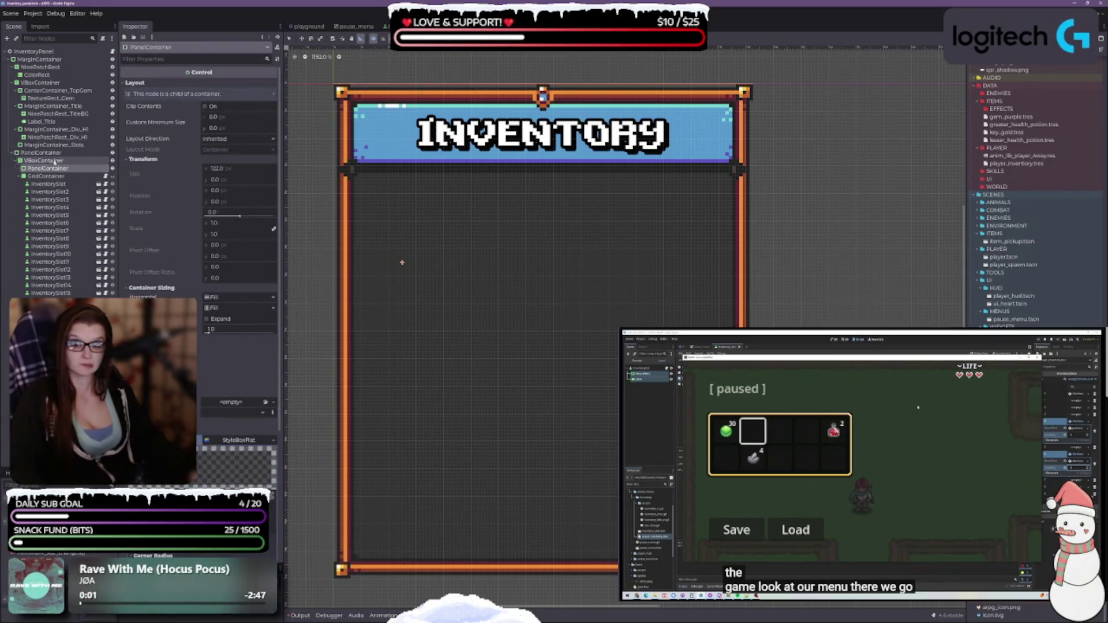
{"action": "left_click", "coordinate": [46, 176]}
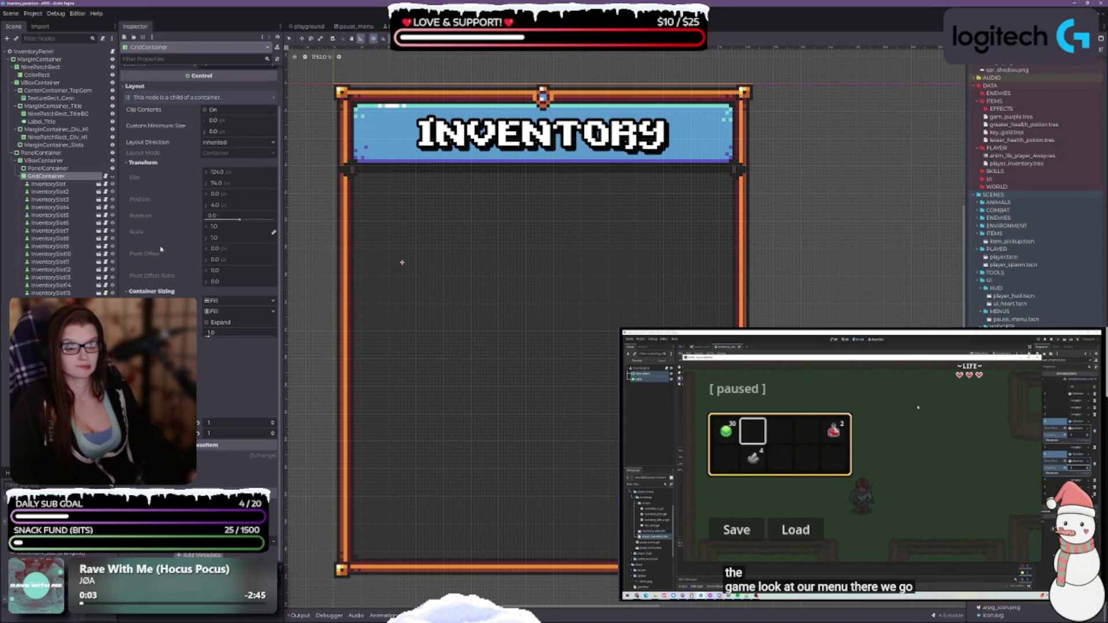
{"action": "mouse_move", "coordinate": [155, 241]}
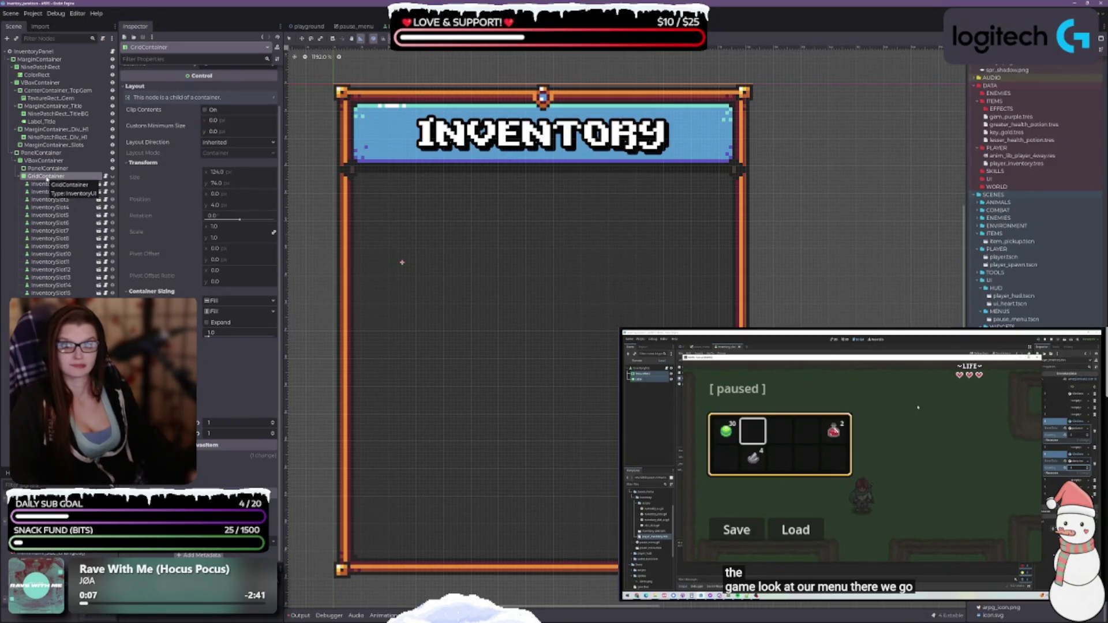
{"action": "left_click", "coordinate": [17, 145]}
{"action": "left_click", "coordinate": [46, 152]}
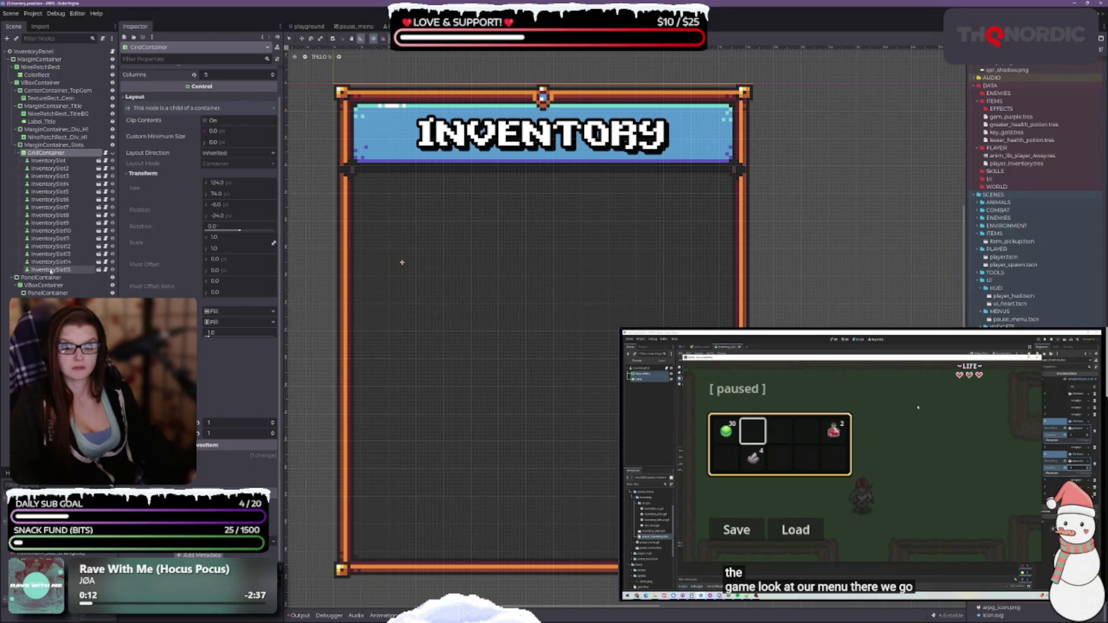
{"action": "left_click", "coordinate": [113, 153]}
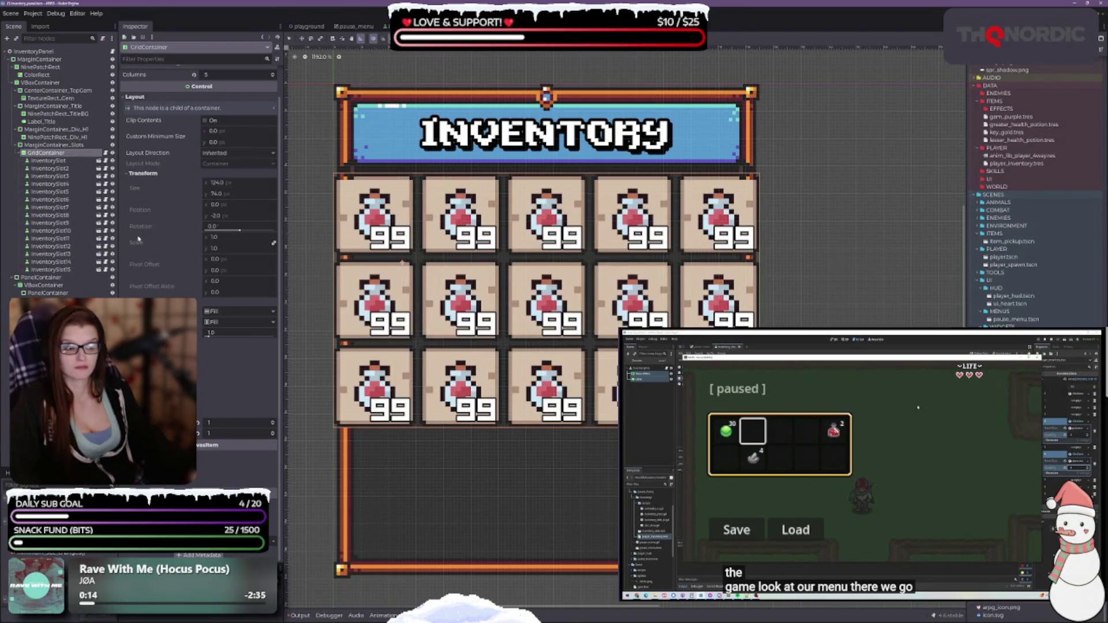
{"action": "left_click", "coordinate": [51, 145]}
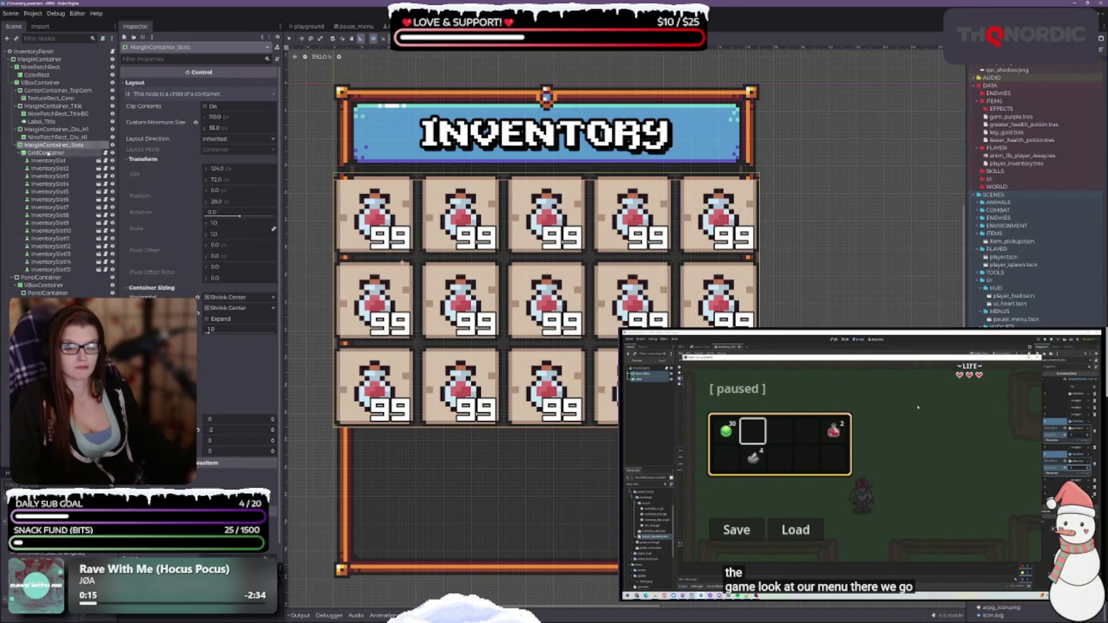
{"action": "left_click", "coordinate": [46, 153]}
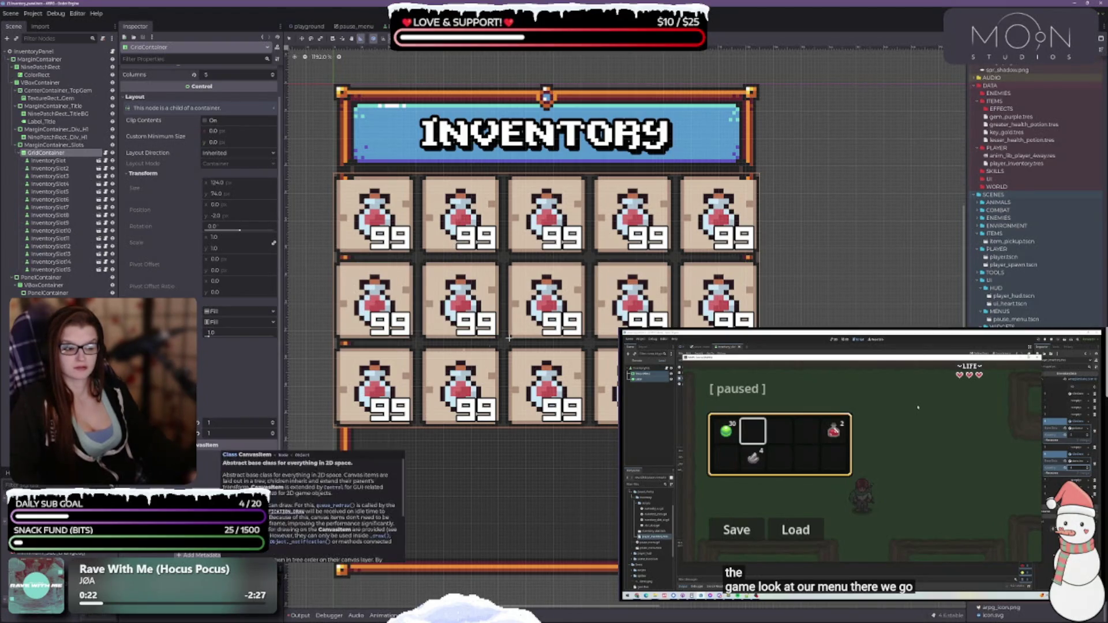
{"action": "scroll", "coordinate": [519, 428], "scroll_direction": "down", "scroll_amount": 2}
{"action": "scroll", "coordinate": [519, 428], "scroll_direction": "down", "scroll_amount": 1}
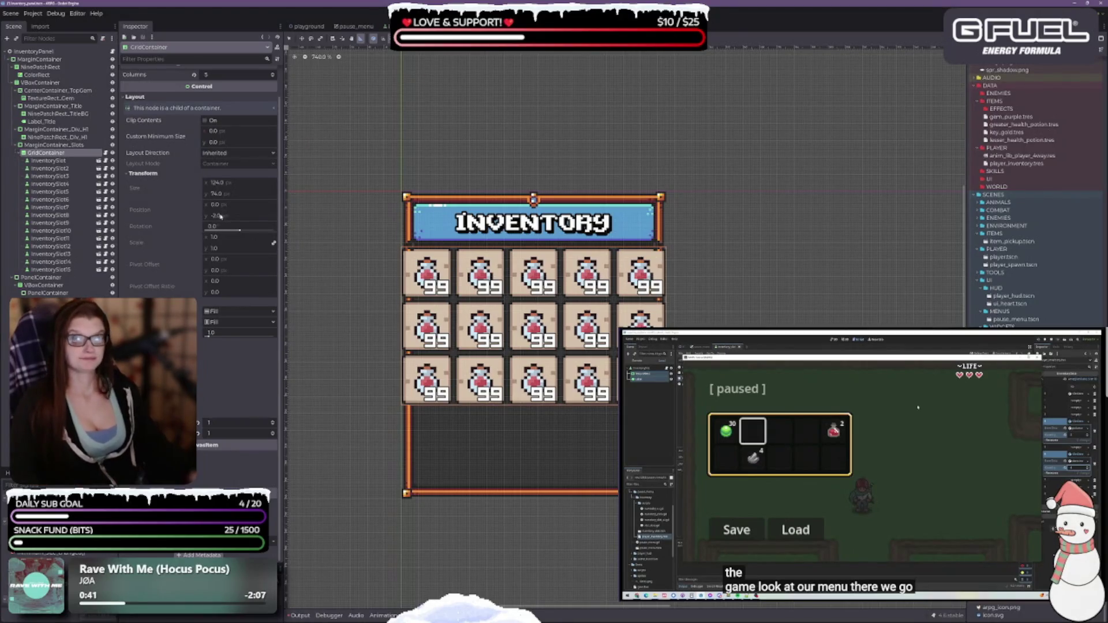
Step: Review the layout settings of MarginContainer_Slots, the InventoryPanel root and the GridContainer
{"action": "scroll", "coordinate": [558, 402], "scroll_direction": "up", "scroll_amount": 1}
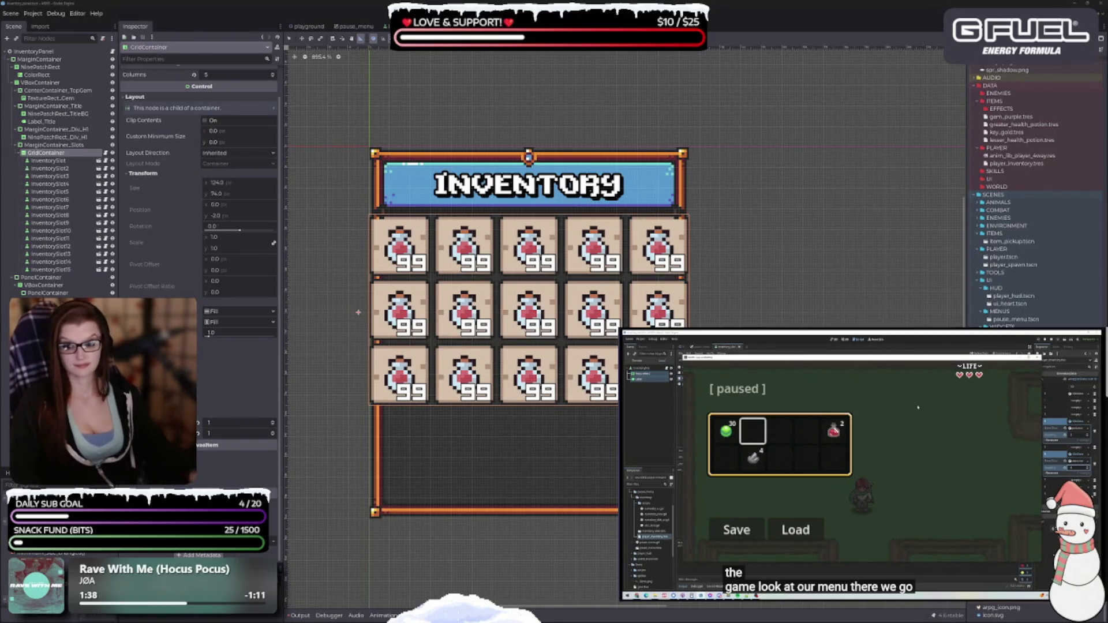
{"action": "scroll", "coordinate": [557, 358], "scroll_direction": "down", "scroll_amount": 1}
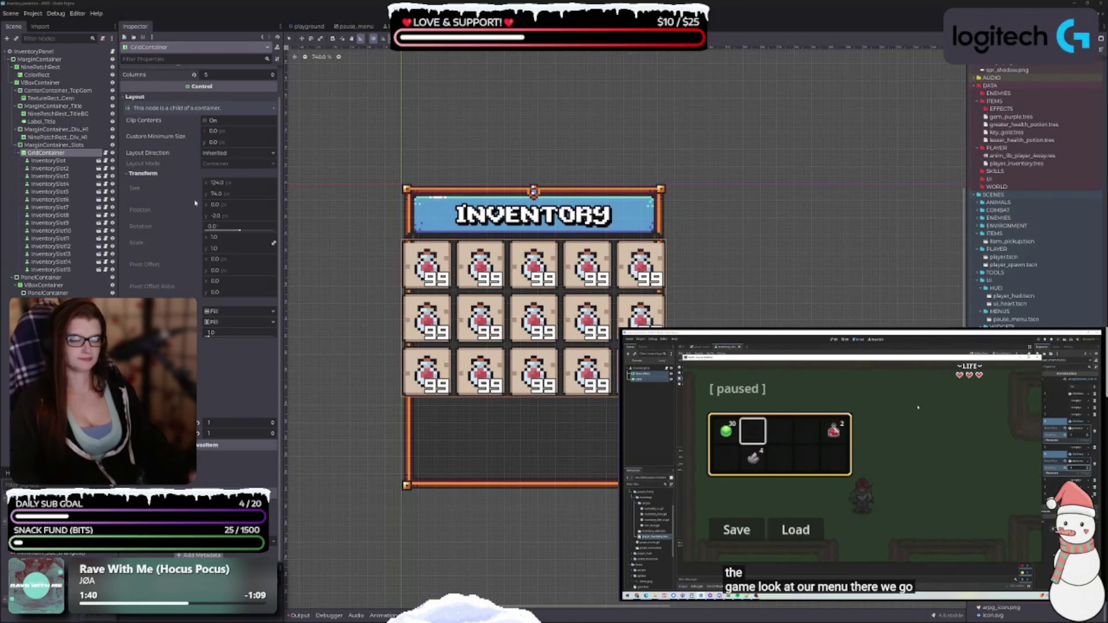
{"action": "scroll", "coordinate": [551, 412], "scroll_direction": "down", "scroll_amount": 1}
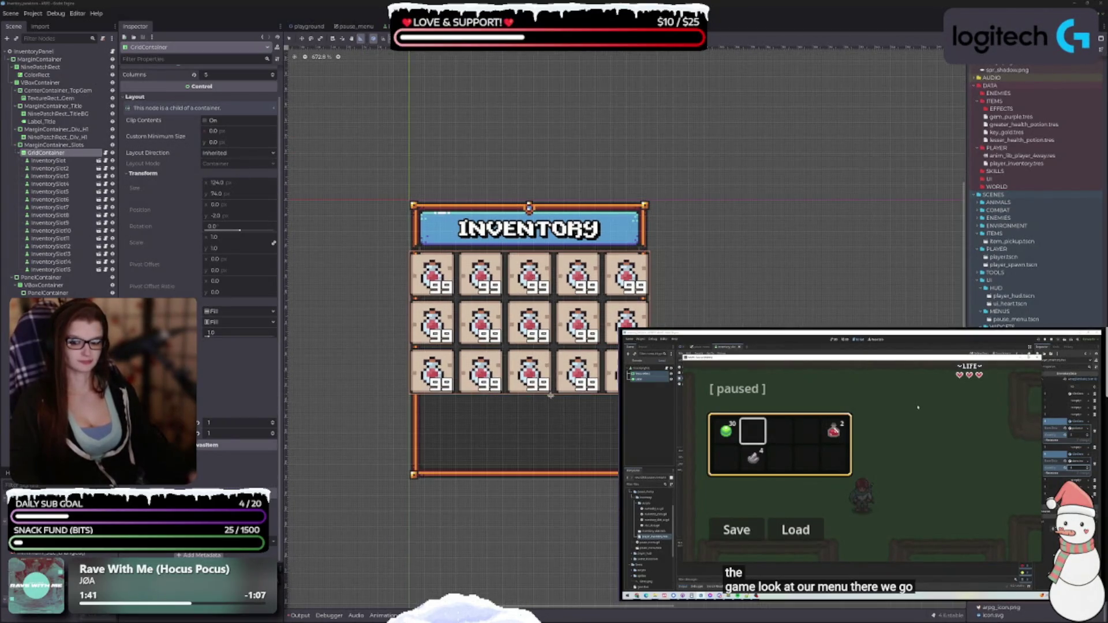
{"action": "left_click", "coordinate": [68, 145]}
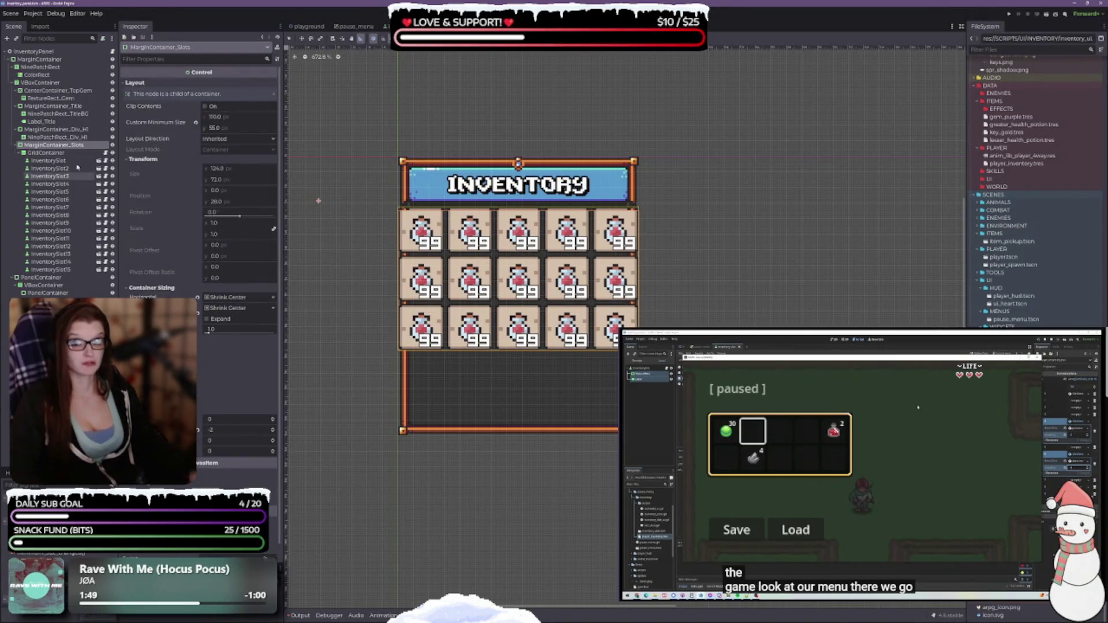
{"action": "left_click", "coordinate": [33, 51]}
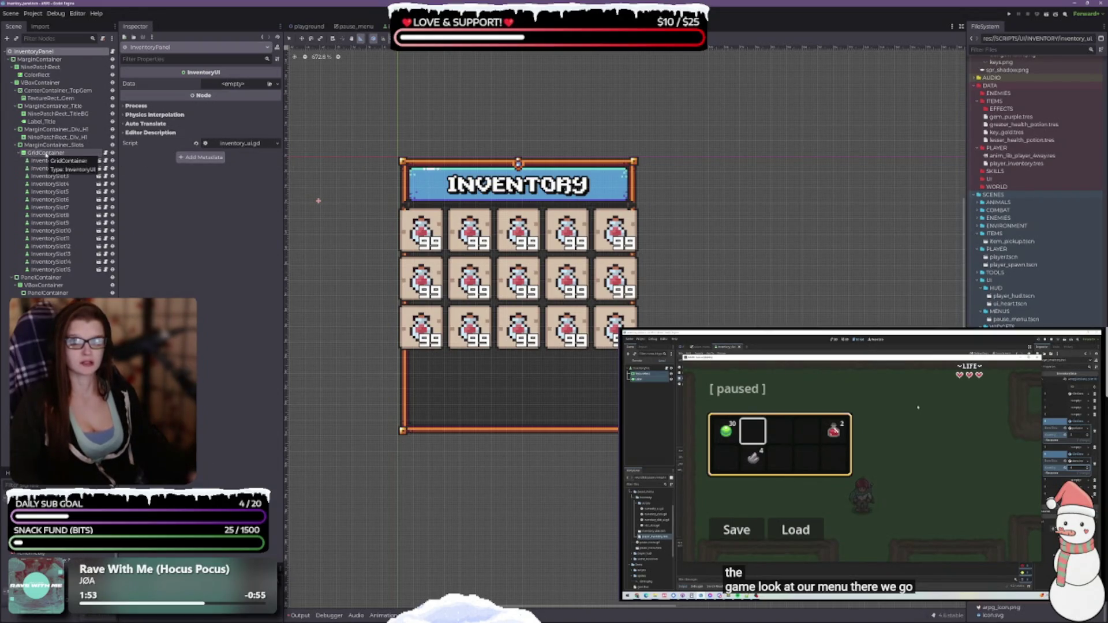
{"action": "left_click", "coordinate": [46, 154]}
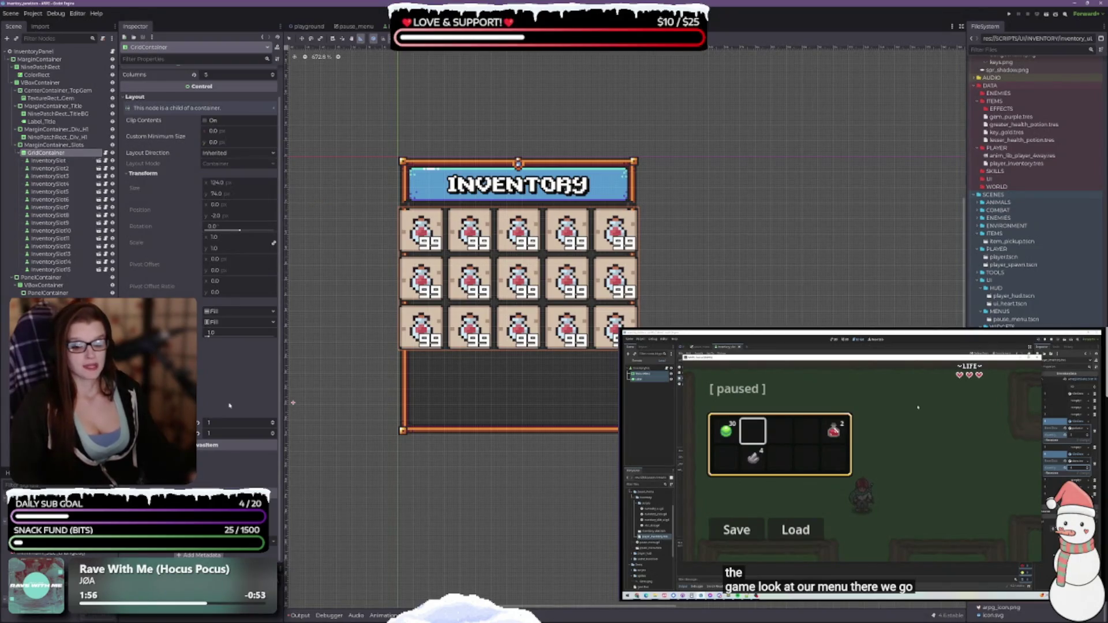
{"action": "left_click", "coordinate": [35, 51]}
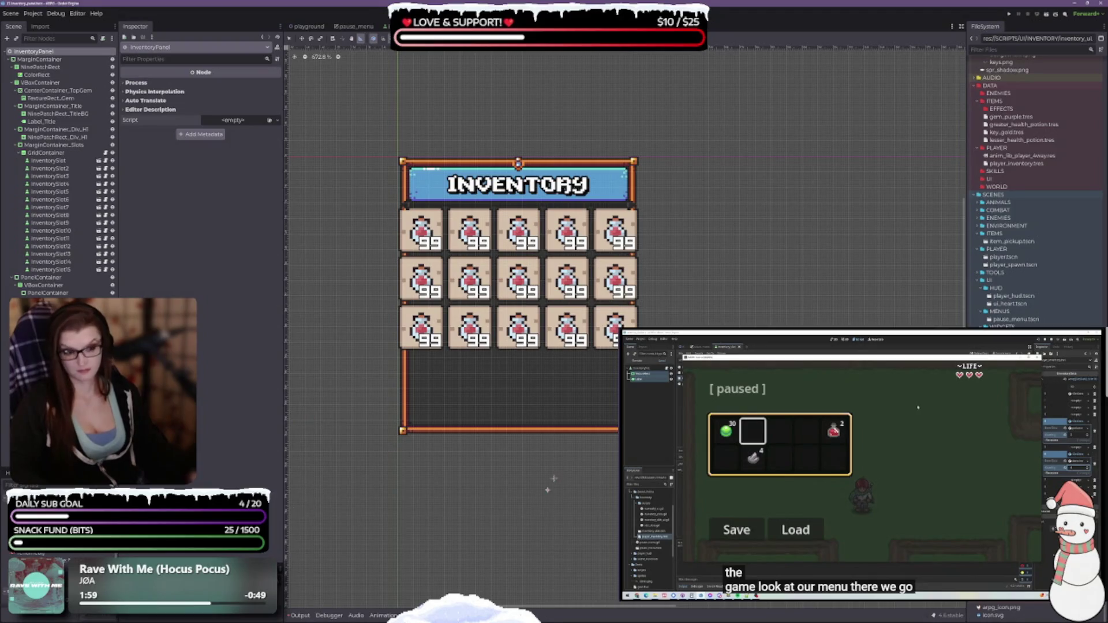
{"action": "left_click_drag", "start_coordinate": [597, 466], "coordinate": [589, 442]}
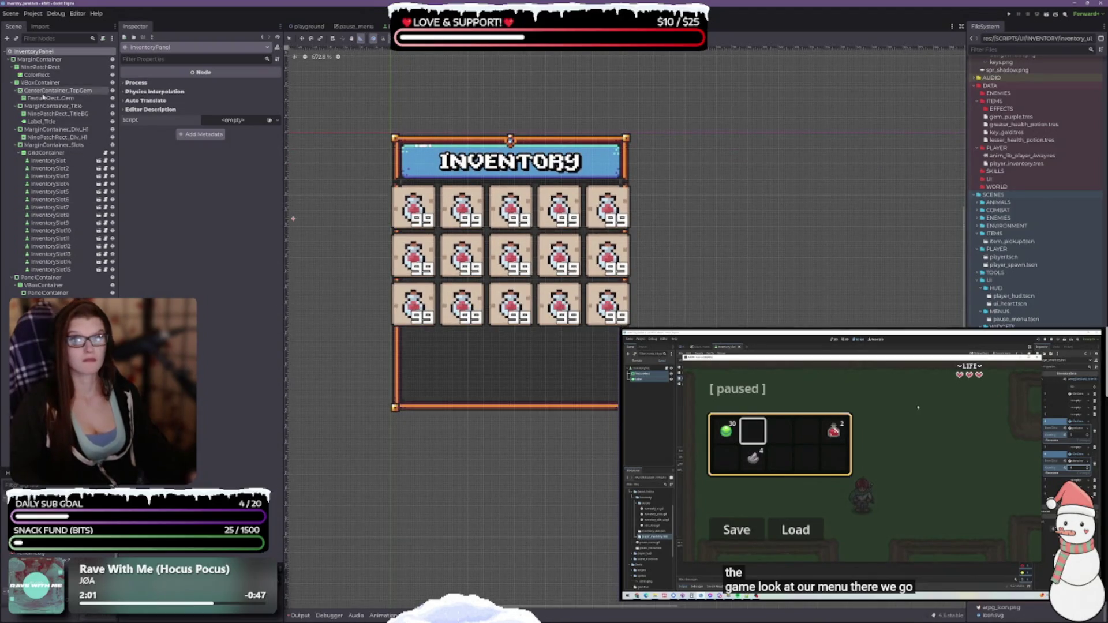
{"action": "left_click", "coordinate": [42, 153]}
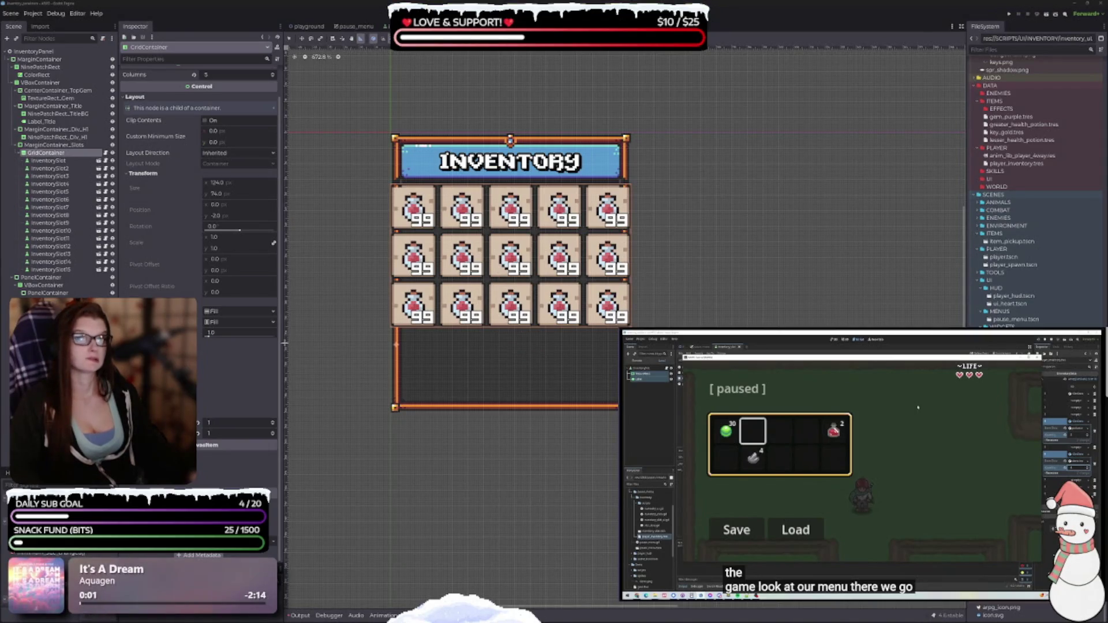
Step: Clear MarginContainer_Slots' minimum size, set Fill horizontally and vertically, and reset the -2 margin to 0
{"action": "left_click", "coordinate": [74, 145]}
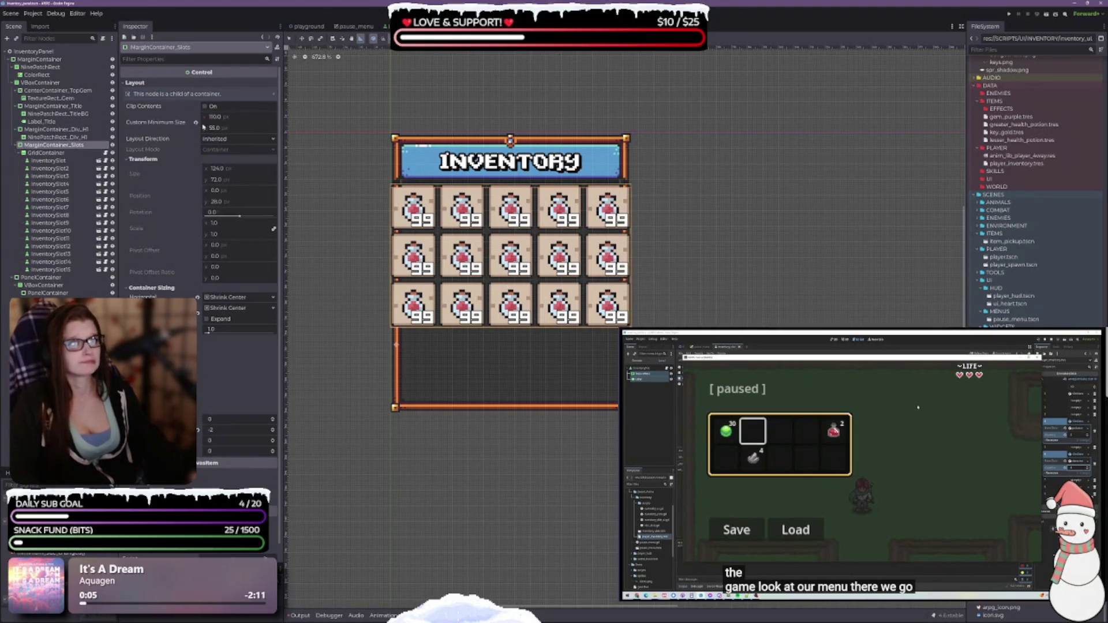
{"action": "left_click", "coordinate": [196, 123]}
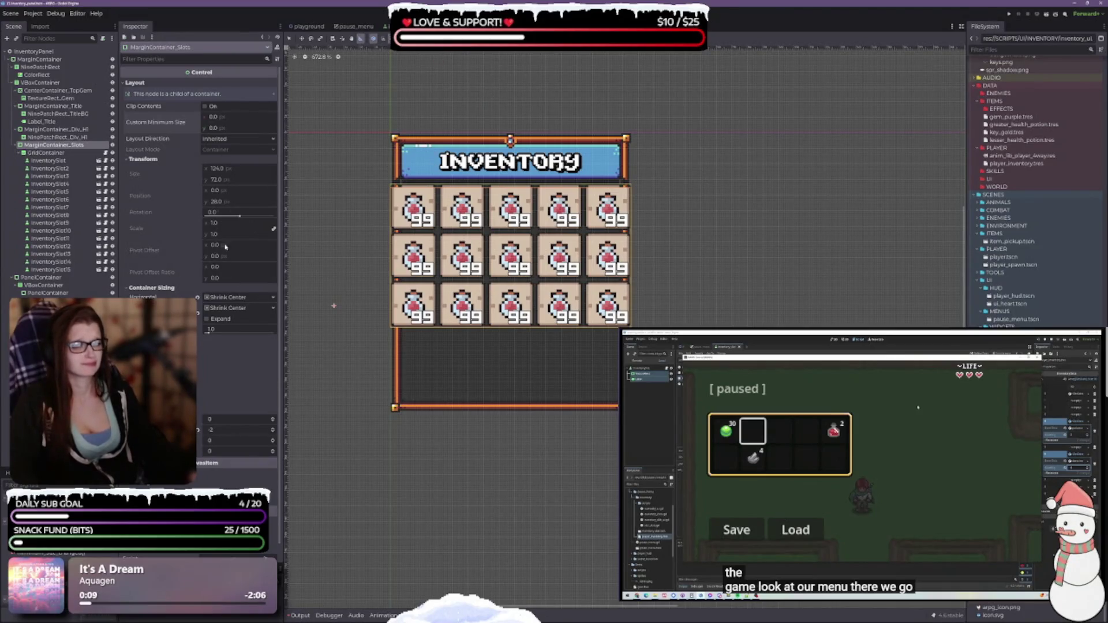
{"action": "left_click", "coordinate": [220, 297]}
{"action": "left_click", "coordinate": [227, 309]}
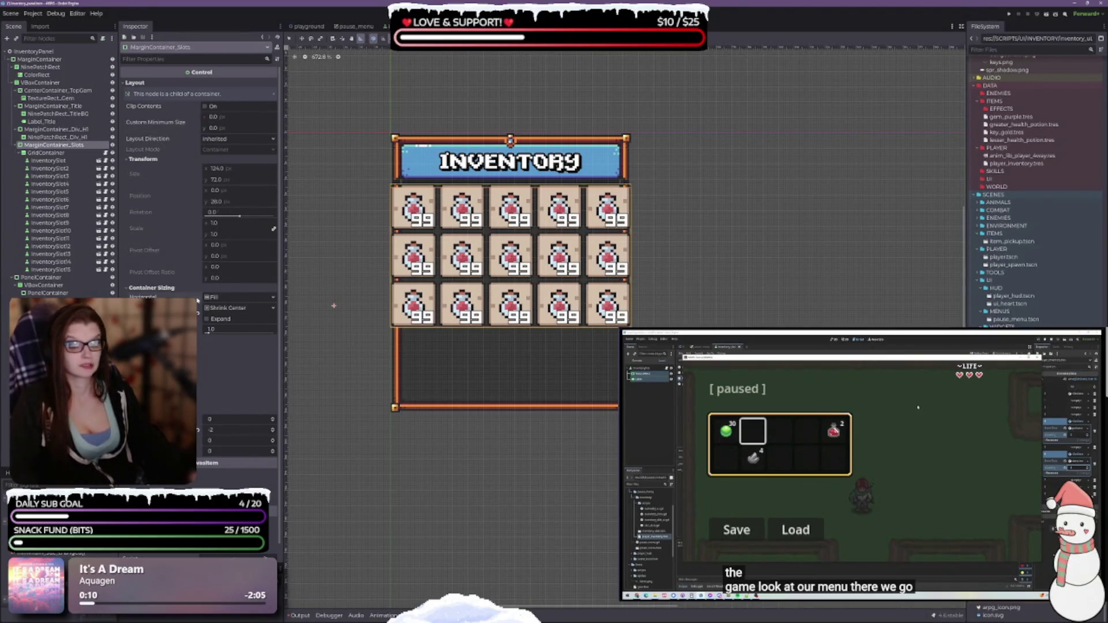
{"action": "left_click", "coordinate": [226, 309]}
{"action": "left_click", "coordinate": [229, 320]}
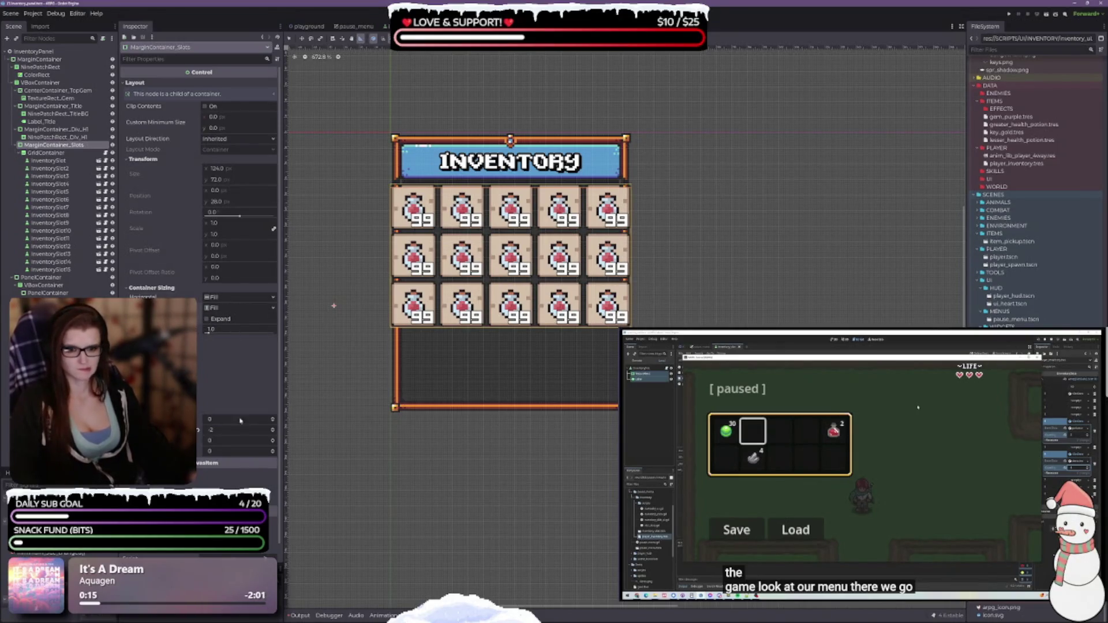
{"action": "left_click", "coordinate": [197, 431]}
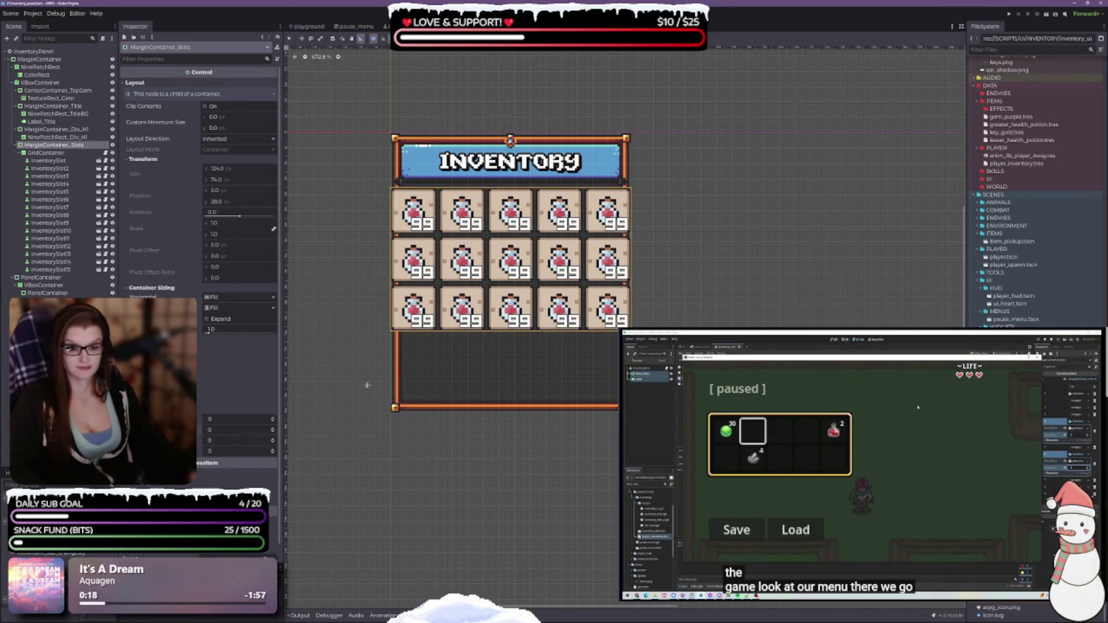
Step: Set MarginContainer_Slots' top margin constant to -3
{"action": "scroll", "coordinate": [367, 384], "scroll_direction": "up", "scroll_amount": 3}
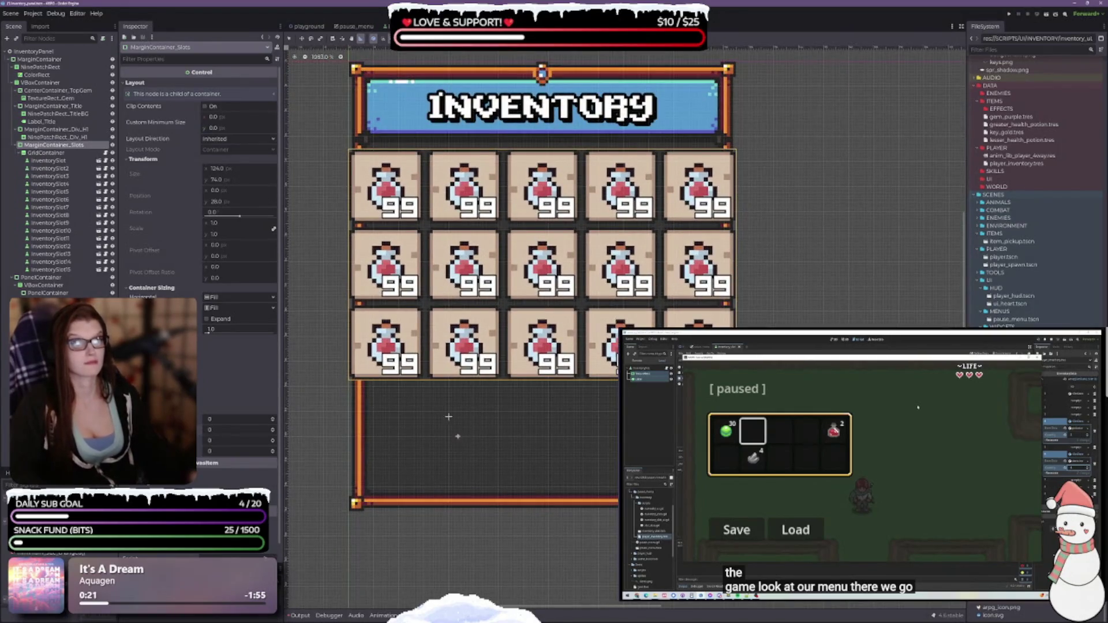
{"action": "left_click", "coordinate": [273, 428]}
{"action": "left_click", "coordinate": [273, 429]}
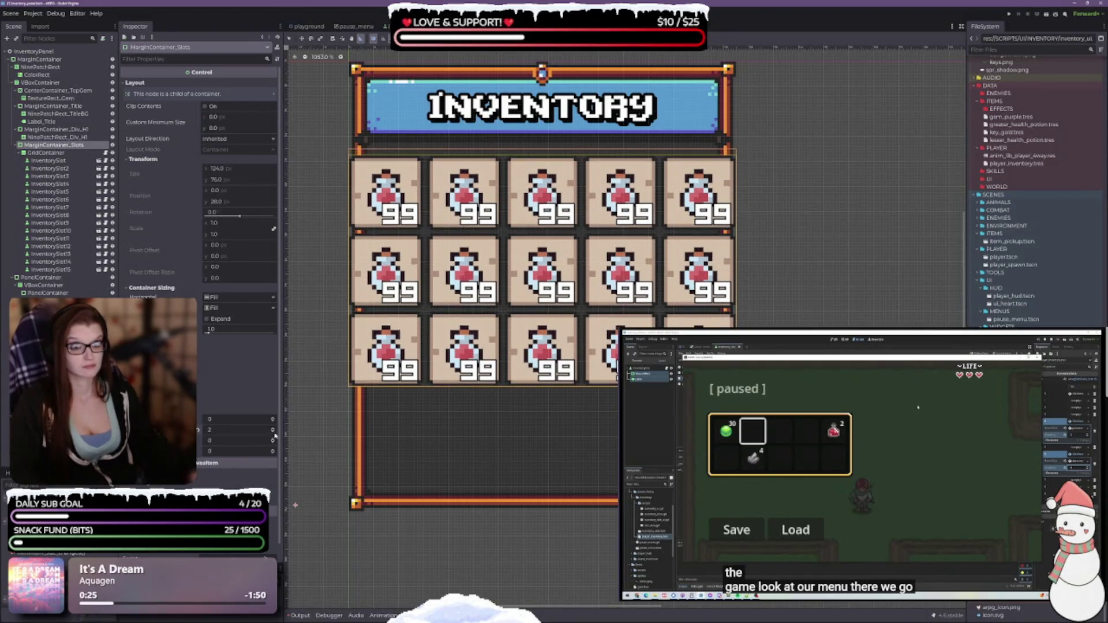
{"action": "left_click", "coordinate": [273, 432]}
{"action": "left_click", "coordinate": [273, 432]}
{"action": "left_click", "coordinate": [273, 432]}
{"action": "left_click", "coordinate": [273, 433]}
{"action": "left_click", "coordinate": [273, 432]}
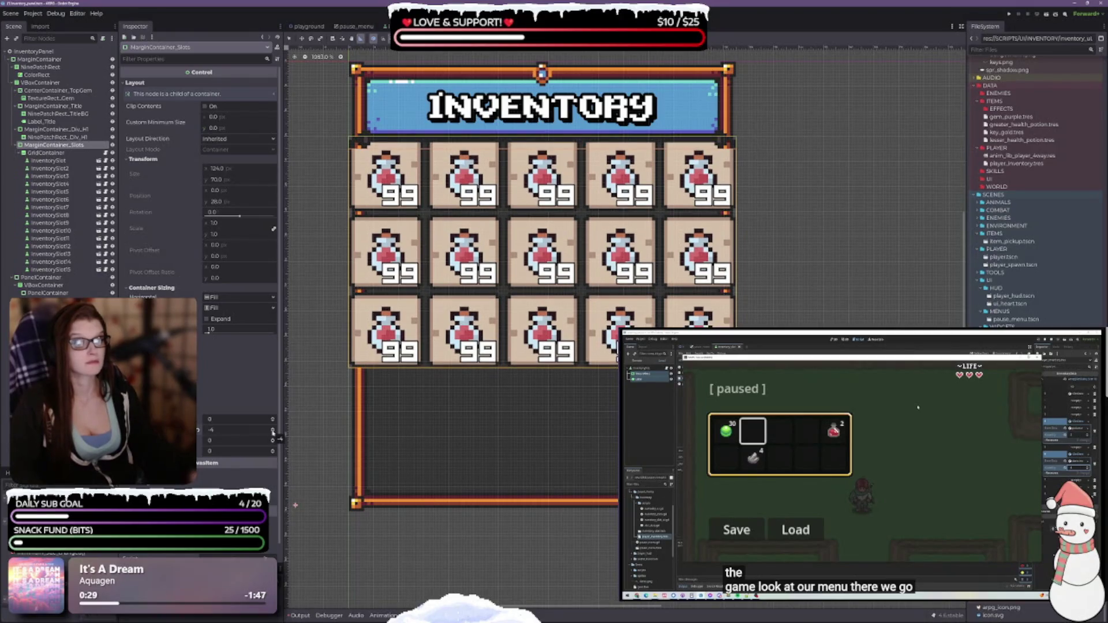
{"action": "left_click", "coordinate": [273, 428]}
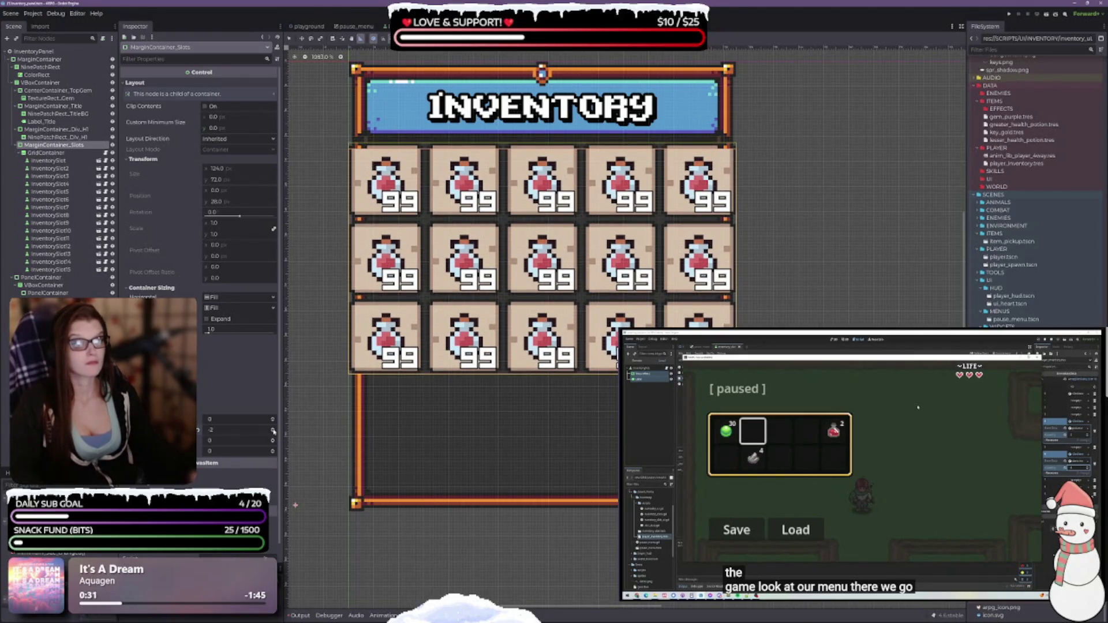
{"action": "left_click", "coordinate": [273, 433]}
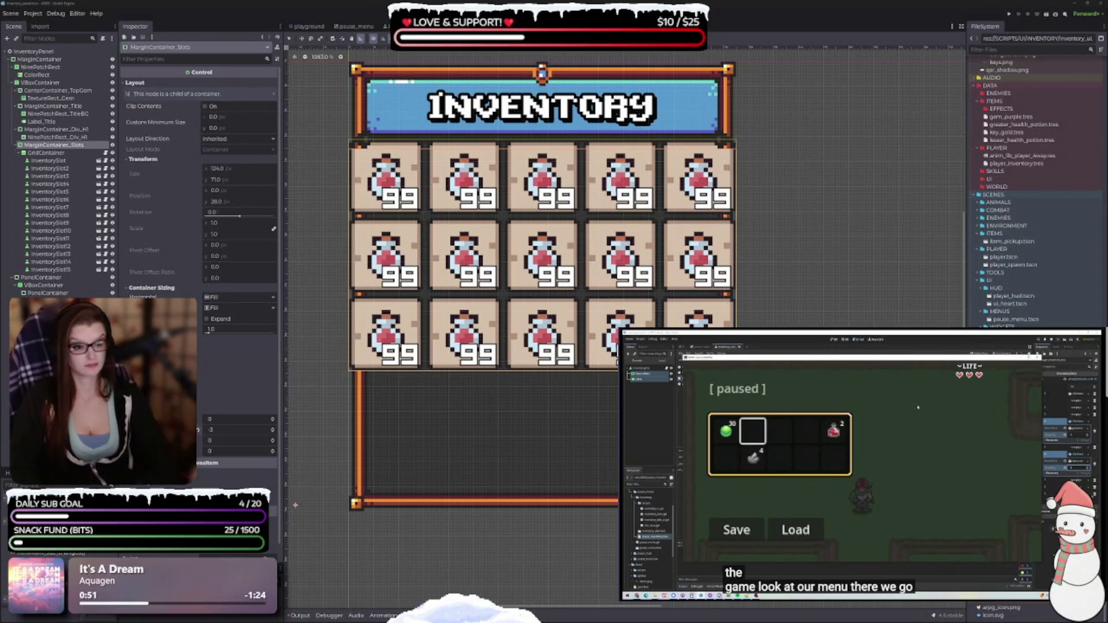
Step: Raise the left and right margin constants to 6, then deselect to preview the wider panel
{"action": "scroll", "coordinate": [590, 284], "scroll_direction": "up", "scroll_amount": 3}
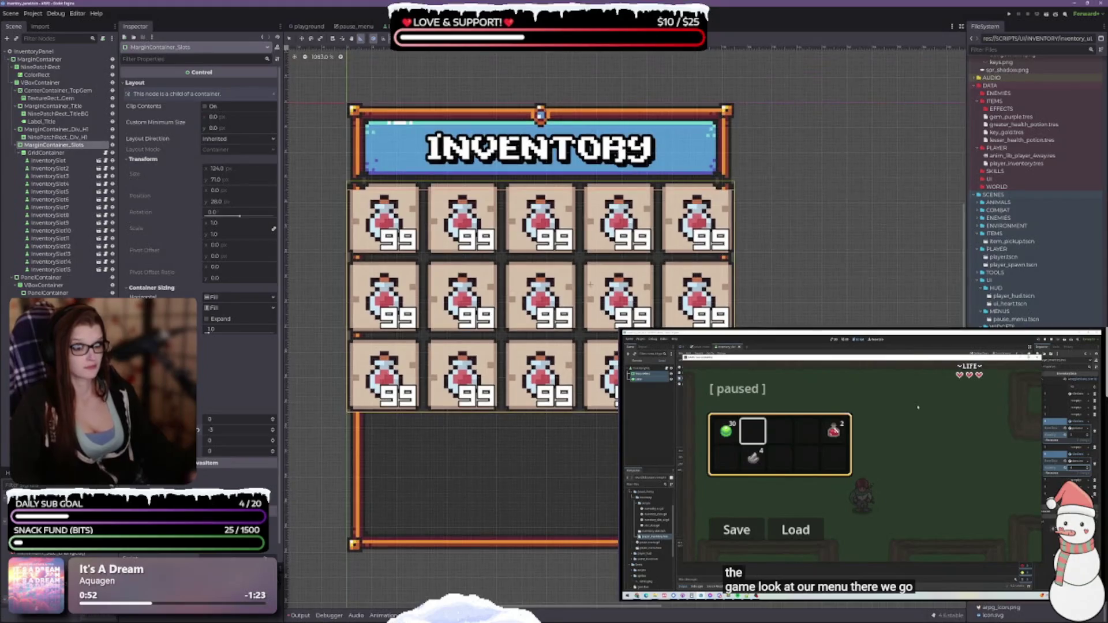
{"action": "left_click", "coordinate": [274, 420]}
{"action": "left_click", "coordinate": [274, 420]}
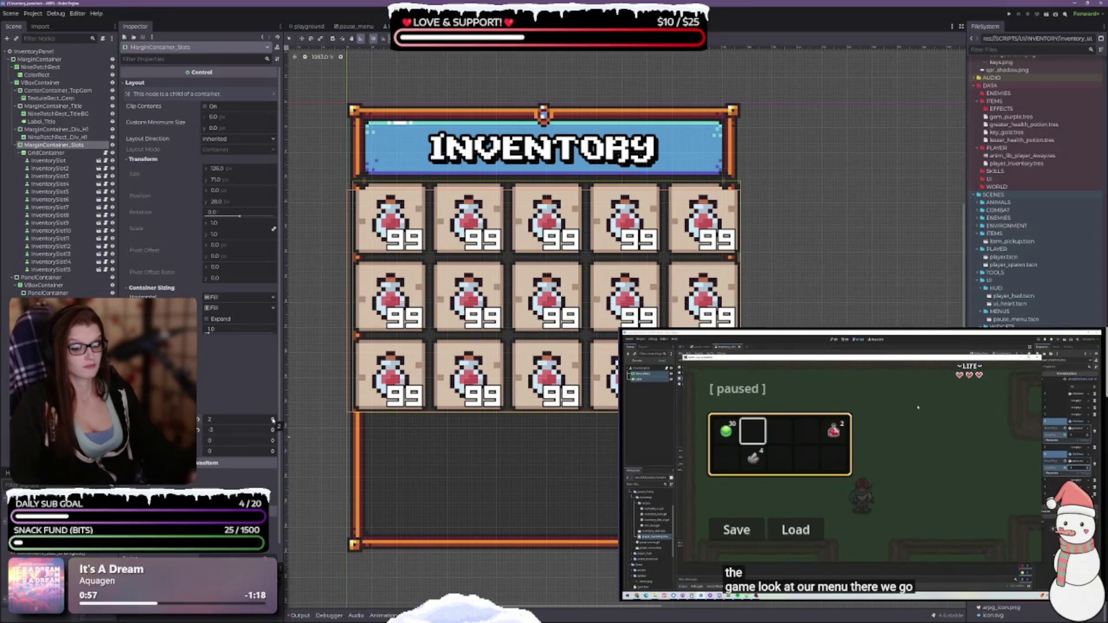
{"action": "left_click", "coordinate": [273, 420]}
{"action": "left_click", "coordinate": [273, 420]}
{"action": "left_click", "coordinate": [274, 420]}
{"action": "left_click", "coordinate": [273, 420]}
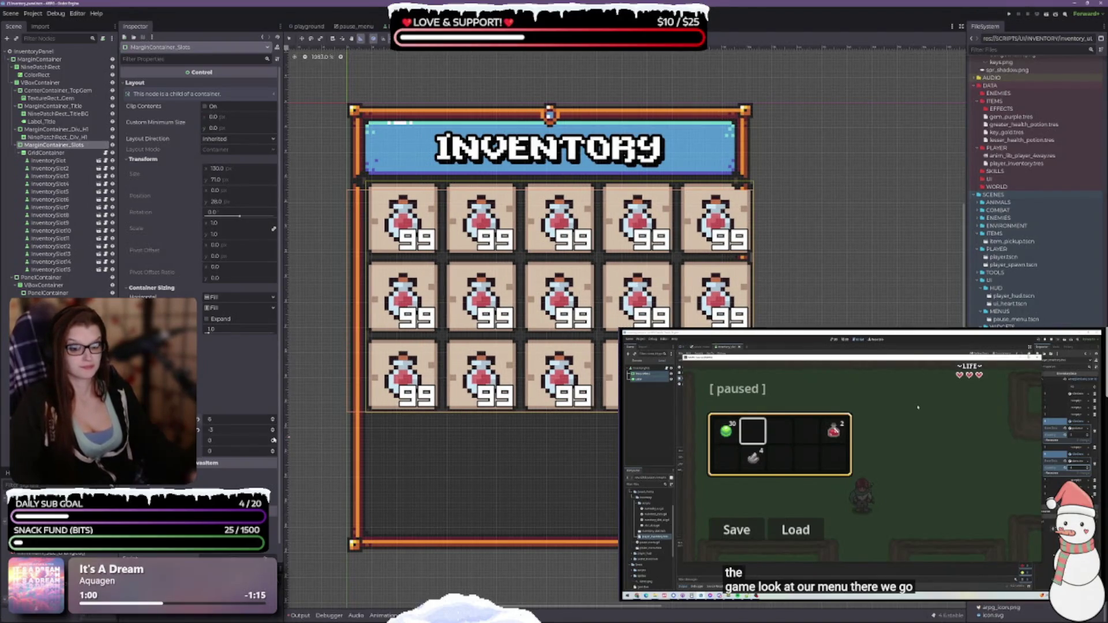
{"action": "left_click", "coordinate": [274, 441]}
{"action": "left_click", "coordinate": [273, 441]}
{"action": "left_click", "coordinate": [274, 440]}
{"action": "left_click", "coordinate": [273, 440]}
{"action": "left_click", "coordinate": [273, 440]}
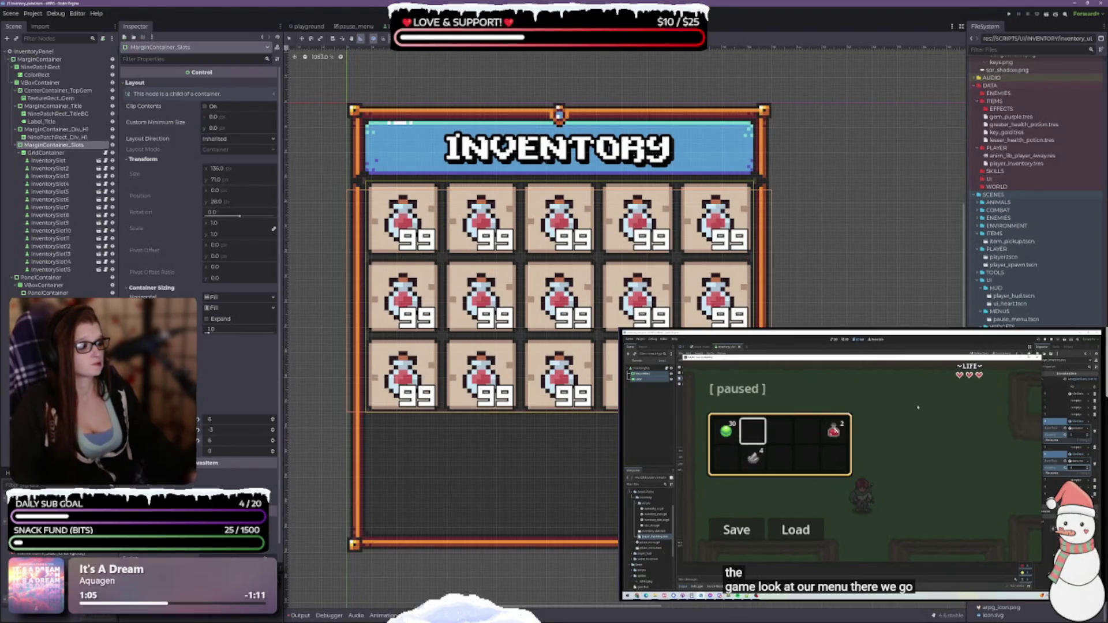
{"action": "left_click", "coordinate": [393, 439]}
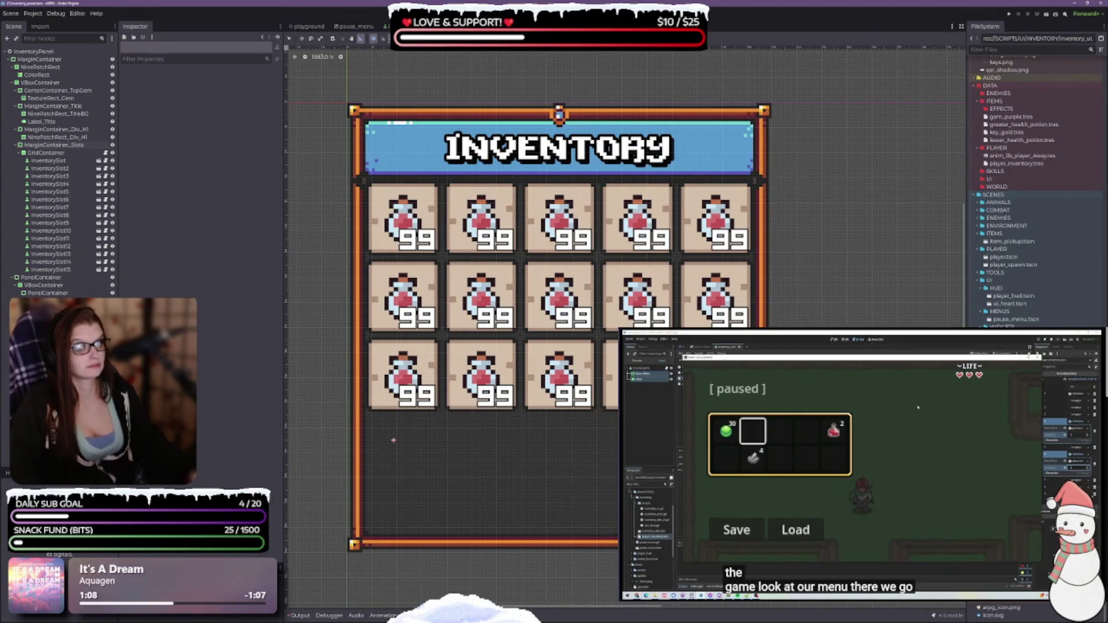
Step: Save the scene and raise the slots container's side margins from 6 to 7
{"action": "key", "text": "ctrl+s"}
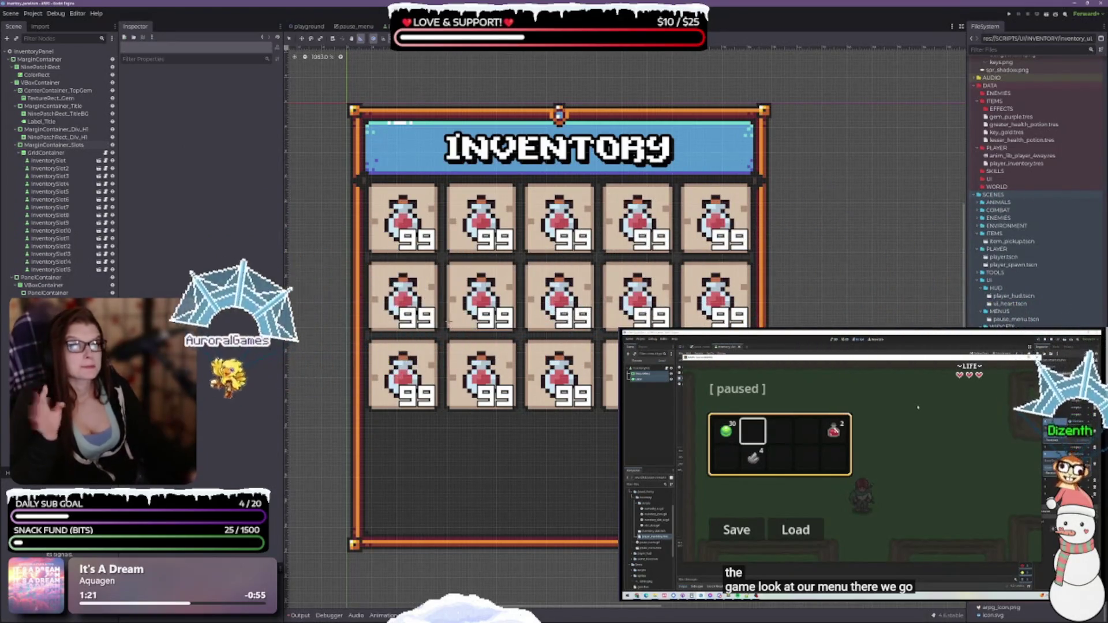
{"action": "scroll", "coordinate": [557, 317], "scroll_direction": "up", "scroll_amount": 1}
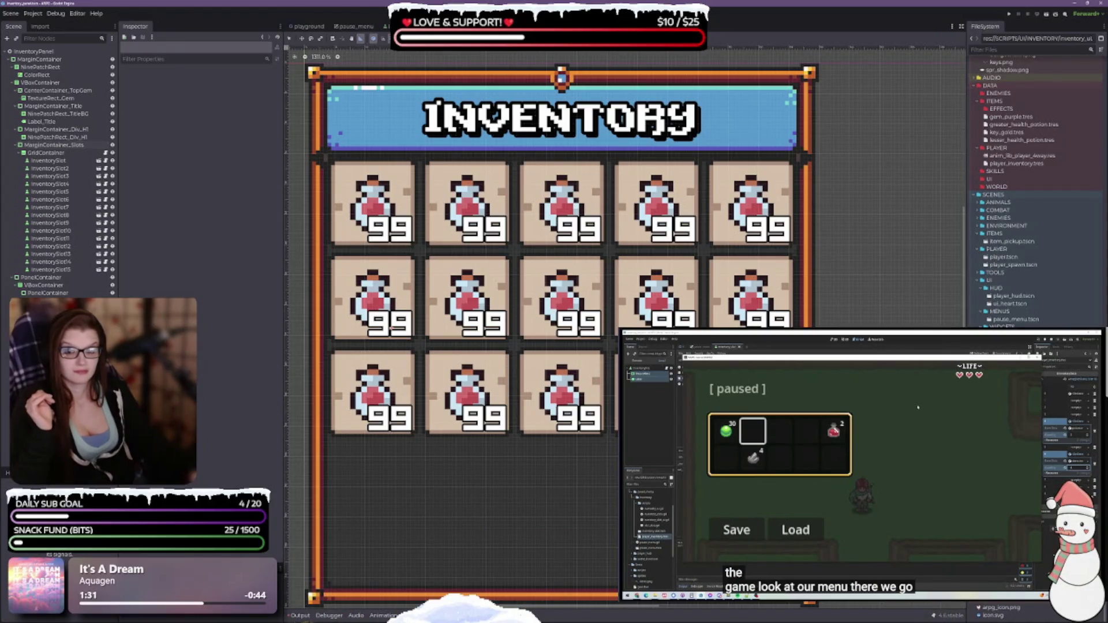
{"action": "left_click", "coordinate": [56, 145]}
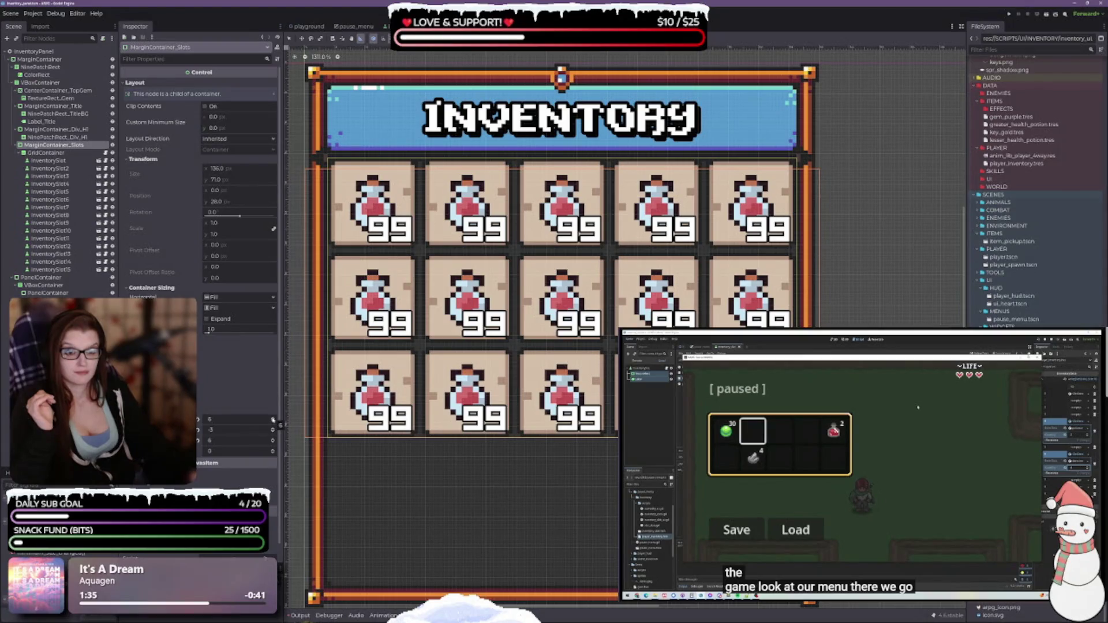
{"action": "left_click", "coordinate": [273, 419]}
{"action": "left_click", "coordinate": [272, 439]}
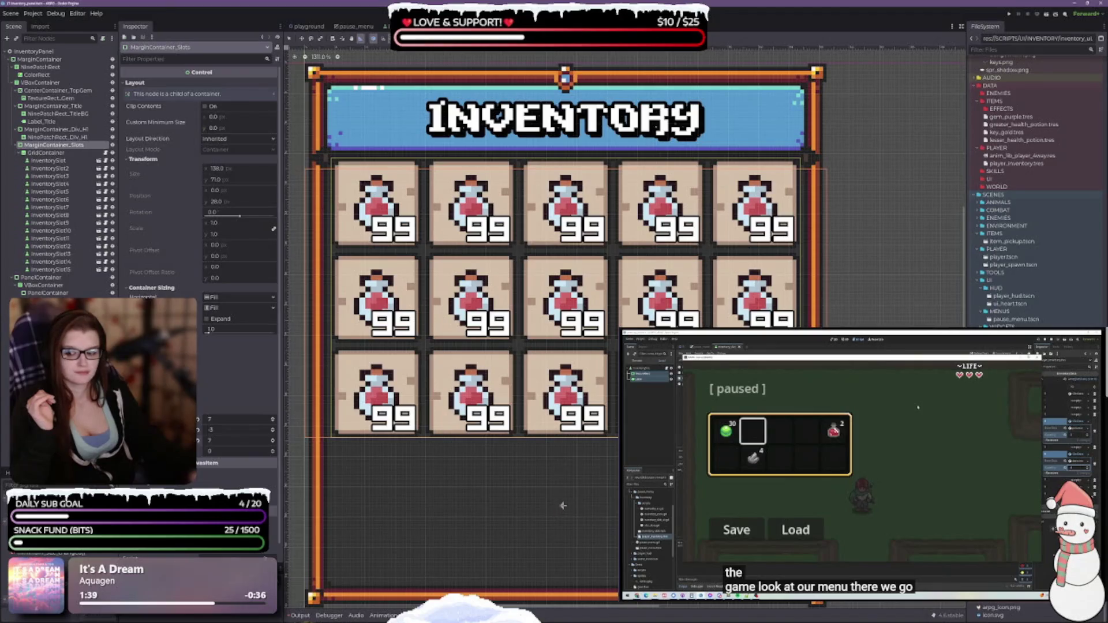
{"action": "left_click_drag", "start_coordinate": [561, 511], "coordinate": [544, 469]}
{"action": "left_click", "coordinate": [302, 351]}
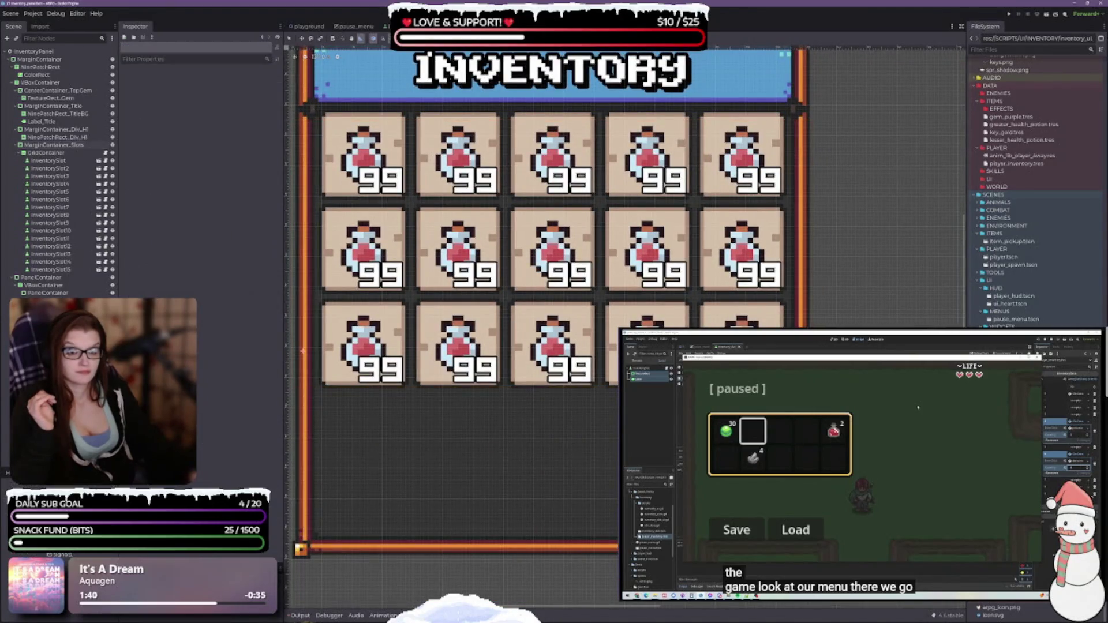
Step: Set the GridContainer's horizontal and vertical separation to 0
{"action": "scroll", "coordinate": [497, 421], "scroll_direction": "up", "scroll_amount": 3}
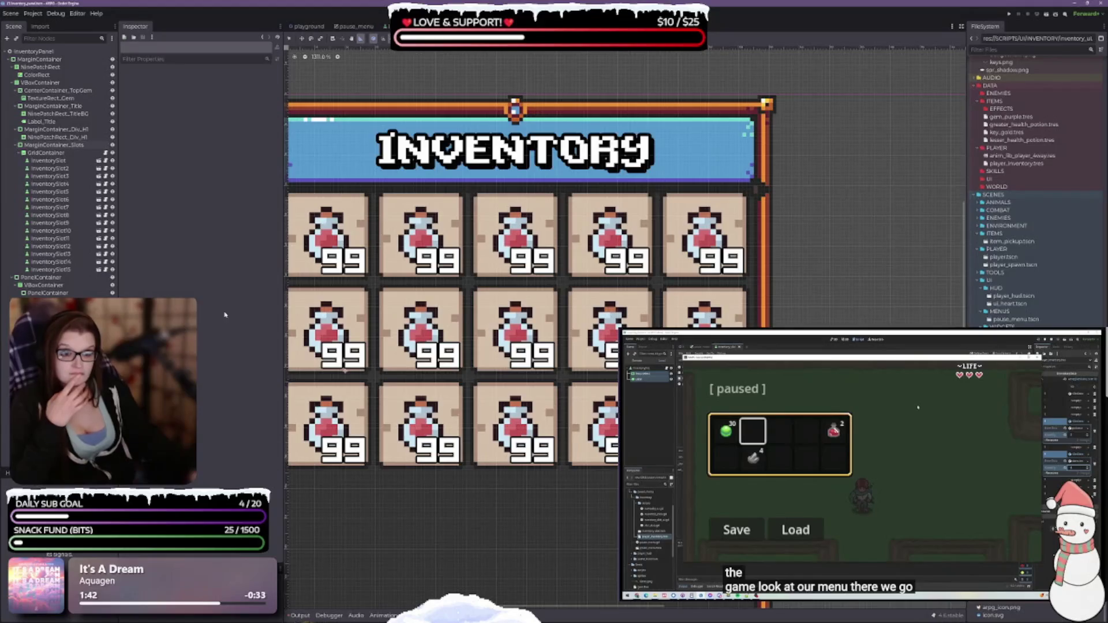
{"action": "left_click", "coordinate": [46, 153]}
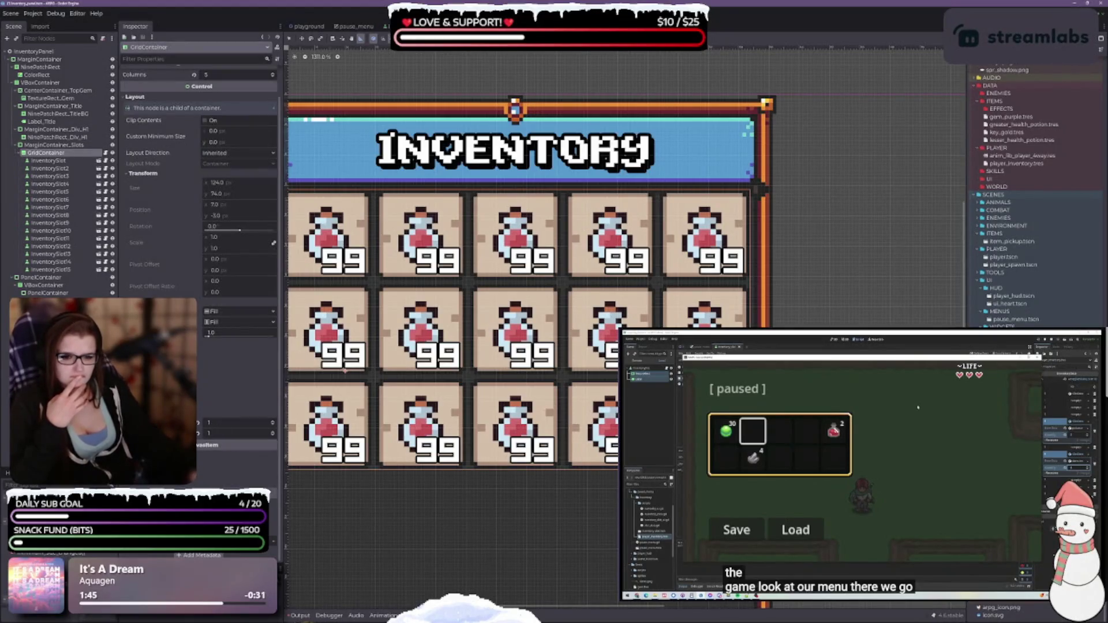
{"action": "left_click", "coordinate": [272, 426]}
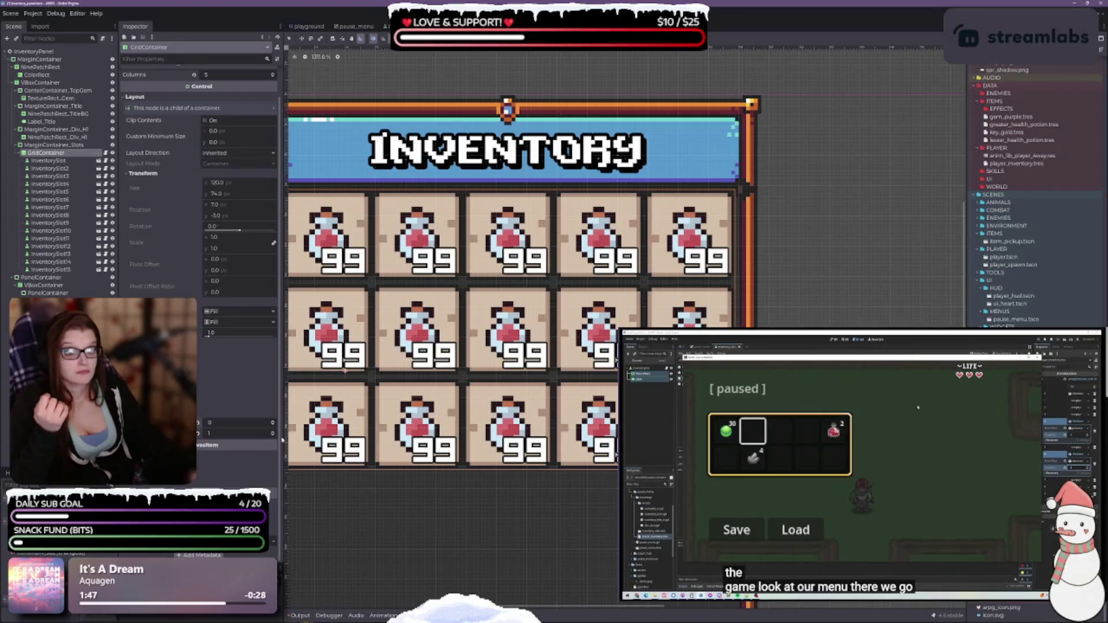
{"action": "left_click", "coordinate": [273, 435]}
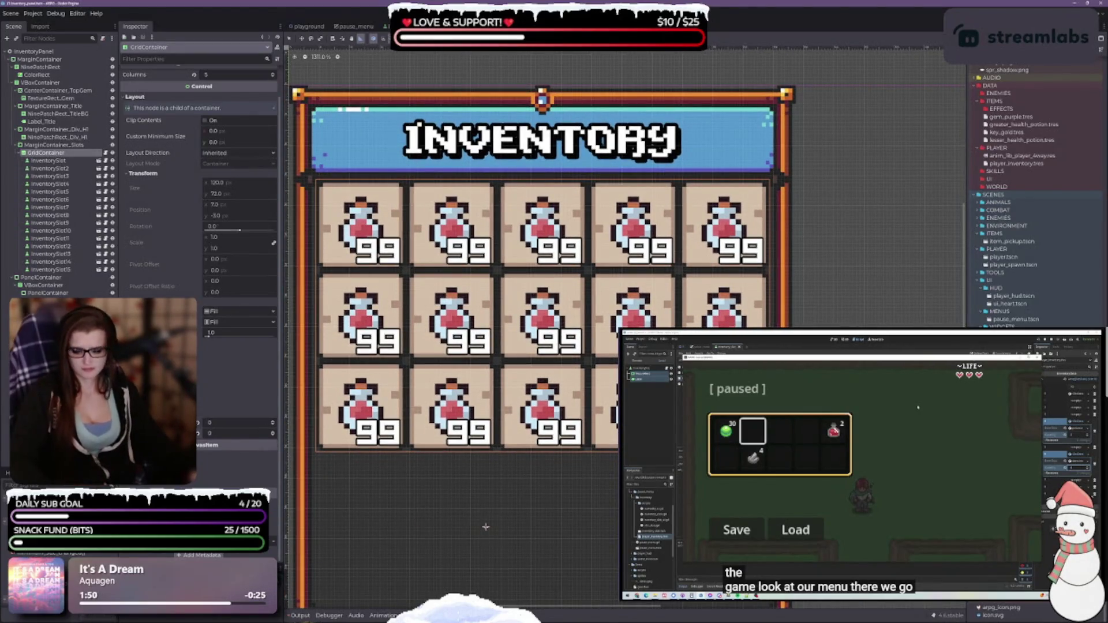
{"action": "left_click_drag", "start_coordinate": [501, 489], "coordinate": [529, 480]}
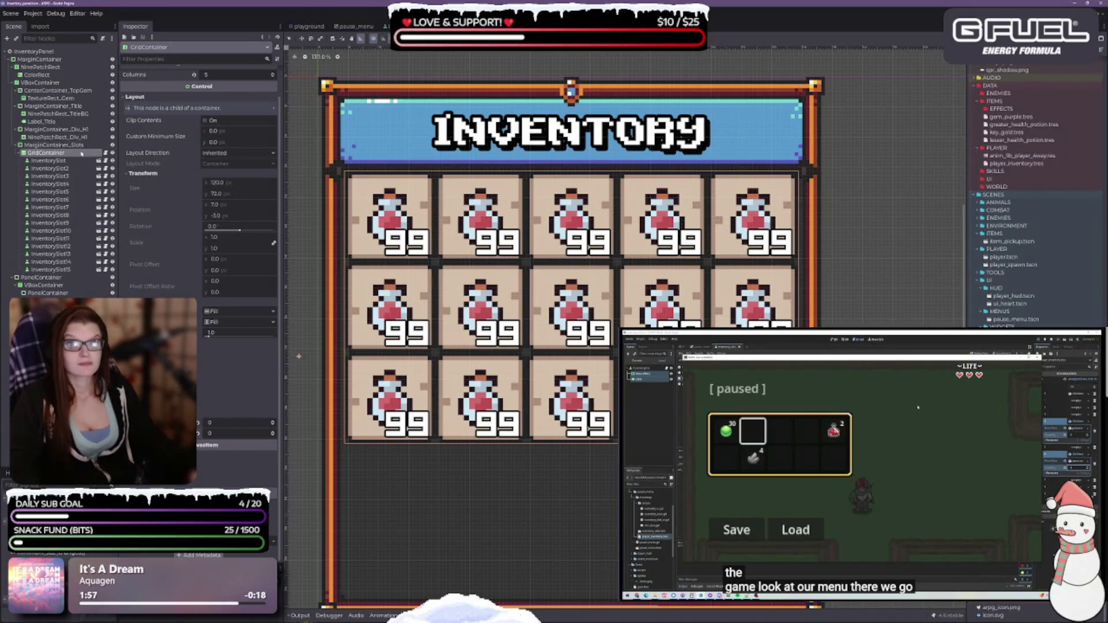
Step: Lower the slots container's margins from 7 back to 6 and centre the panel in view
{"action": "left_click", "coordinate": [55, 145]}
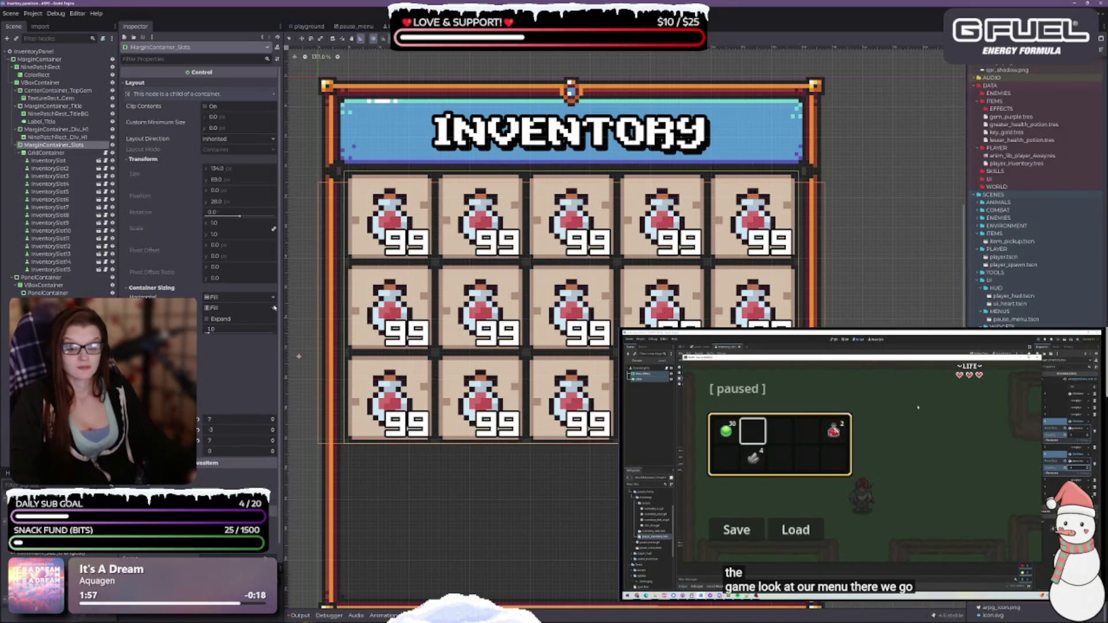
{"action": "left_click", "coordinate": [275, 421]}
{"action": "left_click", "coordinate": [273, 442]}
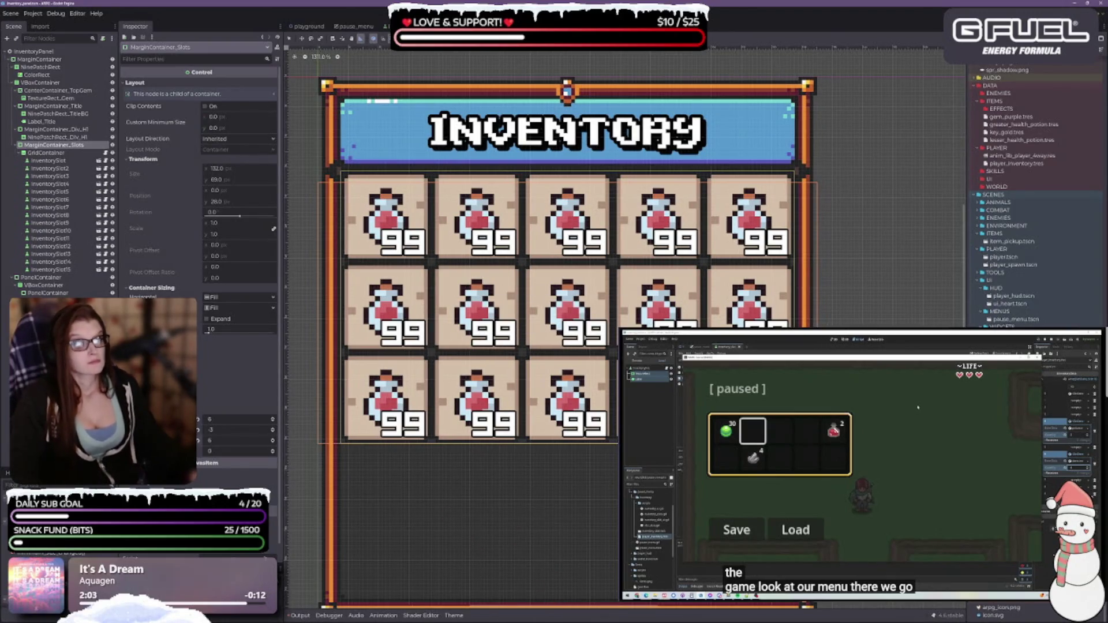
{"action": "left_click", "coordinate": [341, 406]}
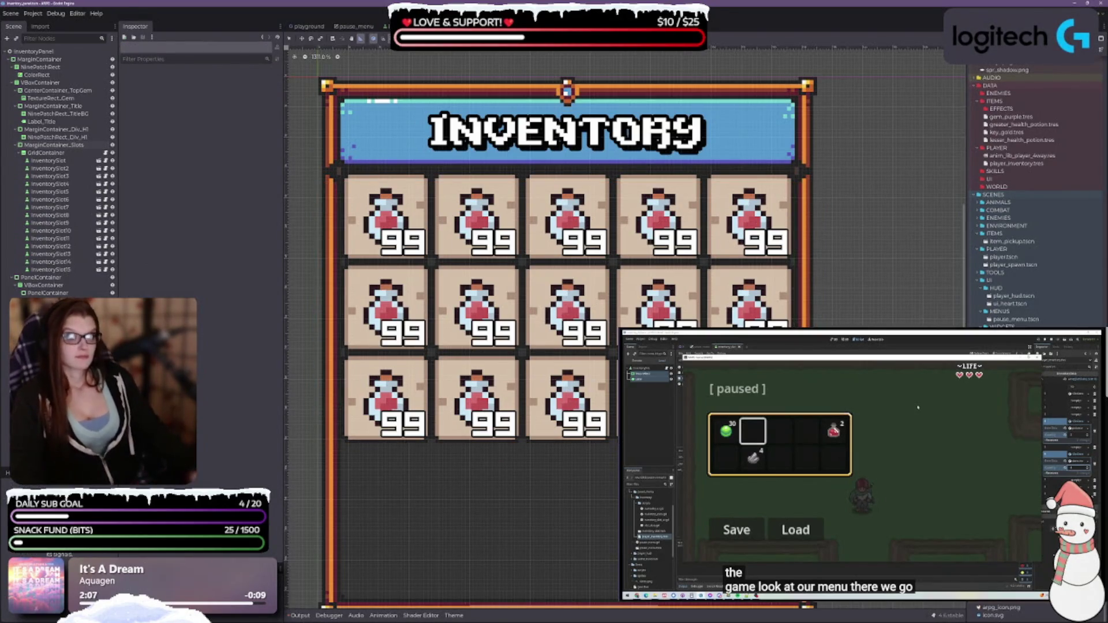
{"action": "scroll", "coordinate": [482, 156], "scroll_direction": "down", "scroll_amount": 2}
{"action": "scroll", "coordinate": [482, 155], "scroll_direction": "down", "scroll_amount": 1}
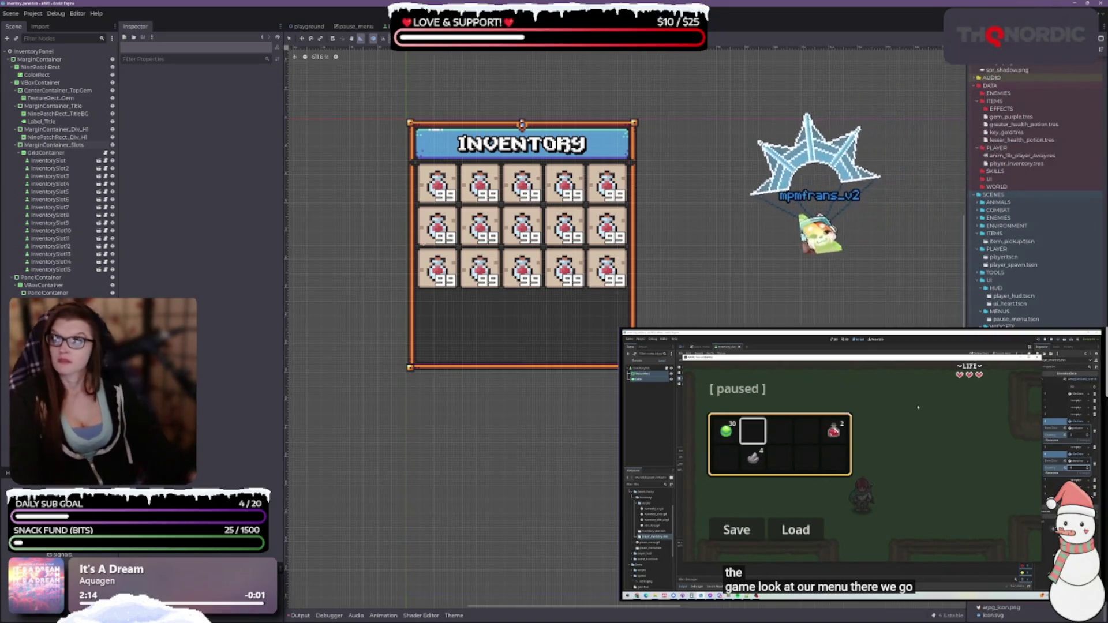
{"action": "scroll", "coordinate": [594, 258], "scroll_direction": "up", "scroll_amount": 2}
{"action": "key", "text": "f"}
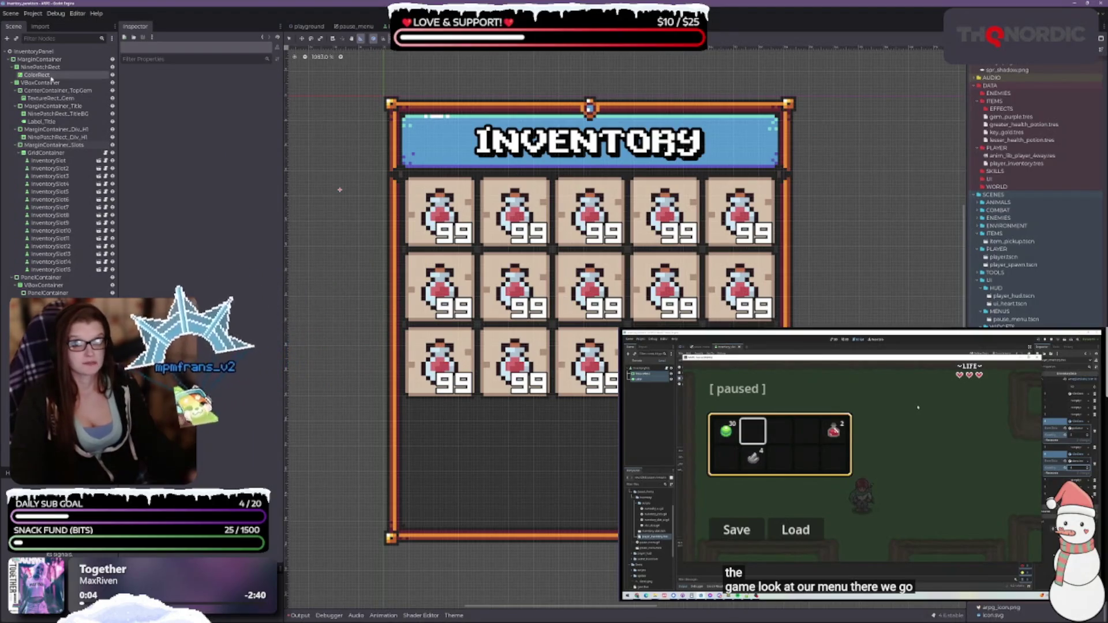
Step: Sample a dark red from the canvas as the background ColorRect's colour
{"action": "left_click", "coordinate": [37, 75]}
{"action": "left_click", "coordinate": [231, 84]}
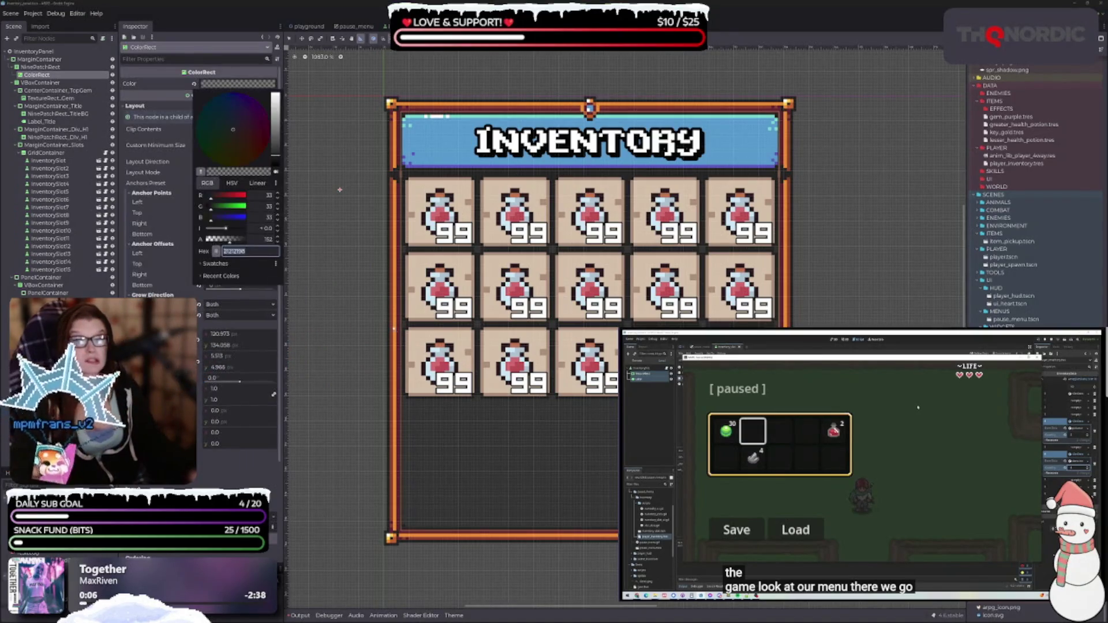
{"action": "left_click", "coordinate": [200, 172]}
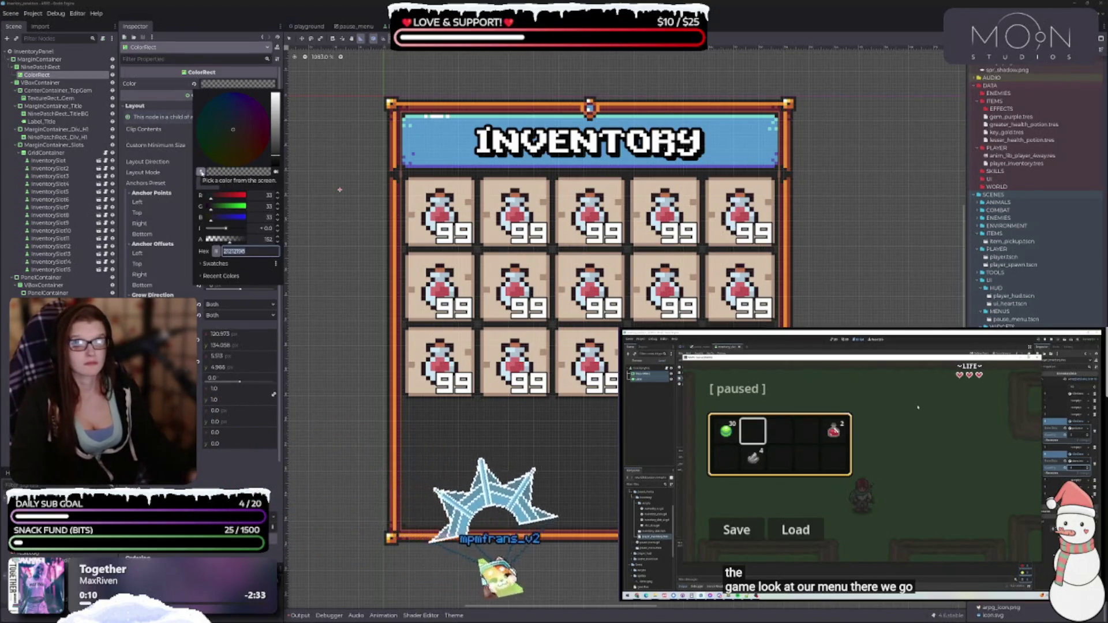
{"action": "left_click", "coordinate": [395, 148]}
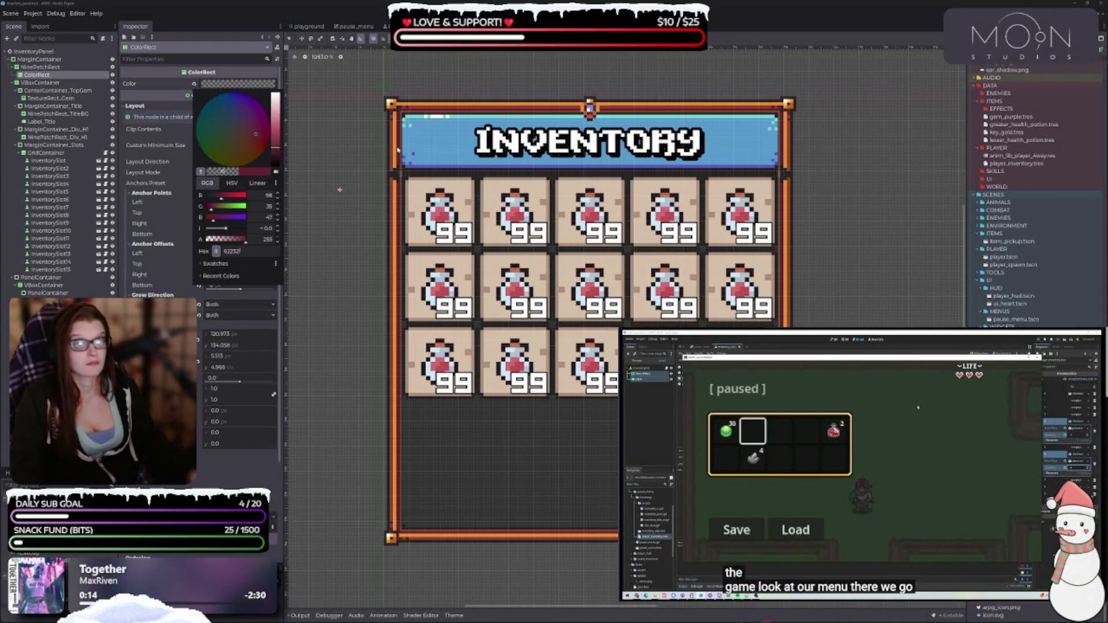
{"action": "left_click", "coordinate": [397, 149]}
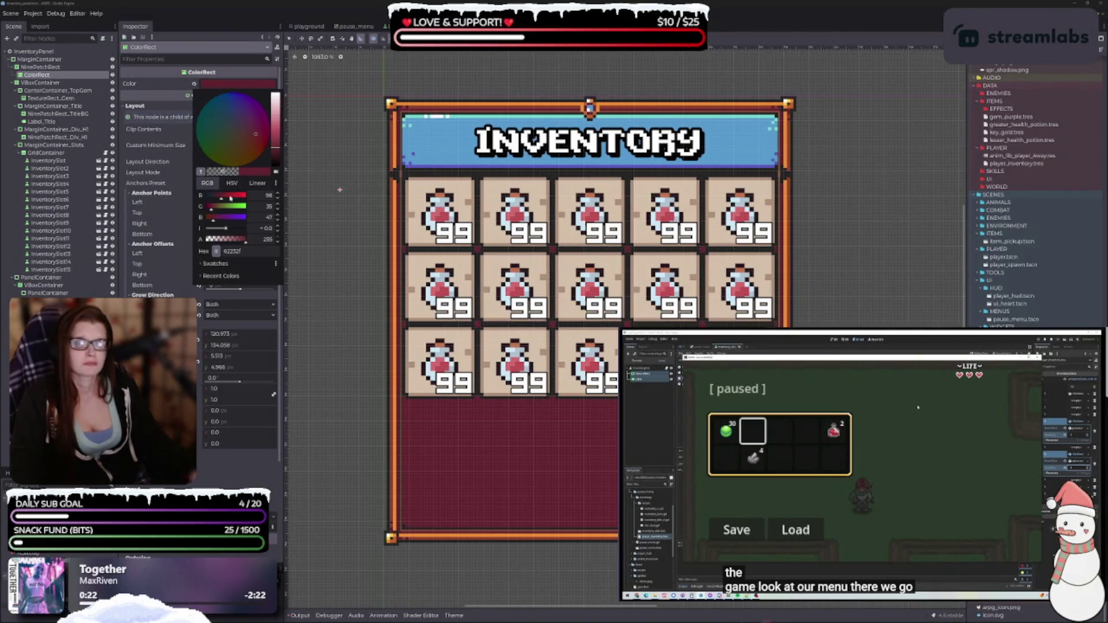
Step: Adjust the colour sliders toward a darker brown and close the picker
{"action": "left_click_drag", "start_coordinate": [214, 222], "coordinate": [205, 218]}
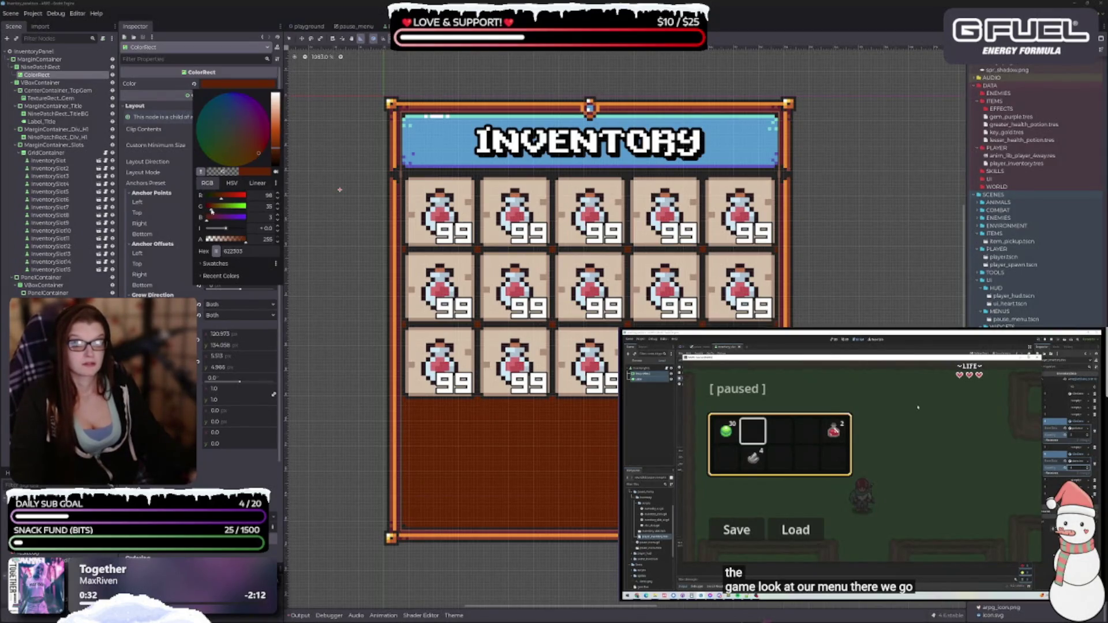
{"action": "left_click_drag", "start_coordinate": [213, 211], "coordinate": [219, 197]}
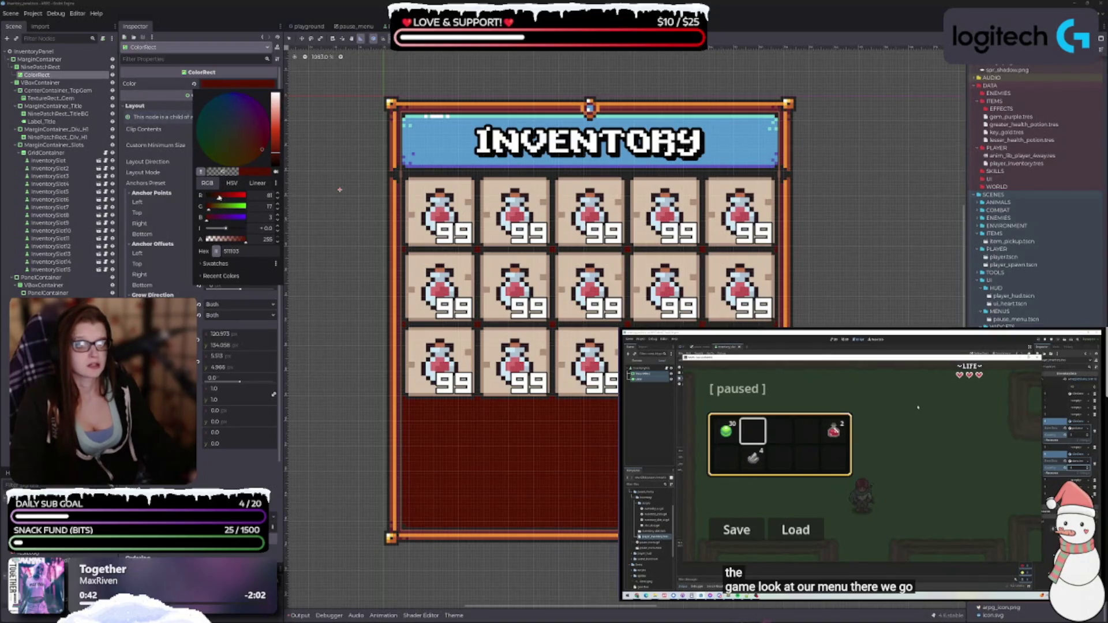
{"action": "left_click_drag", "start_coordinate": [262, 150], "coordinate": [262, 164]}
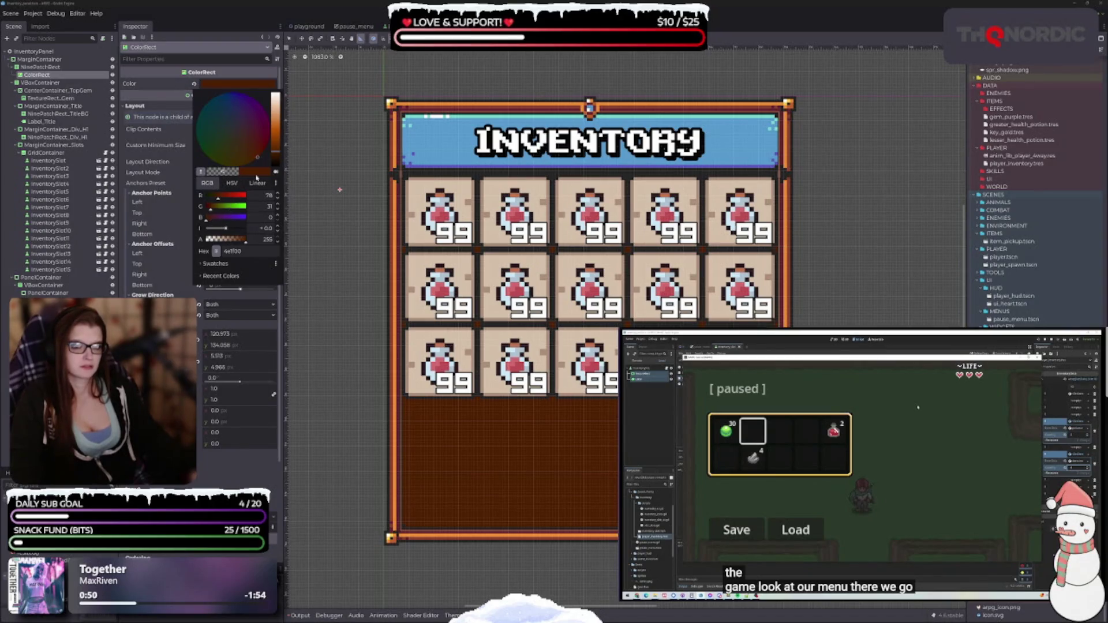
{"action": "left_click_drag", "start_coordinate": [278, 156], "coordinate": [280, 154]}
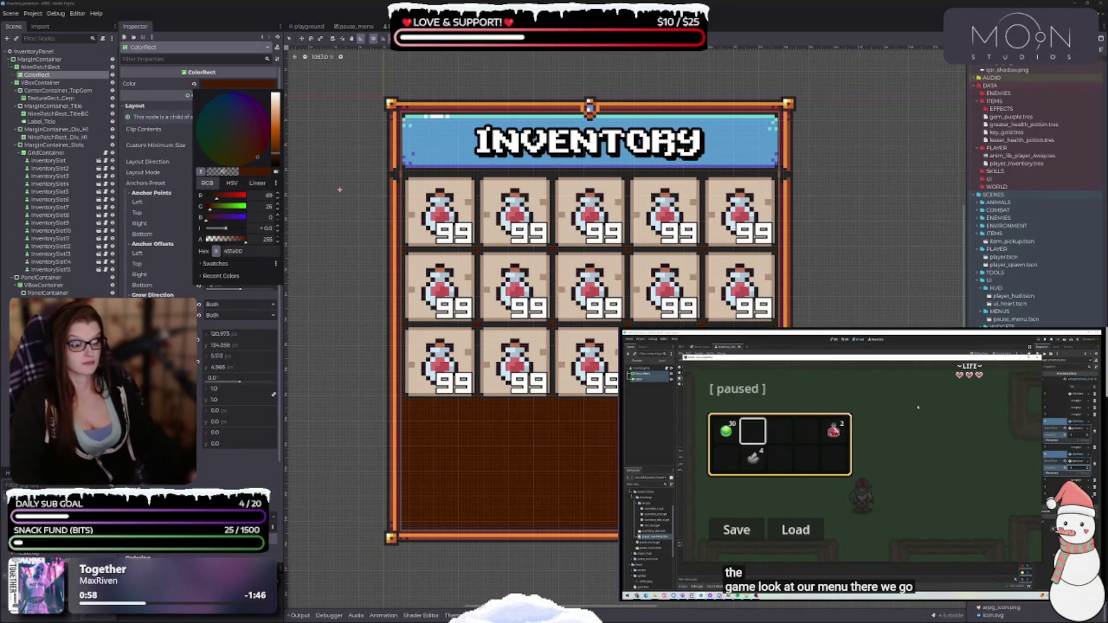
{"action": "left_click", "coordinate": [340, 189]}
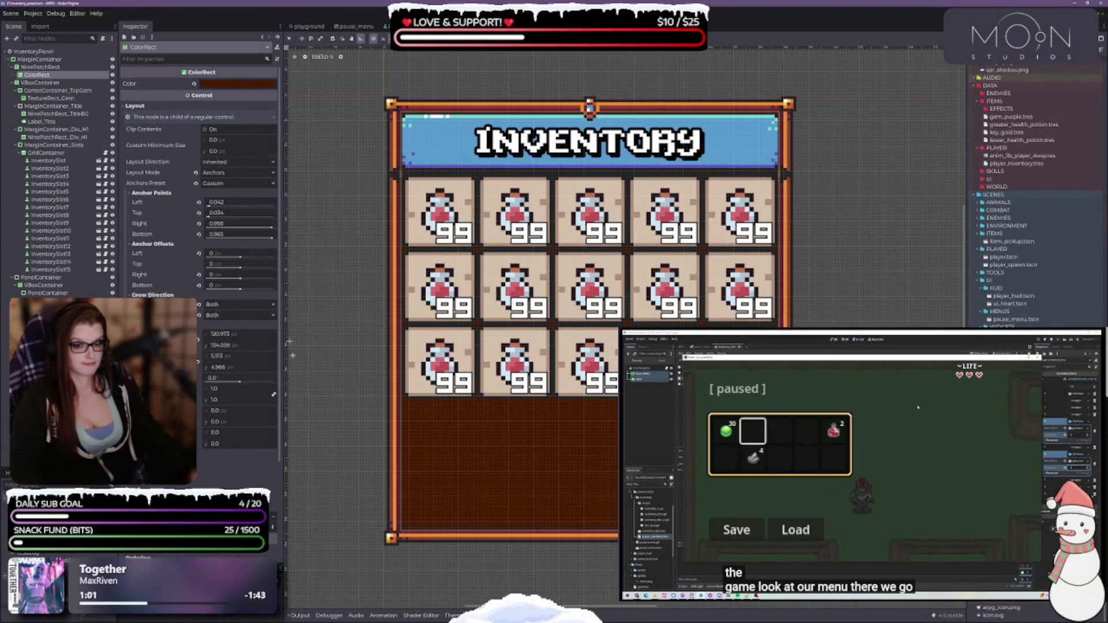
{"action": "key", "text": "Escape"}
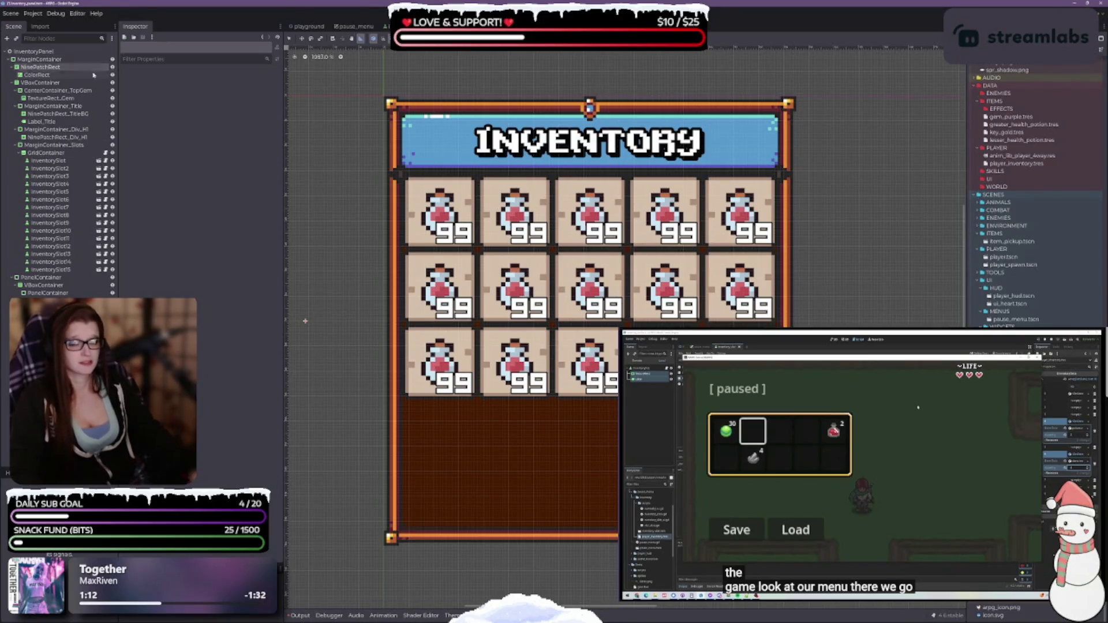
{"action": "left_click", "coordinate": [37, 74]}
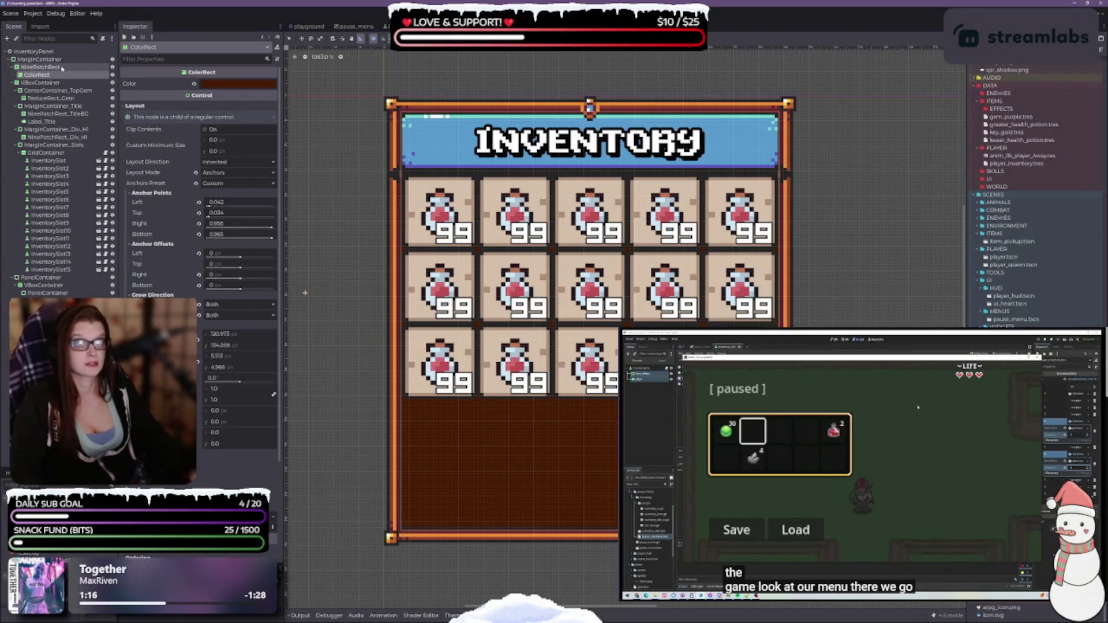
{"action": "left_click", "coordinate": [62, 68]}
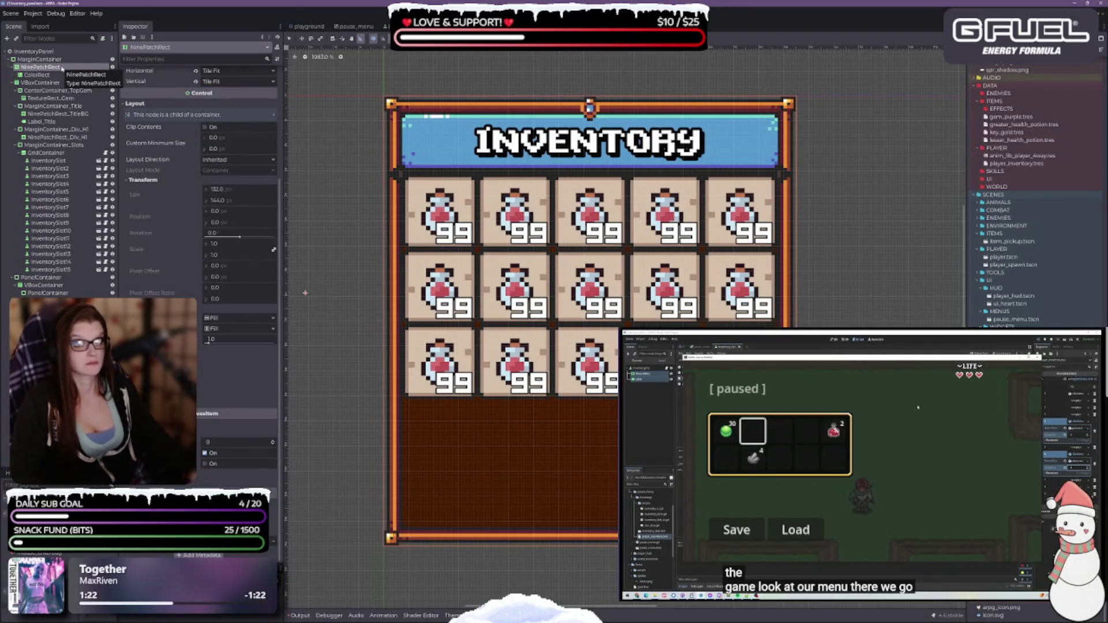
{"action": "left_click", "coordinate": [59, 59]}
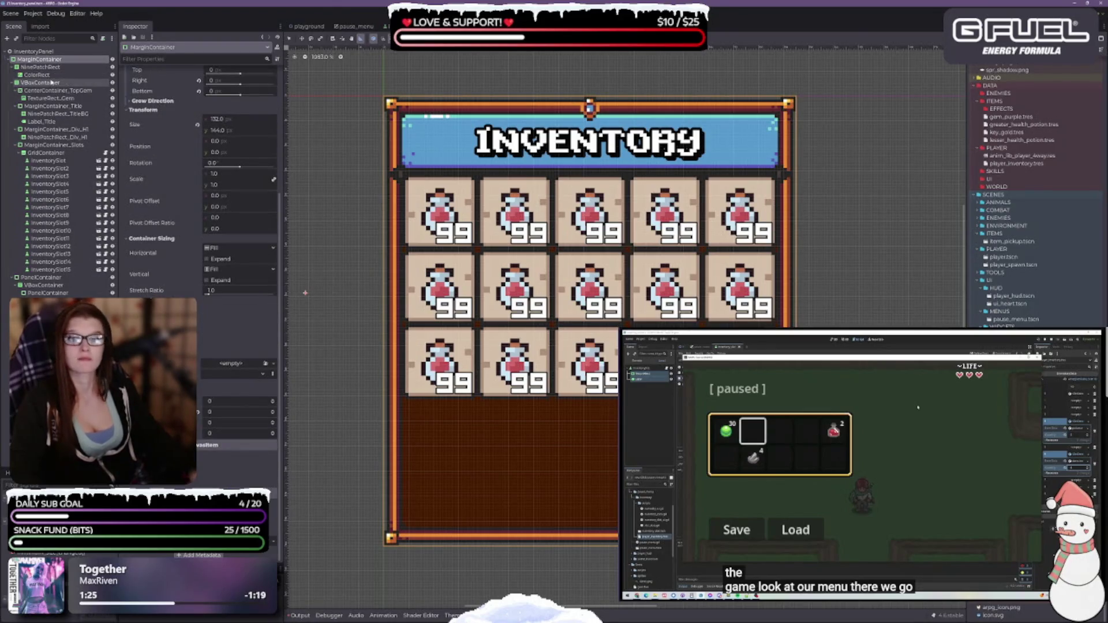
{"action": "left_click", "coordinate": [38, 75]}
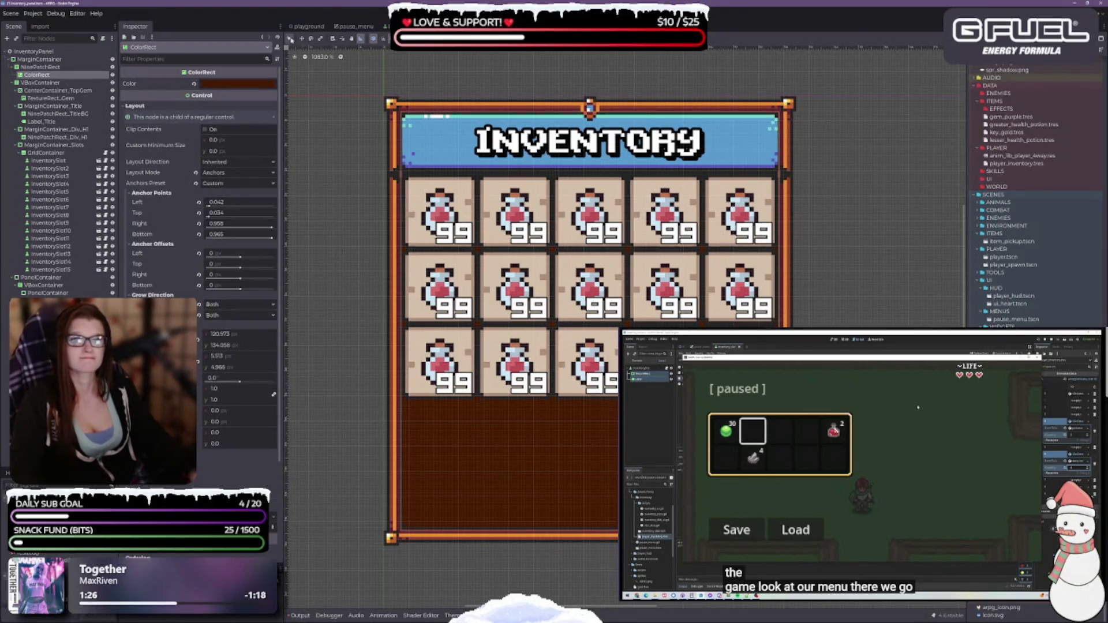
{"action": "key", "text": "q"}
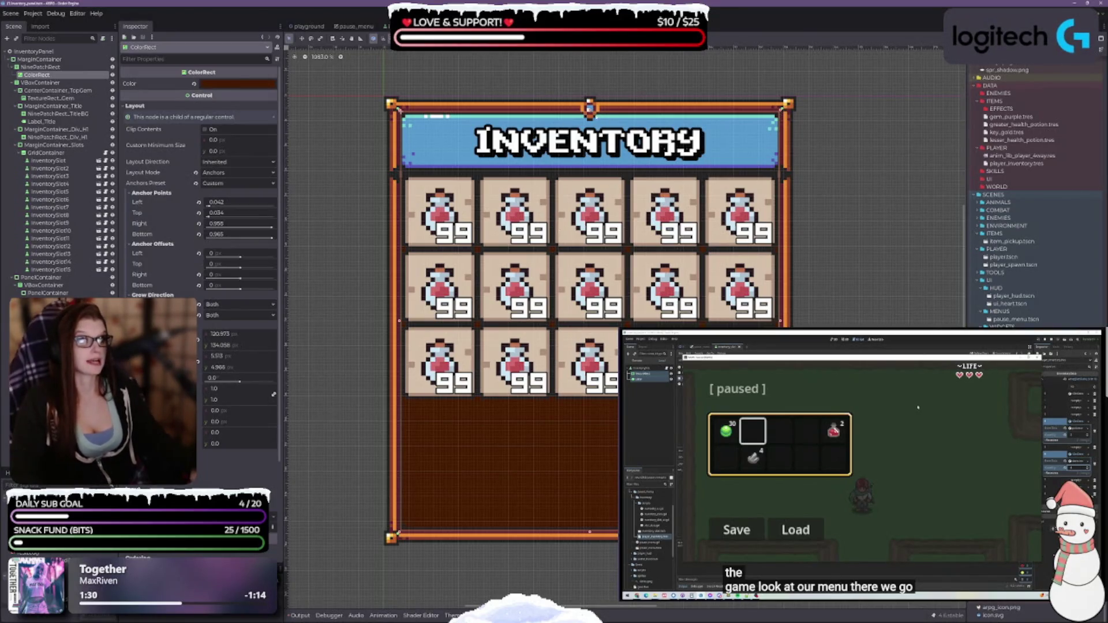
Step: Drag the background's top edge up to the frame and adjust the divider's left patch margin
{"action": "mouse_move", "coordinate": [239, 213]}
{"action": "left_mouse_down"}
{"action": "mouse_move", "coordinate": [269, 212]}
{"action": "mouse_move", "coordinate": [252, 213]}
{"action": "left_mouse_up"}
{"action": "left_click_drag", "start_coordinate": [398, 144], "coordinate": [398, 109]}
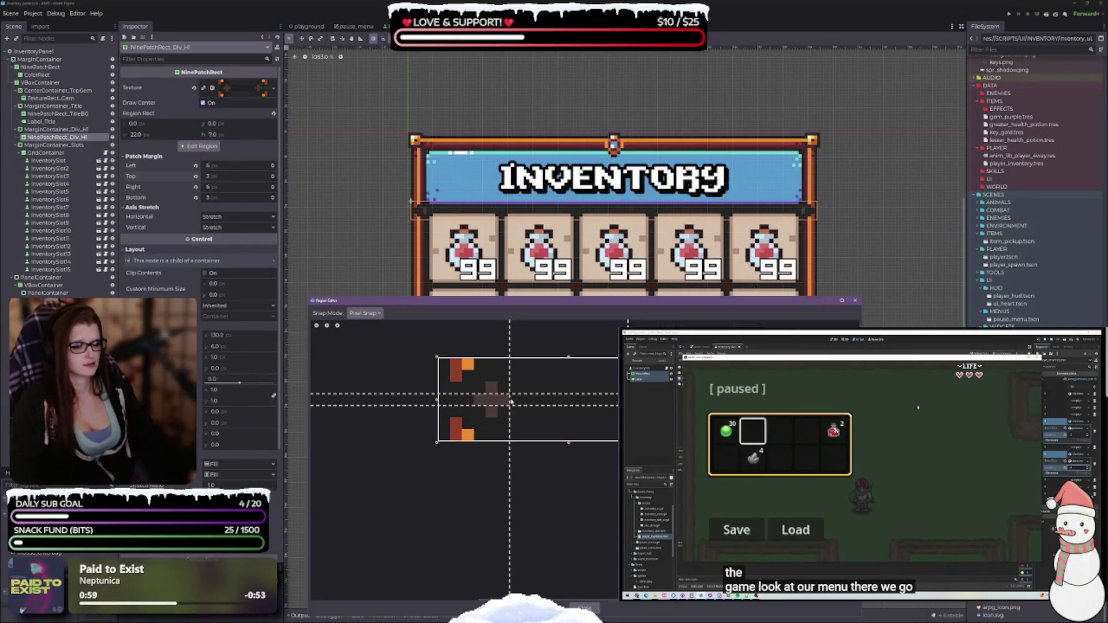
{"action": "mouse_move", "coordinate": [510, 404]}
{"action": "left_mouse_down"}
{"action": "mouse_move", "coordinate": [475, 405]}
{"action": "mouse_move", "coordinate": [495, 405]}
{"action": "left_mouse_up"}
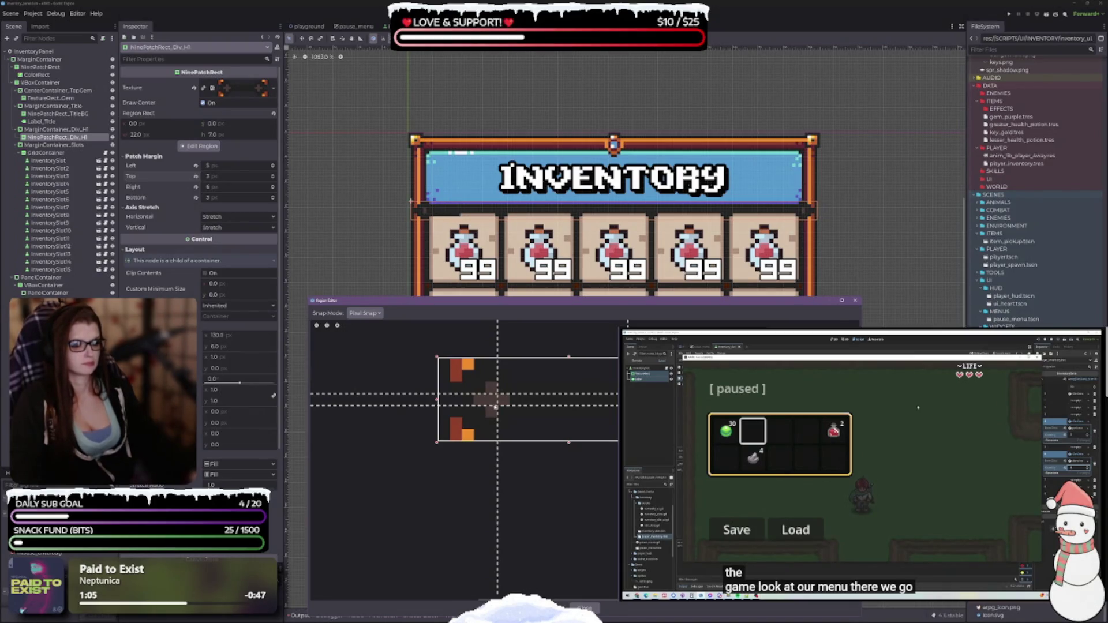
{"action": "left_click_drag", "start_coordinate": [505, 407], "coordinate": [510, 407]}
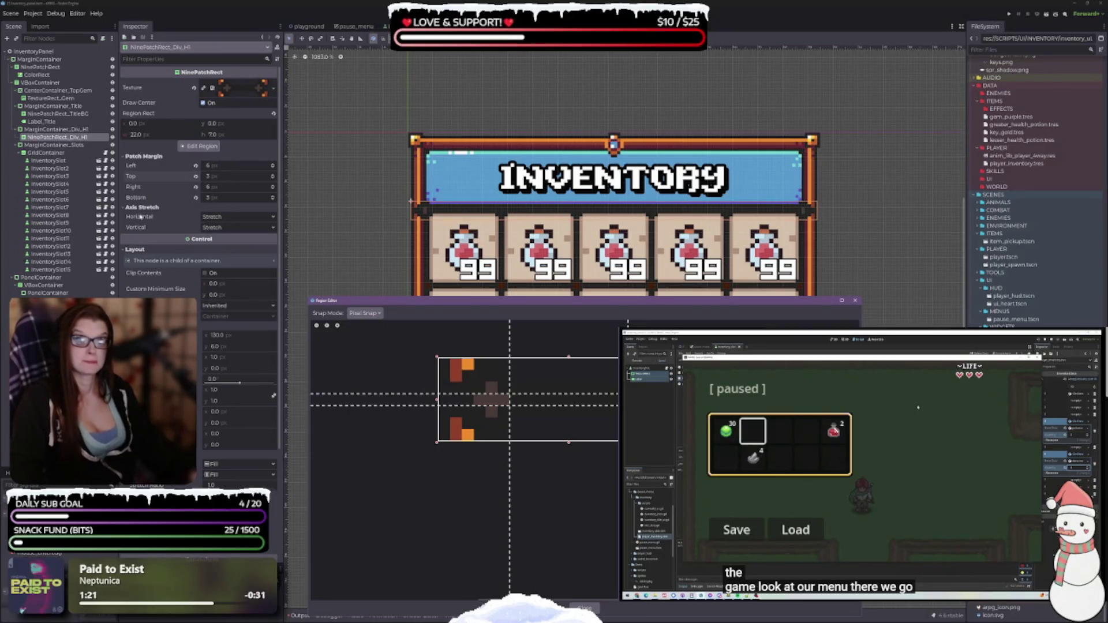
Step: Close the region editor and set the divider's horizontal and vertical axis stretch to Tile Fit
{"action": "left_click", "coordinate": [219, 218]}
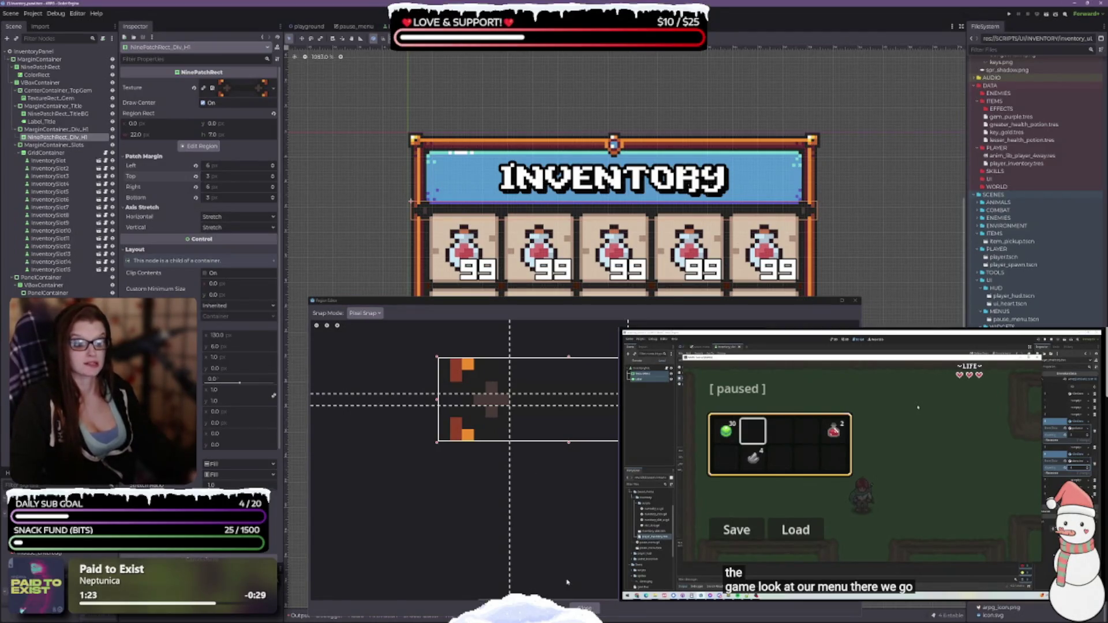
{"action": "left_click", "coordinate": [213, 281]}
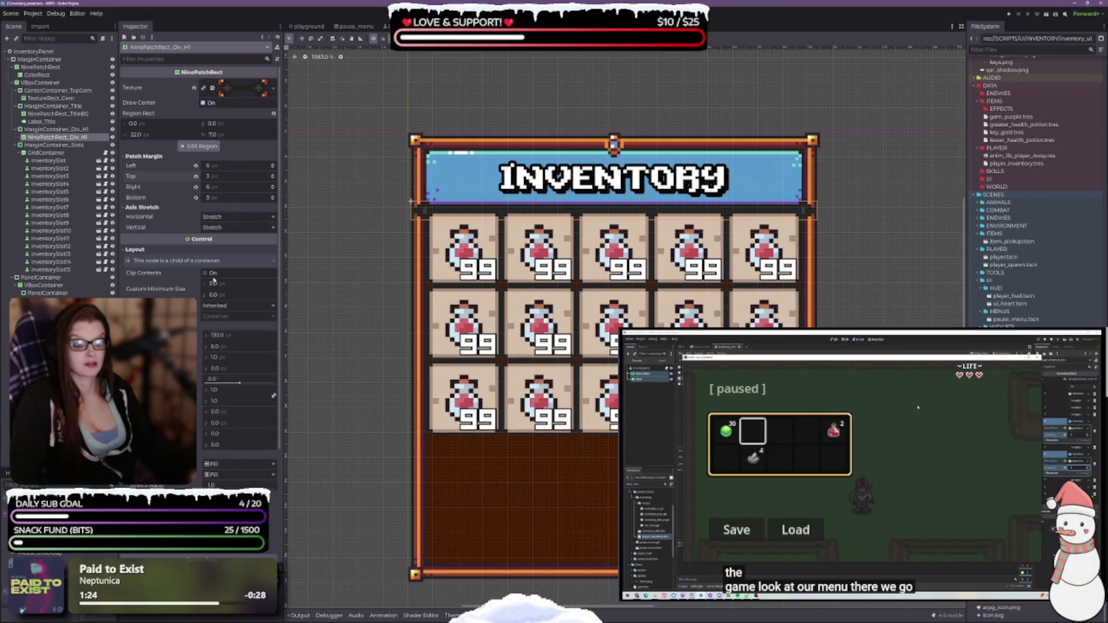
{"action": "left_click", "coordinate": [235, 218]}
{"action": "left_click", "coordinate": [215, 245]}
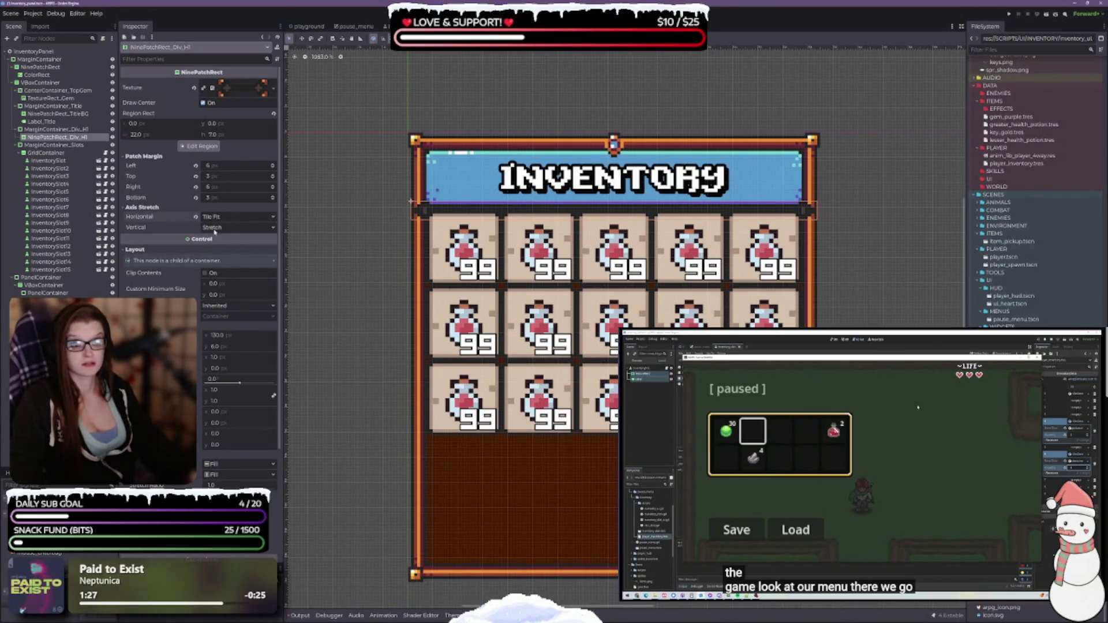
{"action": "left_click", "coordinate": [214, 228]}
{"action": "left_click", "coordinate": [215, 255]}
Step: Try plain Tile on both stretch axes, then switch both back to Tile Fit
{"action": "left_click", "coordinate": [220, 217]}
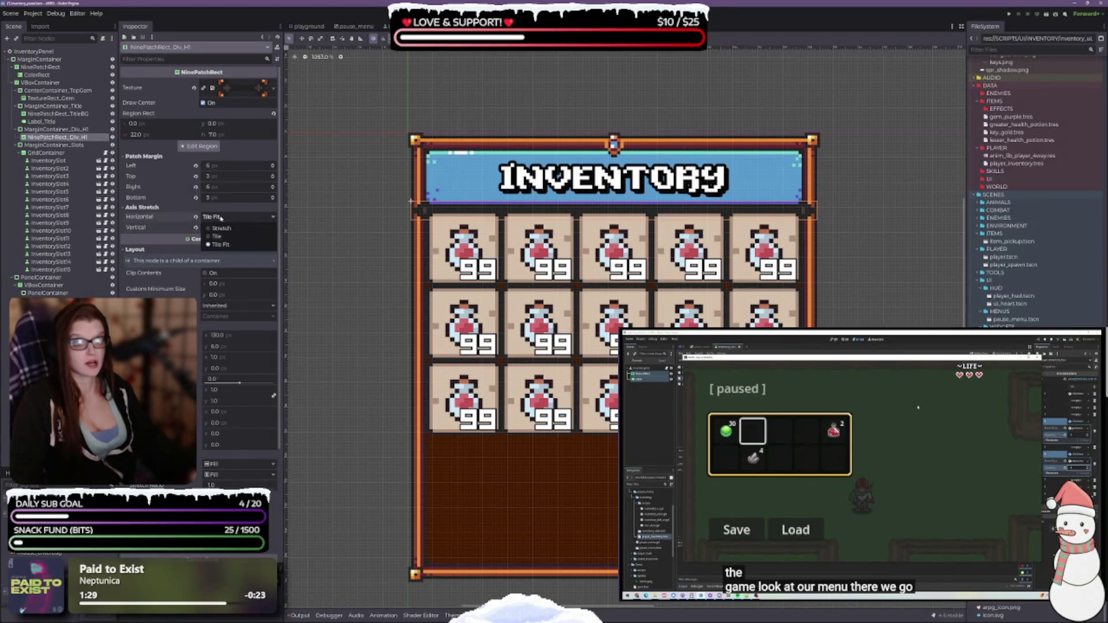
{"action": "left_click", "coordinate": [216, 237]}
{"action": "left_click", "coordinate": [219, 227]}
{"action": "left_click", "coordinate": [220, 249]}
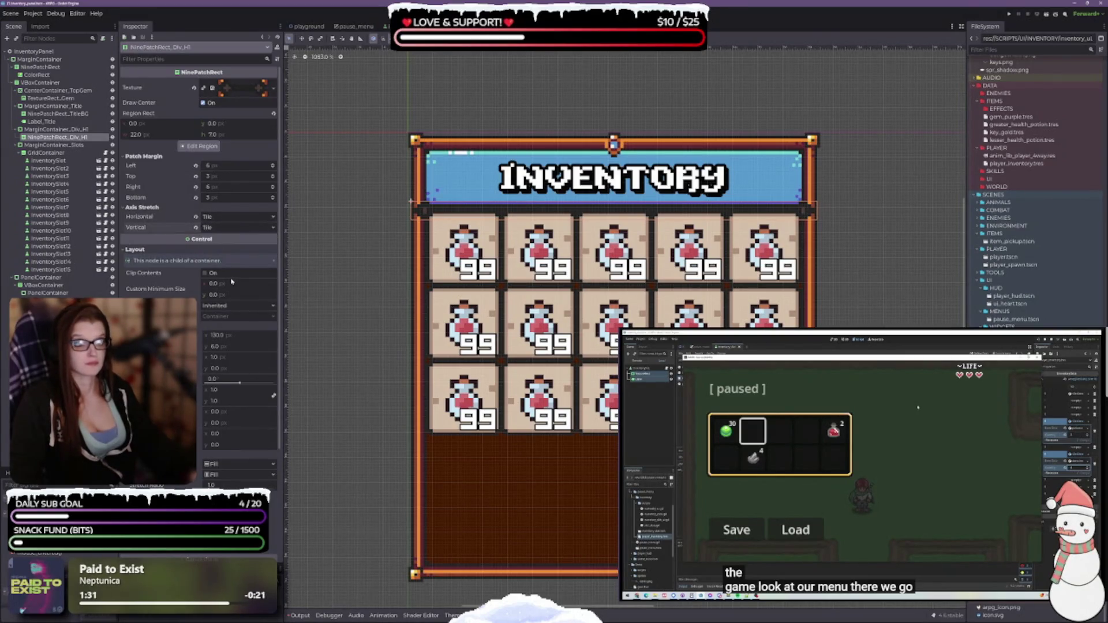
{"action": "left_click", "coordinate": [220, 217]}
{"action": "left_click", "coordinate": [216, 249]}
{"action": "left_click", "coordinate": [220, 227]}
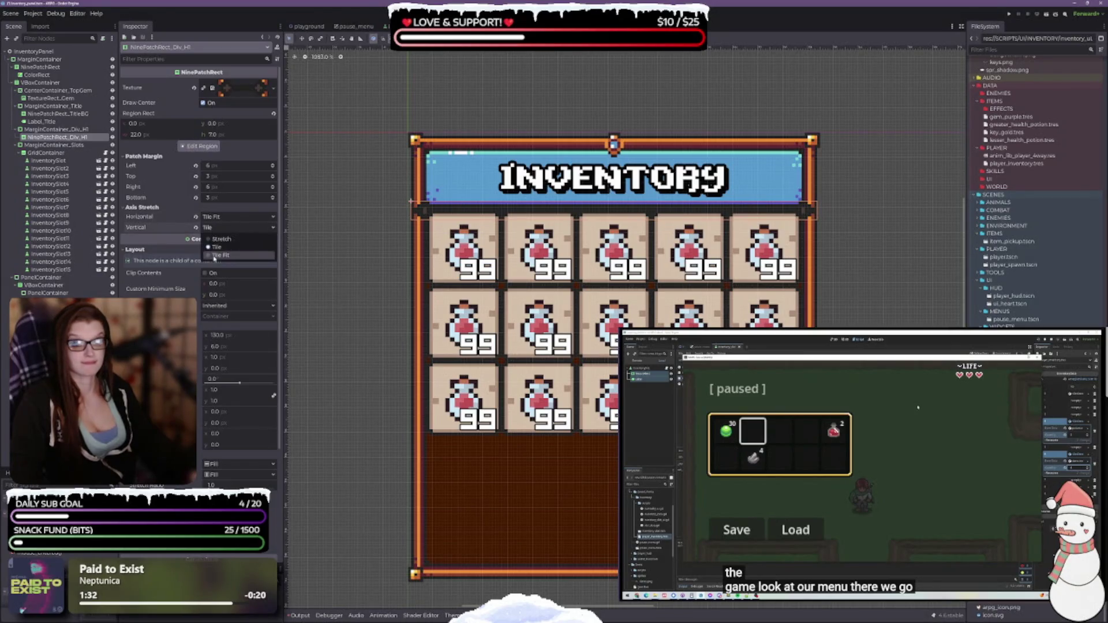
{"action": "left_click", "coordinate": [216, 259]}
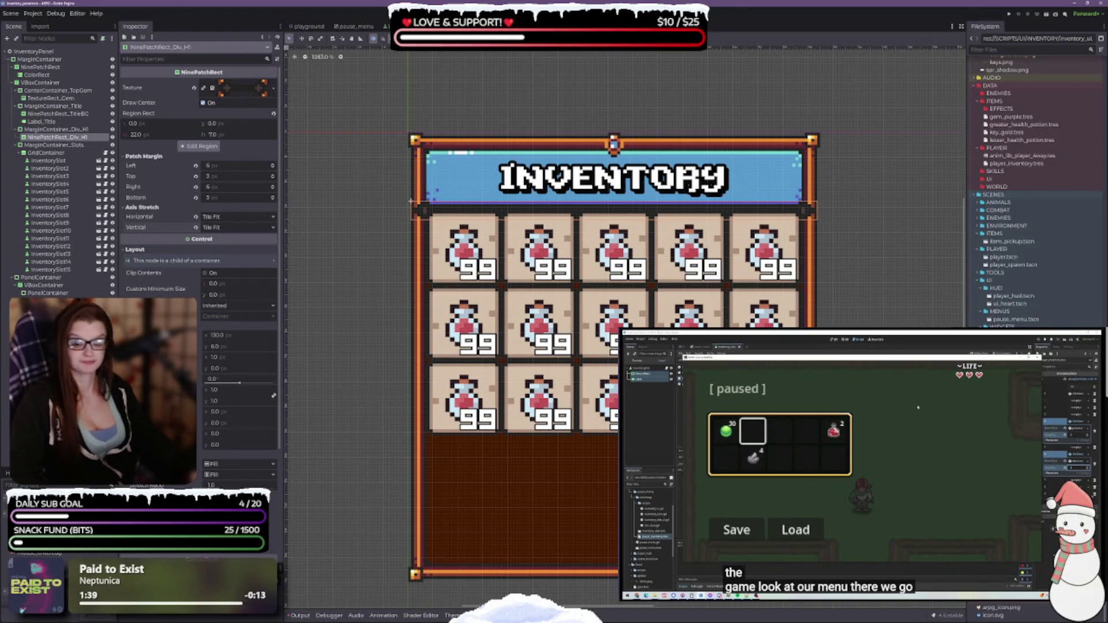
{"action": "scroll", "coordinate": [199, 231], "scroll_direction": "down", "scroll_amount": 3}
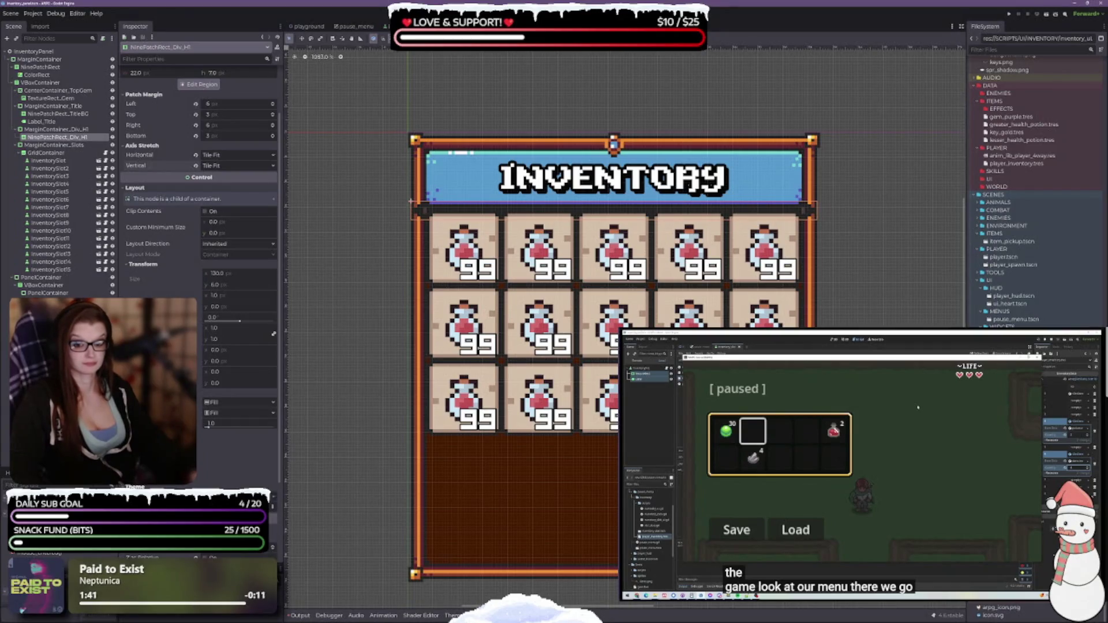
{"action": "scroll", "coordinate": [199, 231], "scroll_direction": "up", "scroll_amount": 3}
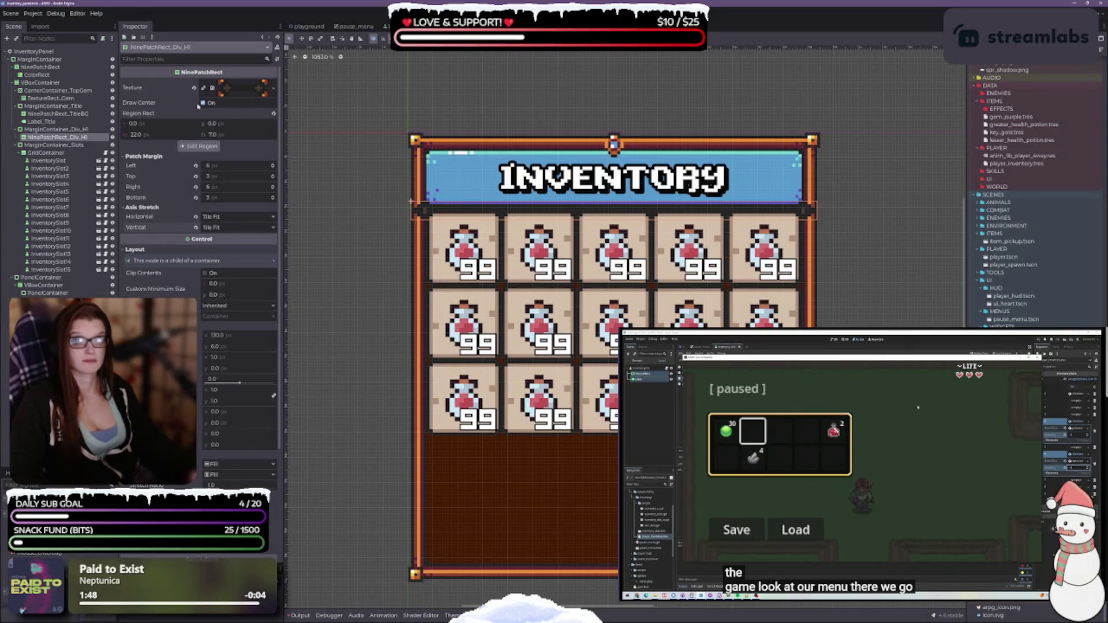
Step: Open the divider texture's region editor and move it below the panel
{"action": "left_click", "coordinate": [249, 89]}
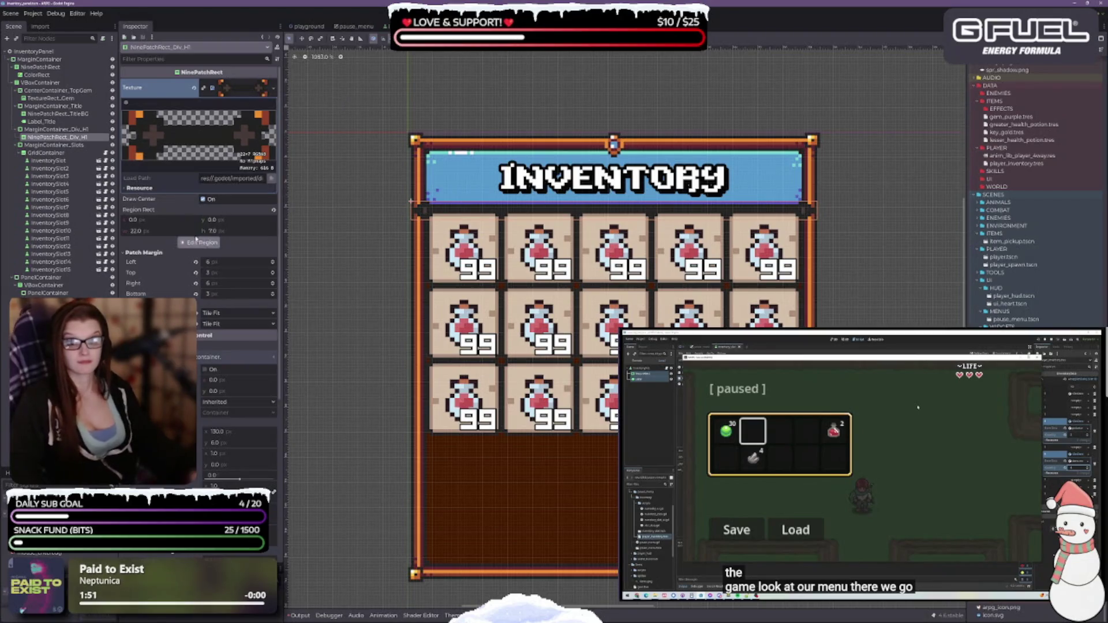
{"action": "left_click", "coordinate": [198, 242]}
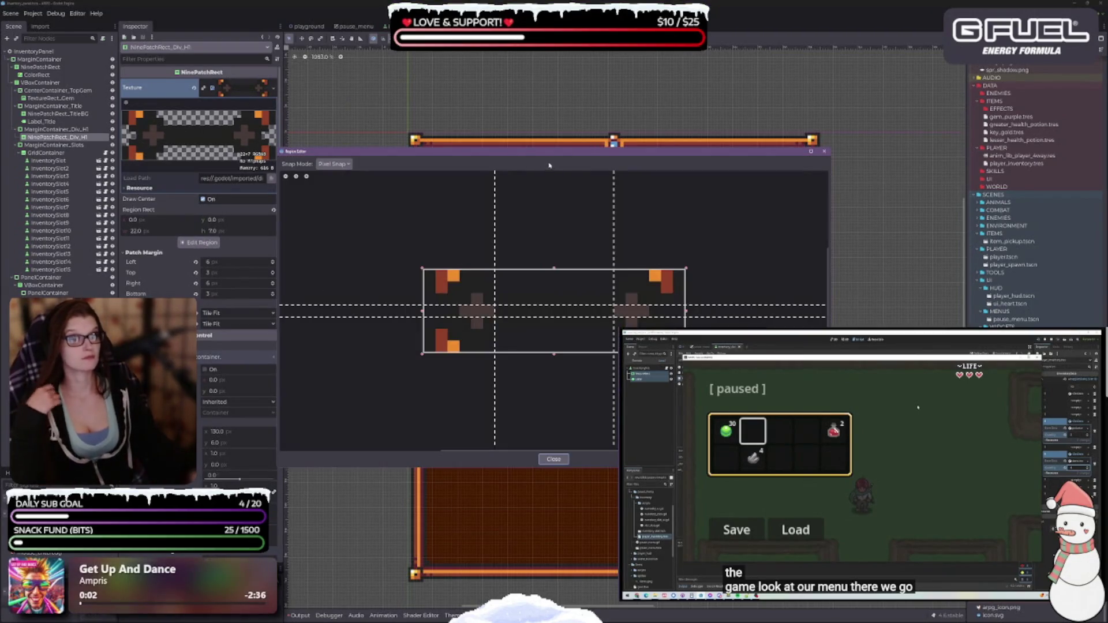
{"action": "mouse_move", "coordinate": [546, 155]}
{"action": "left_mouse_down"}
{"action": "mouse_move", "coordinate": [565, 425]}
{"action": "mouse_move", "coordinate": [589, 227]}
{"action": "mouse_move", "coordinate": [578, 273]}
{"action": "left_mouse_up"}
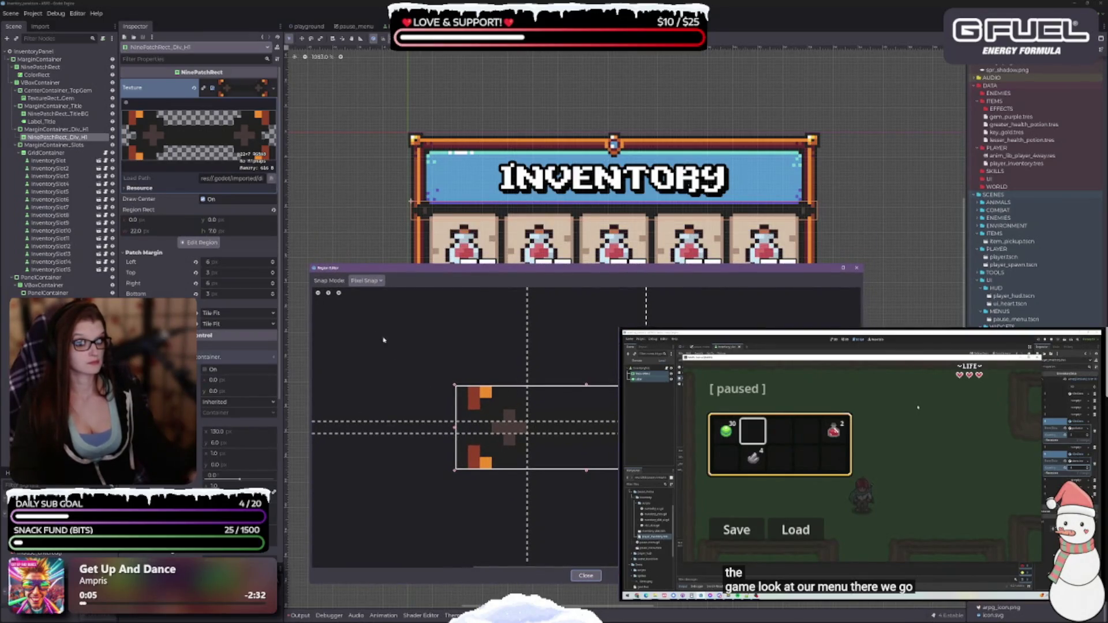
Step: Try Auto Slice snapping on the texture, then return to Pixel Snap
{"action": "left_click", "coordinate": [365, 281]}
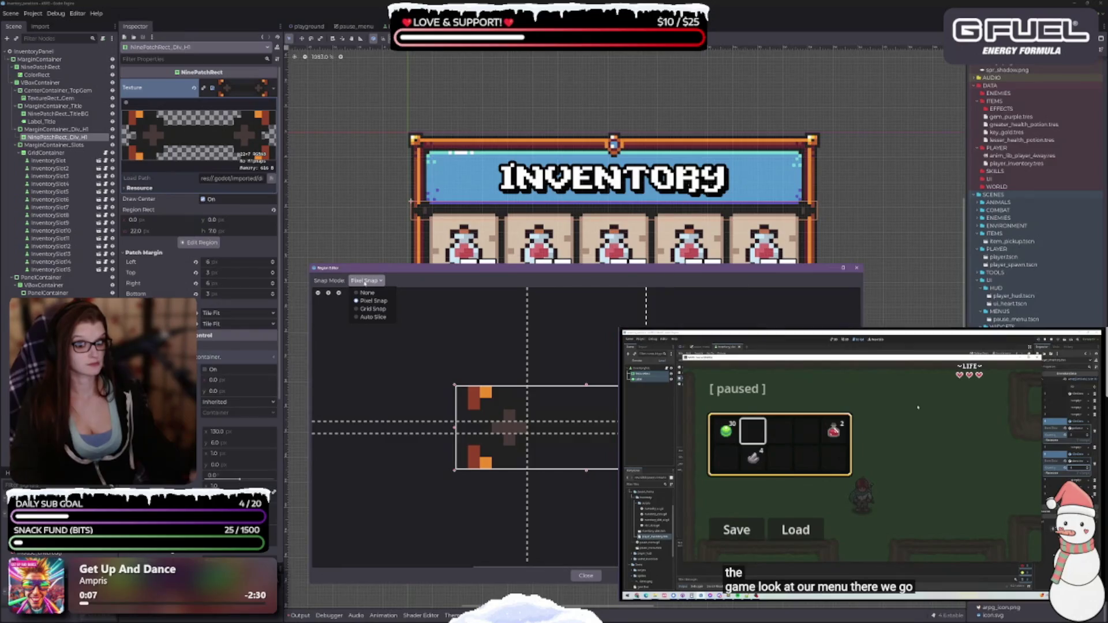
{"action": "left_click", "coordinate": [365, 282]}
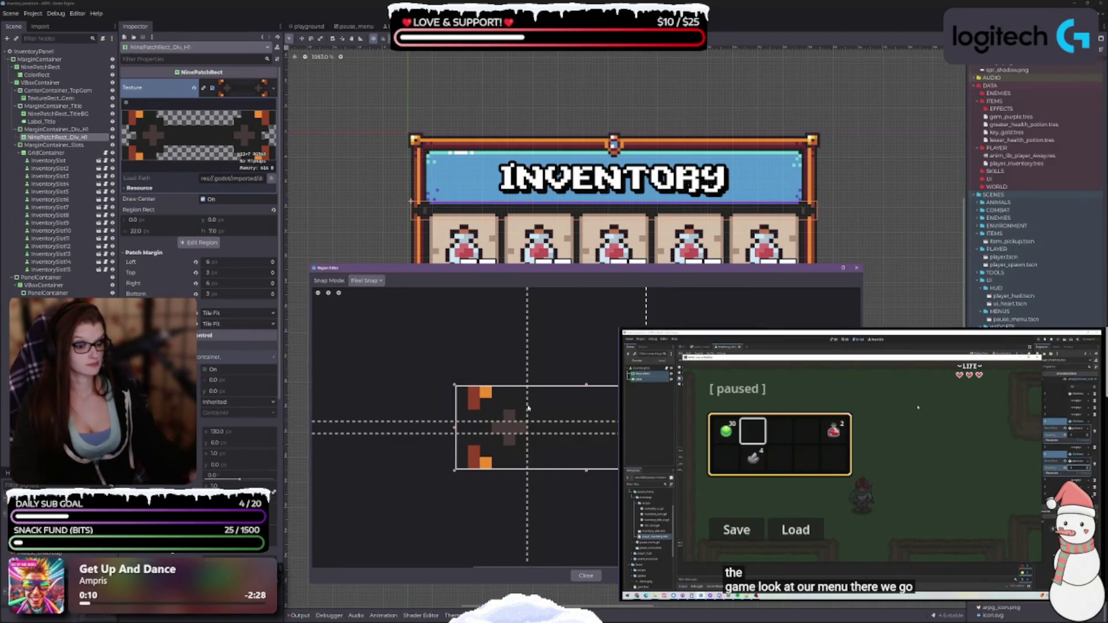
{"action": "left_click", "coordinate": [364, 281]}
{"action": "left_click", "coordinate": [365, 281]}
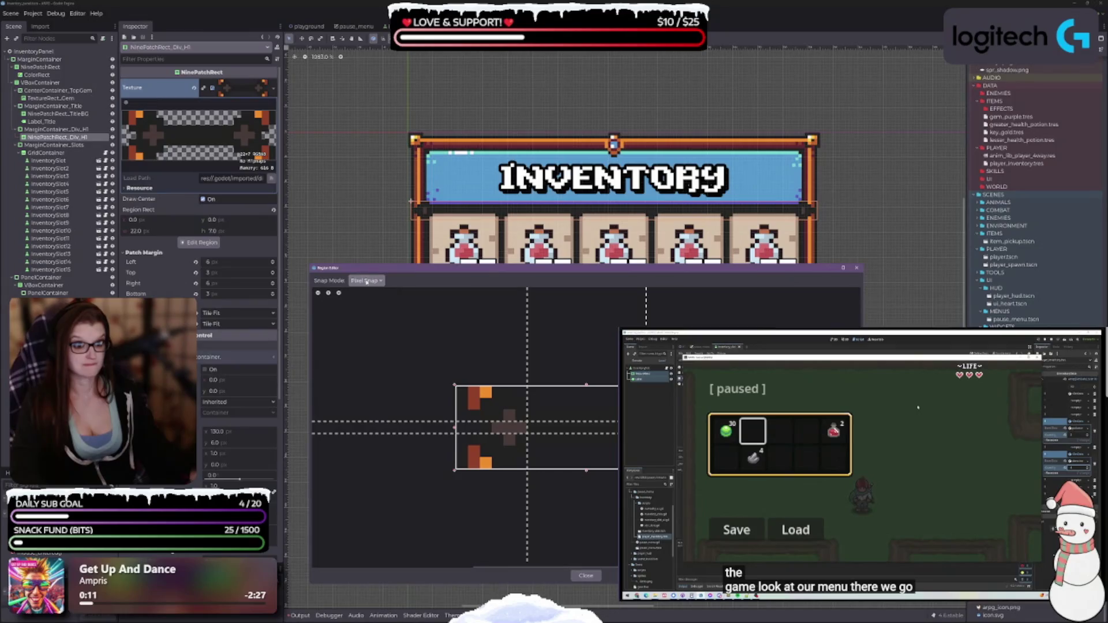
{"action": "left_click", "coordinate": [367, 281]}
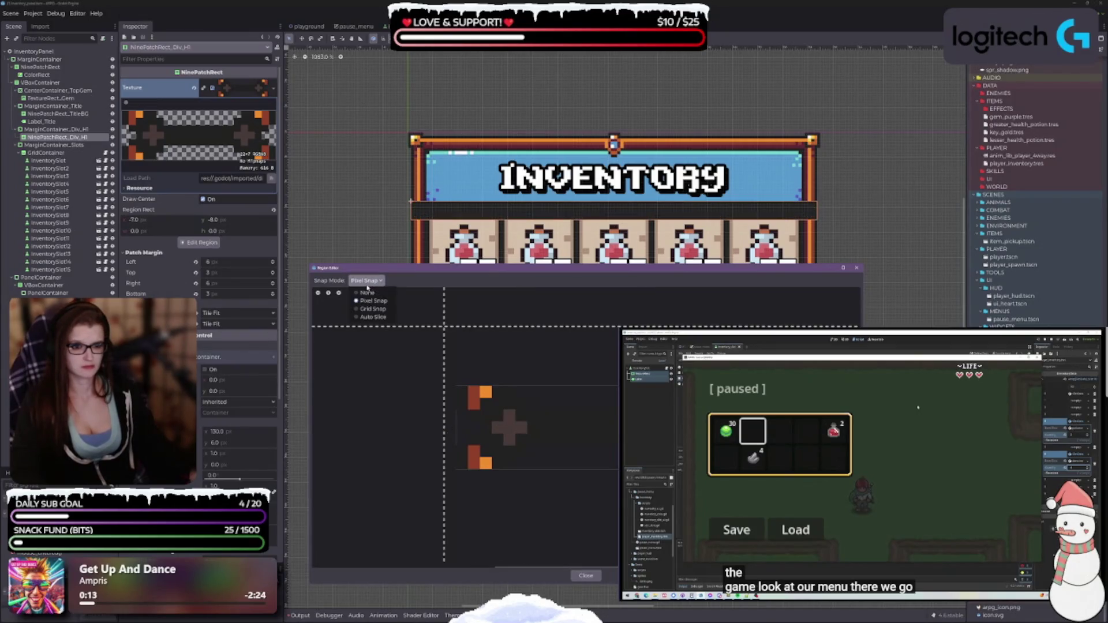
{"action": "left_click", "coordinate": [373, 318]}
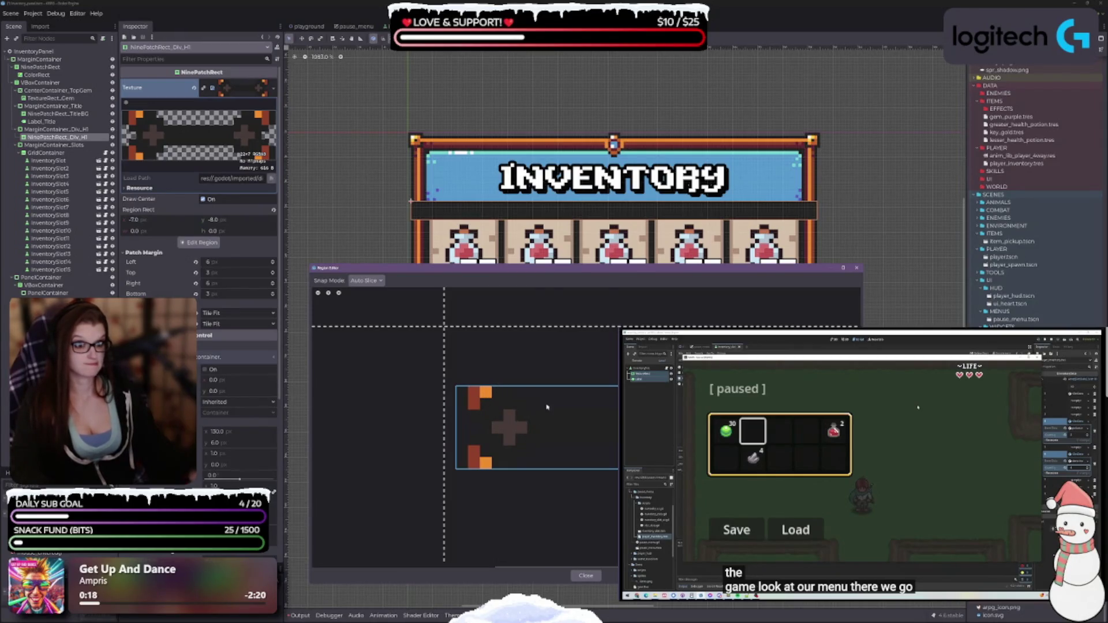
{"action": "left_click", "coordinate": [563, 474]}
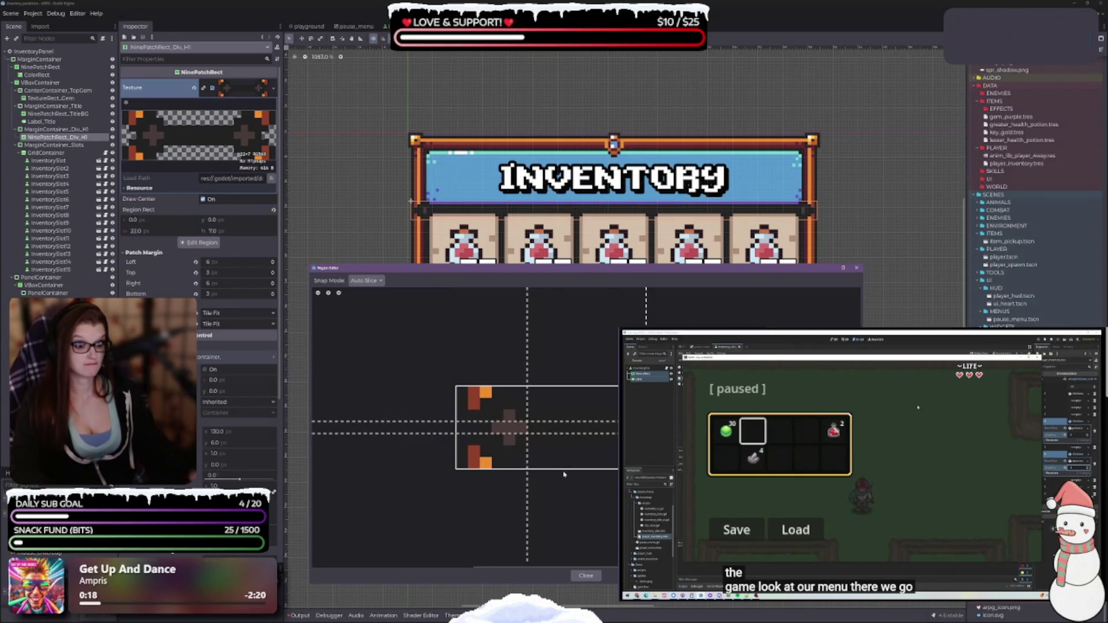
{"action": "left_click", "coordinate": [366, 281]}
{"action": "left_click", "coordinate": [374, 317]}
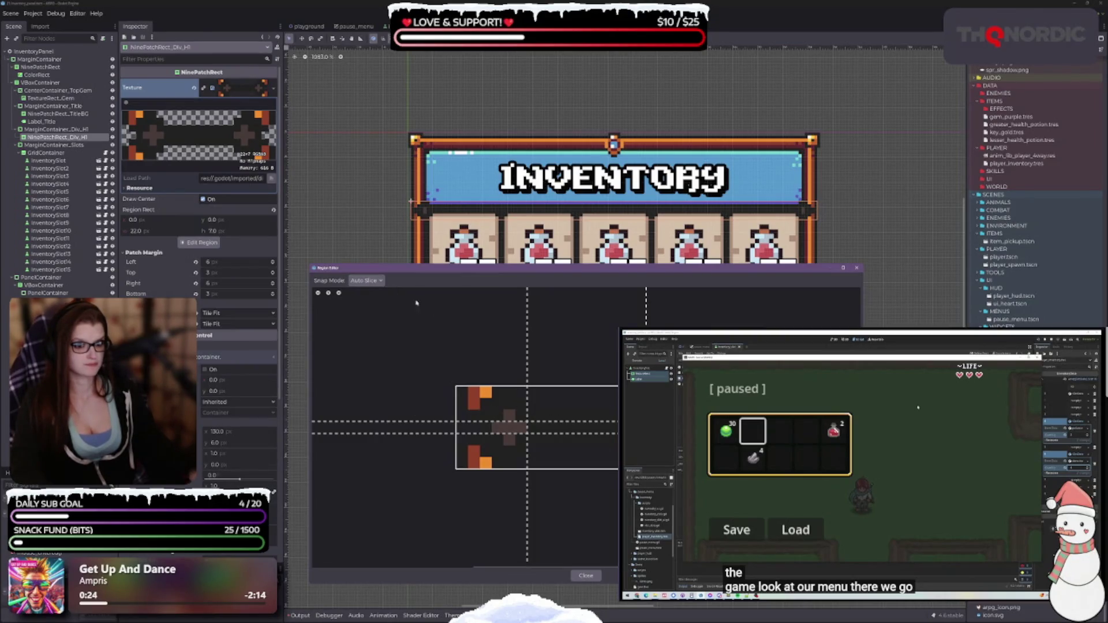
{"action": "left_click", "coordinate": [366, 280]}
{"action": "left_click", "coordinate": [374, 301]}
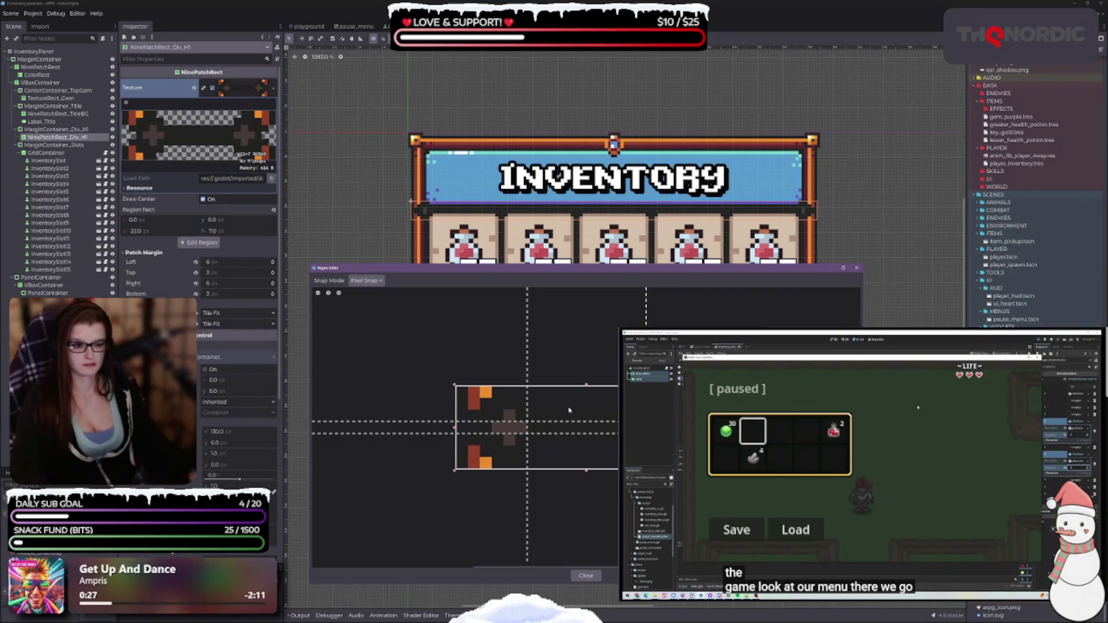
Step: Trim the region to about 22×7 px and set the left patch margin to 7
{"action": "left_click_drag", "start_coordinate": [454, 430], "coordinate": [448, 431]}
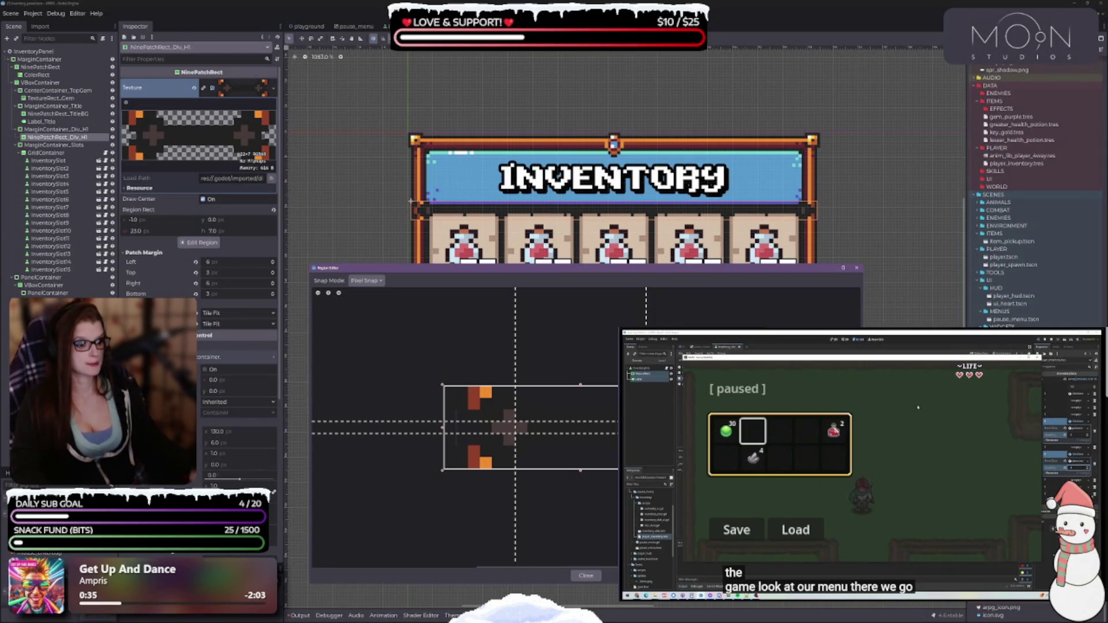
{"action": "left_click_drag", "start_coordinate": [646, 427], "coordinate": [657, 427]}
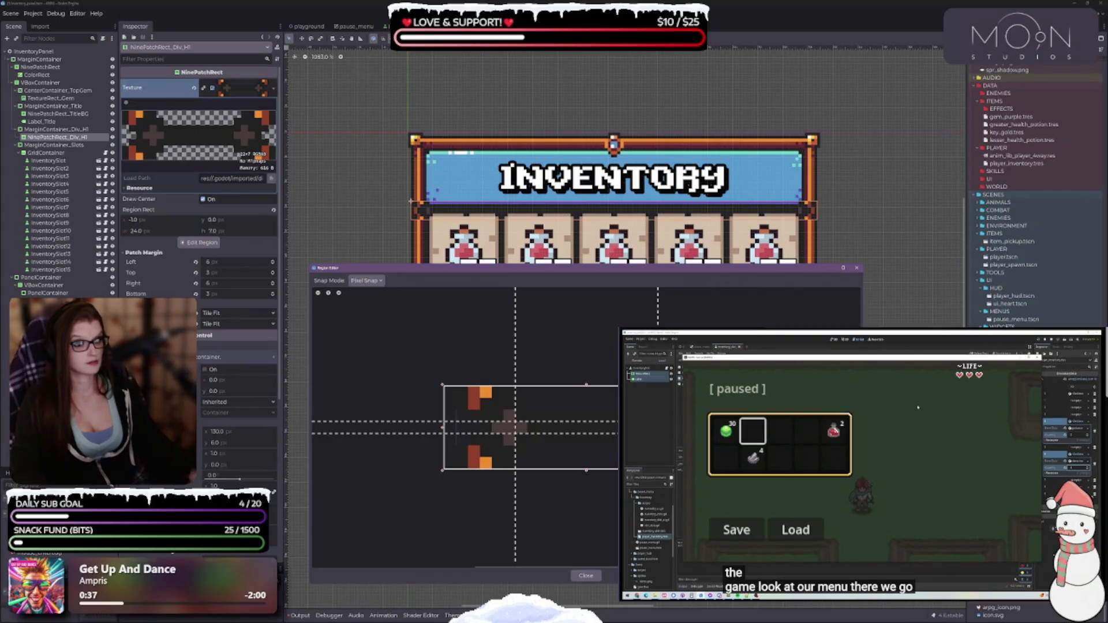
{"action": "mouse_move", "coordinate": [516, 427]}
{"action": "left_mouse_down"}
{"action": "mouse_move", "coordinate": [546, 428]}
{"action": "mouse_move", "coordinate": [516, 428]}
{"action": "left_mouse_up"}
{"action": "left_click_drag", "start_coordinate": [443, 427], "coordinate": [455, 428]}
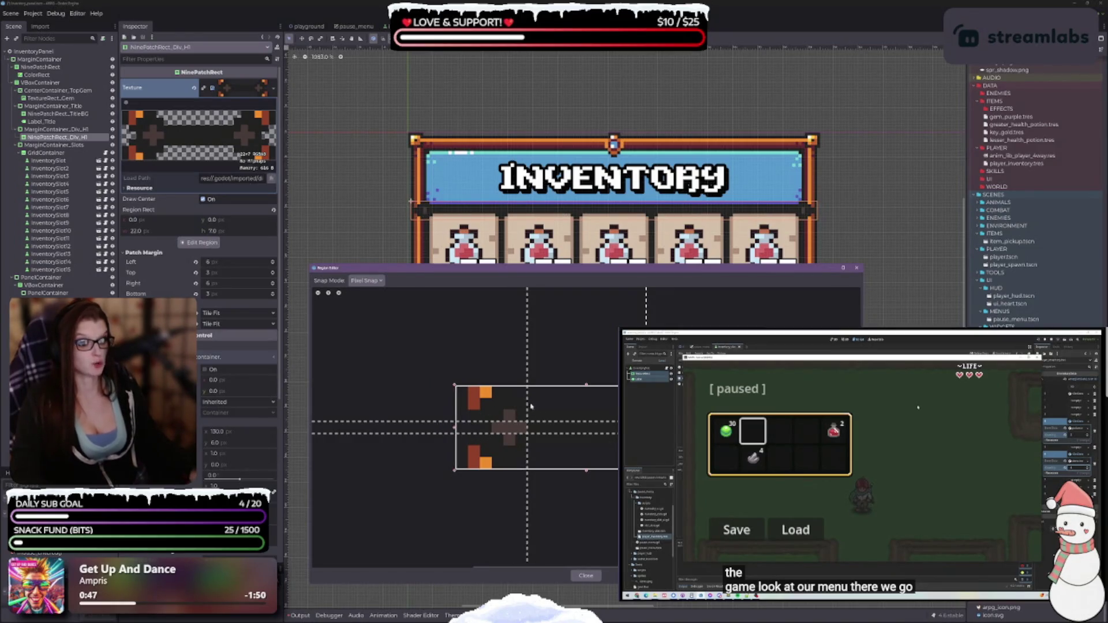
{"action": "mouse_move", "coordinate": [528, 405]}
{"action": "left_mouse_down"}
{"action": "mouse_move", "coordinate": [561, 405]}
{"action": "mouse_move", "coordinate": [499, 397]}
{"action": "mouse_move", "coordinate": [528, 397]}
{"action": "left_mouse_up"}
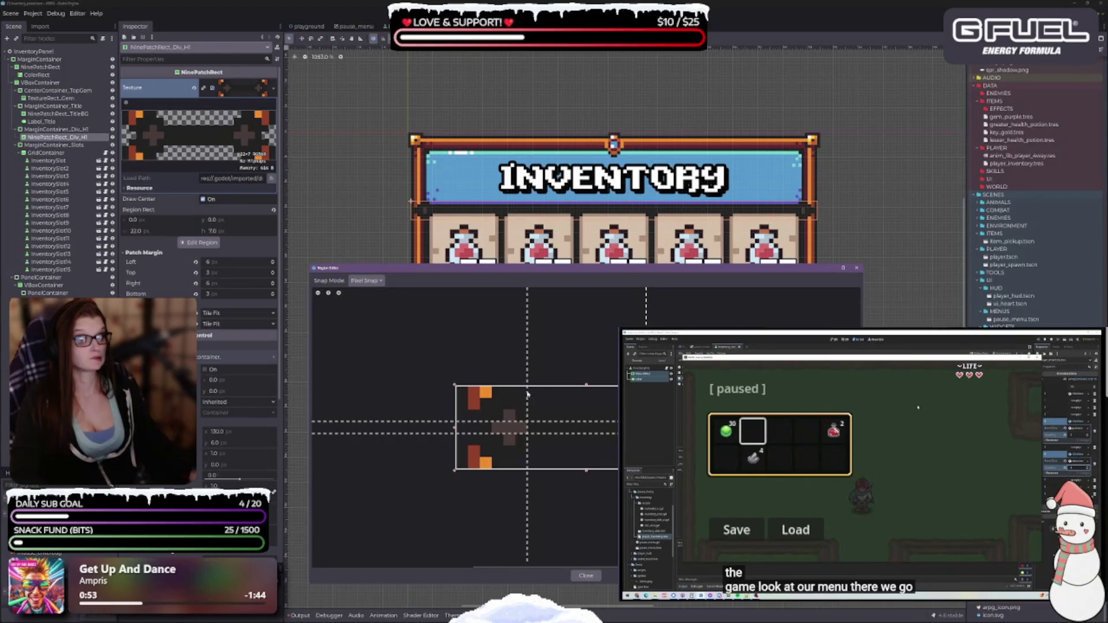
Step: Close the divider's region editor, leaving horizontal axis stretch on Tile Fit
{"action": "left_click", "coordinate": [218, 316]}
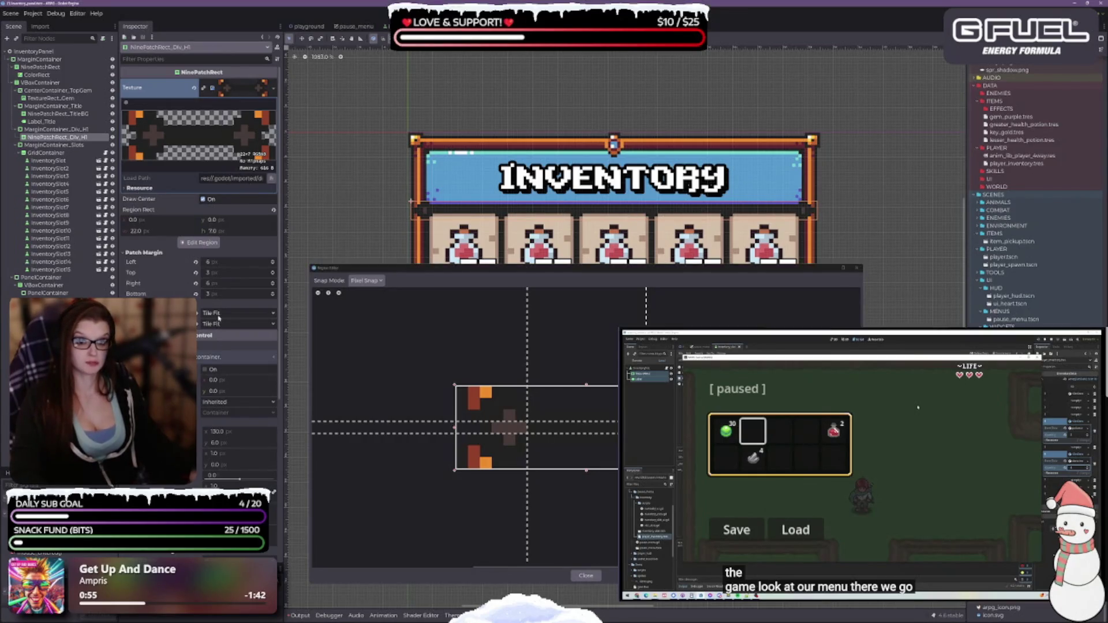
{"action": "left_click", "coordinate": [584, 575]}
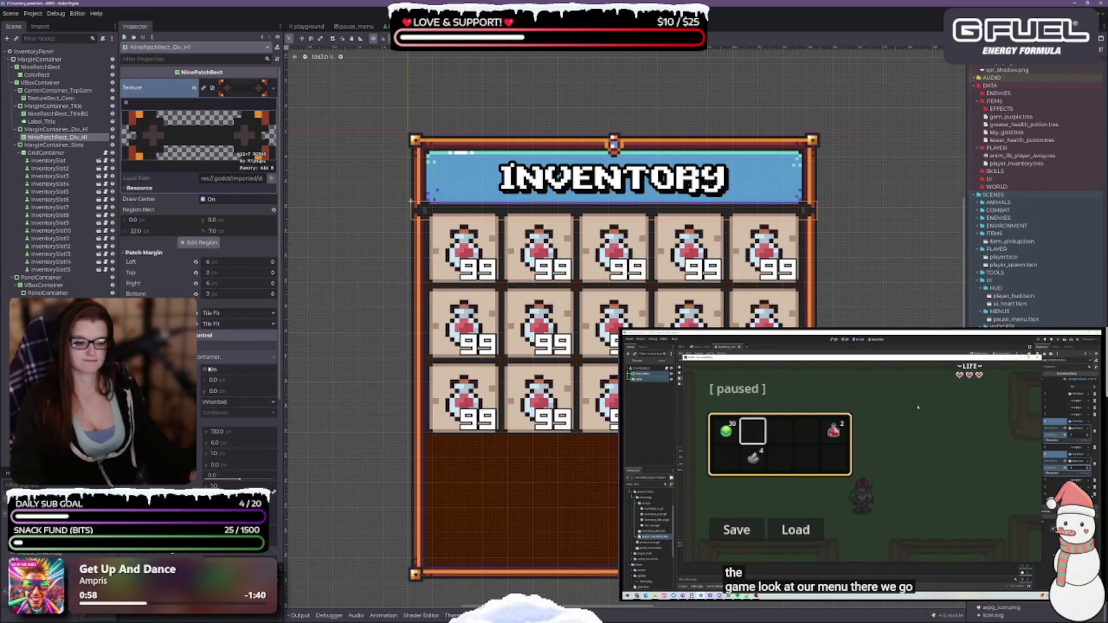
{"action": "left_click", "coordinate": [224, 313]}
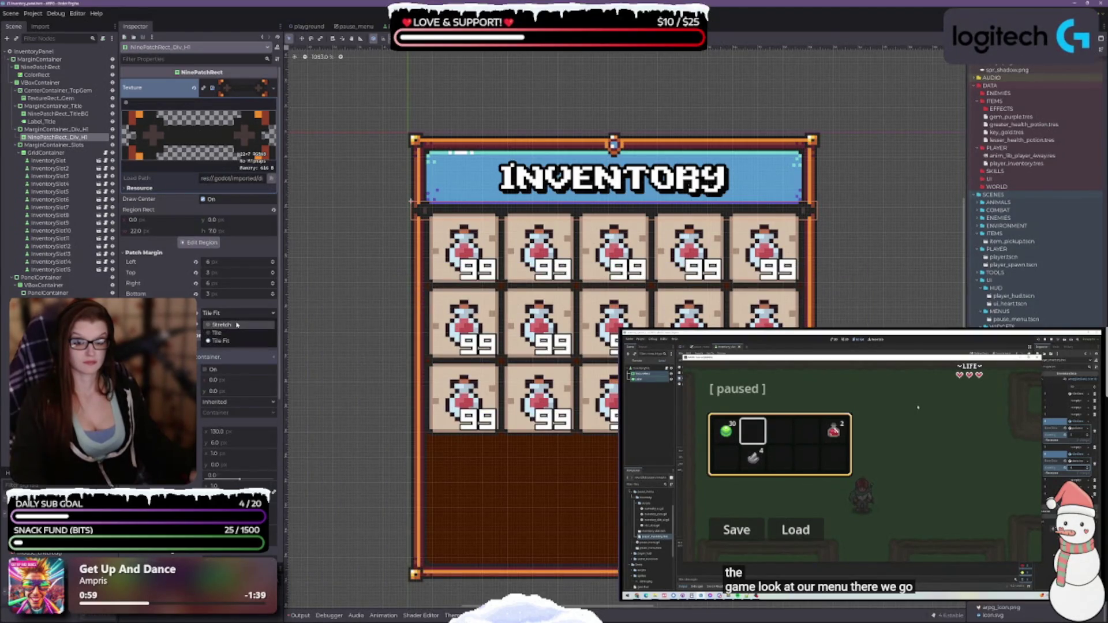
{"action": "left_click", "coordinate": [224, 313]}
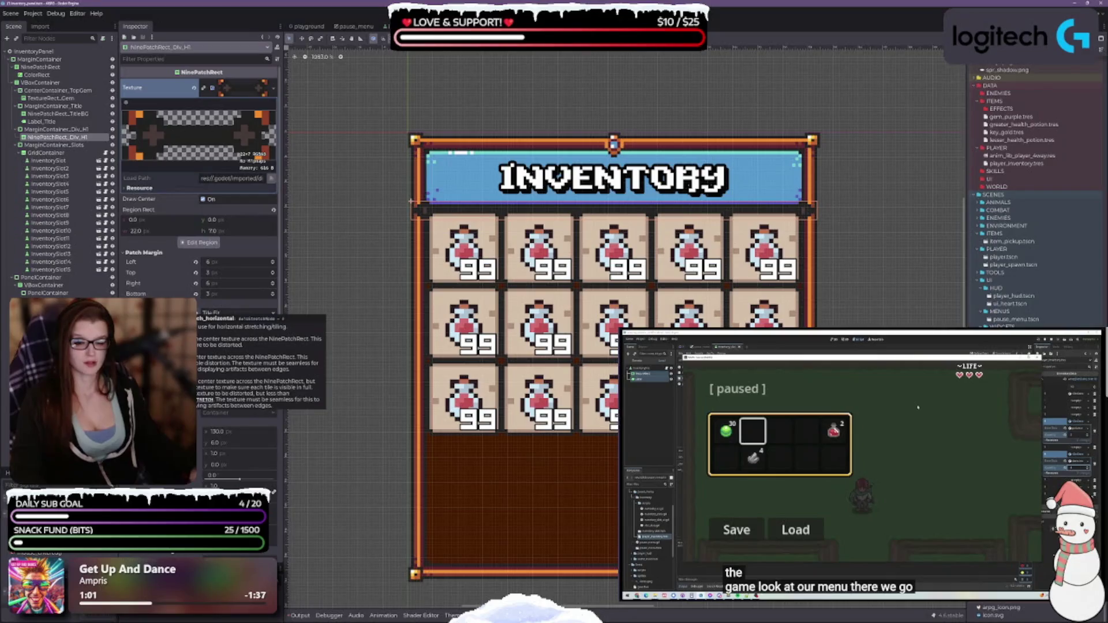
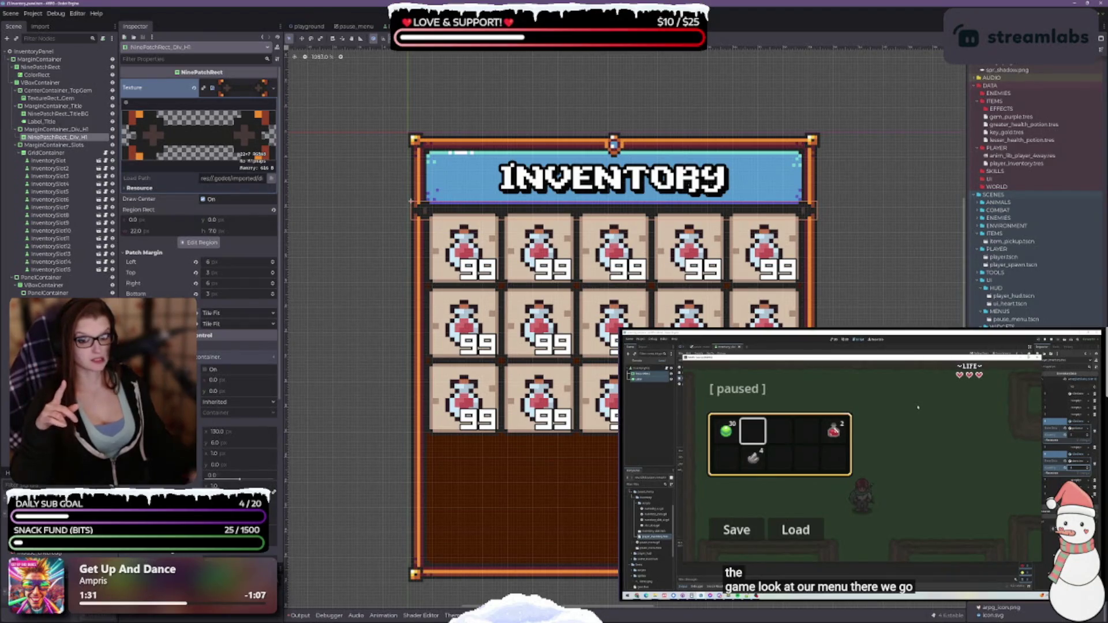
Step: Open the divider's Region Editor and set its region to the full 22×7 texture
{"action": "left_click", "coordinate": [198, 243]}
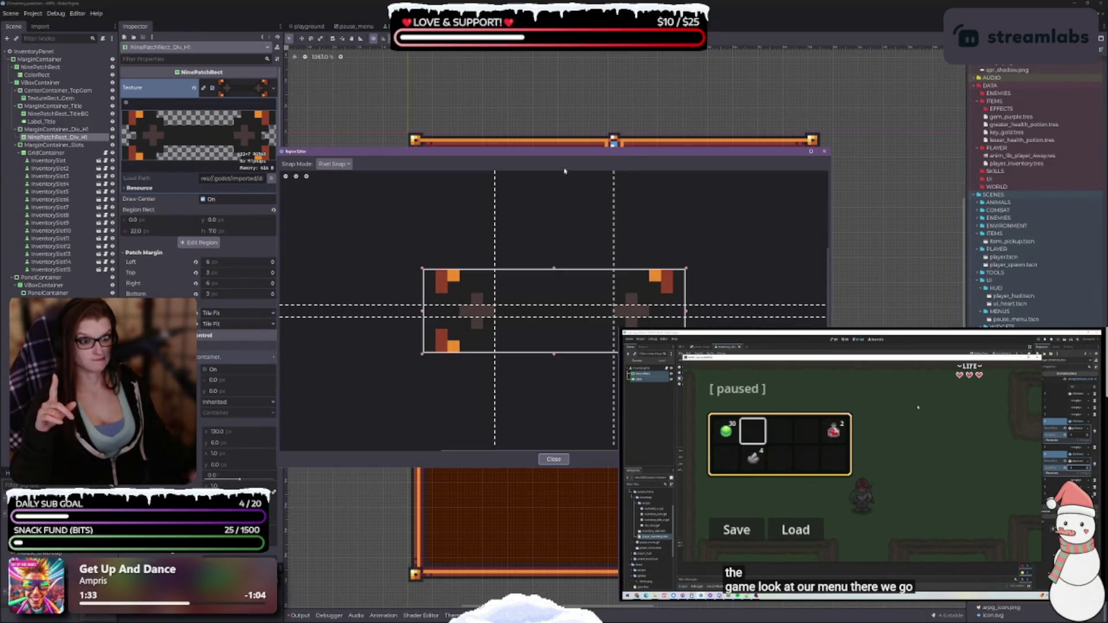
{"action": "mouse_move", "coordinate": [562, 153]}
{"action": "left_mouse_down"}
{"action": "mouse_move", "coordinate": [811, 283]}
{"action": "mouse_move", "coordinate": [809, 264]}
{"action": "left_mouse_up"}
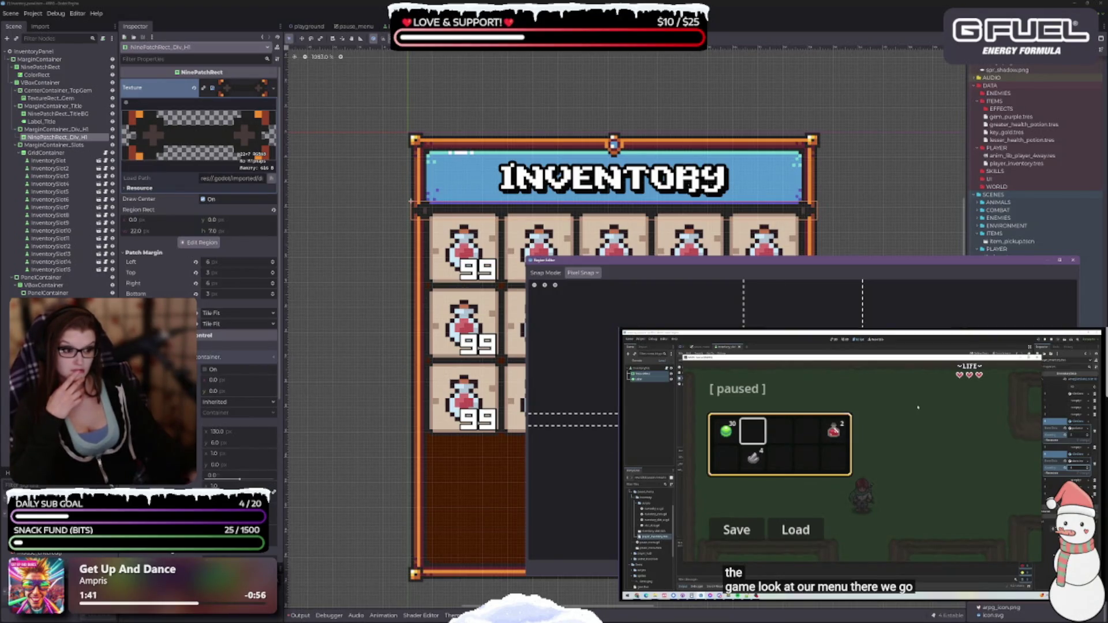
{"action": "left_click", "coordinate": [695, 414]}
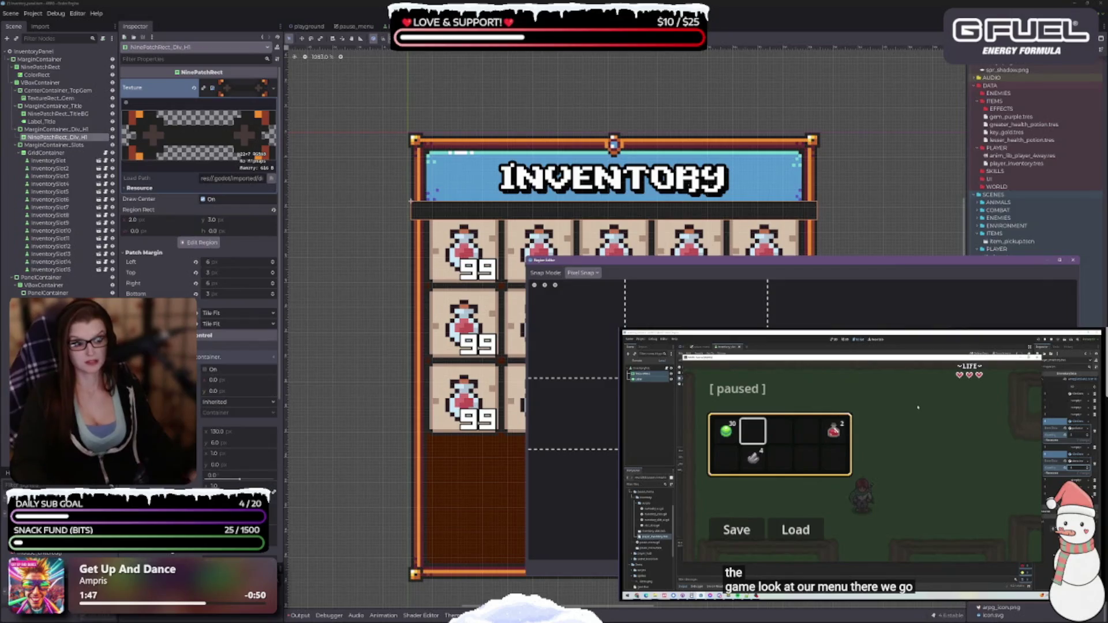
{"action": "left_click_drag", "start_coordinate": [695, 413], "coordinate": [745, 427]}
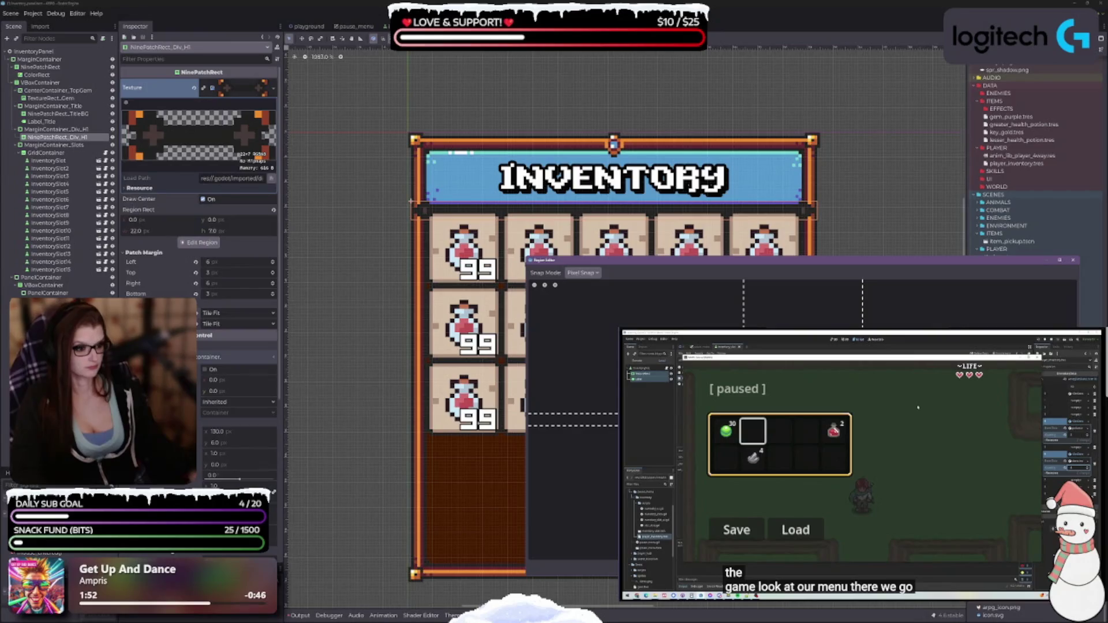
Step: Adjust the divider's patch margins, settling on left 6 and right 5, and trying several top and bottom values
{"action": "mouse_move", "coordinate": [745, 425]}
{"action": "left_mouse_down"}
{"action": "mouse_move", "coordinate": [744, 437]}
{"action": "mouse_move", "coordinate": [744, 402]}
{"action": "left_mouse_up"}
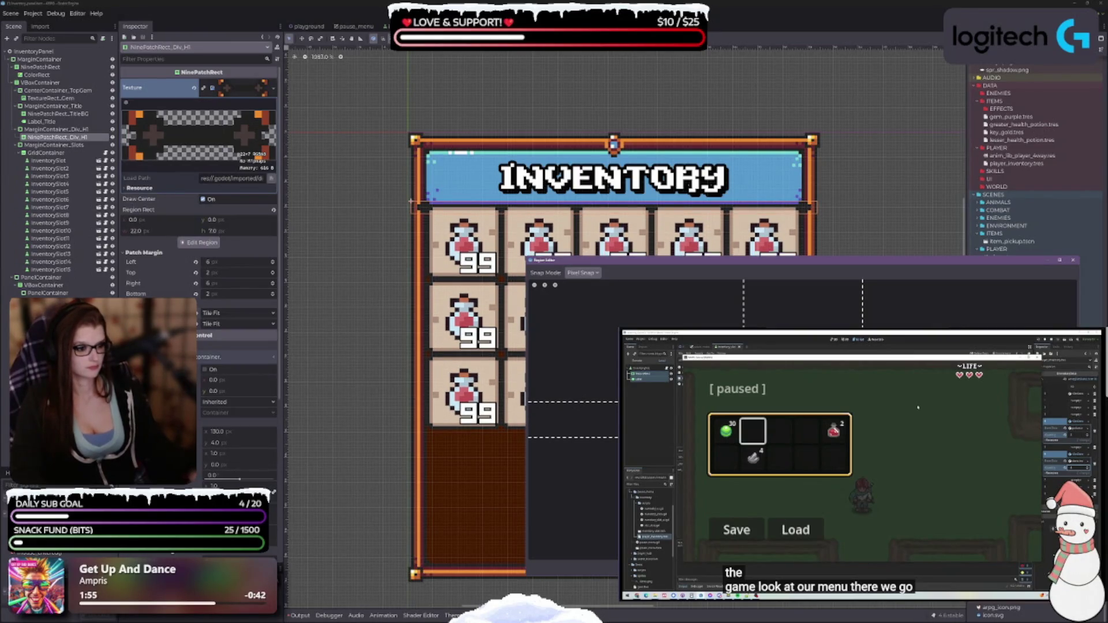
{"action": "left_click_drag", "start_coordinate": [744, 303], "coordinate": [708, 303]}
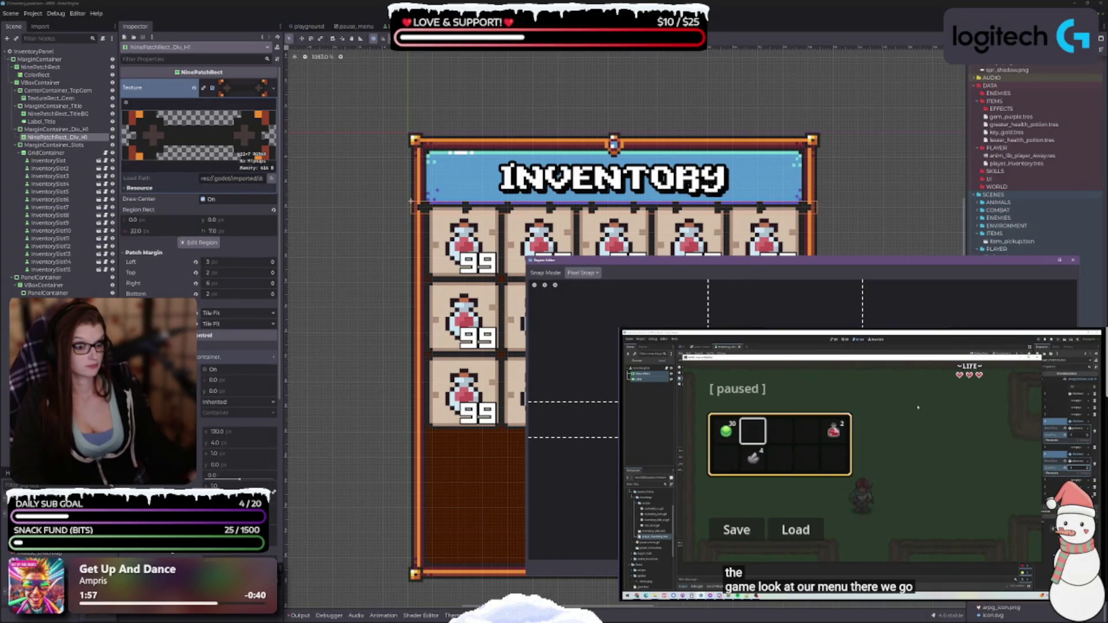
{"action": "left_click_drag", "start_coordinate": [862, 303], "coordinate": [898, 303]}
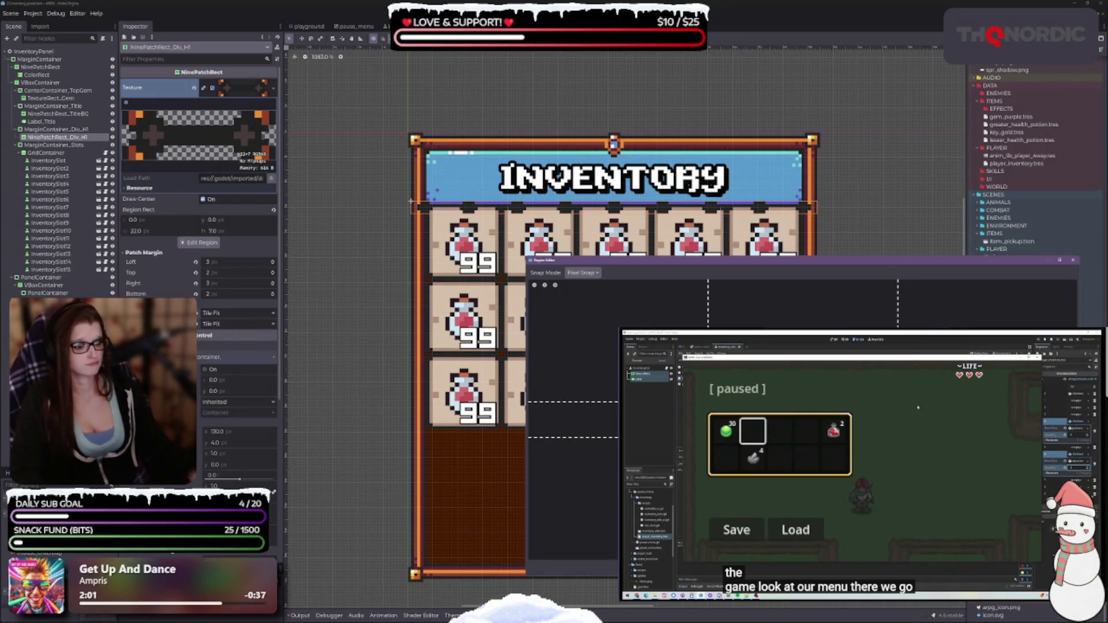
{"action": "left_click_drag", "start_coordinate": [898, 303], "coordinate": [862, 303]}
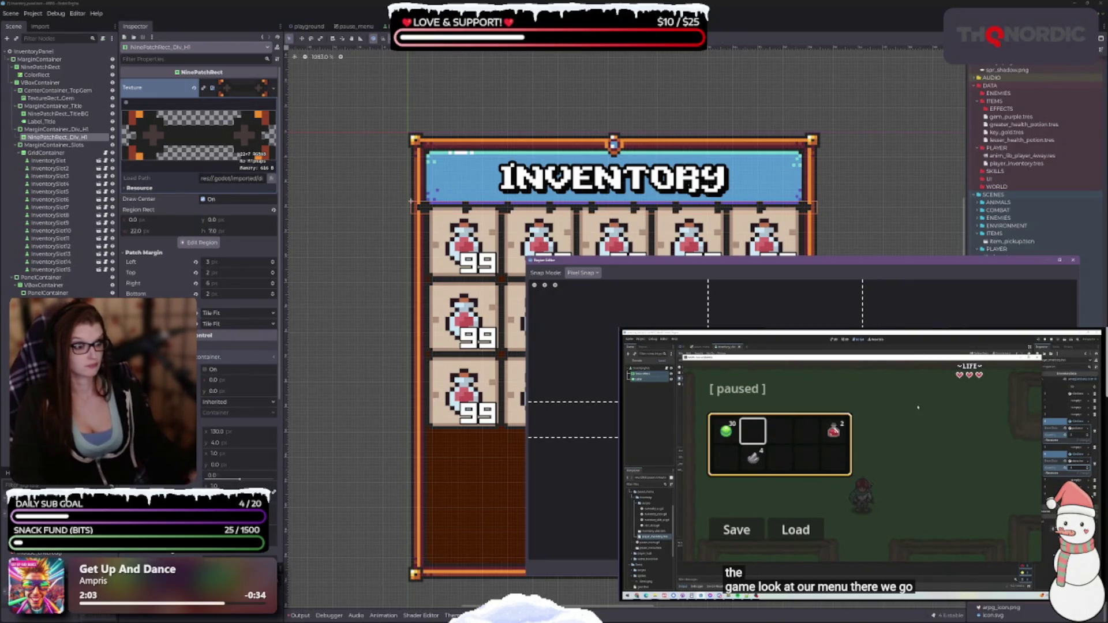
{"action": "left_click_drag", "start_coordinate": [708, 303], "coordinate": [756, 303]}
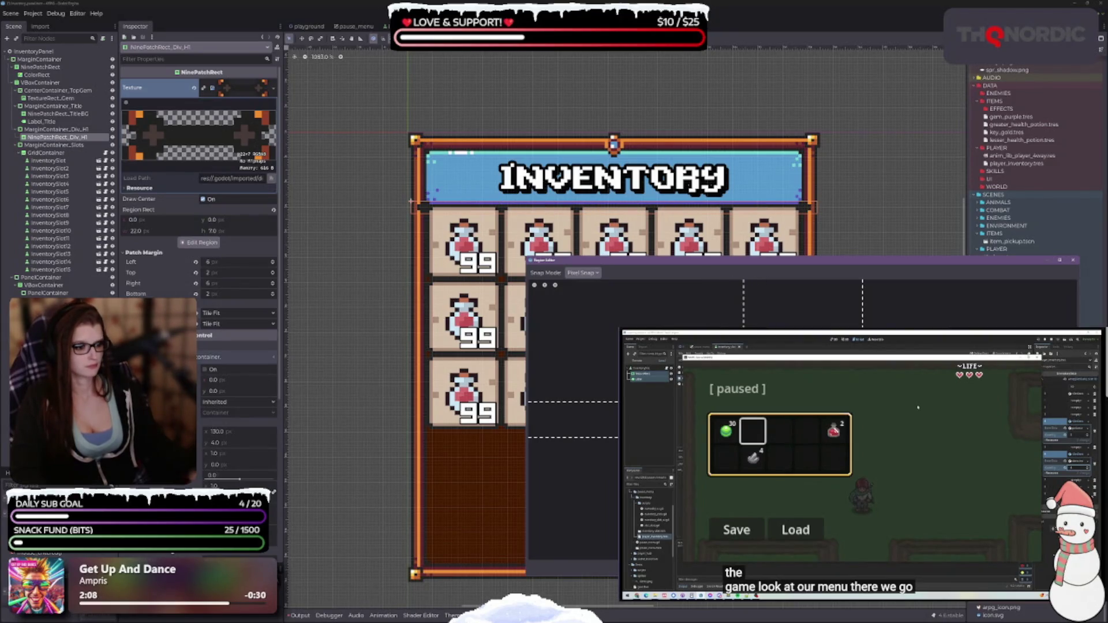
{"action": "left_click_drag", "start_coordinate": [745, 402], "coordinate": [745, 413]}
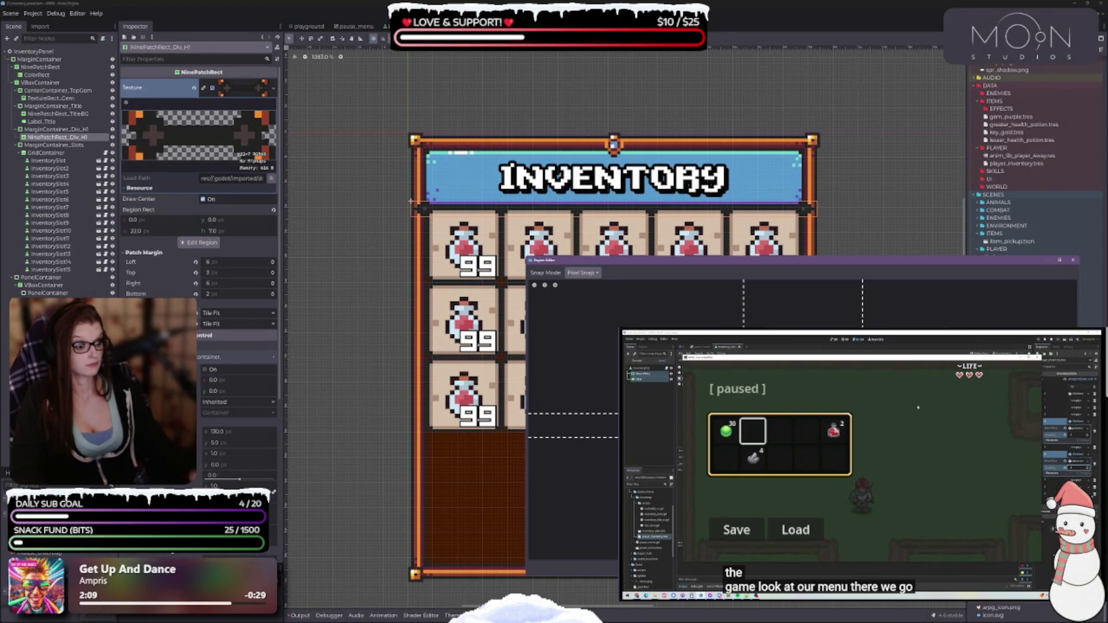
{"action": "mouse_move", "coordinate": [571, 437]}
{"action": "left_mouse_down"}
{"action": "mouse_move", "coordinate": [572, 414]}
{"action": "mouse_move", "coordinate": [571, 426]}
{"action": "left_mouse_up"}
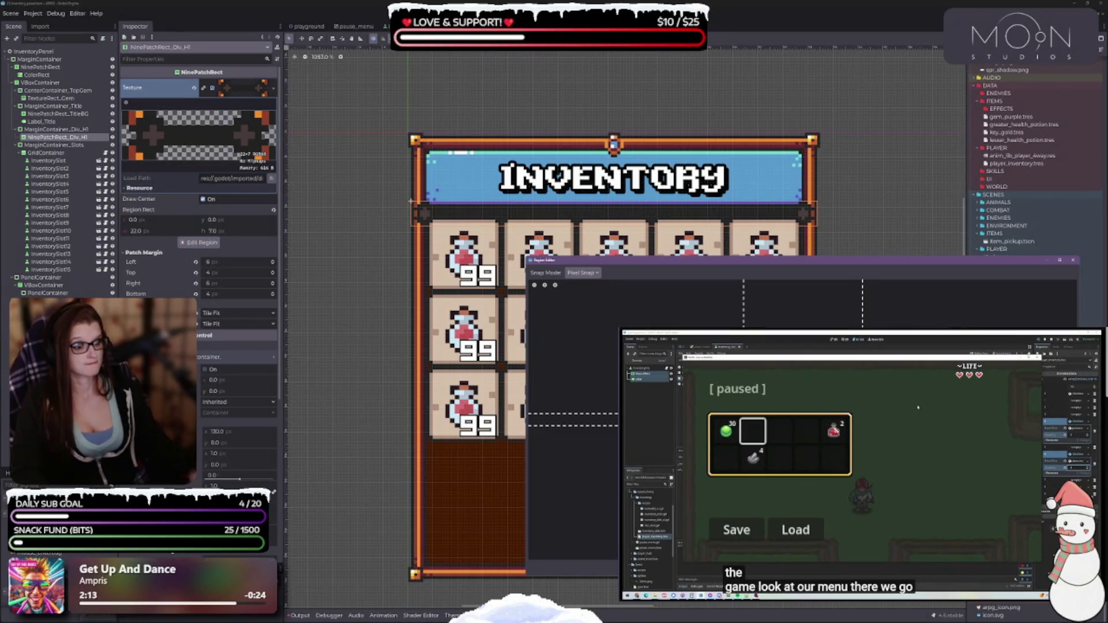
{"action": "mouse_move", "coordinate": [572, 426]}
{"action": "left_mouse_down"}
{"action": "mouse_move", "coordinate": [571, 473]}
{"action": "mouse_move", "coordinate": [571, 378]}
{"action": "left_mouse_up"}
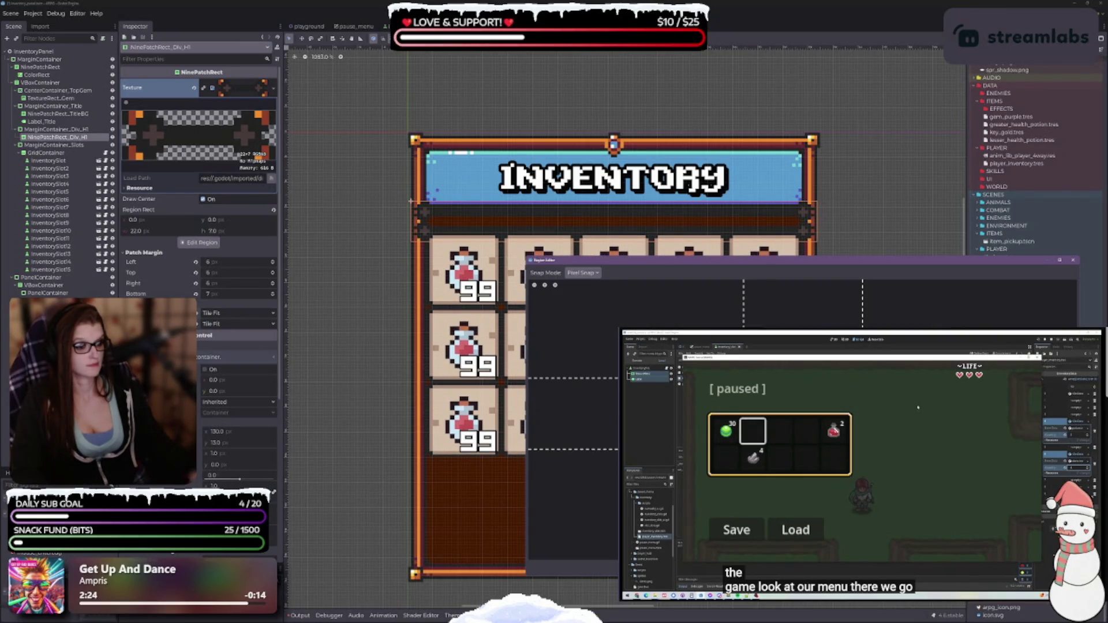
{"action": "mouse_move", "coordinate": [571, 448]}
{"action": "left_mouse_down"}
{"action": "mouse_move", "coordinate": [572, 461]}
{"action": "mouse_move", "coordinate": [571, 390]}
{"action": "mouse_move", "coordinate": [572, 461]}
{"action": "mouse_move", "coordinate": [571, 448]}
{"action": "left_mouse_up"}
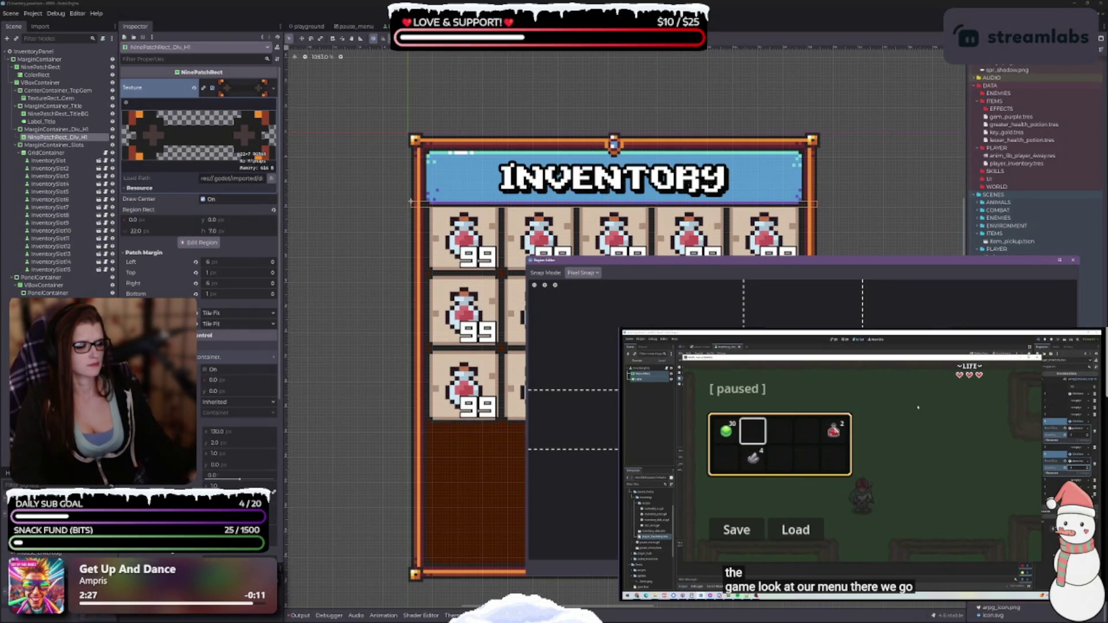
Step: Try more margin values, even top and bottom margins at 4, undo the last tweak, and close the editor
{"action": "mouse_move", "coordinate": [571, 390]}
{"action": "left_mouse_down"}
{"action": "mouse_move", "coordinate": [571, 378]}
{"action": "mouse_move", "coordinate": [572, 437]}
{"action": "mouse_move", "coordinate": [572, 425]}
{"action": "left_mouse_up"}
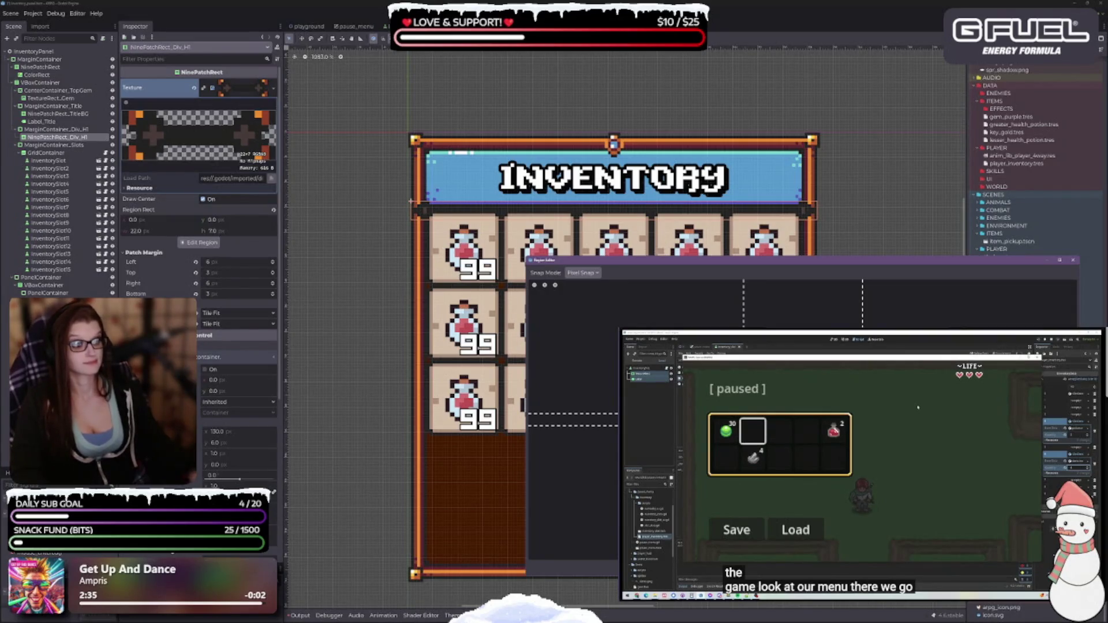
{"action": "left_click_drag", "start_coordinate": [743, 300], "coordinate": [732, 301]}
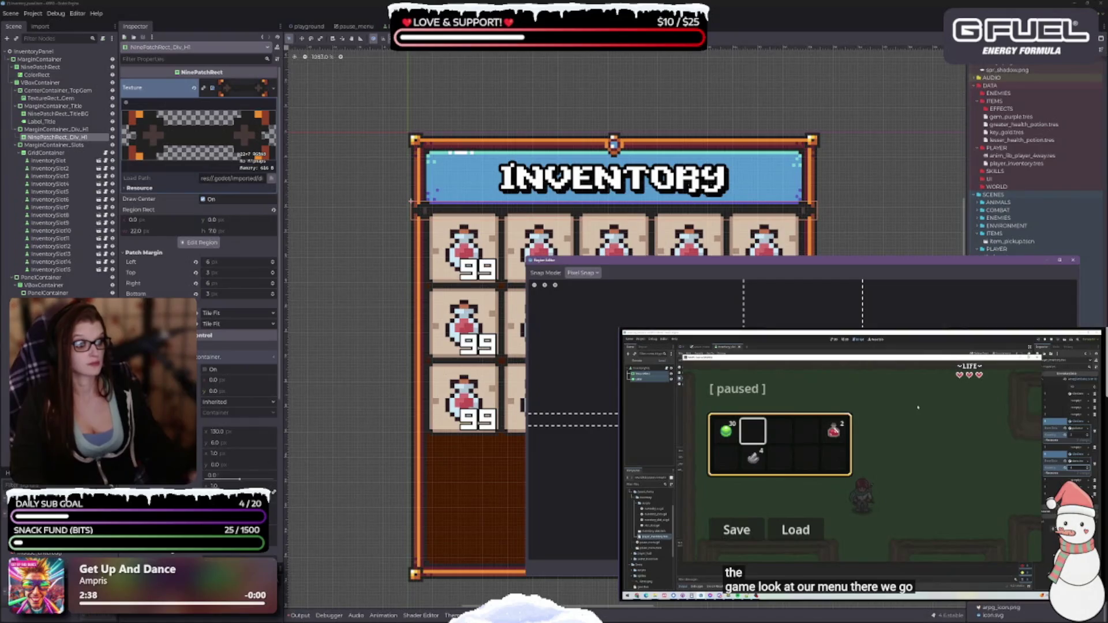
{"action": "mouse_move", "coordinate": [732, 300]}
{"action": "left_mouse_down"}
{"action": "mouse_move", "coordinate": [755, 300]}
{"action": "mouse_move", "coordinate": [743, 300]}
{"action": "left_mouse_up"}
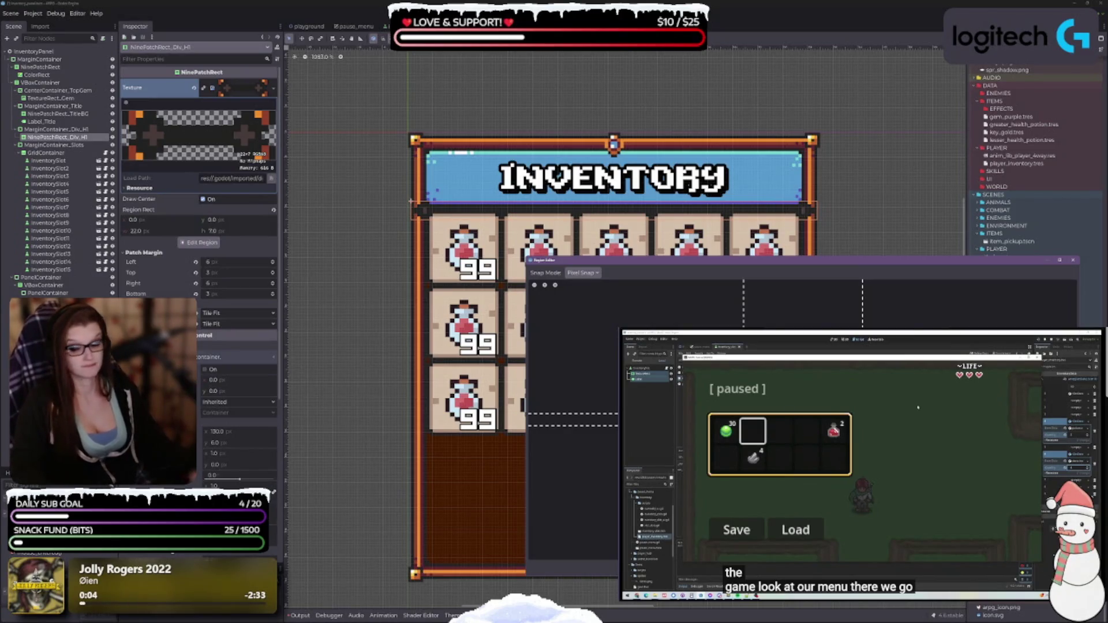
{"action": "mouse_move", "coordinate": [744, 425]}
{"action": "left_mouse_down"}
{"action": "mouse_move", "coordinate": [744, 379]}
{"action": "mouse_move", "coordinate": [743, 390]}
{"action": "left_mouse_up"}
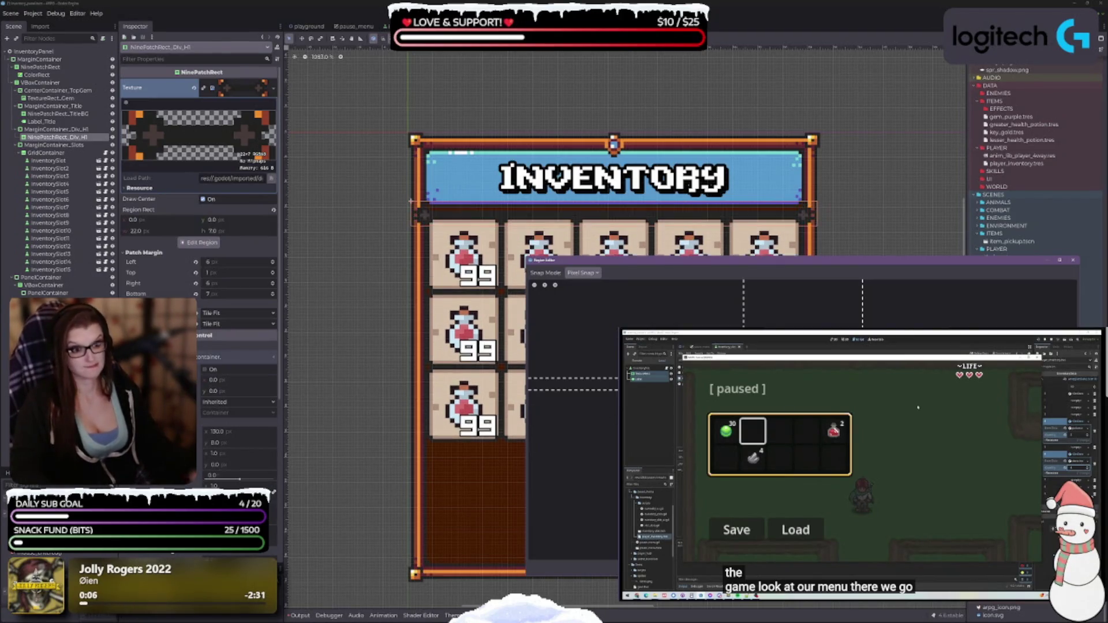
{"action": "left_click_drag", "start_coordinate": [571, 390], "coordinate": [572, 425]}
{"action": "mouse_move", "coordinate": [571, 379]}
{"action": "left_mouse_down"}
{"action": "mouse_move", "coordinate": [571, 437]}
{"action": "mouse_move", "coordinate": [572, 402]}
{"action": "left_mouse_up"}
{"action": "left_click_drag", "start_coordinate": [744, 306], "coordinate": [708, 306]}
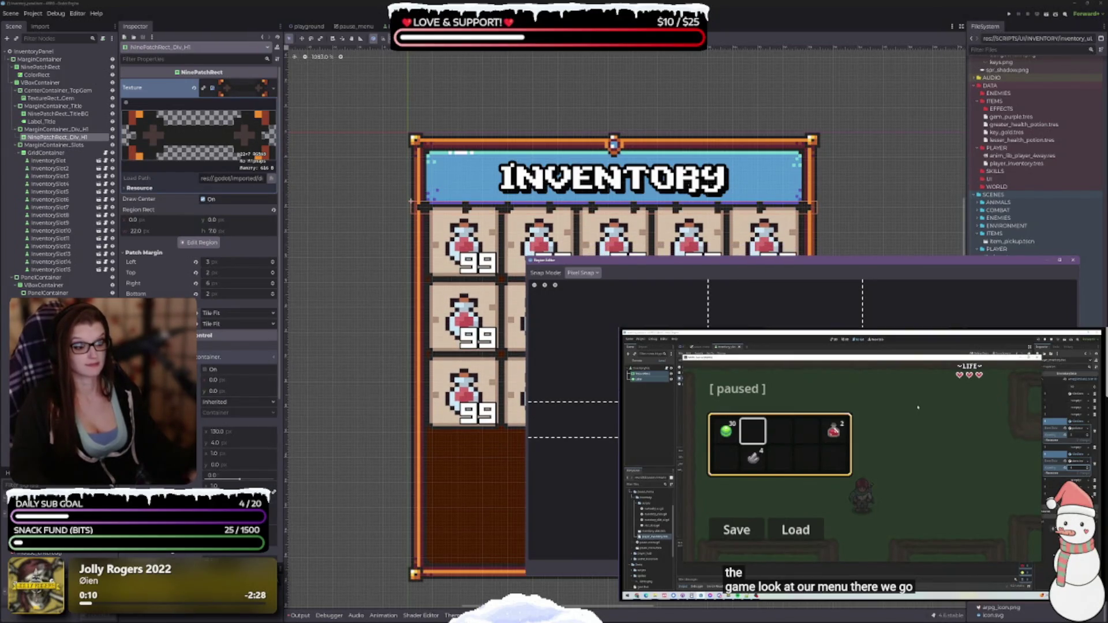
{"action": "key", "text": "ctrl+z"}
{"action": "key", "text": "ctrl+z"}
{"action": "key", "text": "ctrl+z"}
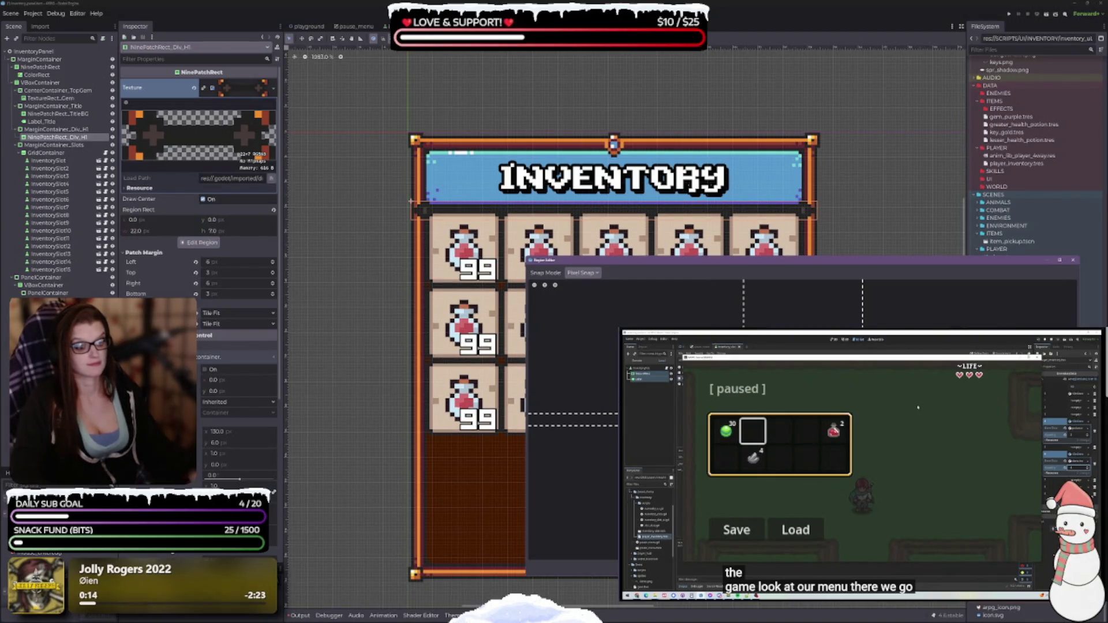
{"action": "key", "text": "Escape"}
Step: Set the ColorRect background colour to fully opaque black and view the panel
{"action": "scroll", "coordinate": [577, 305], "scroll_direction": "down", "scroll_amount": 2}
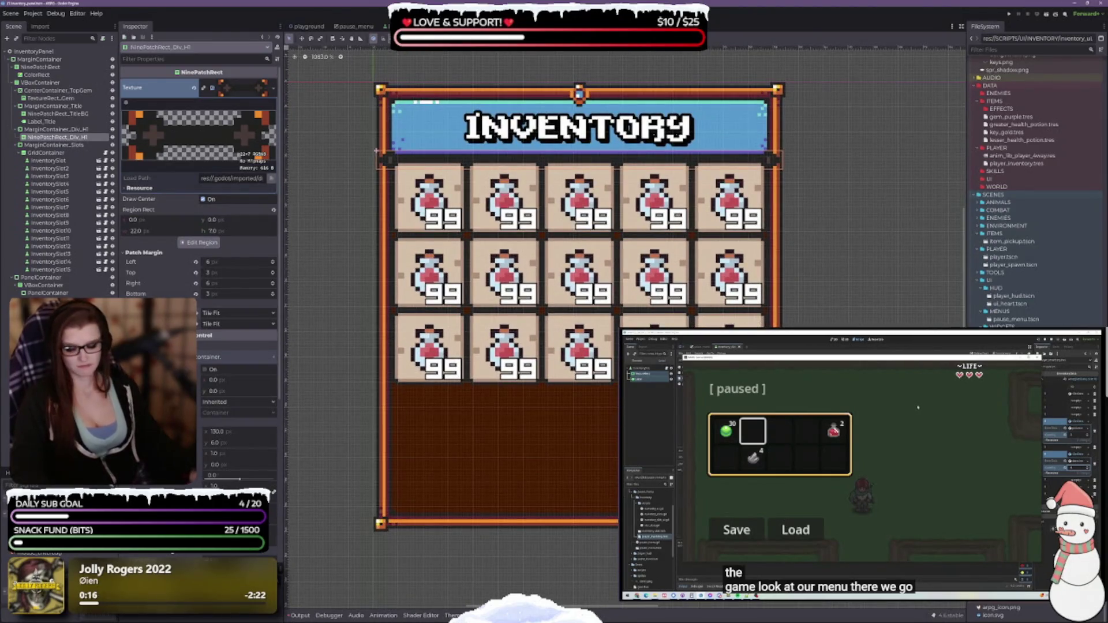
{"action": "scroll", "coordinate": [606, 367], "scroll_direction": "down", "scroll_amount": 2}
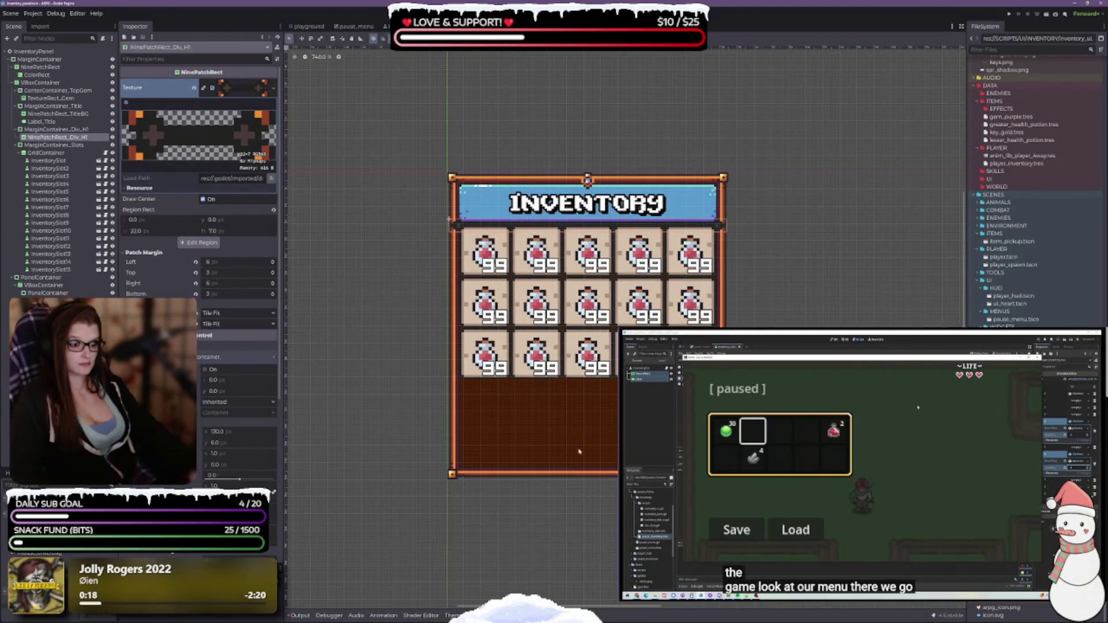
{"action": "scroll", "coordinate": [558, 276], "scroll_direction": "up", "scroll_amount": 1}
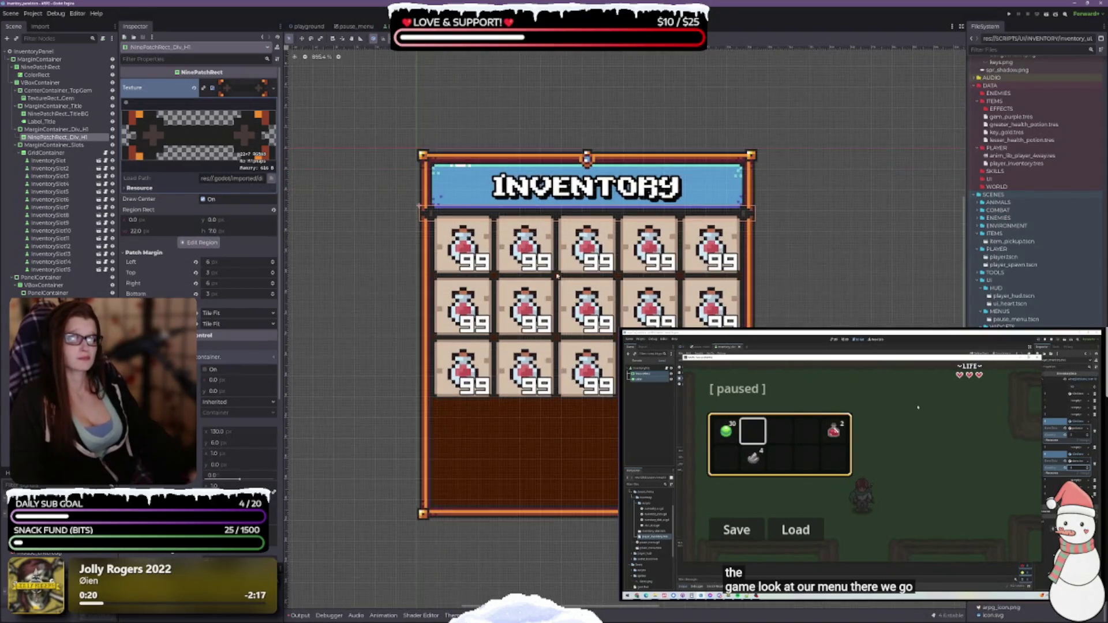
{"action": "left_click", "coordinate": [36, 74]}
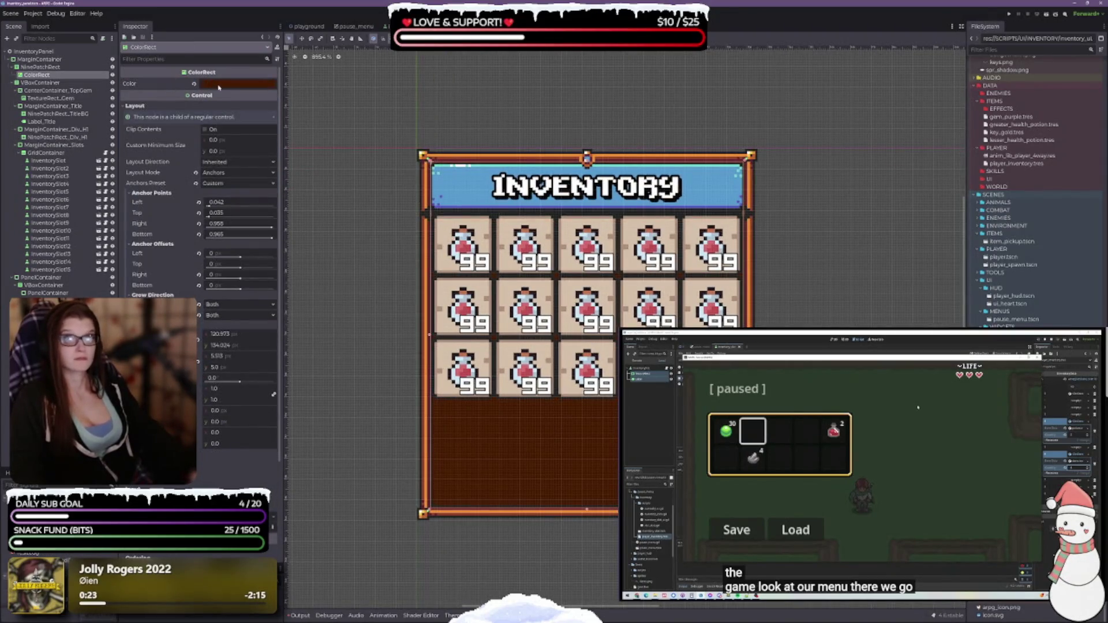
{"action": "left_click", "coordinate": [219, 85]}
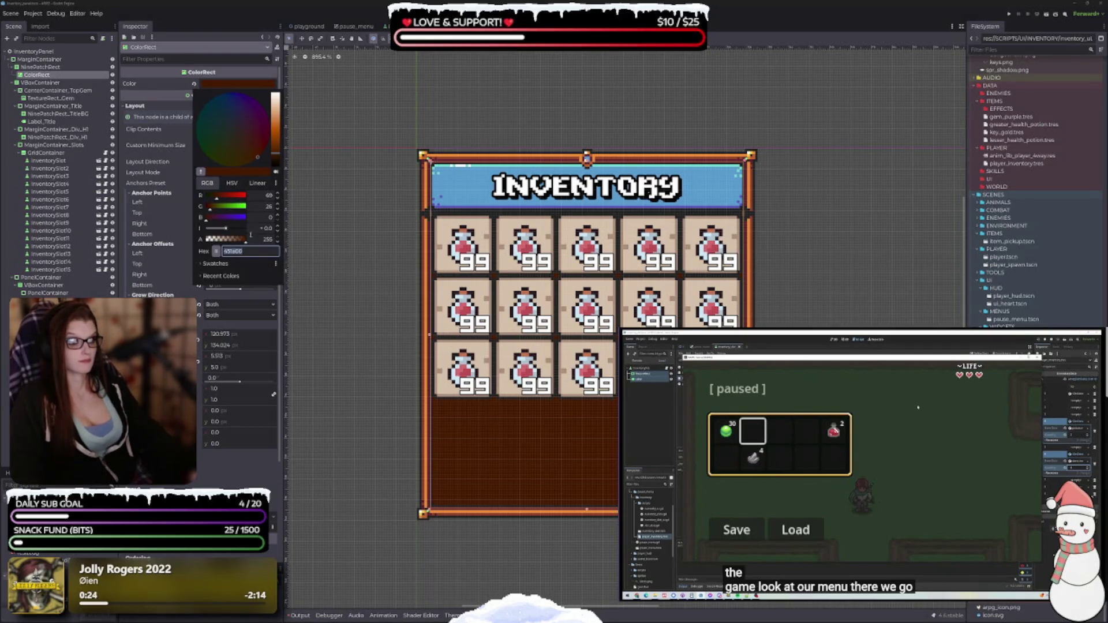
{"action": "left_click_drag", "start_coordinate": [275, 162], "coordinate": [279, 157]}
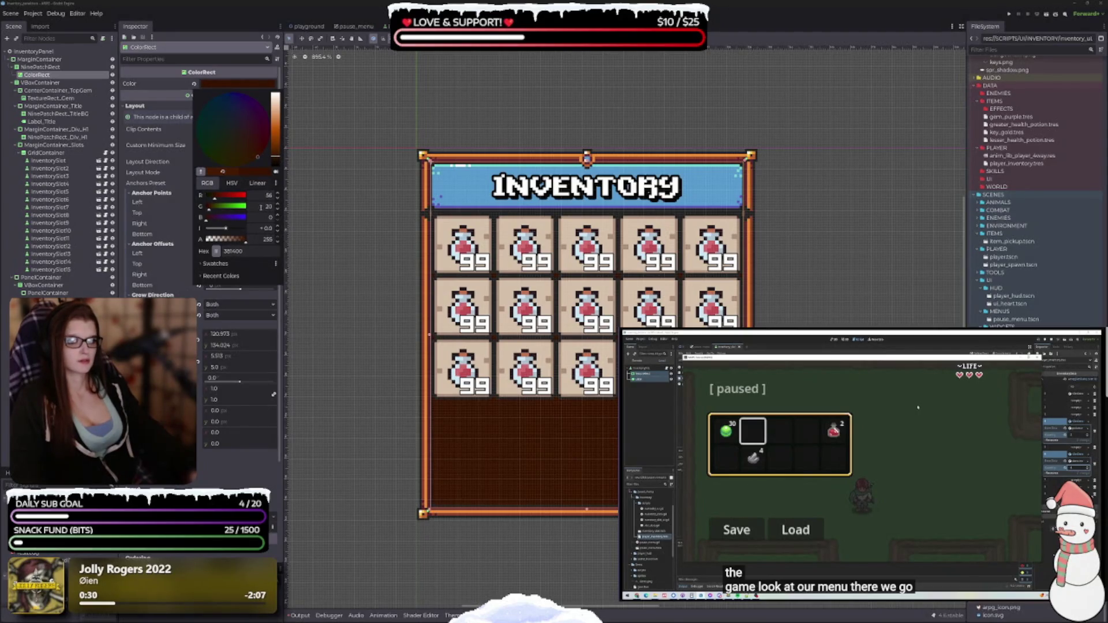
{"action": "left_click_drag", "start_coordinate": [231, 242], "coordinate": [239, 241]}
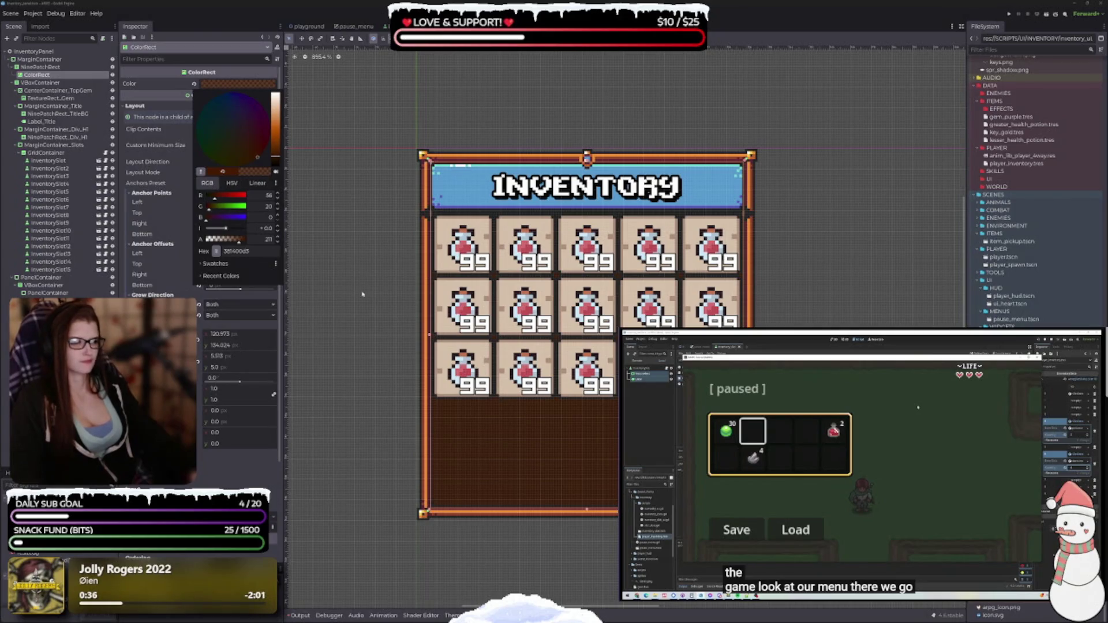
{"action": "left_click_drag", "start_coordinate": [277, 154], "coordinate": [280, 172]}
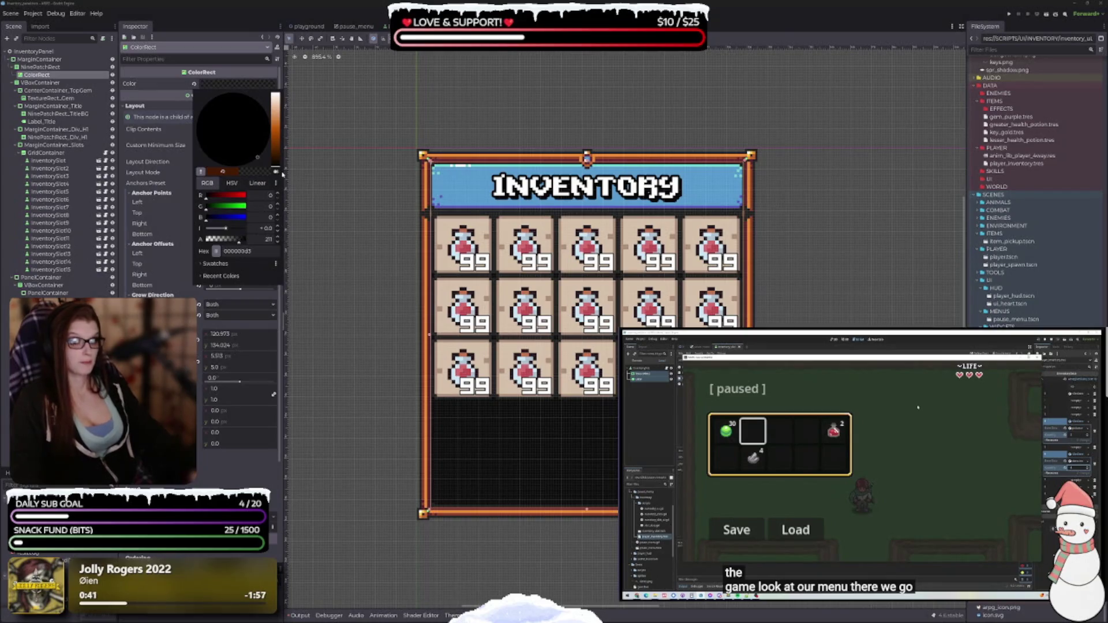
{"action": "left_click_drag", "start_coordinate": [241, 243], "coordinate": [250, 242]}
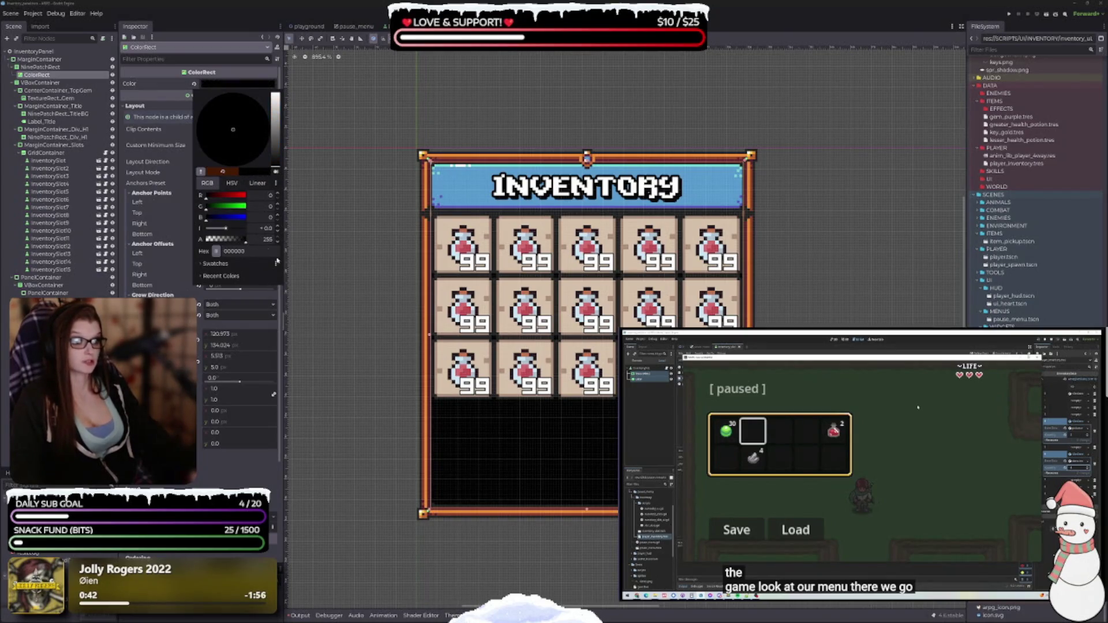
{"action": "left_click", "coordinate": [315, 395]}
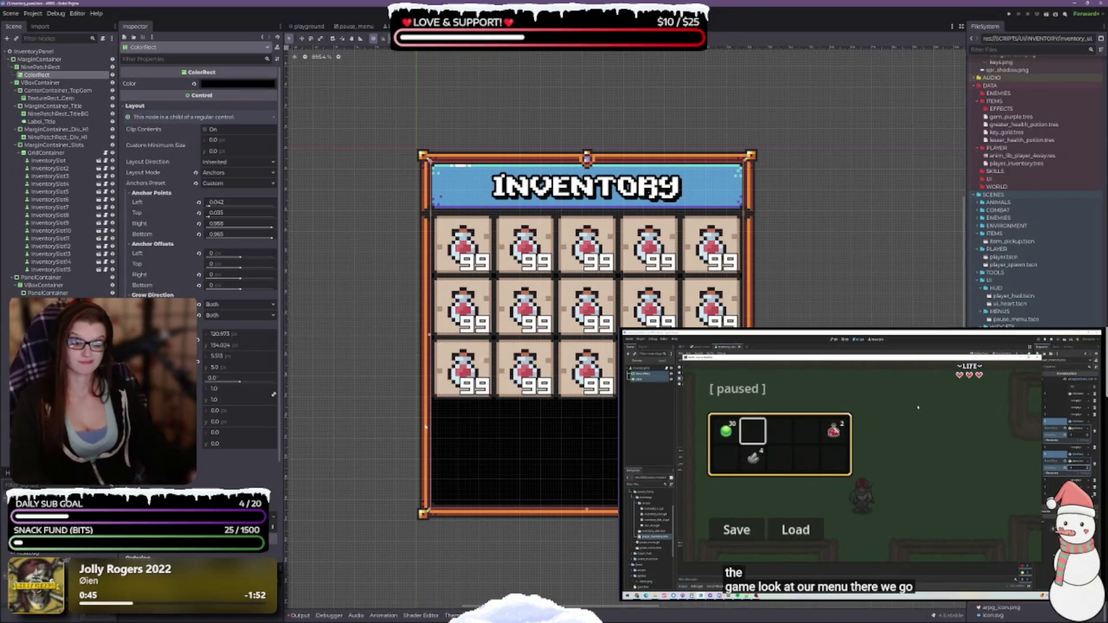
{"action": "left_click", "coordinate": [536, 521]}
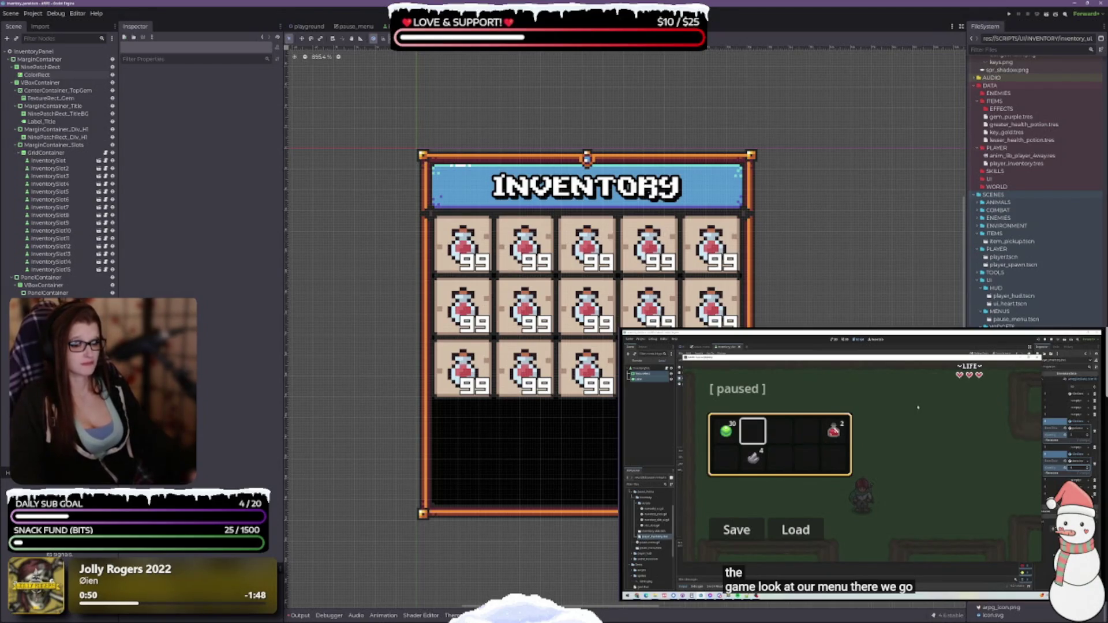
Step: Lighten the opaque ColorRect background from black to dark grey 0e0e0e
{"action": "left_click", "coordinate": [37, 74]}
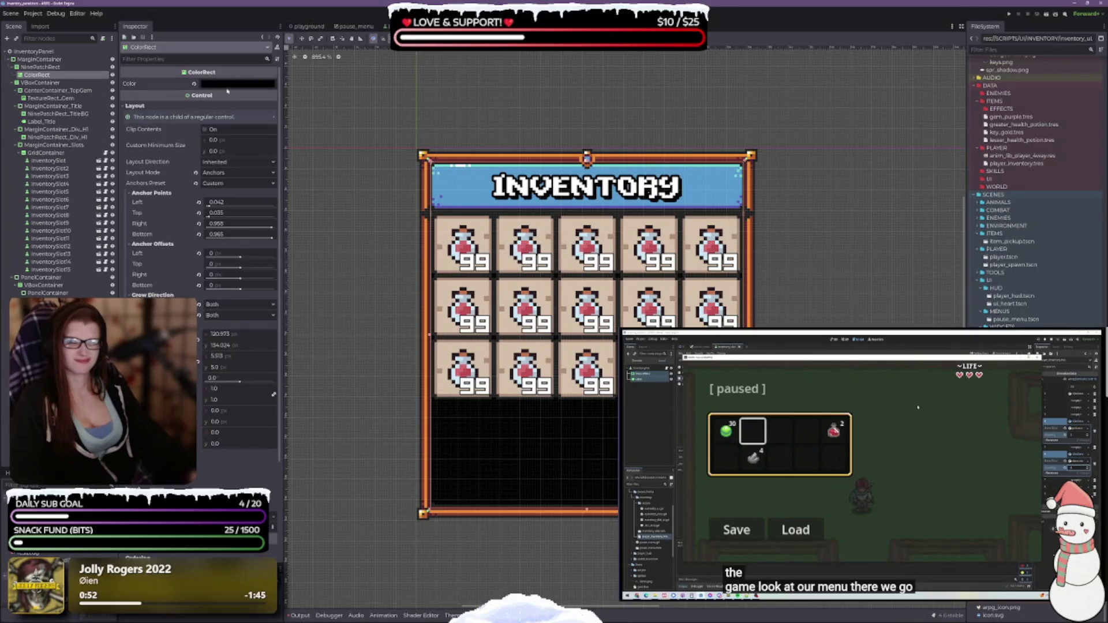
{"action": "left_click", "coordinate": [228, 84]}
{"action": "left_click", "coordinate": [243, 241]}
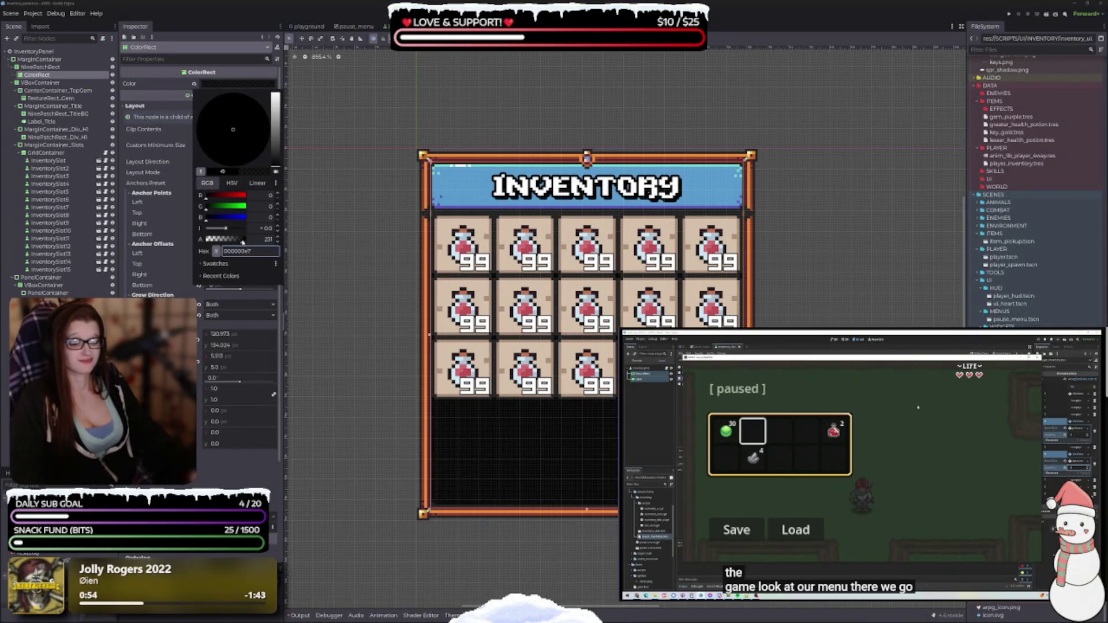
{"action": "left_click_drag", "start_coordinate": [244, 241], "coordinate": [257, 240]}
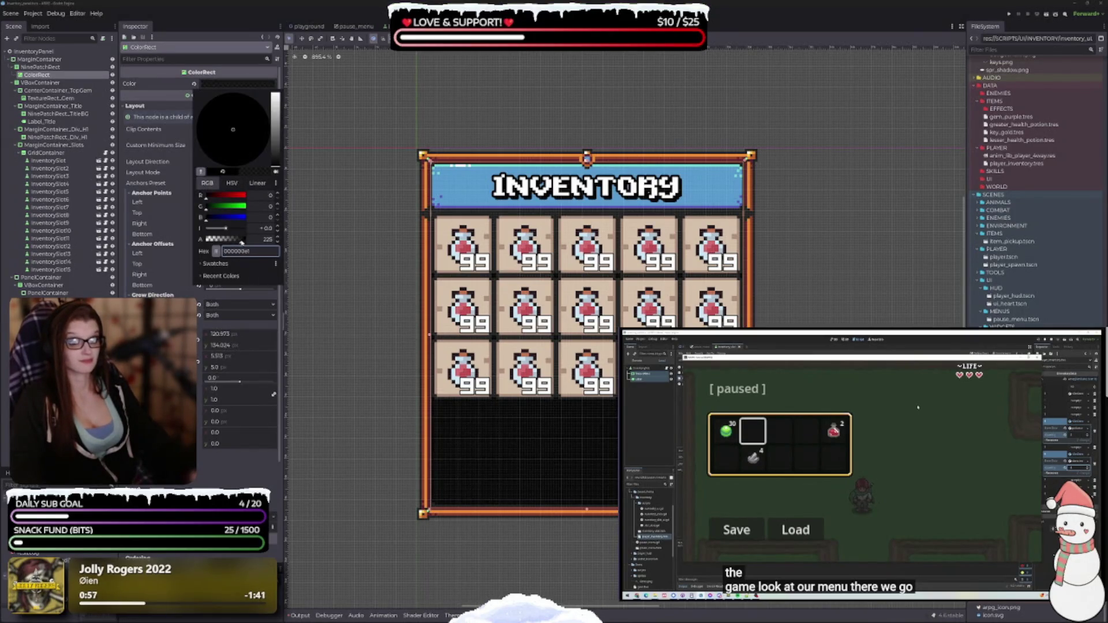
{"action": "left_click_drag", "start_coordinate": [276, 164], "coordinate": [276, 164]}
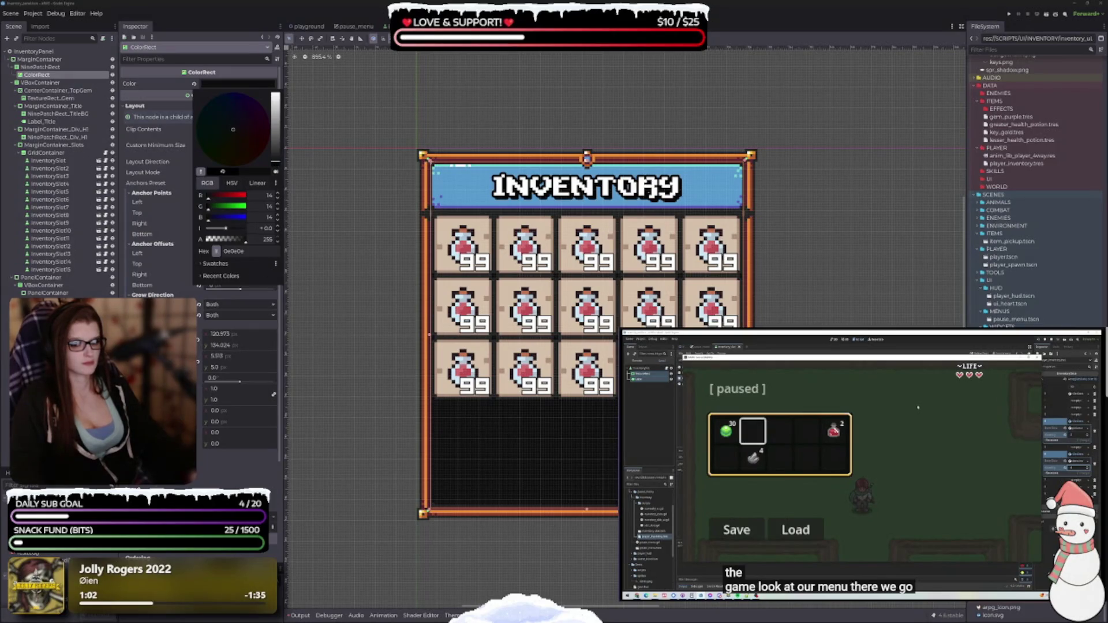
{"action": "key", "text": "Escape"}
{"action": "key", "text": "Escape"}
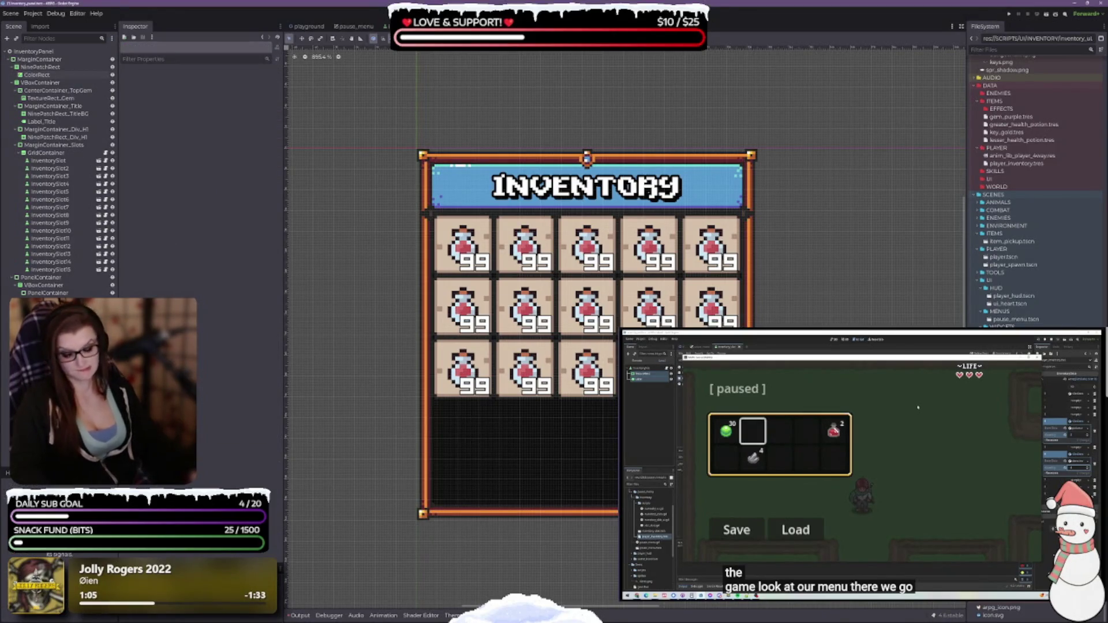
Step: Save the inventory scene with Ctrl+S and scroll the FileSystem dock to the MENUS art files
{"action": "key", "text": "ctrl+s"}
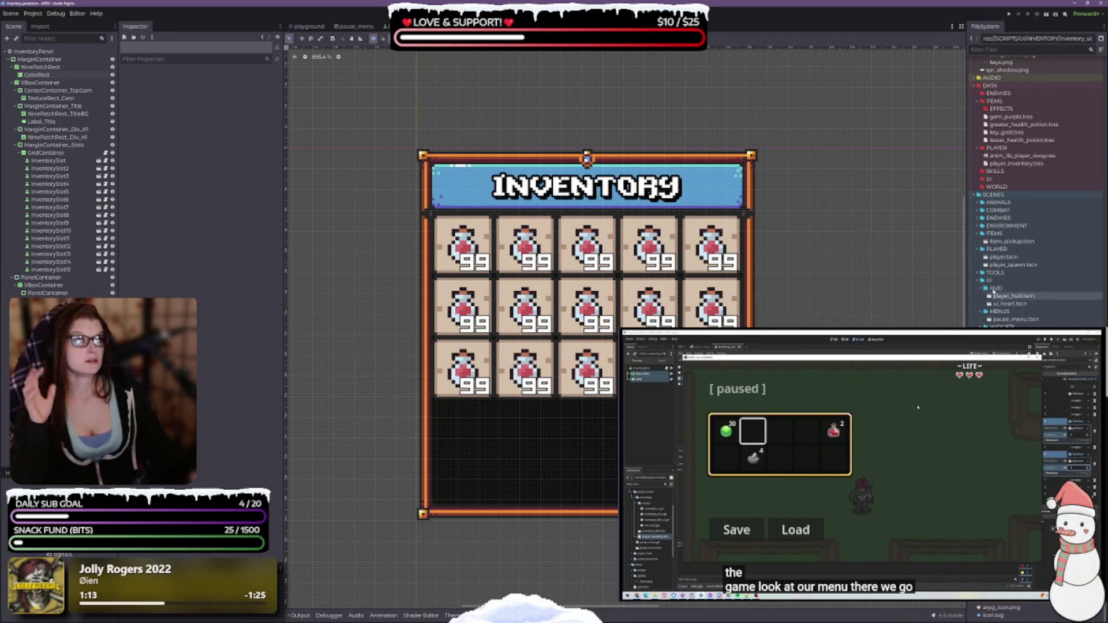
{"action": "scroll", "coordinate": [1033, 173], "scroll_direction": "down", "scroll_amount": 10}
{"action": "scroll", "coordinate": [1033, 191], "scroll_direction": "down", "scroll_amount": 3}
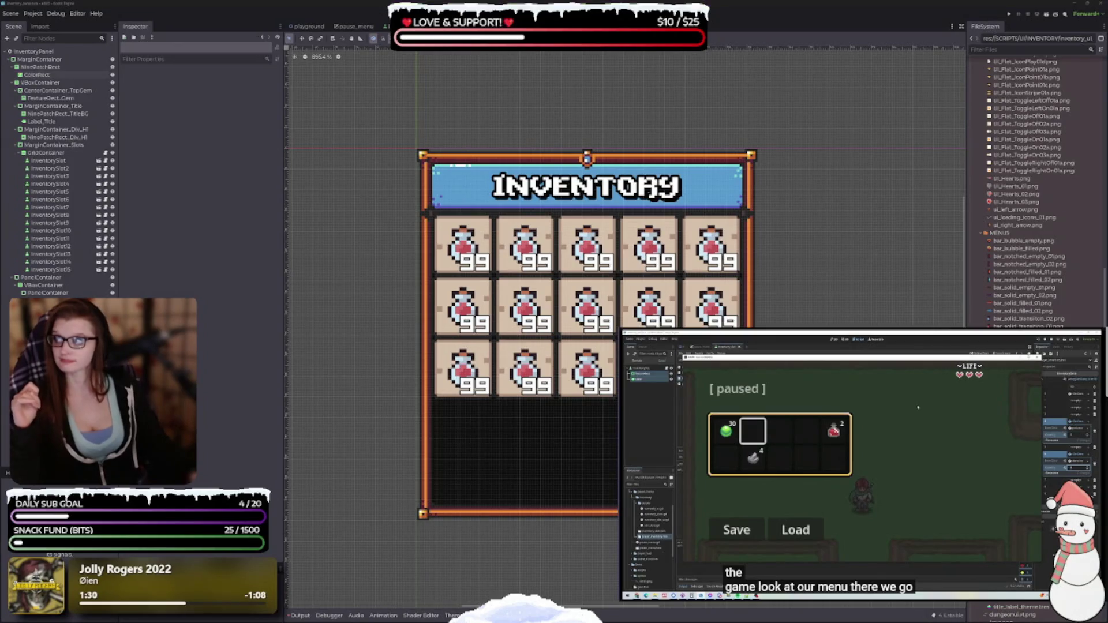
Step: In Aseprite, select the horizontal divider's left end cap on the sprite sheet
{"action": "key", "text": "alt+Tab"}
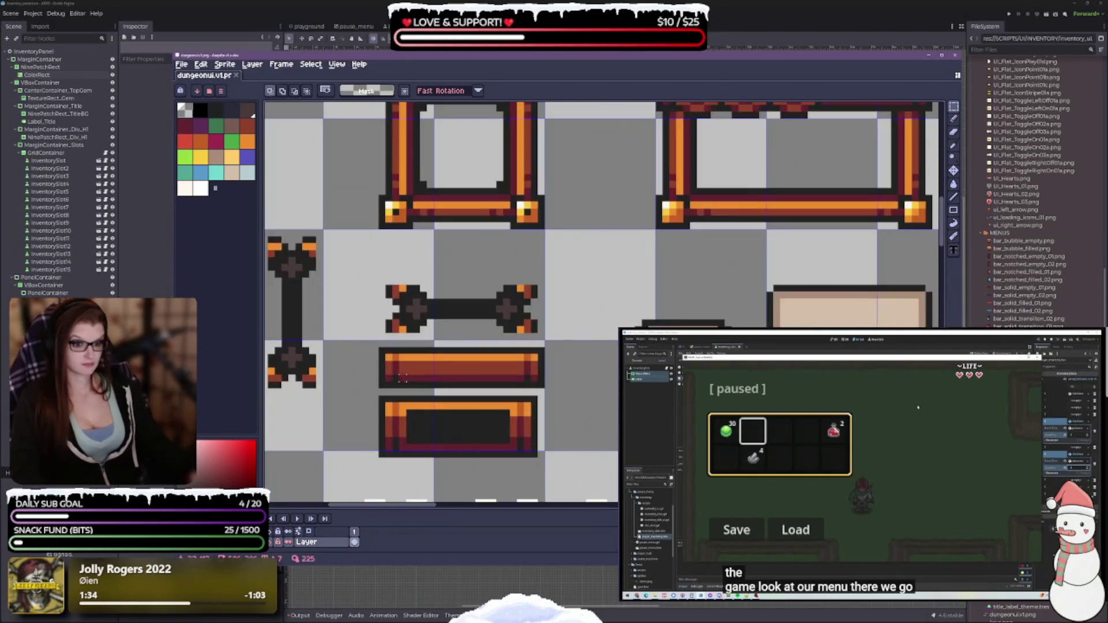
{"action": "scroll", "coordinate": [408, 382], "scroll_direction": "up", "scroll_amount": 3}
{"action": "mouse_move", "coordinate": [446, 227]}
{"action": "left_mouse_down"}
{"action": "mouse_move", "coordinate": [427, 163]}
{"action": "mouse_move", "coordinate": [441, 203]}
{"action": "mouse_move", "coordinate": [483, 228]}
{"action": "mouse_move", "coordinate": [473, 221]}
{"action": "left_mouse_up"}
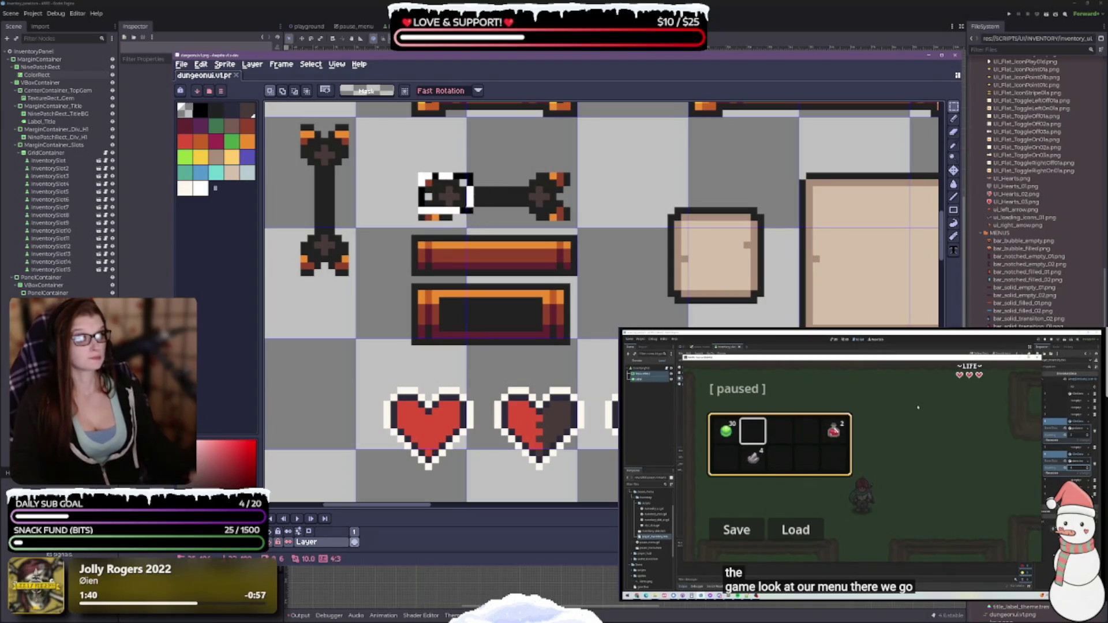
{"action": "left_click_drag", "start_coordinate": [416, 171], "coordinate": [495, 223]}
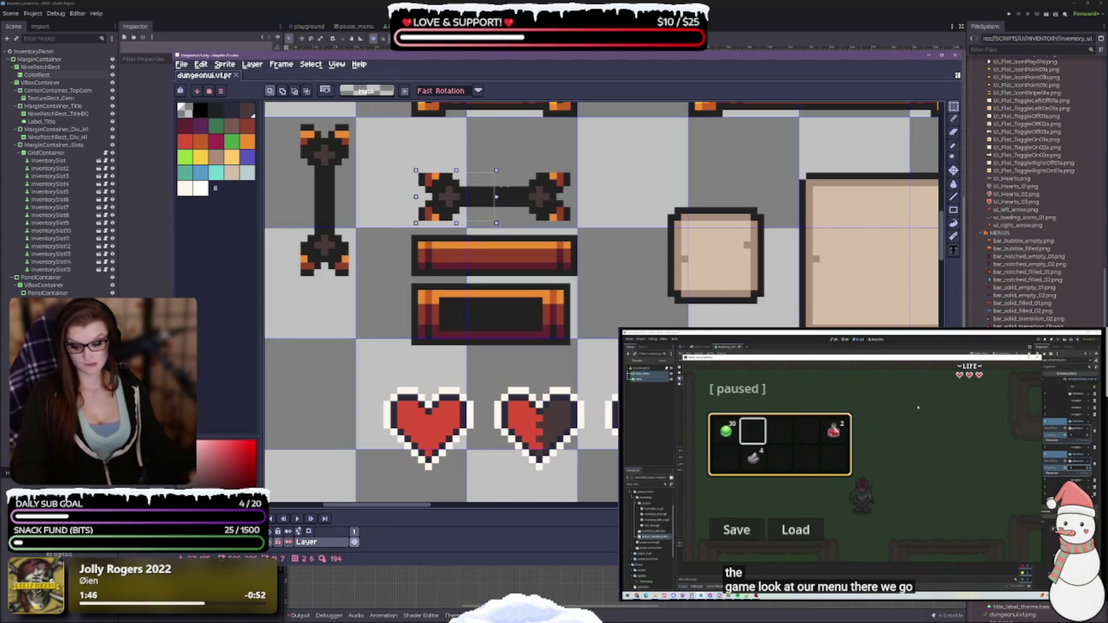
Step: Set the selection's export file to an h_divider PNG in the MENUS folder
{"action": "key", "text": "ctrl+alt+shift+s"}
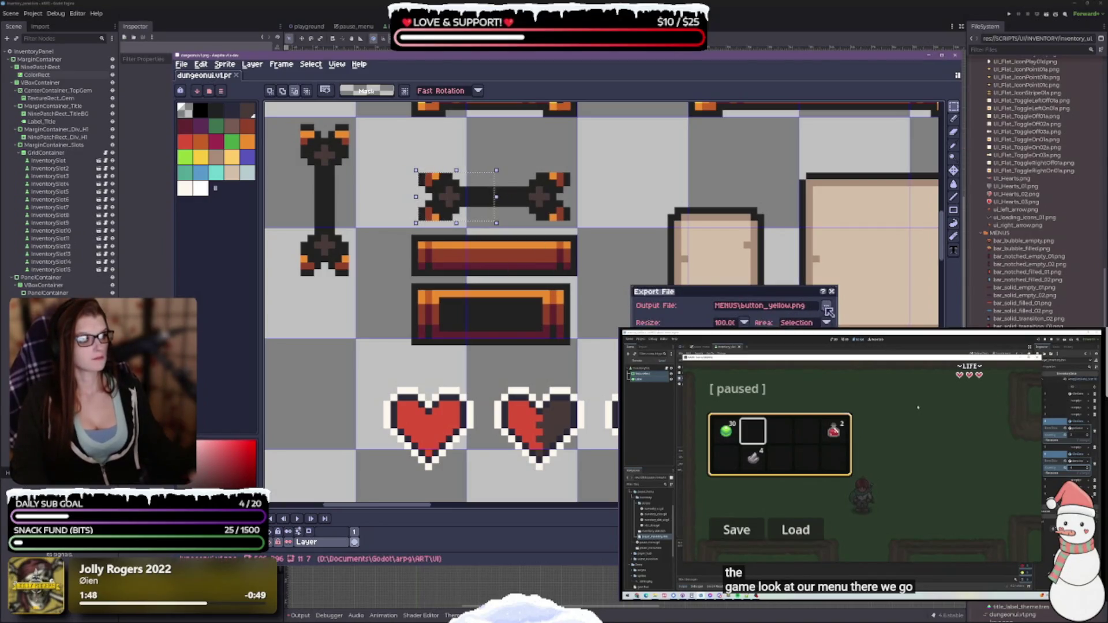
{"action": "left_click", "coordinate": [826, 307]}
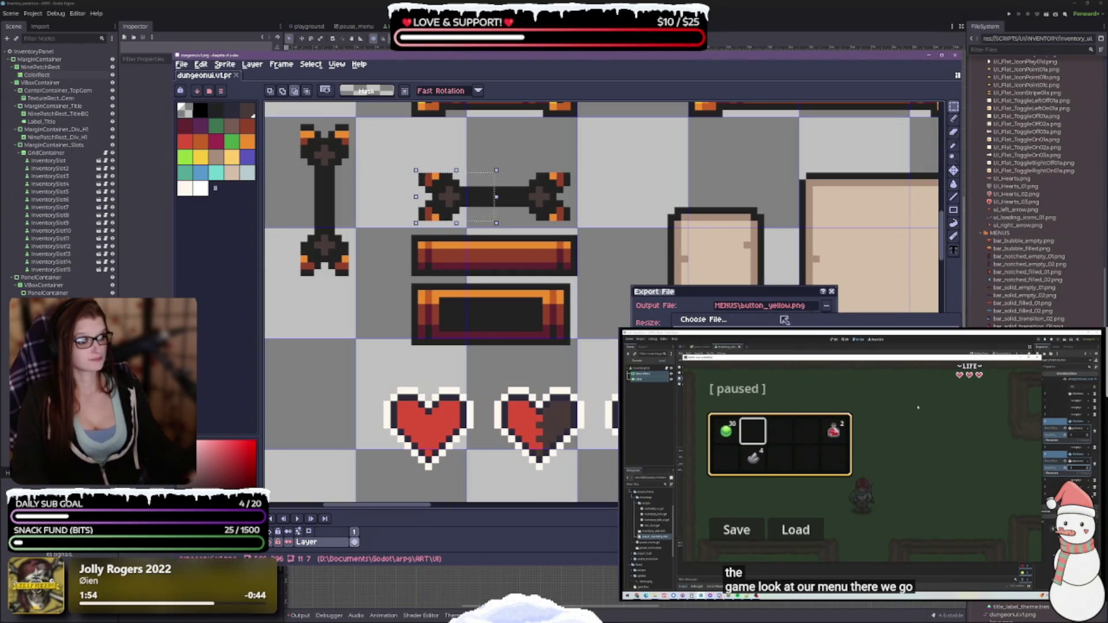
{"action": "left_click", "coordinate": [716, 321]}
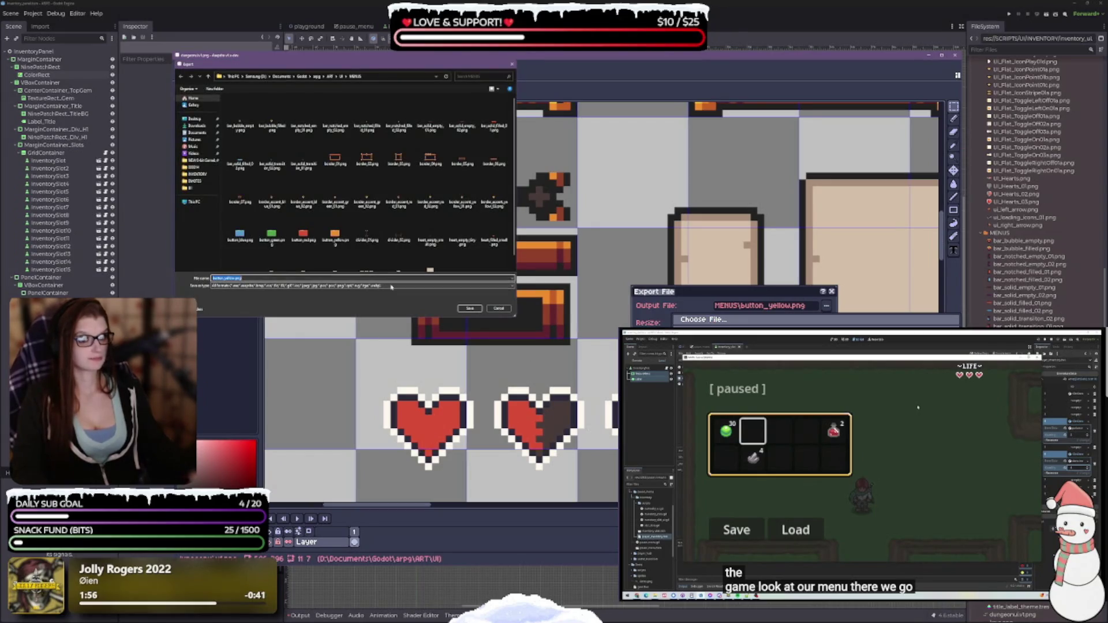
{"action": "left_click", "coordinate": [398, 231]}
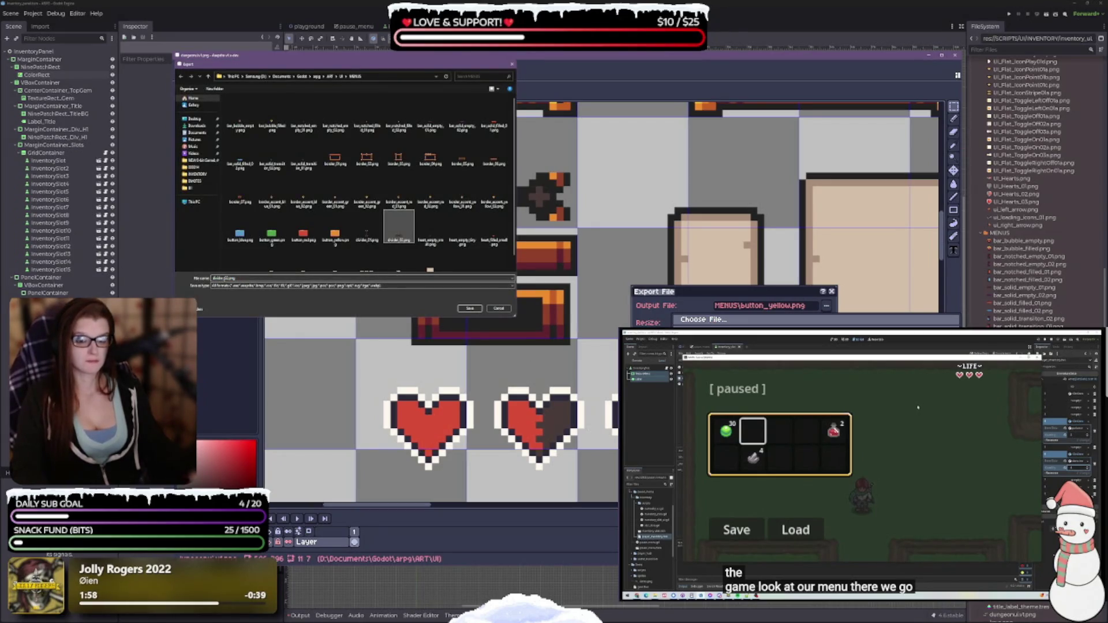
{"action": "key", "text": "End"}
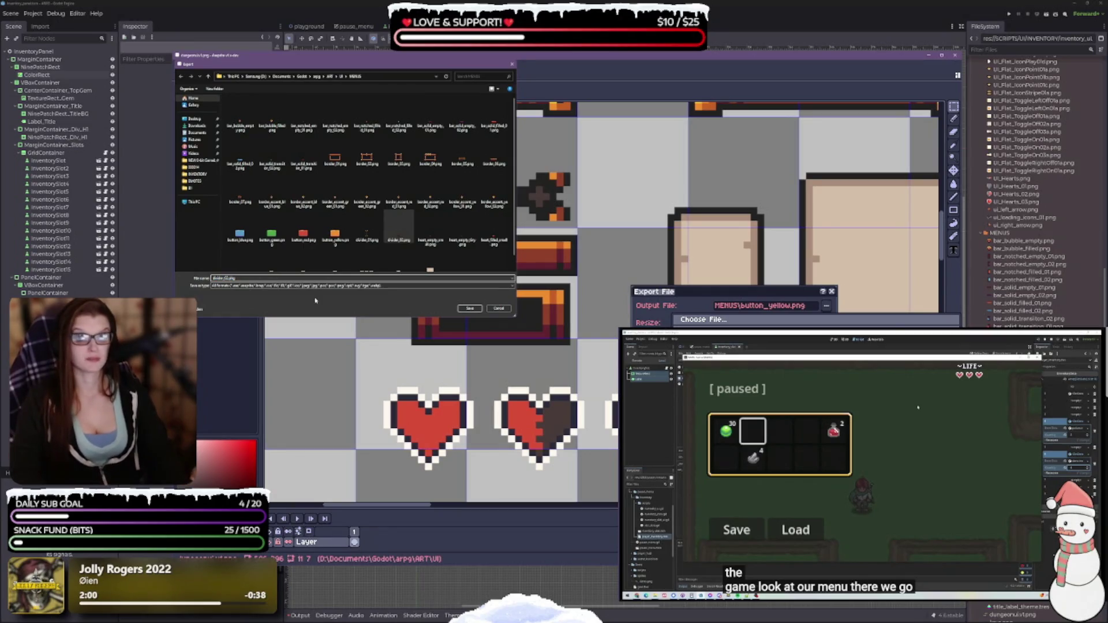
{"action": "type", "text": "3"}
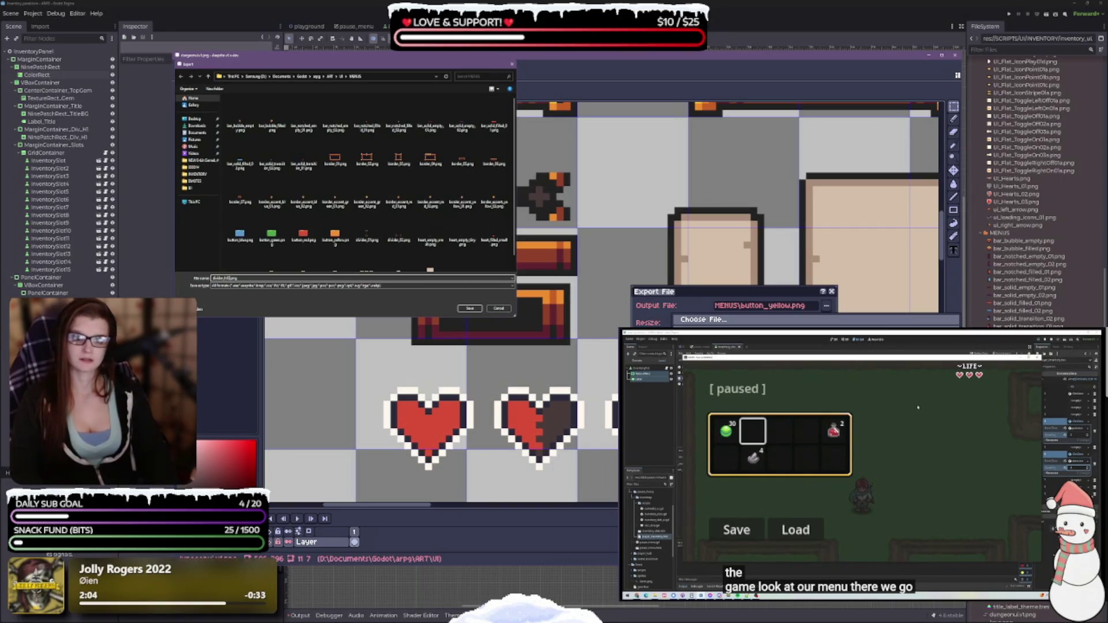
{"action": "key", "text": "BackSpace"}
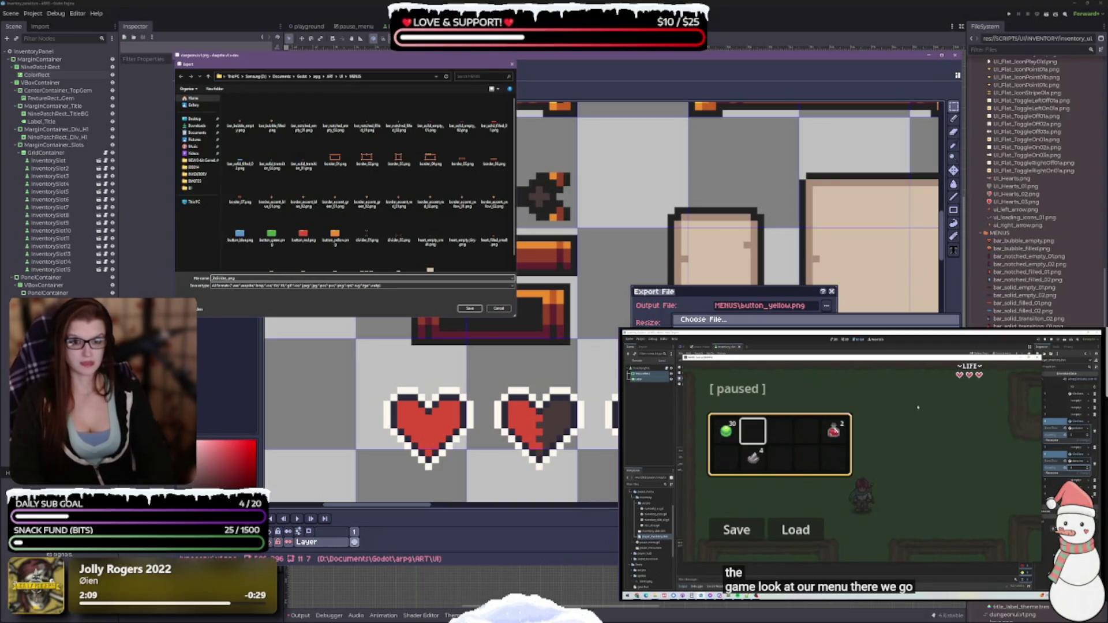
{"action": "type", "text": "1"}
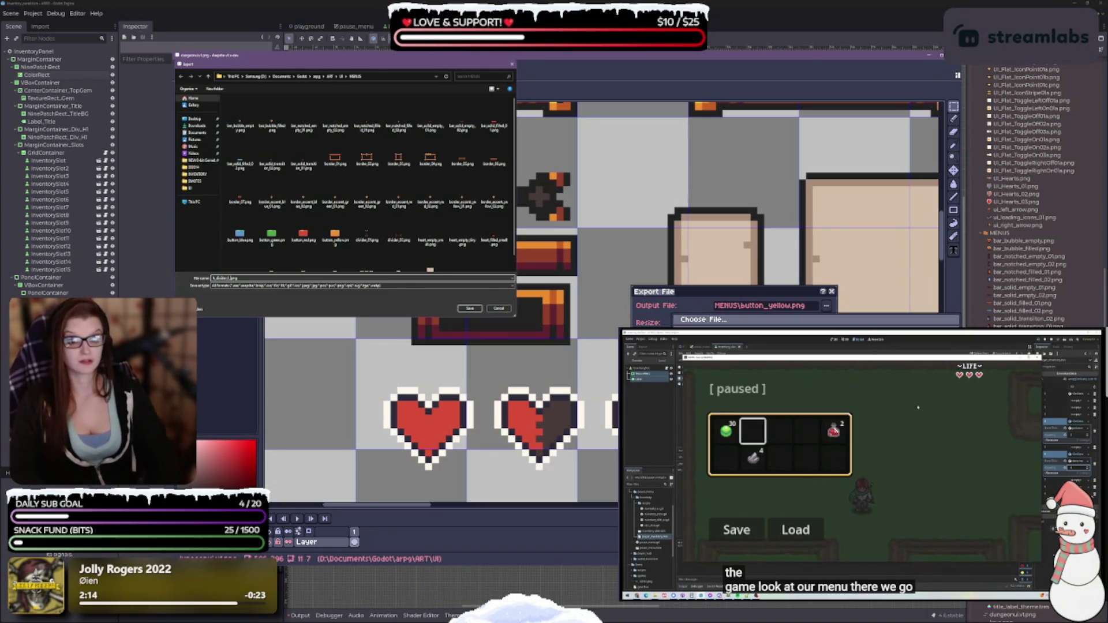
{"action": "key", "text": "Return"}
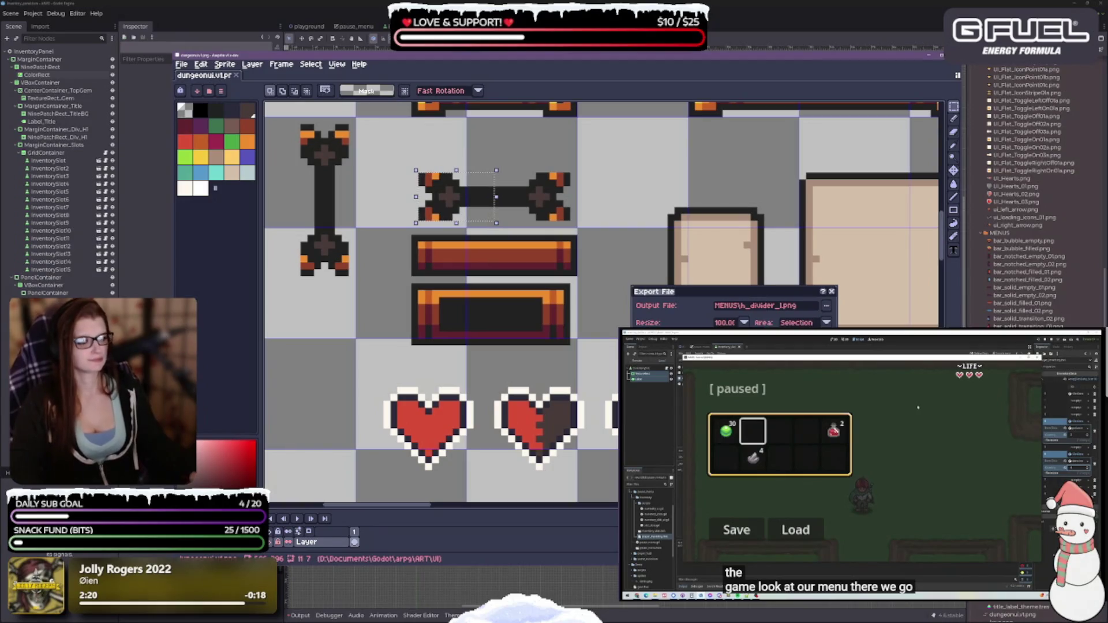
Step: Export the left end cap, then the right end cap as h_divider_r.png, and select the vertical divider's lower part
{"action": "key", "text": "Return"}
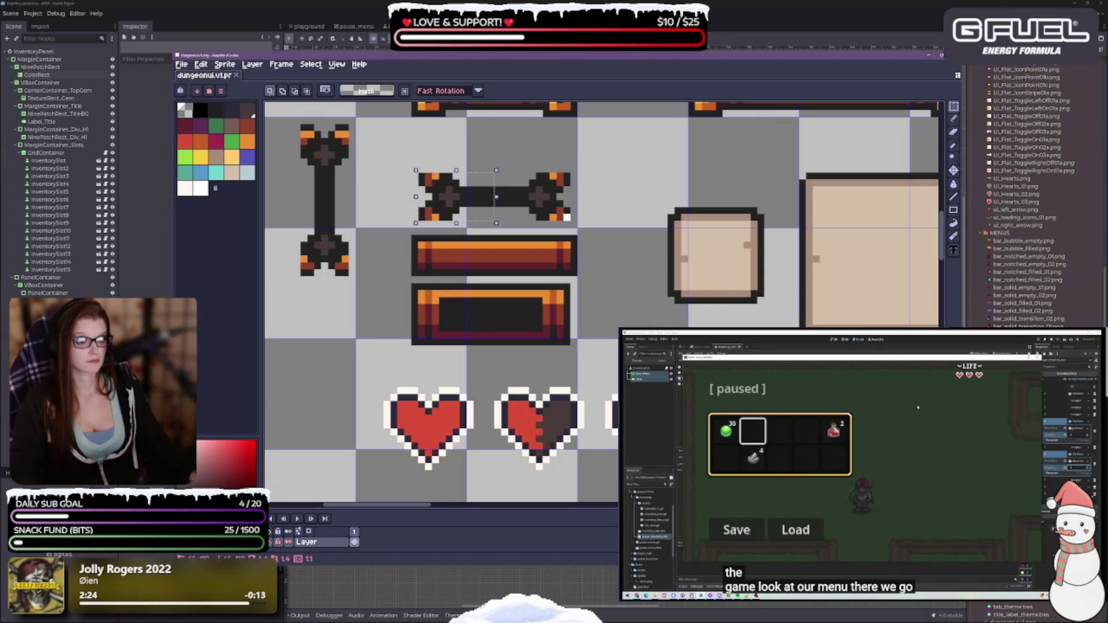
{"action": "left_click_drag", "start_coordinate": [571, 221], "coordinate": [492, 171]}
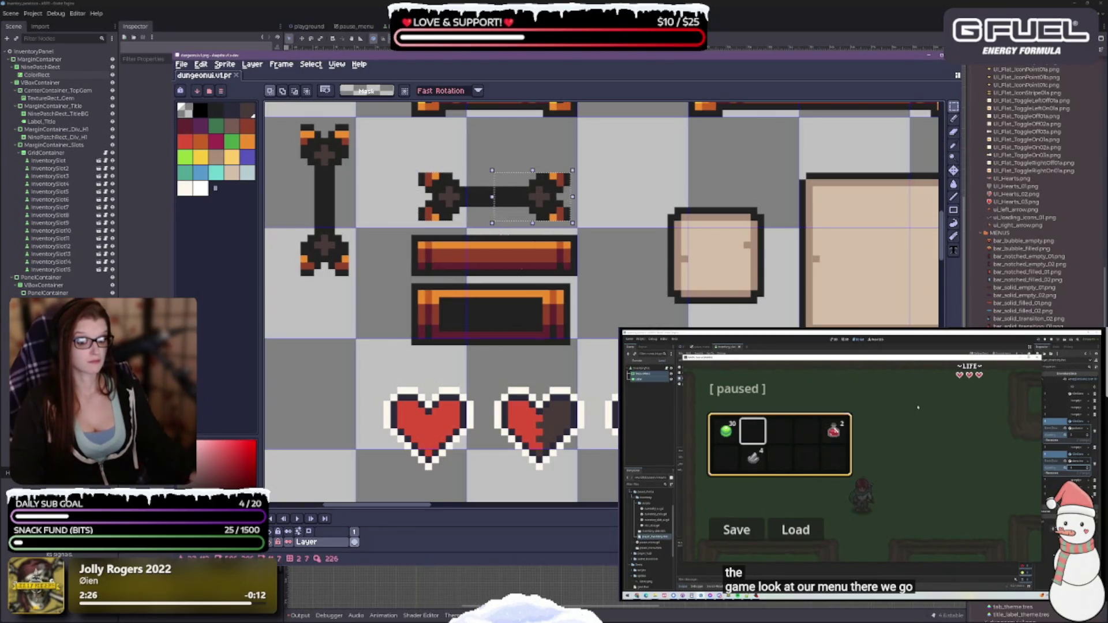
{"action": "key", "text": "ctrl+alt+shift+s"}
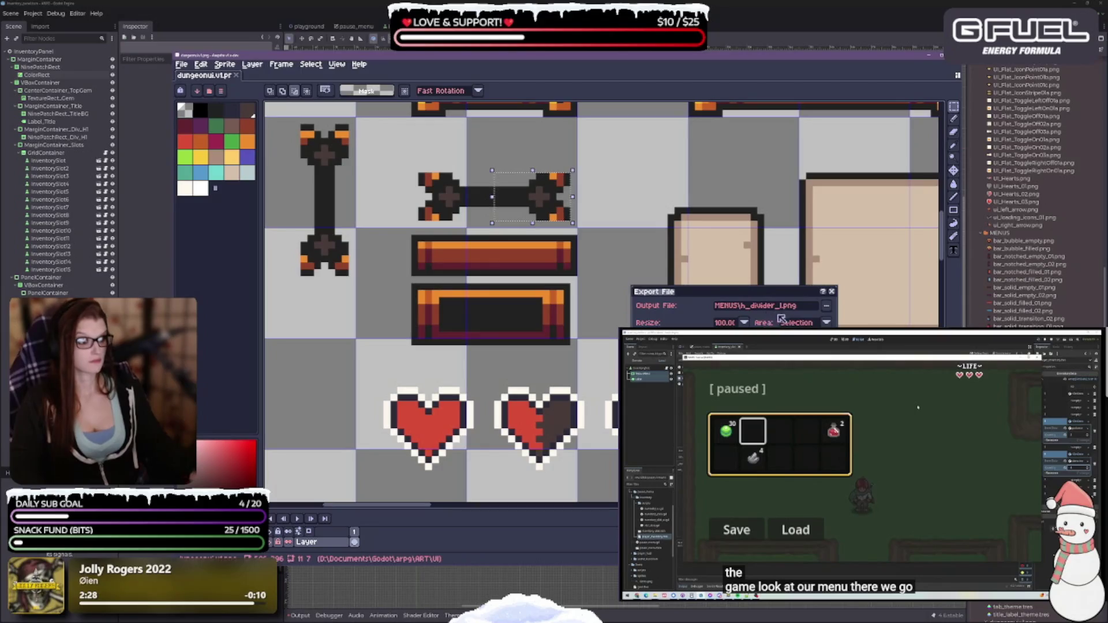
{"action": "left_click", "coordinate": [779, 310]}
{"action": "type", "text": "r"}
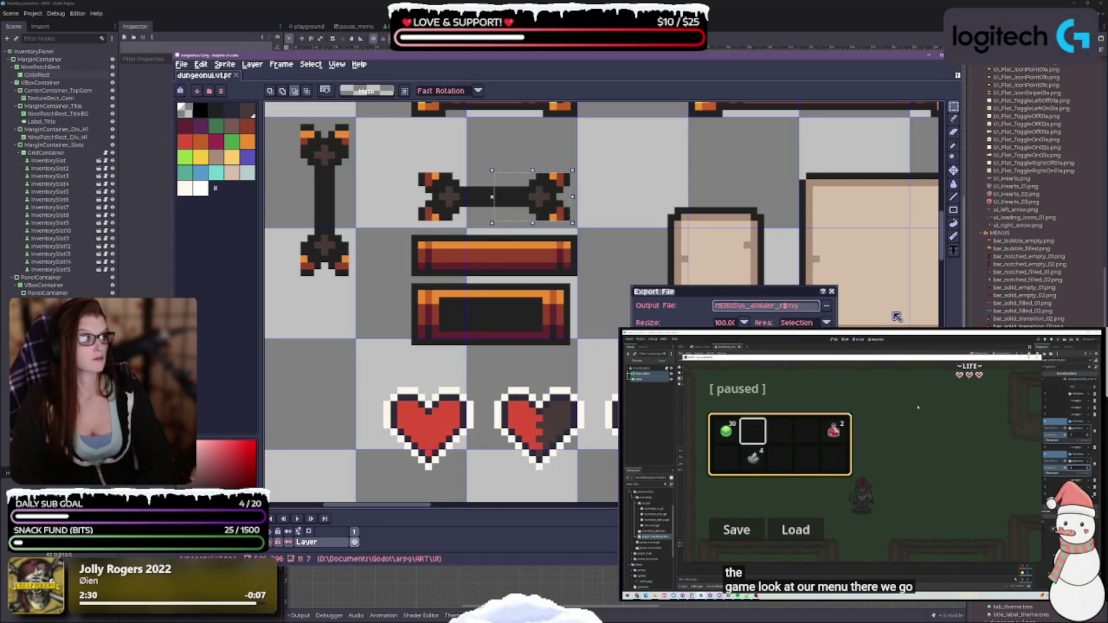
{"action": "key", "text": "Return"}
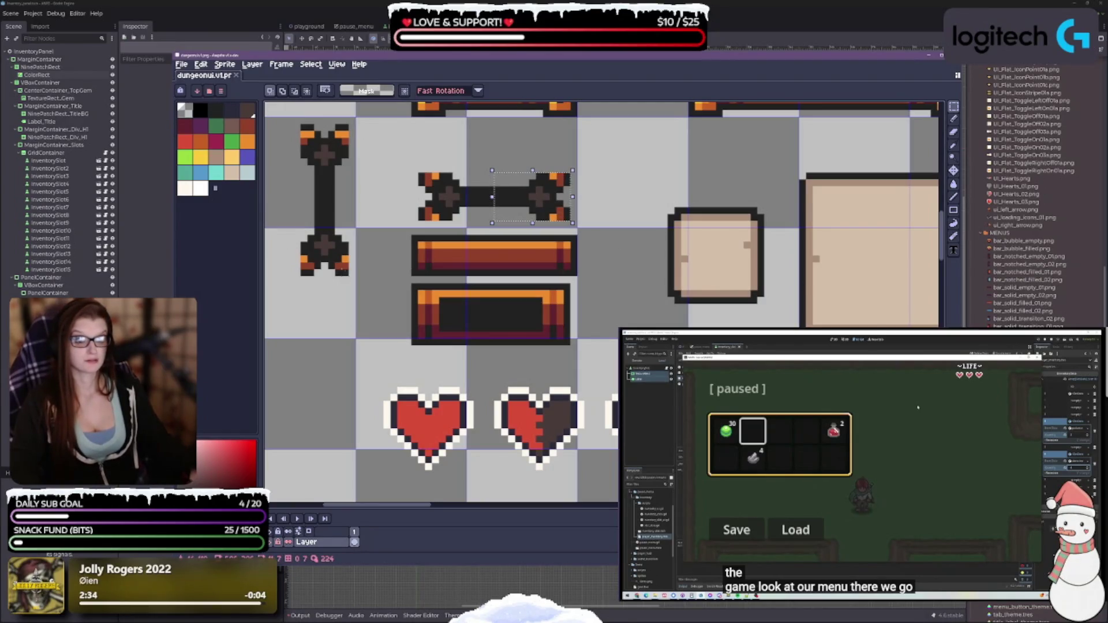
{"action": "mouse_move", "coordinate": [348, 276]}
{"action": "left_mouse_down"}
{"action": "mouse_move", "coordinate": [304, 234]}
{"action": "mouse_move", "coordinate": [301, 191]}
{"action": "left_mouse_up"}
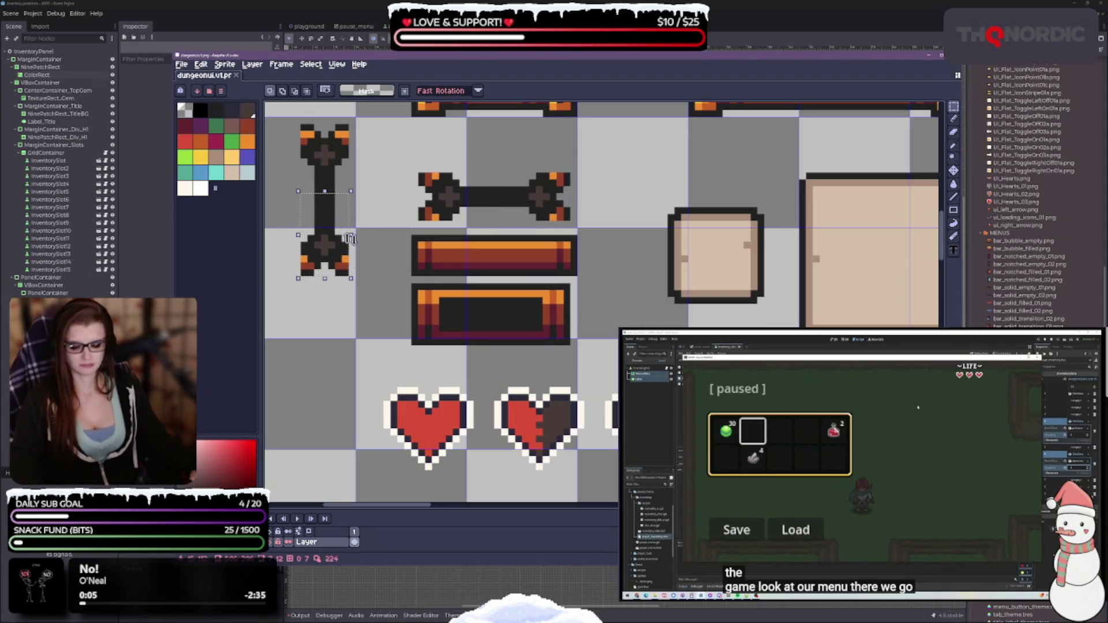
Step: Export the vertical divider's bottom end cap as v_divider_b.png
{"action": "key", "text": "ctrl+alt+shift+s"}
{"action": "left_click", "coordinate": [751, 308]}
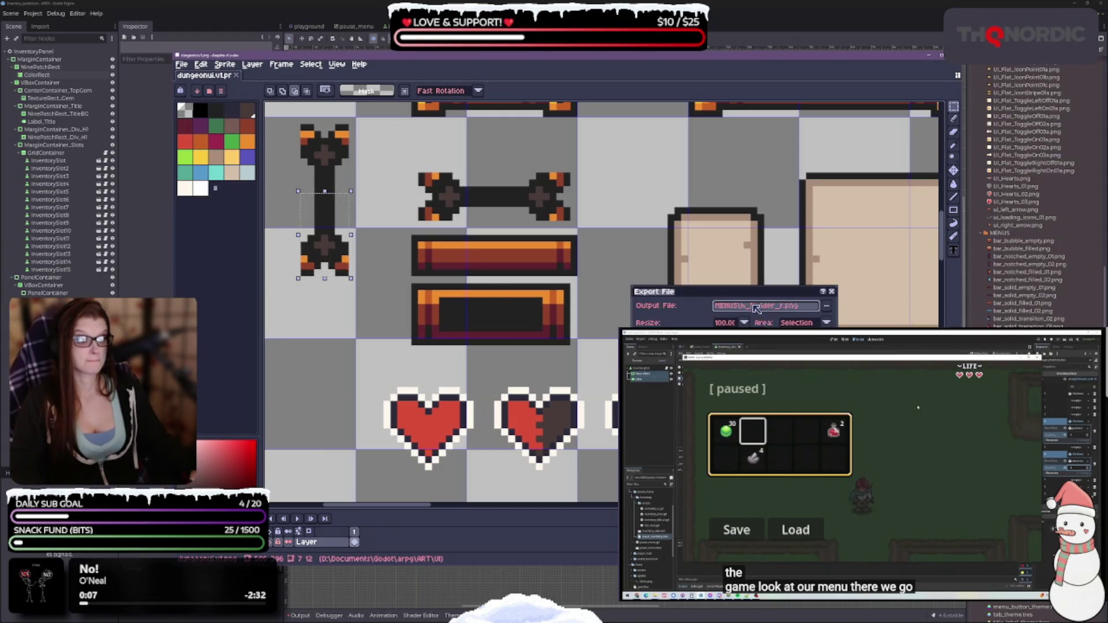
{"action": "type", "text": "v"}
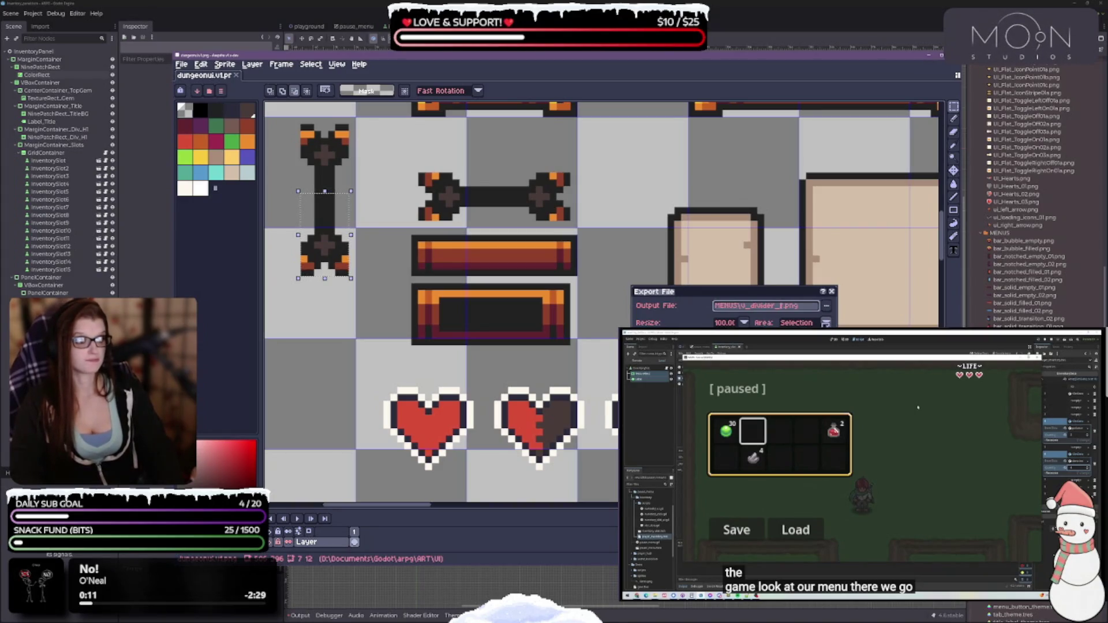
{"action": "key", "text": "Return"}
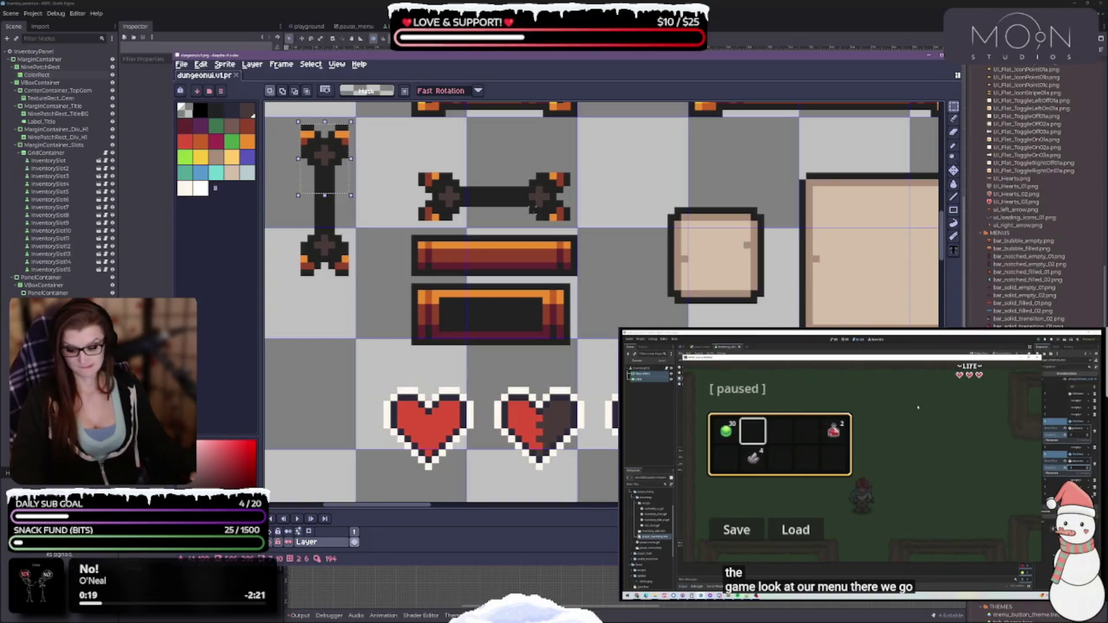
Step: Export the vertical divider's top end cap as v_divider_t.png
{"action": "key", "text": "ctrl+alt+shift+s"}
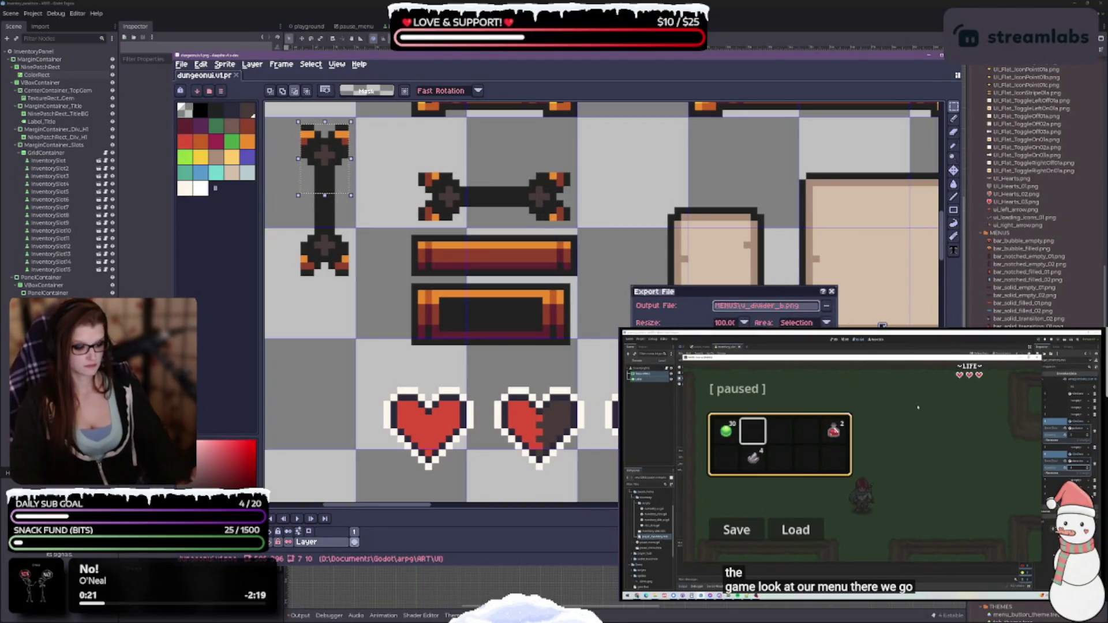
{"action": "left_click", "coordinate": [786, 306]}
{"action": "key", "text": "BackSpace"}
{"action": "type", "text": "t"}
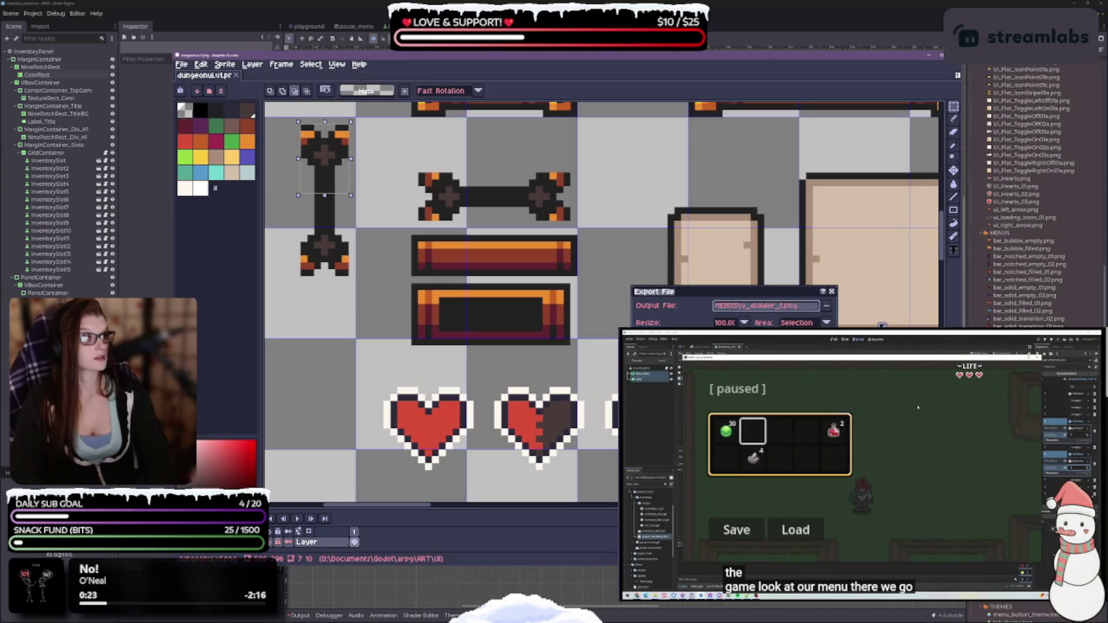
{"action": "key", "text": "Return"}
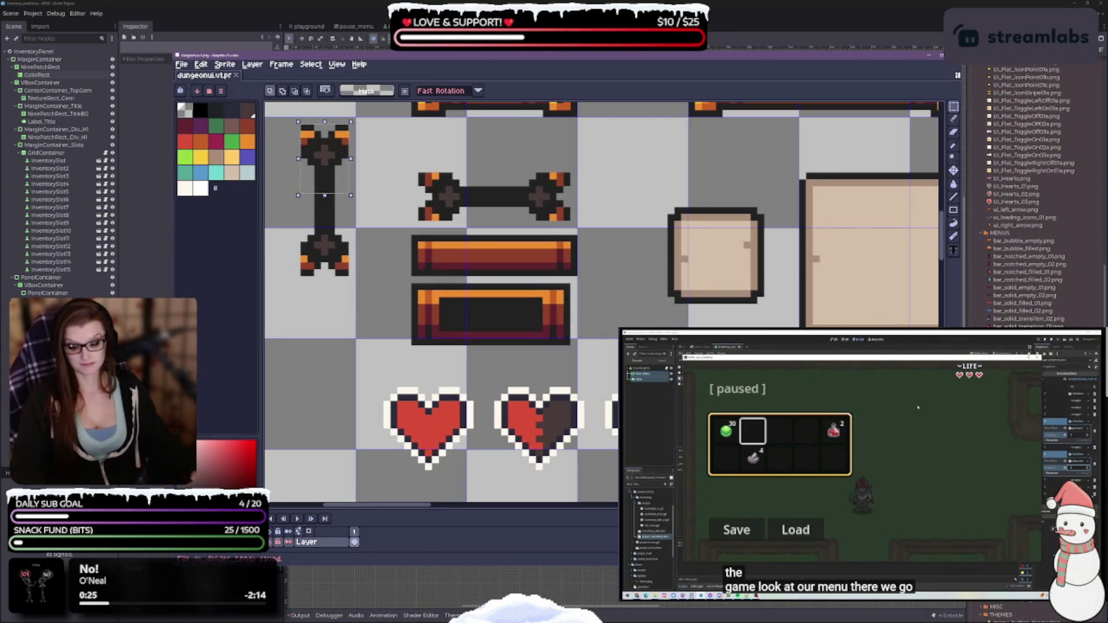
{"action": "scroll", "coordinate": [603, 303], "scroll_direction": "down", "scroll_amount": 5}
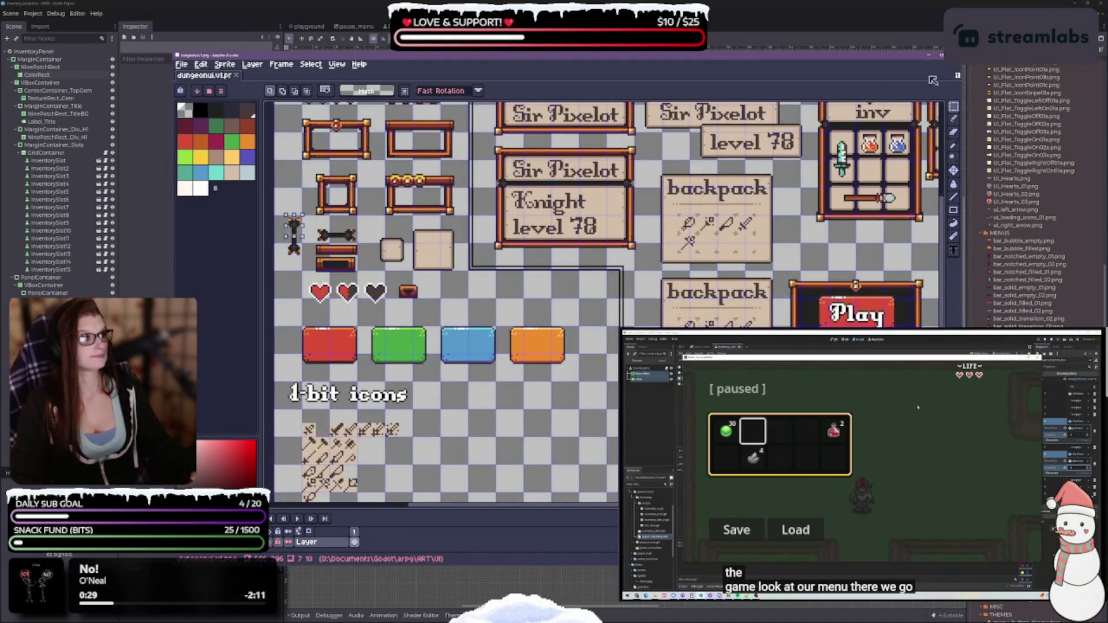
Step: Back in Godot, clear the Texture of the NinePatchRect_Div_H1 divider node
{"action": "key", "text": "alt+Tab"}
{"action": "scroll", "coordinate": [605, 229], "scroll_direction": "up", "scroll_amount": 3}
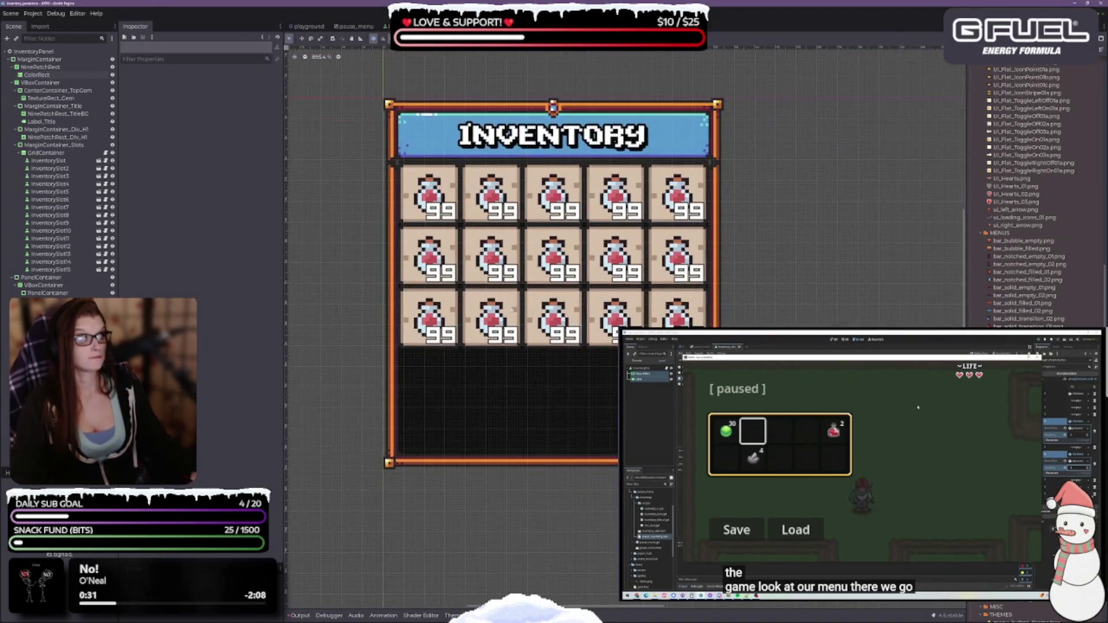
{"action": "scroll", "coordinate": [605, 229], "scroll_direction": "up", "scroll_amount": 3}
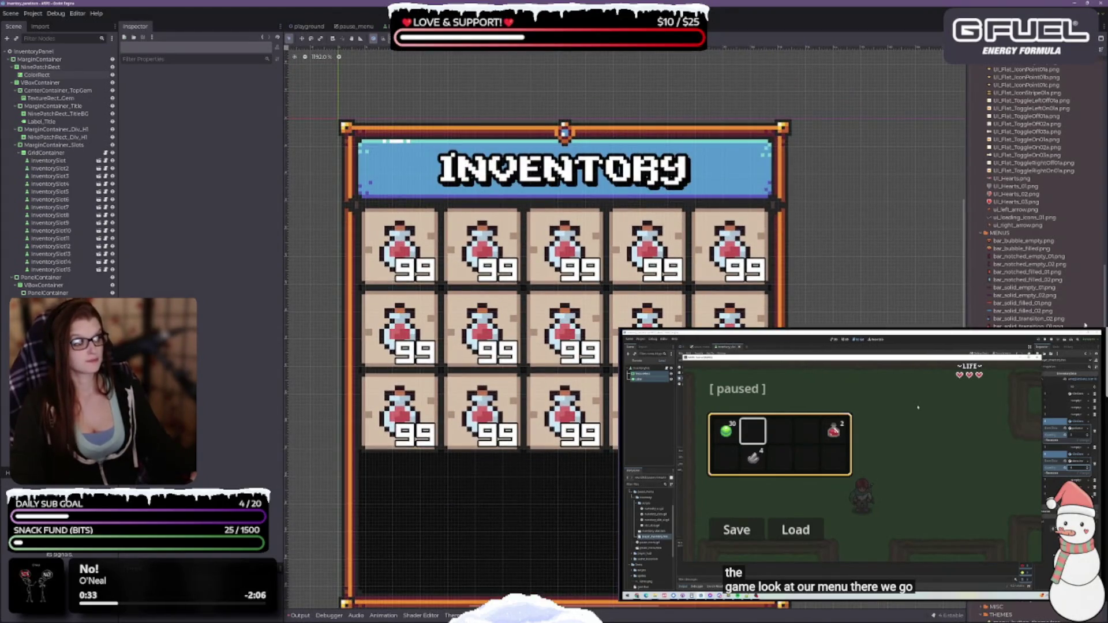
{"action": "left_click", "coordinate": [61, 137]}
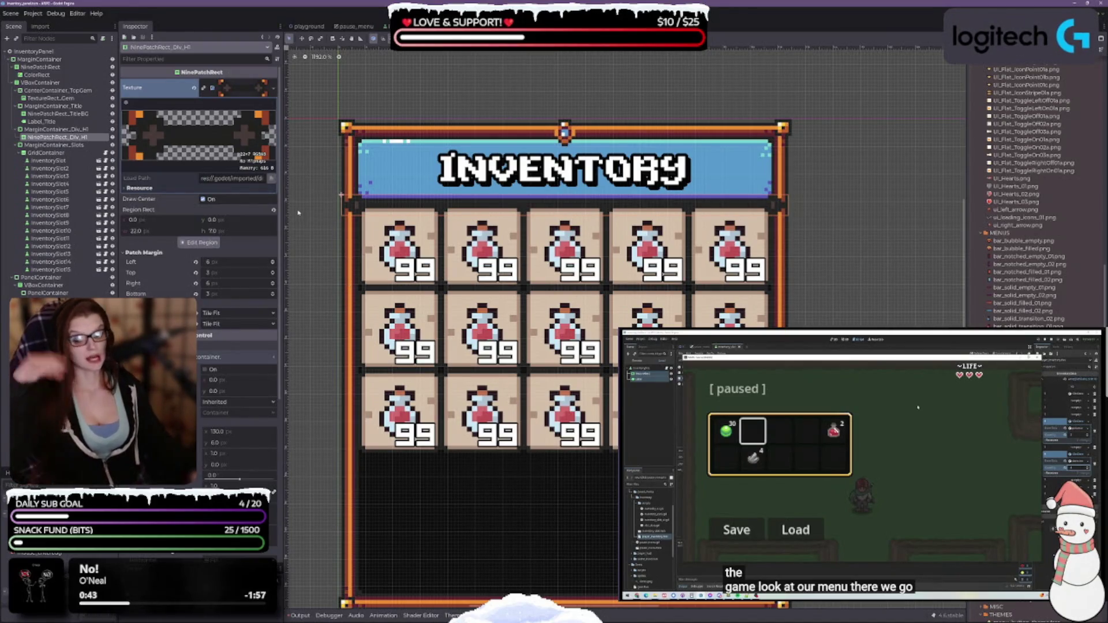
{"action": "left_click", "coordinate": [194, 88]}
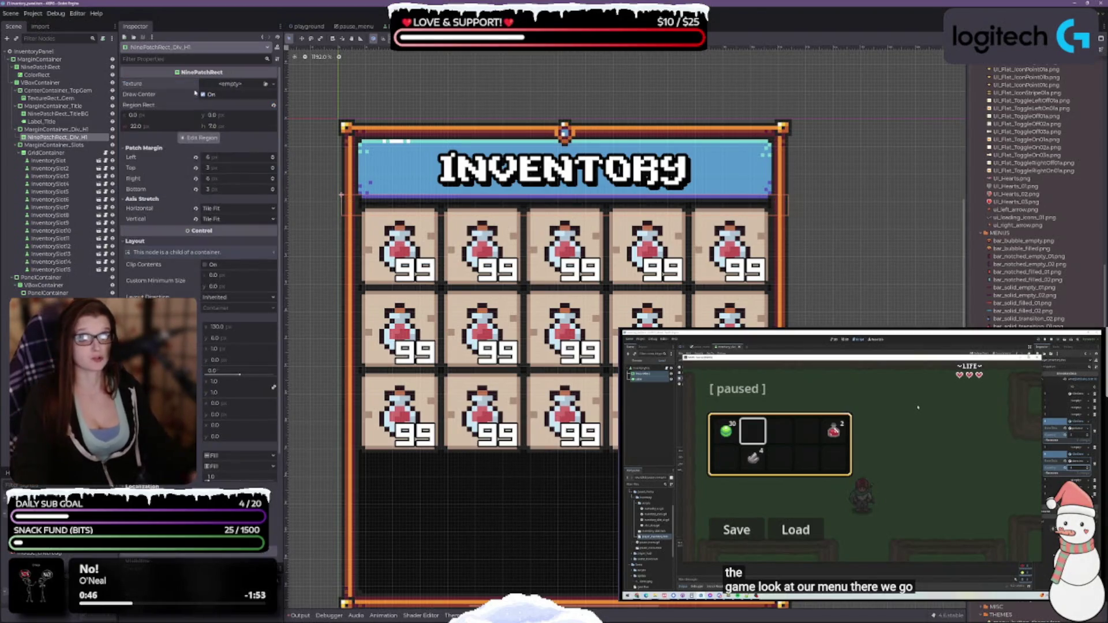
{"action": "left_click", "coordinate": [61, 130]}
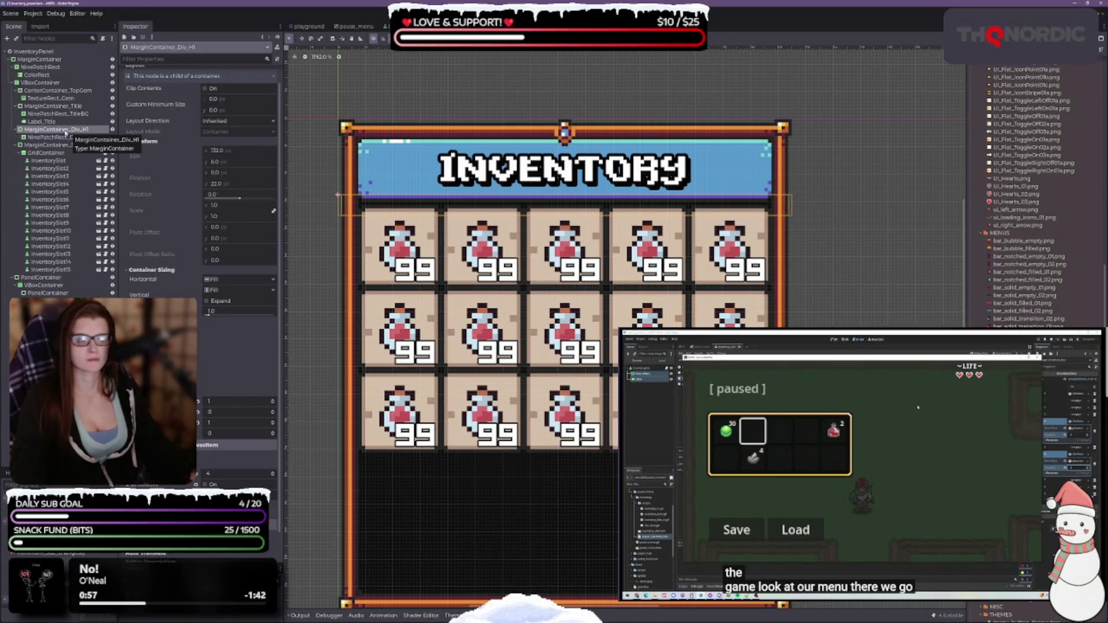
Step: Add an HBoxContainer child under MarginContainer_Div_H1 and reveal its Separation constant
{"action": "right_click", "coordinate": [66, 133]}
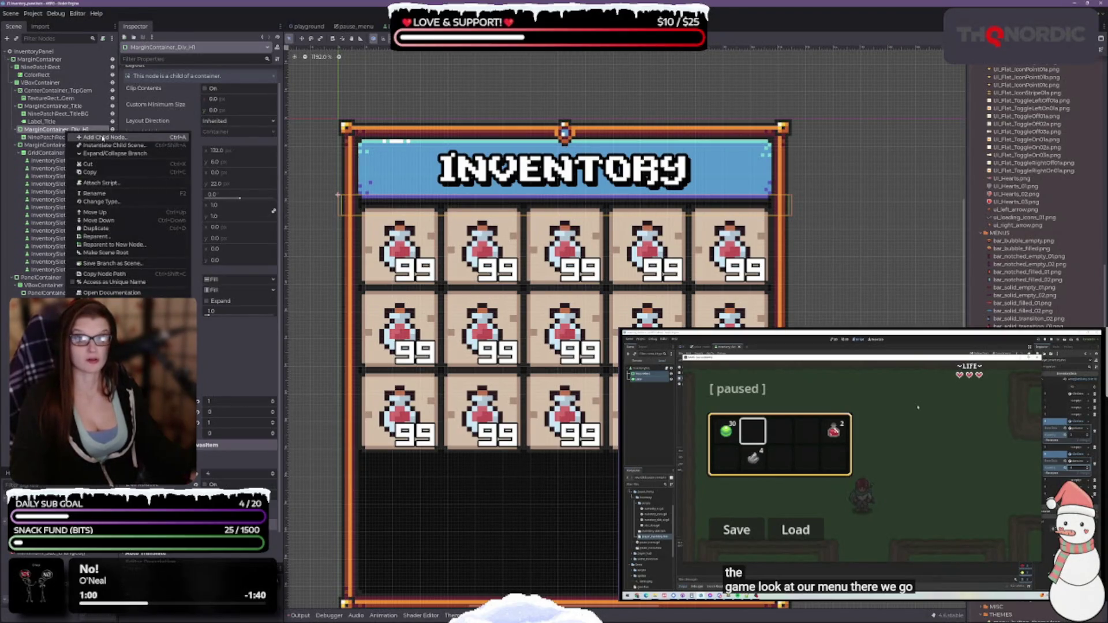
{"action": "left_click", "coordinate": [102, 139]}
{"action": "type", "text": "inv"}
{"action": "type", "text": "hori"}
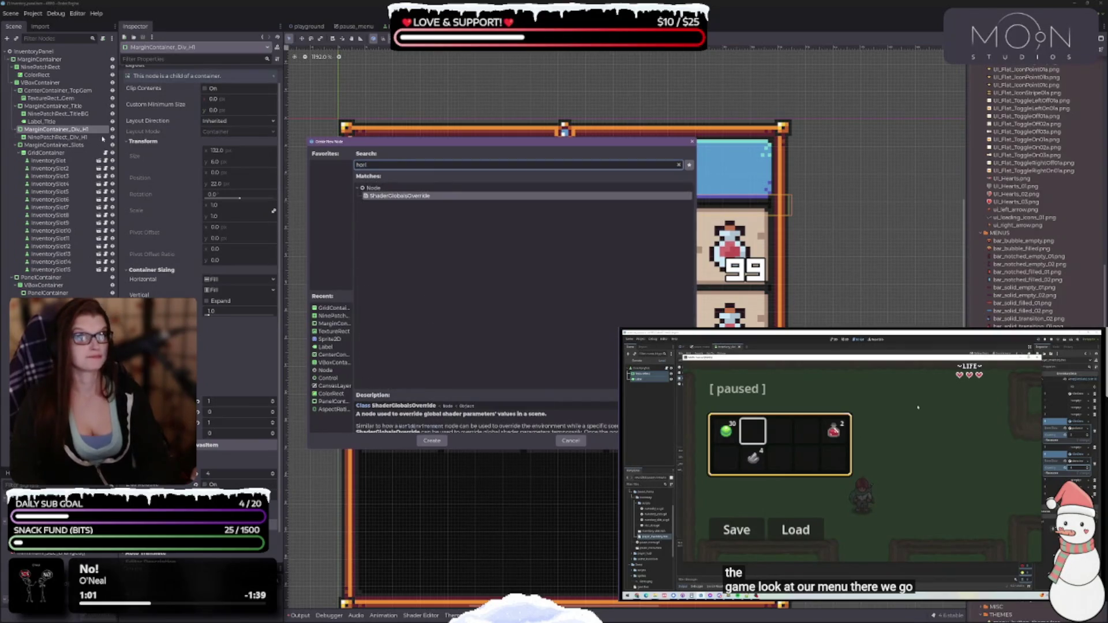
{"action": "key", "text": "BackSpace"}
{"action": "key", "text": "BackSpace"}
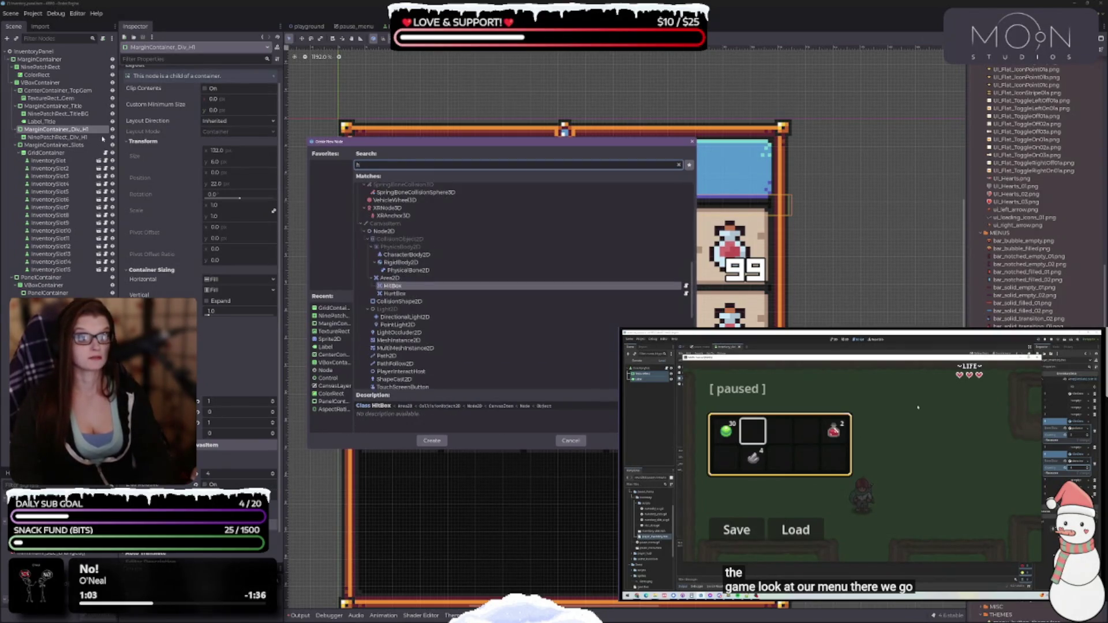
{"action": "type", "text": "box"}
{"action": "key", "text": "Return"}
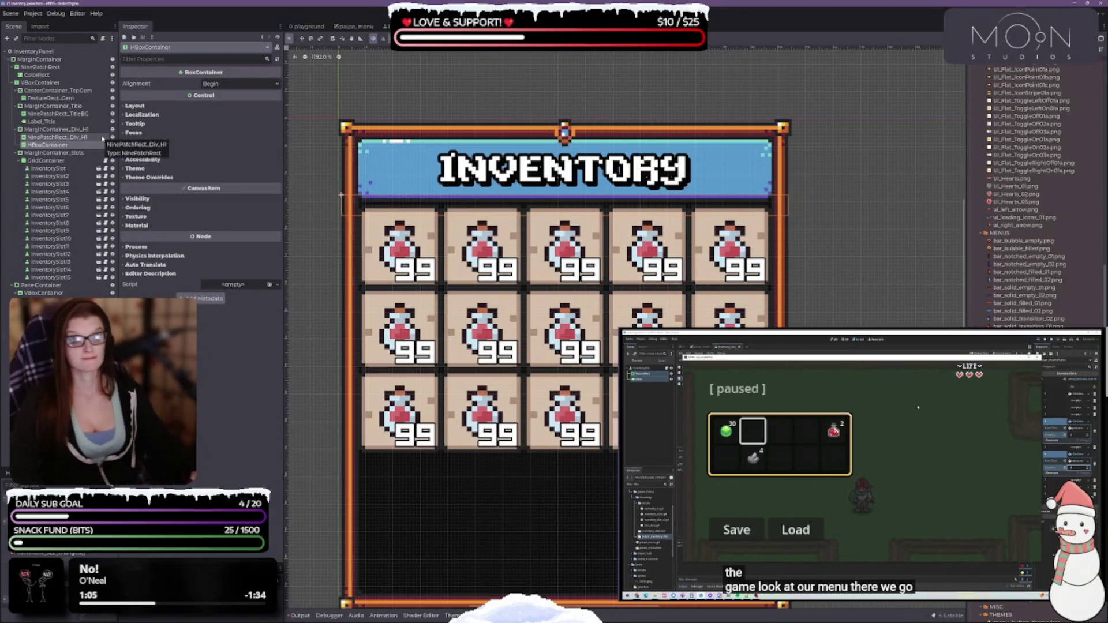
{"action": "left_click", "coordinate": [139, 178]}
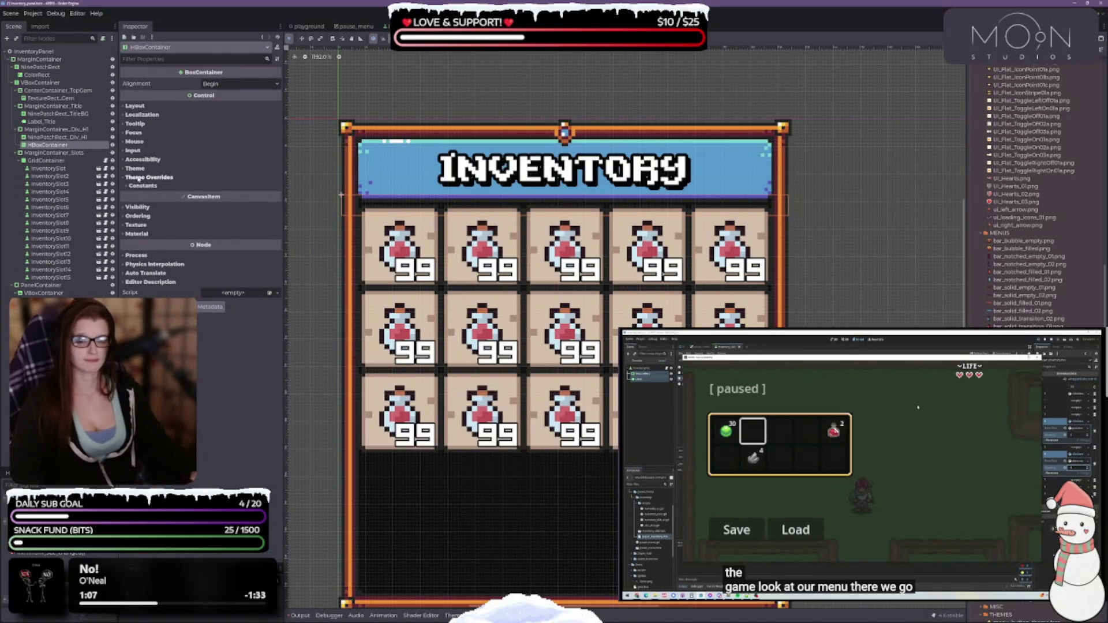
{"action": "left_click", "coordinate": [142, 186]}
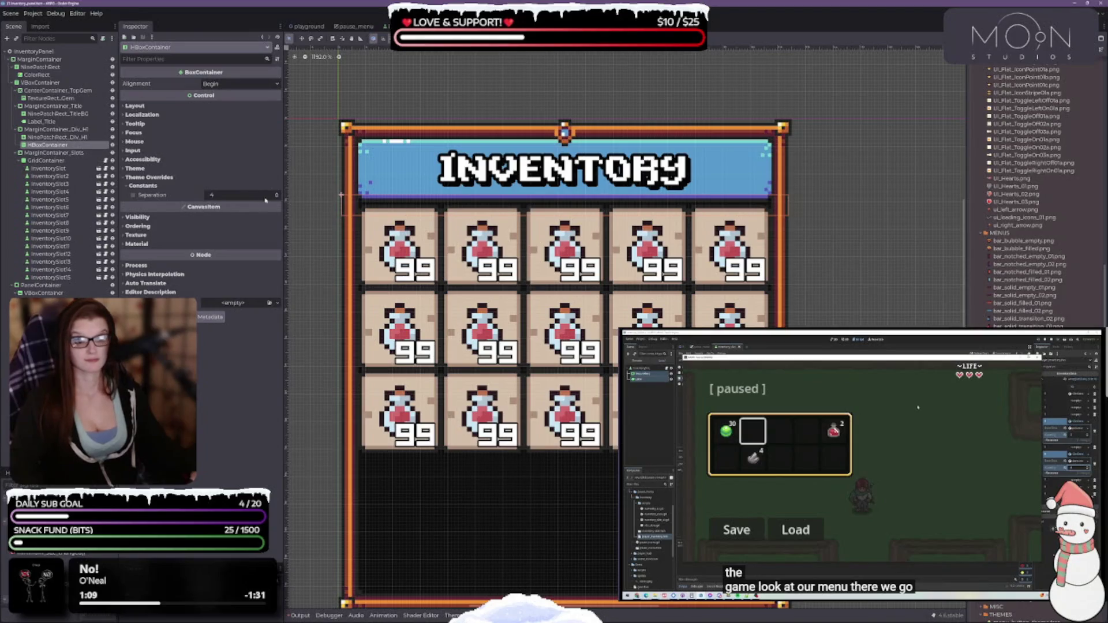
Step: Move NinePatchRect_Div_H1 into the HBoxContainer and duplicate it as NinePatchRect_Div_H2
{"action": "left_click", "coordinate": [55, 139]}
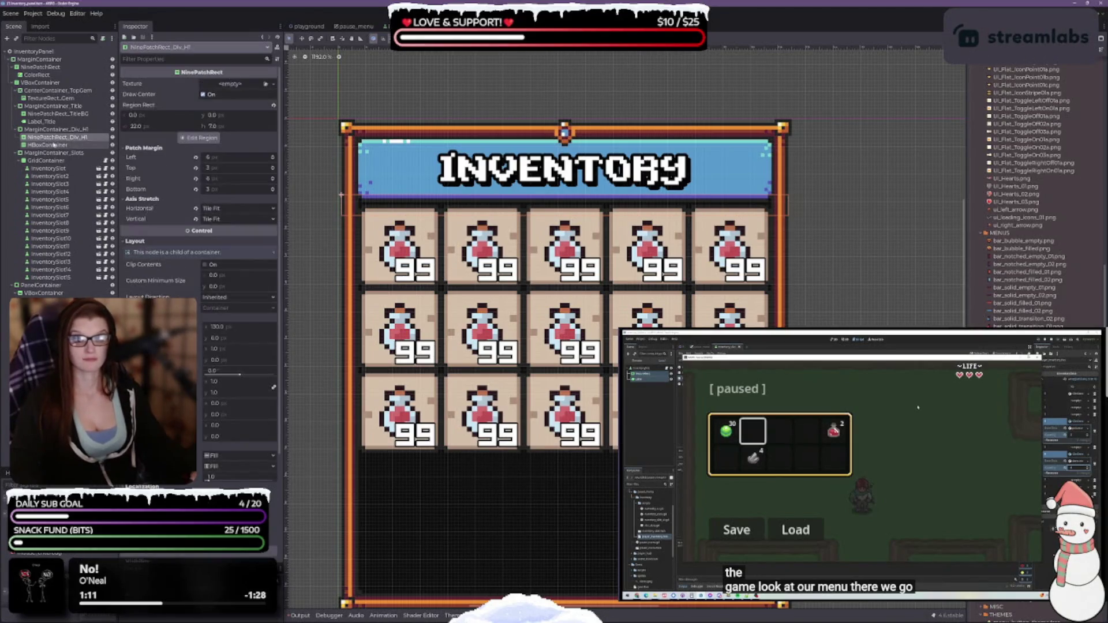
{"action": "left_click", "coordinate": [53, 146]}
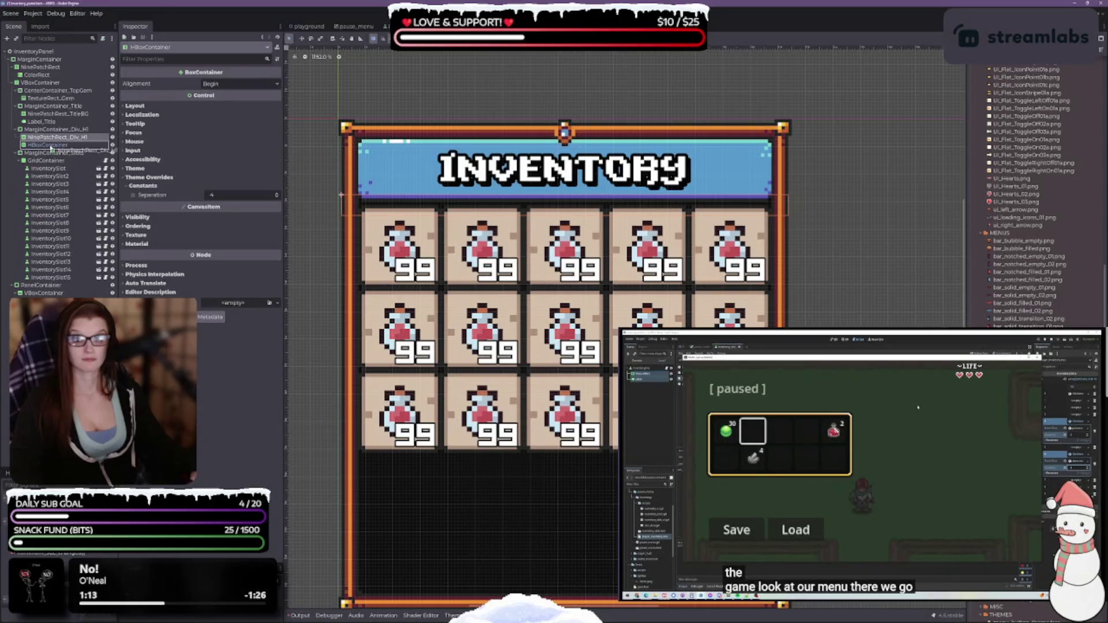
{"action": "left_click_drag", "start_coordinate": [51, 149], "coordinate": [52, 147]}
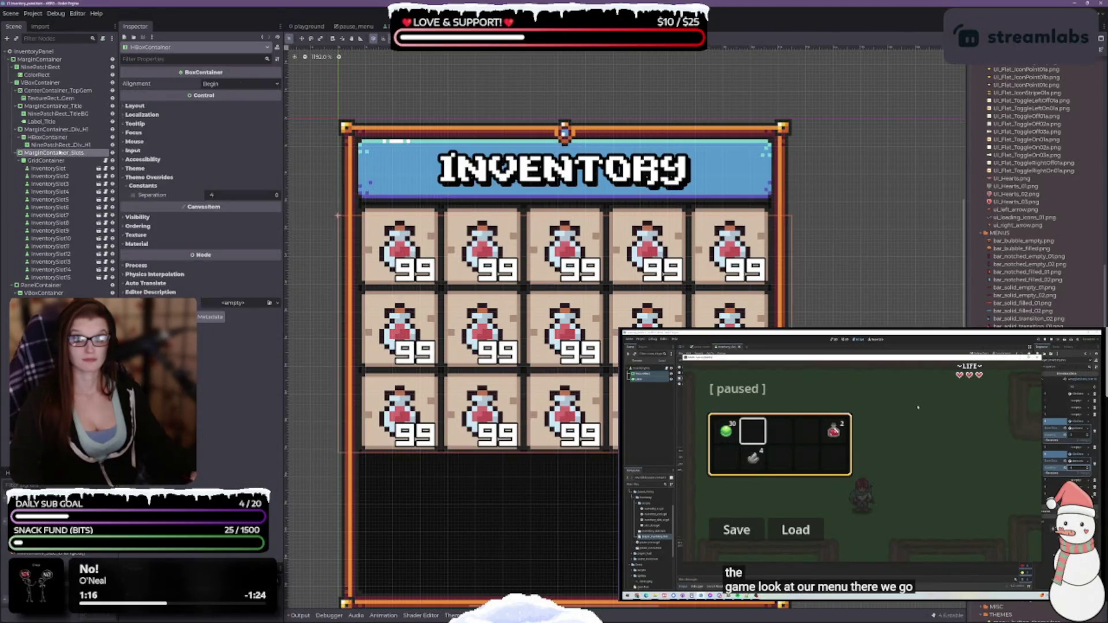
{"action": "left_click", "coordinate": [81, 145]}
{"action": "key", "text": "ctrl+d"}
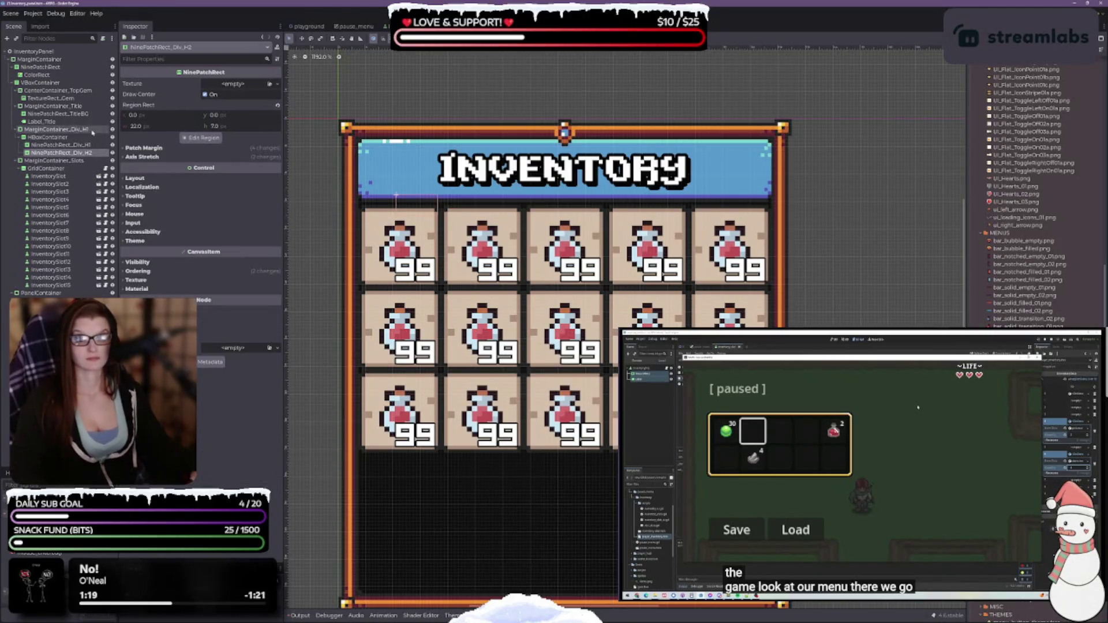
{"action": "left_click", "coordinate": [65, 145]}
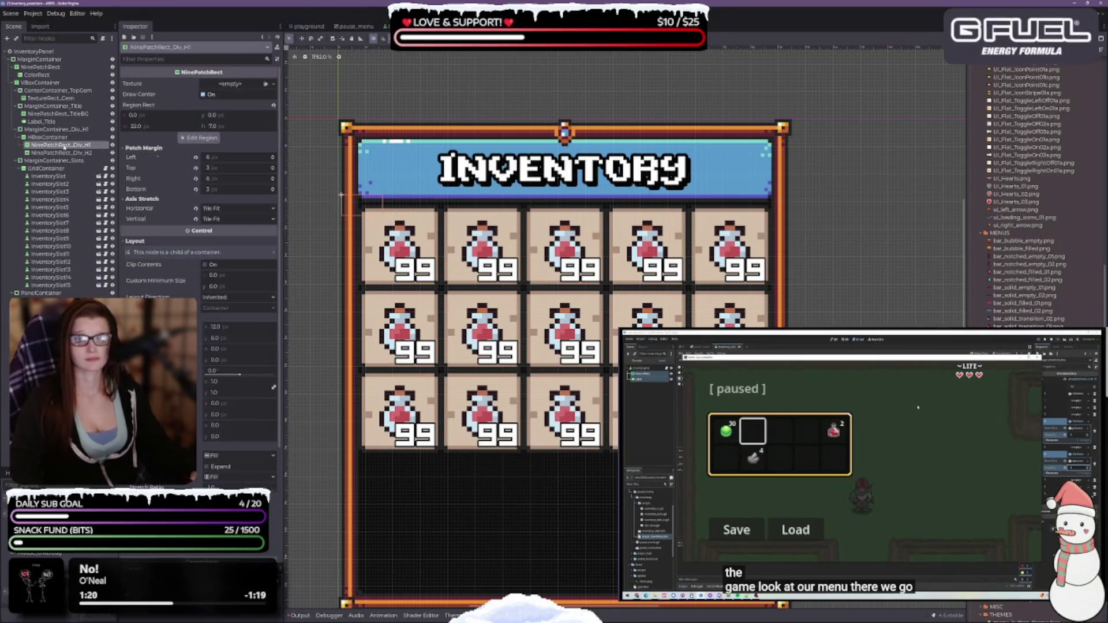
{"action": "left_click", "coordinate": [63, 153]}
{"action": "left_click", "coordinate": [61, 145]}
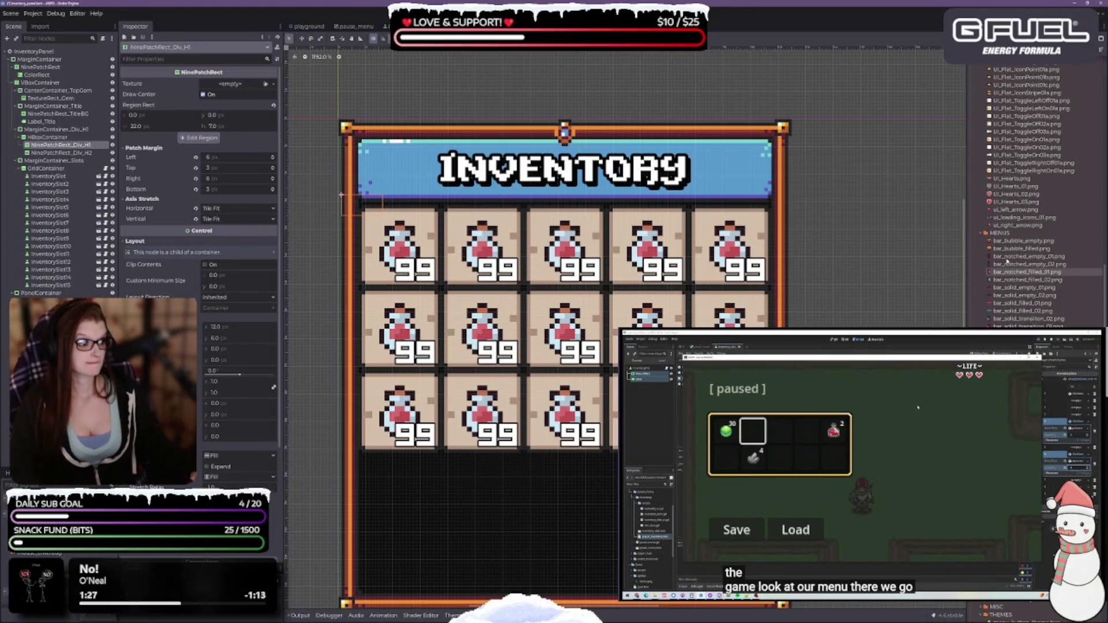
{"action": "scroll", "coordinate": [1033, 303], "scroll_direction": "down", "scroll_amount": 5}
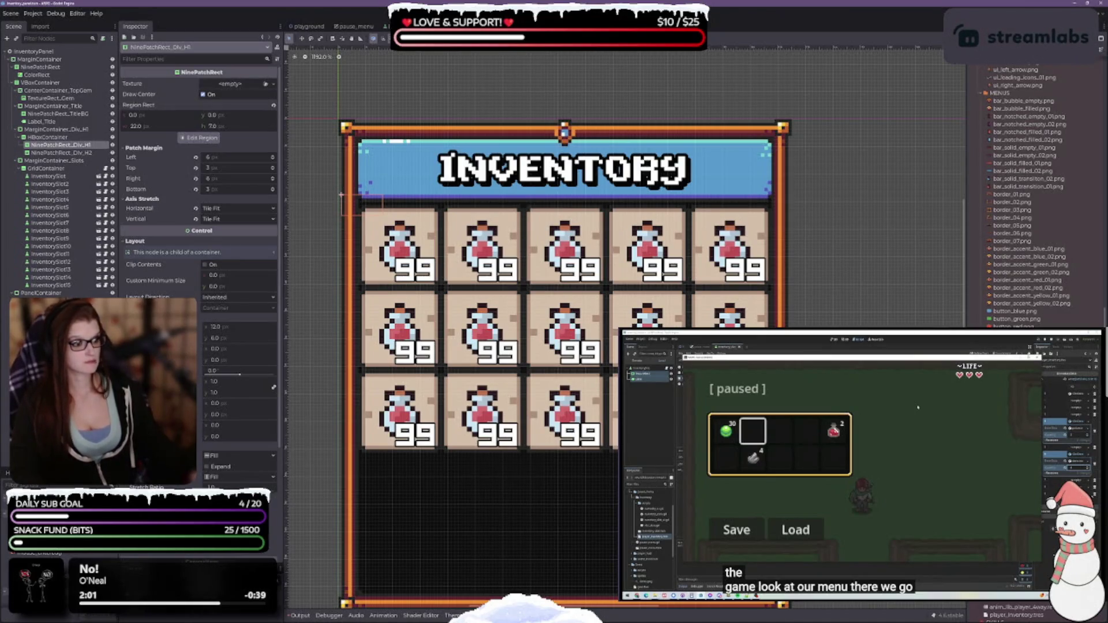
Step: Drag the divider PNG onto NinePatchRect_Div_H1's Texture, keeping its 22×7 region and Tile Fit stretching
{"action": "mouse_move", "coordinate": [257, 84]}
{"action": "left_mouse_down"}
{"action": "mouse_move", "coordinate": [277, 85]}
{"action": "mouse_move", "coordinate": [231, 81]}
{"action": "left_mouse_up"}
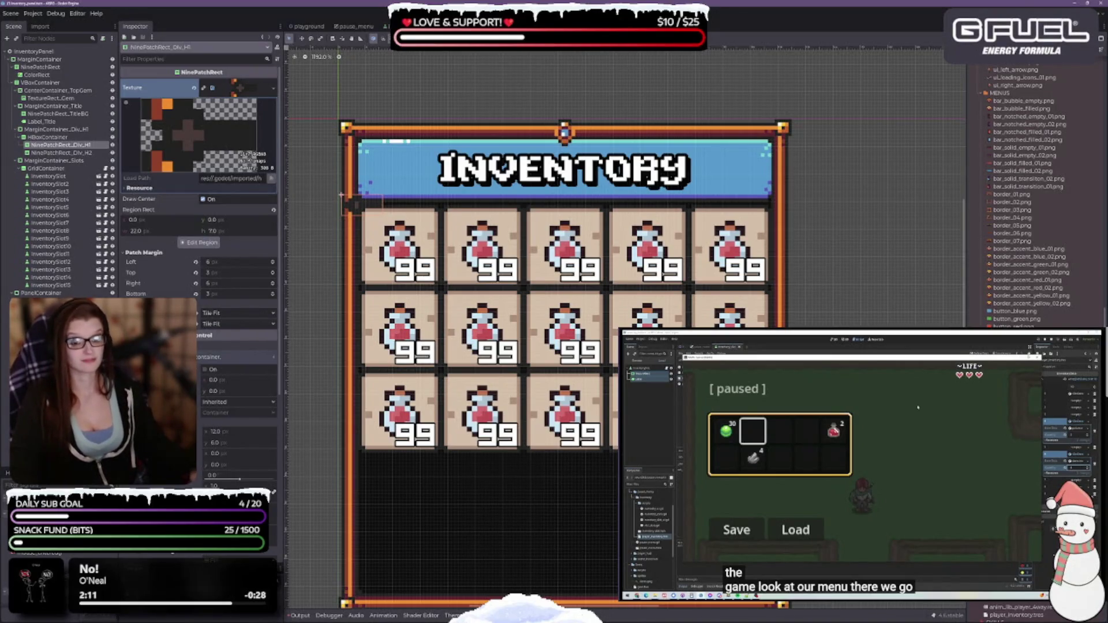
{"action": "scroll", "coordinate": [231, 317], "scroll_direction": "down", "scroll_amount": 4}
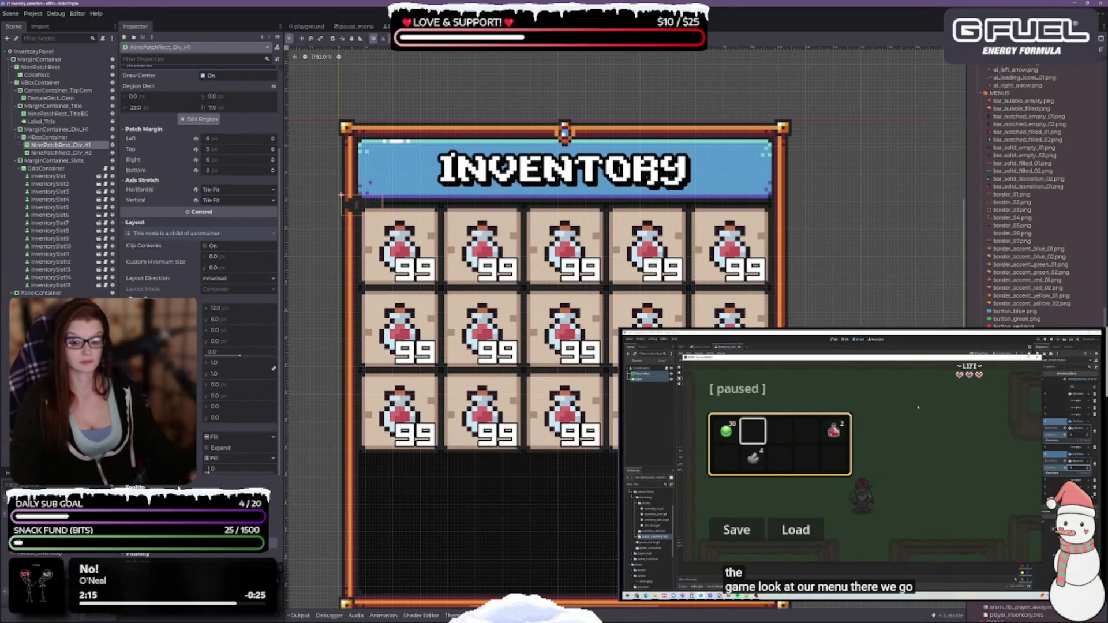
{"action": "scroll", "coordinate": [199, 231], "scroll_direction": "down", "scroll_amount": 4}
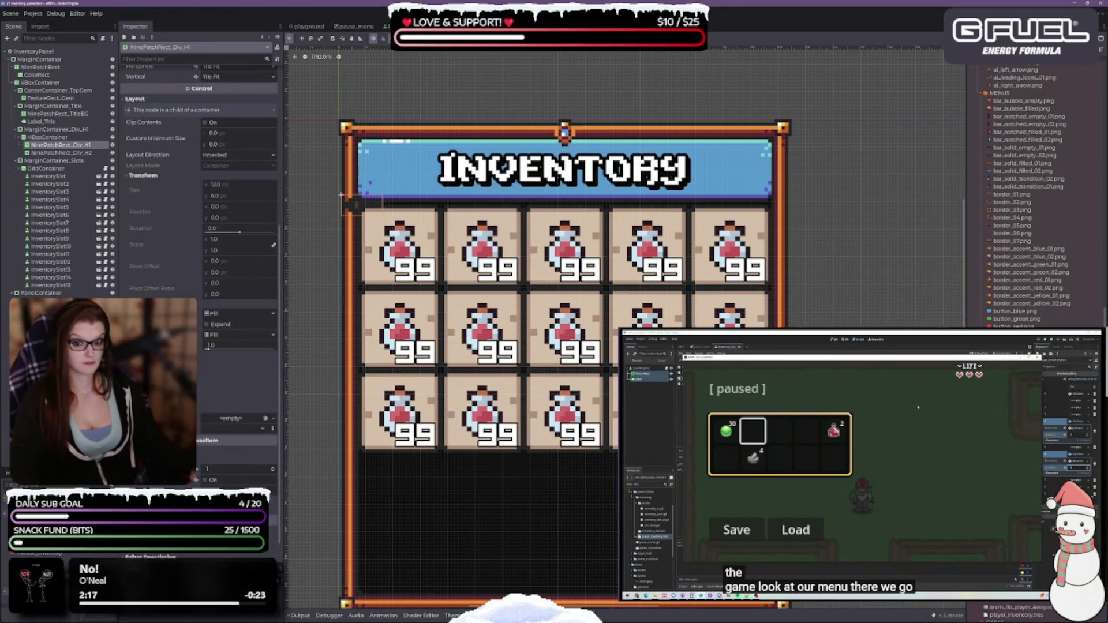
{"action": "scroll", "coordinate": [199, 173], "scroll_direction": "up", "scroll_amount": 6}
{"action": "scroll", "coordinate": [218, 441], "scroll_direction": "up", "scroll_amount": 2}
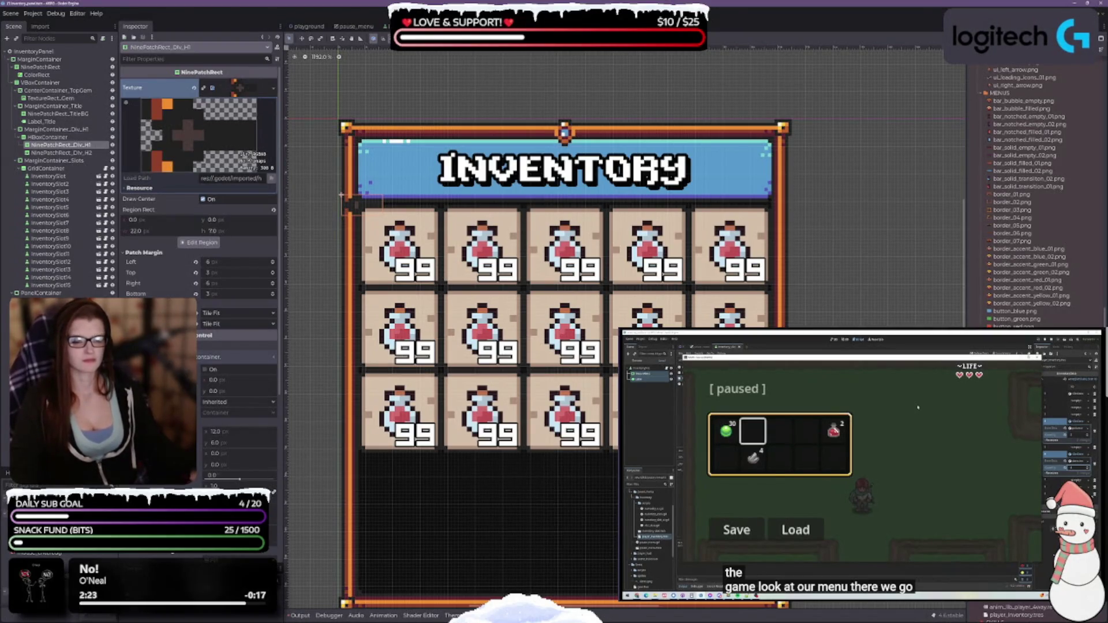
{"action": "scroll", "coordinate": [199, 173], "scroll_direction": "down", "scroll_amount": 2}
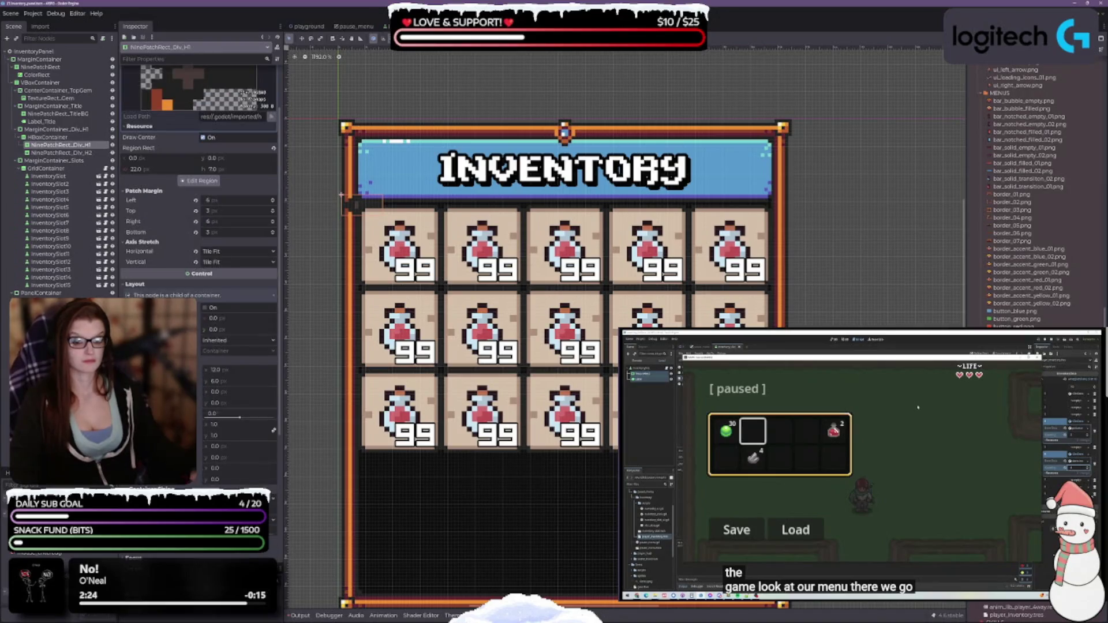
{"action": "left_click", "coordinate": [35, 138]}
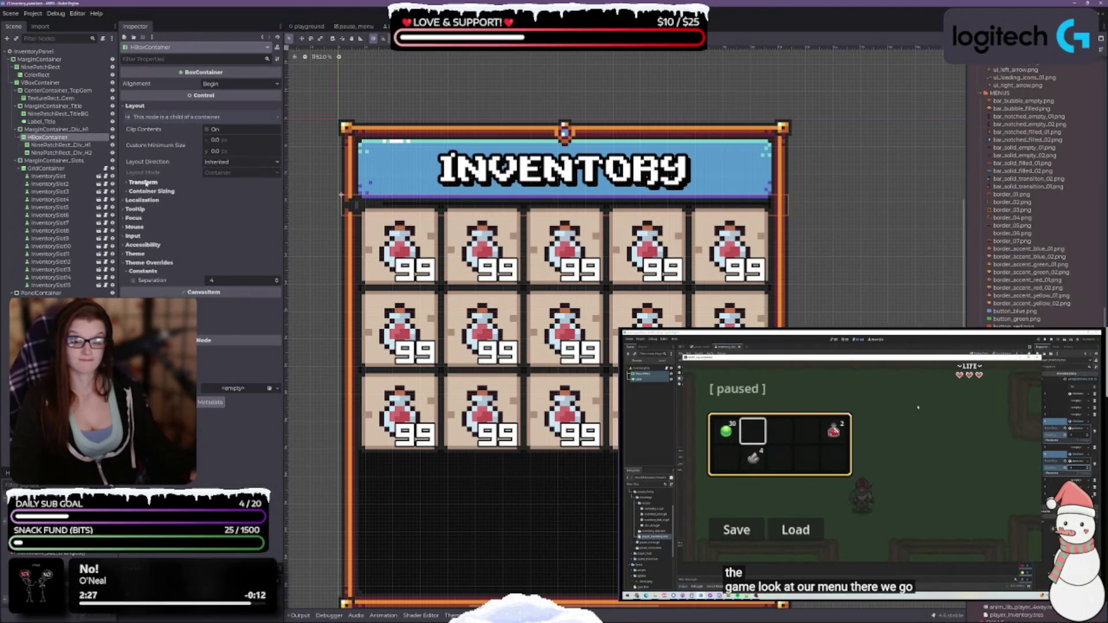
Step: Set the divider row HBoxContainer's alignment to Center
{"action": "left_click", "coordinate": [144, 182]}
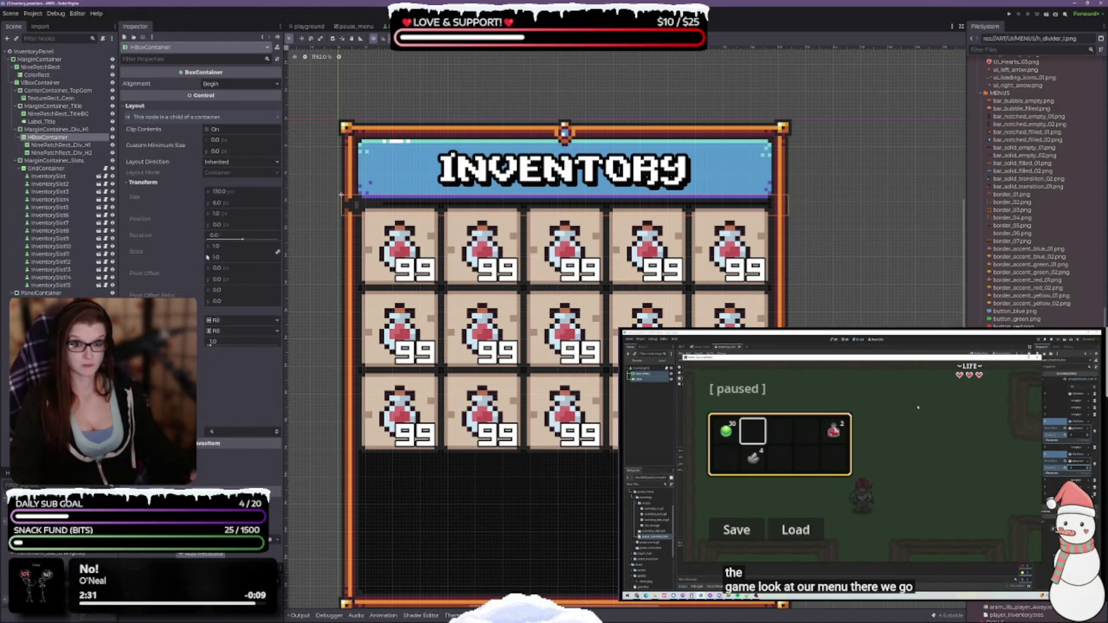
{"action": "left_click", "coordinate": [221, 87]}
{"action": "left_click", "coordinate": [228, 104]}
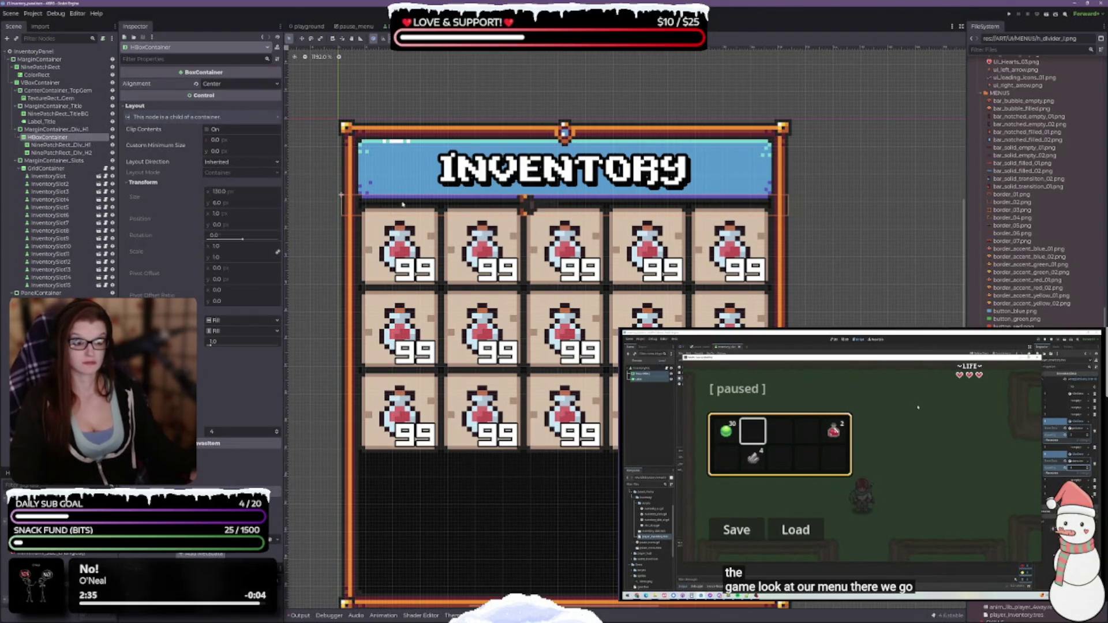
{"action": "left_click", "coordinate": [474, 38]}
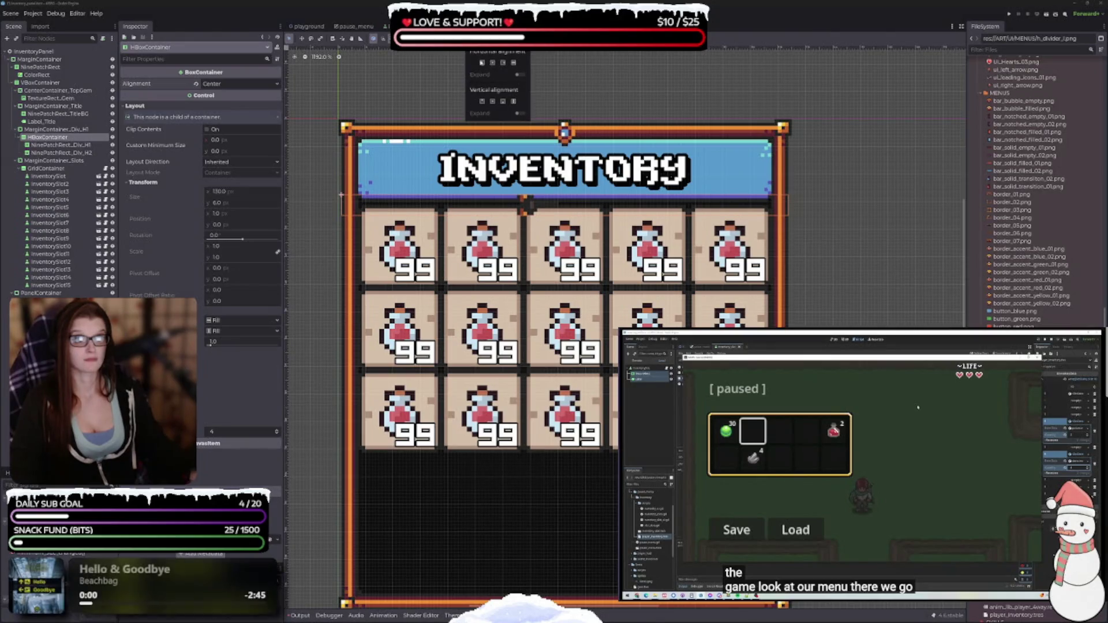
{"action": "left_click", "coordinate": [230, 217]}
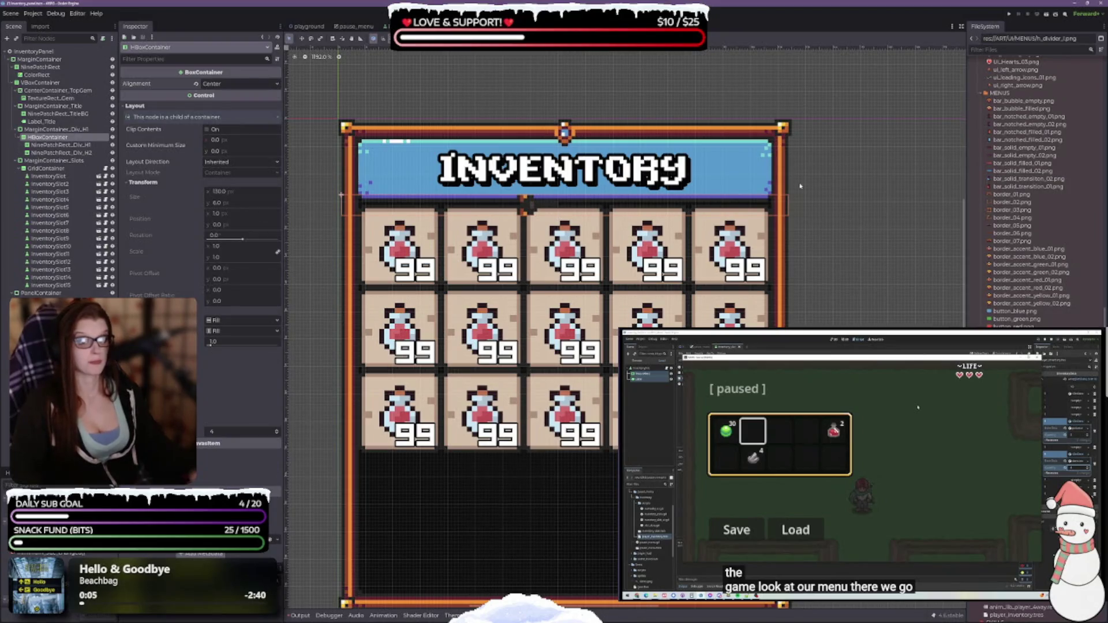
Step: Try Shrink Center horizontal sizing on the row, revert it to Fill, and select NinePatchRect_Div_H2
{"action": "left_click", "coordinate": [234, 321]}
{"action": "left_click", "coordinate": [235, 349]}
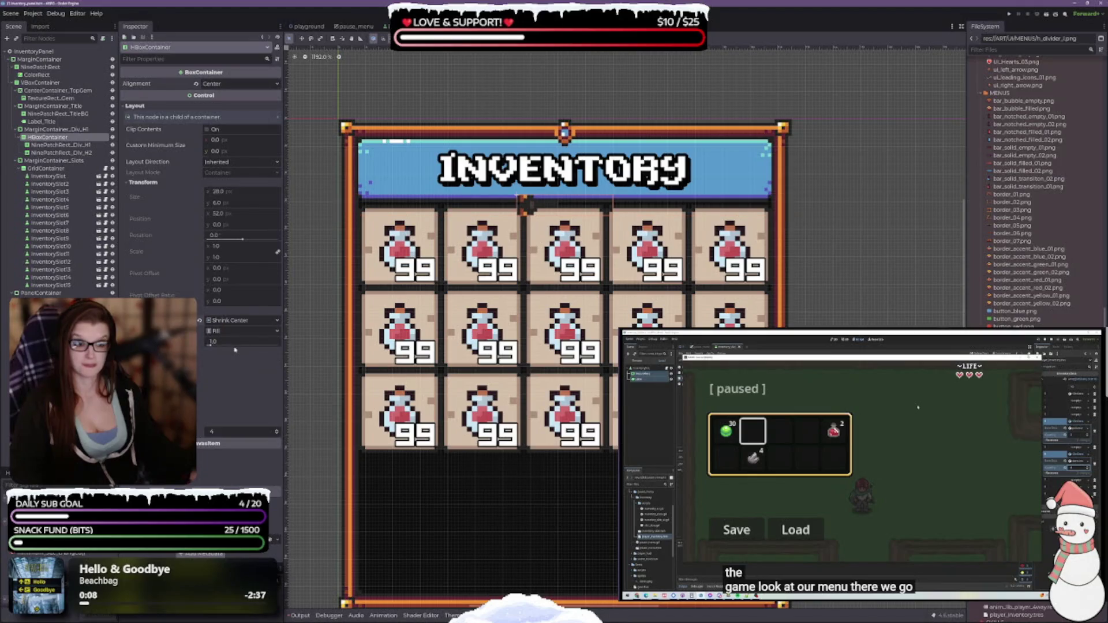
{"action": "left_click", "coordinate": [236, 321]}
{"action": "left_click", "coordinate": [220, 332]}
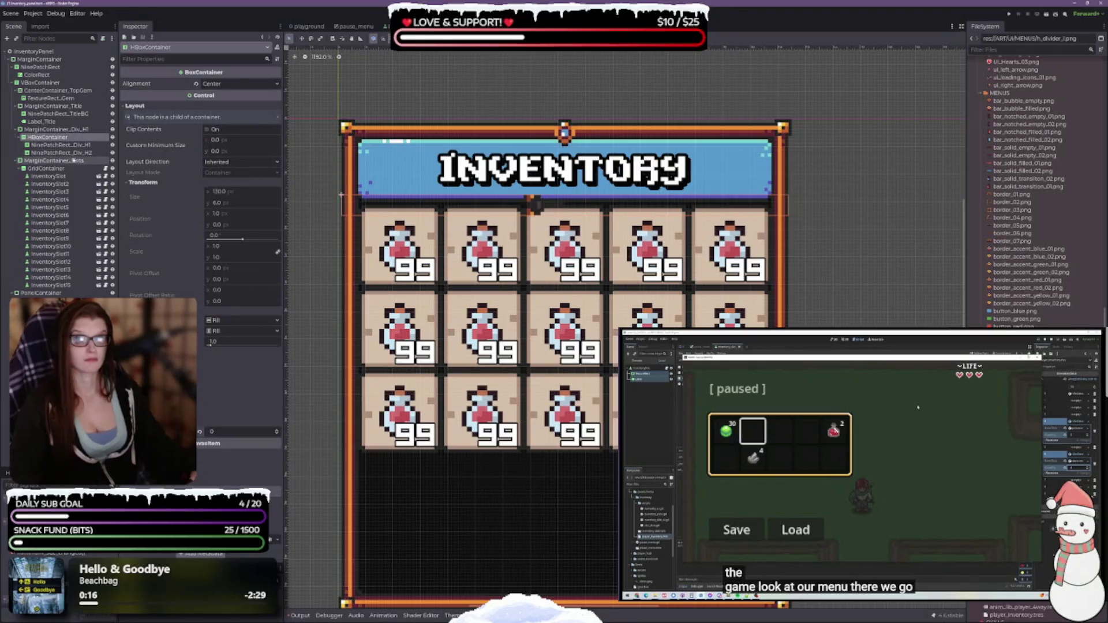
{"action": "left_click", "coordinate": [63, 152]}
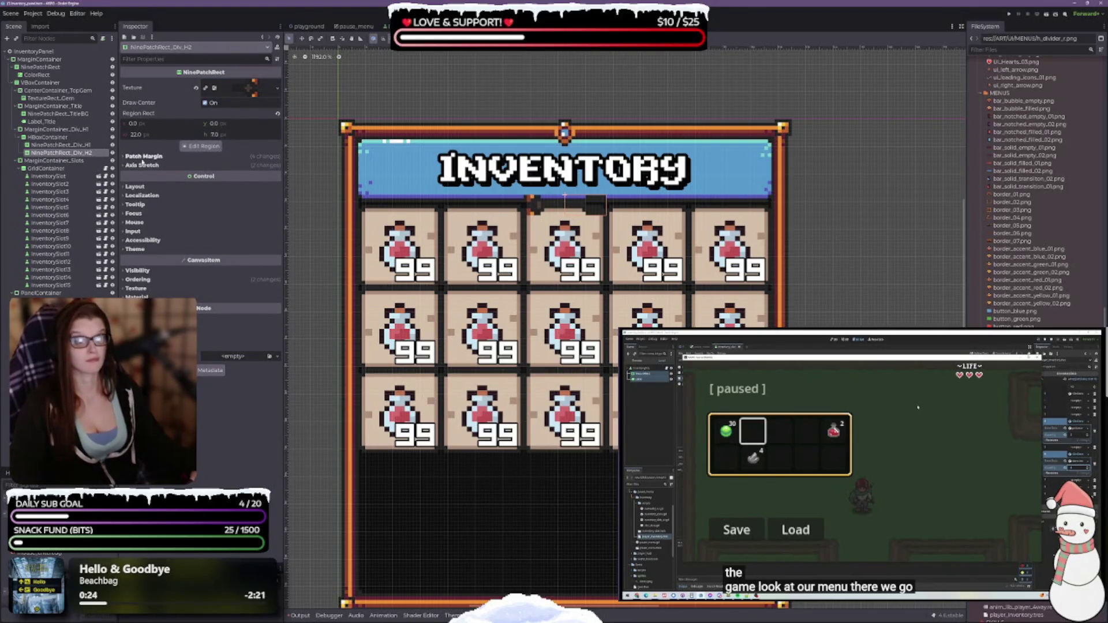
Step: Expand NinePatchRect_Div_H2's Patch Margin and Axis Stretch sections, comparing against Div_H1
{"action": "left_click", "coordinate": [141, 157]}
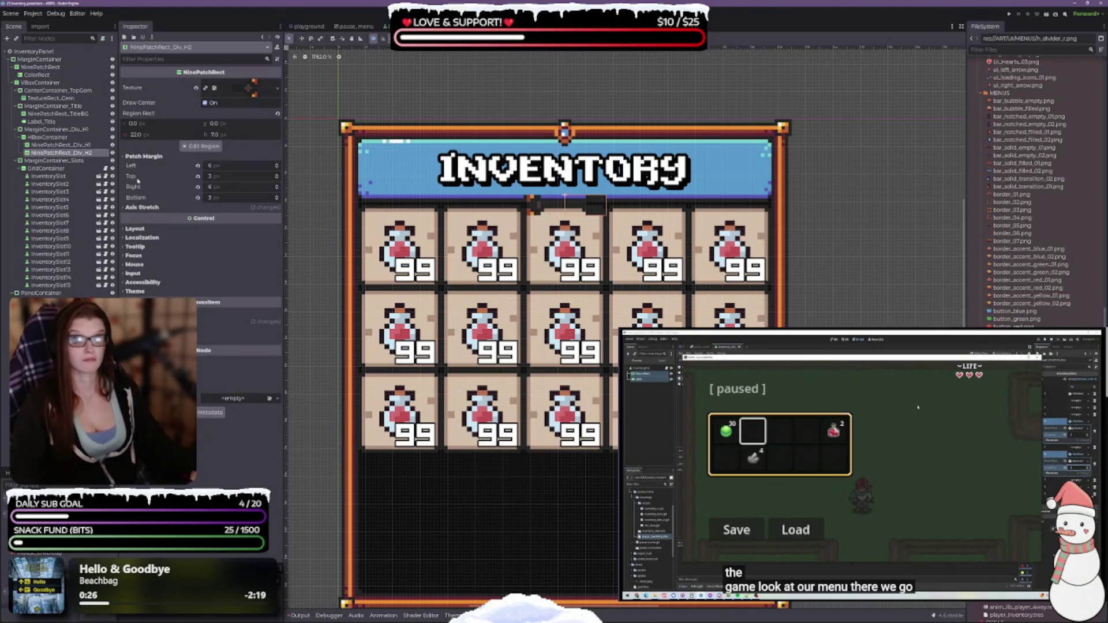
{"action": "left_click", "coordinate": [142, 207]}
{"action": "left_click", "coordinate": [58, 145]}
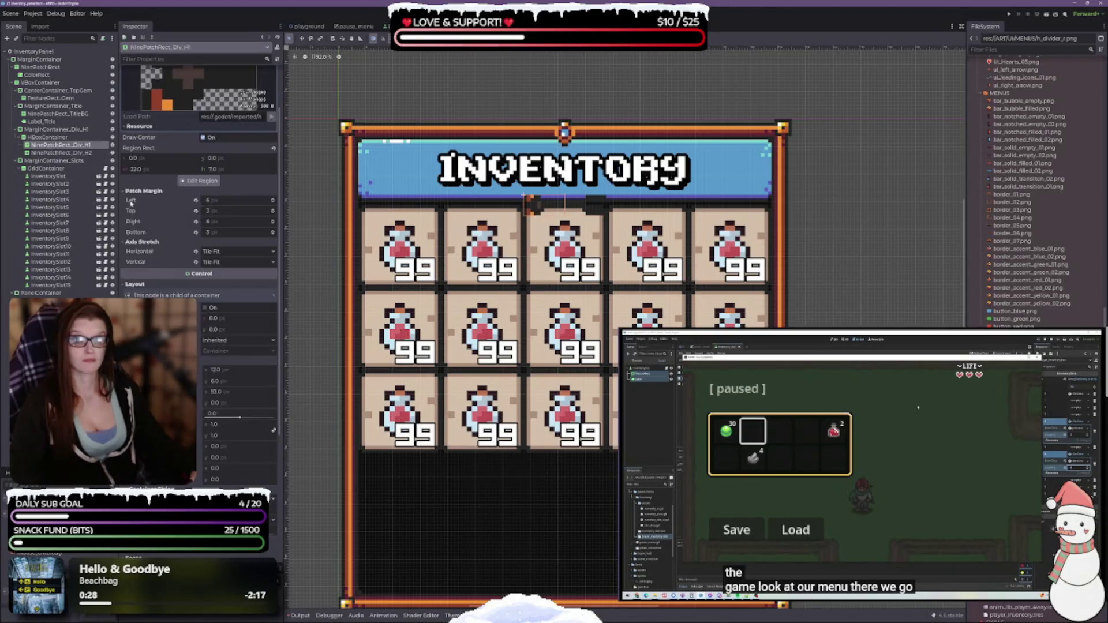
{"action": "left_click", "coordinate": [60, 152]}
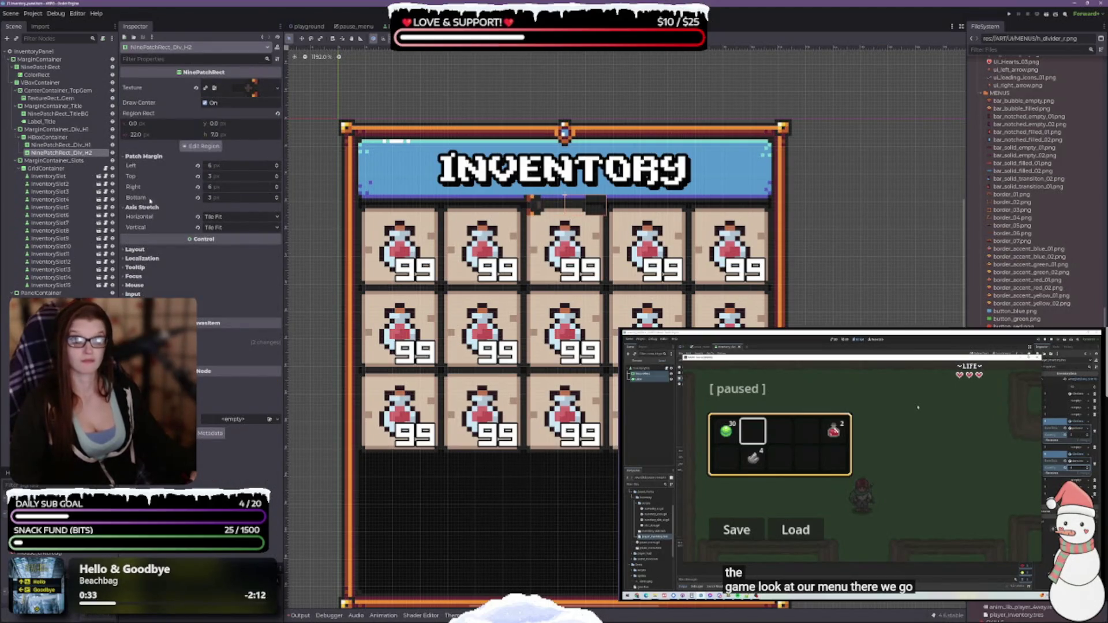
Step: Try Stretch on Div_H2's axes, undo back to Tile Fit, and expand its Layout section
{"action": "left_click", "coordinate": [212, 217]}
{"action": "left_click", "coordinate": [225, 227]}
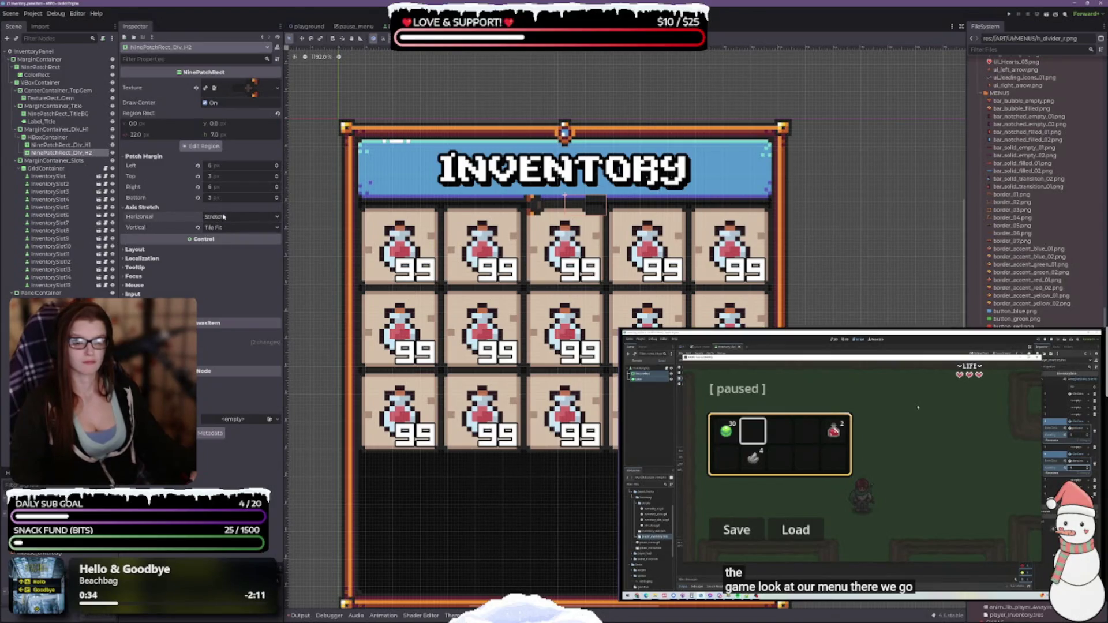
{"action": "left_click", "coordinate": [198, 228]}
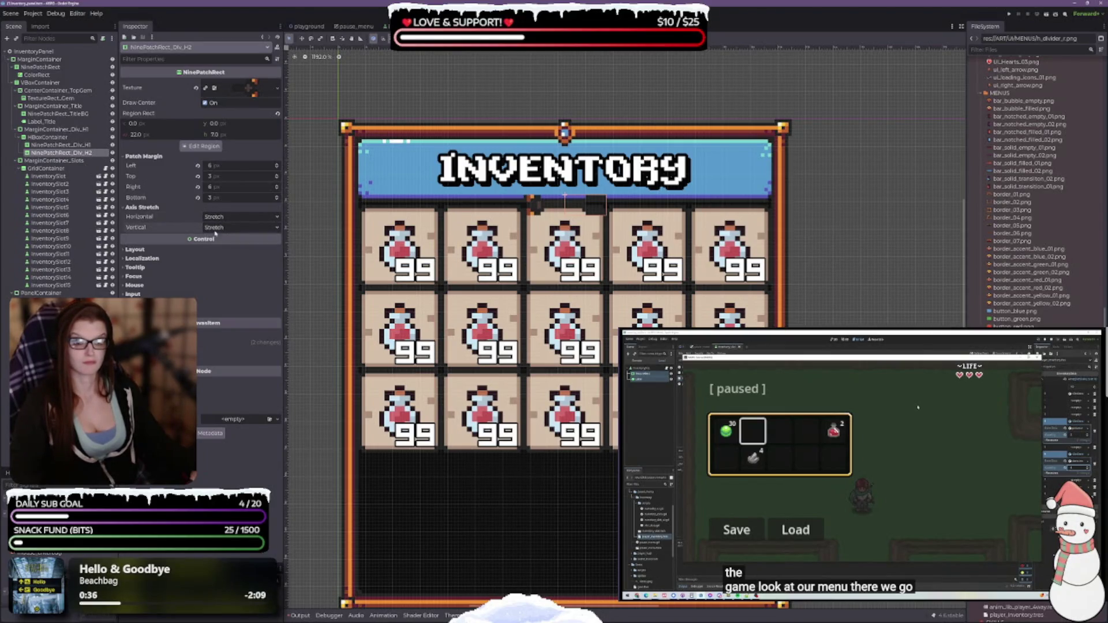
{"action": "key", "text": "ctrl+z"}
{"action": "key", "text": "ctrl+z"}
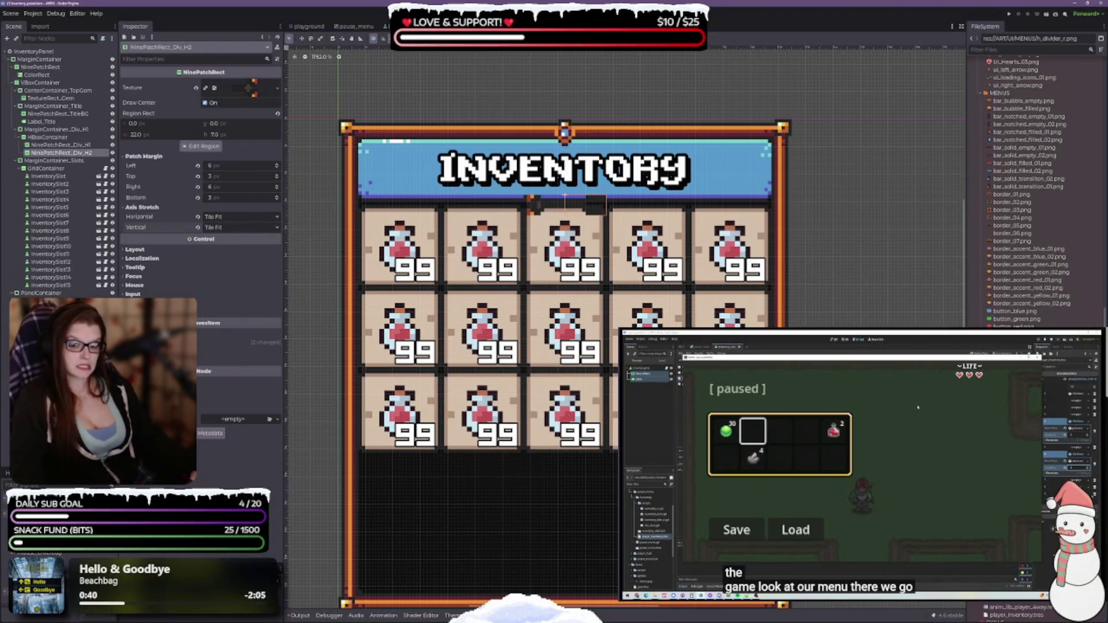
{"action": "left_click", "coordinate": [134, 294]}
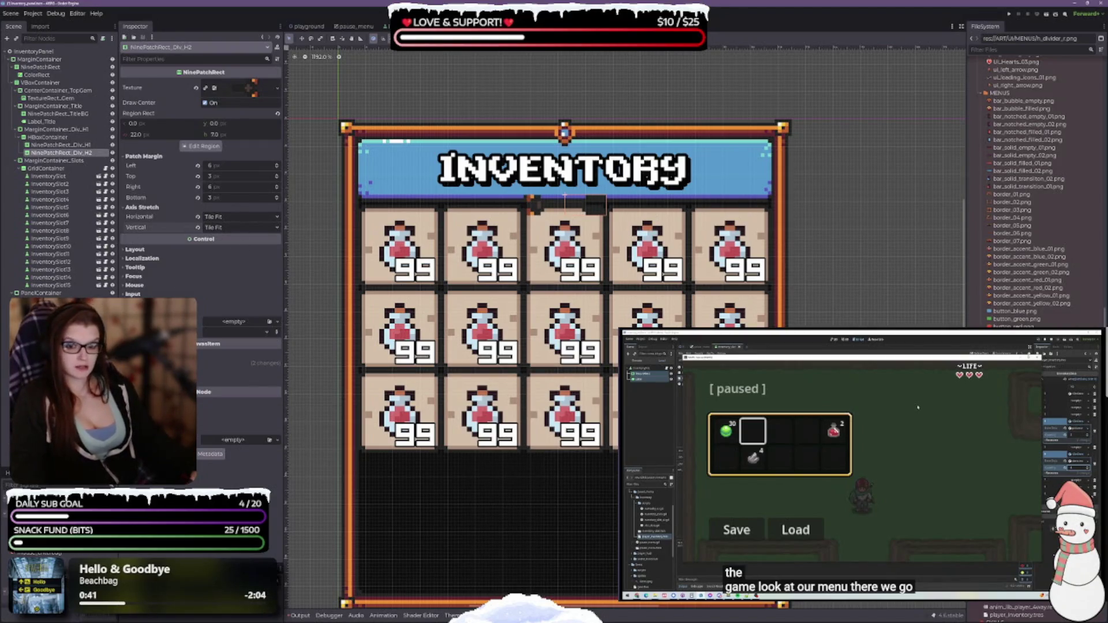
{"action": "left_click", "coordinate": [135, 249]}
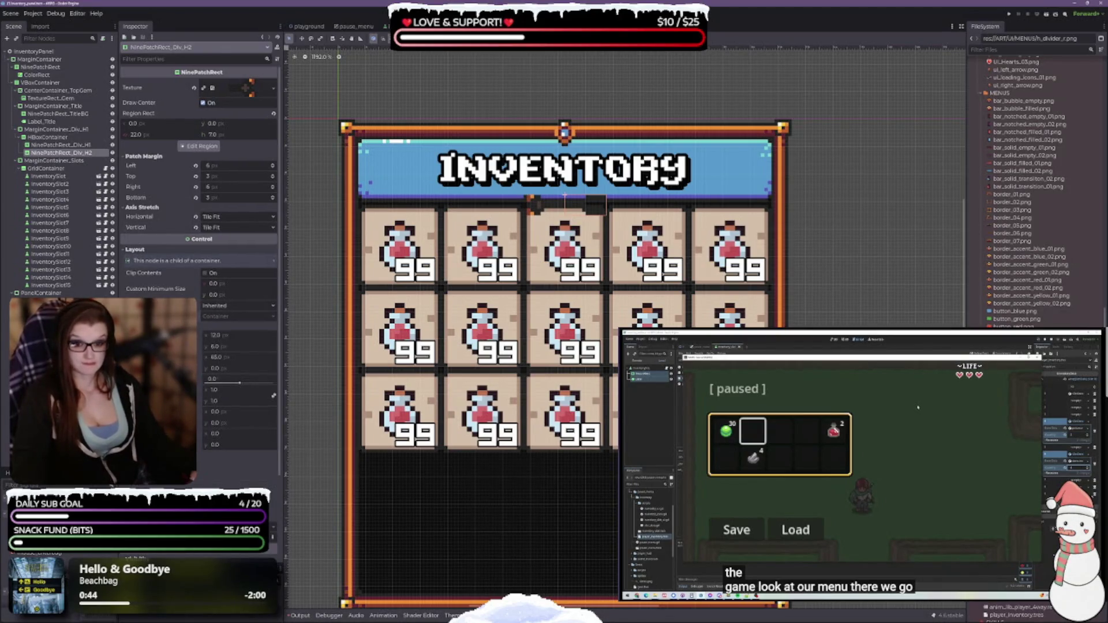
Step: Turn on Size Flags Horizontal Expand for NinePatchRect_Div_H2 and Div_H1, widening Div_H1 to 65
{"action": "scroll", "coordinate": [233, 435], "scroll_direction": "down", "scroll_amount": 3}
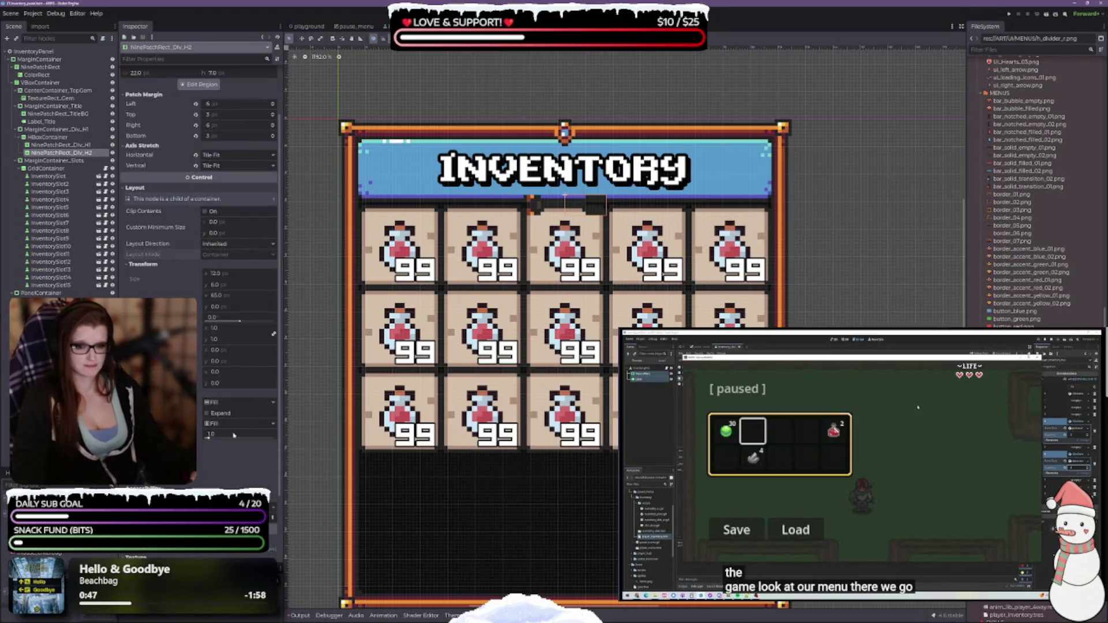
{"action": "left_click", "coordinate": [207, 413]}
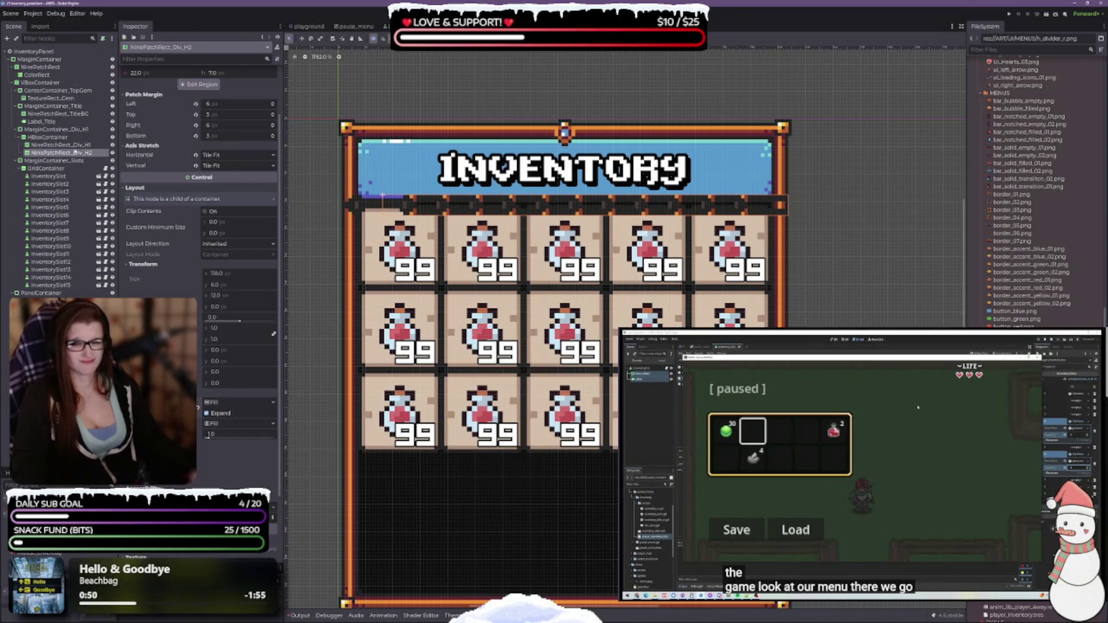
{"action": "left_click", "coordinate": [61, 145]}
{"action": "scroll", "coordinate": [208, 339], "scroll_direction": "down", "scroll_amount": 5}
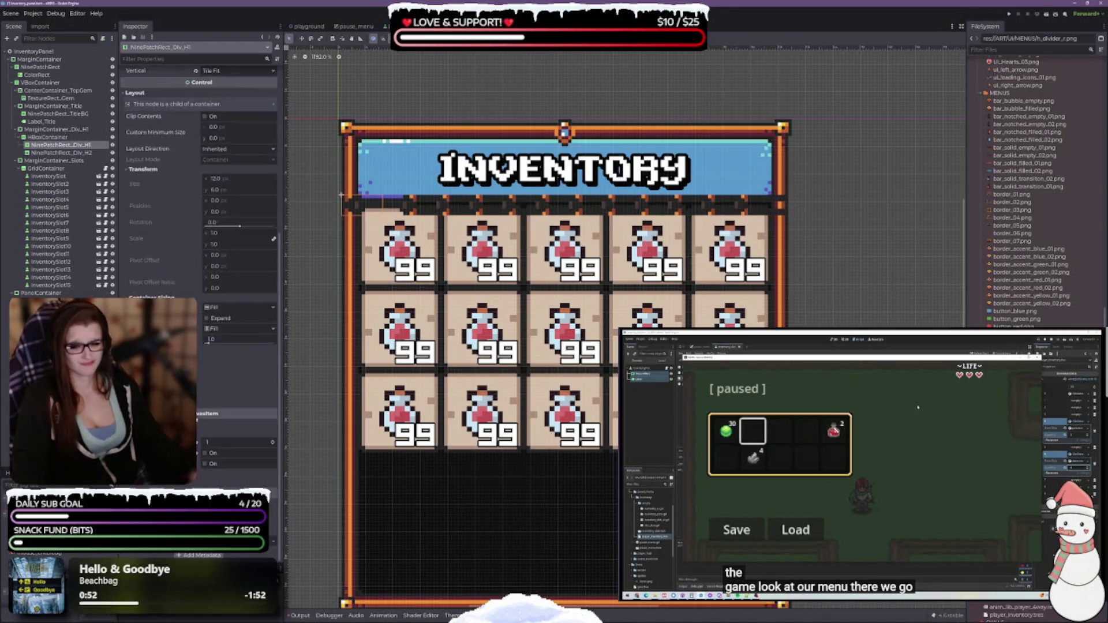
{"action": "left_click", "coordinate": [206, 318]}
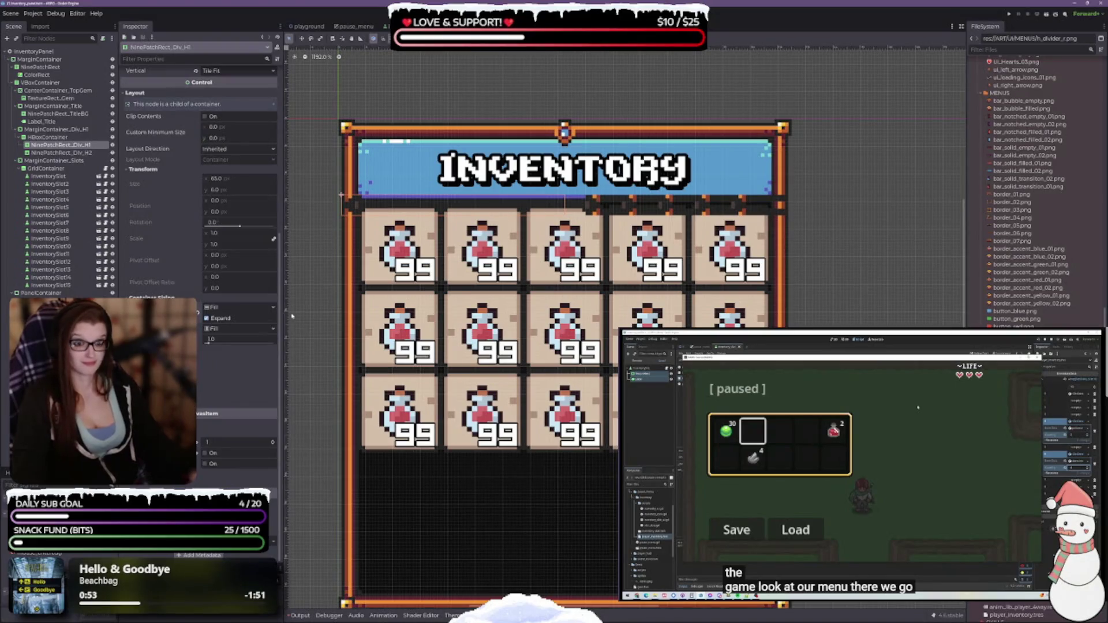
{"action": "scroll", "coordinate": [236, 351], "scroll_direction": "up", "scroll_amount": 3}
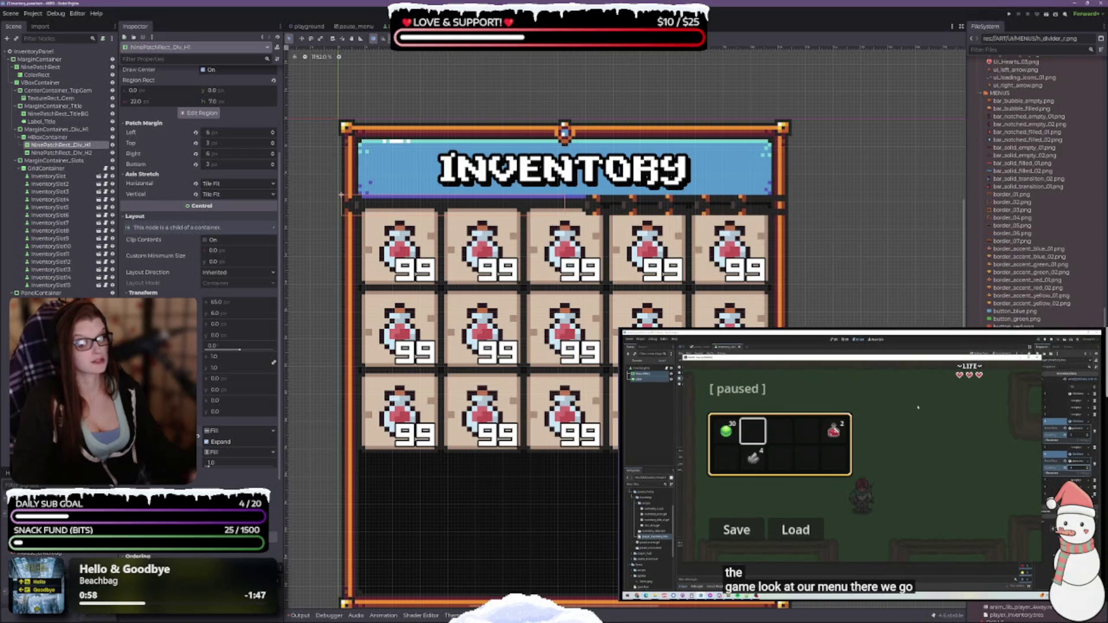
{"action": "scroll", "coordinate": [199, 231], "scroll_direction": "up", "scroll_amount": 2}
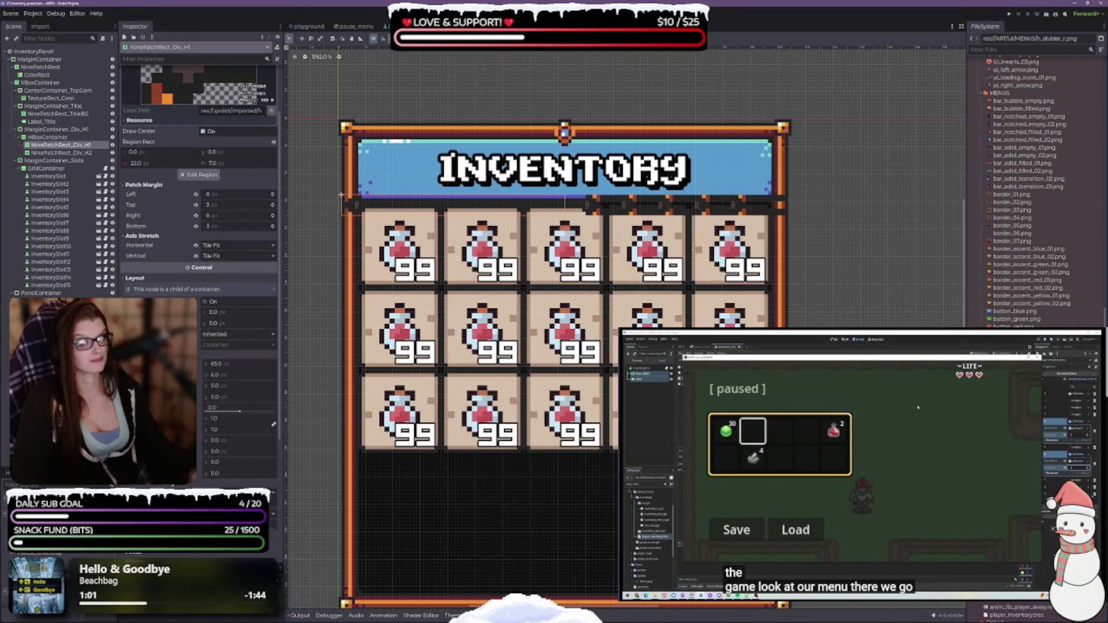
Step: Set NinePatchRect_Div_H2's vertical and horizontal Axis Stretch to Stretch, then select Div_H1
{"action": "left_click", "coordinate": [61, 152]}
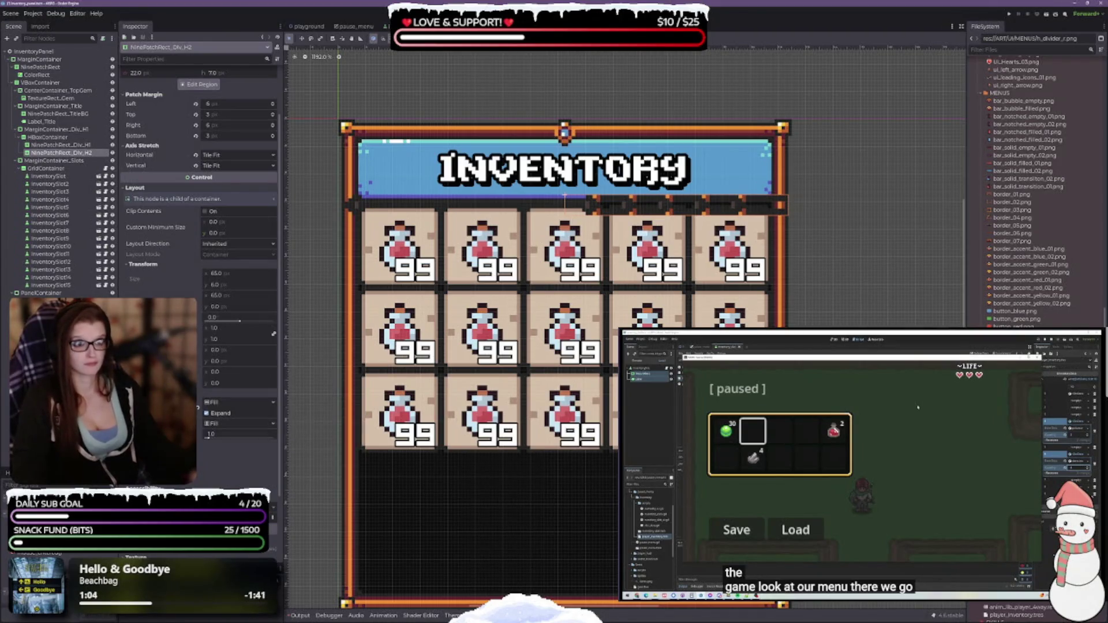
{"action": "scroll", "coordinate": [199, 231], "scroll_direction": "up", "scroll_amount": 2}
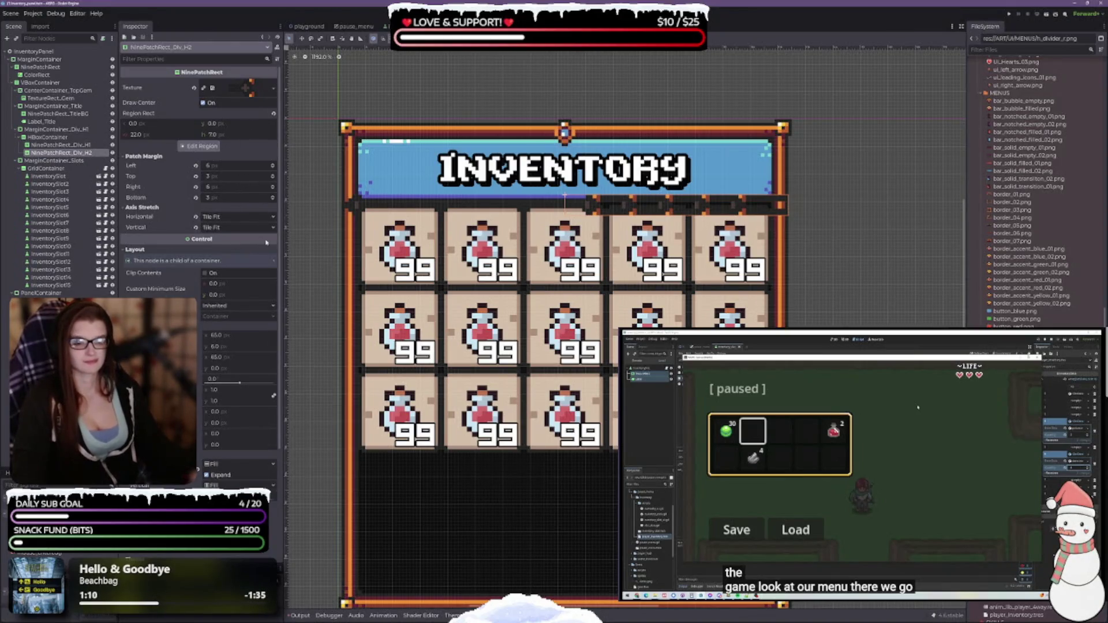
{"action": "scroll", "coordinate": [196, 173], "scroll_direction": "down", "scroll_amount": 3}
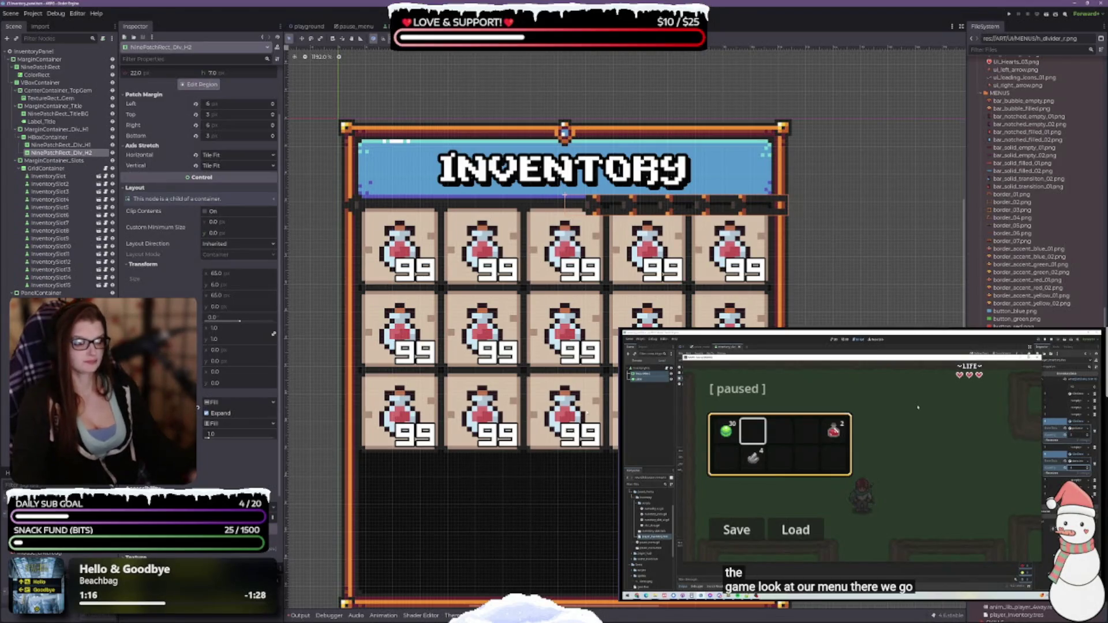
{"action": "scroll", "coordinate": [206, 338], "scroll_direction": "up", "scroll_amount": 3}
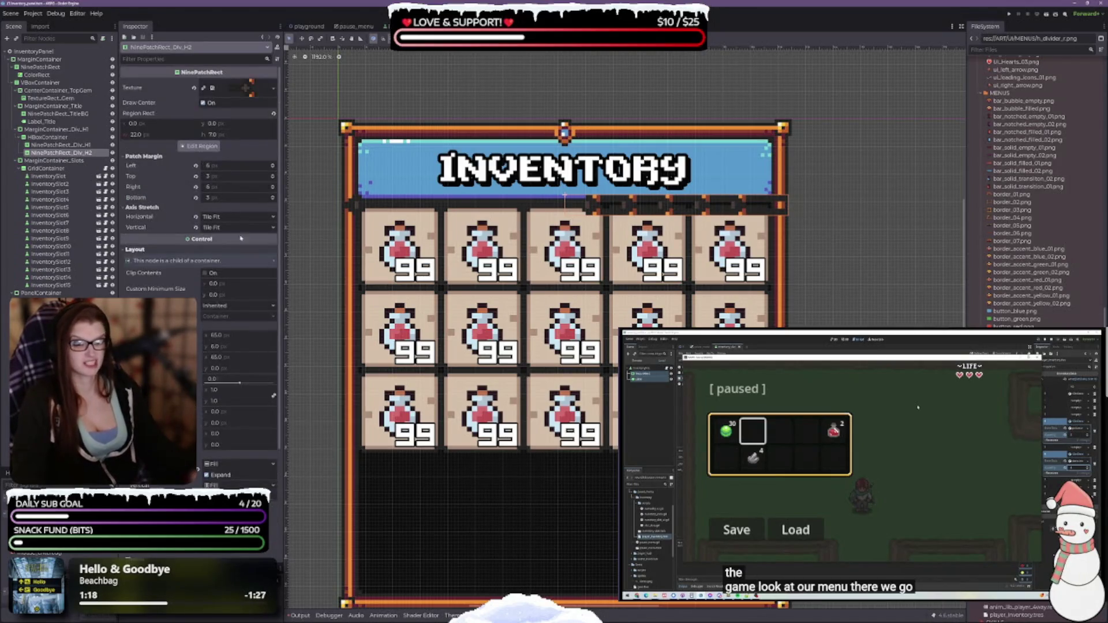
{"action": "left_click", "coordinate": [195, 227]}
{"action": "left_click", "coordinate": [195, 217]}
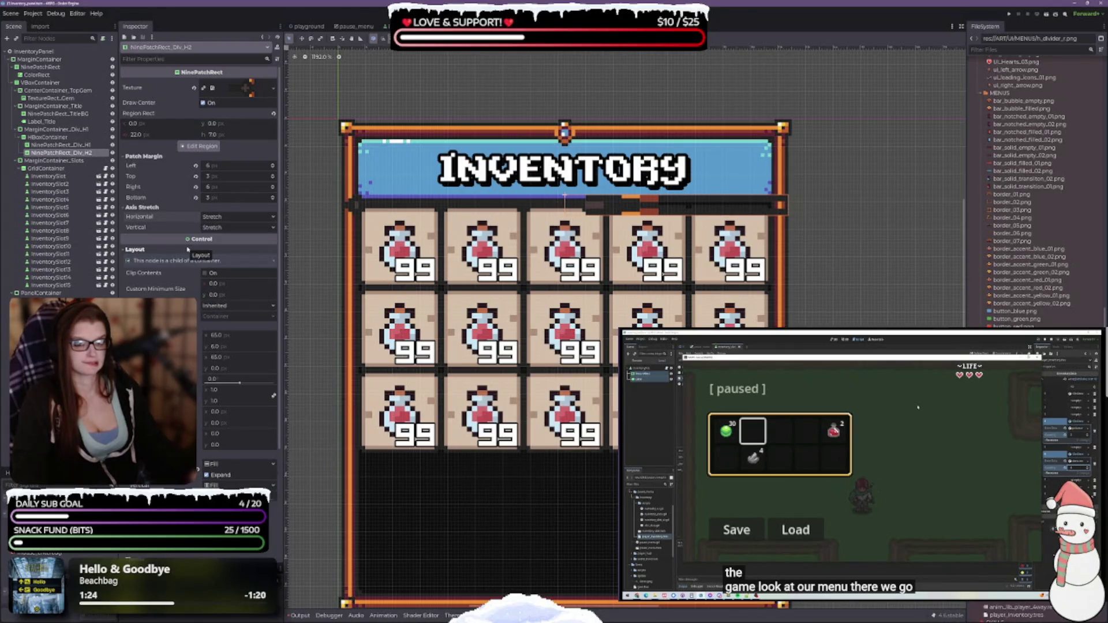
{"action": "left_click", "coordinate": [60, 145]}
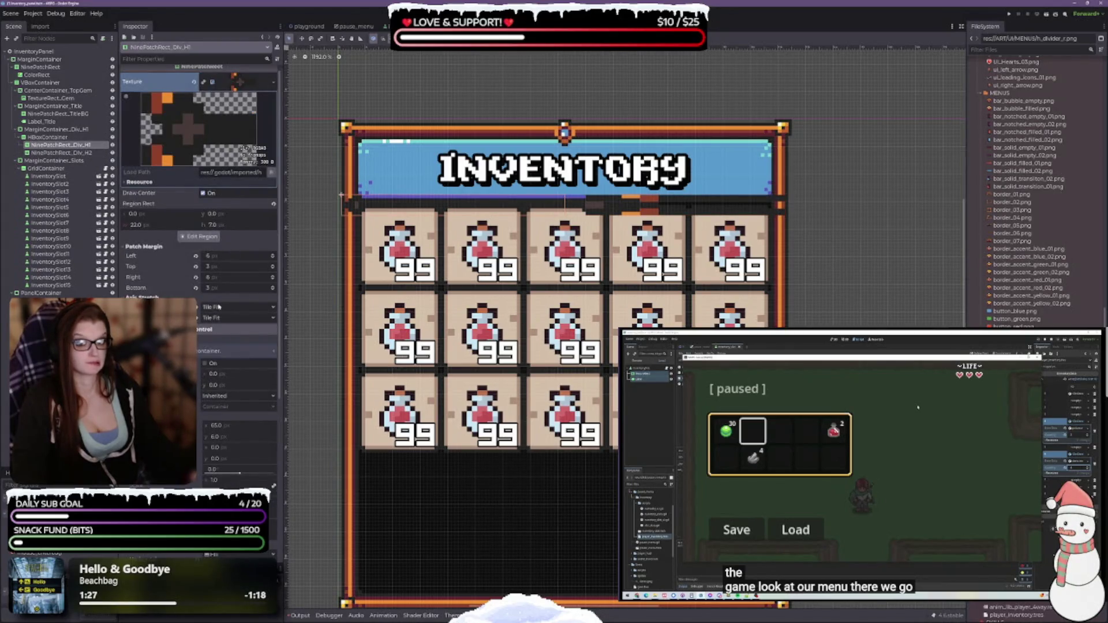
Step: Set Div_H1's axis stretch to Stretch, keep its left patch margin at 6, and open Edit Region
{"action": "left_click", "coordinate": [198, 318]}
{"action": "left_click", "coordinate": [197, 307]}
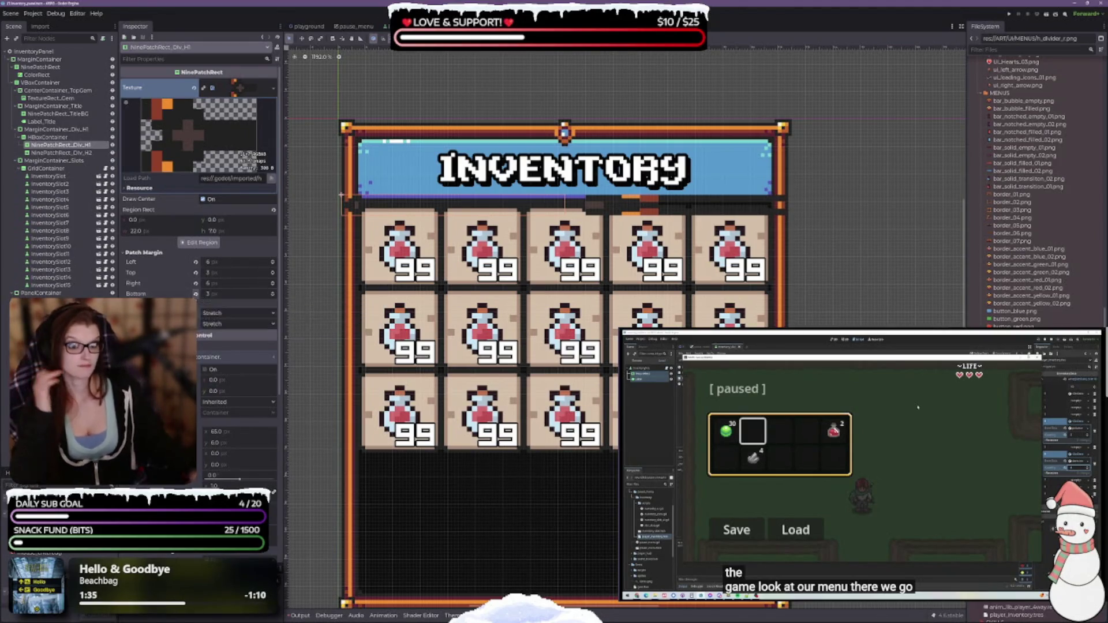
{"action": "left_click", "coordinate": [196, 261]}
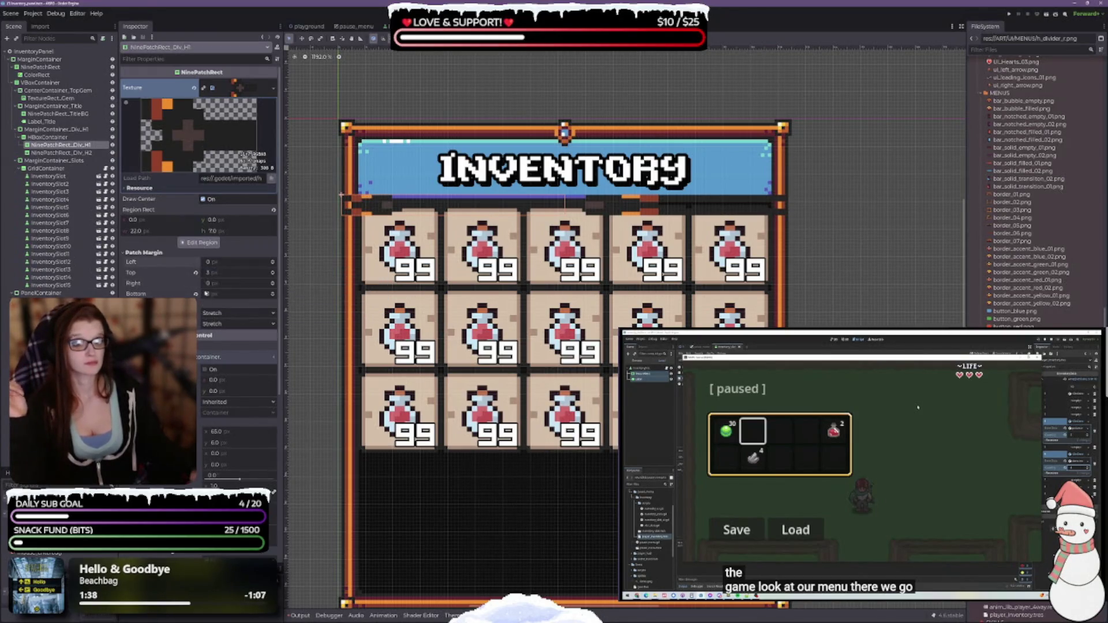
{"action": "key", "text": "ctrl+z"}
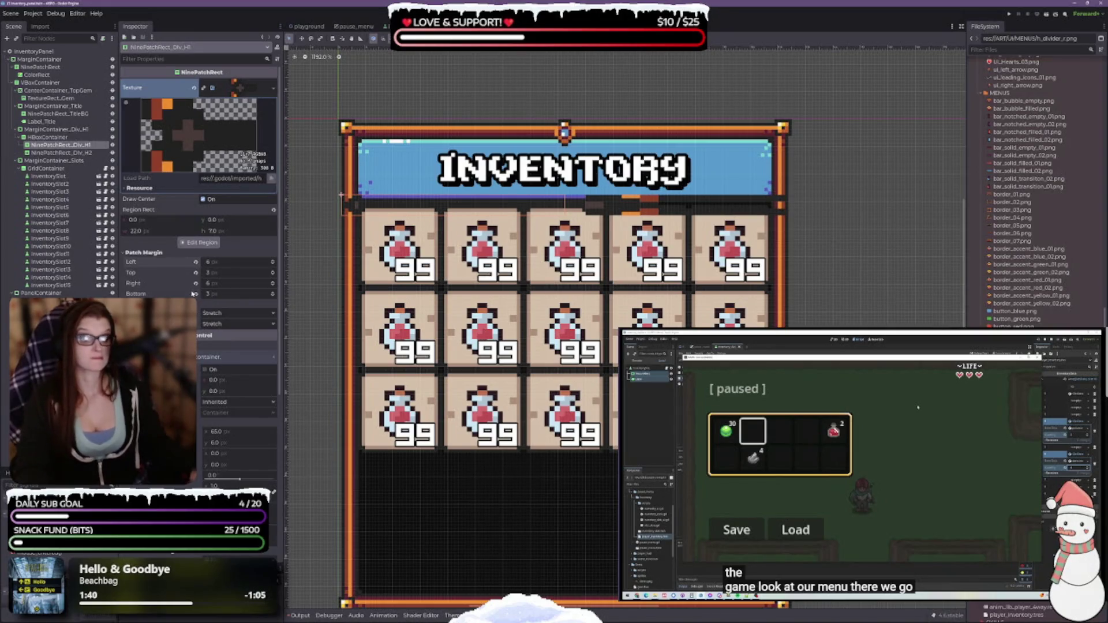
{"action": "left_click", "coordinate": [211, 243]}
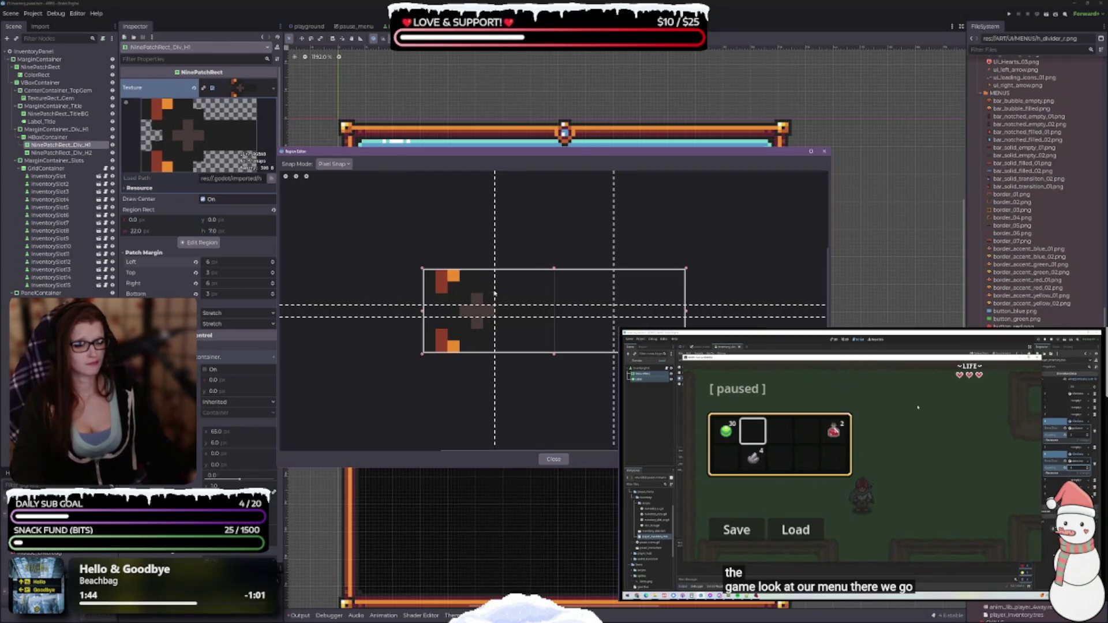
Step: Drag the Region Editor guides: left patch margin to 5 px, right to 11 px, bottom lower
{"action": "left_click_drag", "start_coordinate": [493, 308], "coordinate": [459, 309]}
{"action": "left_click_drag", "start_coordinate": [496, 151], "coordinate": [498, 273]}
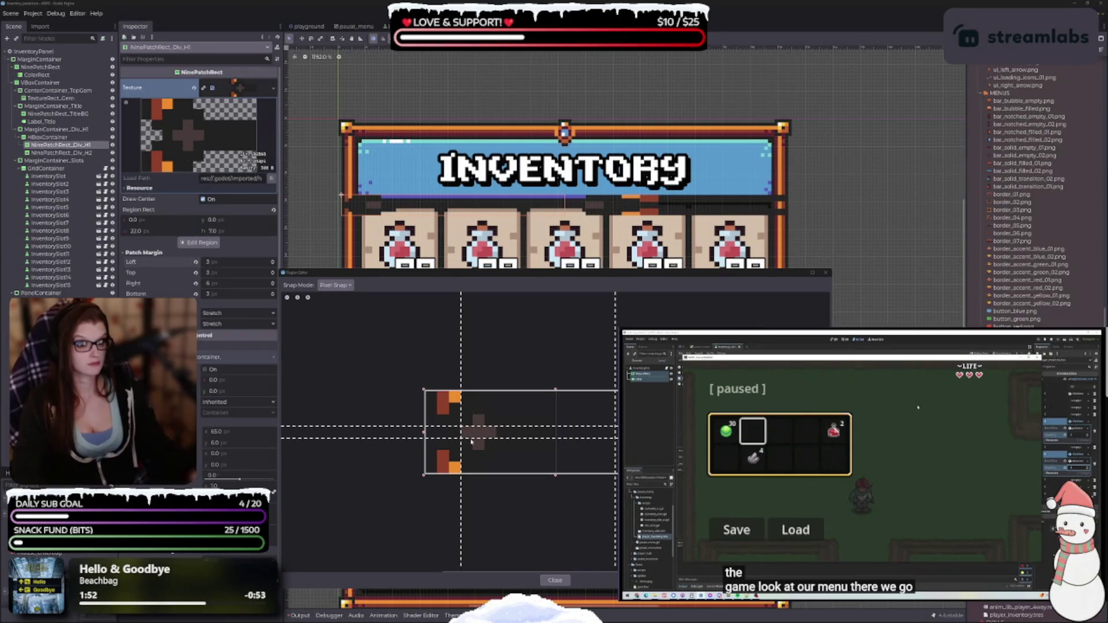
{"action": "mouse_move", "coordinate": [461, 454]}
{"action": "left_mouse_down"}
{"action": "mouse_move", "coordinate": [442, 435]}
{"action": "mouse_move", "coordinate": [484, 437]}
{"action": "mouse_move", "coordinate": [473, 440]}
{"action": "left_mouse_up"}
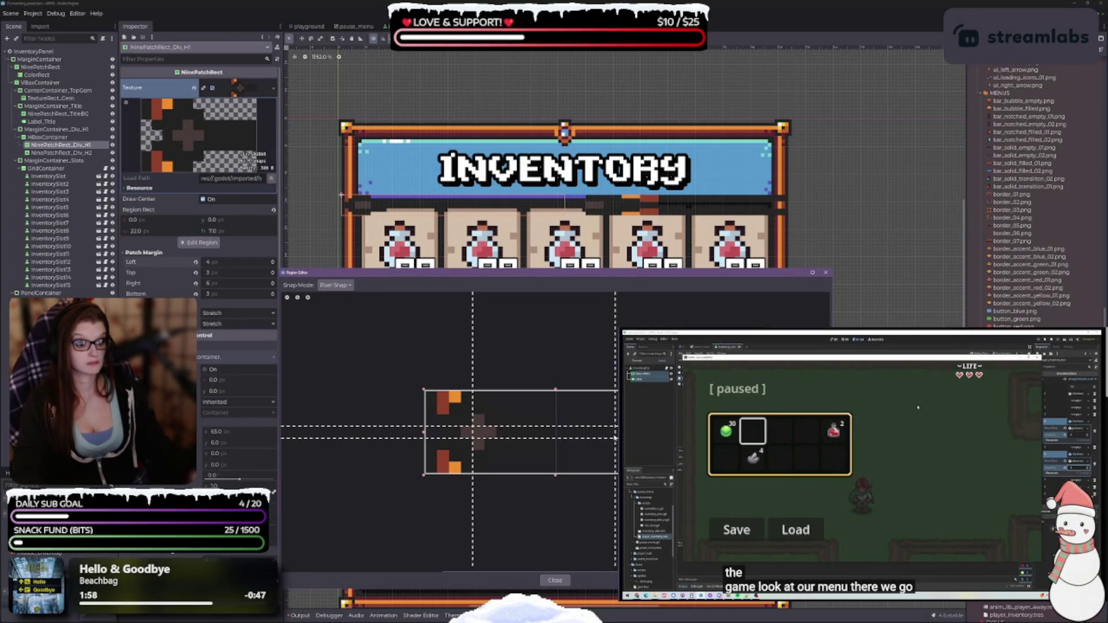
{"action": "left_click_drag", "start_coordinate": [616, 438], "coordinate": [557, 439]}
{"action": "left_click_drag", "start_coordinate": [473, 437], "coordinate": [496, 438]}
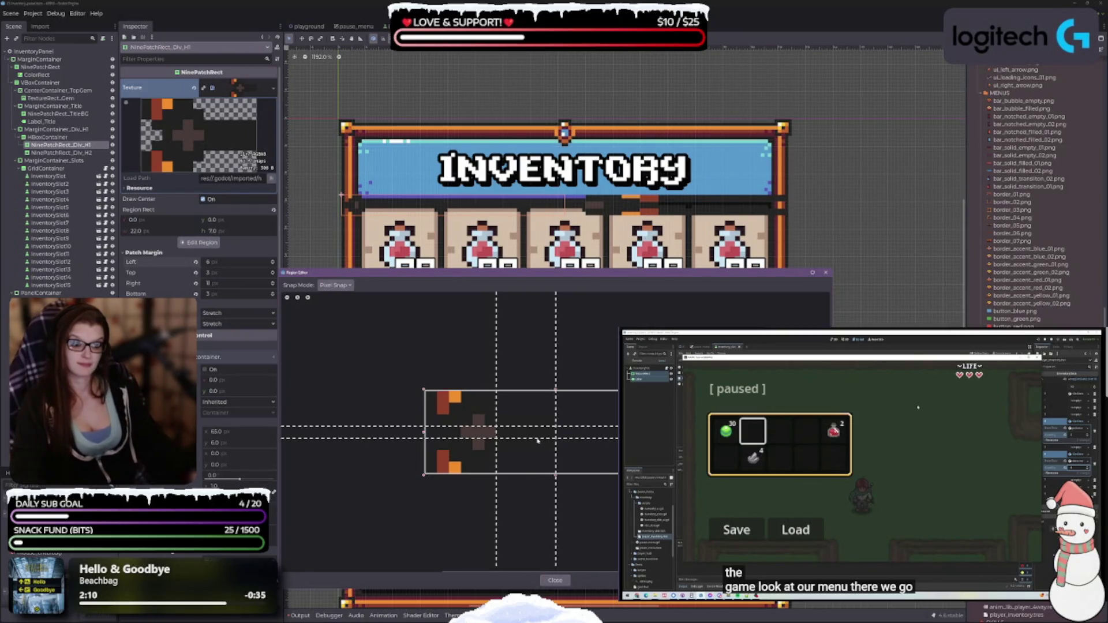
{"action": "mouse_move", "coordinate": [538, 438]}
{"action": "left_mouse_down"}
{"action": "mouse_move", "coordinate": [540, 451]}
{"action": "mouse_move", "coordinate": [531, 415]}
{"action": "left_mouse_up"}
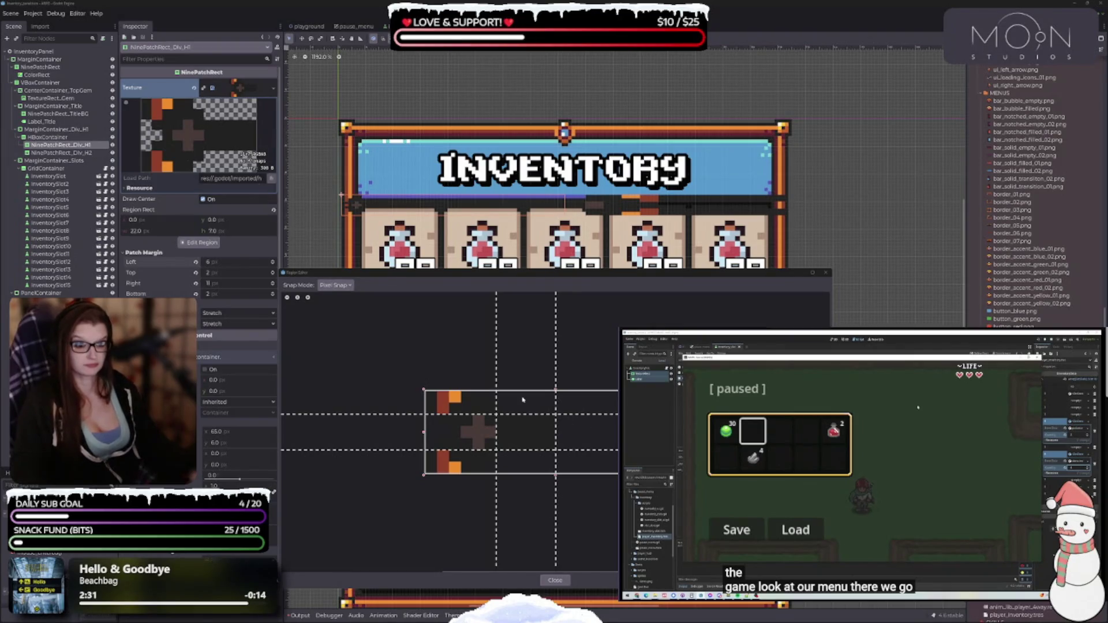
Step: Shrink the divider's texture region width from 22 to 12 and set the left patch margin to 6 px
{"action": "left_click_drag", "start_coordinate": [618, 431], "coordinate": [558, 438]}
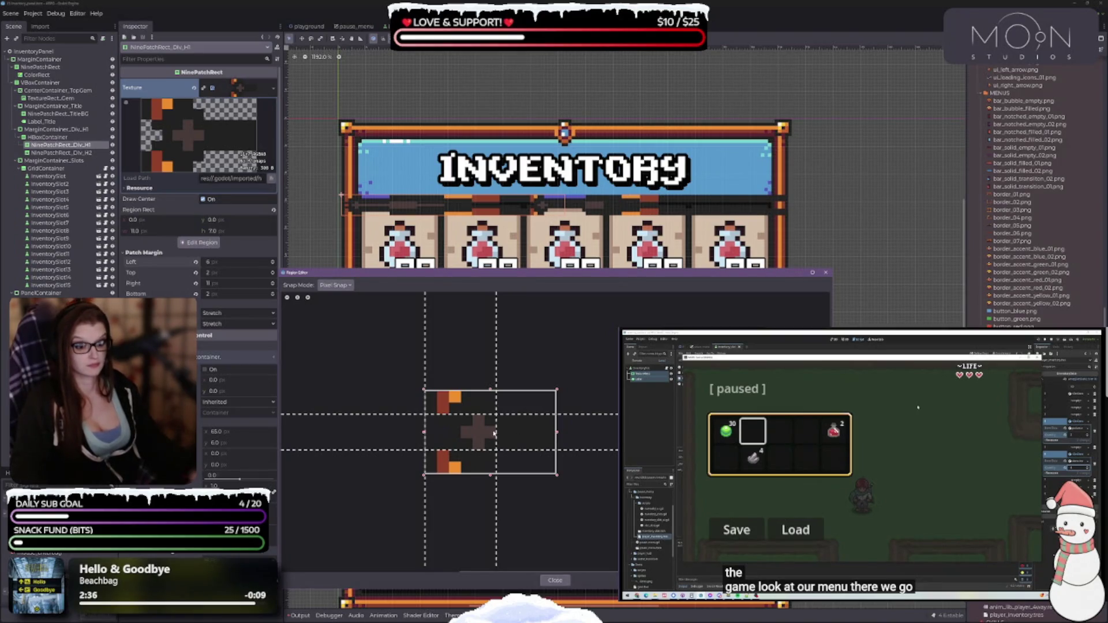
{"action": "left_click_drag", "start_coordinate": [496, 433], "coordinate": [529, 434]}
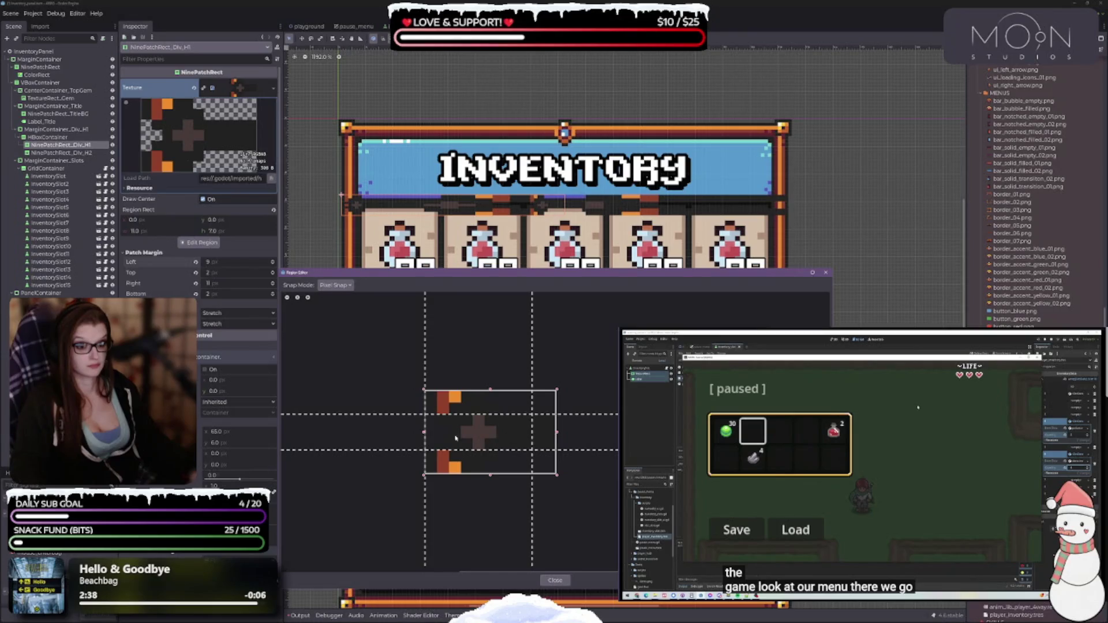
{"action": "mouse_move", "coordinate": [424, 437]}
{"action": "left_mouse_down"}
{"action": "mouse_move", "coordinate": [519, 440]}
{"action": "mouse_move", "coordinate": [423, 440]}
{"action": "left_mouse_up"}
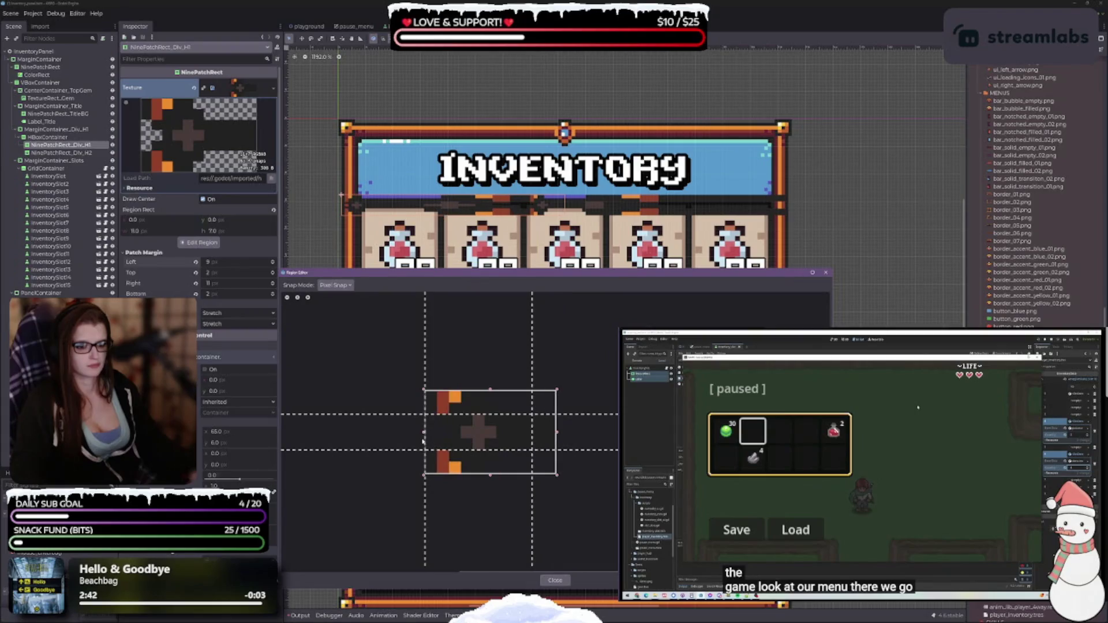
{"action": "left_click_drag", "start_coordinate": [425, 372], "coordinate": [463, 373]}
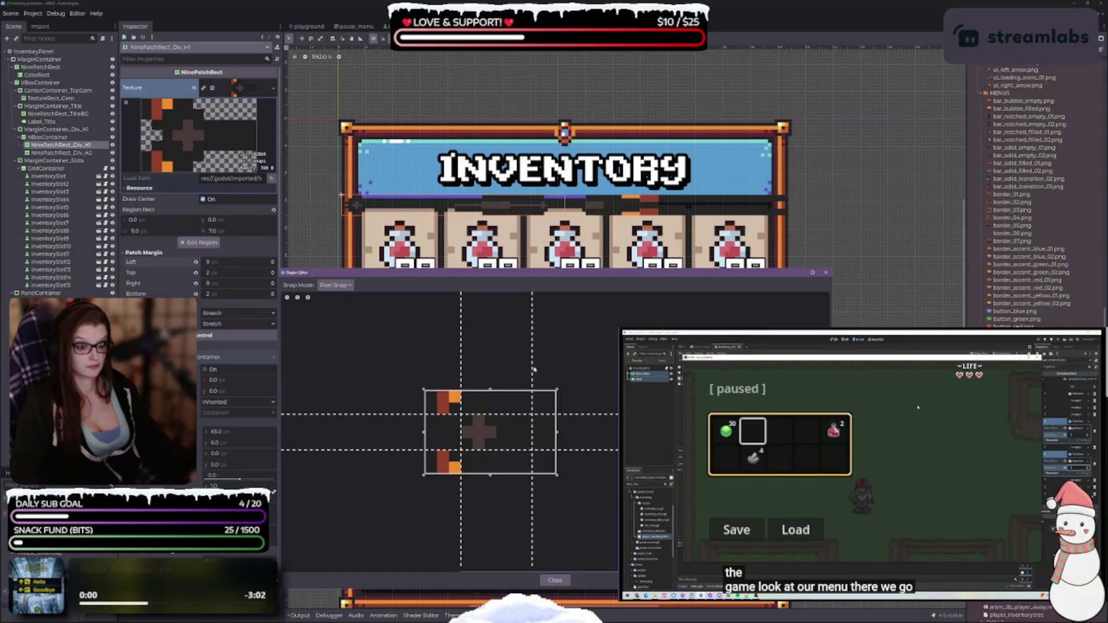
{"action": "left_click_drag", "start_coordinate": [532, 375], "coordinate": [488, 377]}
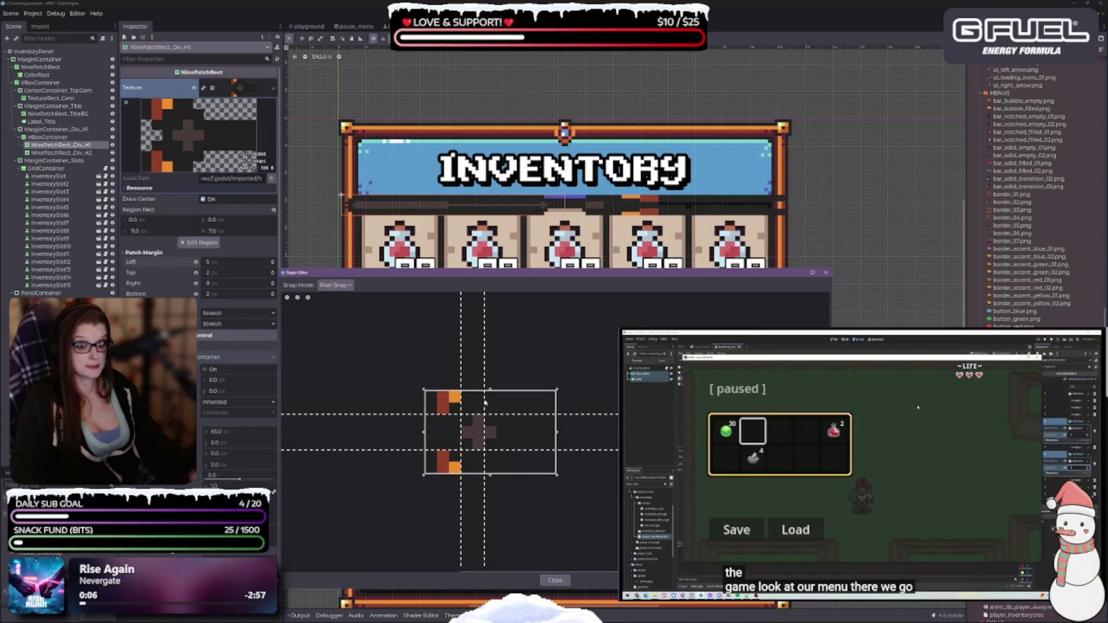
{"action": "mouse_move", "coordinate": [485, 404]}
{"action": "left_mouse_down"}
{"action": "mouse_move", "coordinate": [515, 408]}
{"action": "mouse_move", "coordinate": [514, 395]}
{"action": "mouse_move", "coordinate": [507, 442]}
{"action": "left_mouse_up"}
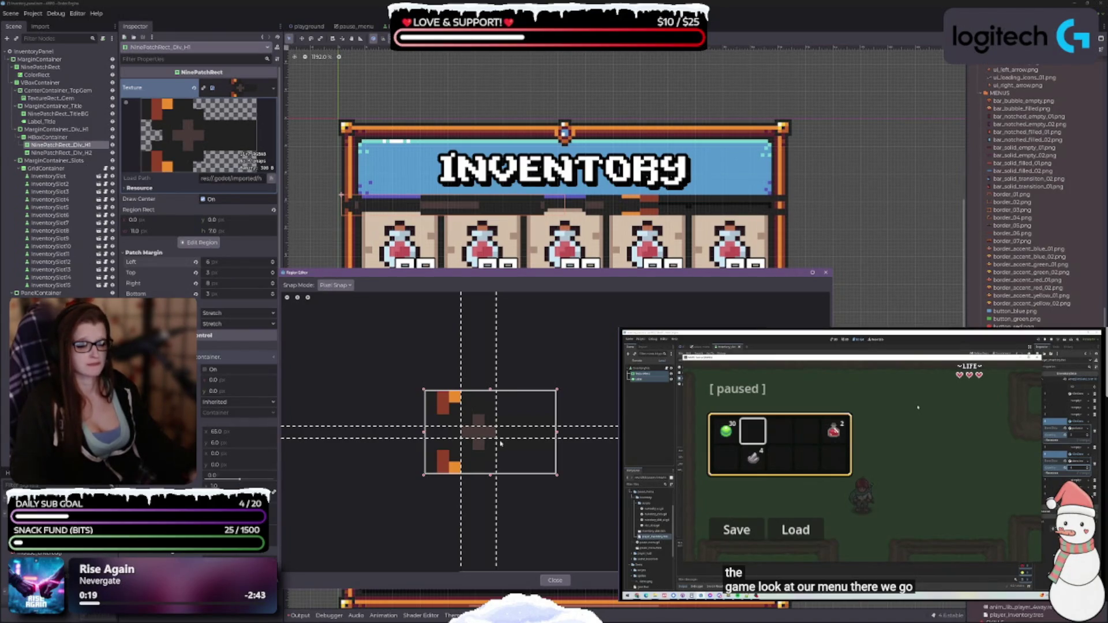
Step: Set right patch margin to 9 px, left to 5 px, top to 0, lower bottom, keep region left at 0
{"action": "left_click_drag", "start_coordinate": [460, 437], "coordinate": [461, 433]}
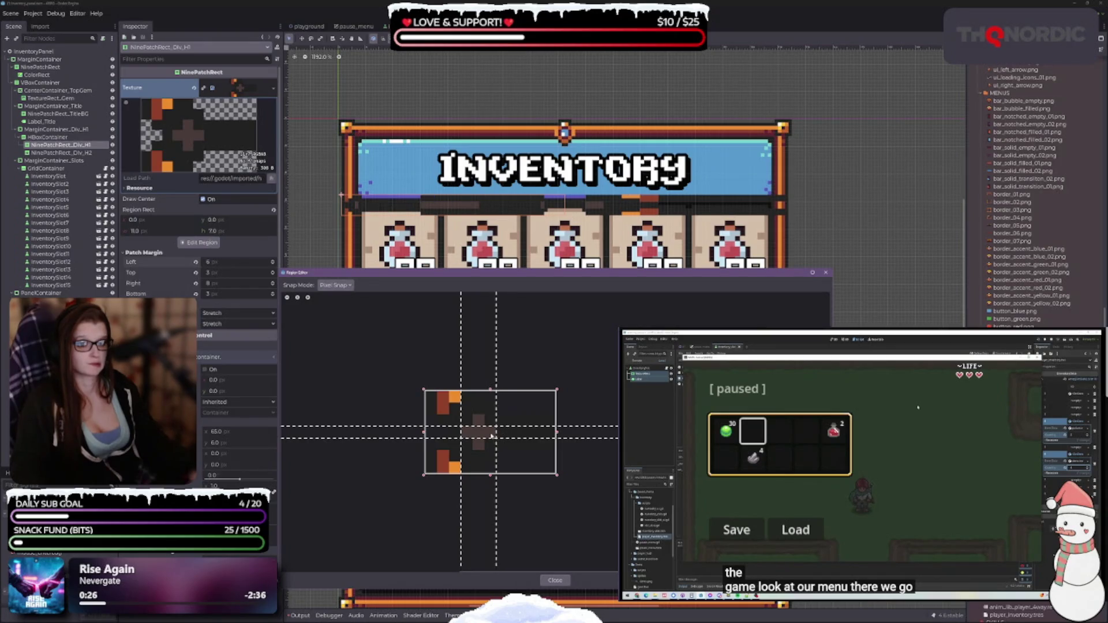
{"action": "mouse_move", "coordinate": [489, 429]}
{"action": "left_mouse_down"}
{"action": "mouse_move", "coordinate": [494, 419]}
{"action": "mouse_move", "coordinate": [489, 452]}
{"action": "left_mouse_up"}
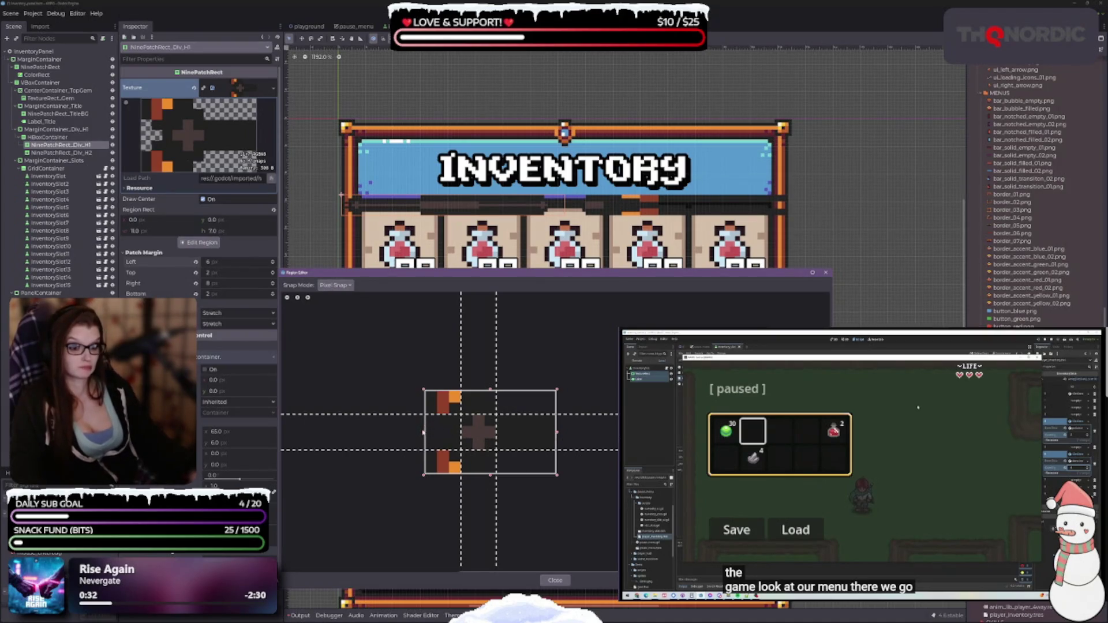
{"action": "left_click_drag", "start_coordinate": [424, 432], "coordinate": [435, 433]}
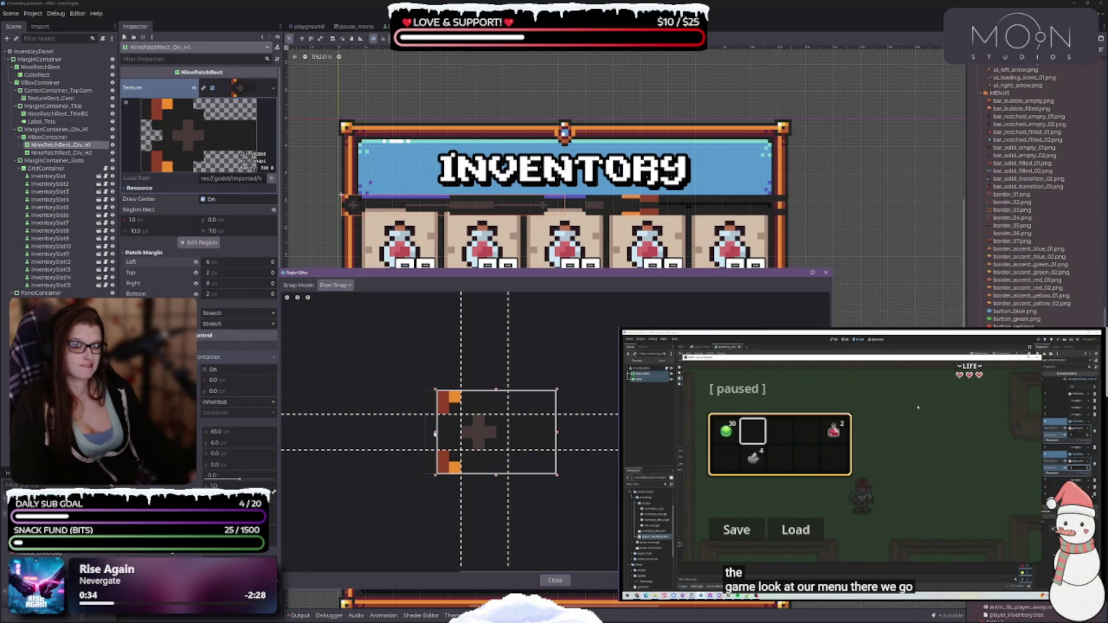
{"action": "mouse_move", "coordinate": [434, 434]}
{"action": "left_mouse_down"}
{"action": "mouse_move", "coordinate": [423, 437]}
{"action": "mouse_move", "coordinate": [437, 438]}
{"action": "left_mouse_up"}
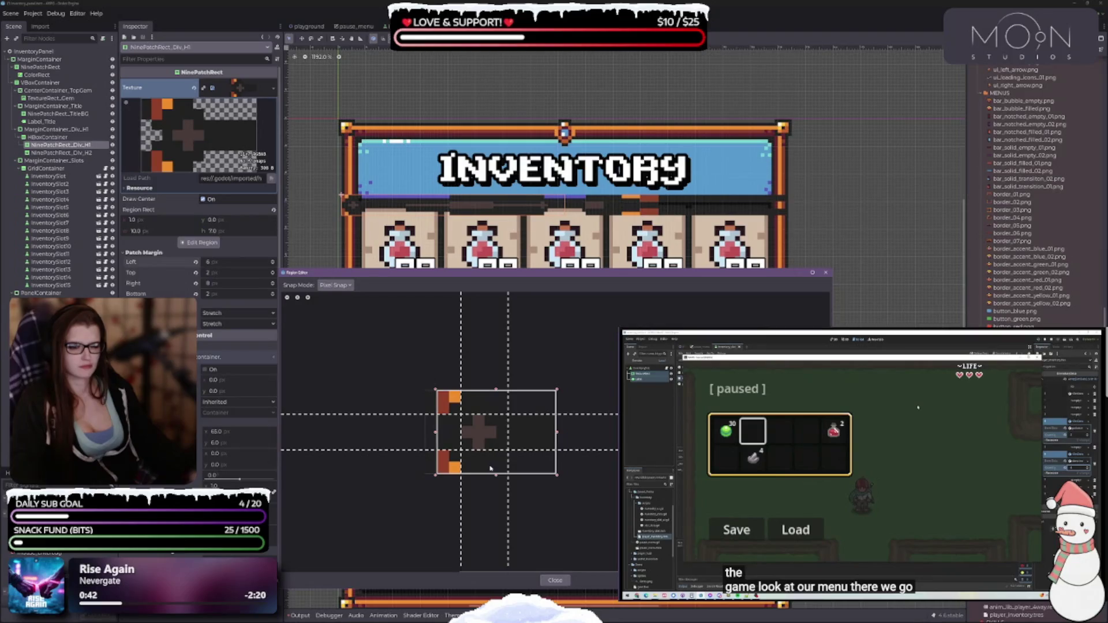
{"action": "left_click_drag", "start_coordinate": [505, 437], "coordinate": [499, 434]}
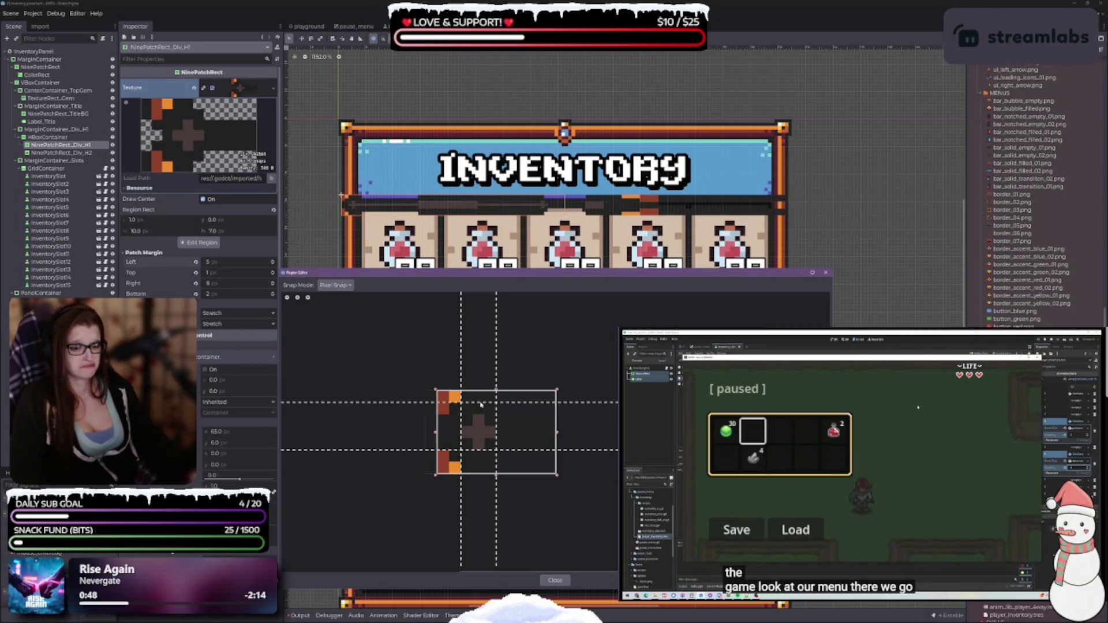
{"action": "left_click_drag", "start_coordinate": [486, 416], "coordinate": [477, 391]}
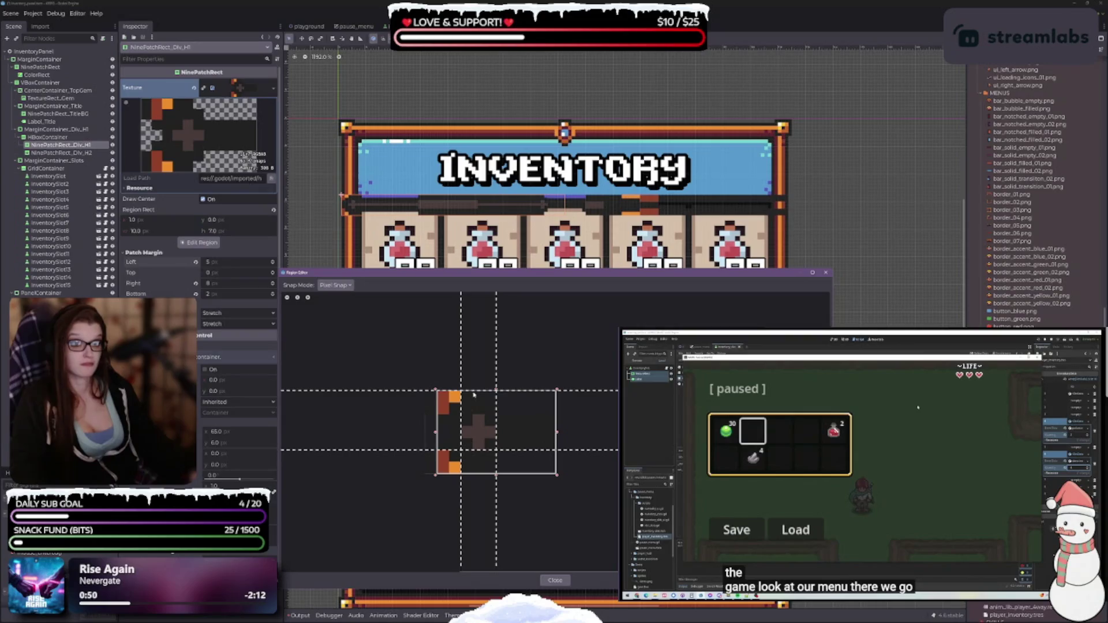
{"action": "left_click_drag", "start_coordinate": [482, 450], "coordinate": [482, 474]}
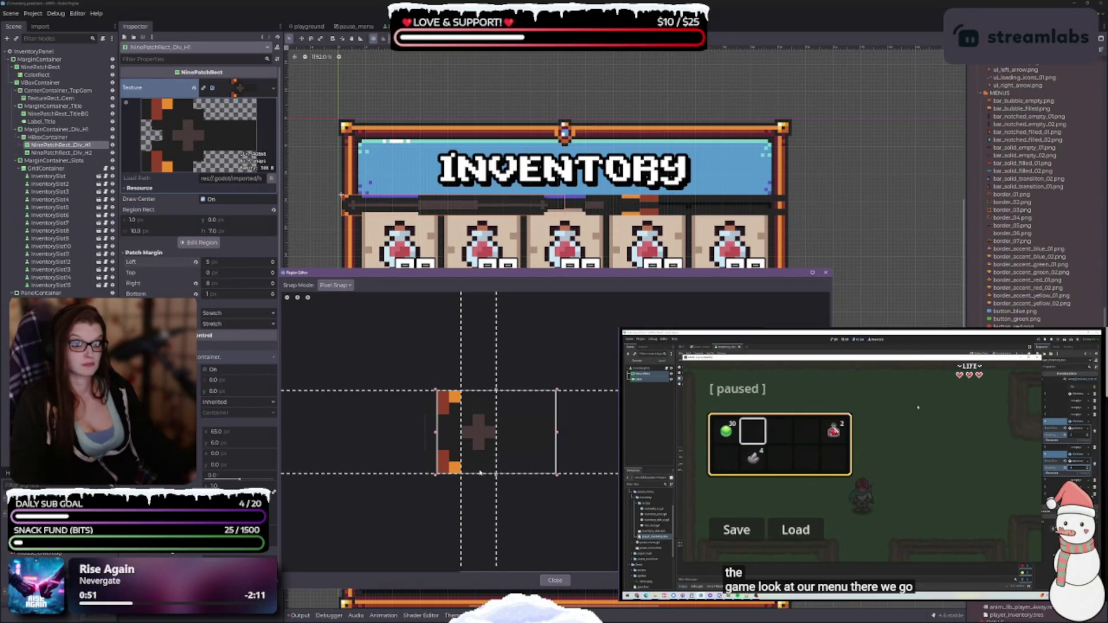
{"action": "mouse_move", "coordinate": [462, 434]}
{"action": "left_mouse_down"}
{"action": "mouse_move", "coordinate": [437, 430]}
{"action": "mouse_move", "coordinate": [460, 430]}
{"action": "left_mouse_up"}
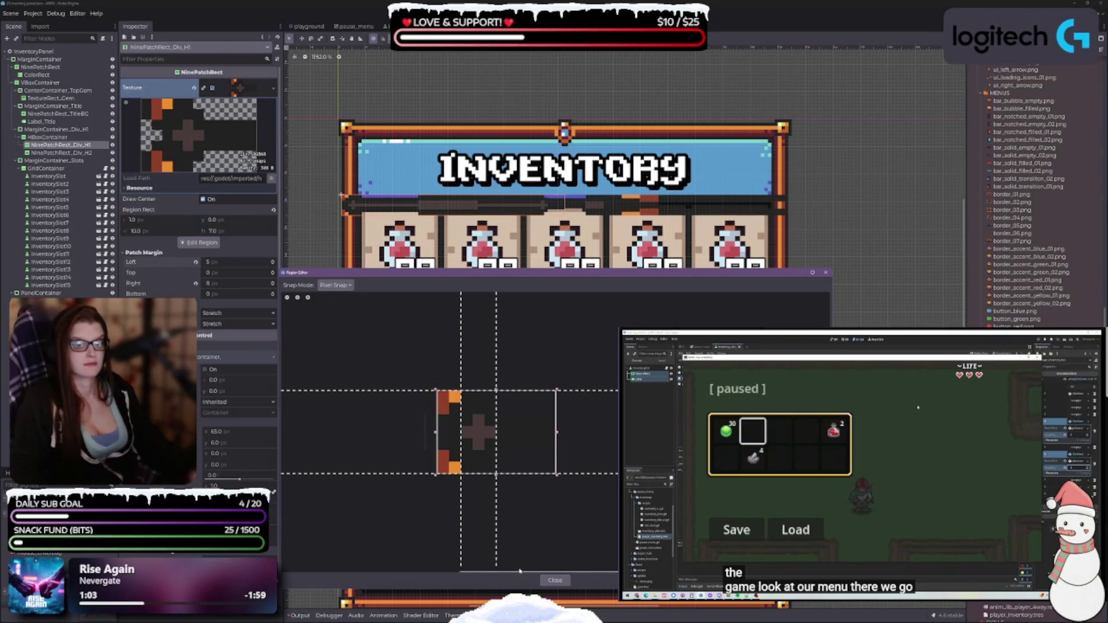
Step: Close the region editor, select the HBoxContainer, and try Shrink Center before returning to Fill
{"action": "left_click", "coordinate": [555, 580]}
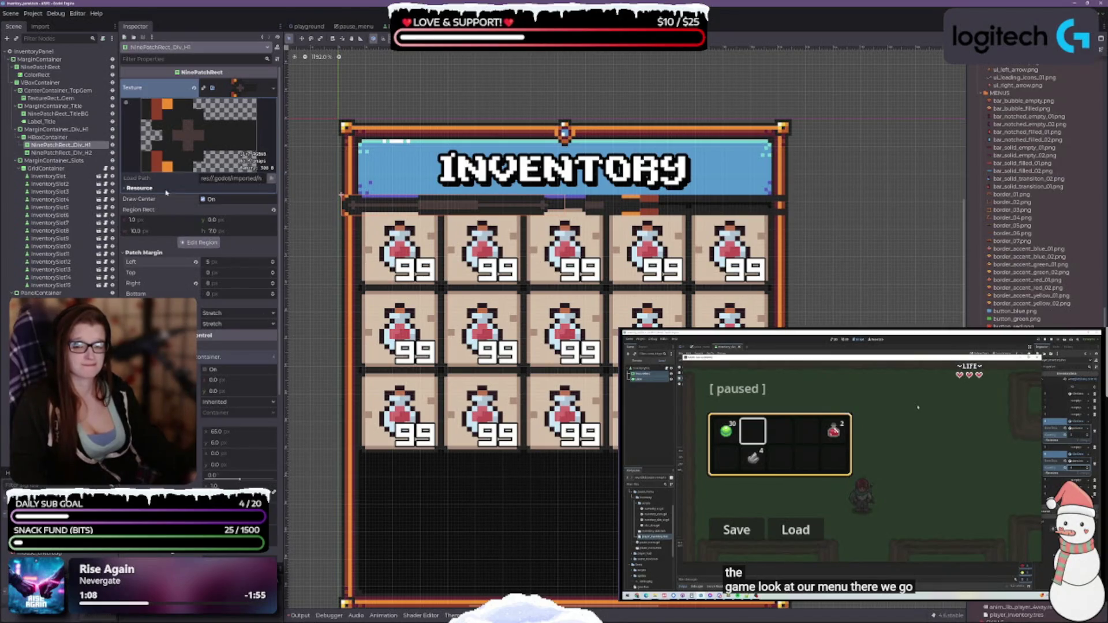
{"action": "left_click", "coordinate": [50, 137]}
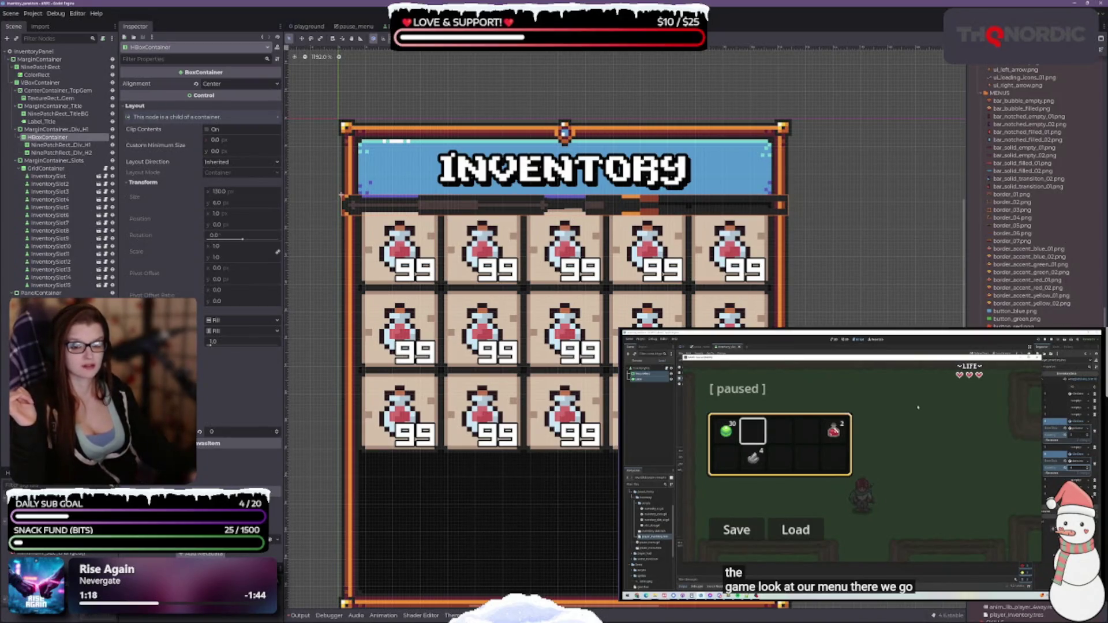
{"action": "left_click", "coordinate": [220, 320]}
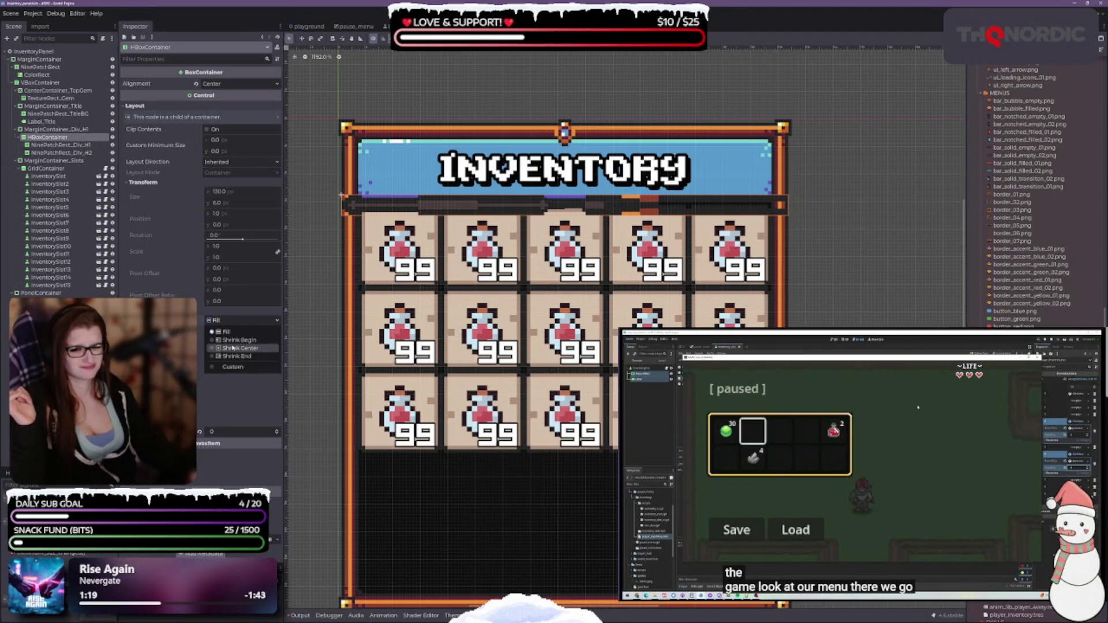
{"action": "left_click", "coordinate": [234, 342]}
{"action": "left_click", "coordinate": [231, 321]}
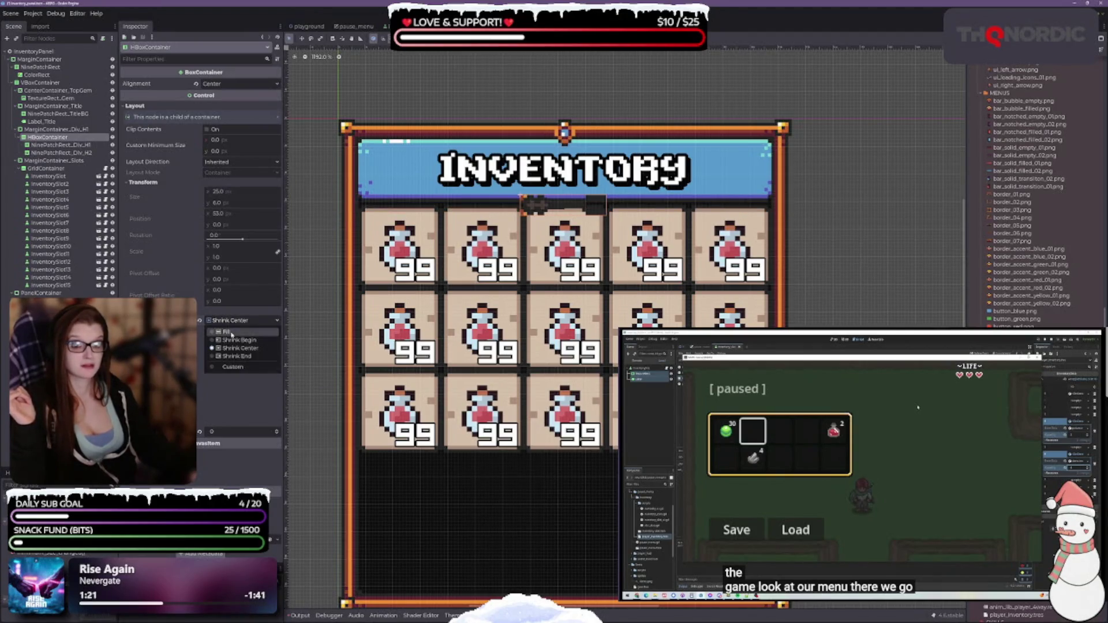
{"action": "left_click", "coordinate": [228, 330]}
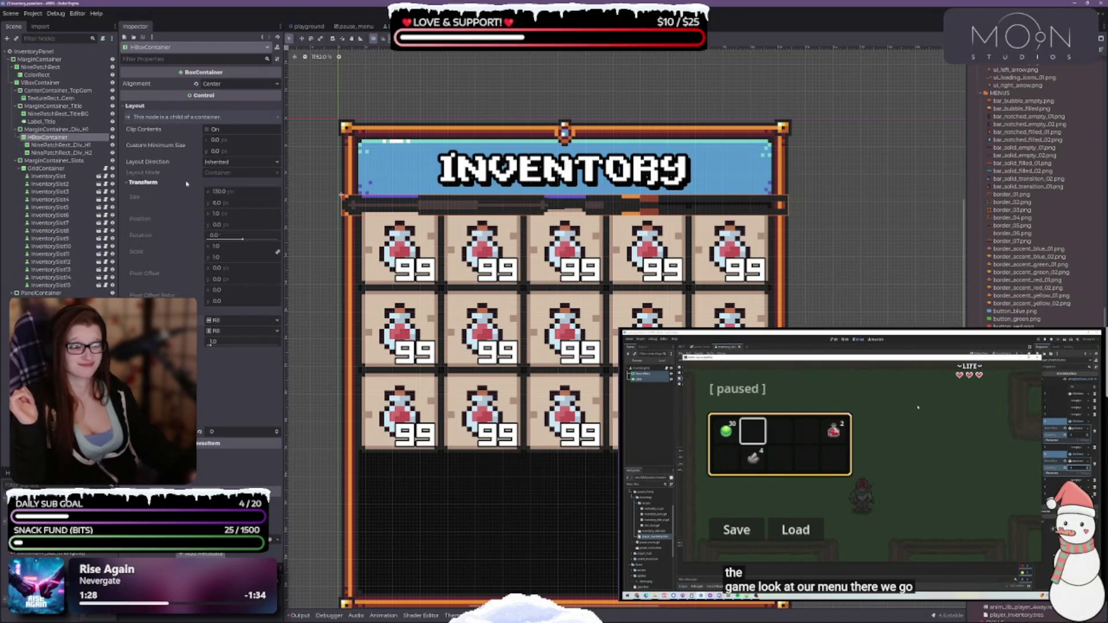
Step: Set the HBoxContainer's Custom Minimum Size height to 5 px
{"action": "left_click", "coordinate": [235, 140]}
{"action": "type", "text": "110"}
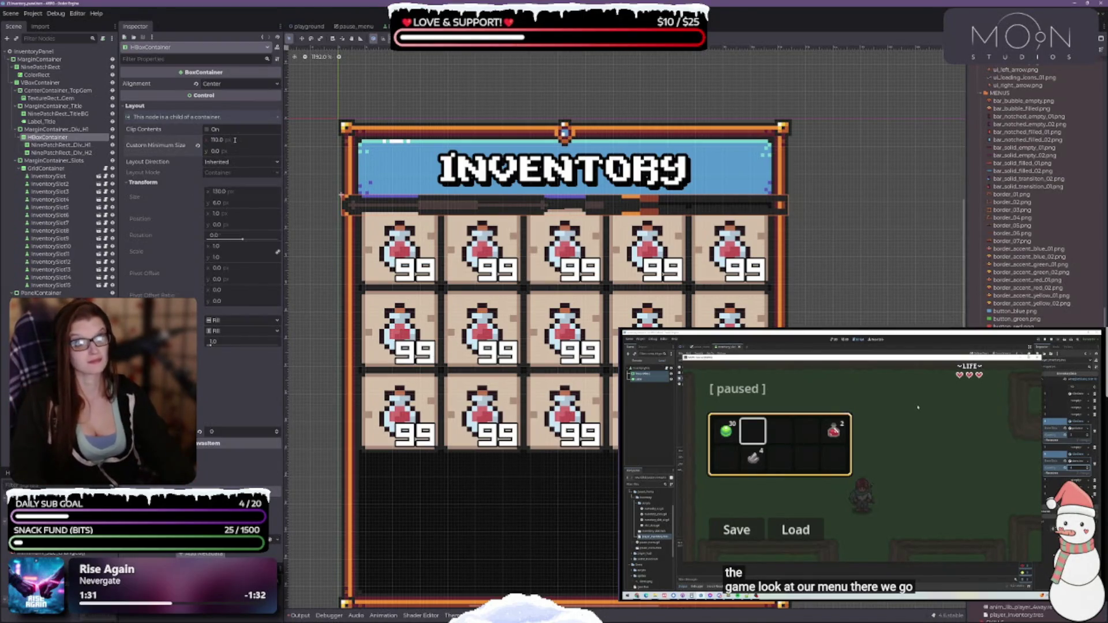
{"action": "key", "text": "Tab"}
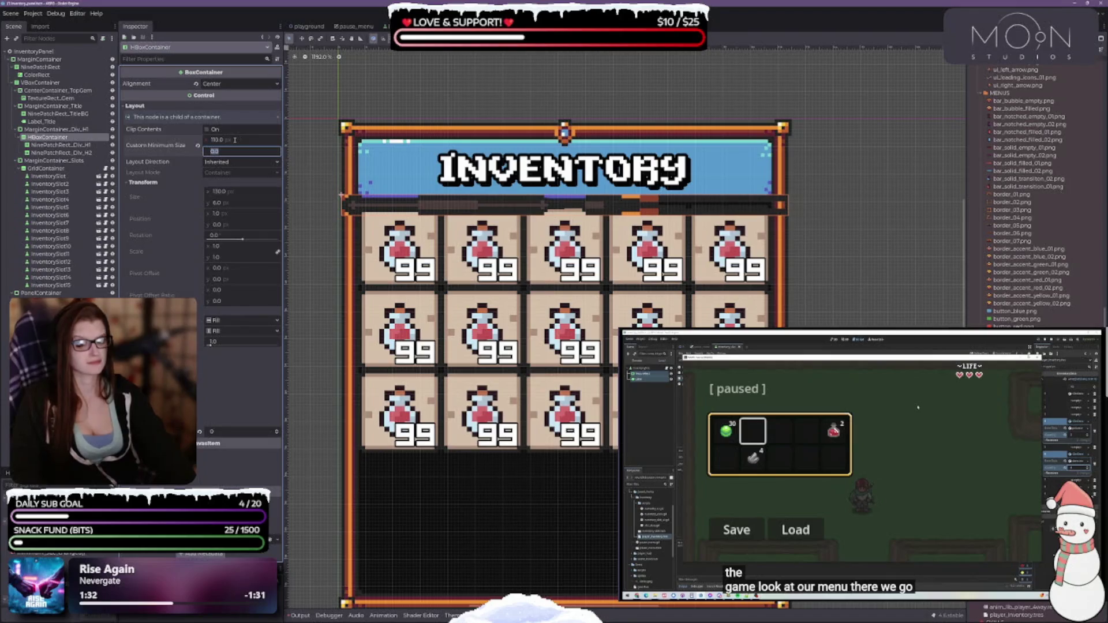
{"action": "type", "text": "10"}
{"action": "key", "text": "Return"}
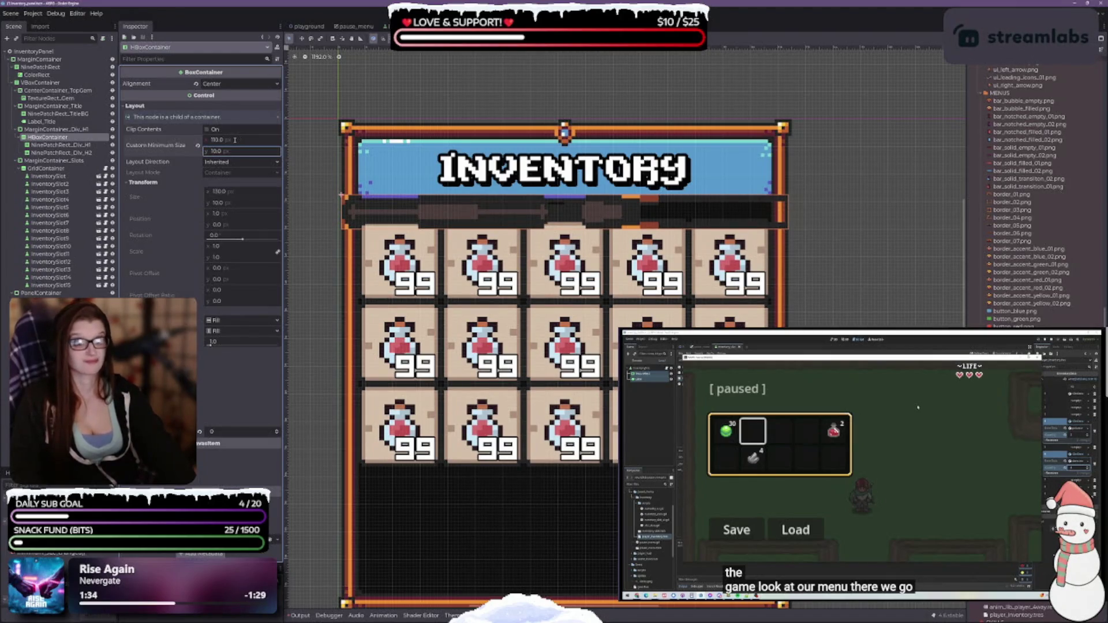
{"action": "type", "text": "5"}
{"action": "key", "text": "Return"}
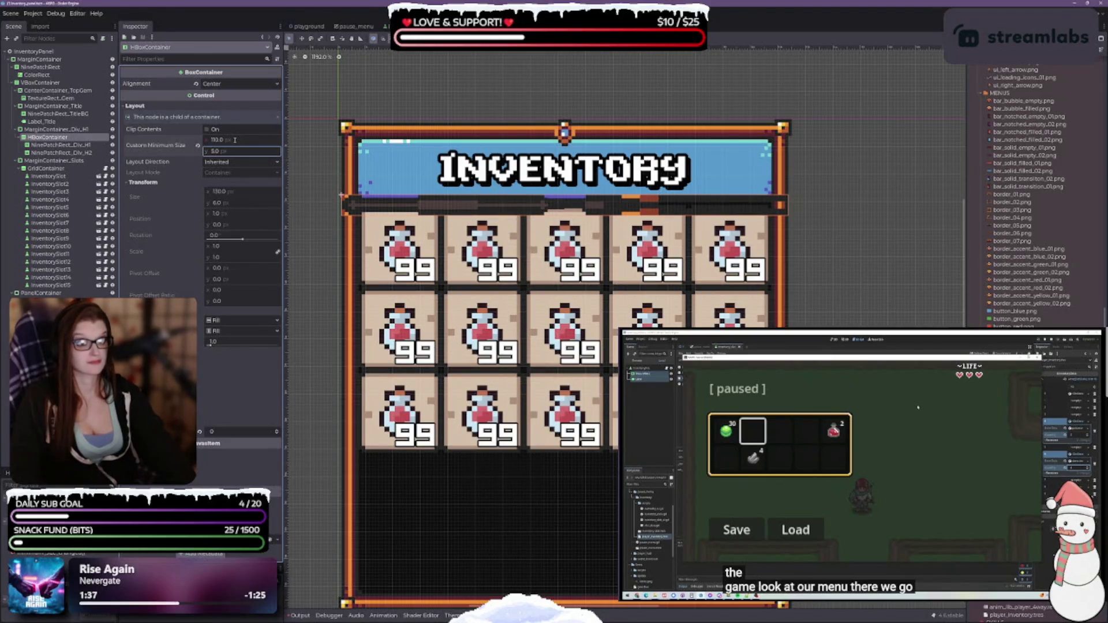
{"action": "type", "text": "4"}
{"action": "key", "text": "Return"}
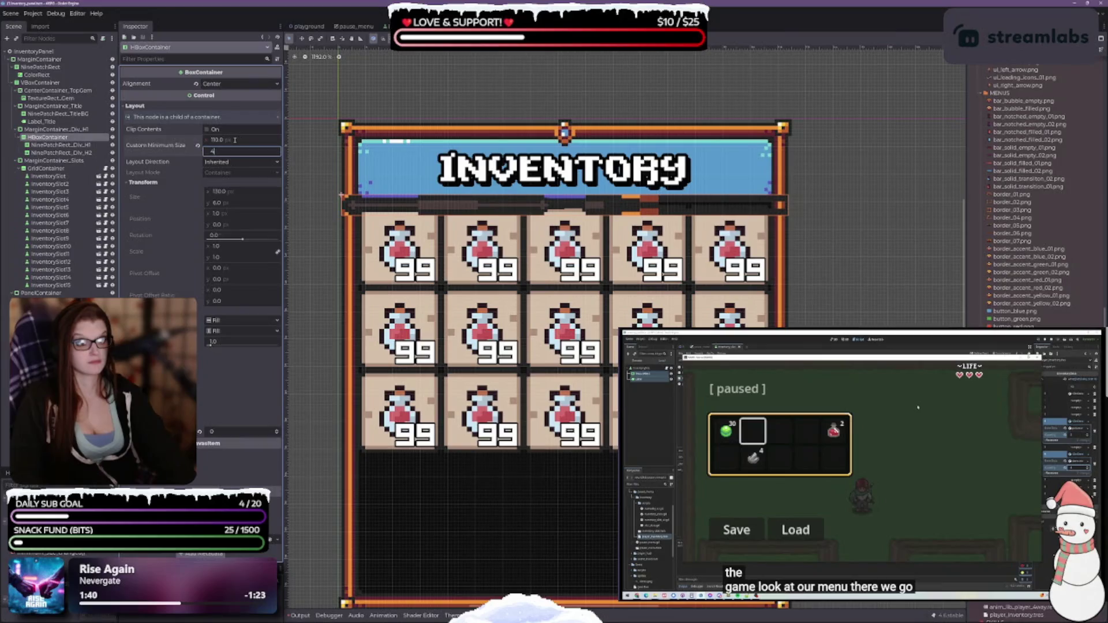
{"action": "type", "text": "5"}
{"action": "key", "text": "Return"}
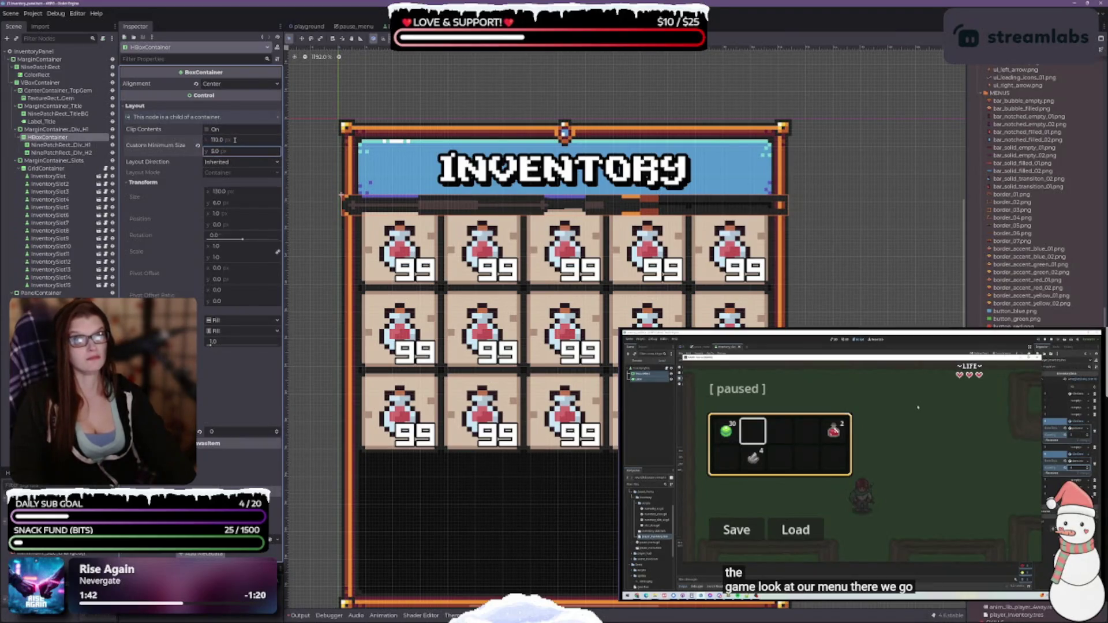
Step: Keep layout direction Inherited, leave a numeric setting at 0, and select NinePatchRect_Div_H1
{"action": "left_click", "coordinate": [218, 163]}
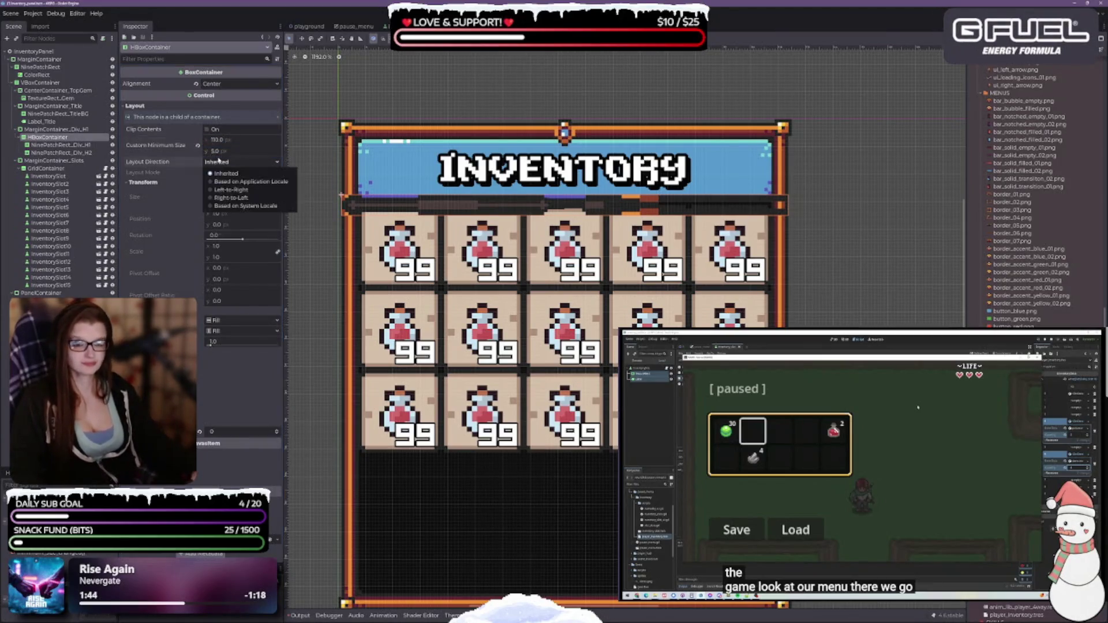
{"action": "left_click", "coordinate": [222, 172]}
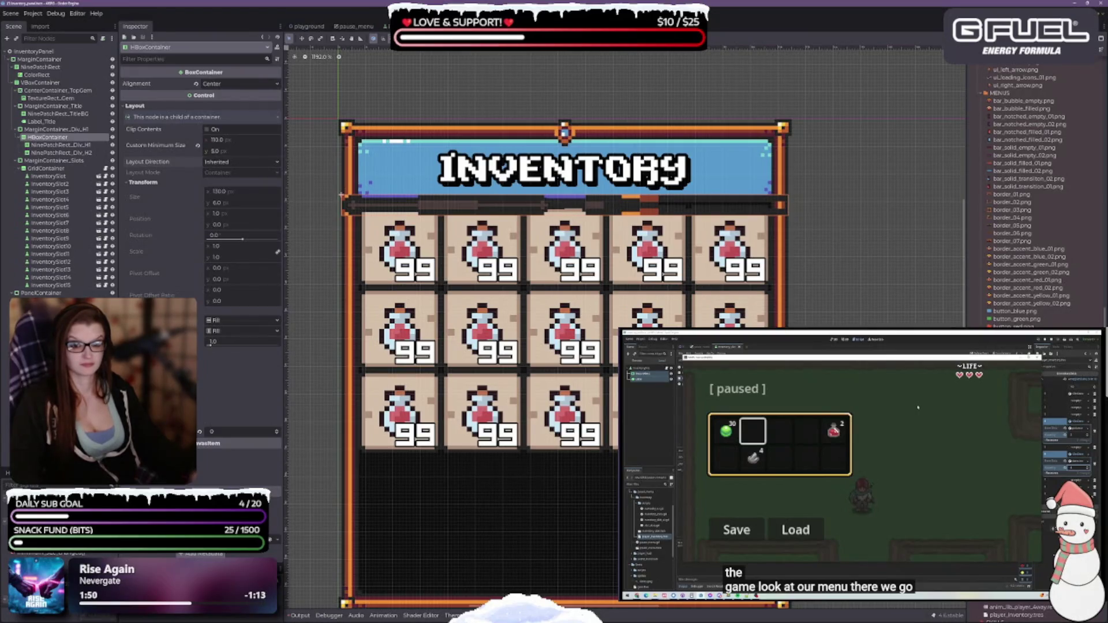
{"action": "left_click", "coordinate": [278, 433]}
{"action": "left_click", "coordinate": [278, 436]}
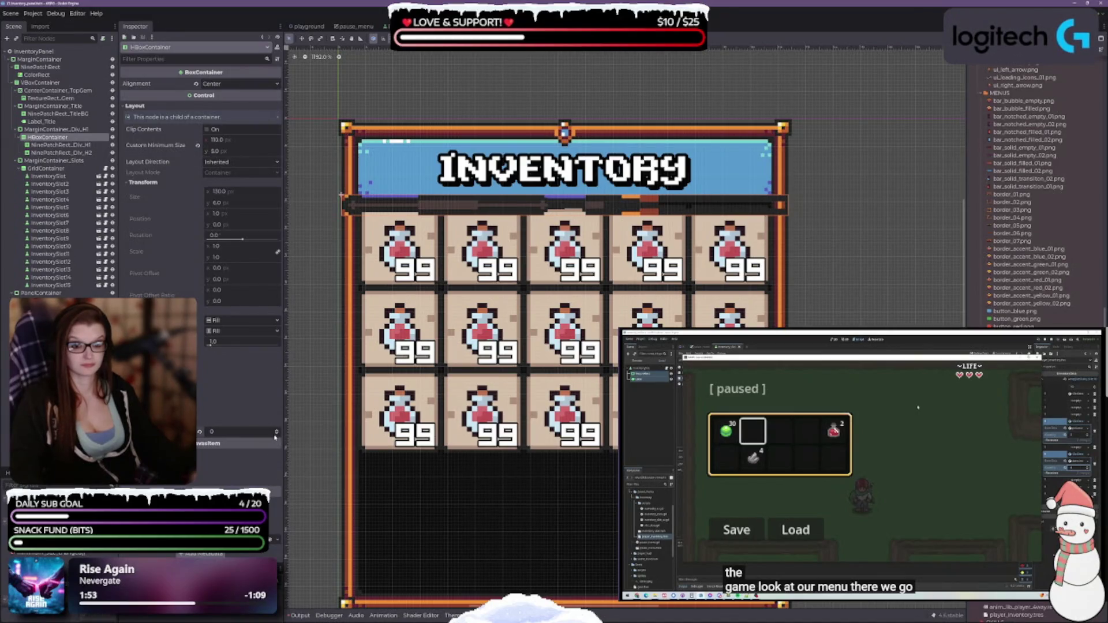
{"action": "left_click", "coordinate": [56, 145]}
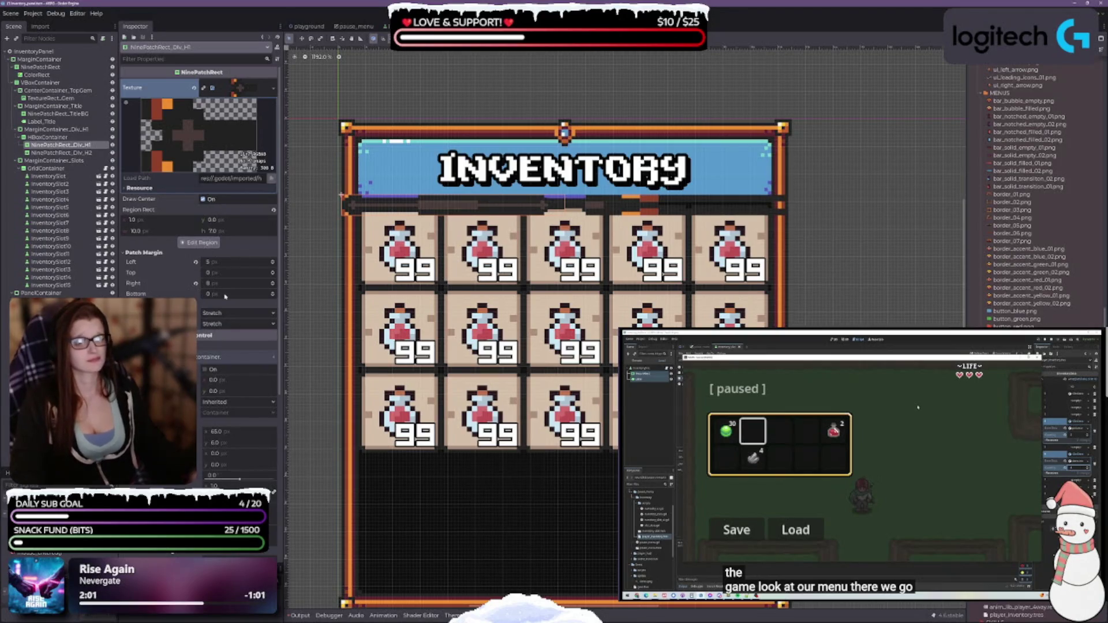
Step: Set Div_H1's Axis Stretch Horizontal and Vertical to Tile Fit
{"action": "left_click", "coordinate": [242, 316]}
{"action": "left_click", "coordinate": [231, 331]}
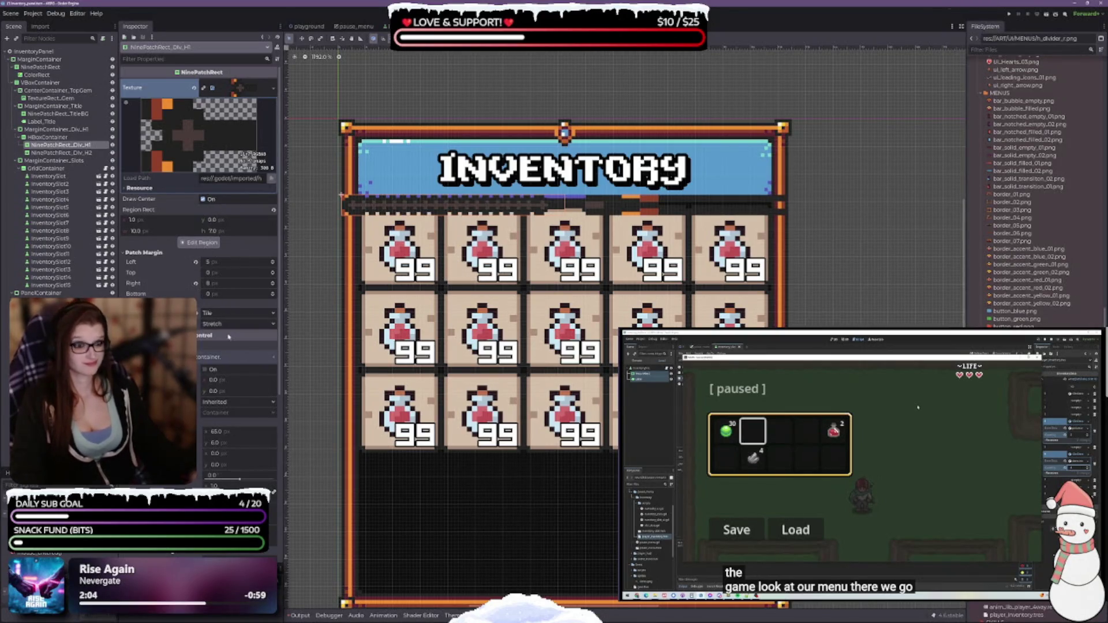
{"action": "left_click", "coordinate": [224, 312]}
{"action": "left_click", "coordinate": [221, 341]}
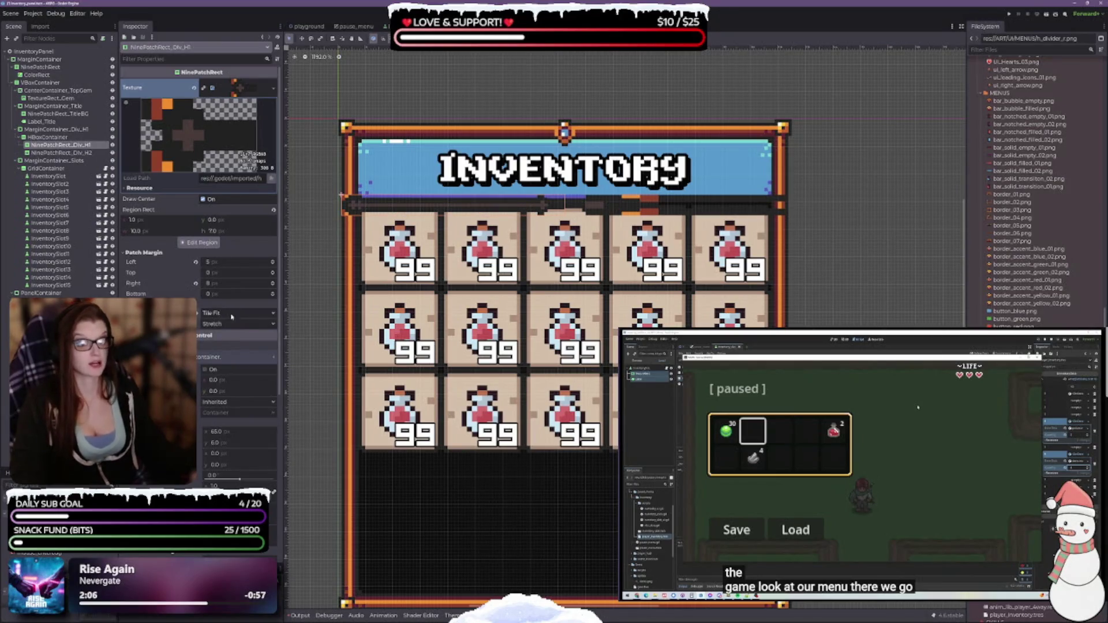
{"action": "left_click", "coordinate": [221, 324]}
{"action": "left_click", "coordinate": [211, 352]}
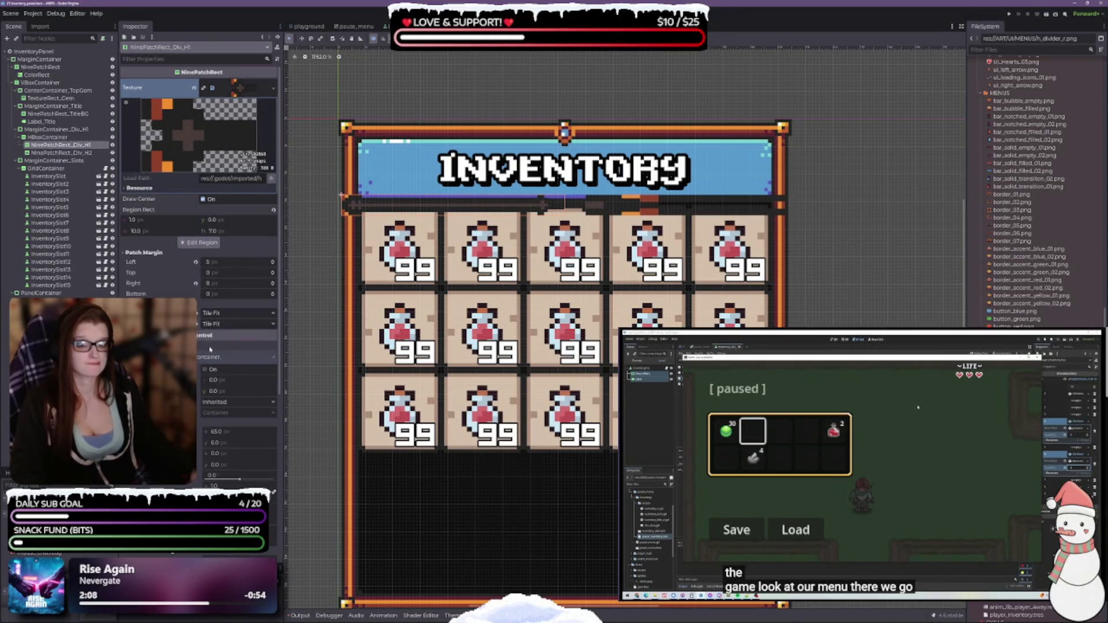
Step: Keep the top patch margin at 0 and settle the left patch margin at 7 px
{"action": "left_click", "coordinate": [273, 271]}
{"action": "left_click", "coordinate": [273, 275]}
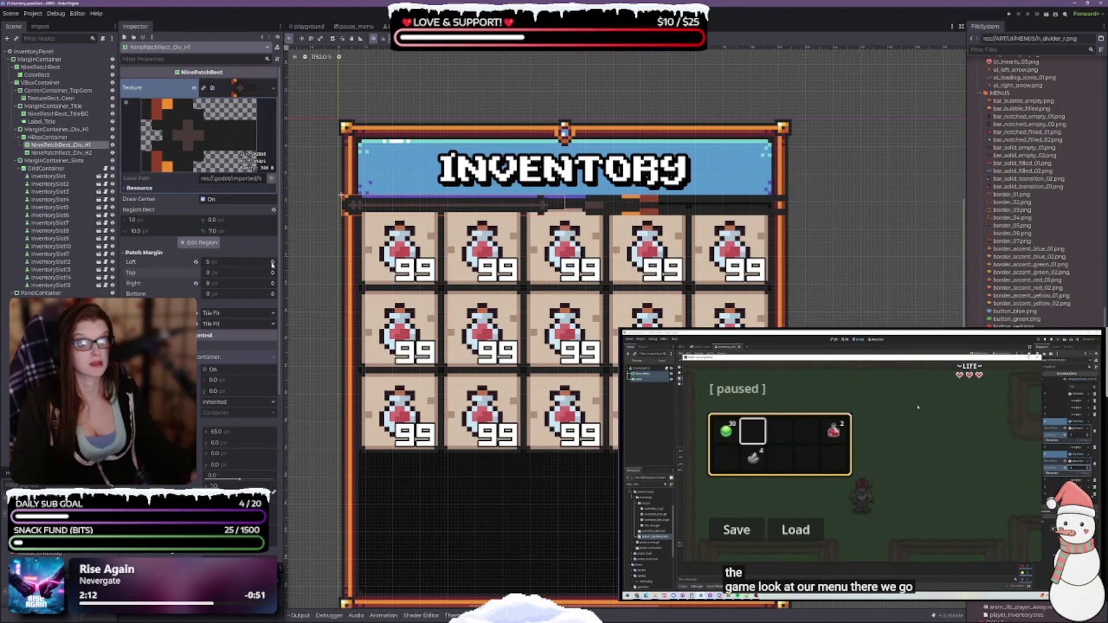
{"action": "left_click", "coordinate": [273, 263]}
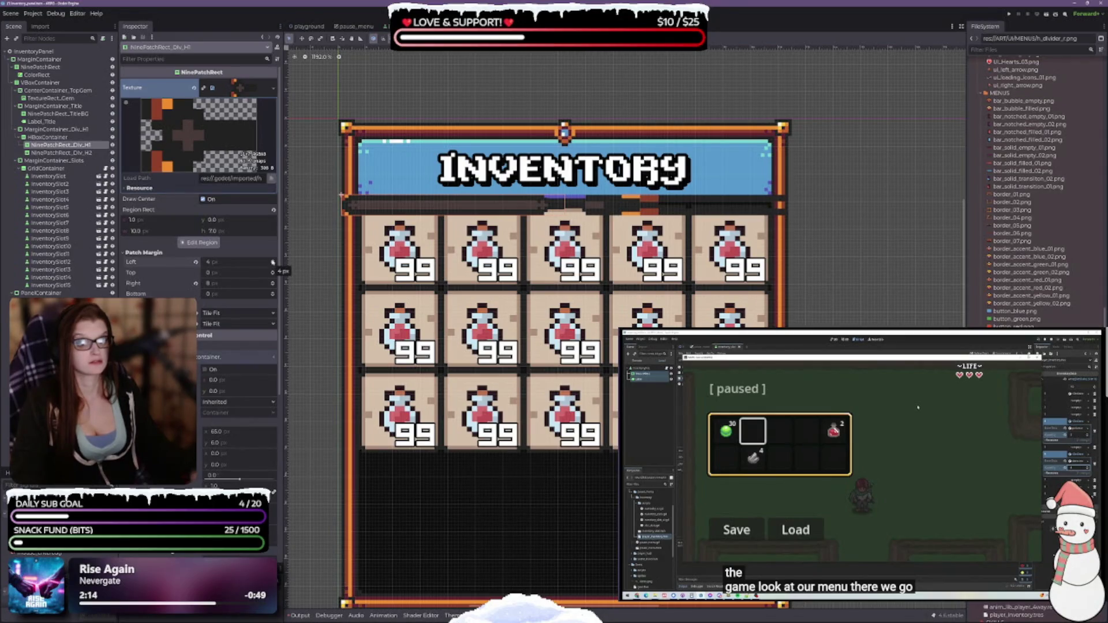
{"action": "left_click", "coordinate": [273, 261]}
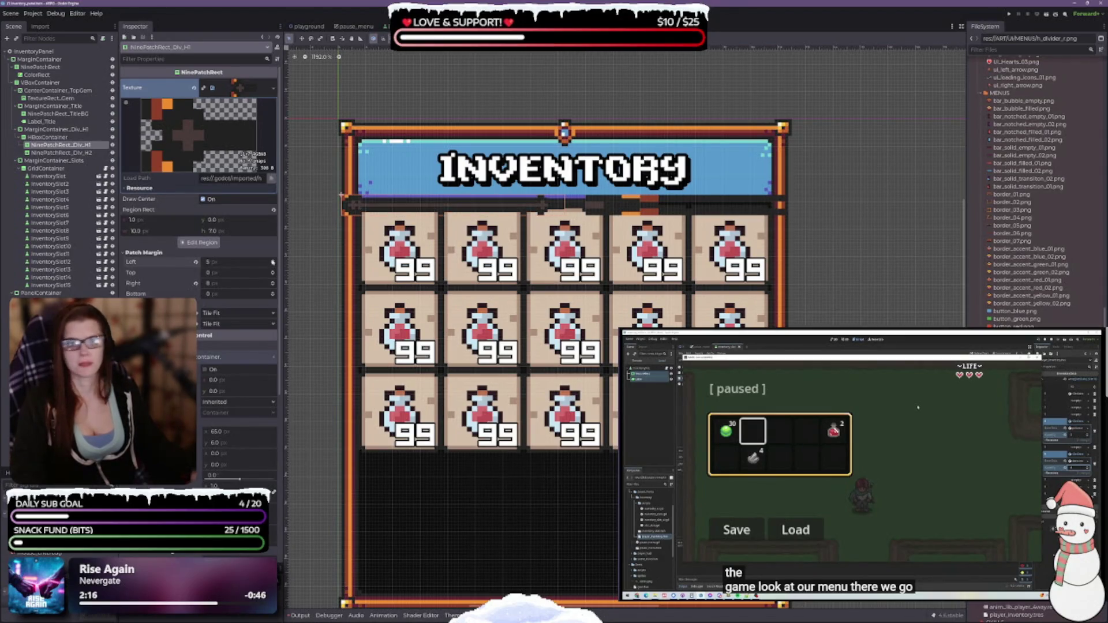
{"action": "left_click", "coordinate": [273, 261]}
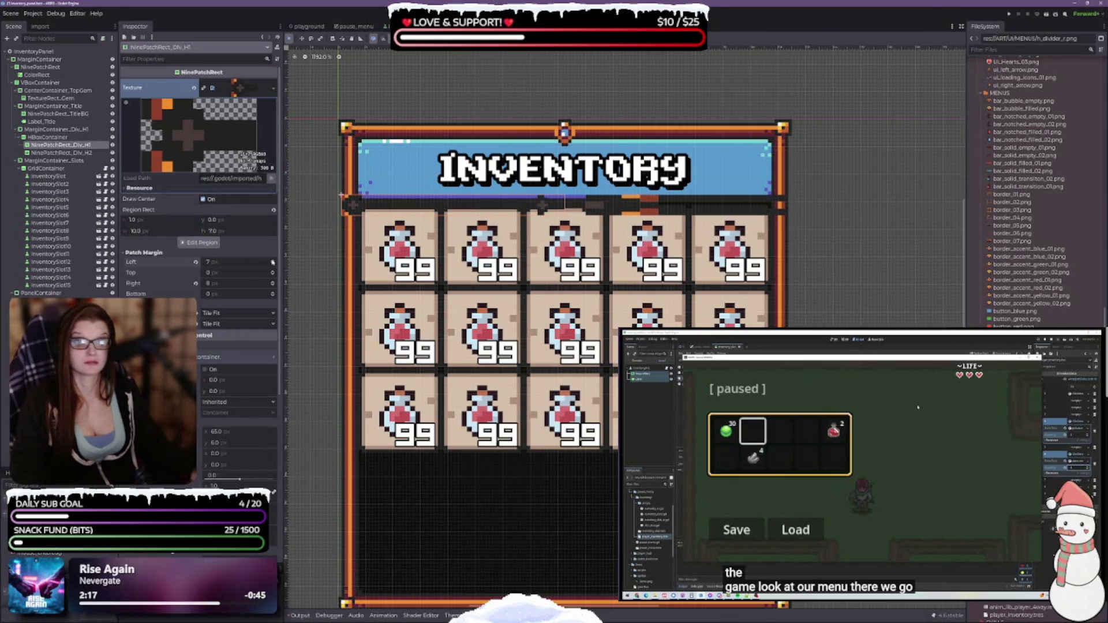
{"action": "left_click", "coordinate": [273, 261]}
{"action": "left_click", "coordinate": [273, 262]}
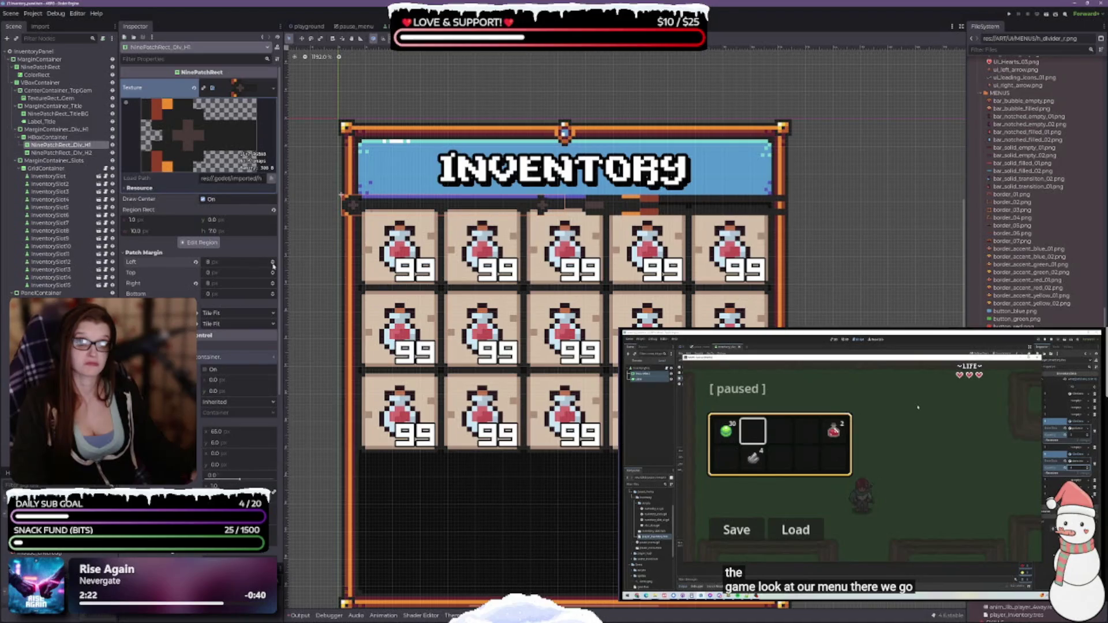
{"action": "left_click", "coordinate": [273, 261]}
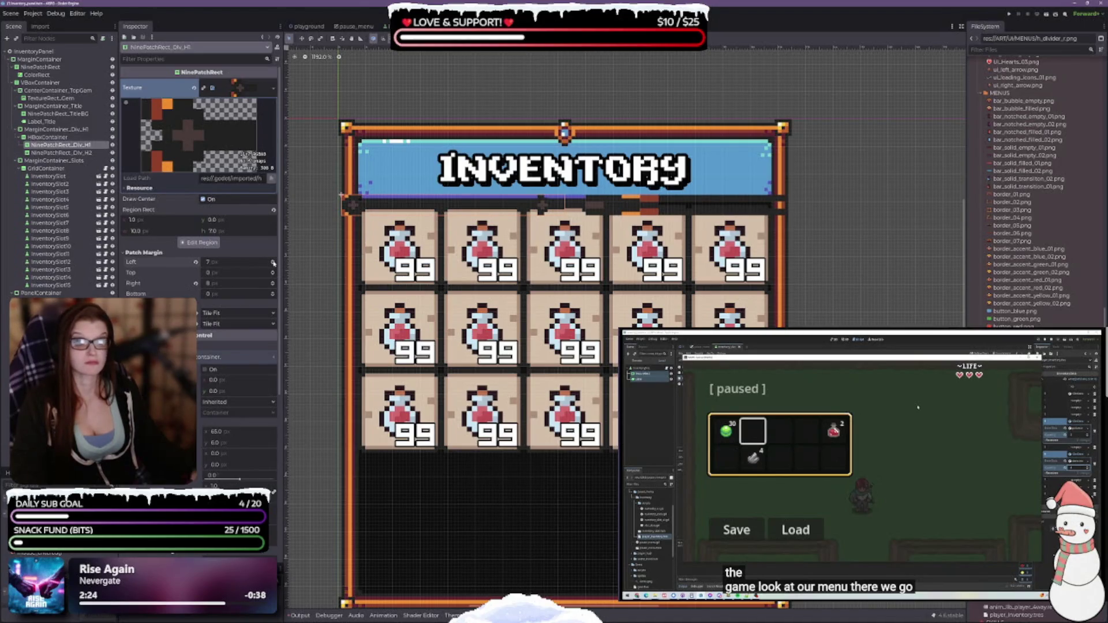
Step: Lower the right patch margin to 3 px
{"action": "left_click", "coordinate": [273, 282]}
{"action": "left_click", "coordinate": [273, 282]}
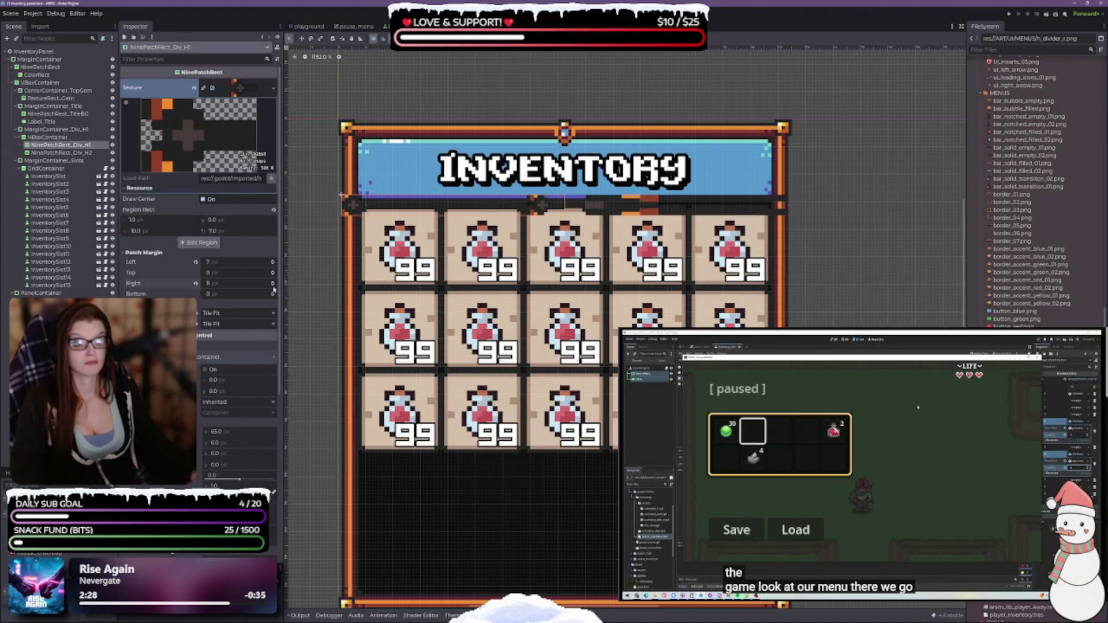
{"action": "left_click", "coordinate": [273, 285]}
{"action": "left_click", "coordinate": [273, 285]}
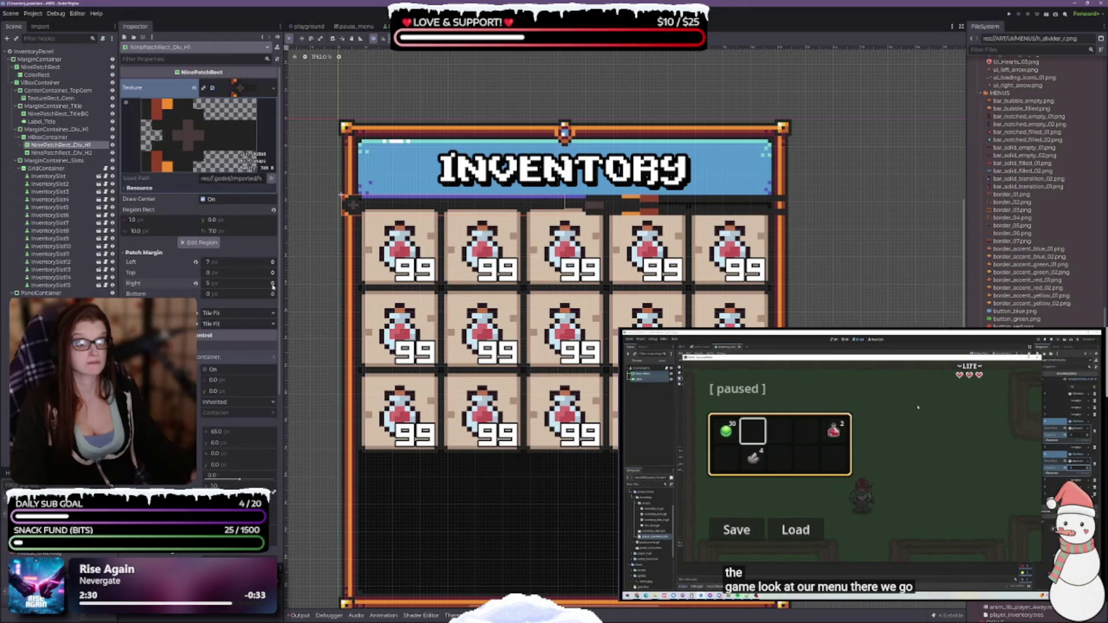
{"action": "left_click", "coordinate": [273, 286]}
{"action": "left_click", "coordinate": [273, 285]}
{"action": "left_click", "coordinate": [273, 286]}
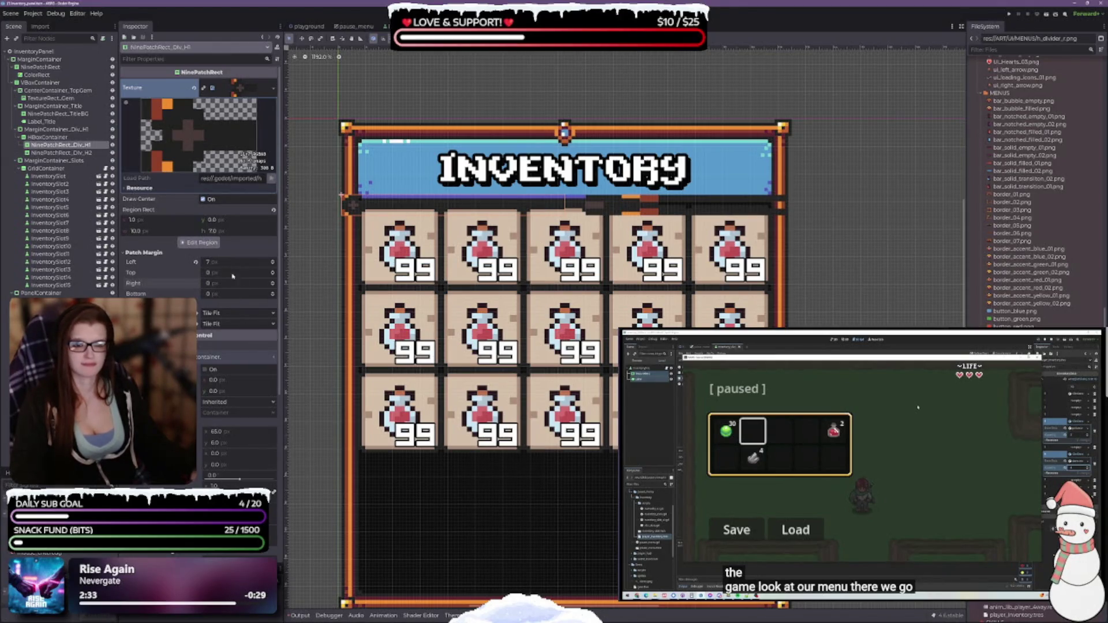
Step: Set the left patch margin to 5 px, leaving top and bottom margins at 0
{"action": "left_click", "coordinate": [273, 264]}
{"action": "left_click", "coordinate": [273, 265]}
{"action": "left_click", "coordinate": [273, 264]}
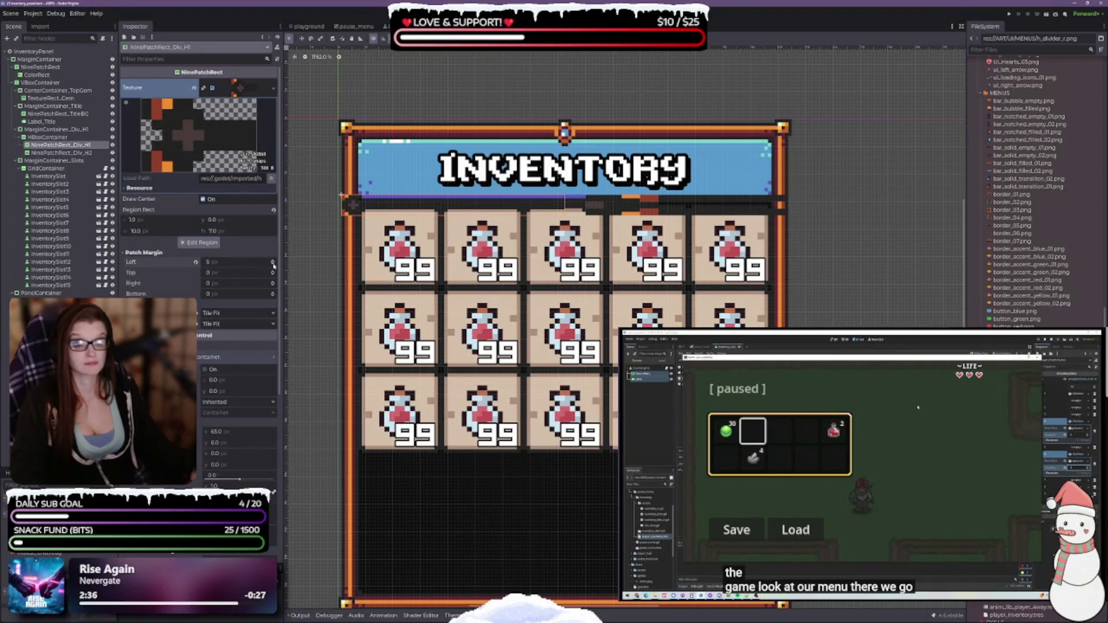
{"action": "left_click", "coordinate": [273, 261]}
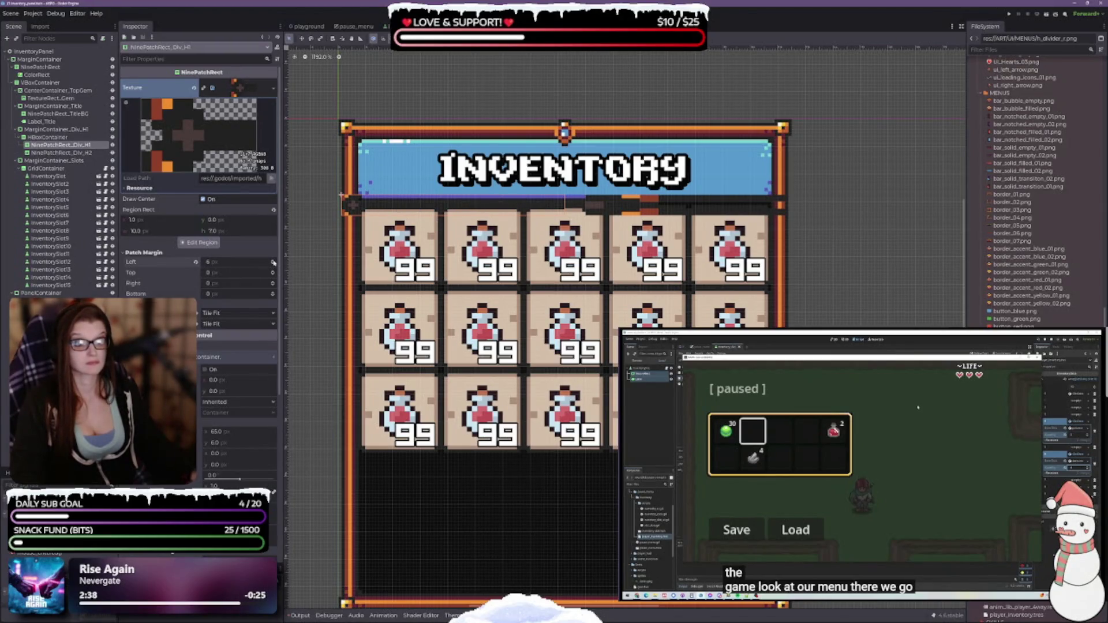
{"action": "left_click", "coordinate": [274, 262]}
{"action": "left_click", "coordinate": [273, 262]}
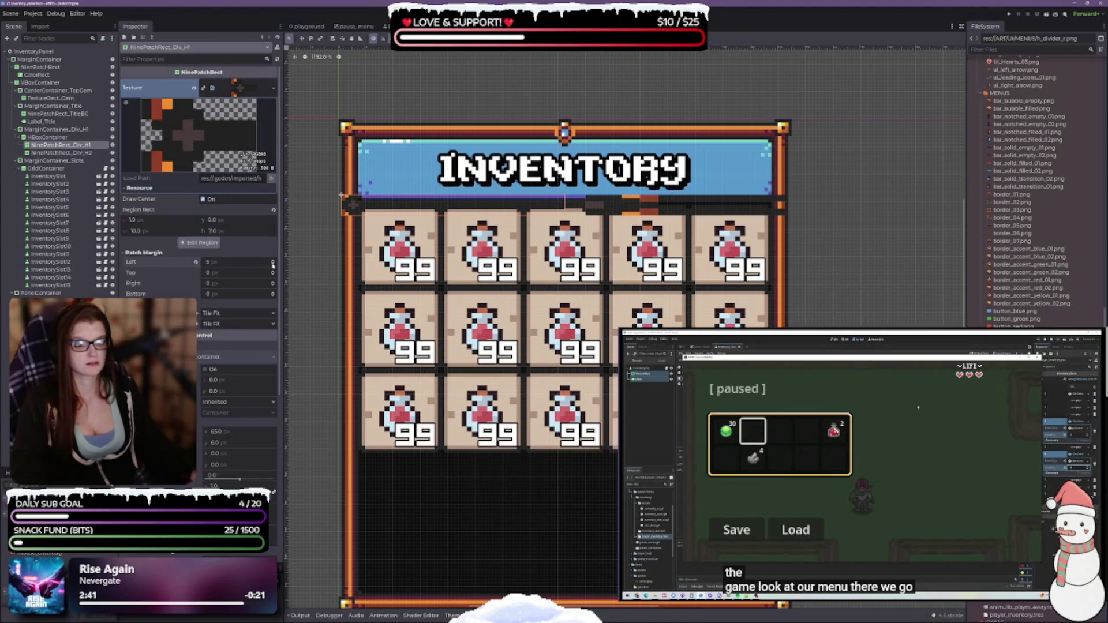
{"action": "left_click", "coordinate": [273, 261]}
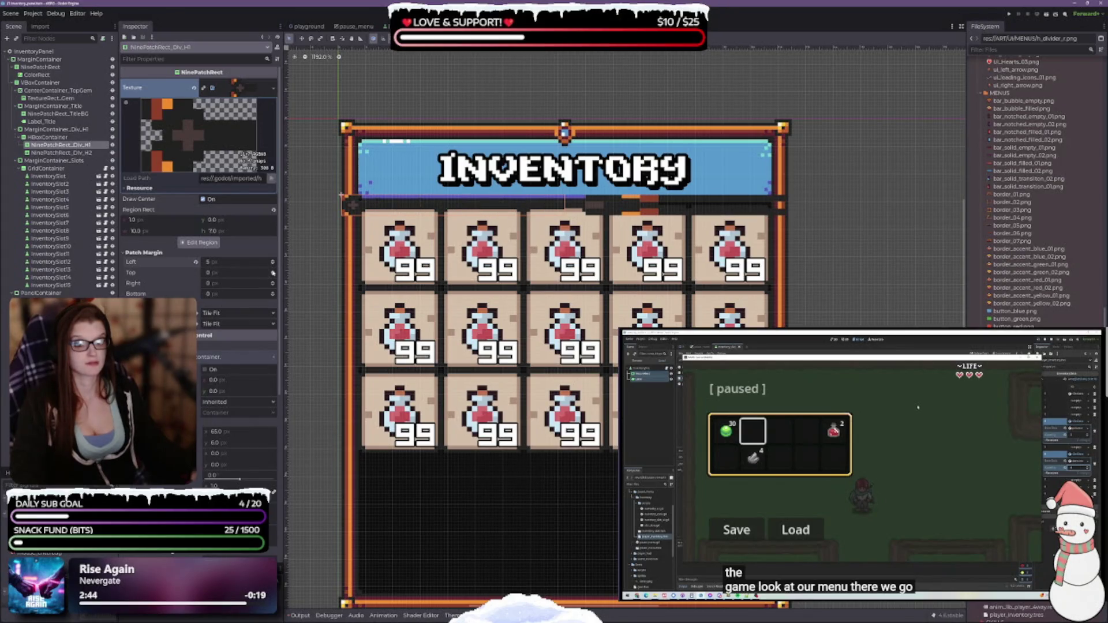
{"action": "left_click", "coordinate": [273, 271]}
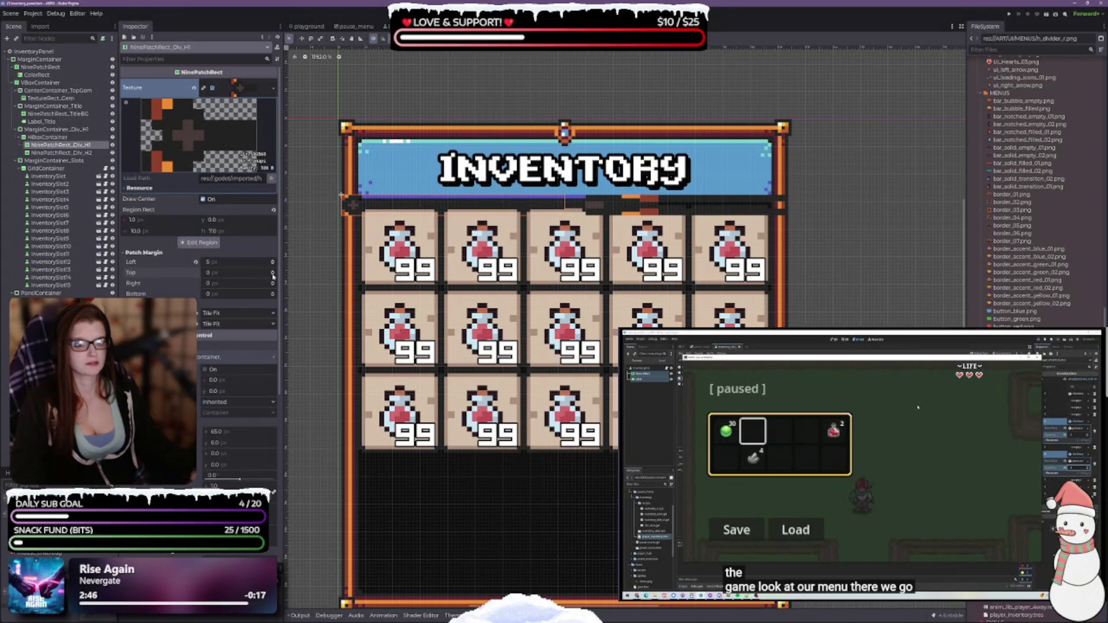
{"action": "left_click", "coordinate": [274, 275]}
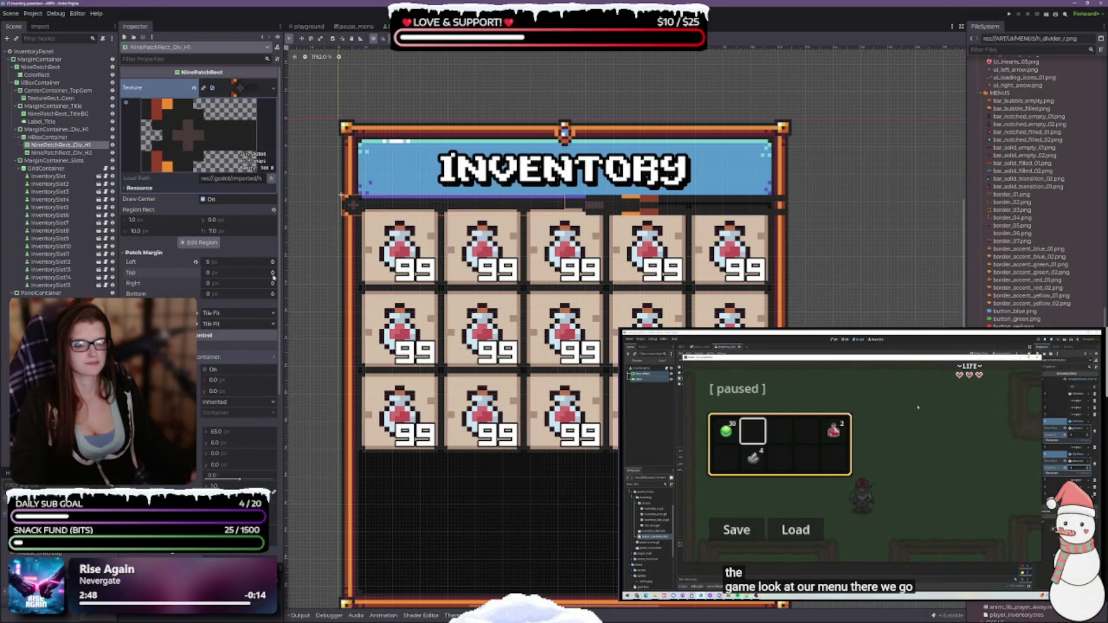
{"action": "left_click", "coordinate": [273, 294]}
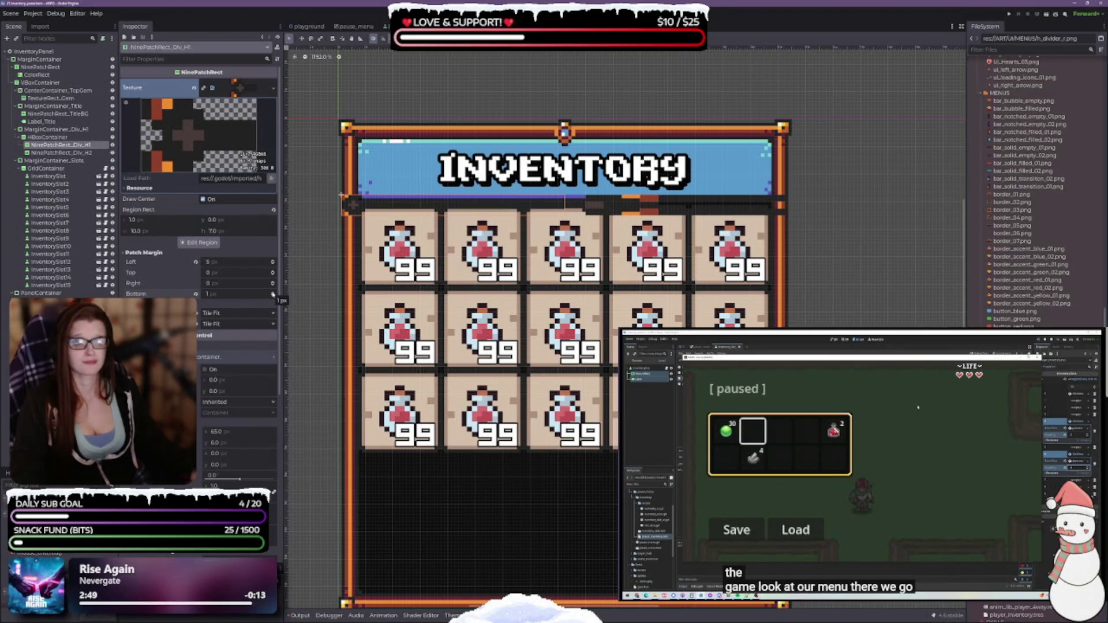
{"action": "left_click", "coordinate": [273, 296]}
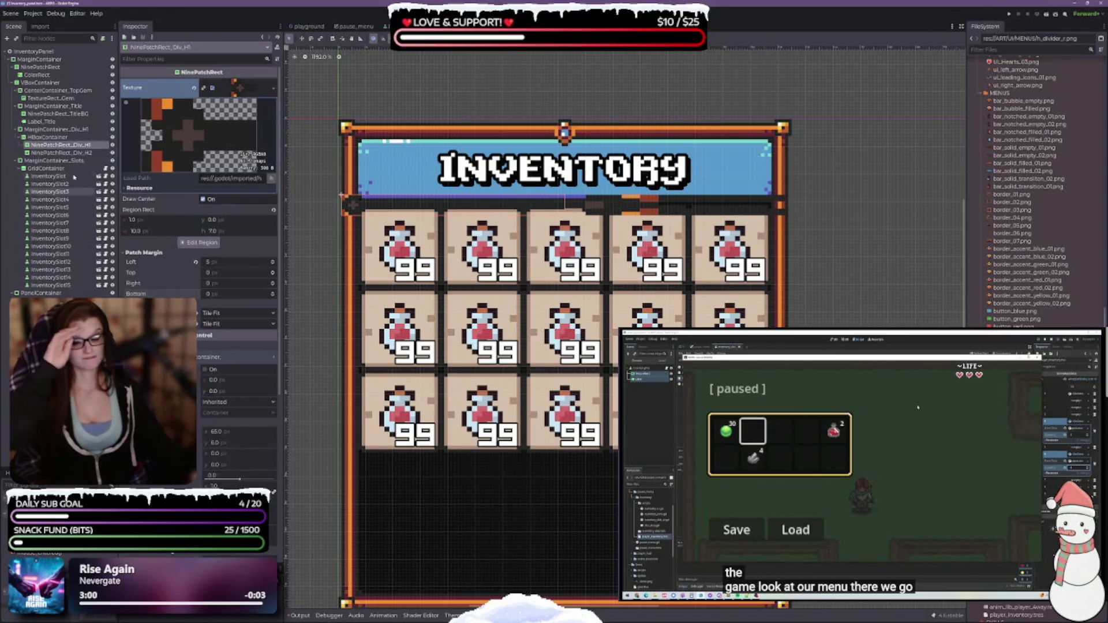
{"action": "left_click", "coordinate": [65, 131]}
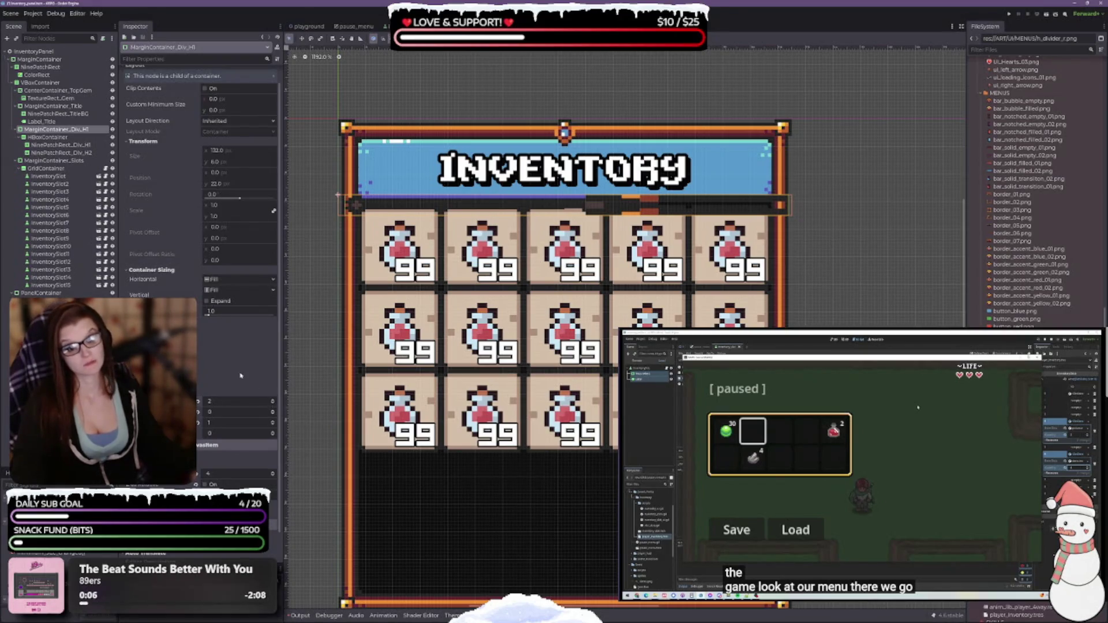
Step: Reopen Div_H1's region editor and try widening the texture region one pixel, then undo
{"action": "left_click", "coordinate": [61, 145]}
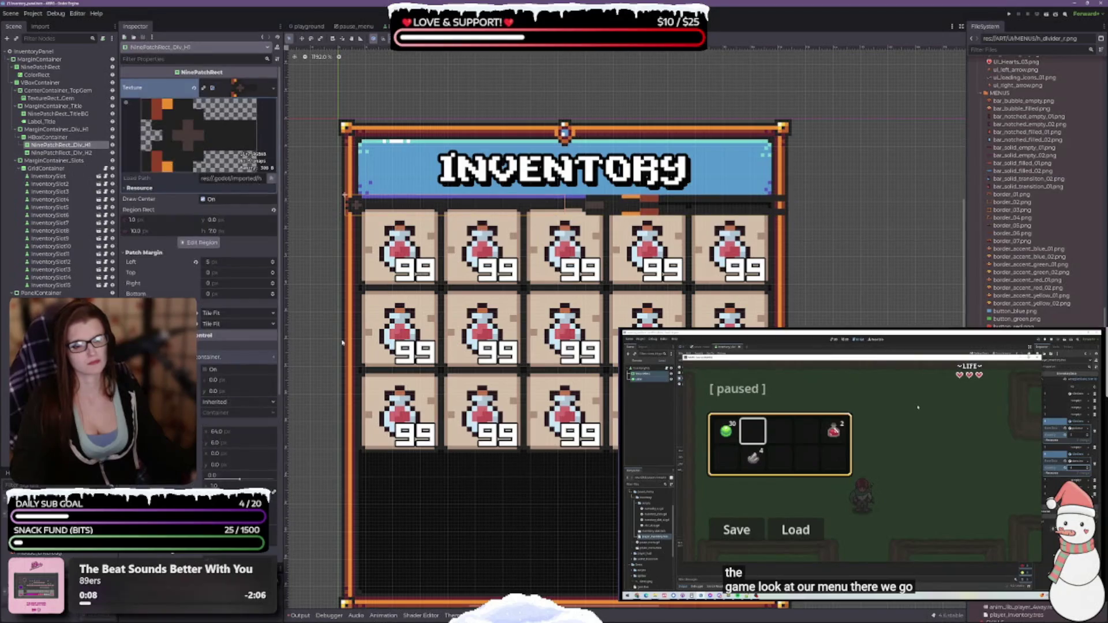
{"action": "left_click", "coordinate": [198, 242]}
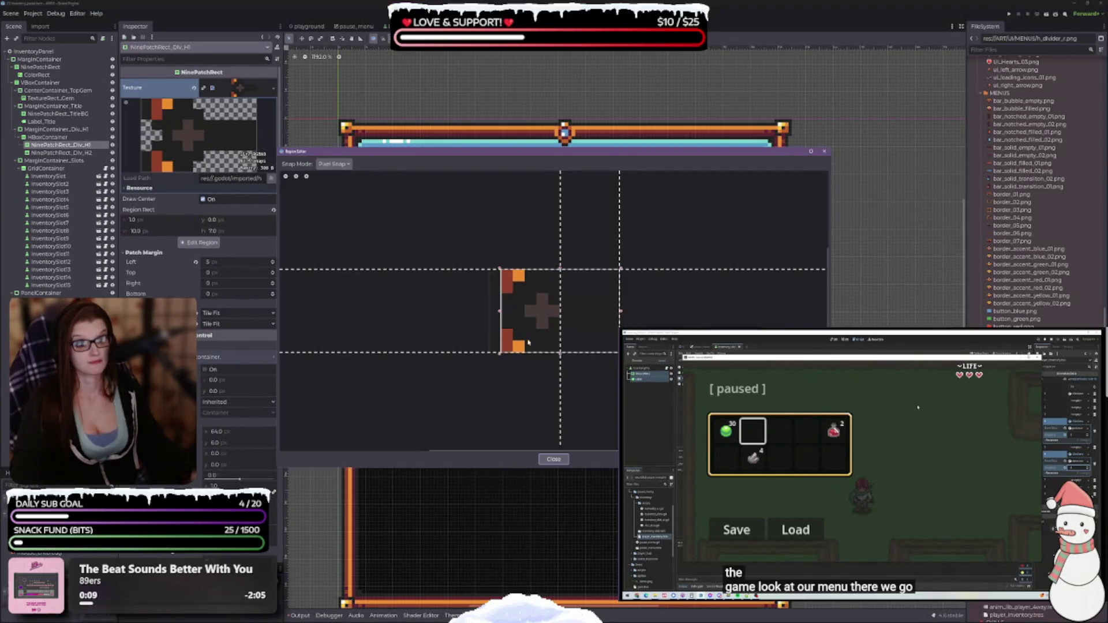
{"action": "mouse_move", "coordinate": [625, 209]}
{"action": "left_mouse_down"}
{"action": "mouse_move", "coordinate": [733, 297]}
{"action": "mouse_move", "coordinate": [774, 297]}
{"action": "left_mouse_up"}
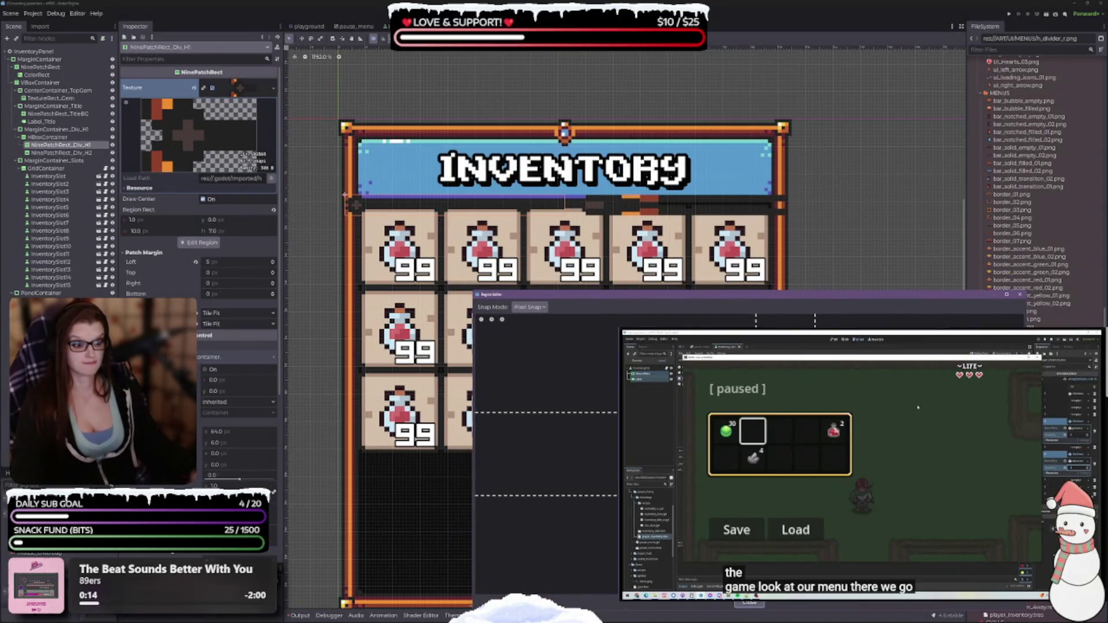
{"action": "left_click_drag", "start_coordinate": [756, 321], "coordinate": [743, 321]}
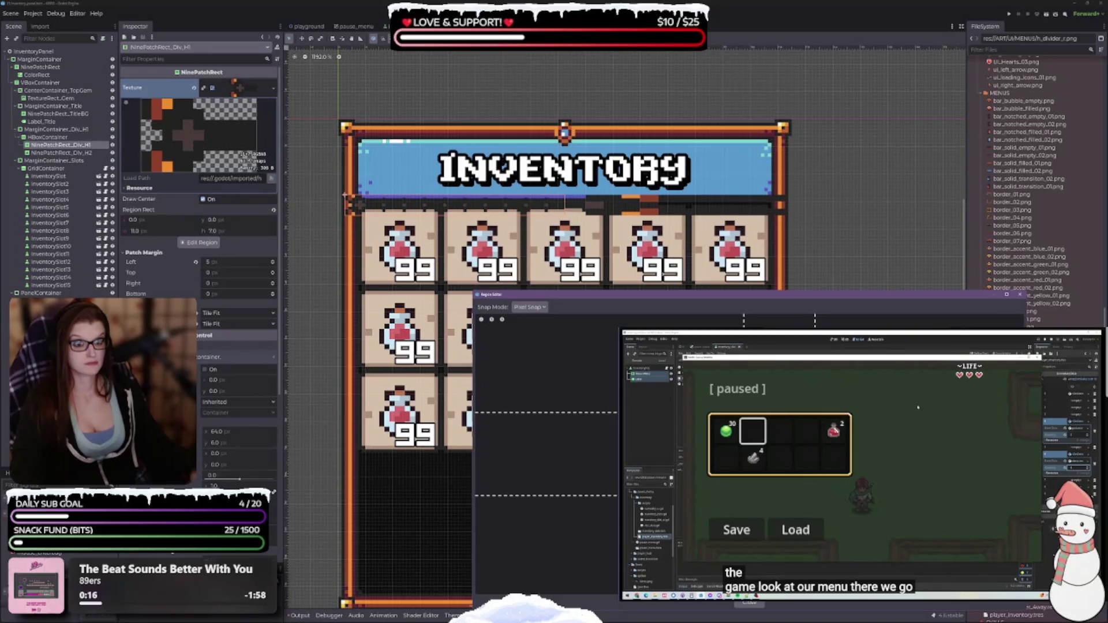
{"action": "key", "text": "ctrl+z"}
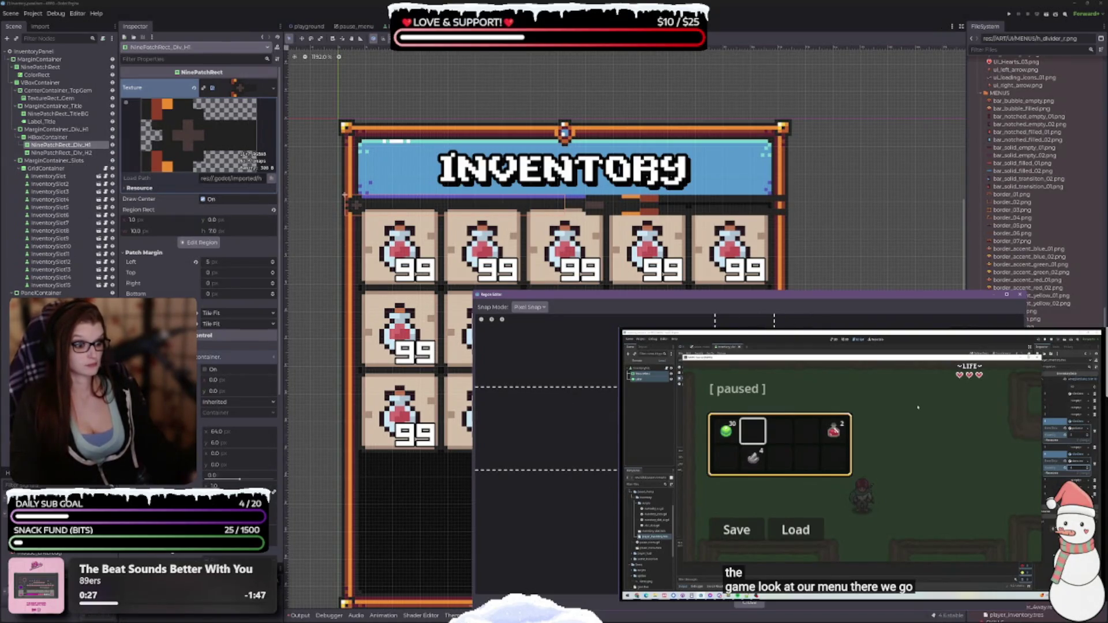
Step: Set patch margins Left 0, Top 1, Bottom 2, nudge the left guide, and close the editor
{"action": "mouse_move", "coordinate": [714, 321]}
{"action": "left_mouse_down"}
{"action": "mouse_move", "coordinate": [655, 321]}
{"action": "mouse_move", "coordinate": [715, 321]}
{"action": "left_mouse_up"}
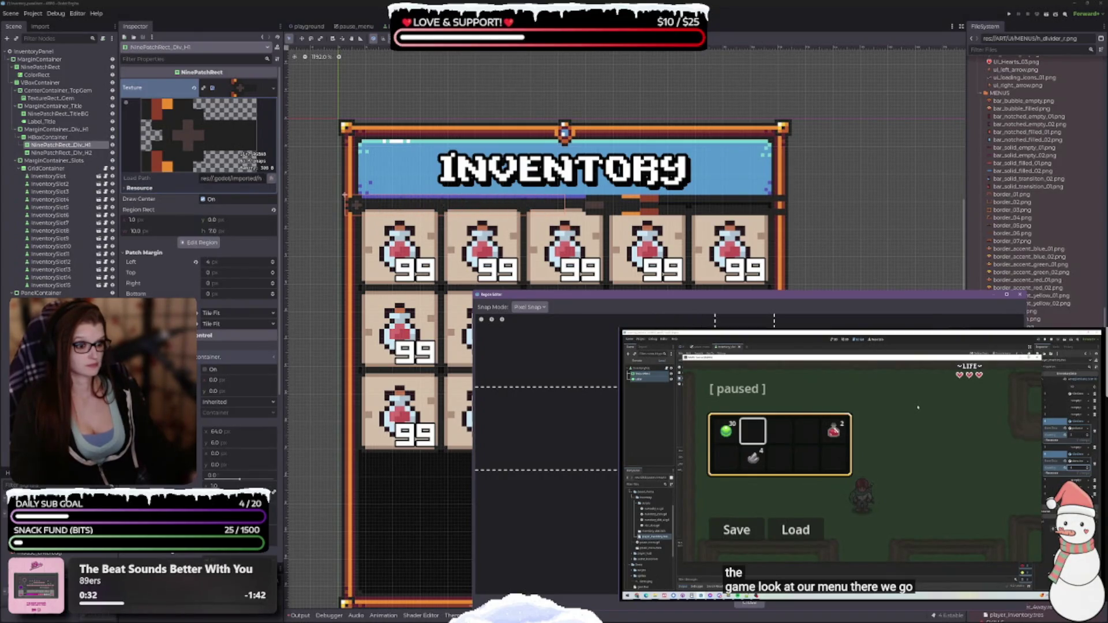
{"action": "left_click_drag", "start_coordinate": [548, 386], "coordinate": [548, 411]}
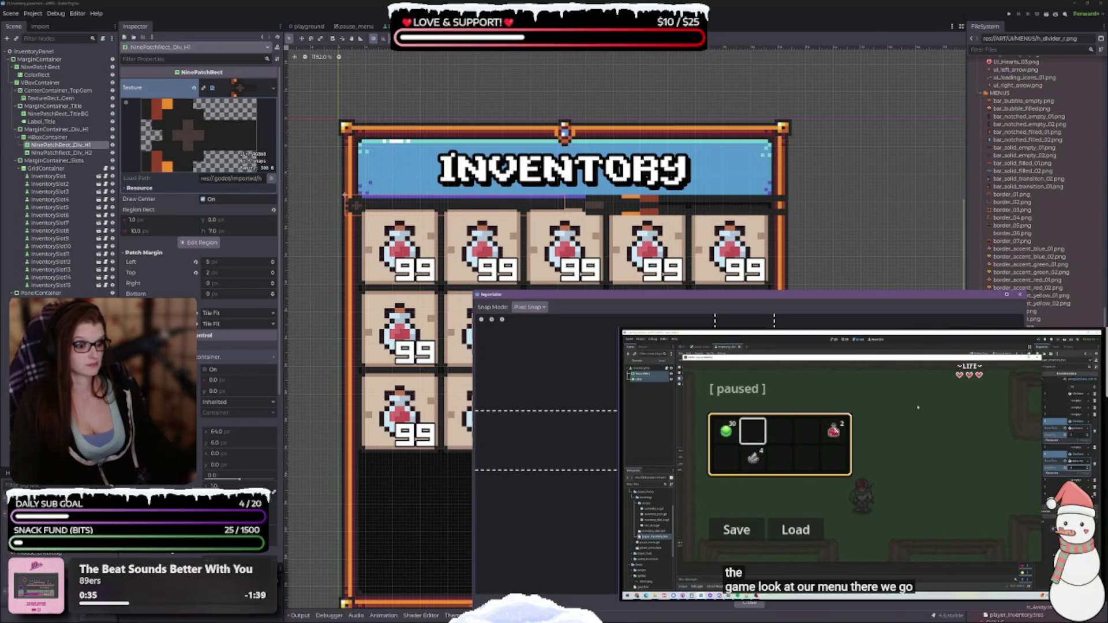
{"action": "left_click_drag", "start_coordinate": [548, 469], "coordinate": [548, 422]}
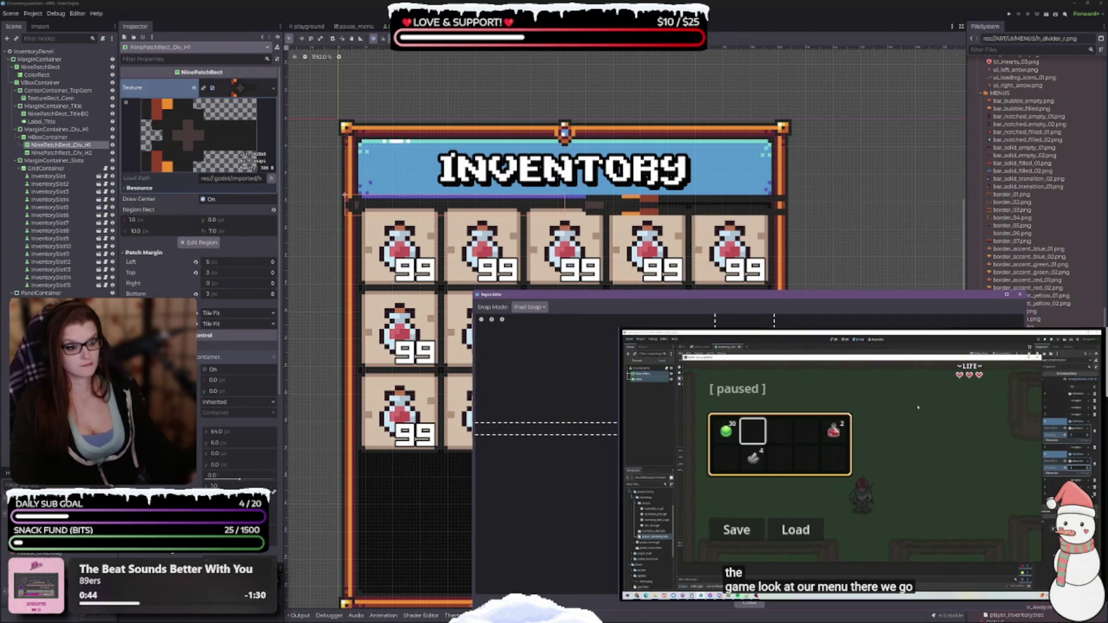
{"action": "left_click_drag", "start_coordinate": [715, 320], "coordinate": [703, 320]}
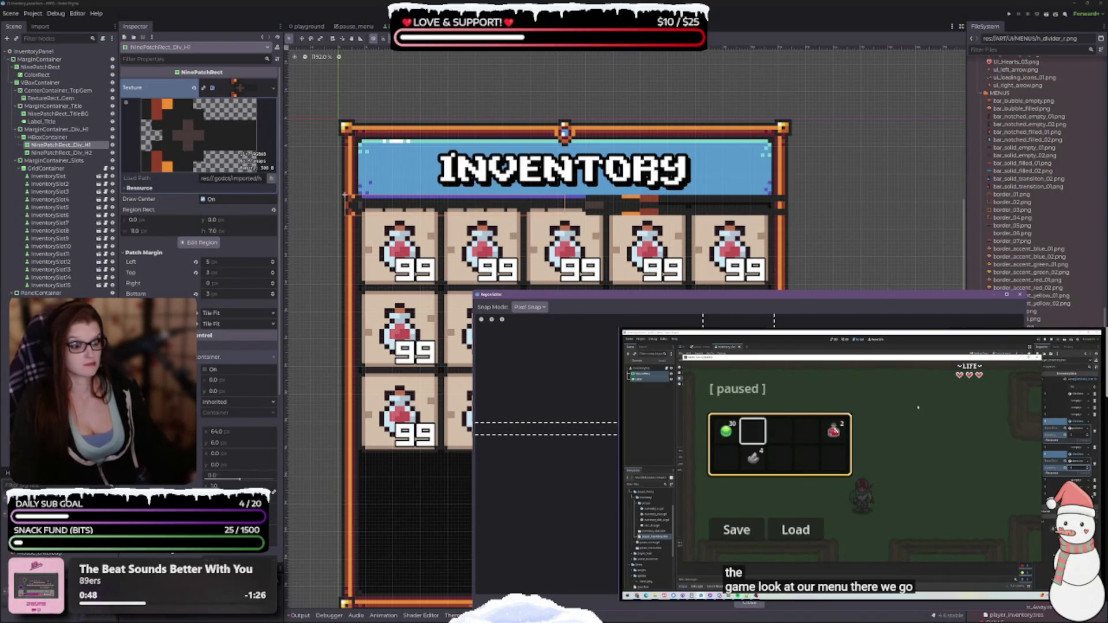
{"action": "mouse_move", "coordinate": [703, 320]}
{"action": "left_mouse_down"}
{"action": "mouse_move", "coordinate": [680, 320]}
{"action": "mouse_move", "coordinate": [726, 320]}
{"action": "mouse_move", "coordinate": [655, 320]}
{"action": "mouse_move", "coordinate": [714, 320]}
{"action": "left_mouse_up"}
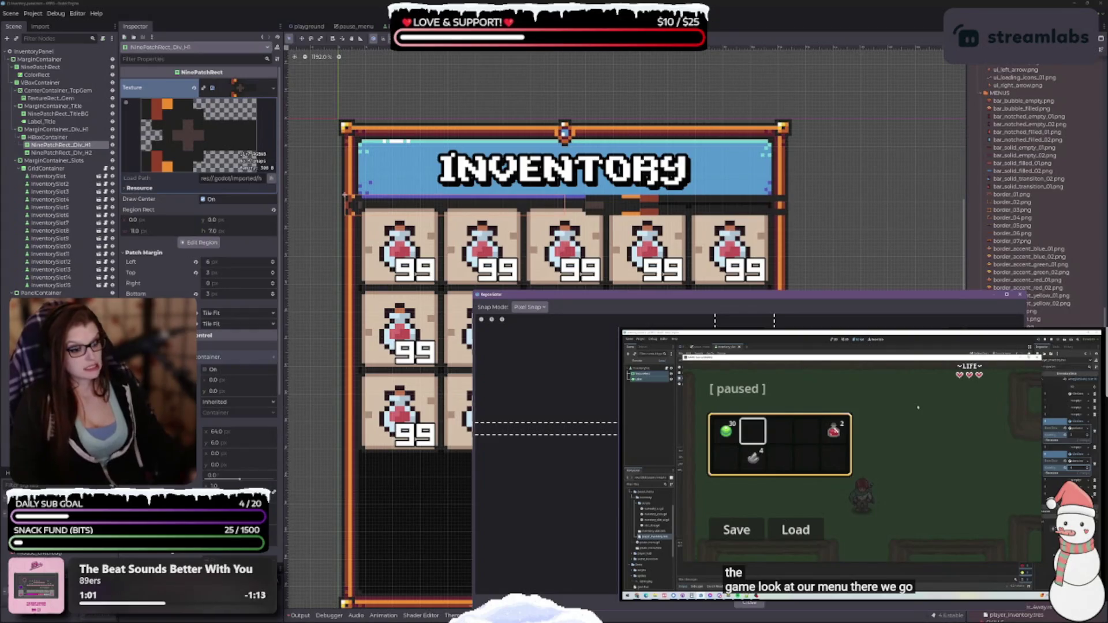
{"action": "left_click_drag", "start_coordinate": [631, 297], "coordinate": [388, 189]}
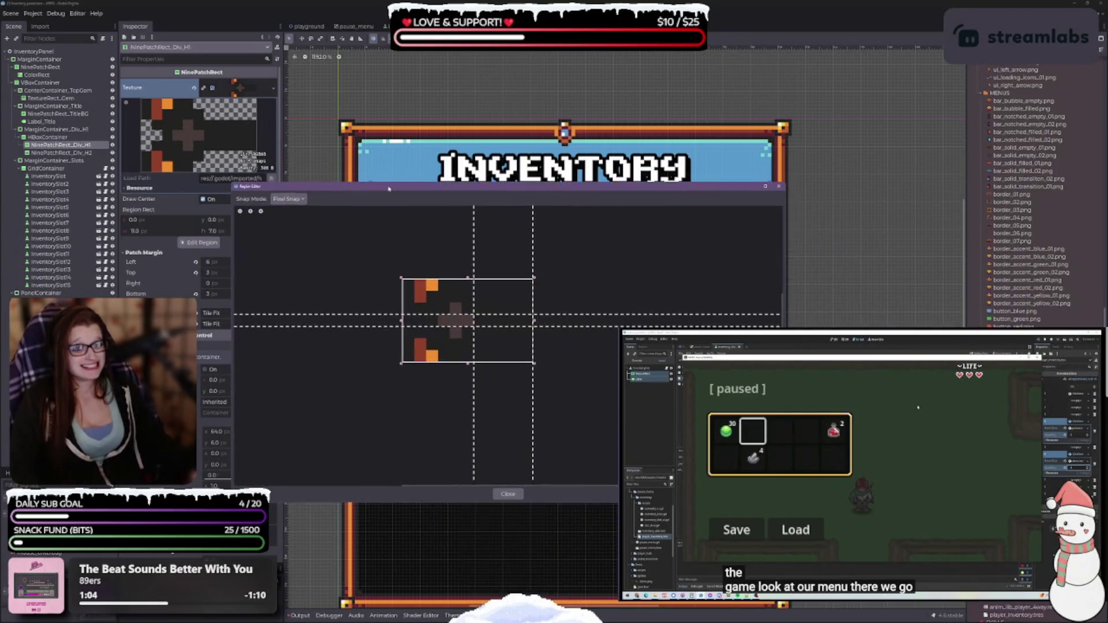
{"action": "left_click", "coordinate": [508, 494]}
{"action": "scroll", "coordinate": [340, 130], "scroll_direction": "up", "scroll_amount": 5}
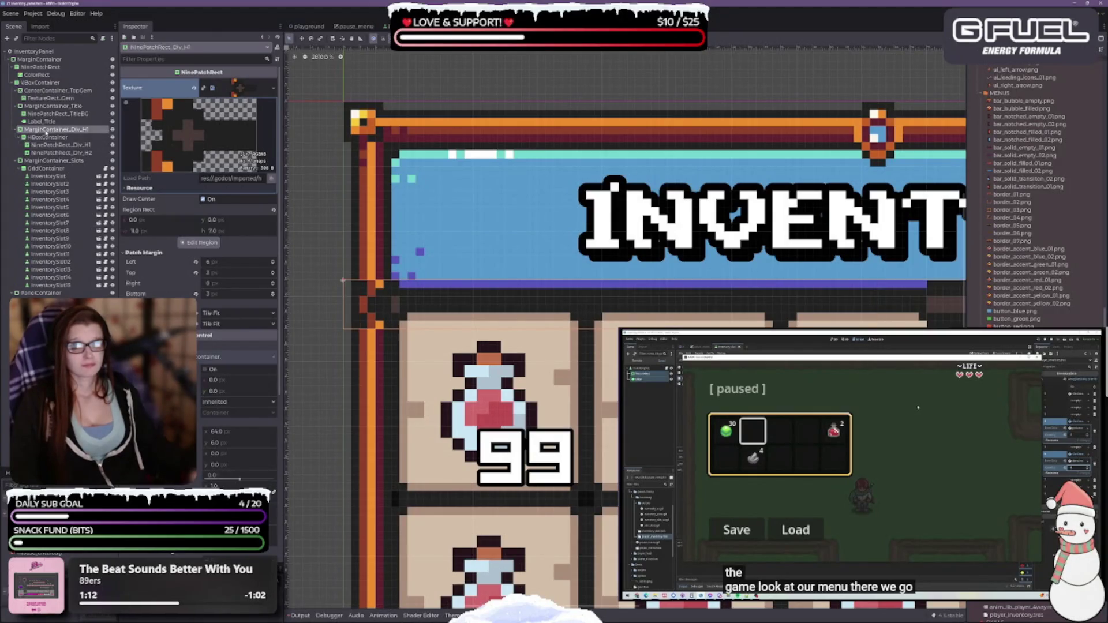
Step: Lower MarginContainer_Div_H1's margin from 2 to 1
{"action": "left_click", "coordinate": [46, 131]}
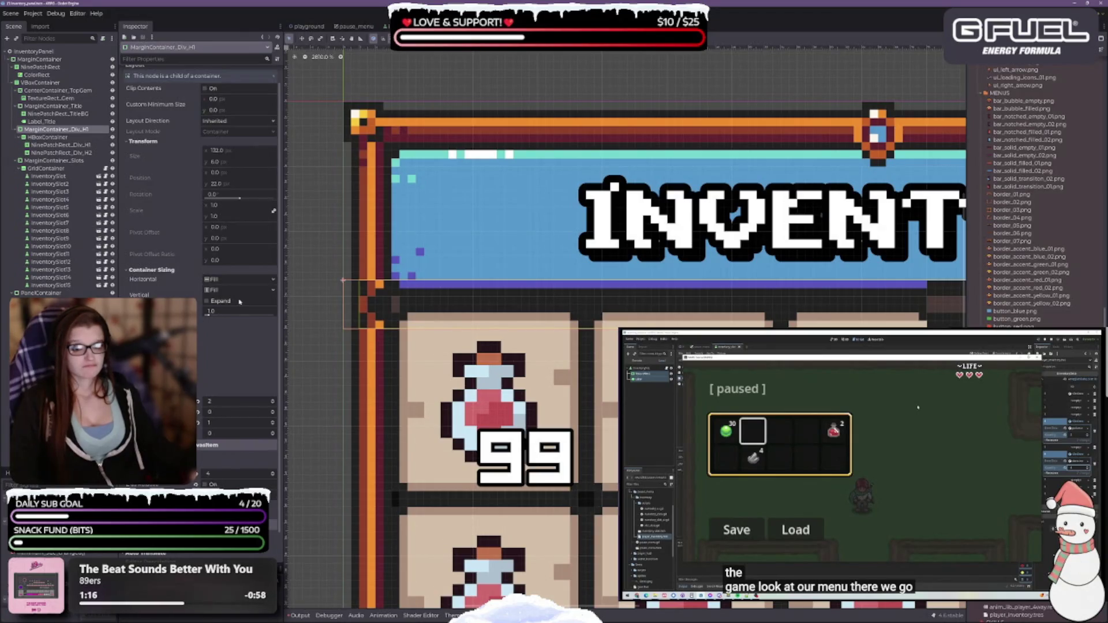
{"action": "left_click", "coordinate": [274, 403]}
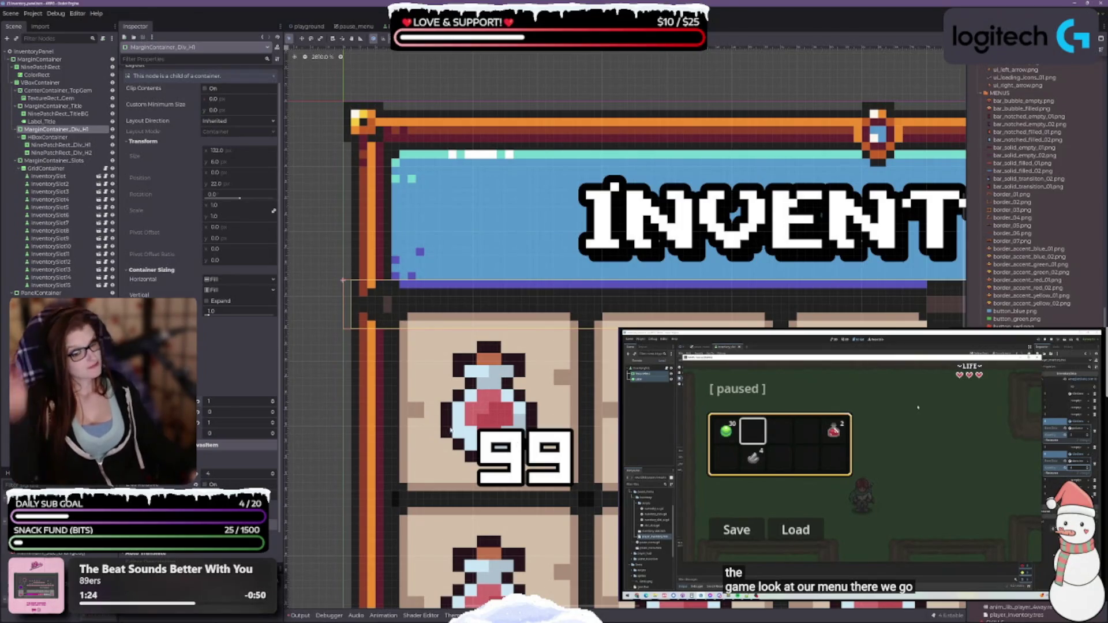
{"action": "scroll", "coordinate": [487, 298], "scroll_direction": "down", "scroll_amount": 2}
{"action": "scroll", "coordinate": [487, 298], "scroll_direction": "down", "scroll_amount": 4}
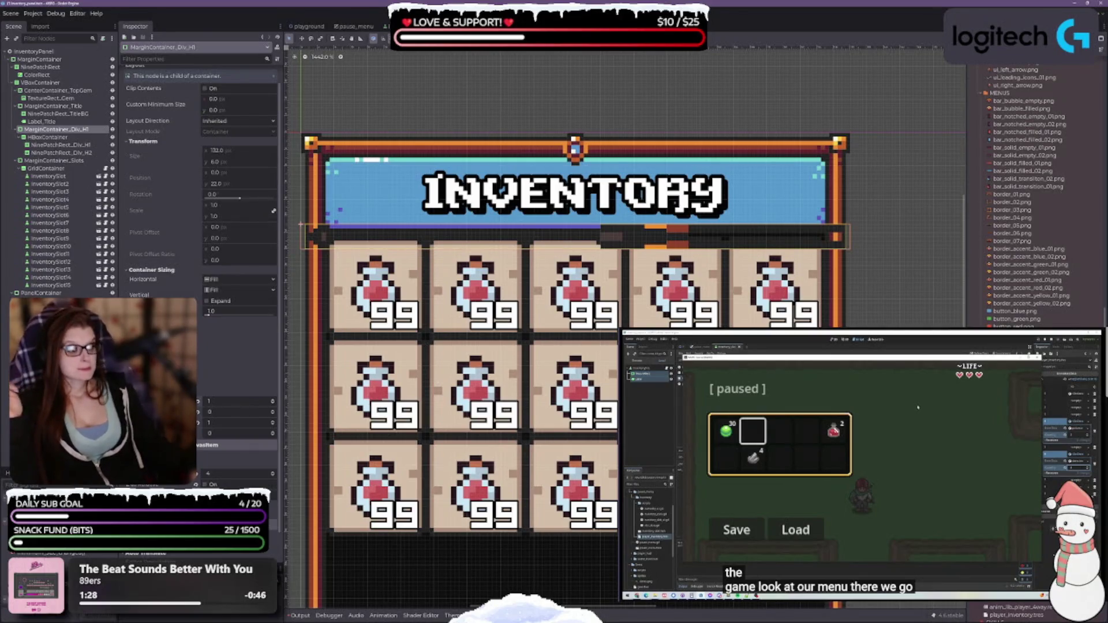
{"action": "scroll", "coordinate": [1033, 191], "scroll_direction": "down", "scroll_amount": 8}
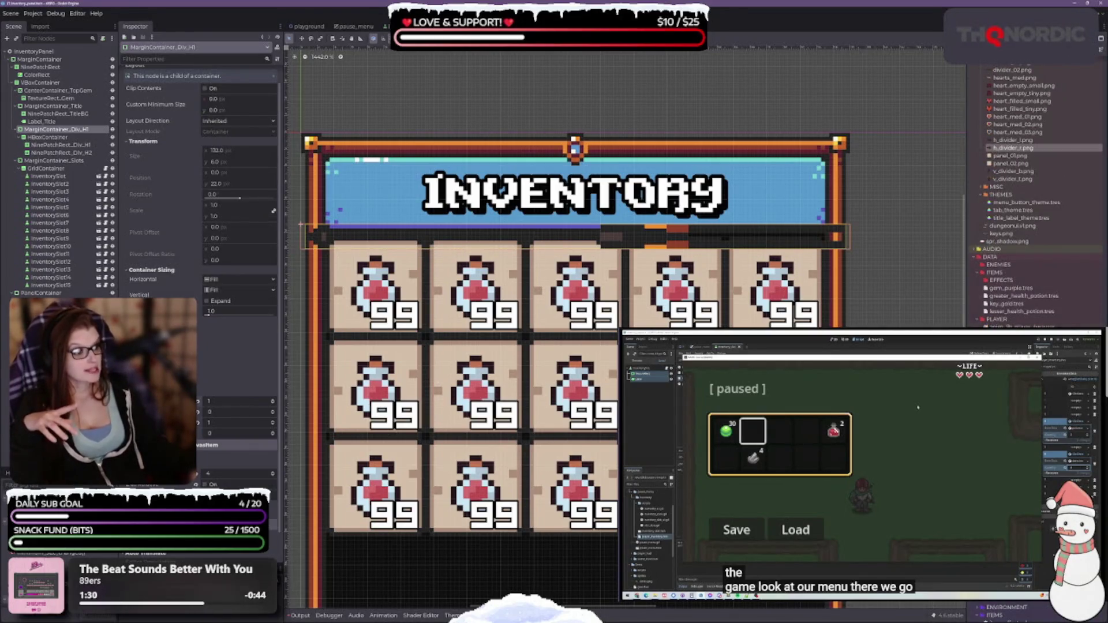
{"action": "scroll", "coordinate": [1033, 191], "scroll_direction": "up", "scroll_amount": 6}
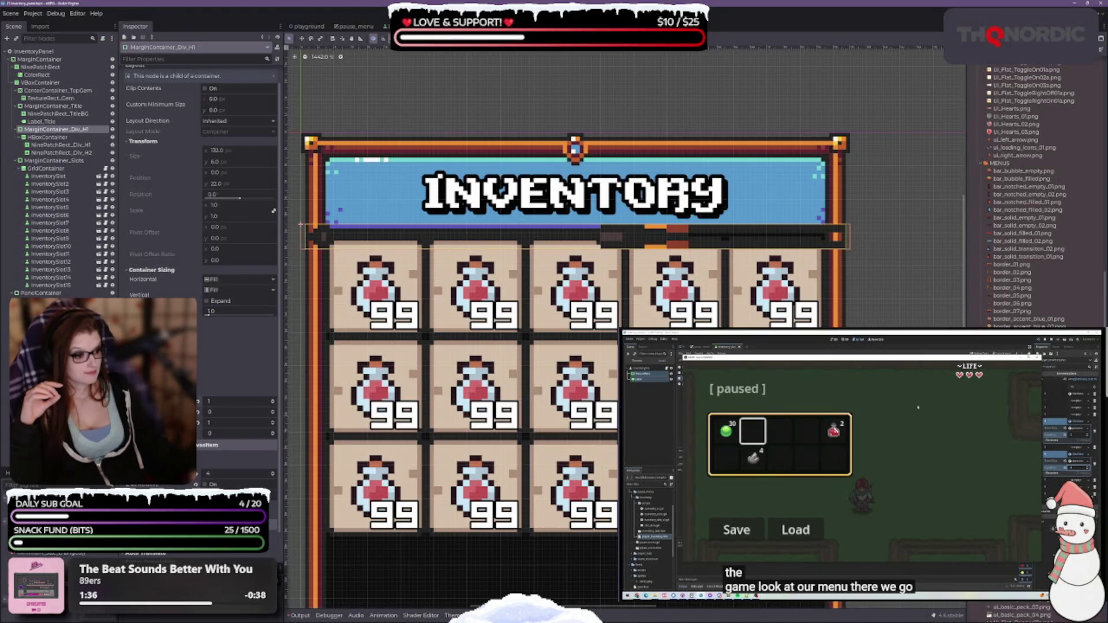
{"action": "scroll", "coordinate": [1016, 287], "scroll_direction": "down", "scroll_amount": 5}
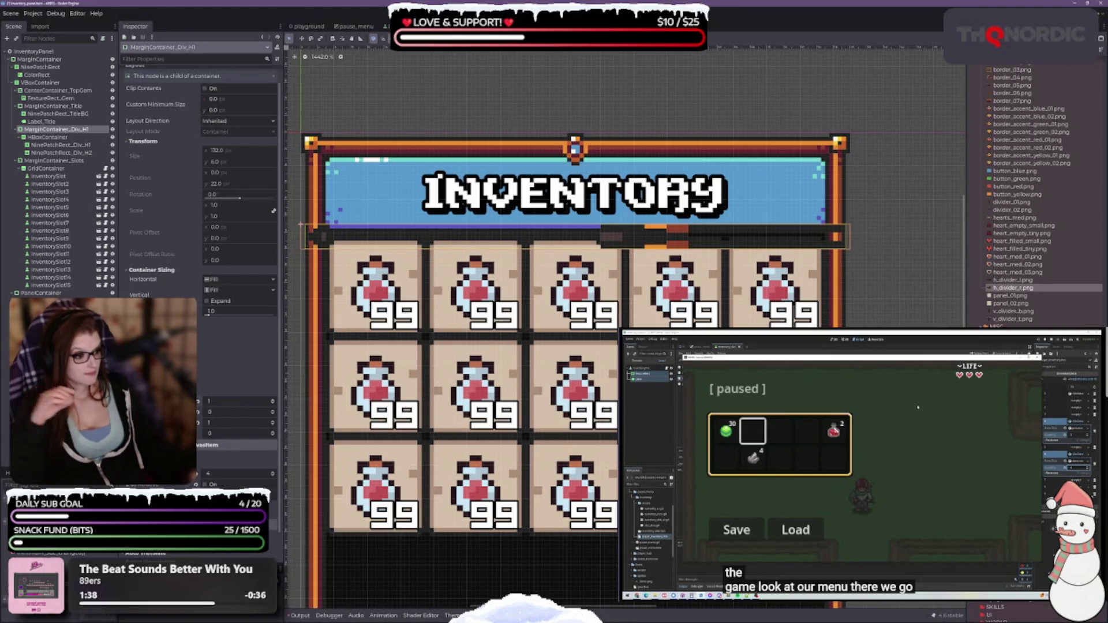
Step: Inspect h_divider_r.png, select the VBoxContainer, and save the inventory scene
{"action": "left_click", "coordinate": [1018, 287]}
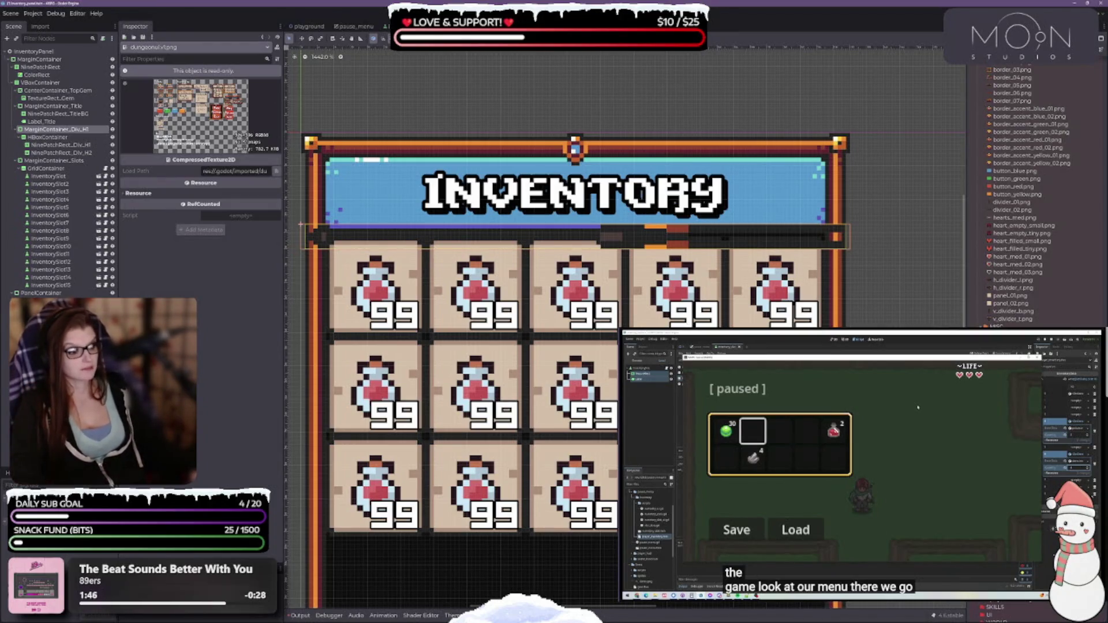
{"action": "left_click", "coordinate": [40, 83]}
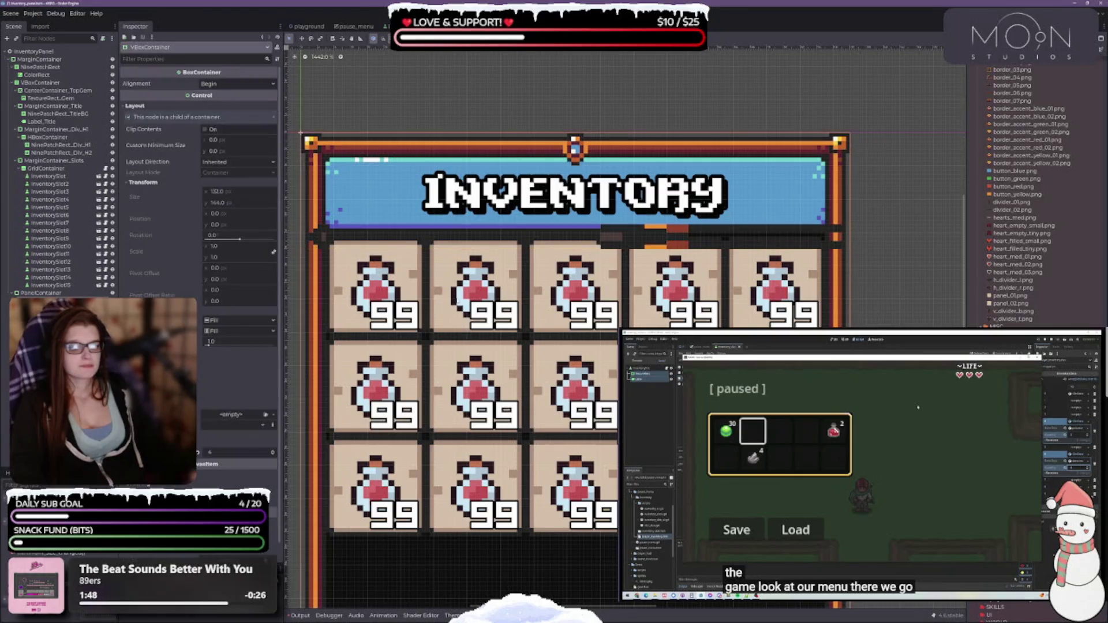
{"action": "scroll", "coordinate": [1031, 289], "scroll_direction": "down", "scroll_amount": 10}
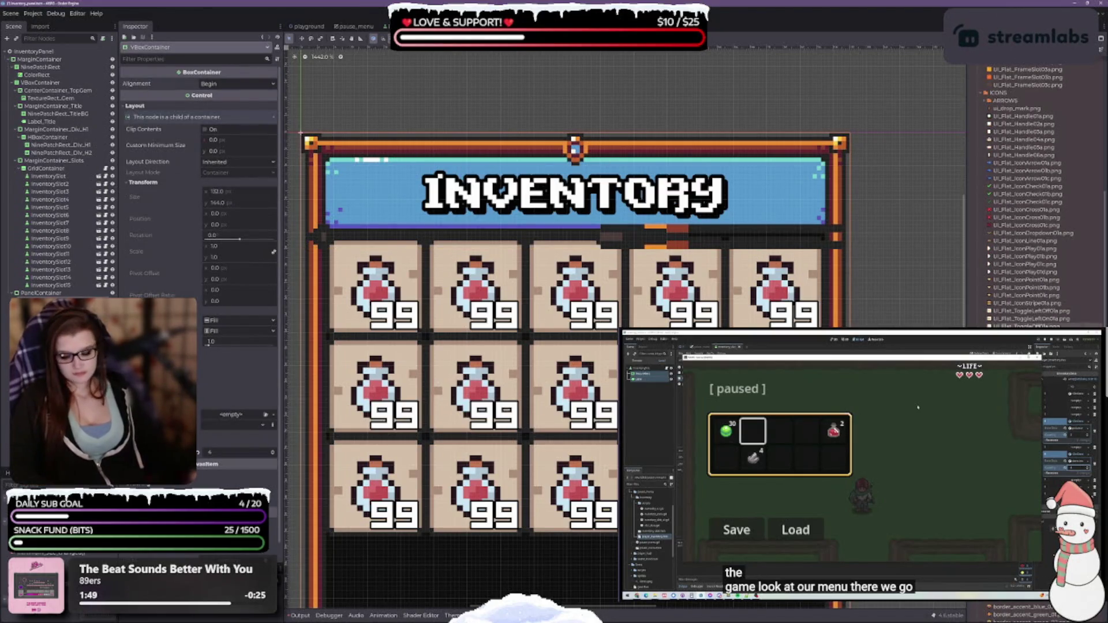
{"action": "key", "text": "ctrl+s"}
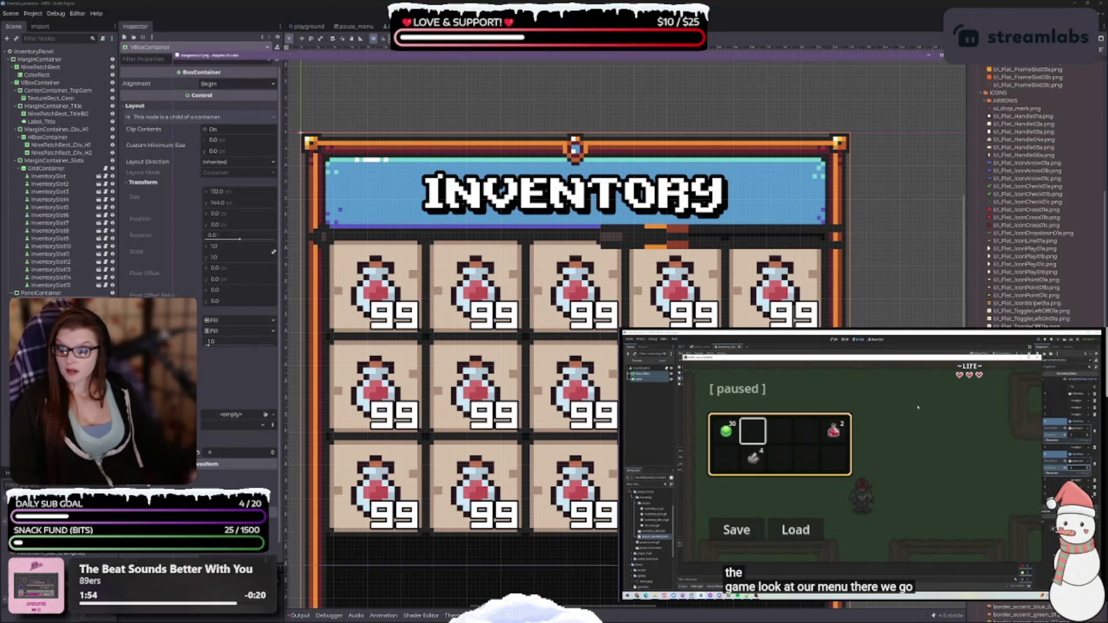
{"action": "key", "text": "alt+Tab"}
{"action": "left_click_drag", "start_coordinate": [749, 305], "coordinate": [573, 452]}
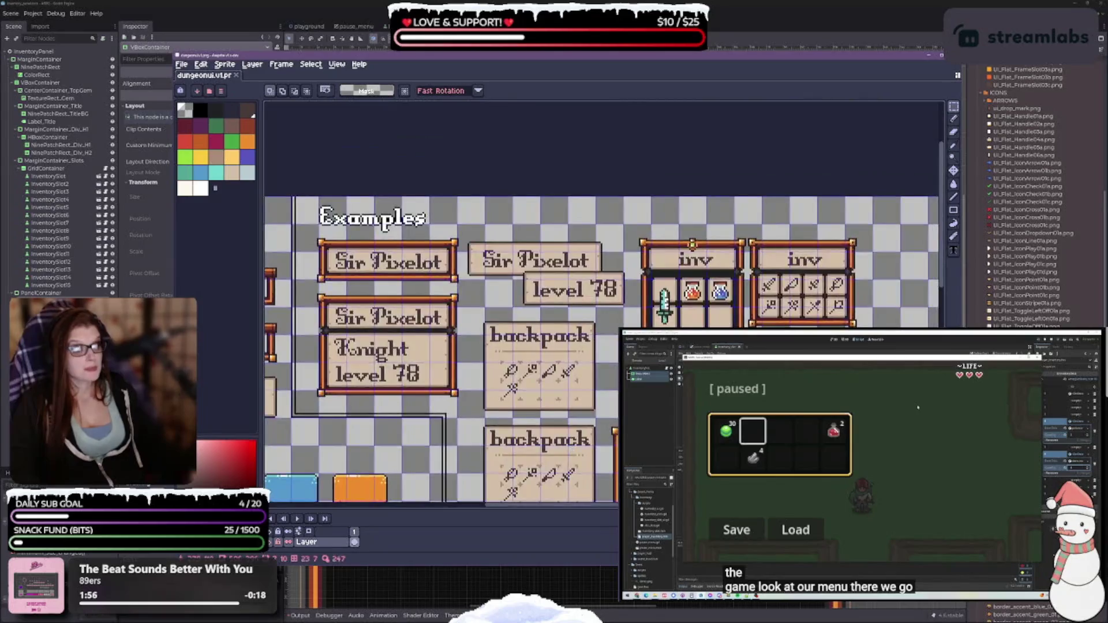
{"action": "scroll", "coordinate": [669, 306], "scroll_direction": "up", "scroll_amount": 5}
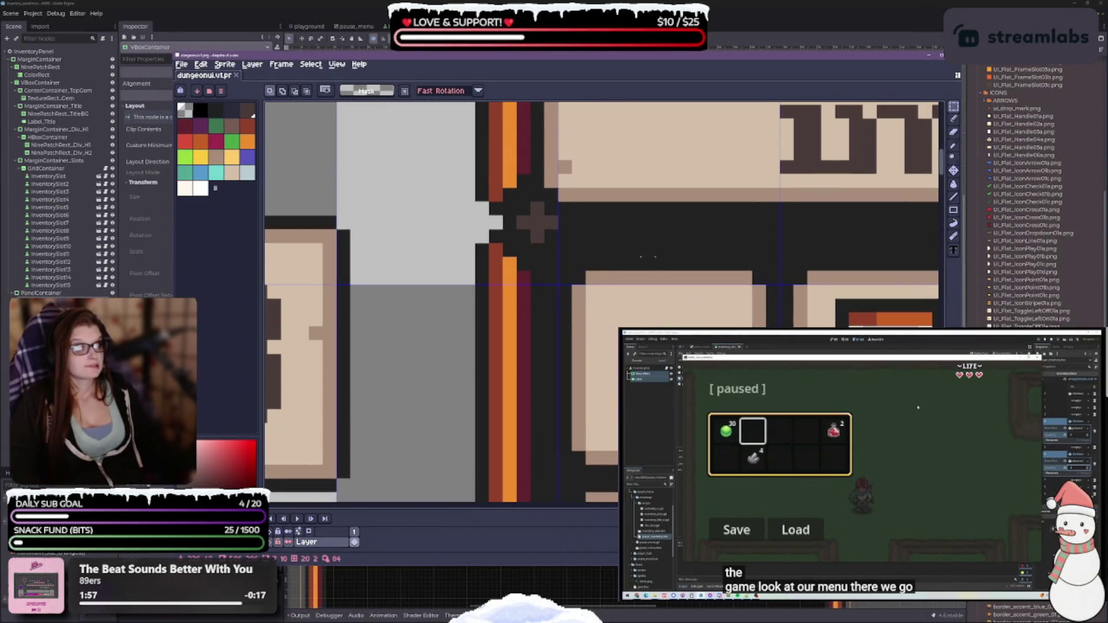
{"action": "scroll", "coordinate": [513, 369], "scroll_direction": "down", "scroll_amount": 2}
{"action": "scroll", "coordinate": [570, 378], "scroll_direction": "up", "scroll_amount": 2}
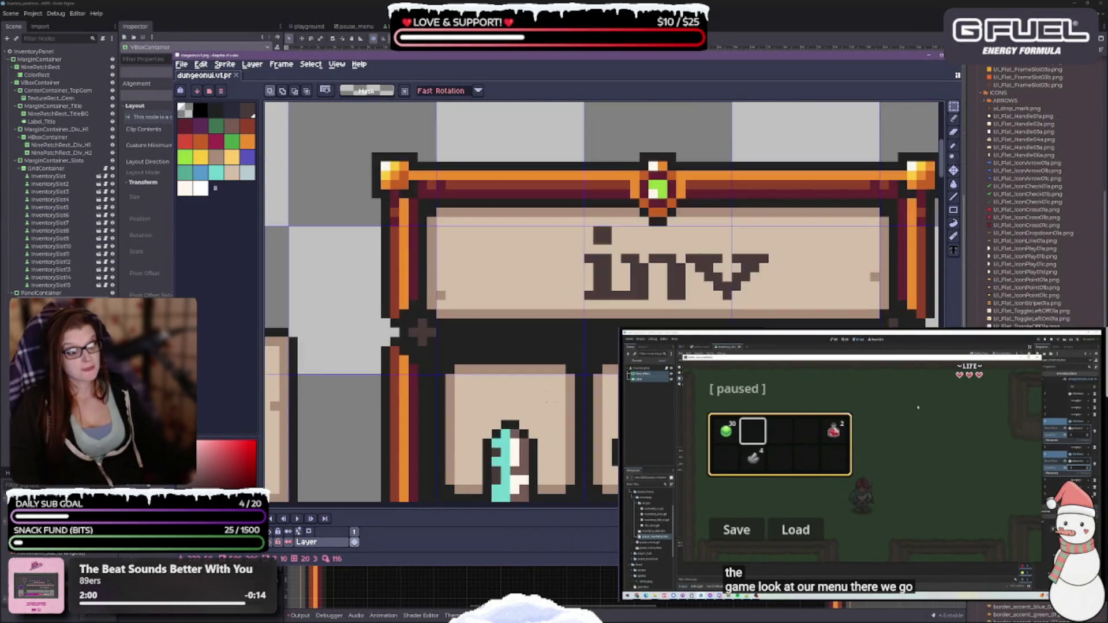
{"action": "scroll", "coordinate": [570, 378], "scroll_direction": "down", "scroll_amount": 3}
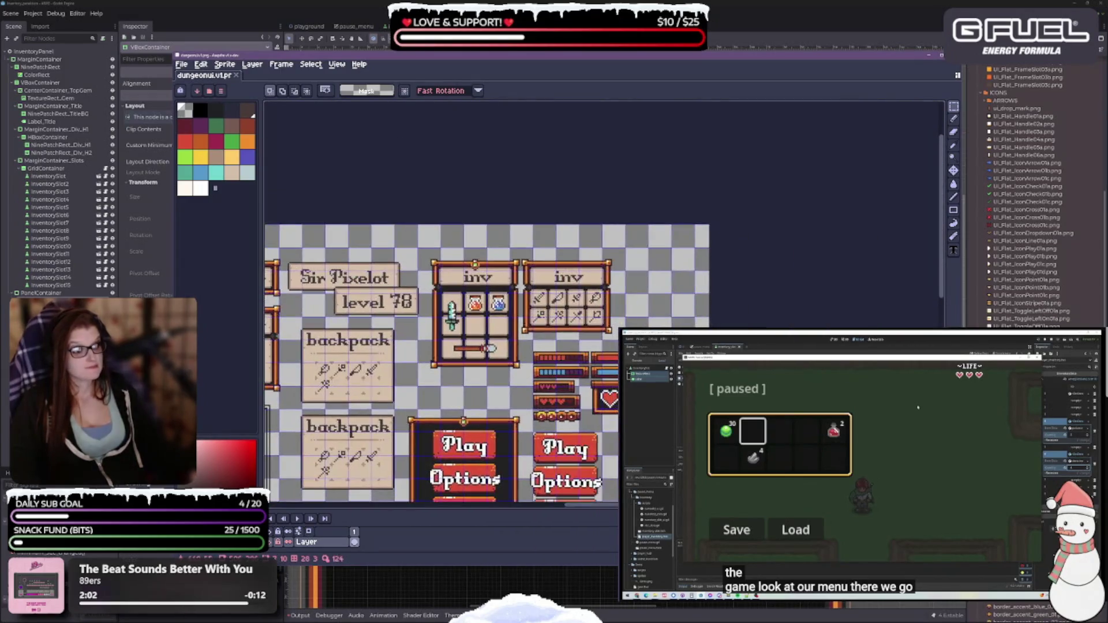
{"action": "scroll", "coordinate": [570, 378], "scroll_direction": "up", "scroll_amount": 3}
{"action": "scroll", "coordinate": [581, 258], "scroll_direction": "up", "scroll_amount": 2}
{"action": "scroll", "coordinate": [581, 258], "scroll_direction": "down", "scroll_amount": 1}
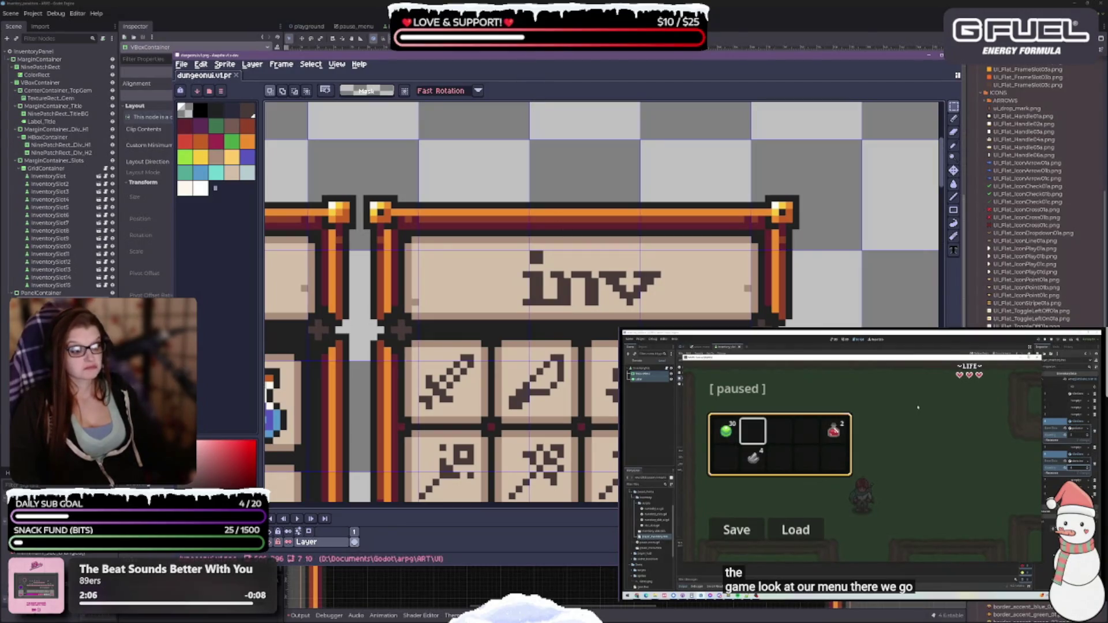
{"action": "left_click_drag", "start_coordinate": [963, 566], "coordinate": [722, 413]}
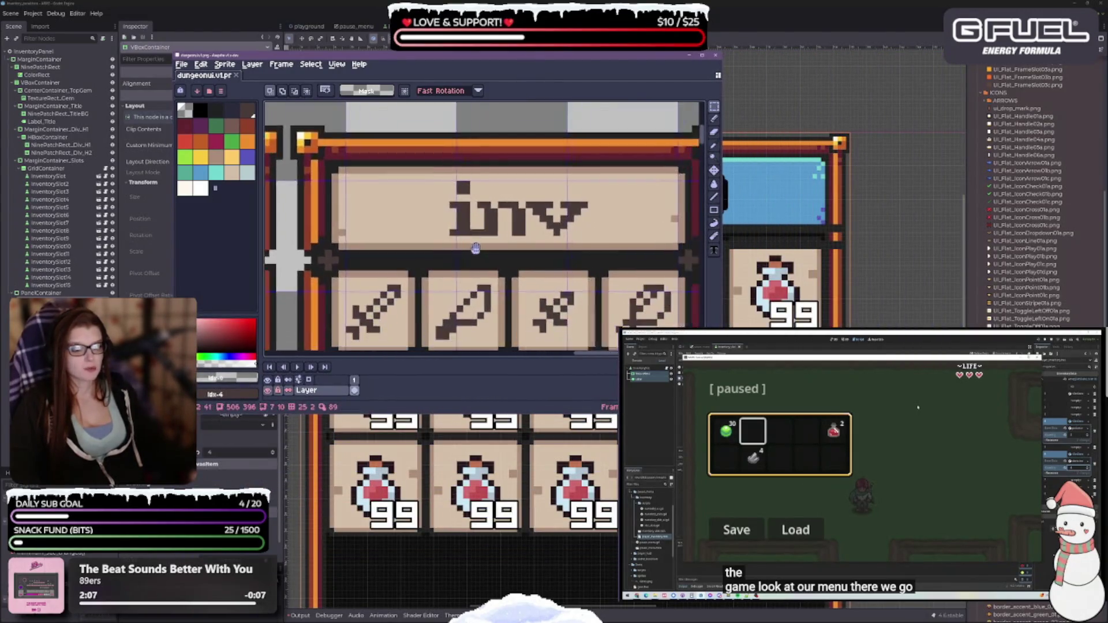
{"action": "scroll", "coordinate": [444, 217], "scroll_direction": "down", "scroll_amount": 1}
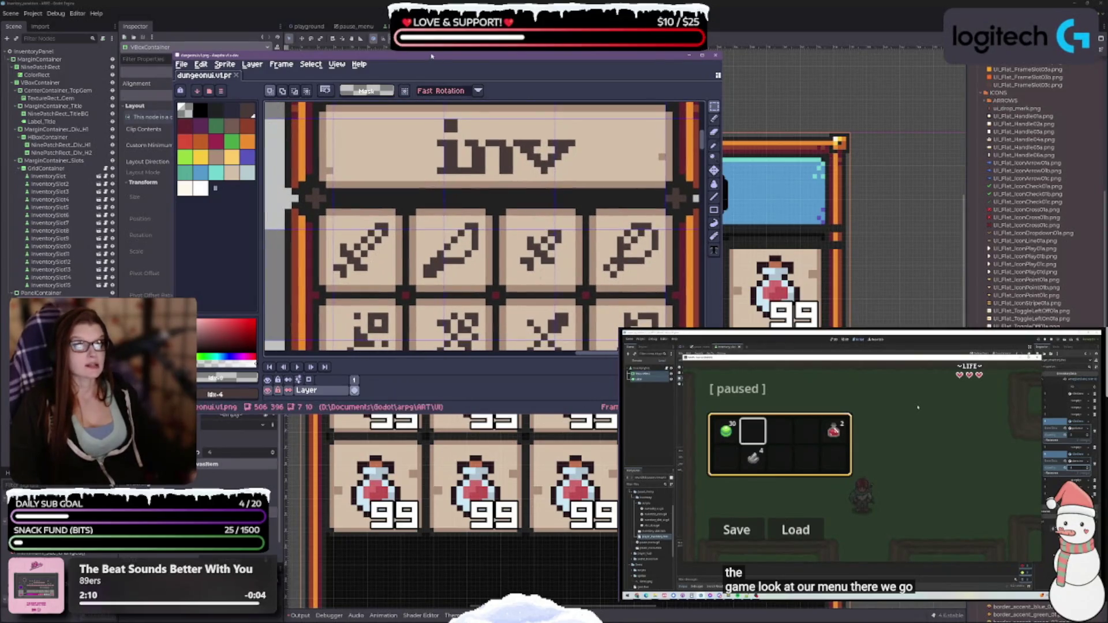
{"action": "left_click_drag", "start_coordinate": [438, 54], "coordinate": [46, 0]}
{"action": "left_click", "coordinate": [448, 330]}
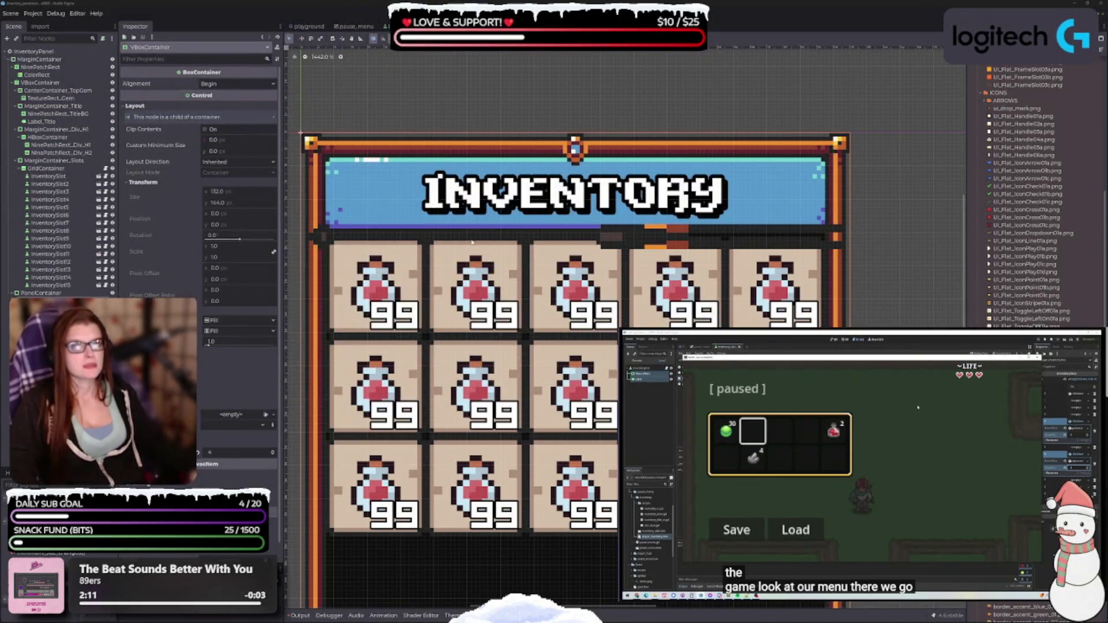
Step: Select MarginContainer_Div_H1 and close the Theme panel to enlarge the canvas
{"action": "left_click_drag", "start_coordinate": [353, 259], "coordinate": [379, 272]}
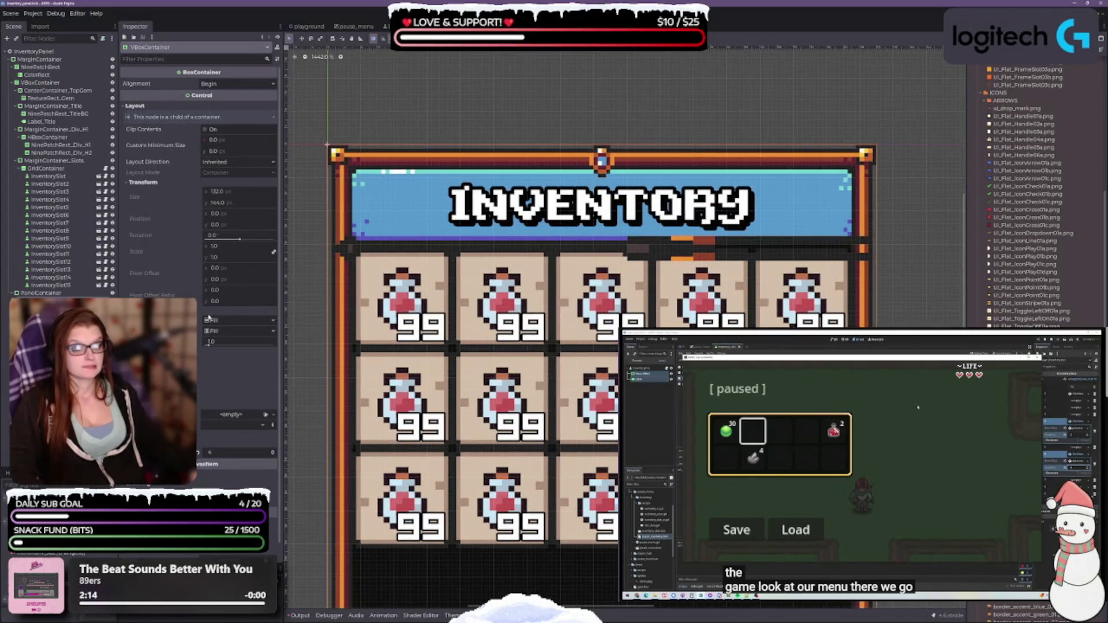
{"action": "left_click", "coordinate": [42, 121]}
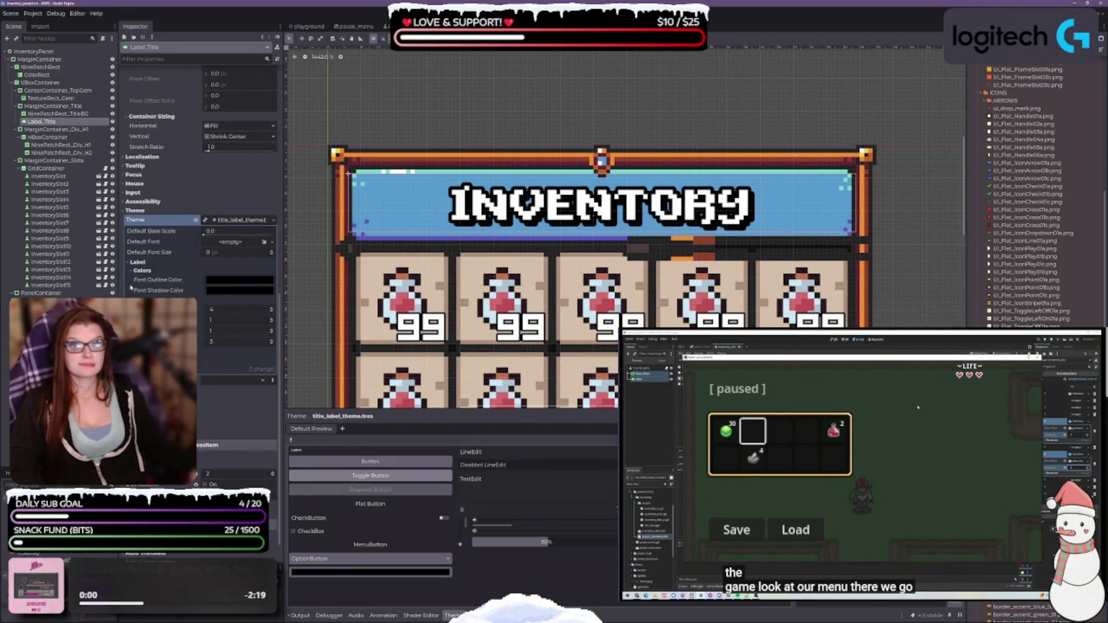
{"action": "left_click", "coordinate": [56, 129]}
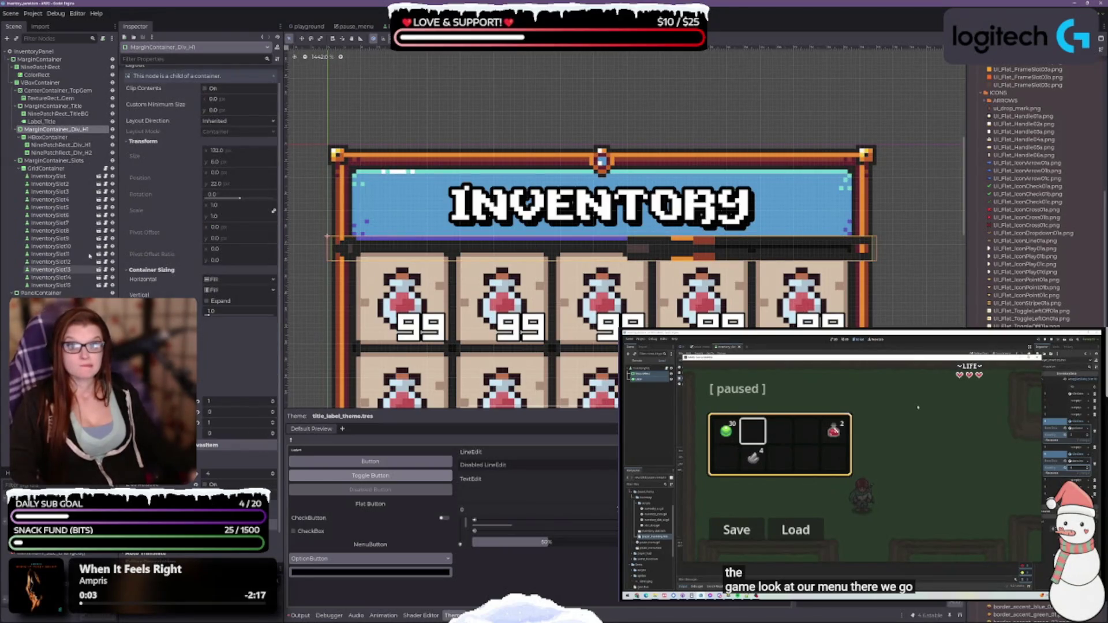
{"action": "scroll", "coordinate": [508, 289], "scroll_direction": "down", "scroll_amount": 2}
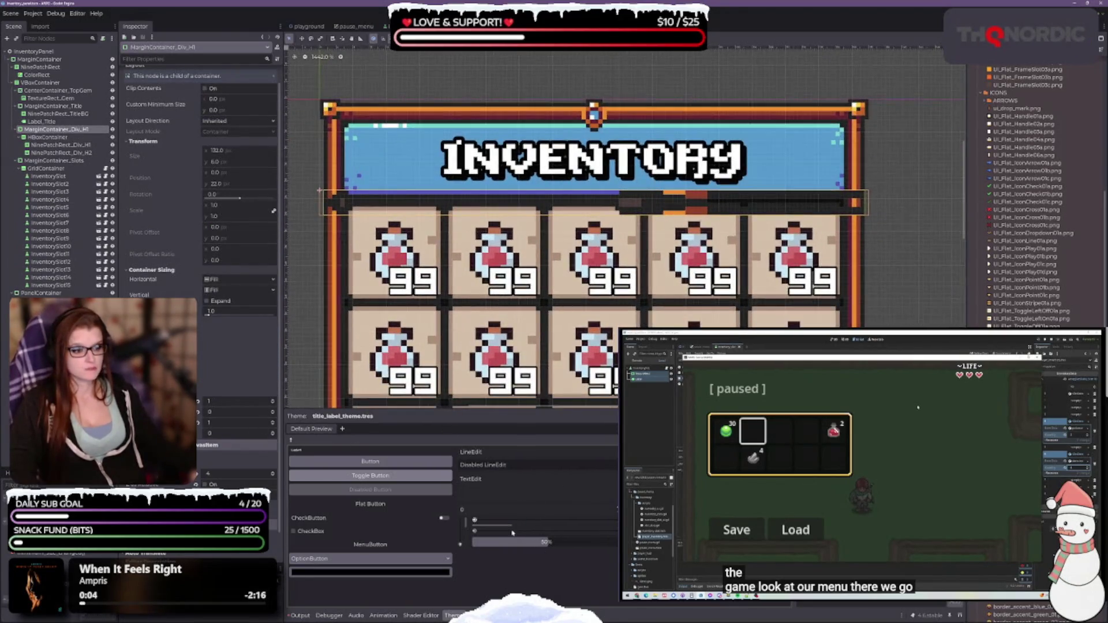
{"action": "left_click", "coordinate": [453, 615]}
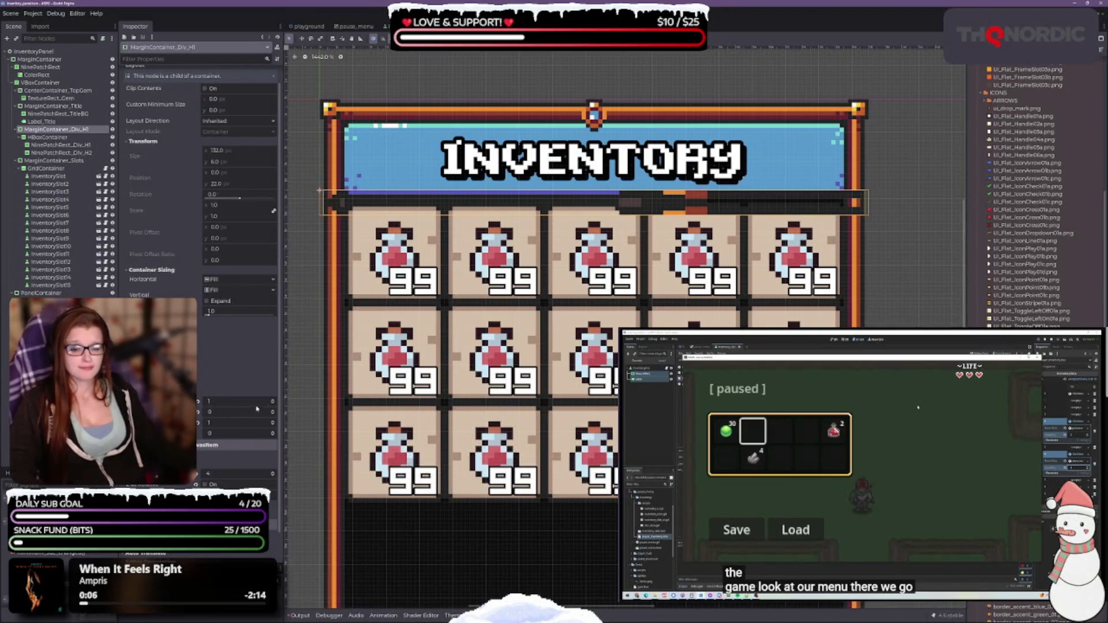
Step: Nudge the divider container's margins up and down, settle the first at 0, and save the scene
{"action": "left_click", "coordinate": [273, 403]}
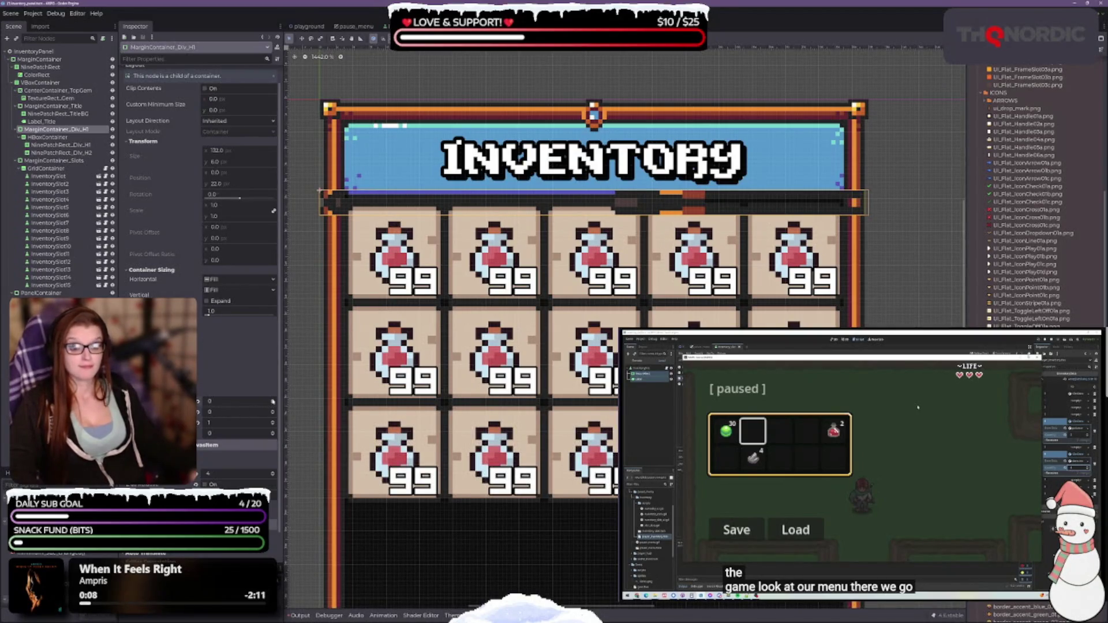
{"action": "left_click", "coordinate": [272, 401]}
{"action": "left_click", "coordinate": [273, 401]}
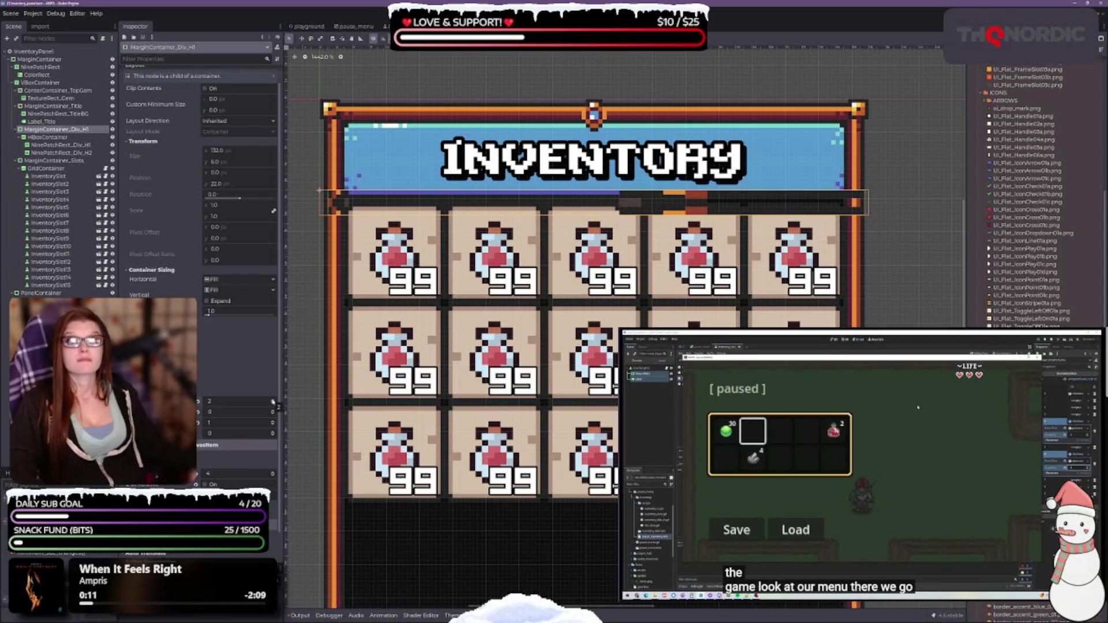
{"action": "left_click", "coordinate": [273, 401]}
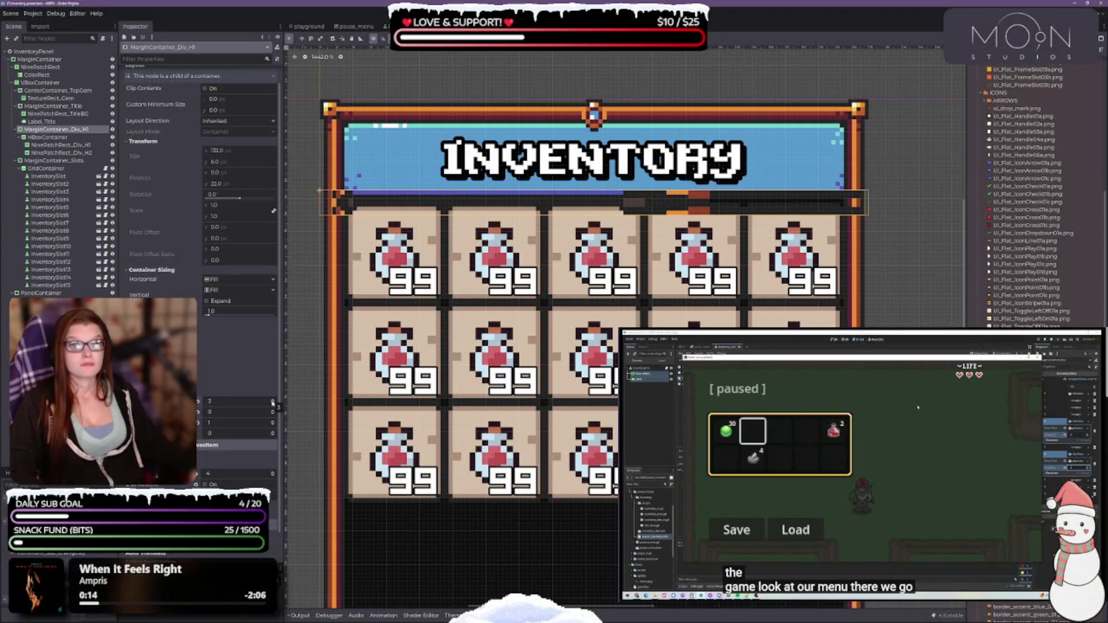
{"action": "left_click", "coordinate": [273, 401]}
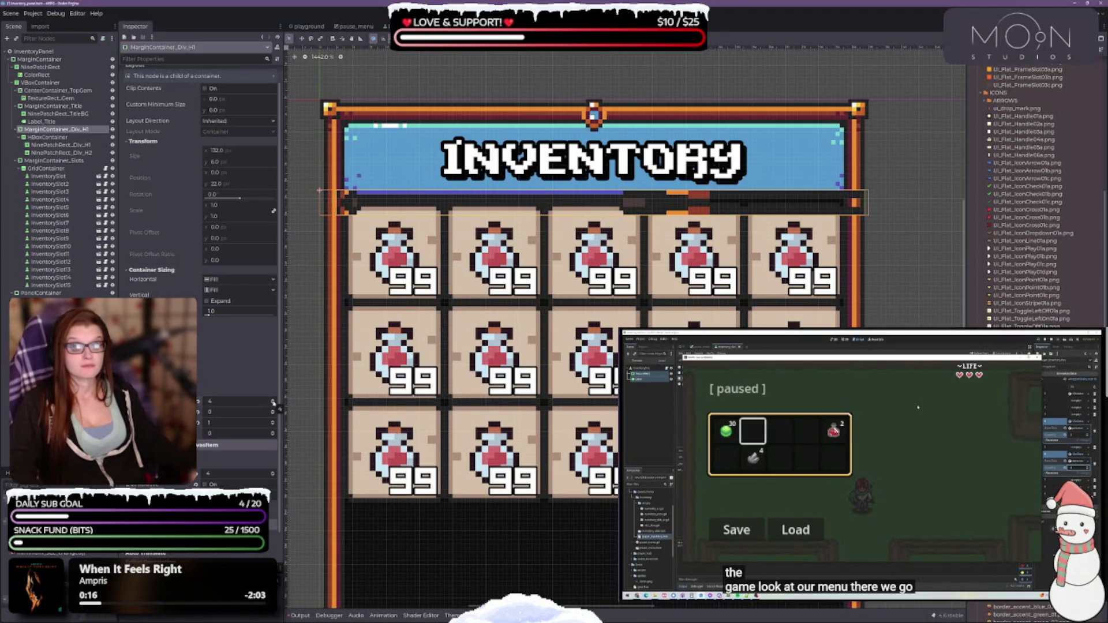
{"action": "left_click", "coordinate": [273, 404]}
{"action": "left_click", "coordinate": [273, 404]}
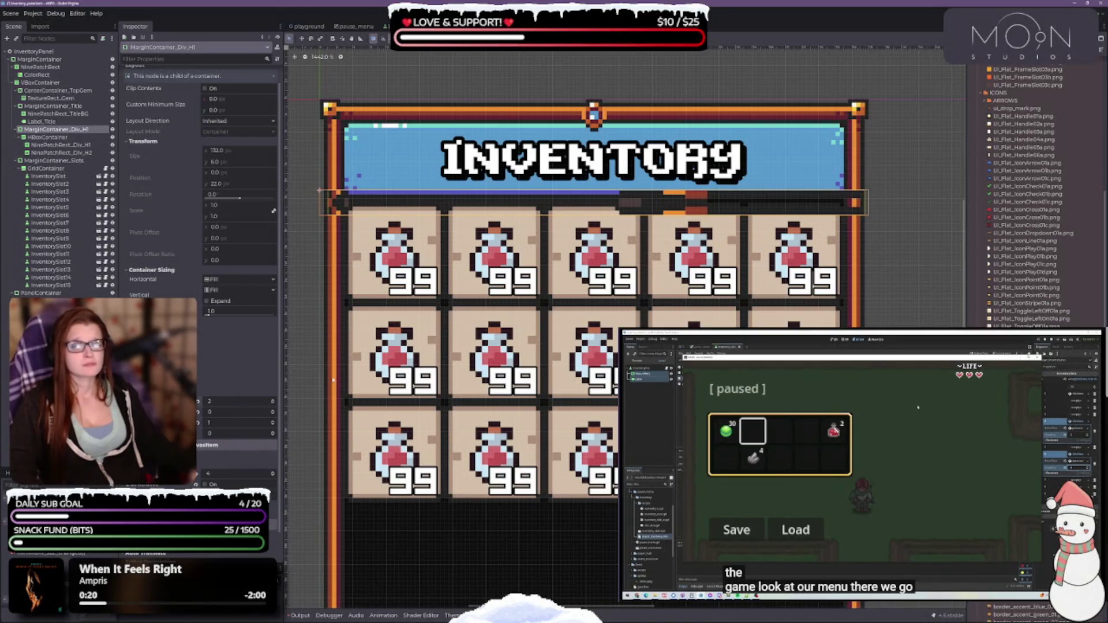
{"action": "left_click", "coordinate": [273, 426]}
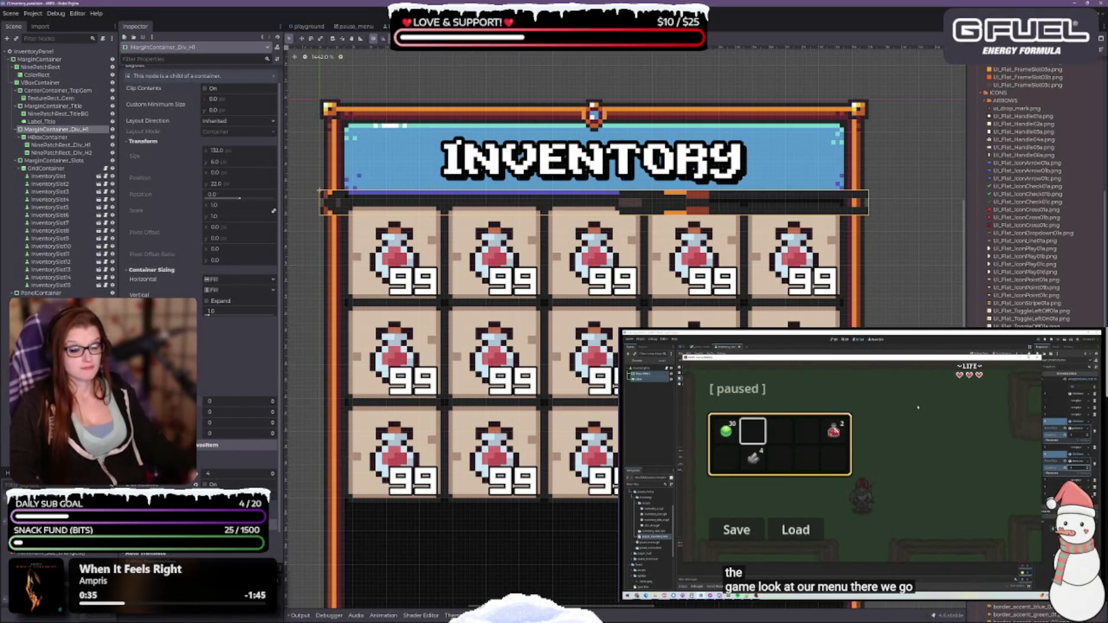
{"action": "left_click", "coordinate": [273, 402]}
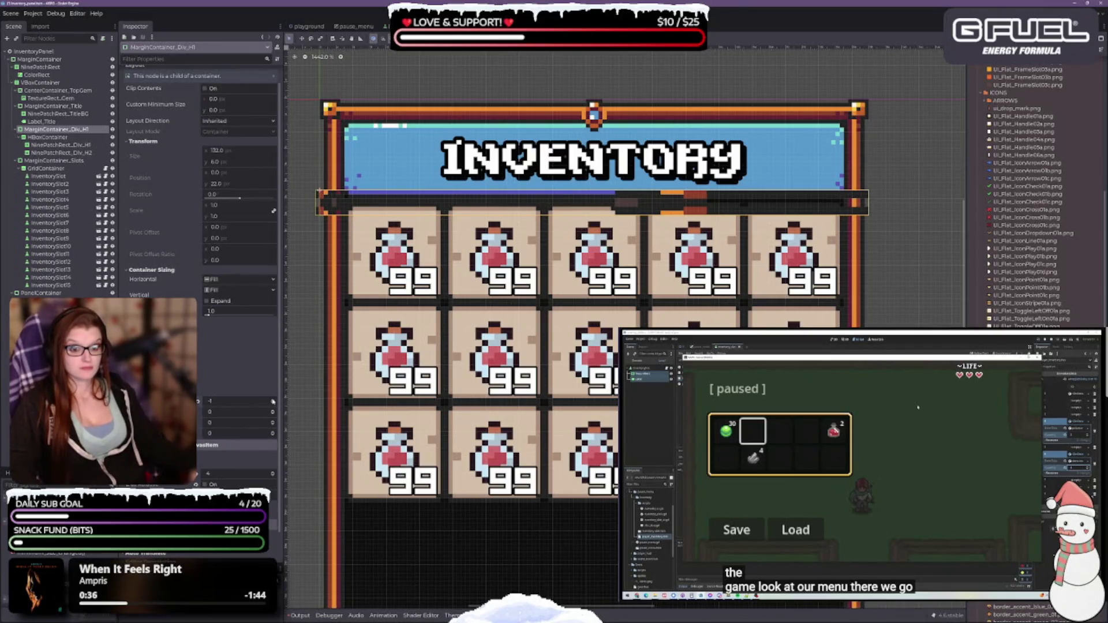
{"action": "left_click", "coordinate": [273, 400]}
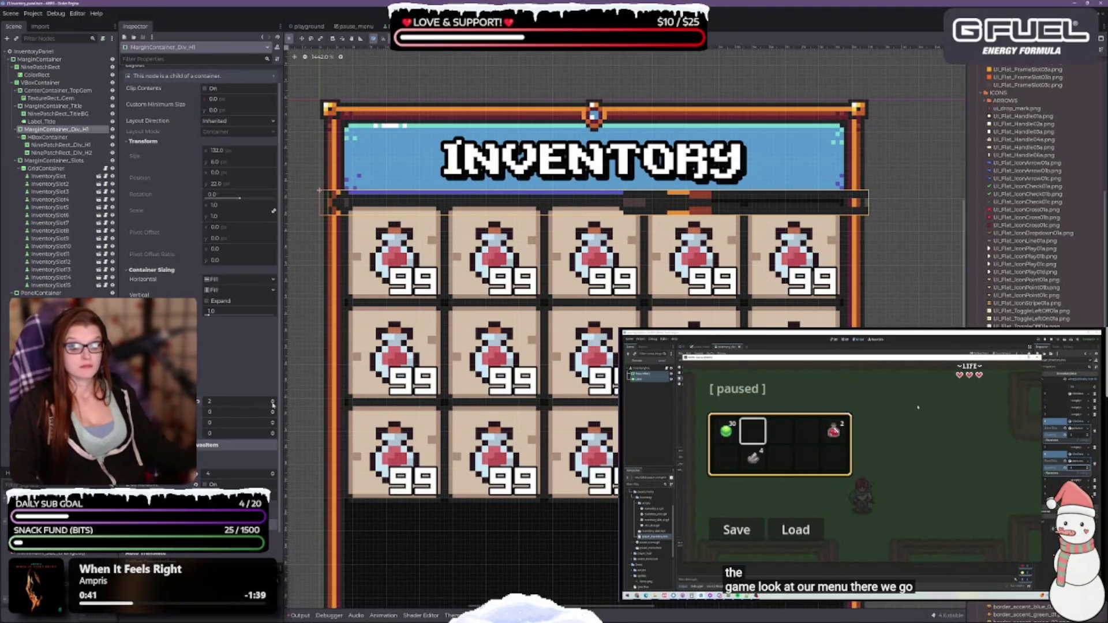
{"action": "left_click", "coordinate": [273, 405]}
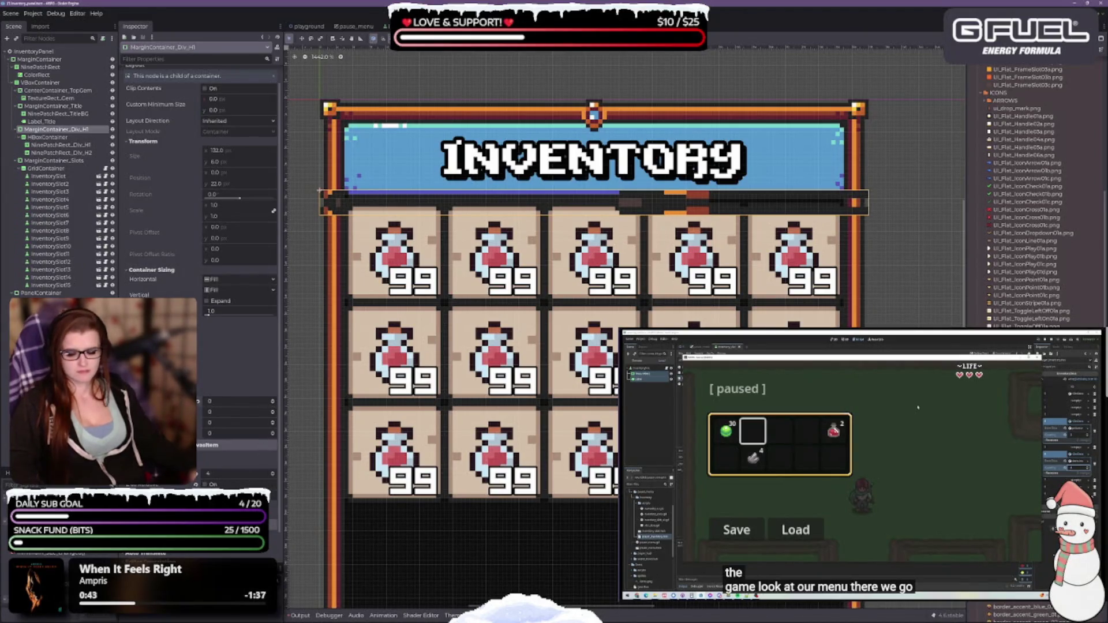
{"action": "key", "text": "ctrl+s"}
Step: After checking the divider HBoxContainer, set MarginContainer_Div_H1's first margin to 2 and select the divider piece
{"action": "scroll", "coordinate": [207, 361], "scroll_direction": "up", "scroll_amount": 1}
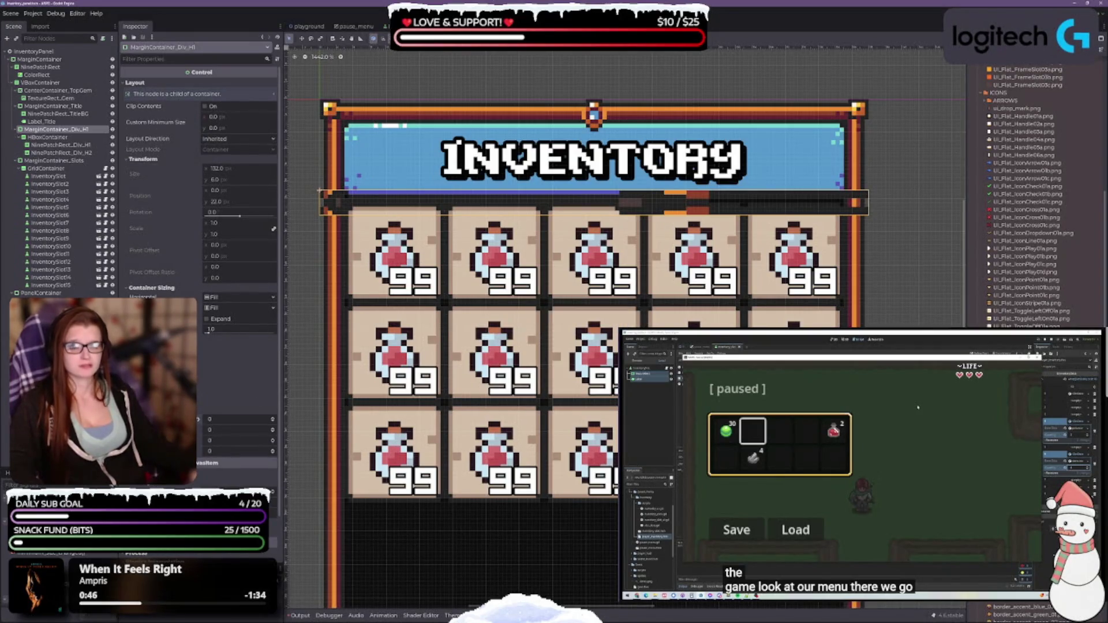
{"action": "left_click", "coordinate": [47, 138]}
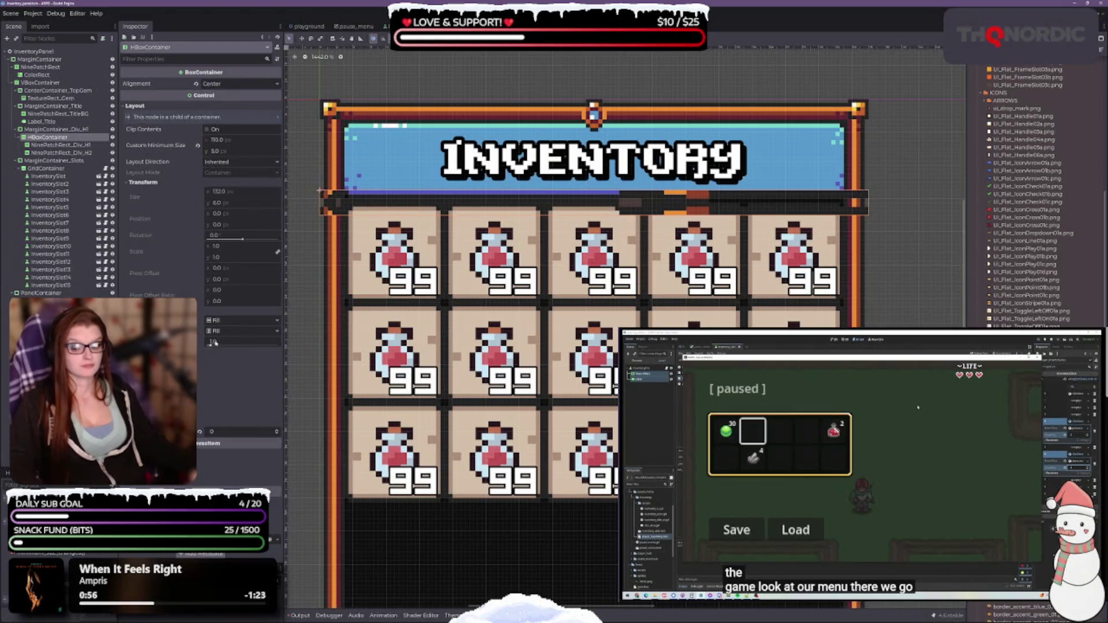
{"action": "left_click", "coordinate": [41, 129]}
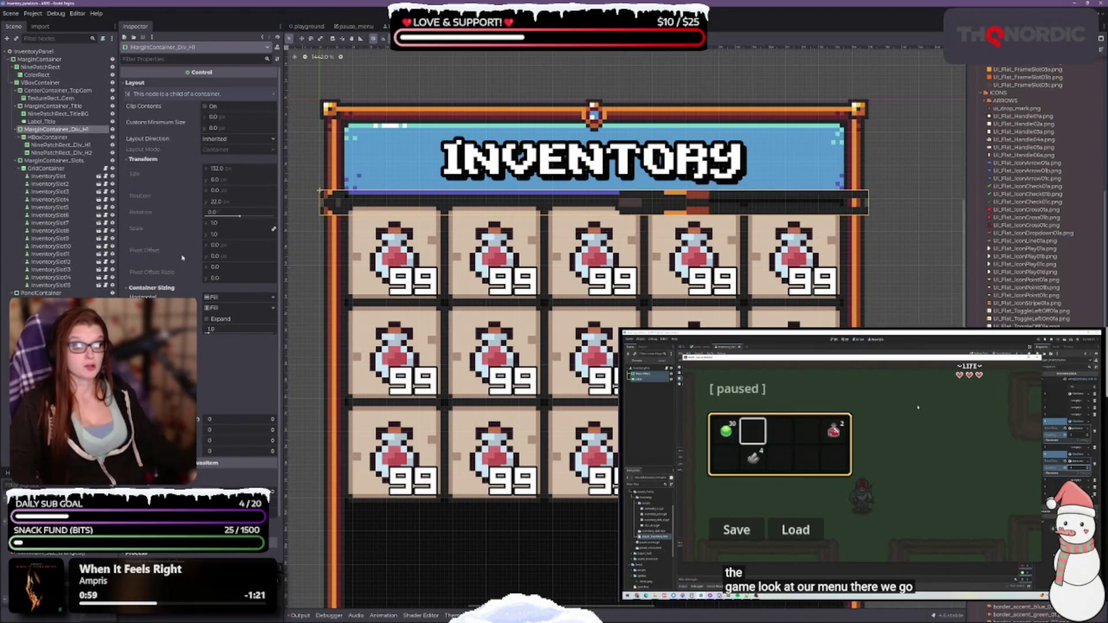
{"action": "left_click", "coordinate": [273, 422]}
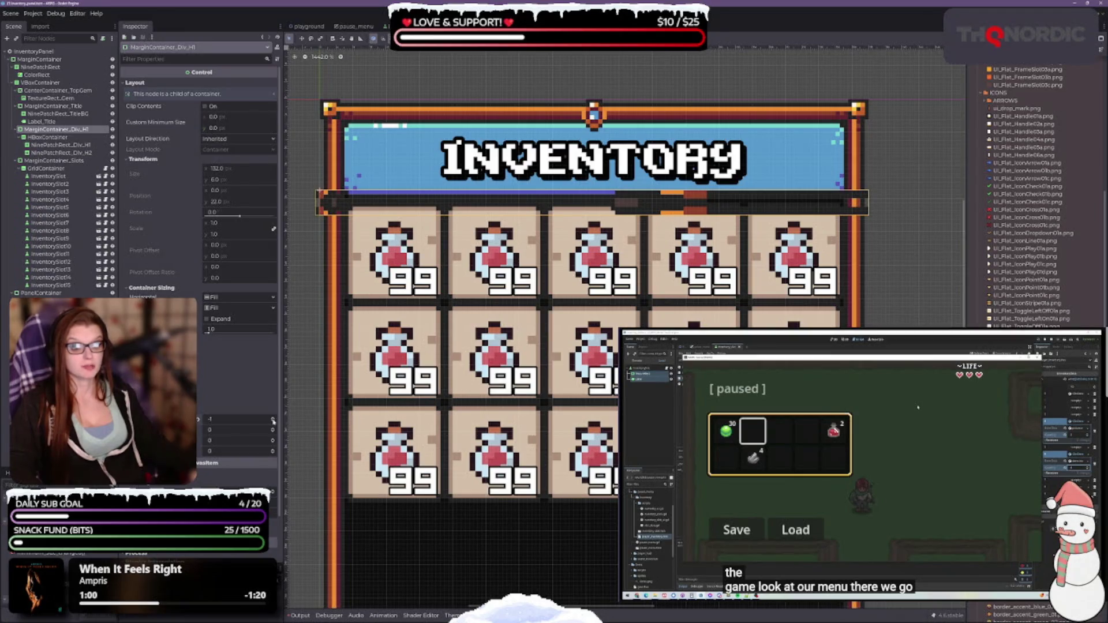
{"action": "left_click", "coordinate": [274, 419]}
{"action": "left_click", "coordinate": [274, 420]}
{"action": "left_click", "coordinate": [274, 420]}
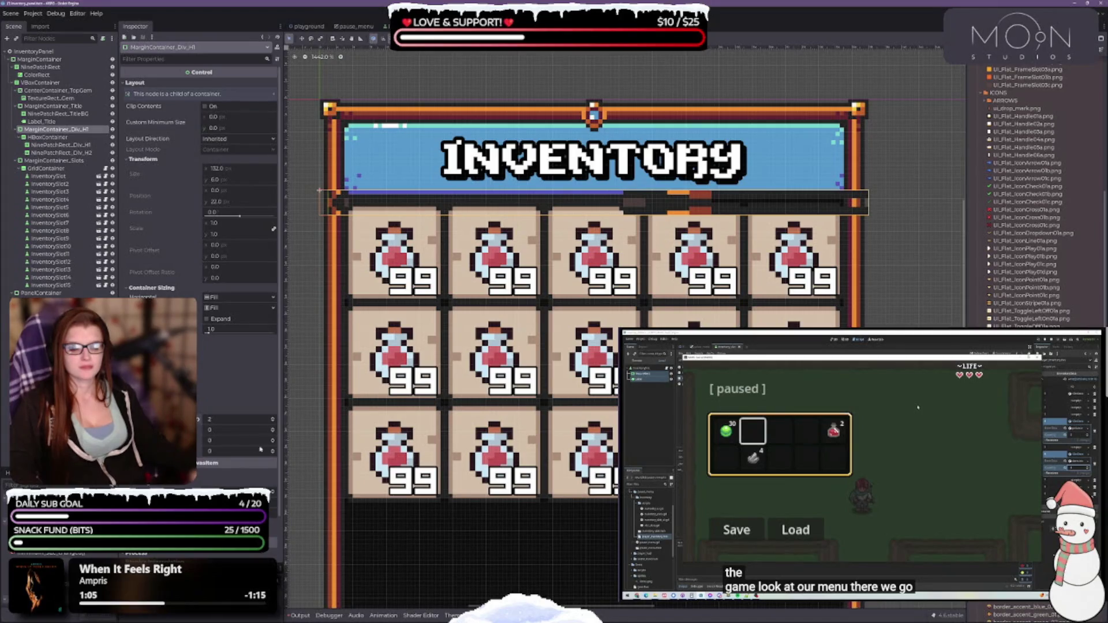
{"action": "left_click", "coordinate": [620, 205]}
{"action": "scroll", "coordinate": [562, 275], "scroll_direction": "up", "scroll_amount": 1}
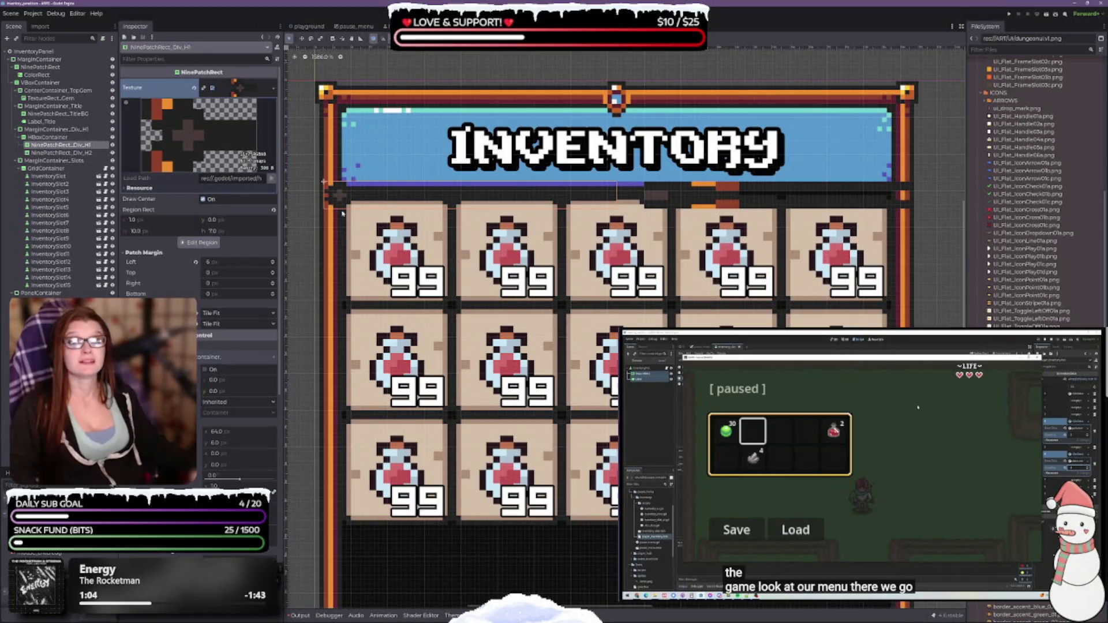
Step: Select NinePatchRect_Div_H2, comparing its patch margins with the first divider piece
{"action": "left_click", "coordinate": [369, 194]}
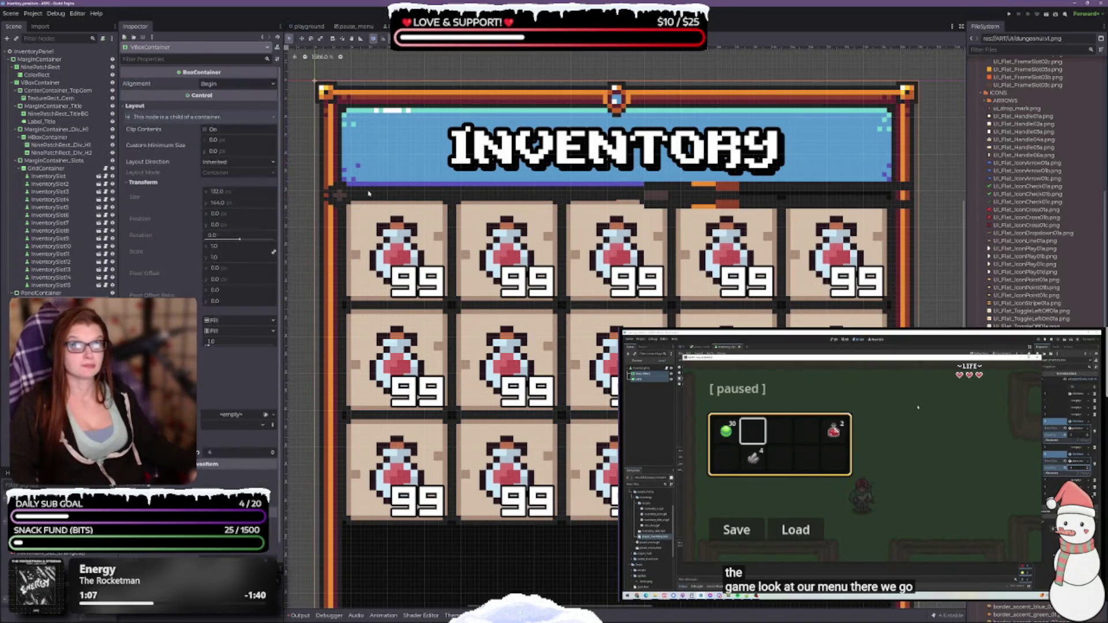
{"action": "scroll", "coordinate": [333, 253], "scroll_direction": "up", "scroll_amount": 4}
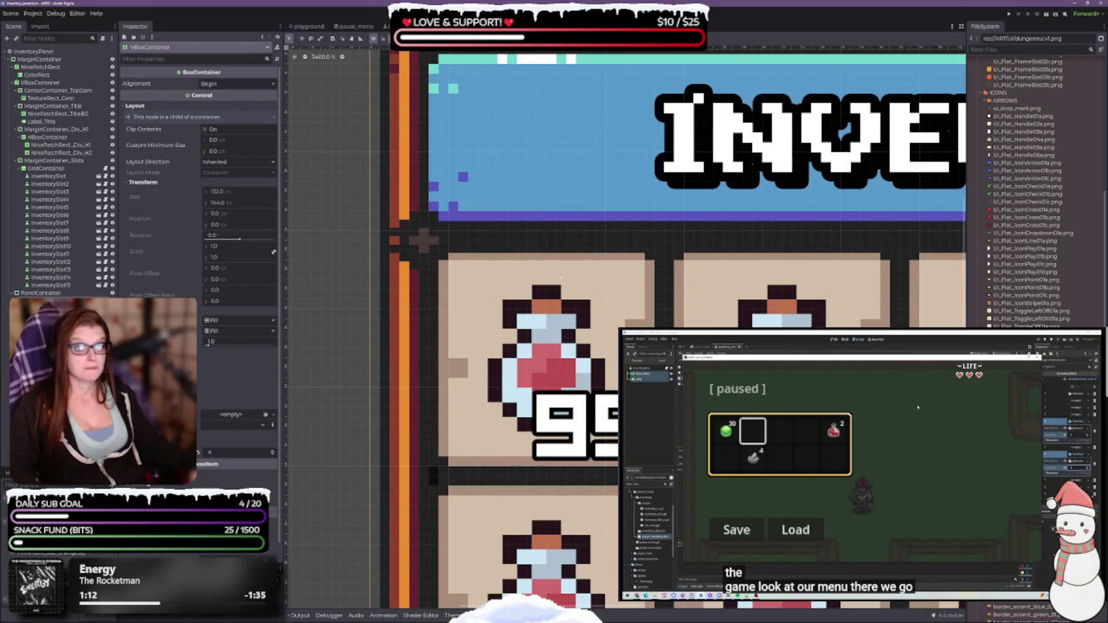
{"action": "scroll", "coordinate": [561, 278], "scroll_direction": "down", "scroll_amount": 4}
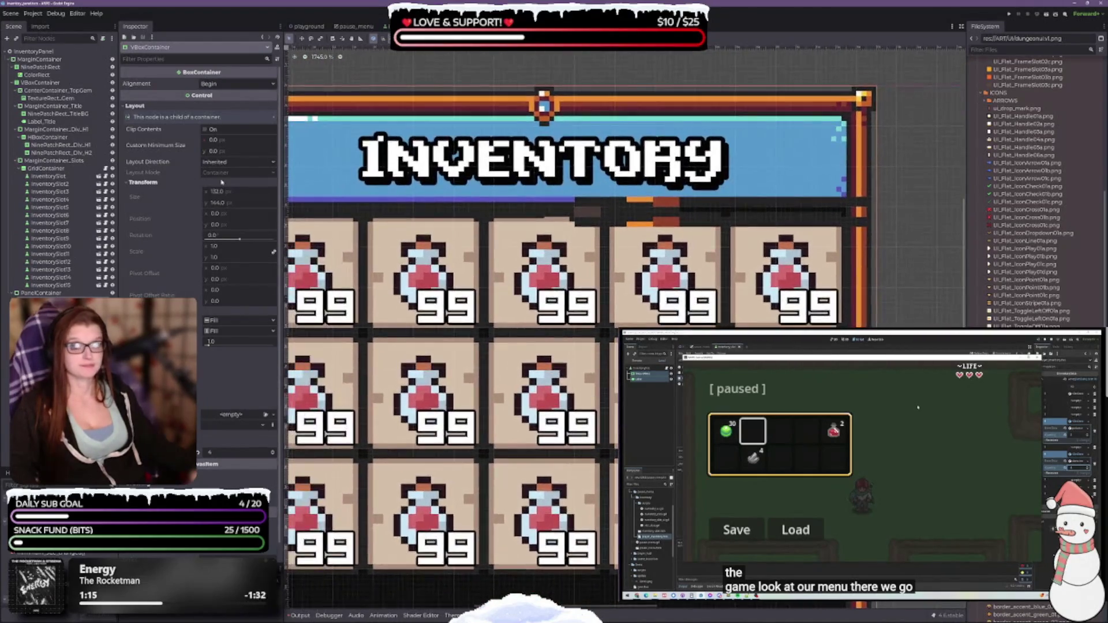
{"action": "left_click", "coordinate": [61, 153]}
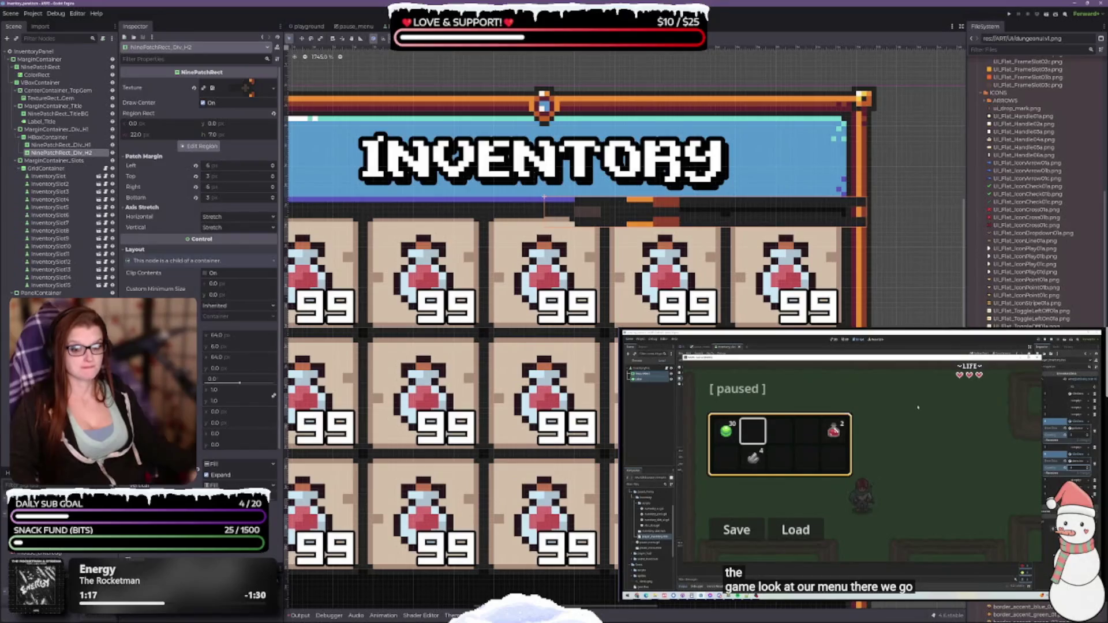
{"action": "scroll", "coordinate": [199, 260], "scroll_direction": "down", "scroll_amount": 3}
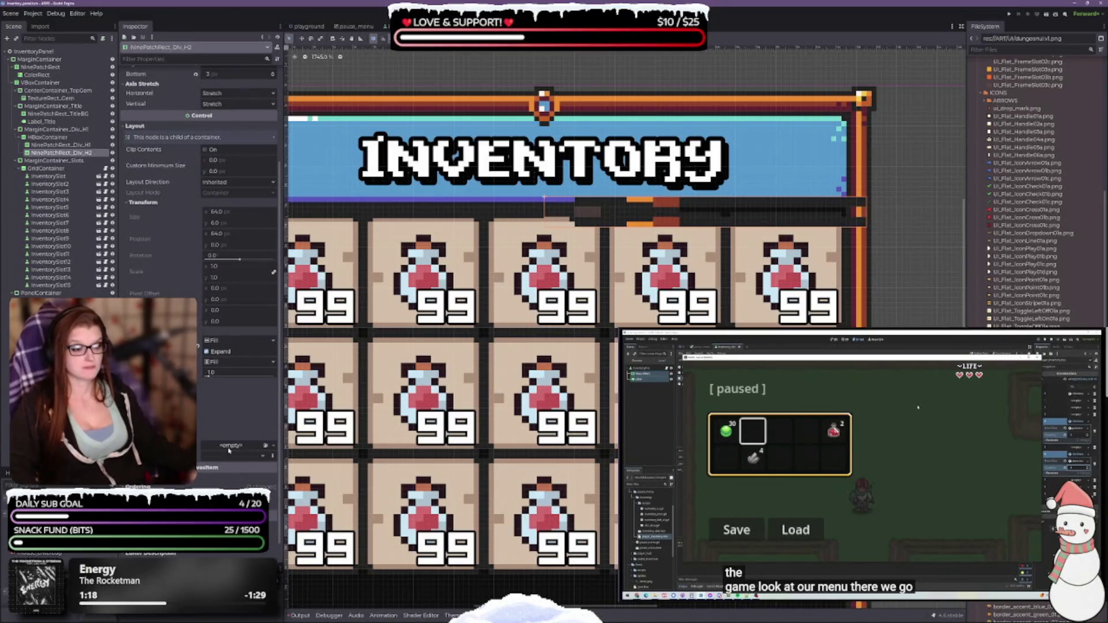
{"action": "scroll", "coordinate": [199, 196], "scroll_direction": "up", "scroll_amount": 3}
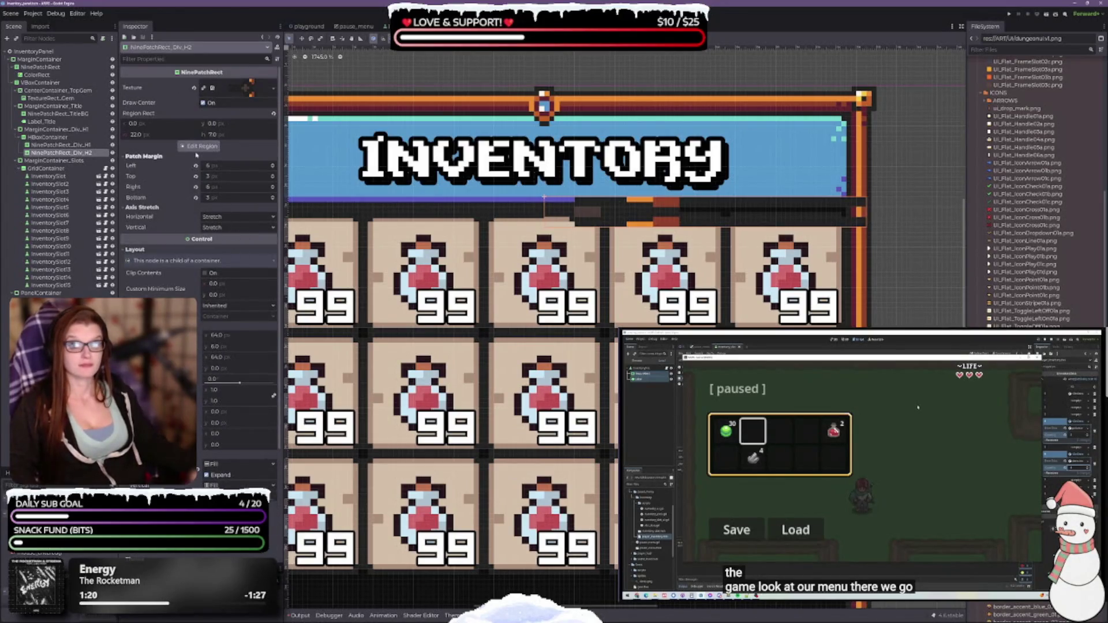
{"action": "left_click", "coordinate": [213, 199]}
{"action": "scroll", "coordinate": [655, 127], "scroll_direction": "down", "scroll_amount": 3}
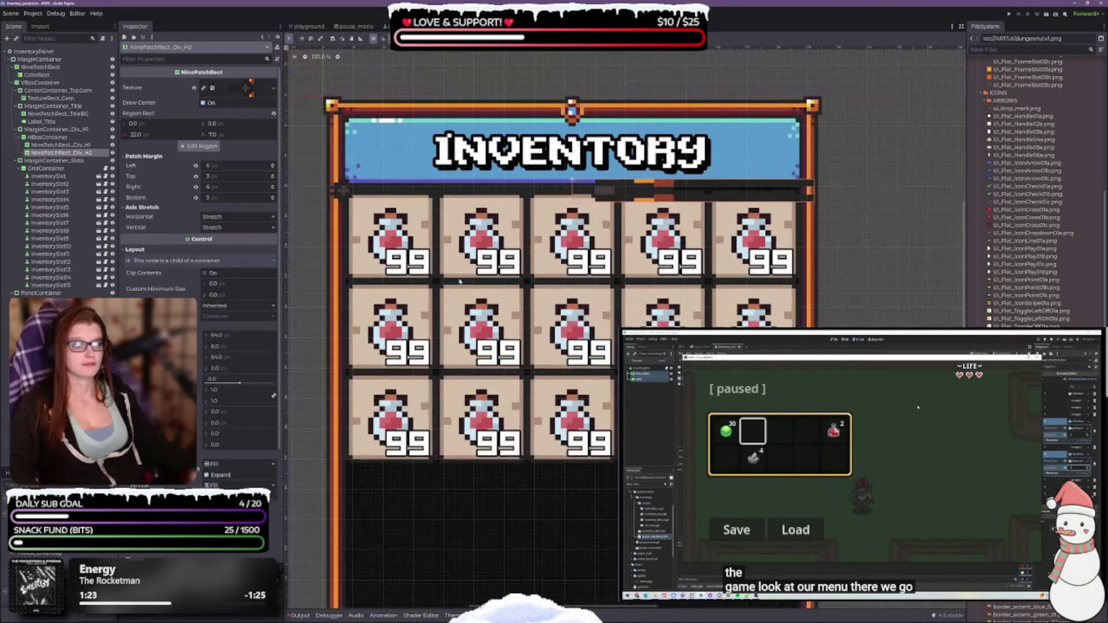
{"action": "left_click", "coordinate": [62, 145]}
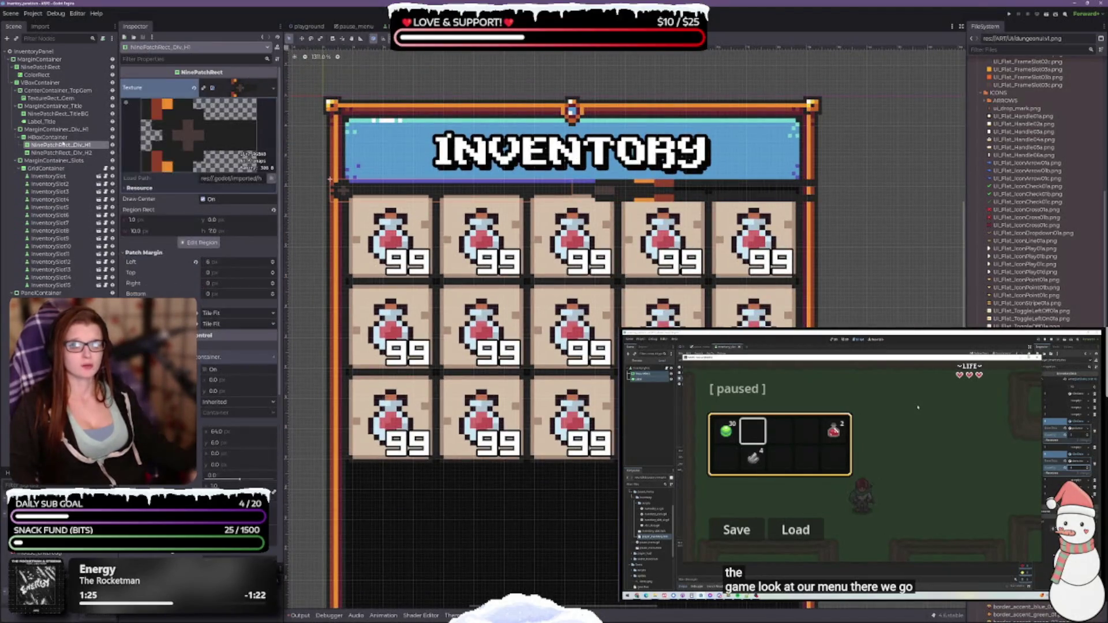
{"action": "left_click", "coordinate": [60, 152]}
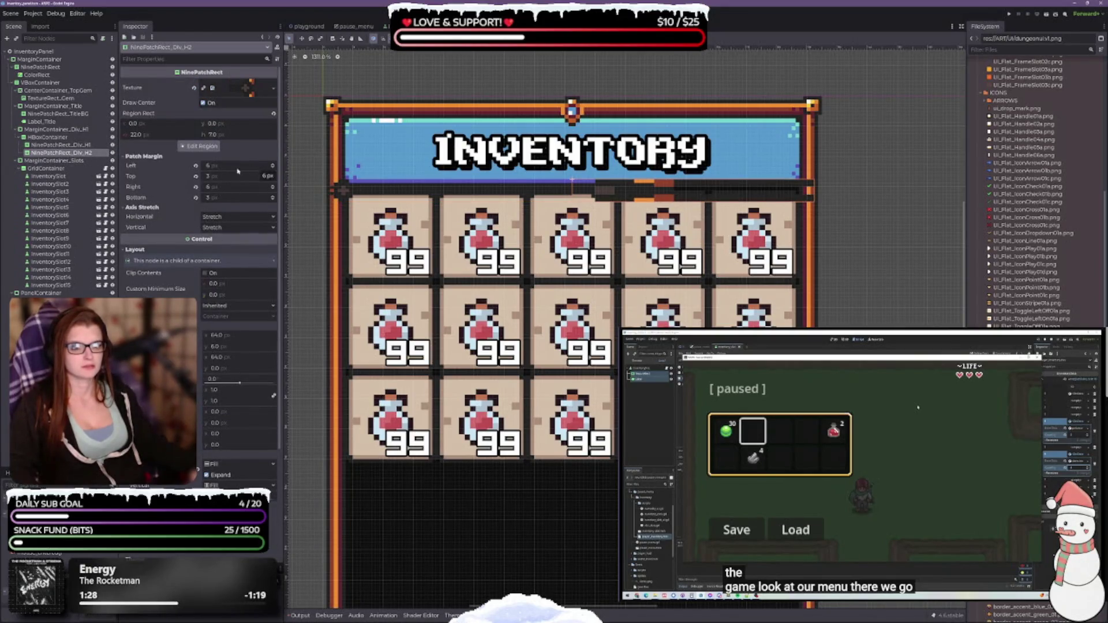
Step: Revert Patch Margin Left, Top, Right and Bottom of NinePatchRect_Div_H2 to 0
{"action": "left_click", "coordinate": [195, 166]}
{"action": "left_click", "coordinate": [196, 176]}
{"action": "left_click", "coordinate": [195, 186]}
{"action": "left_click", "coordinate": [196, 197]}
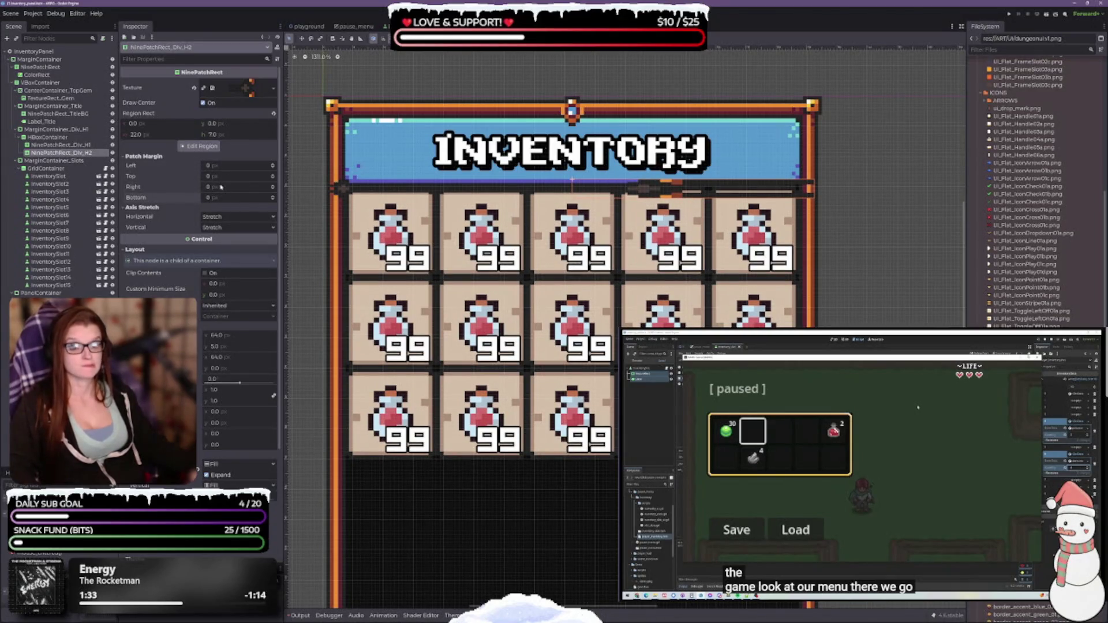
Step: Close the region editor and raise the second divider's Patch Margin Left to 6 px
{"action": "left_click", "coordinate": [198, 146]}
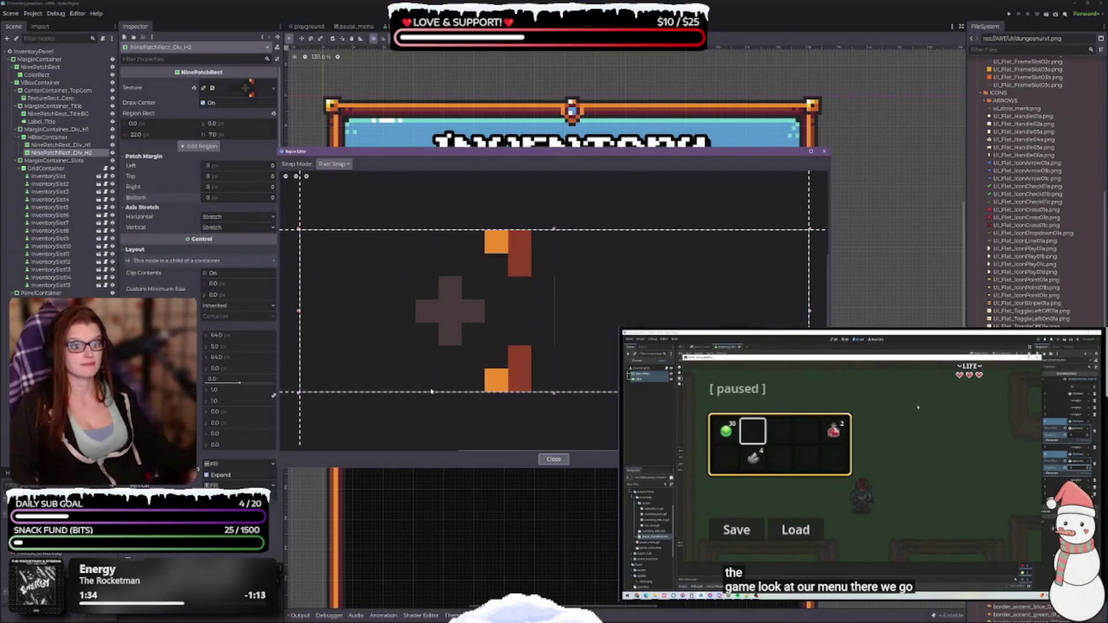
{"action": "scroll", "coordinate": [554, 341], "scroll_direction": "down", "scroll_amount": 3}
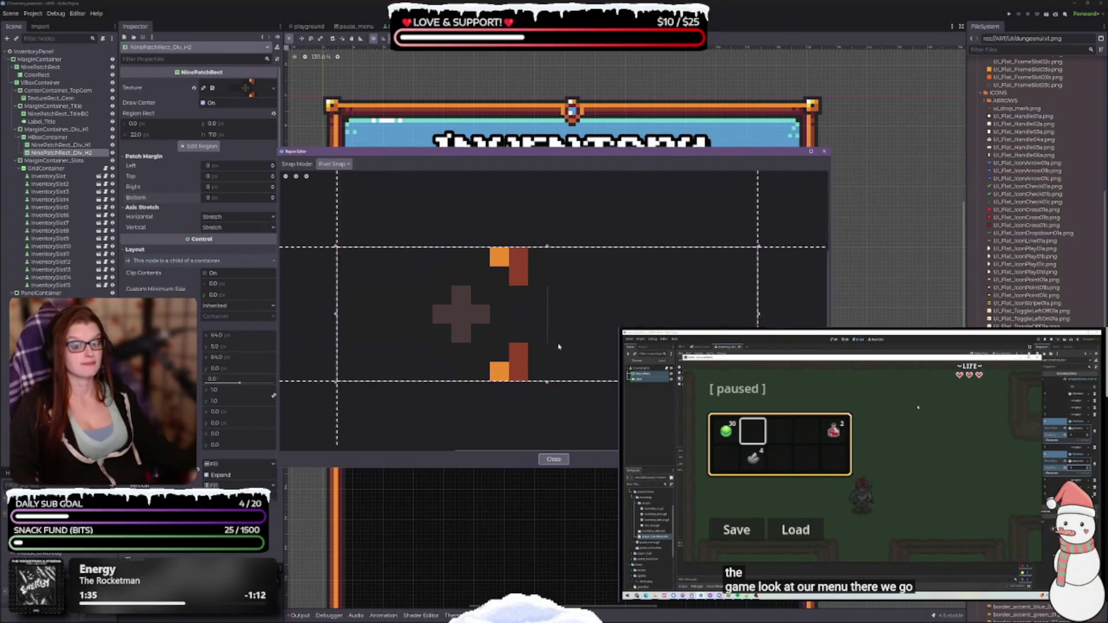
{"action": "left_click", "coordinate": [553, 460]}
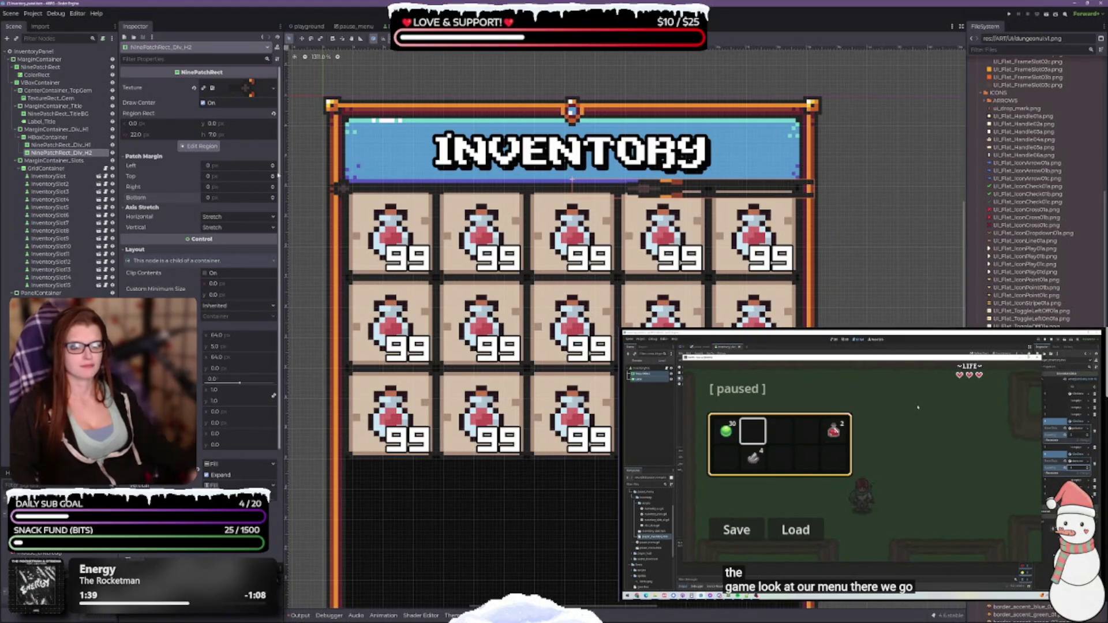
{"action": "left_click", "coordinate": [273, 165]}
{"action": "left_click", "coordinate": [273, 164]}
{"action": "left_click", "coordinate": [273, 165]}
{"action": "left_click", "coordinate": [273, 164]}
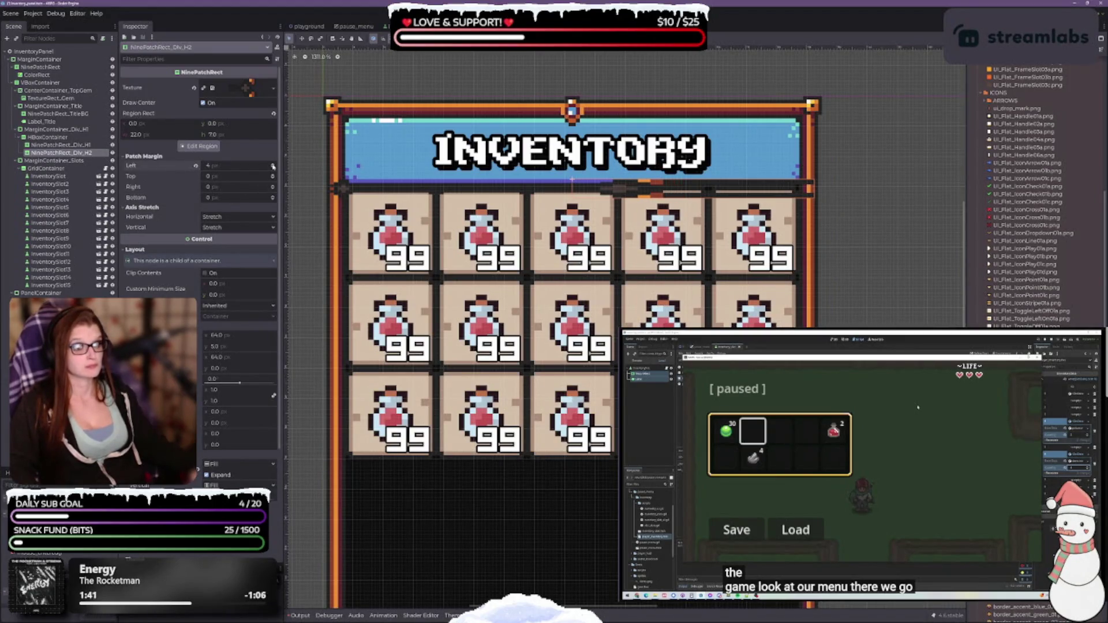
{"action": "left_click", "coordinate": [272, 166]}
{"action": "left_click", "coordinate": [273, 166]}
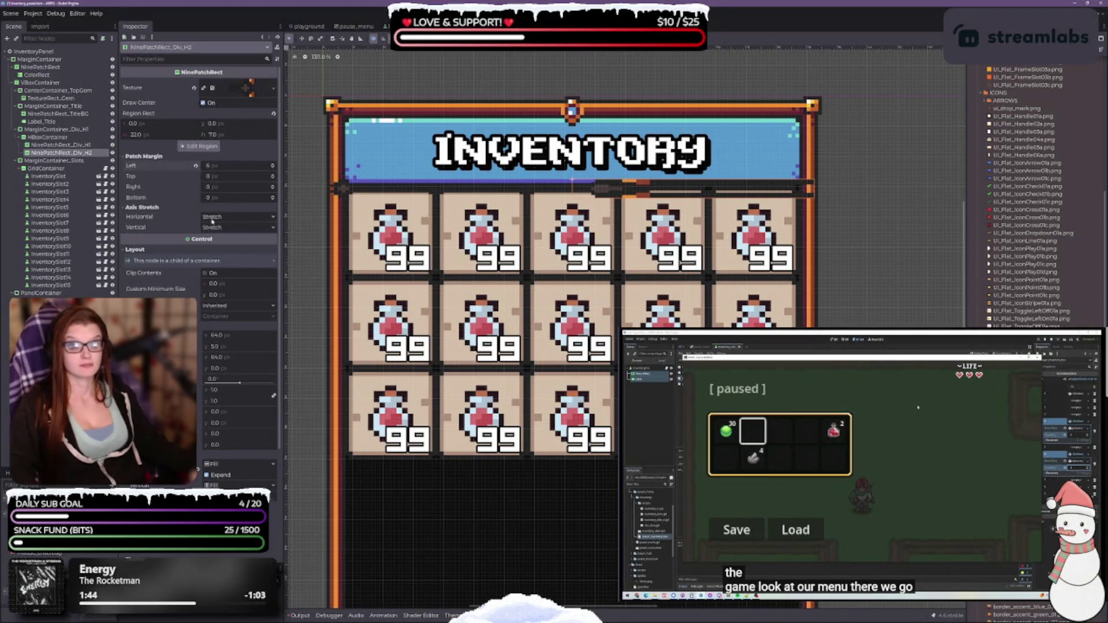
Step: Set Axis Stretch Horizontal and Vertical to Tile Fit on the second divider
{"action": "left_click", "coordinate": [57, 145]}
{"action": "left_click", "coordinate": [58, 152]}
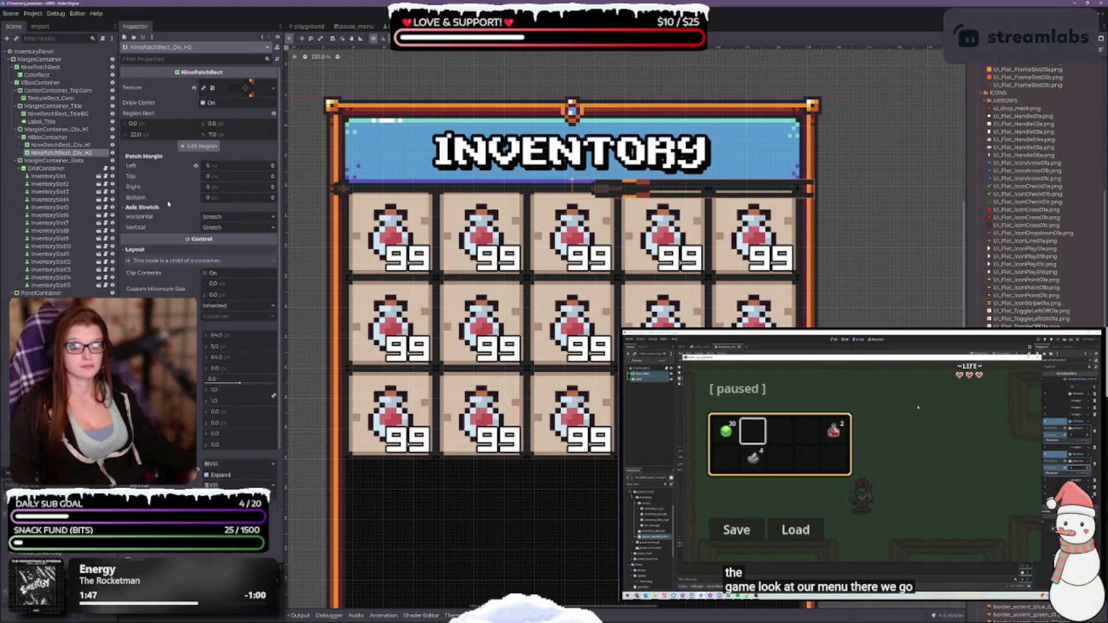
{"action": "left_click", "coordinate": [214, 217]}
{"action": "left_click", "coordinate": [219, 244]}
{"action": "left_click", "coordinate": [222, 227]}
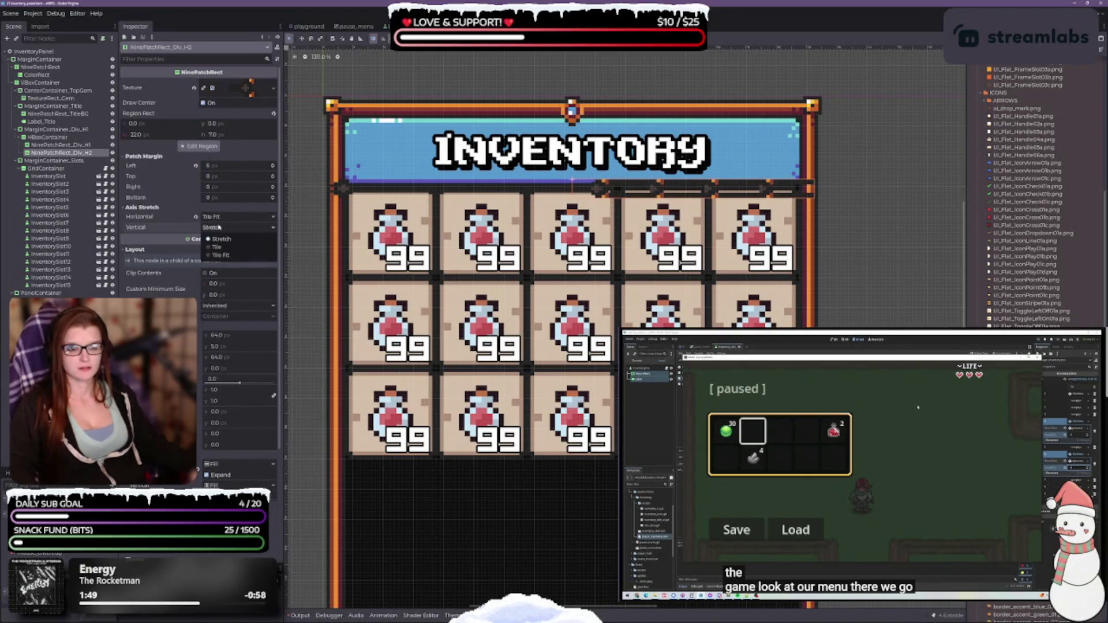
{"action": "left_click", "coordinate": [227, 258]}
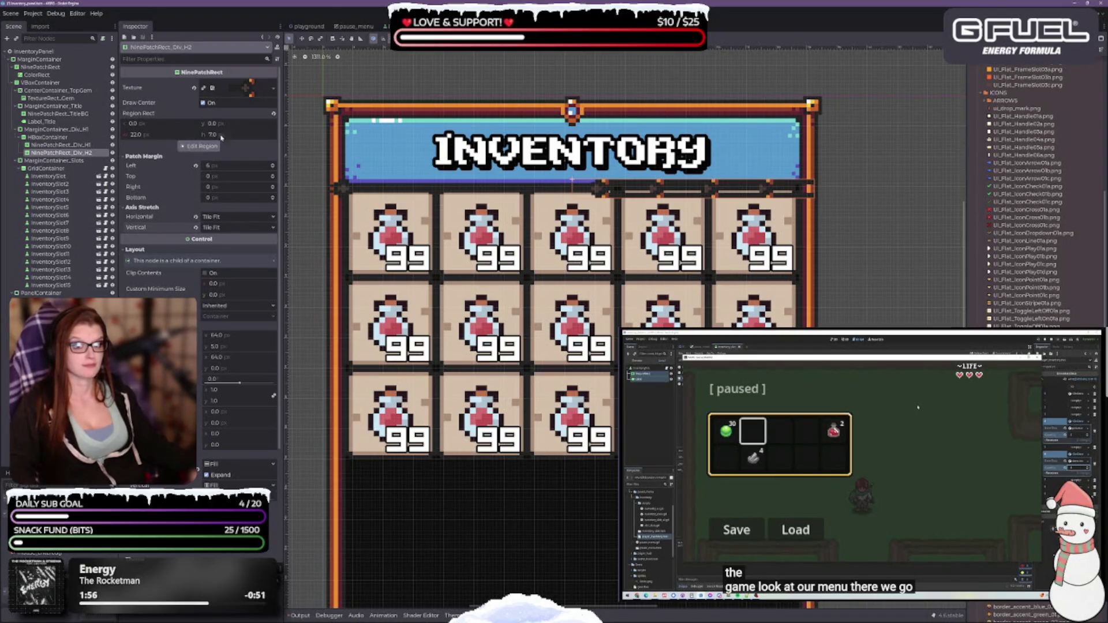
Step: Set the divider's Horizontal container sizing to Shrink End
{"action": "left_click", "coordinate": [482, 38]}
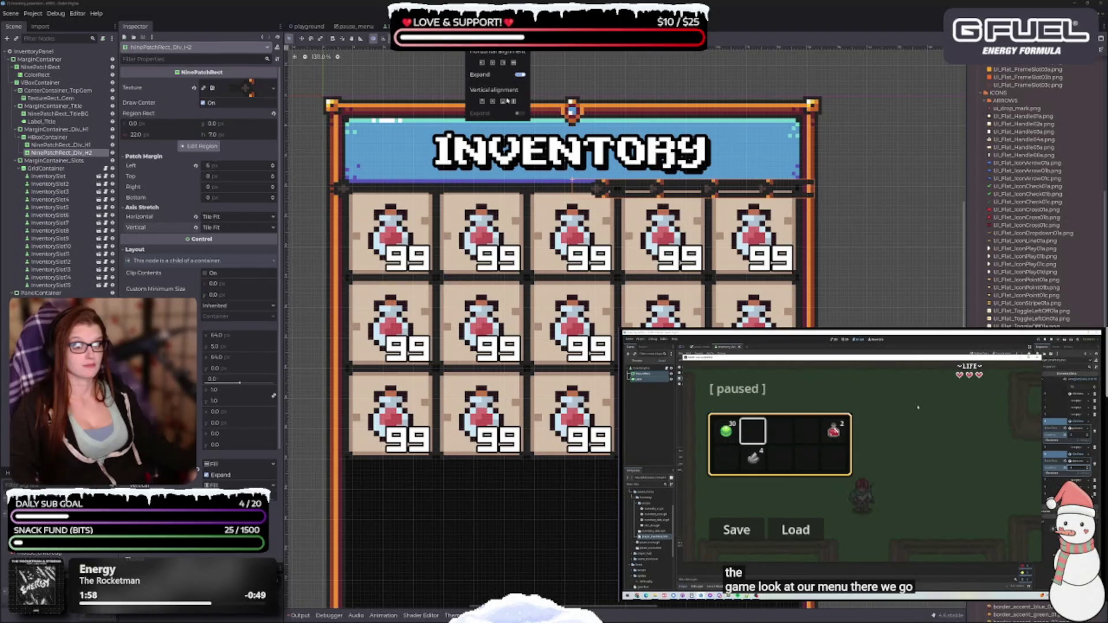
{"action": "left_click", "coordinate": [503, 62]}
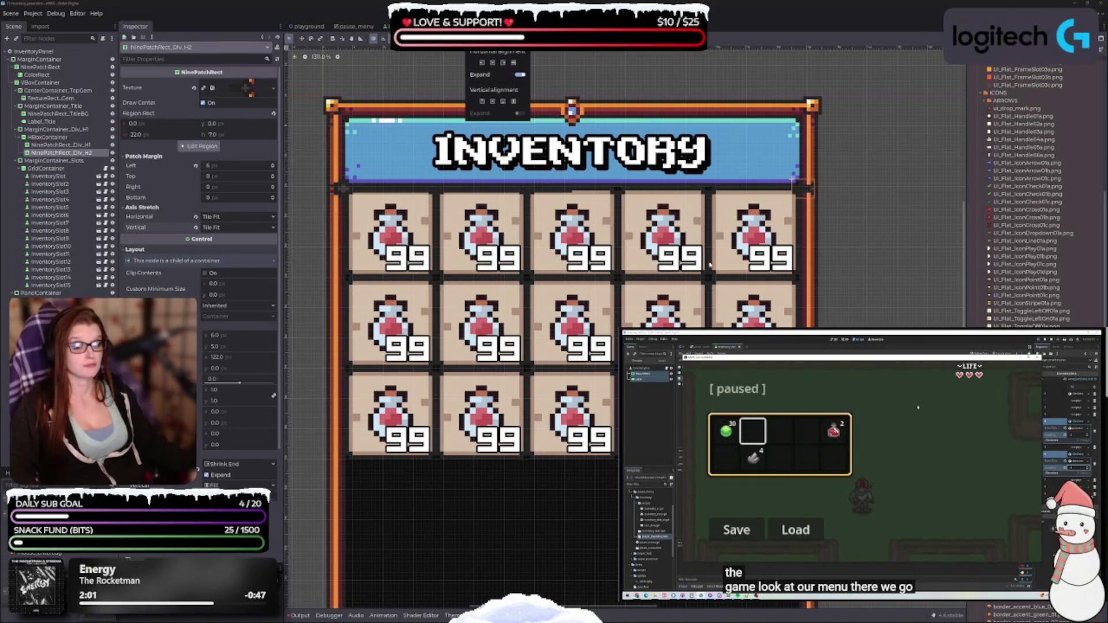
{"action": "scroll", "coordinate": [710, 264], "scroll_direction": "up", "scroll_amount": 5}
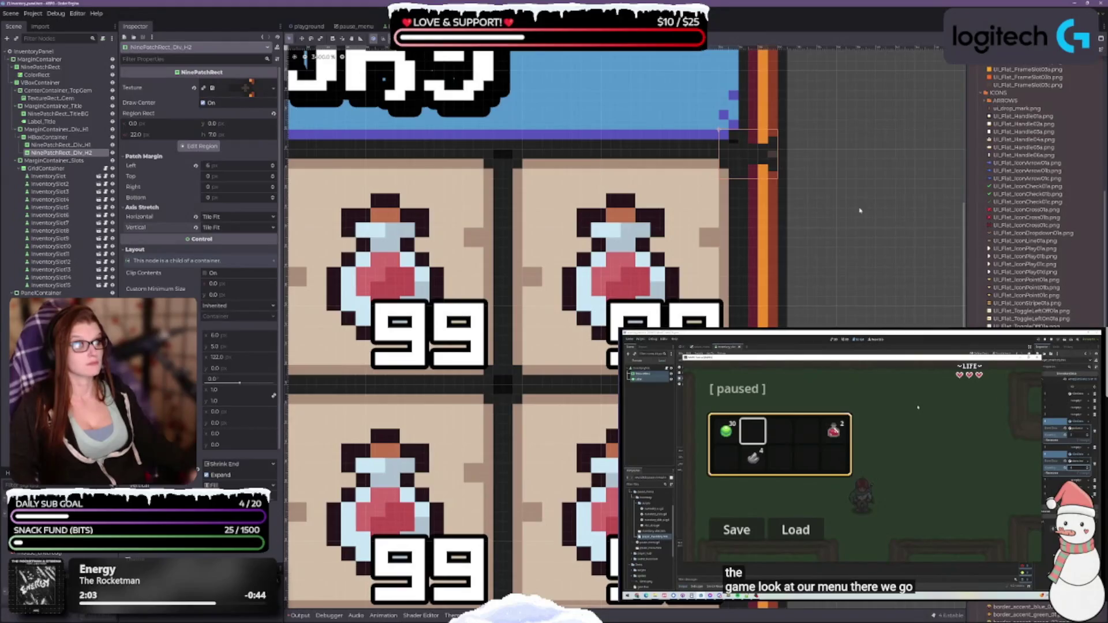
Step: Raise Patch Margin Left to 10 px and bring the whole inventory panel into view
{"action": "left_click", "coordinate": [273, 165]}
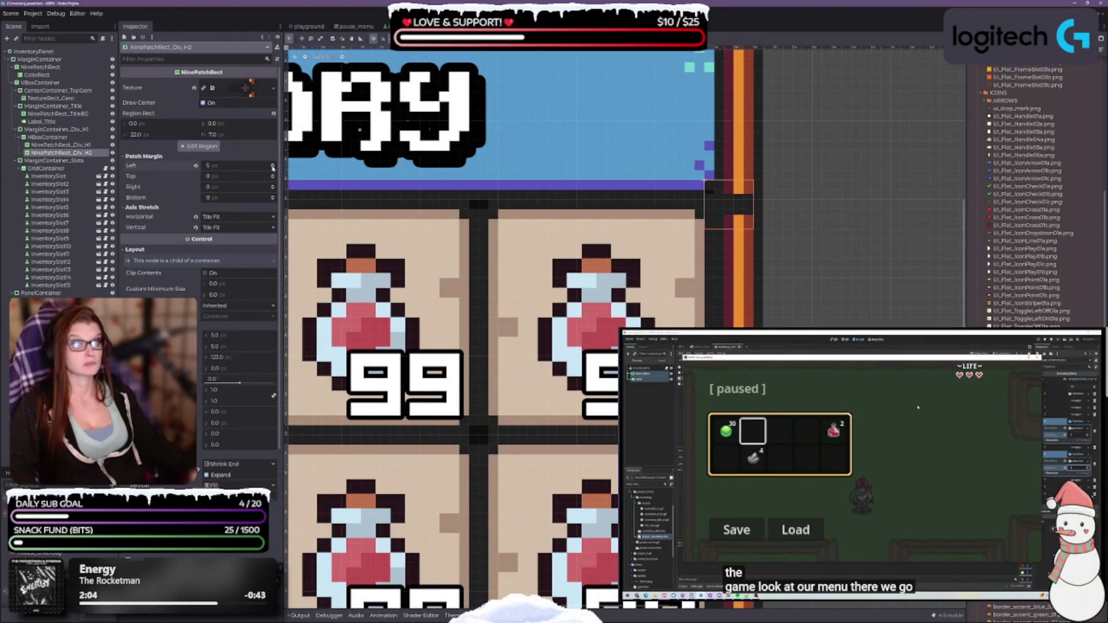
{"action": "left_click", "coordinate": [272, 165]}
{"action": "left_click", "coordinate": [273, 165]}
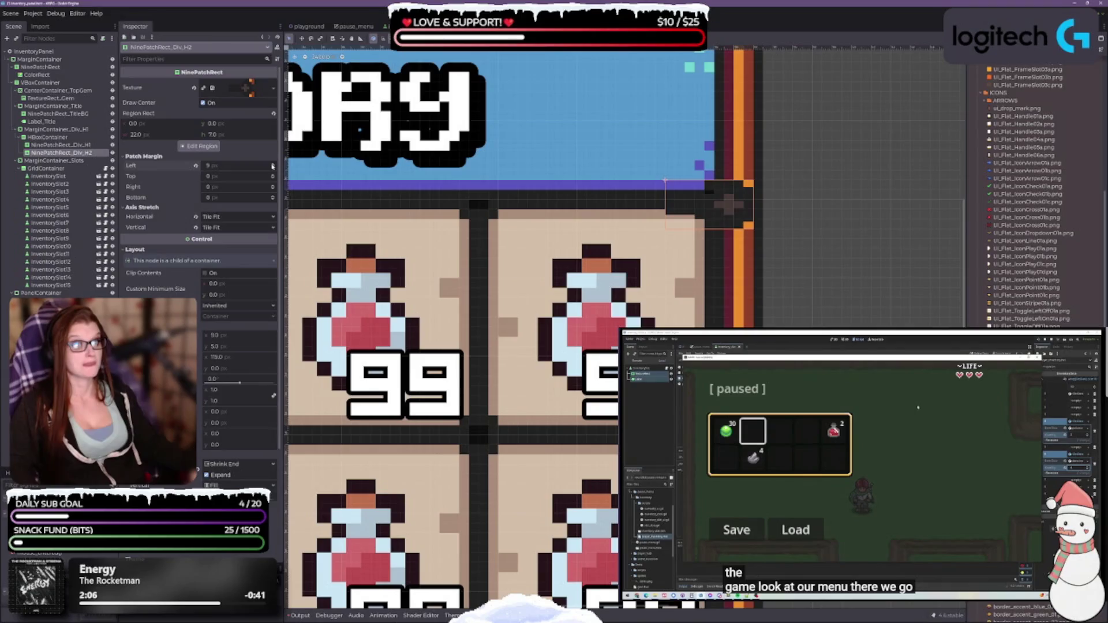
{"action": "left_click", "coordinate": [272, 165]}
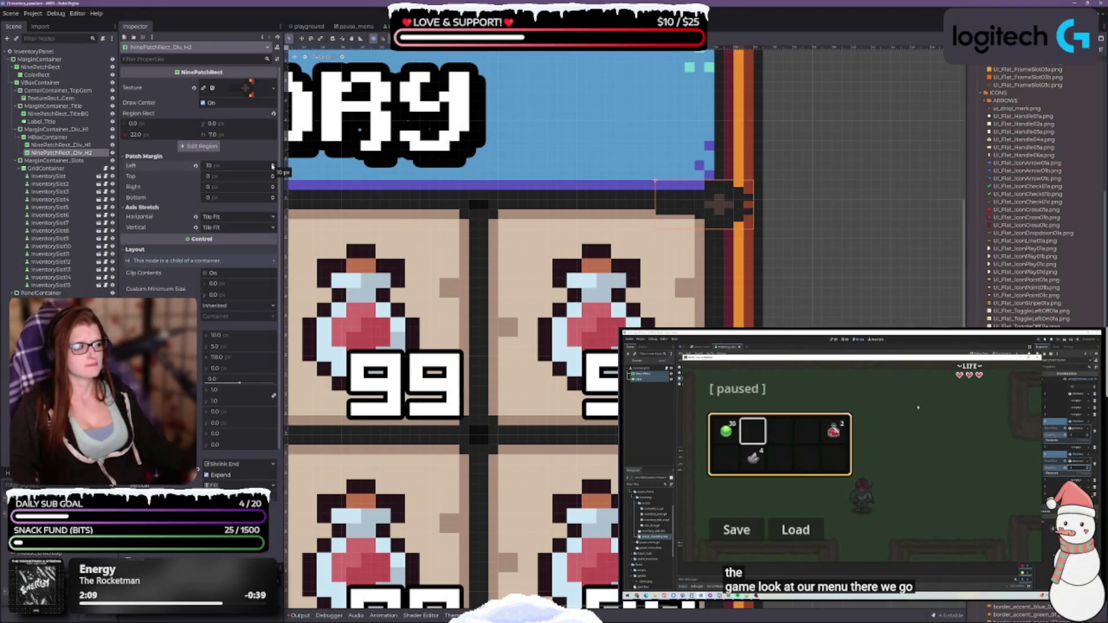
{"action": "scroll", "coordinate": [865, 260], "scroll_direction": "down", "scroll_amount": 4}
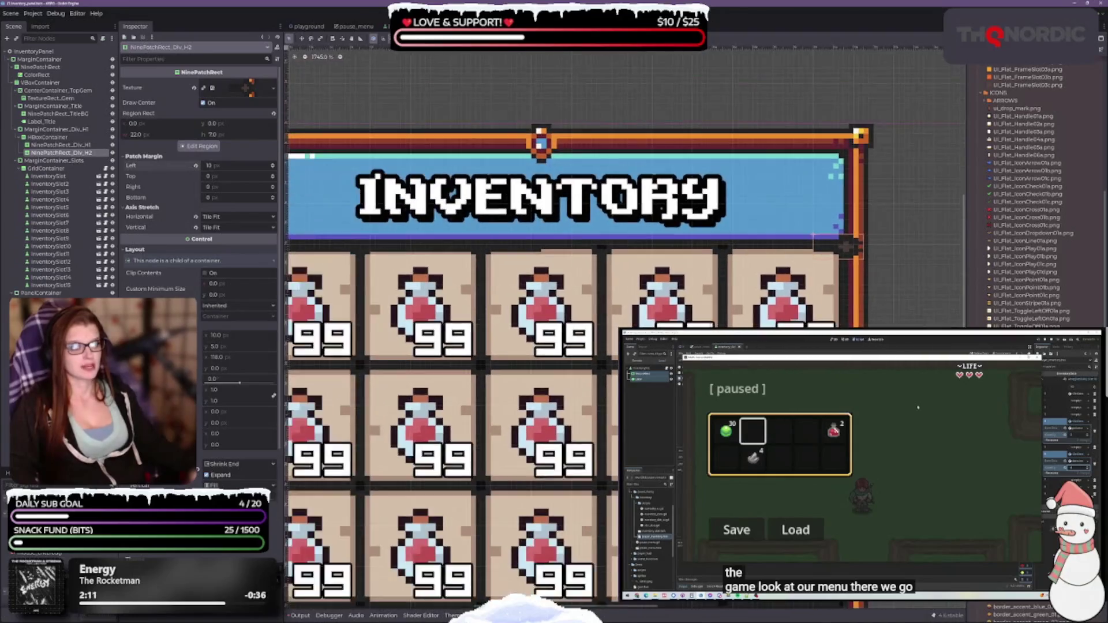
{"action": "left_click_drag", "start_coordinate": [648, 333], "coordinate": [730, 291]}
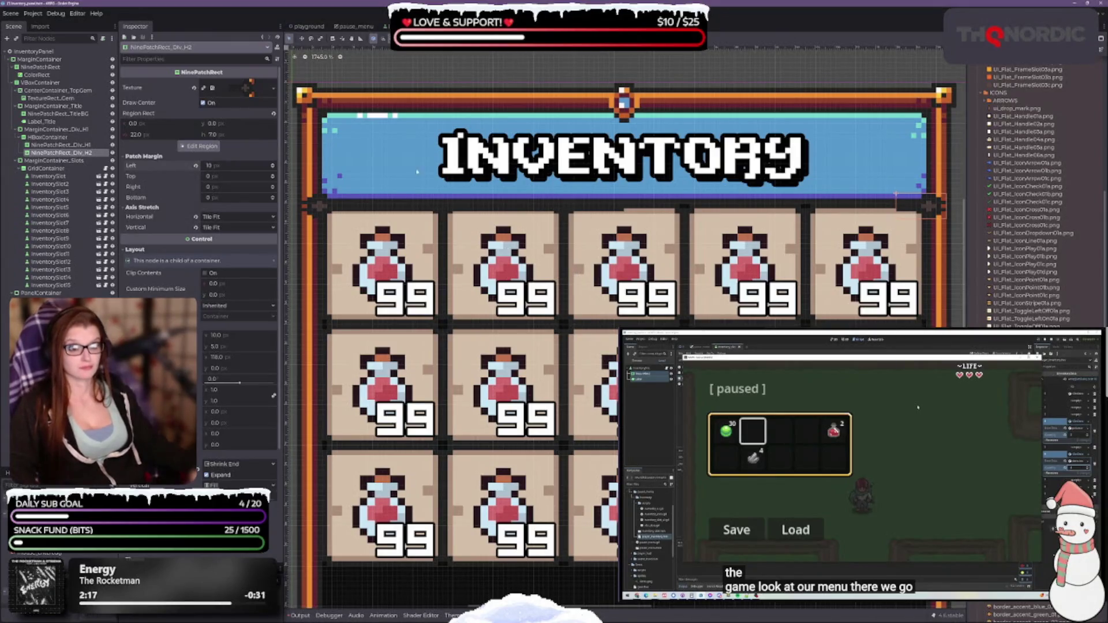
Step: Redraw the divider's texture region 10 px wide in the region editor, then close it
{"action": "left_click", "coordinate": [193, 146]}
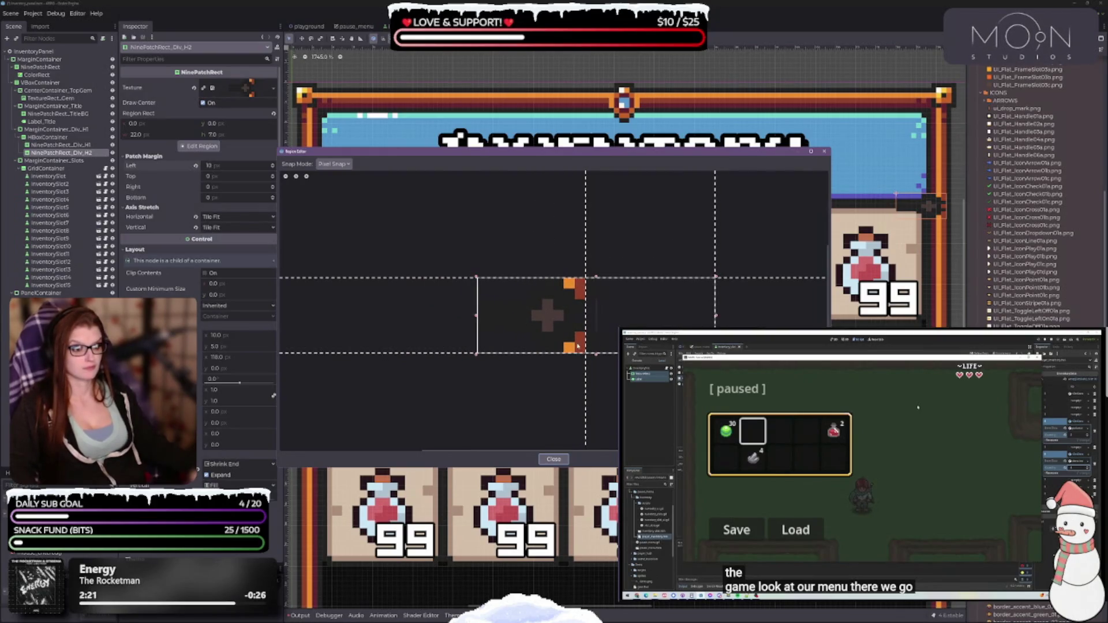
{"action": "scroll", "coordinate": [558, 340], "scroll_direction": "up", "scroll_amount": 2}
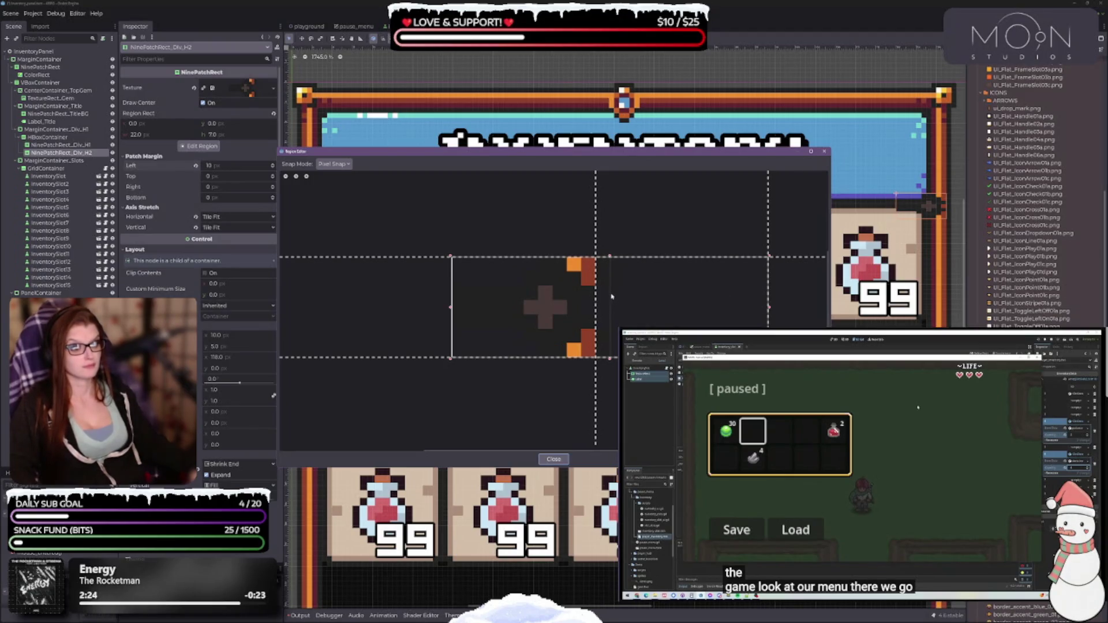
{"action": "mouse_move", "coordinate": [610, 295]}
{"action": "left_mouse_down"}
{"action": "mouse_move", "coordinate": [574, 290]}
{"action": "mouse_move", "coordinate": [452, 358]}
{"action": "left_mouse_up"}
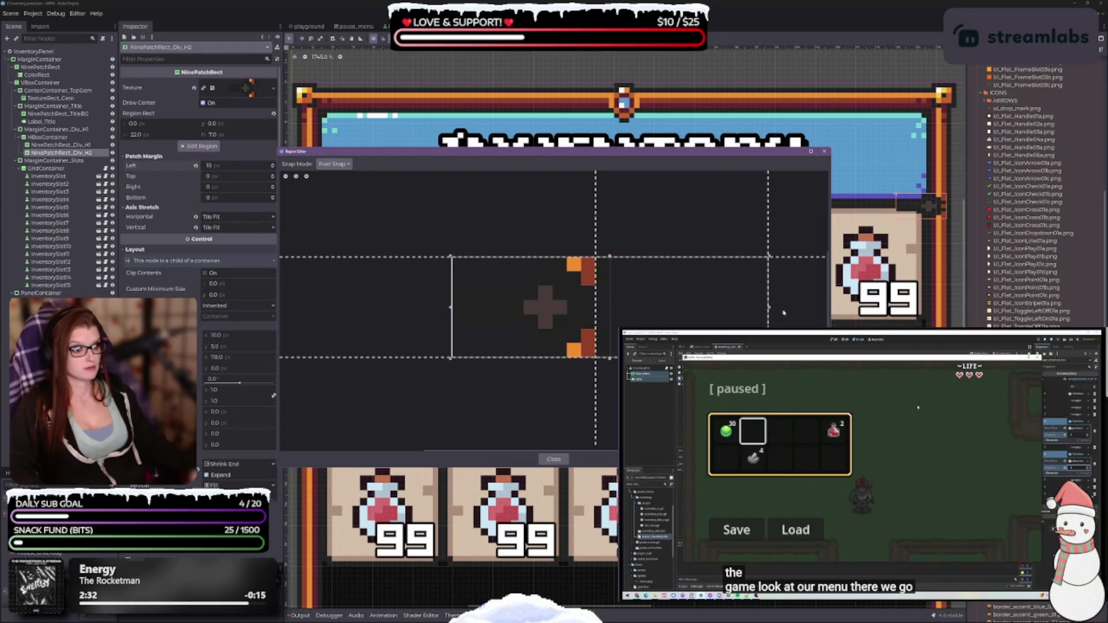
{"action": "left_click_drag", "start_coordinate": [769, 310], "coordinate": [598, 312]}
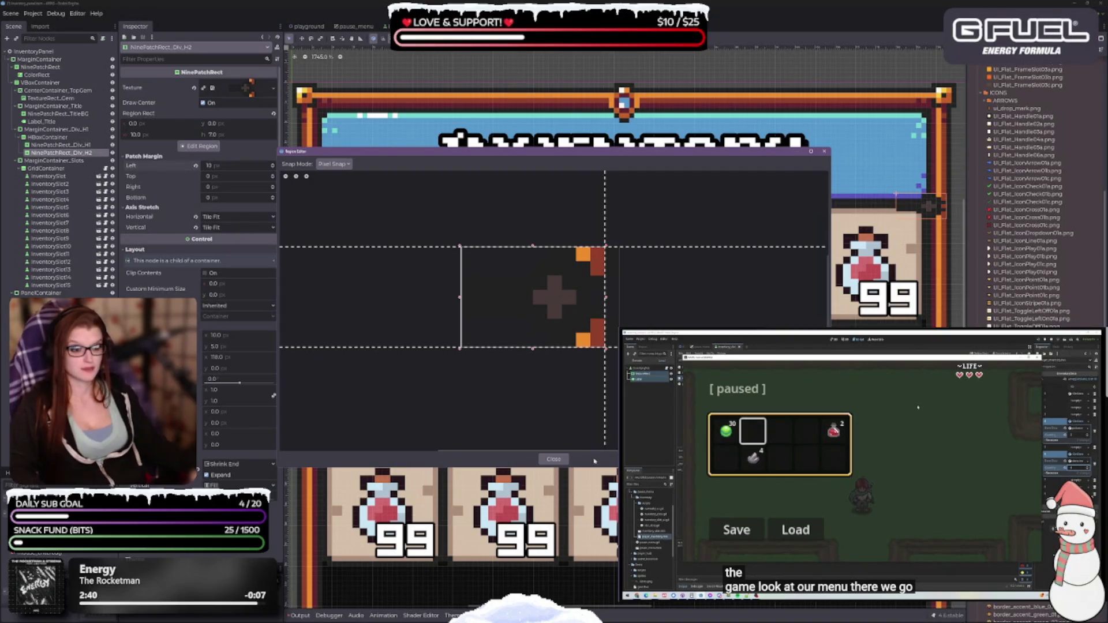
{"action": "left_click", "coordinate": [554, 459]}
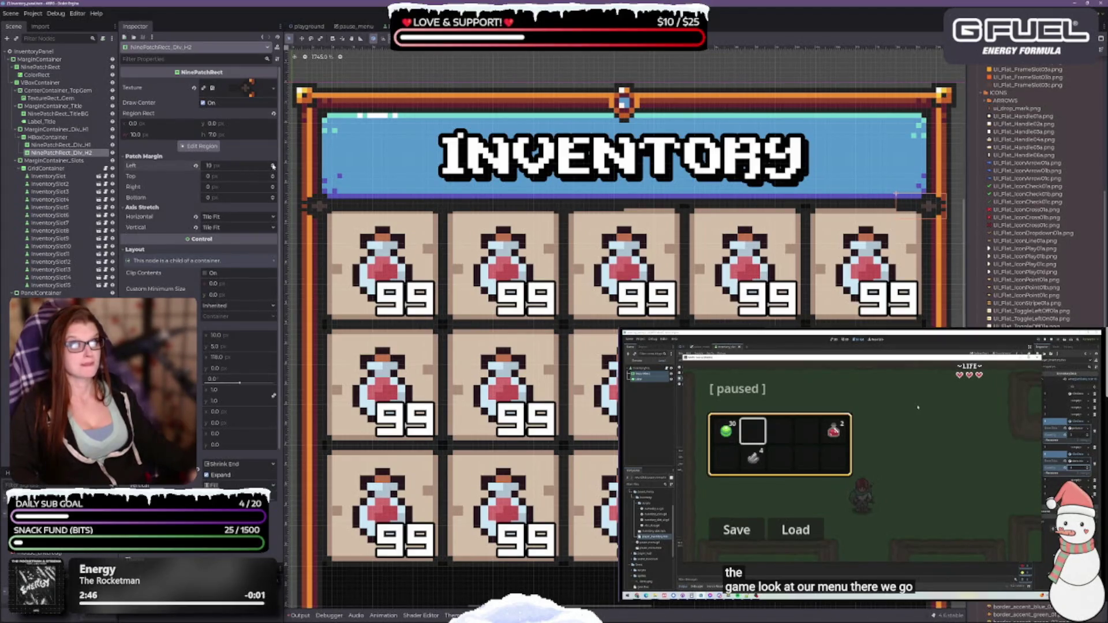
Step: Try 9 px left and 1 px top margins, restore 10 and 0, and reopen region editing
{"action": "left_click", "coordinate": [274, 167]}
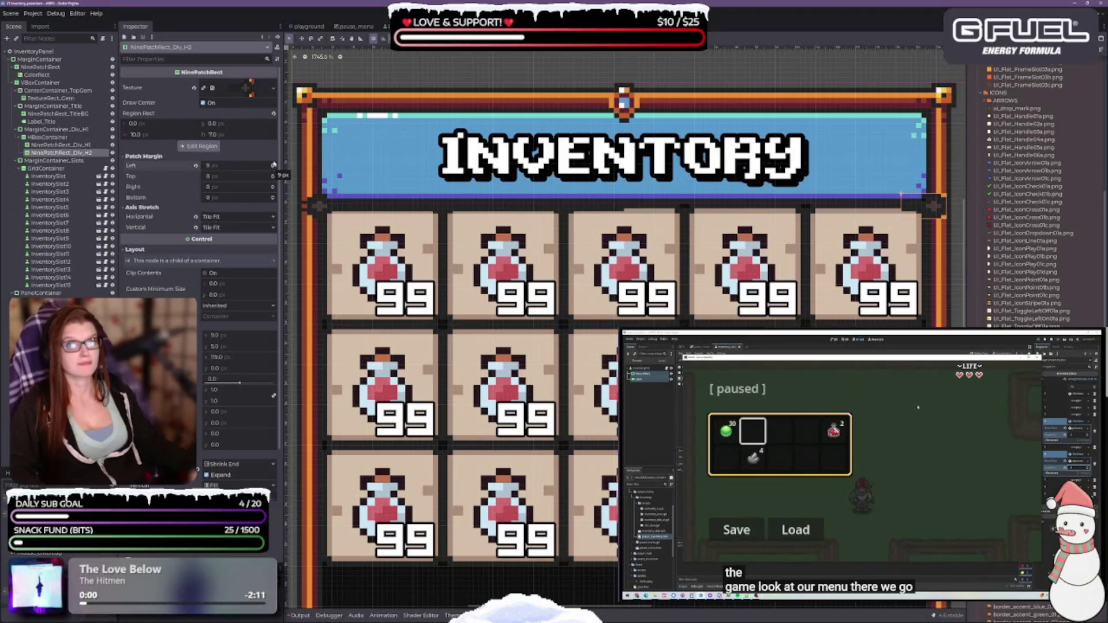
{"action": "left_click", "coordinate": [273, 164]}
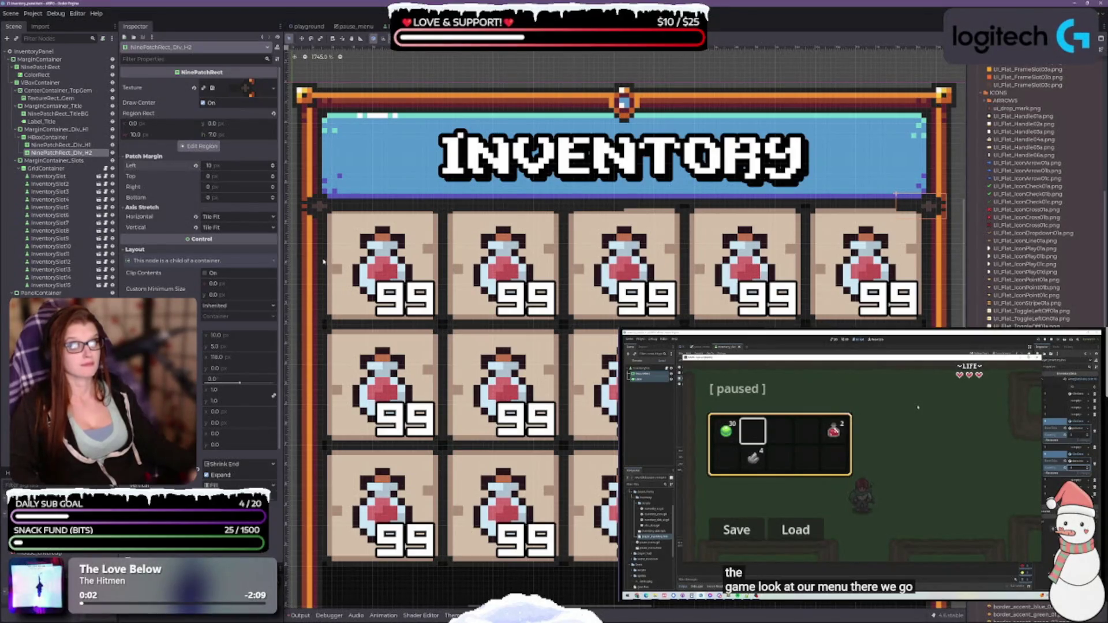
{"action": "left_click", "coordinate": [273, 175]}
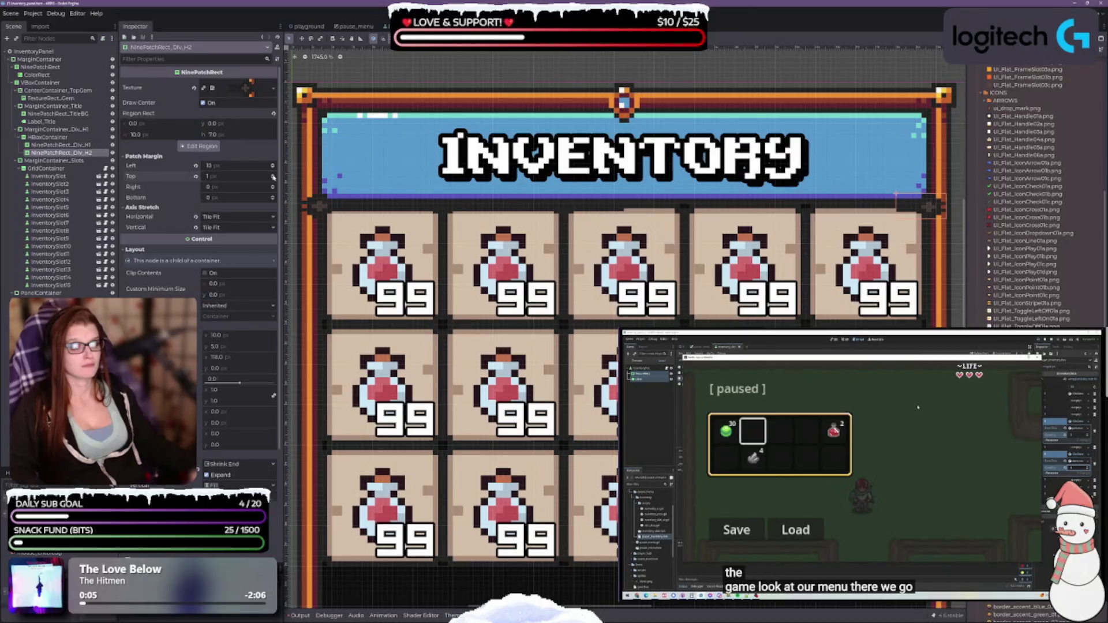
{"action": "left_click", "coordinate": [274, 178]}
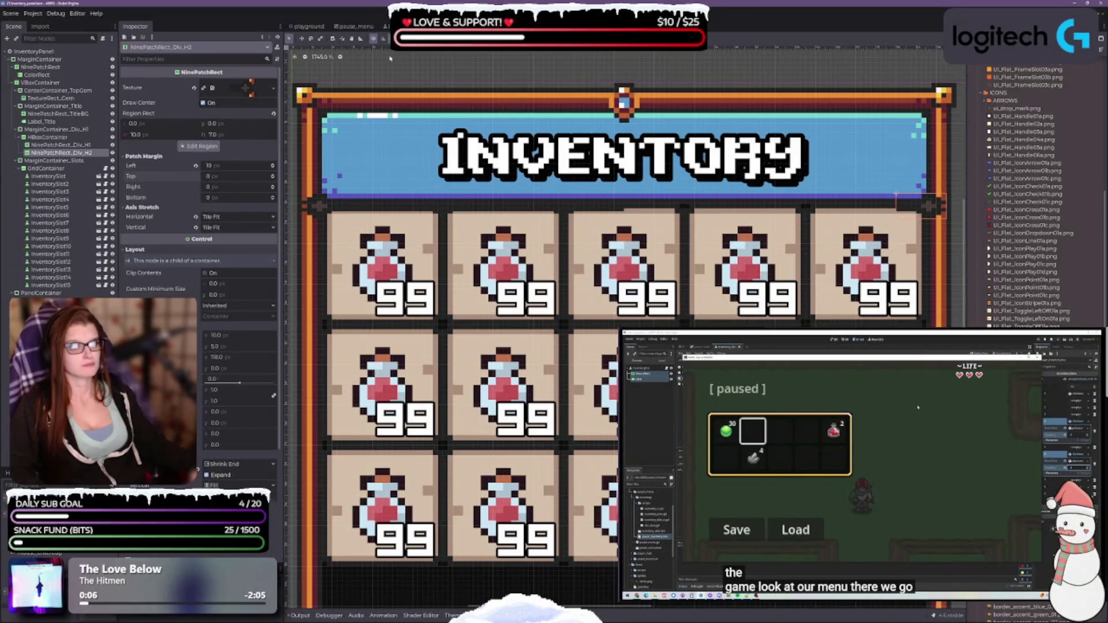
{"action": "left_click", "coordinate": [196, 146]}
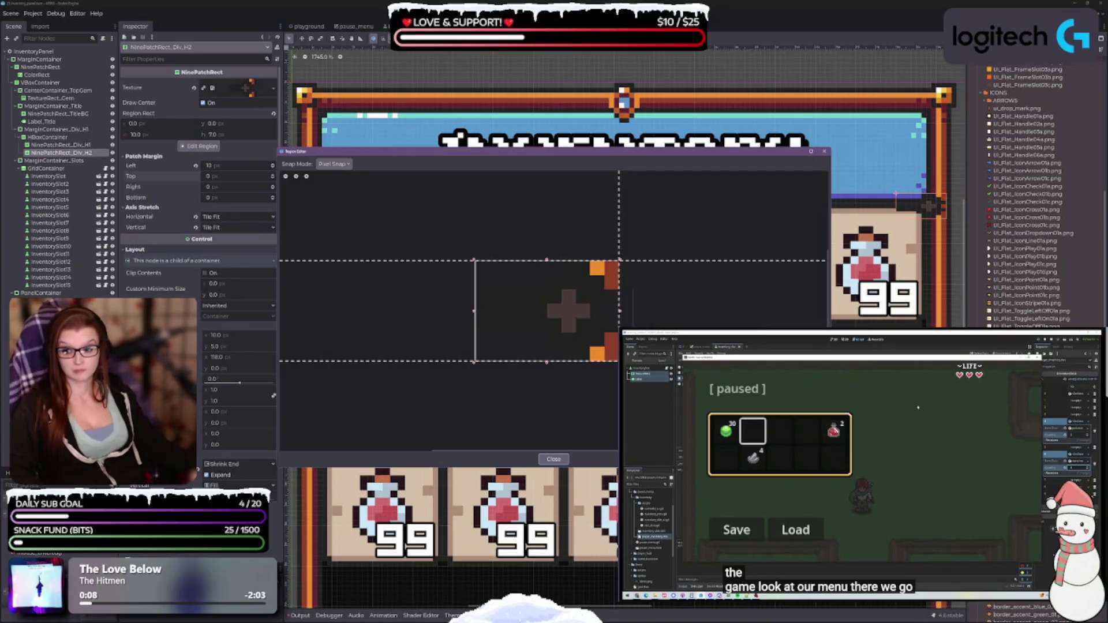
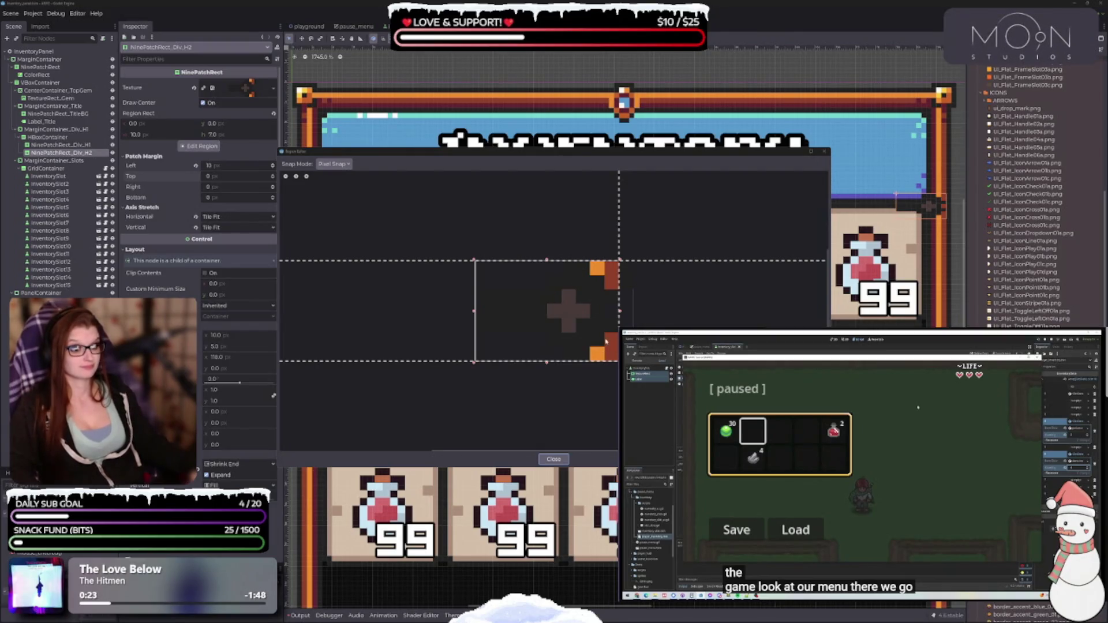
Step: Pull the divider's left patch margin guide and the region's top edge in by one pixel, then close the editor
{"action": "mouse_move", "coordinate": [619, 243]}
{"action": "left_mouse_down"}
{"action": "mouse_move", "coordinate": [605, 243]}
{"action": "mouse_move", "coordinate": [633, 245]}
{"action": "mouse_move", "coordinate": [619, 249]}
{"action": "left_mouse_up"}
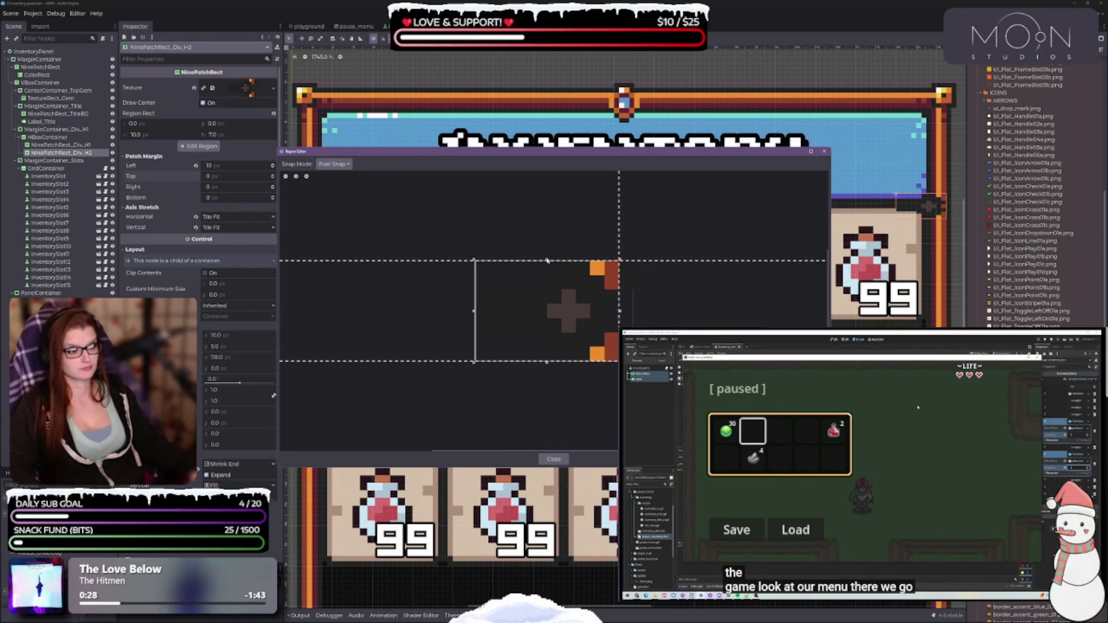
{"action": "mouse_move", "coordinate": [547, 260]}
{"action": "left_mouse_down"}
{"action": "mouse_move", "coordinate": [547, 272]}
{"action": "mouse_move", "coordinate": [547, 260]}
{"action": "left_mouse_up"}
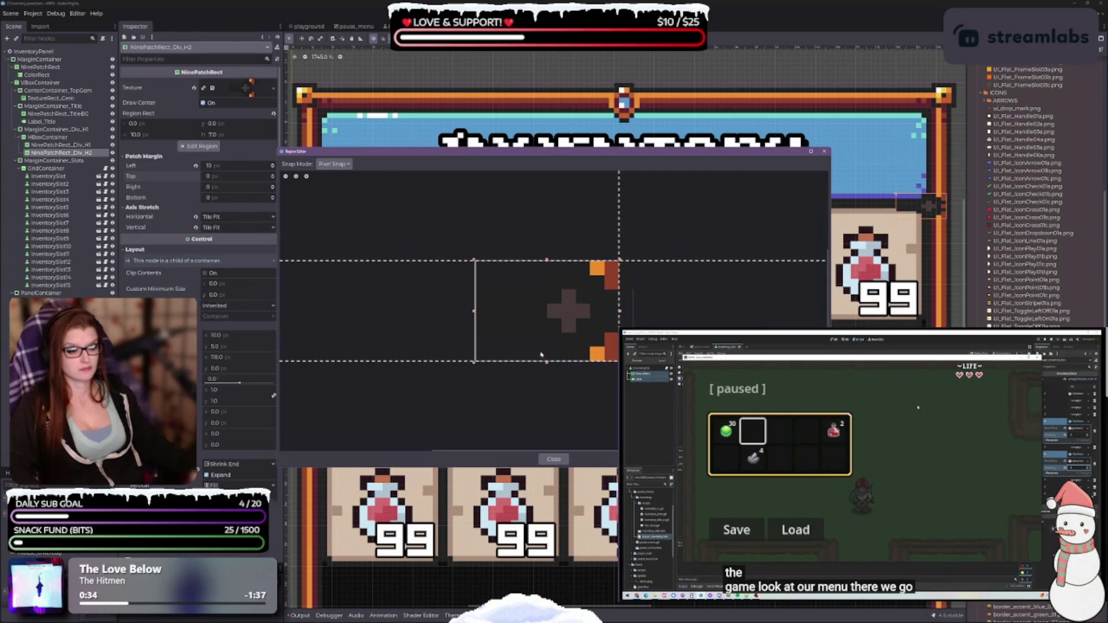
{"action": "scroll", "coordinate": [540, 354], "scroll_direction": "down", "scroll_amount": 5}
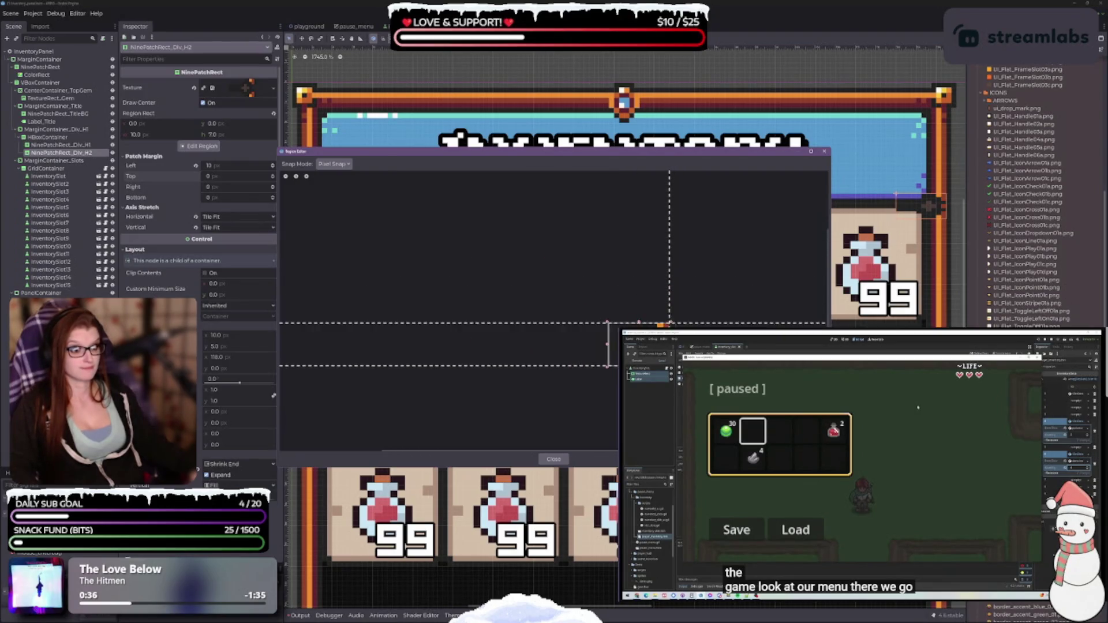
{"action": "scroll", "coordinate": [577, 352], "scroll_direction": "down", "scroll_amount": 3}
{"action": "scroll", "coordinate": [595, 300], "scroll_direction": "up", "scroll_amount": 5}
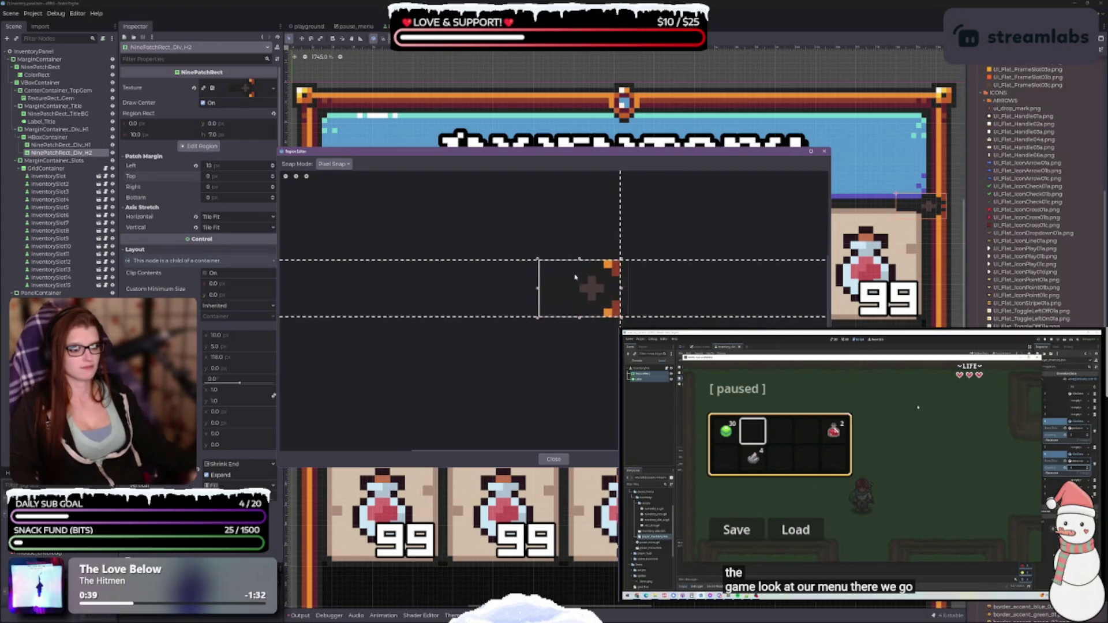
{"action": "left_click", "coordinate": [554, 459]}
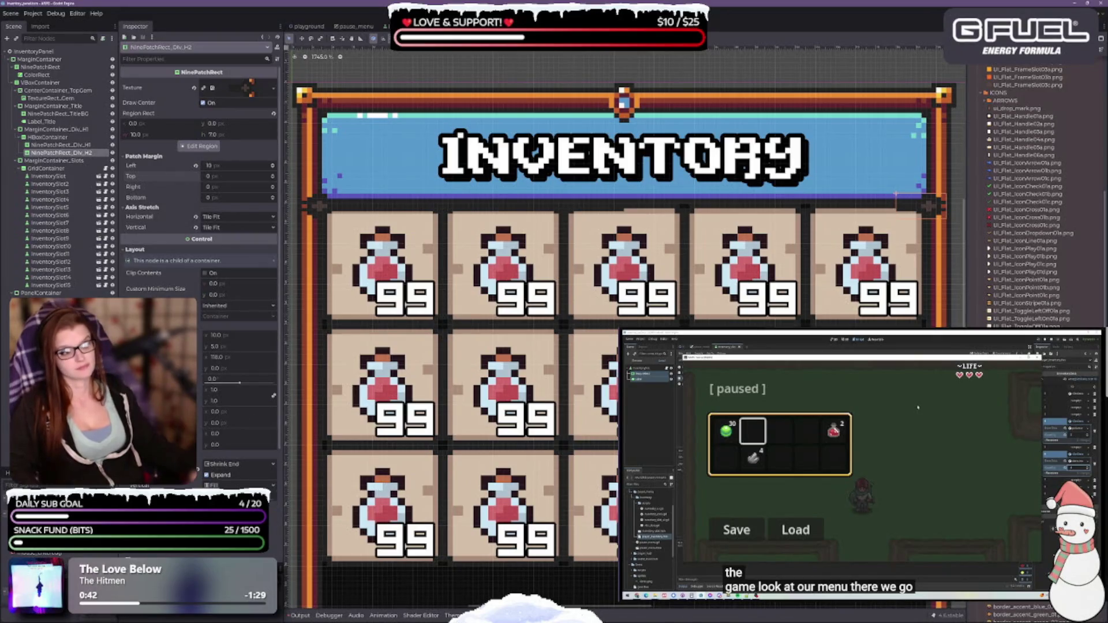
Step: Compare the first divider's properties with NinePatchRect_Div_H2's, ending back on Div_H2
{"action": "left_click_drag", "start_coordinate": [602, 325], "coordinate": [672, 309]}
{"action": "scroll", "coordinate": [672, 310], "scroll_direction": "down", "scroll_amount": 3}
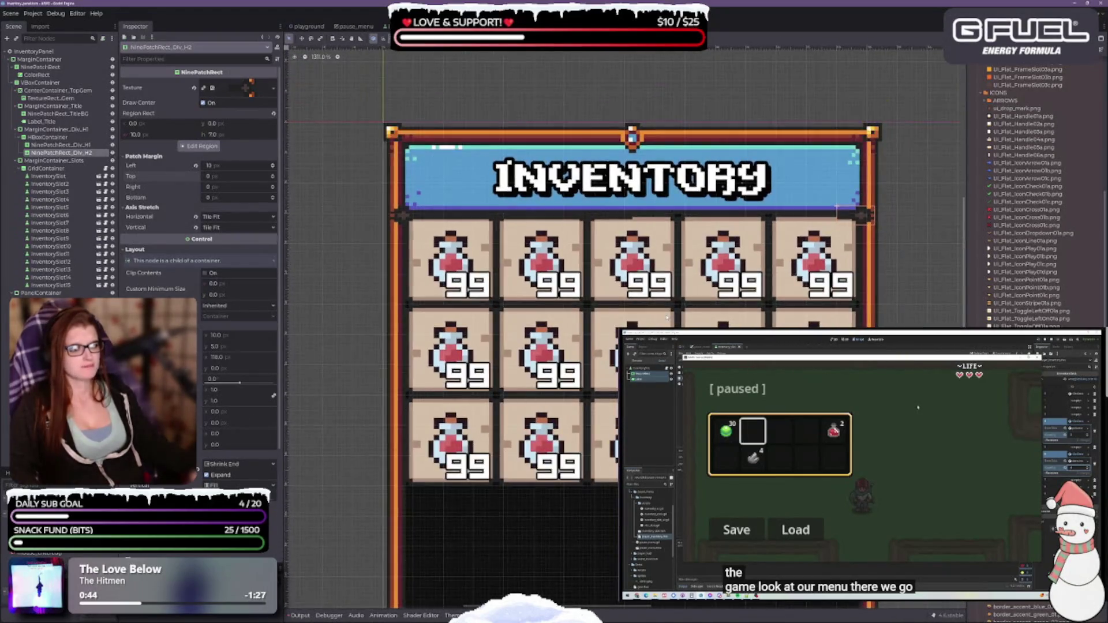
{"action": "scroll", "coordinate": [667, 319], "scroll_direction": "up", "scroll_amount": 1}
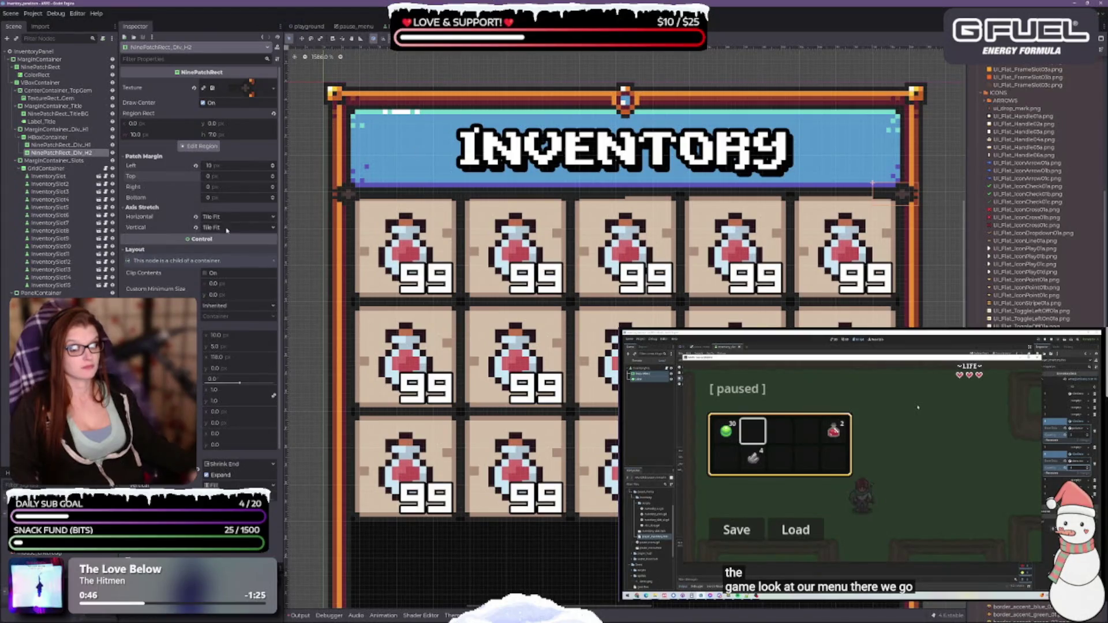
{"action": "left_click", "coordinate": [63, 145]}
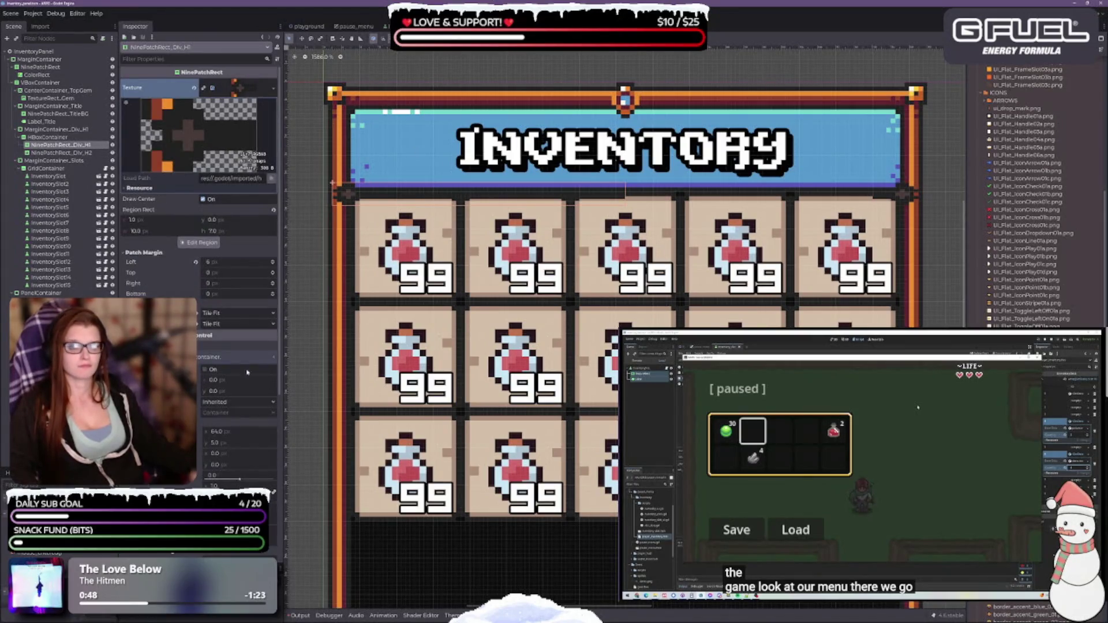
{"action": "scroll", "coordinate": [516, 278], "scroll_direction": "down", "scroll_amount": 4}
{"action": "scroll", "coordinate": [691, 269], "scroll_direction": "up", "scroll_amount": 1}
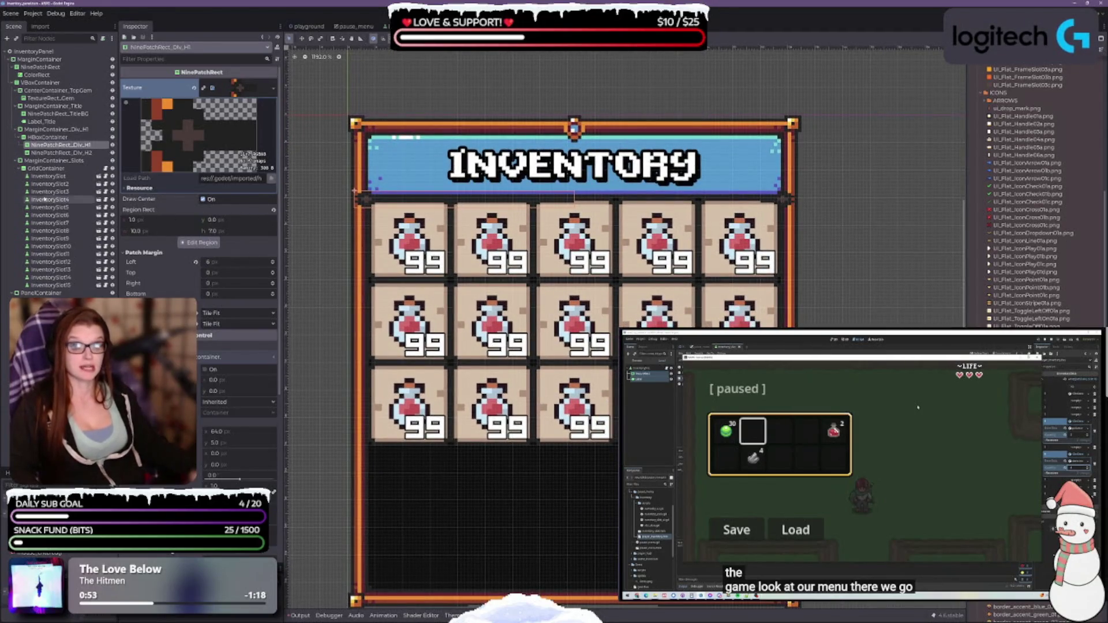
{"action": "left_click", "coordinate": [56, 153]}
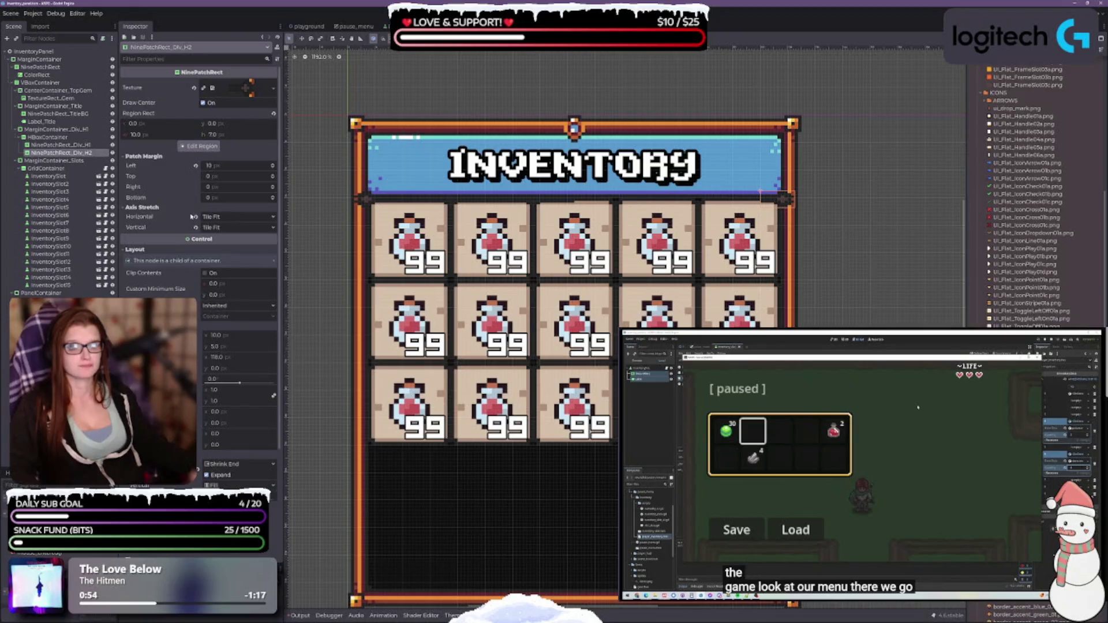
Step: Set NinePatchRect_Div_H2's Region Rect x and y offsets to 0
{"action": "left_click", "coordinate": [215, 124]}
{"action": "left_click", "coordinate": [137, 123]}
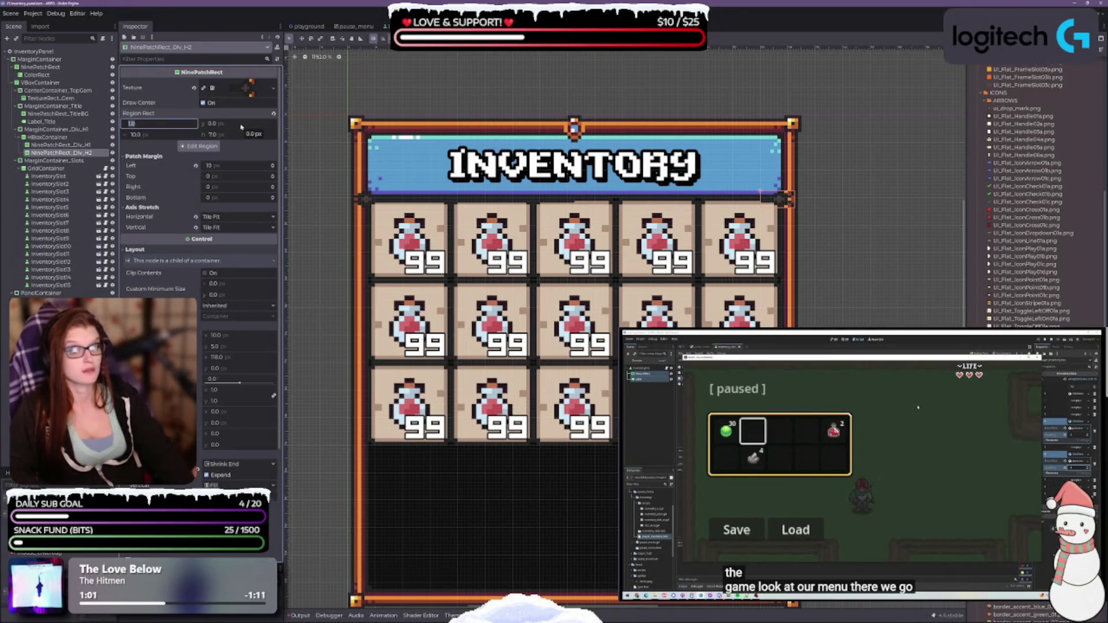
{"action": "type", "text": "0"}
{"action": "key", "text": "Return"}
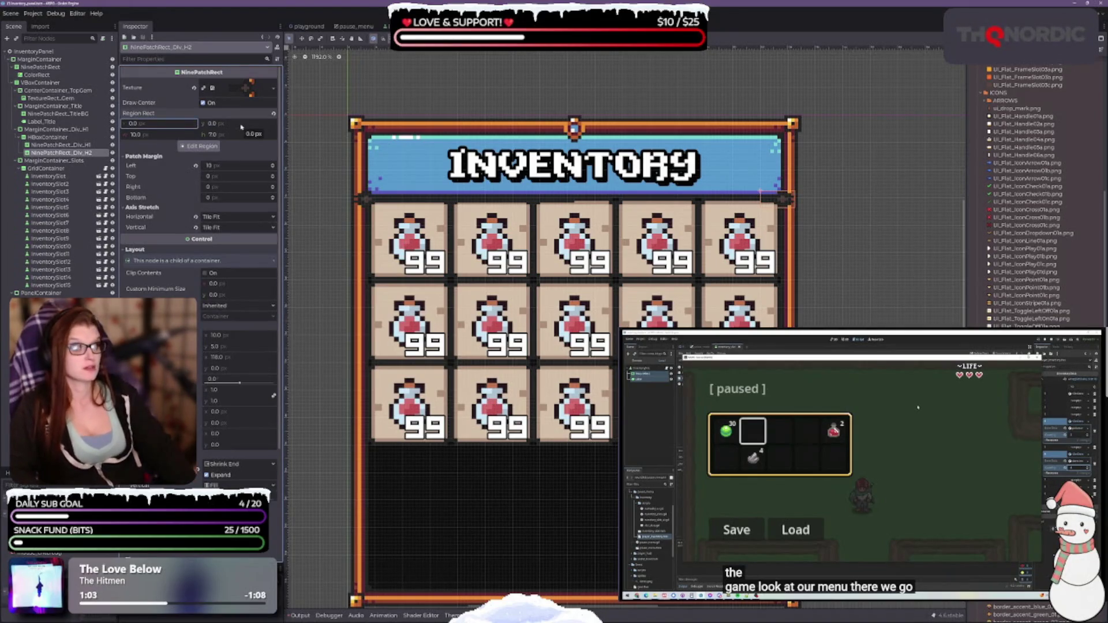
{"action": "left_click_drag", "start_coordinate": [241, 126], "coordinate": [243, 126]}
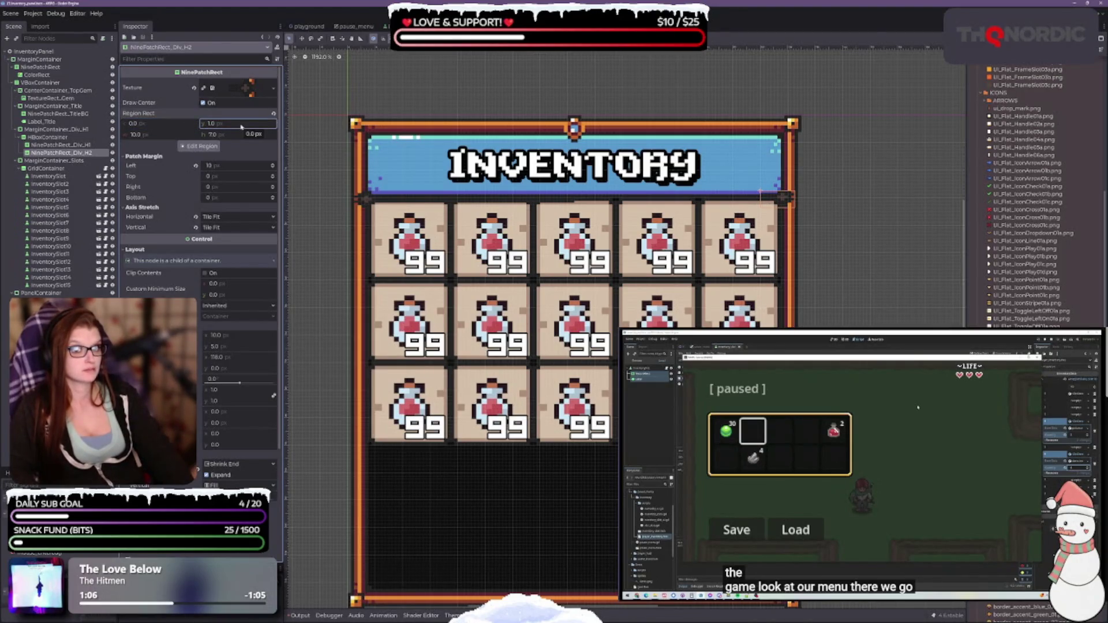
{"action": "left_click", "coordinate": [242, 125]}
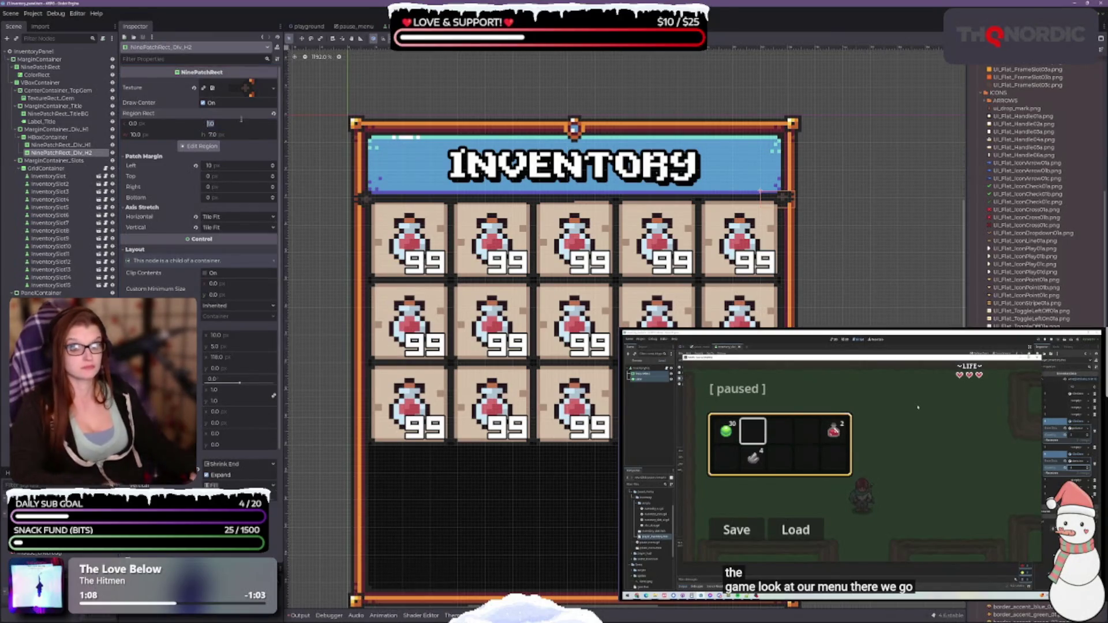
{"action": "type", "text": "0"}
{"action": "left_click", "coordinate": [60, 144]}
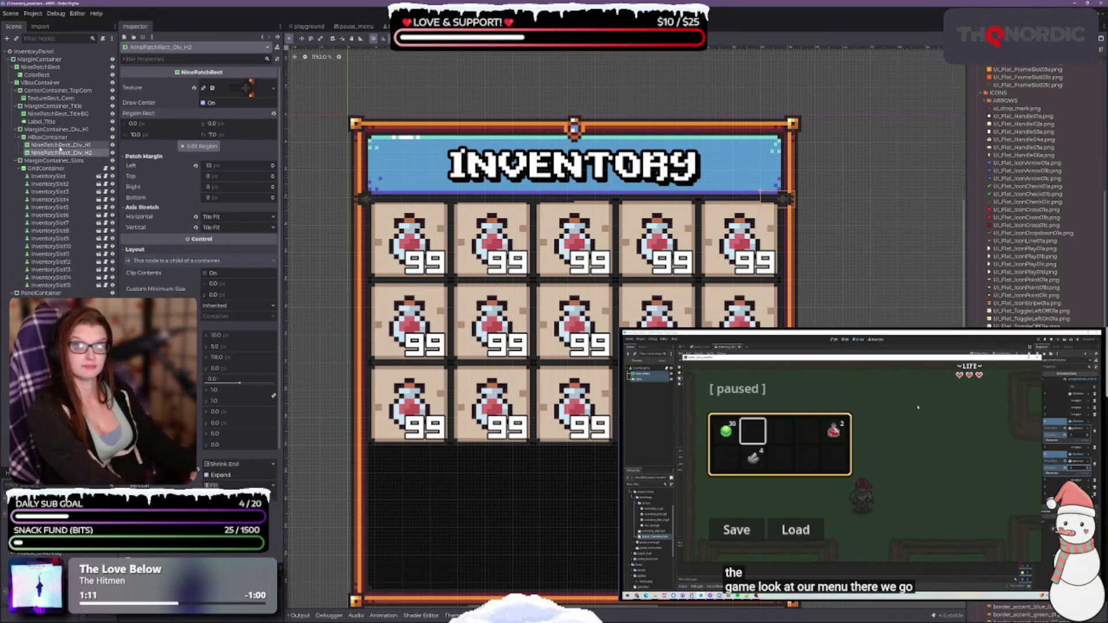
{"action": "left_click", "coordinate": [60, 153]}
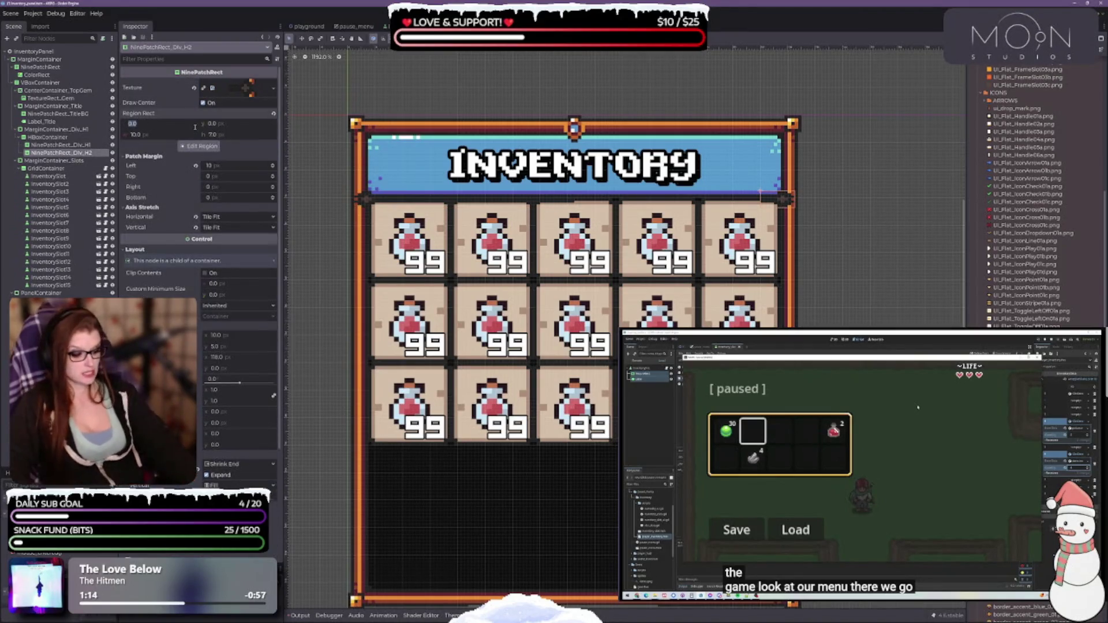
{"action": "left_click_drag", "start_coordinate": [146, 124], "coordinate": [195, 126]}
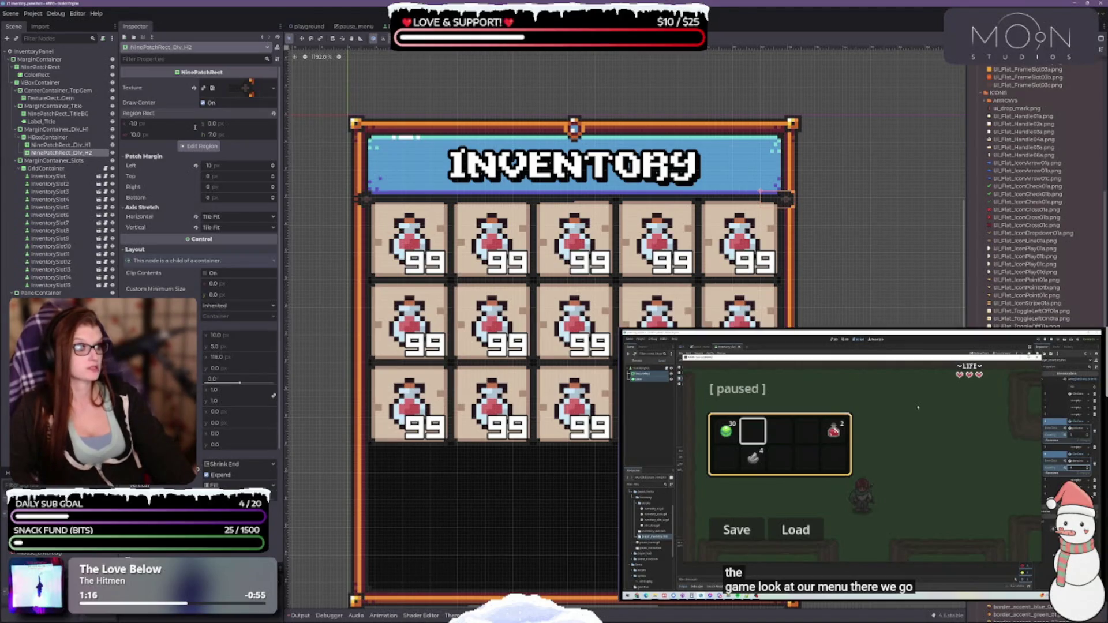
{"action": "key", "text": "ctrl+z"}
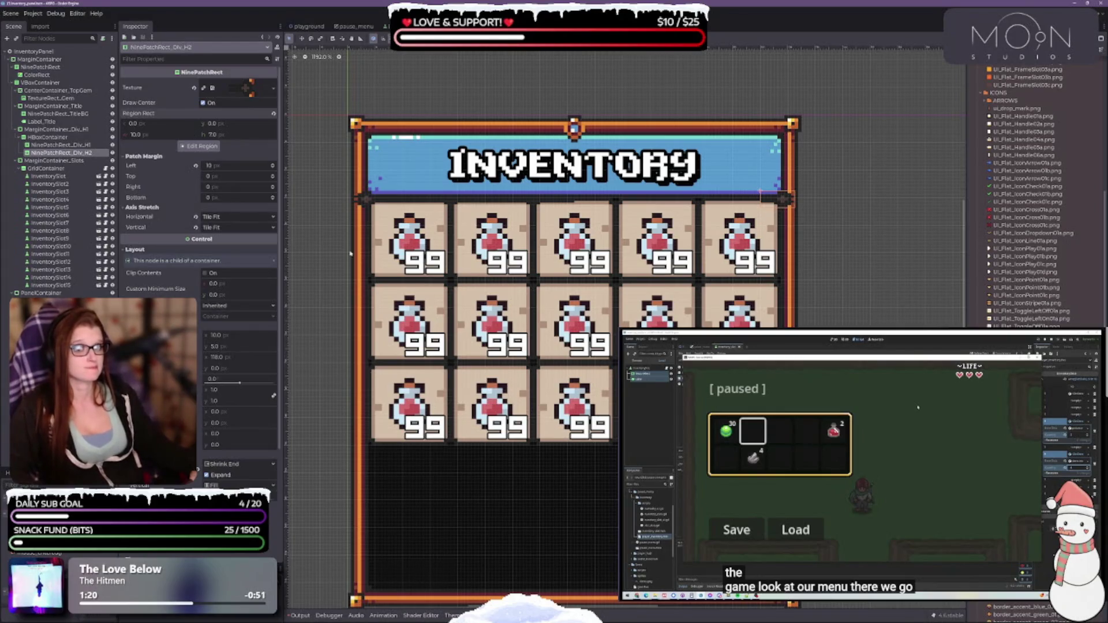
Step: Set NinePatchRect_Div_H1's Region Rect x offset to 1
{"action": "scroll", "coordinate": [384, 240], "scroll_direction": "up", "scroll_amount": 4}
{"action": "left_click", "coordinate": [58, 145]}
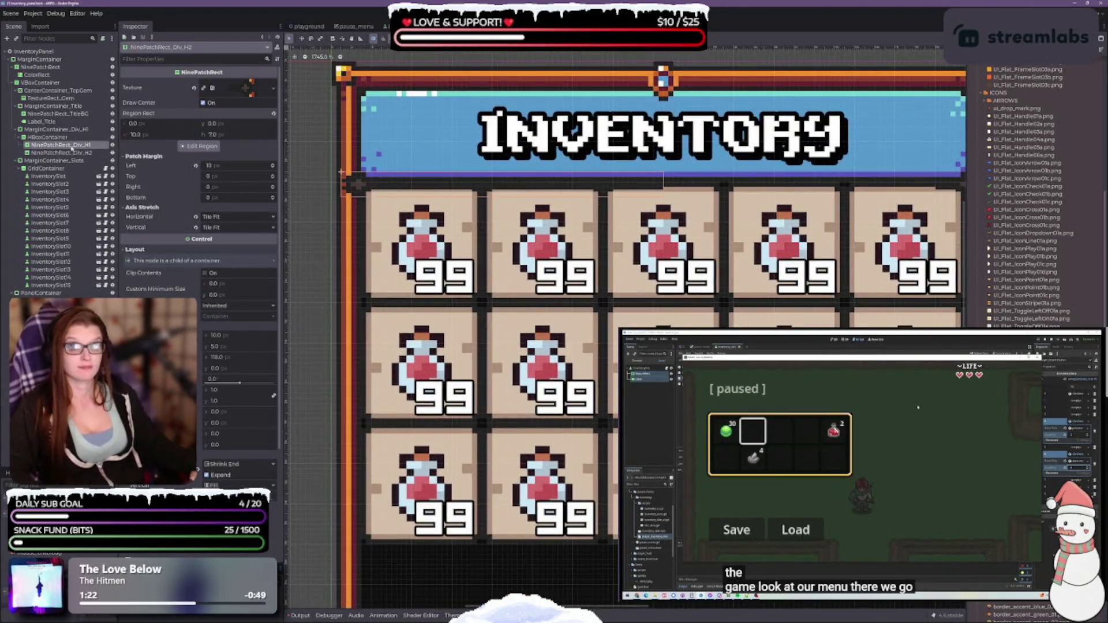
{"action": "key", "text": "ctrl+z"}
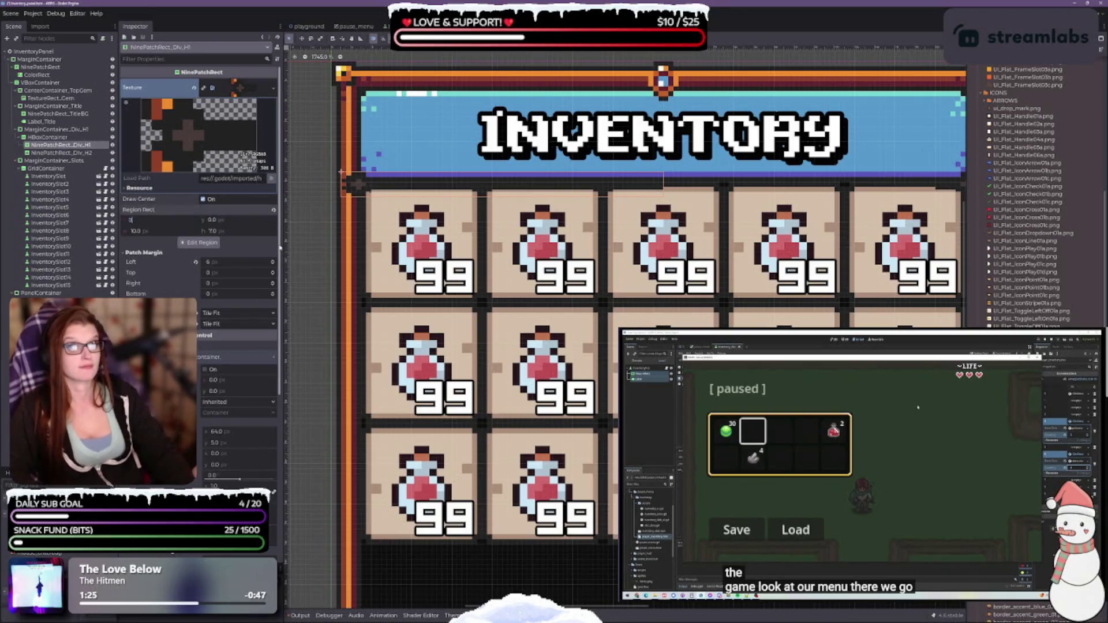
{"action": "scroll", "coordinate": [516, 309], "scroll_direction": "down", "scroll_amount": 2}
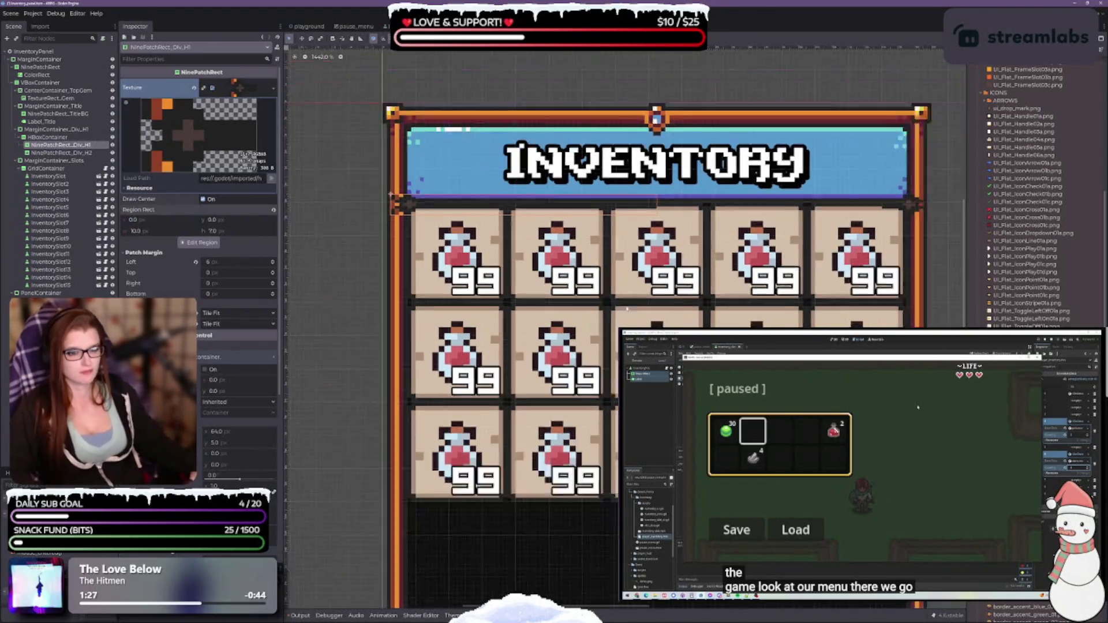
{"action": "scroll", "coordinate": [591, 283], "scroll_direction": "up", "scroll_amount": 1}
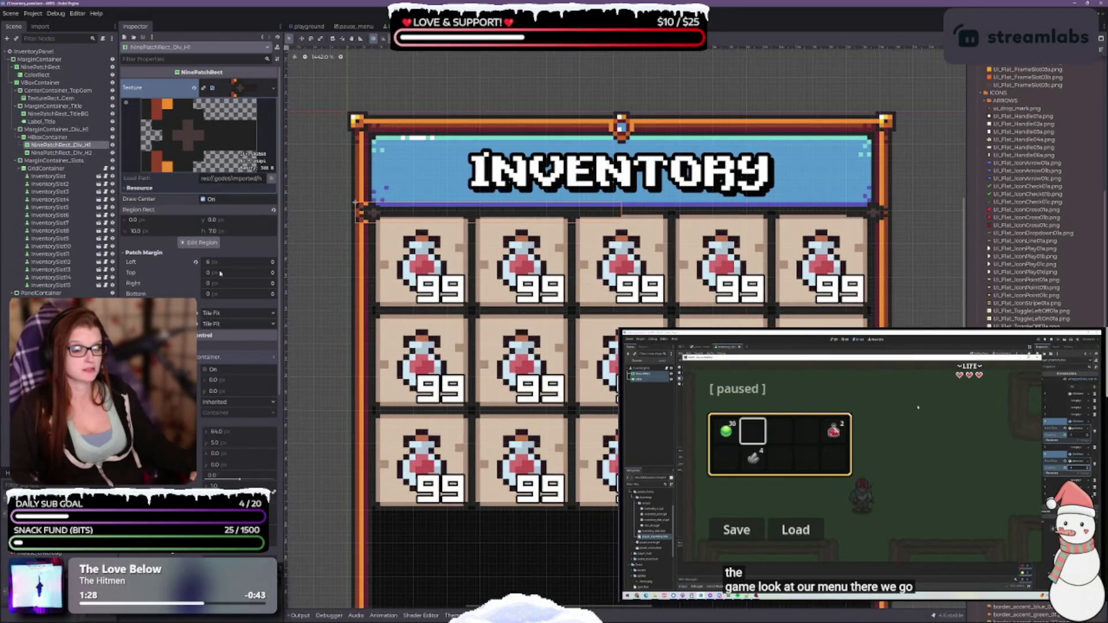
{"action": "left_click", "coordinate": [150, 219]}
{"action": "type", "text": "1"}
{"action": "key", "text": "Return"}
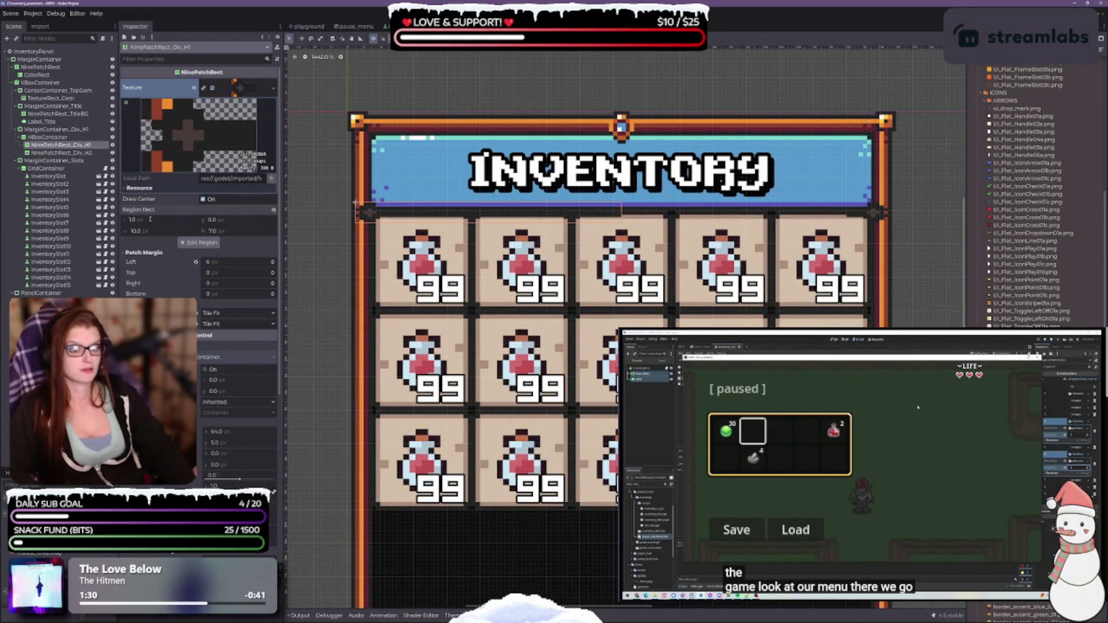
{"action": "left_click_drag", "start_coordinate": [597, 297], "coordinate": [580, 287]}
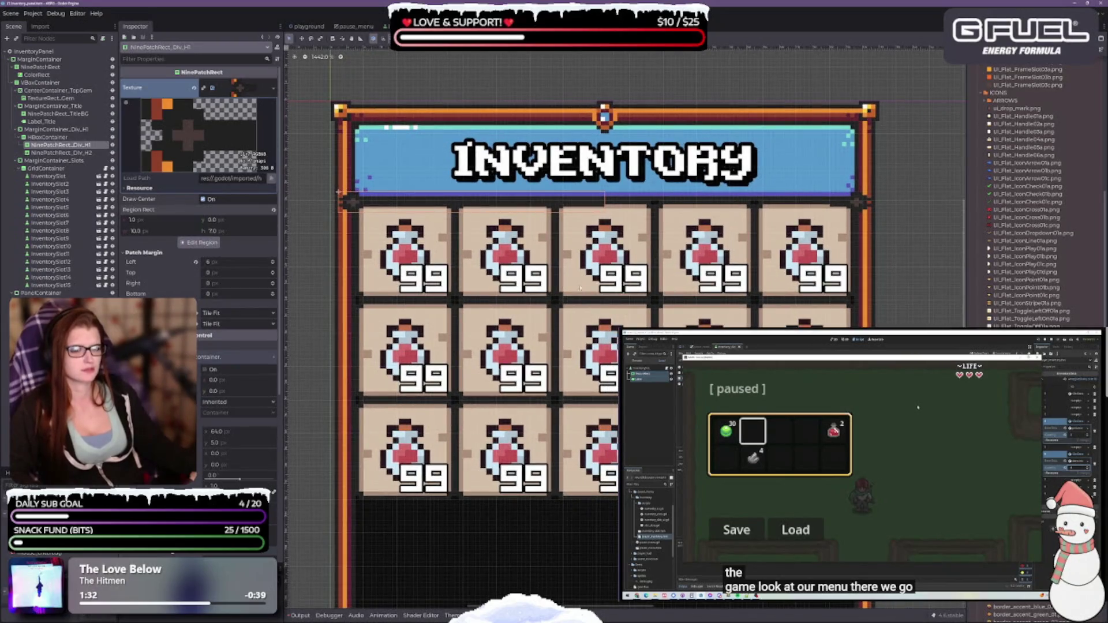
{"action": "left_click", "coordinate": [58, 152]}
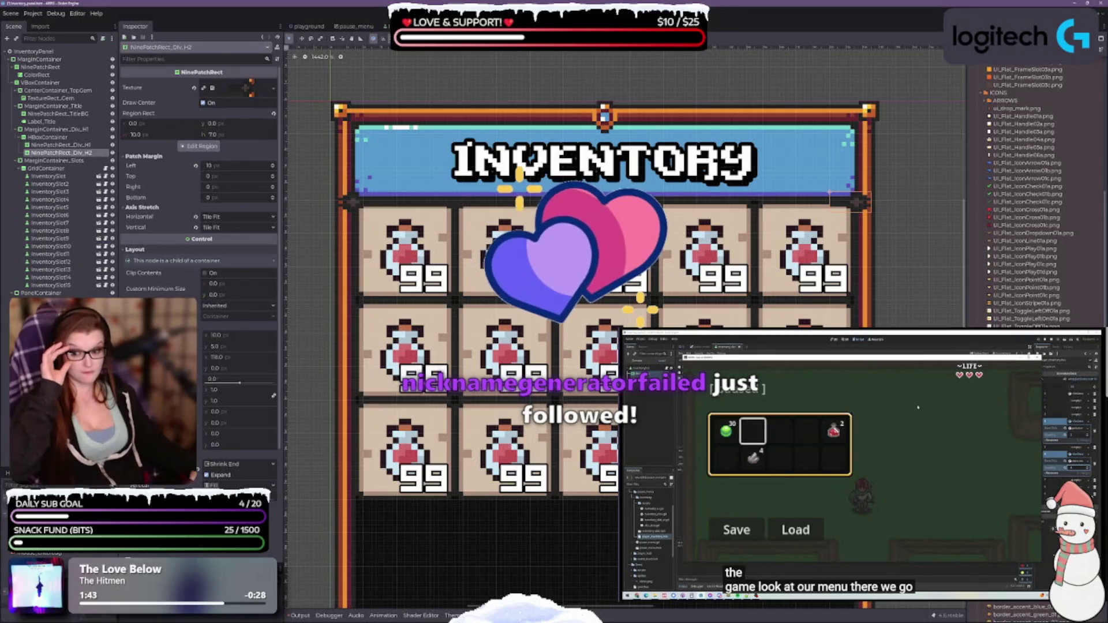
{"action": "left_click", "coordinate": [256, 88]}
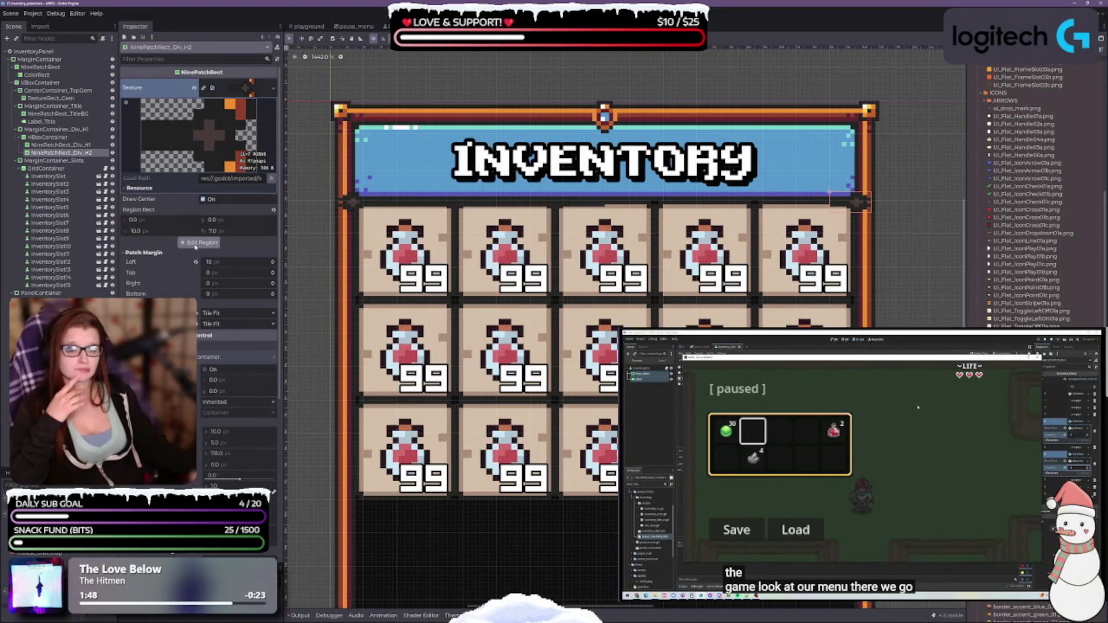
{"action": "left_click", "coordinate": [61, 145]}
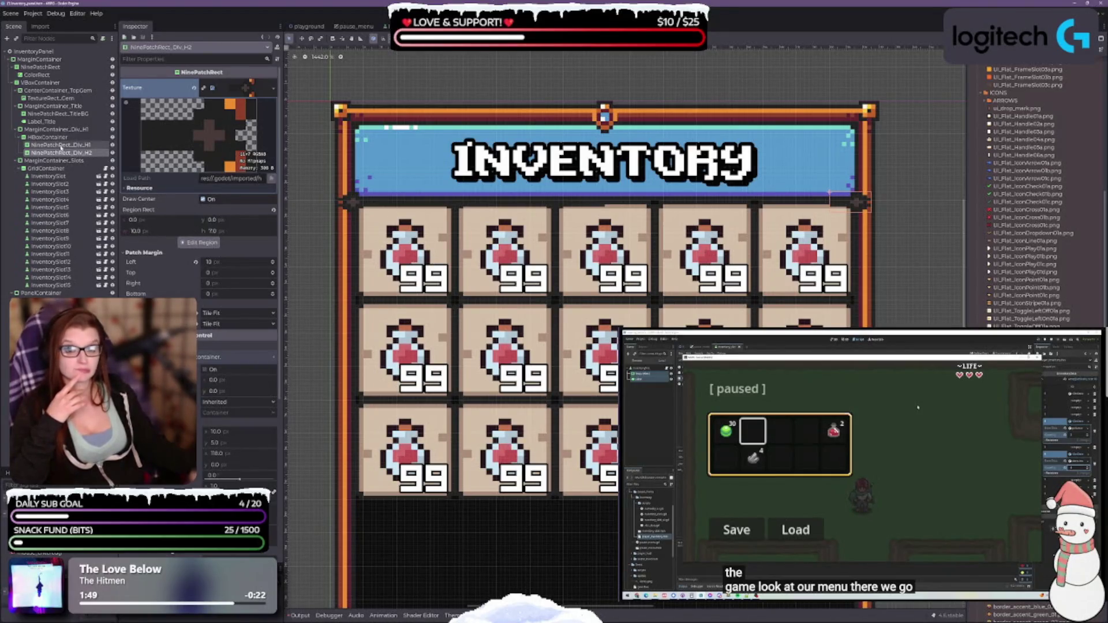
{"action": "left_click", "coordinate": [60, 152]}
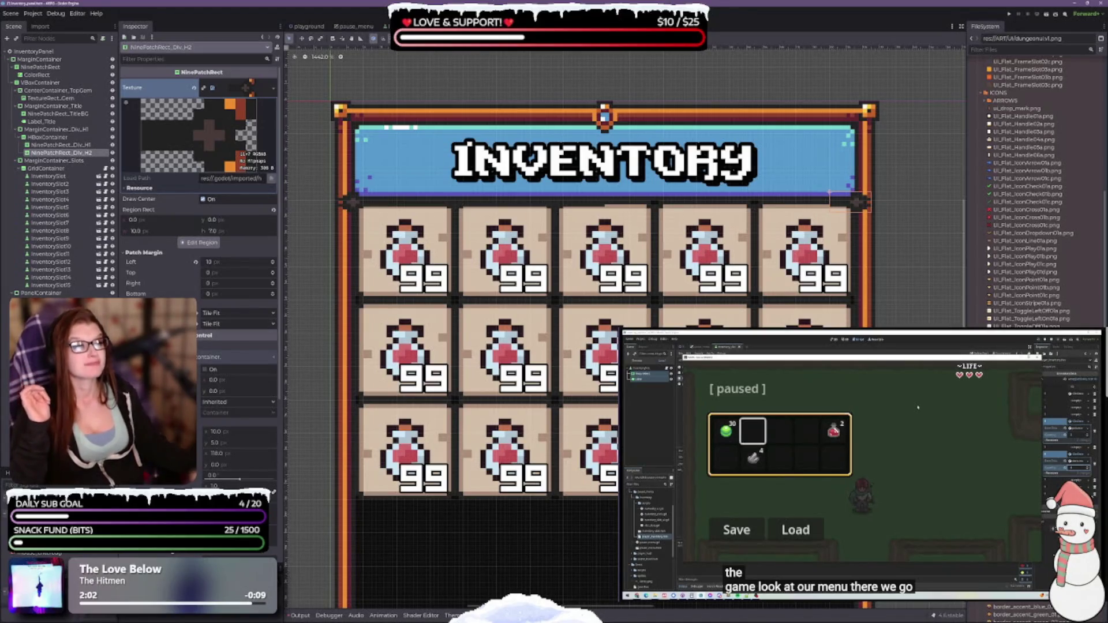
{"action": "scroll", "coordinate": [858, 183], "scroll_direction": "up", "scroll_amount": 5}
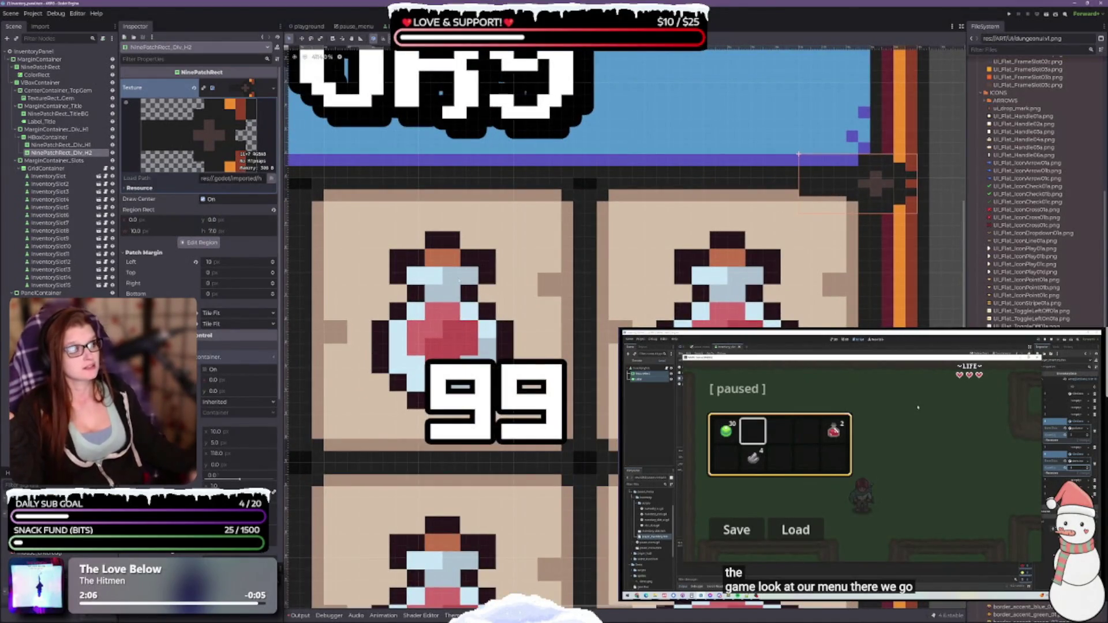
{"action": "scroll", "coordinate": [501, 329], "scroll_direction": "down", "scroll_amount": 2}
{"action": "scroll", "coordinate": [500, 329], "scroll_direction": "down", "scroll_amount": 4}
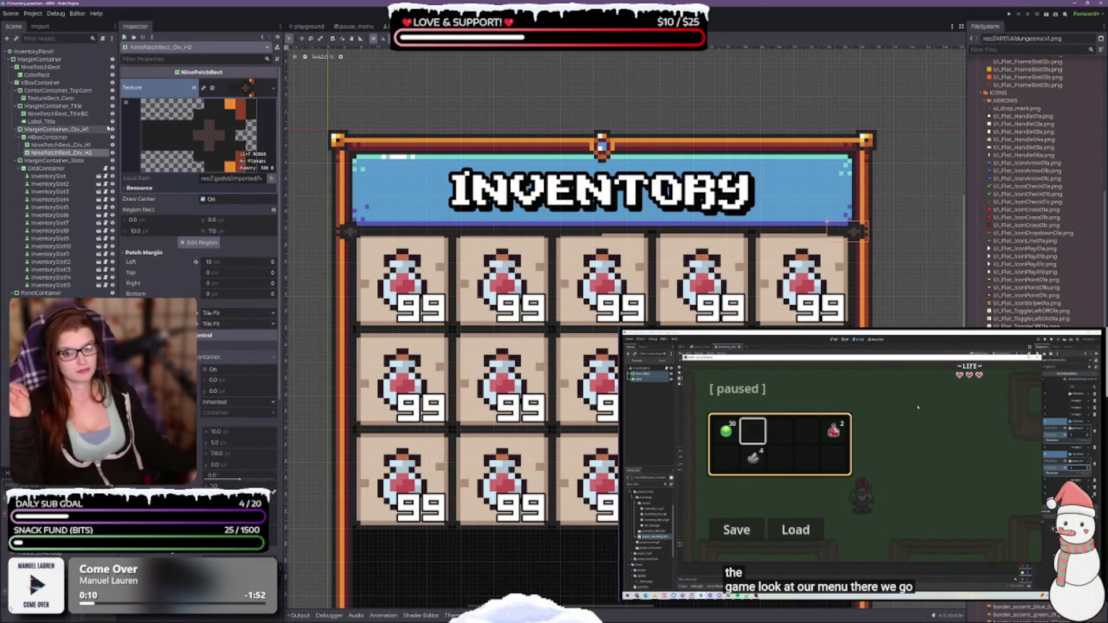
Step: Cycle the HBoxContainer's horizontal size flags through Shrink Center and Shrink Begin, then back to Fill
{"action": "left_click", "coordinate": [43, 137]}
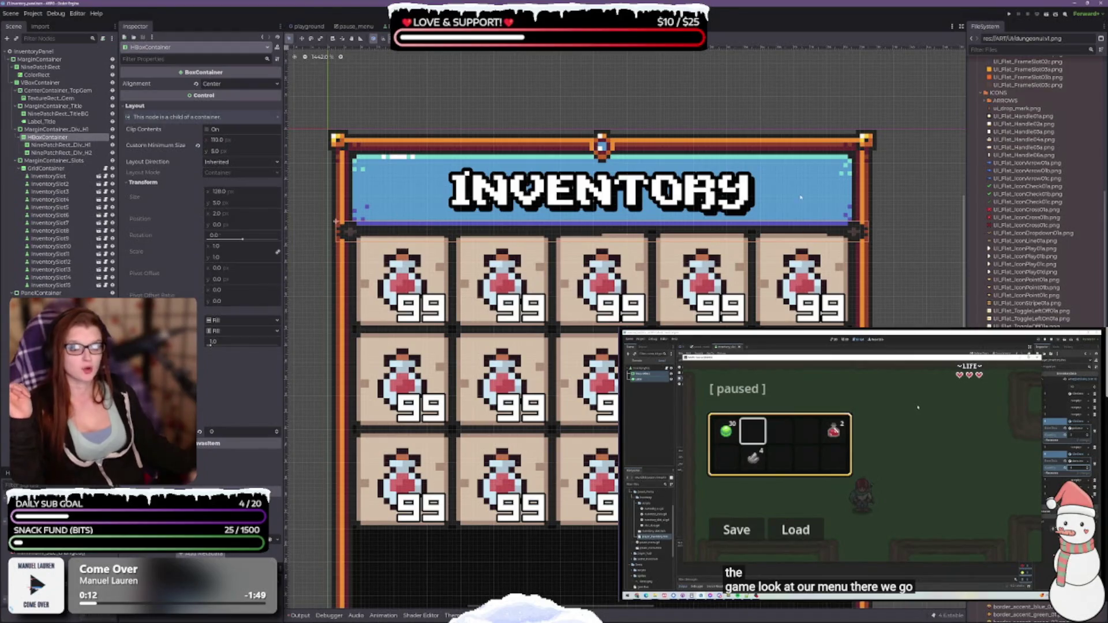
{"action": "left_click", "coordinate": [278, 432]}
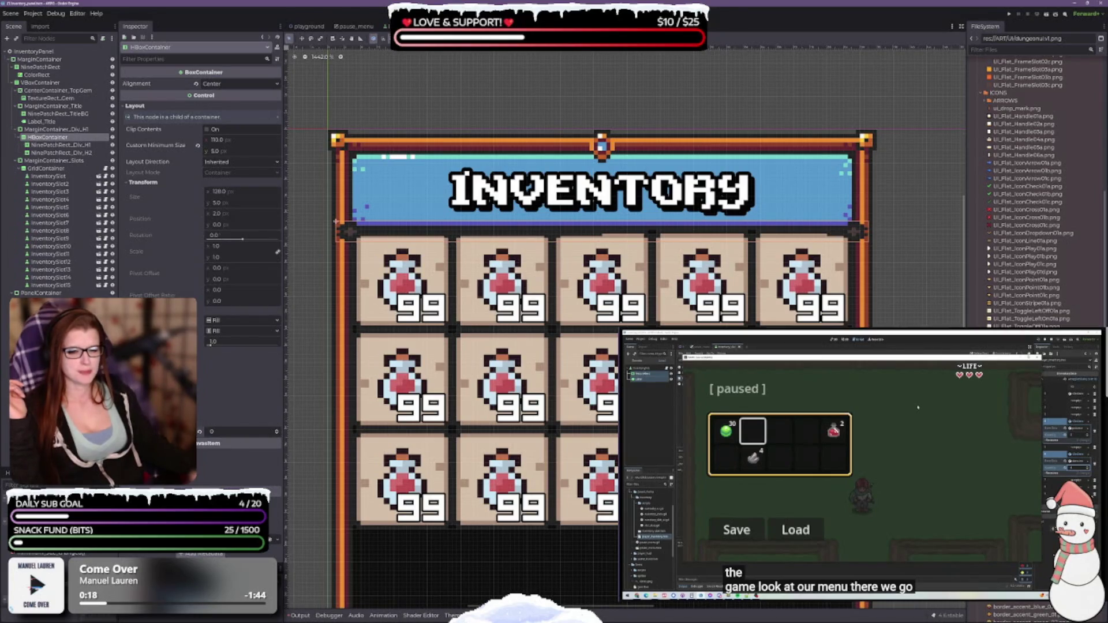
{"action": "left_click", "coordinate": [221, 322]}
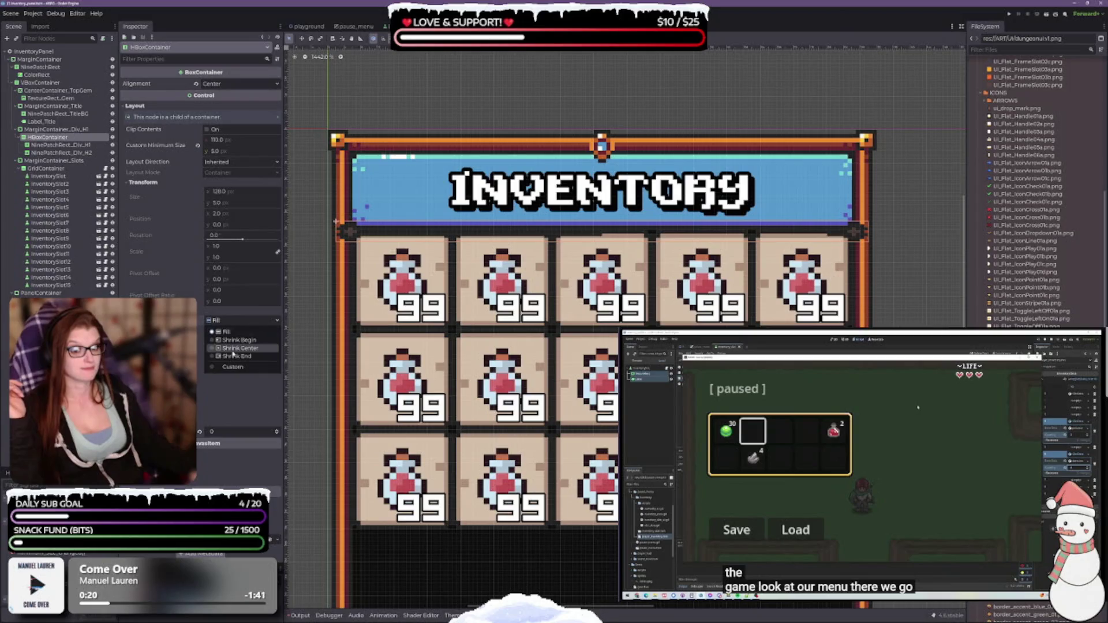
{"action": "left_click", "coordinate": [233, 354]}
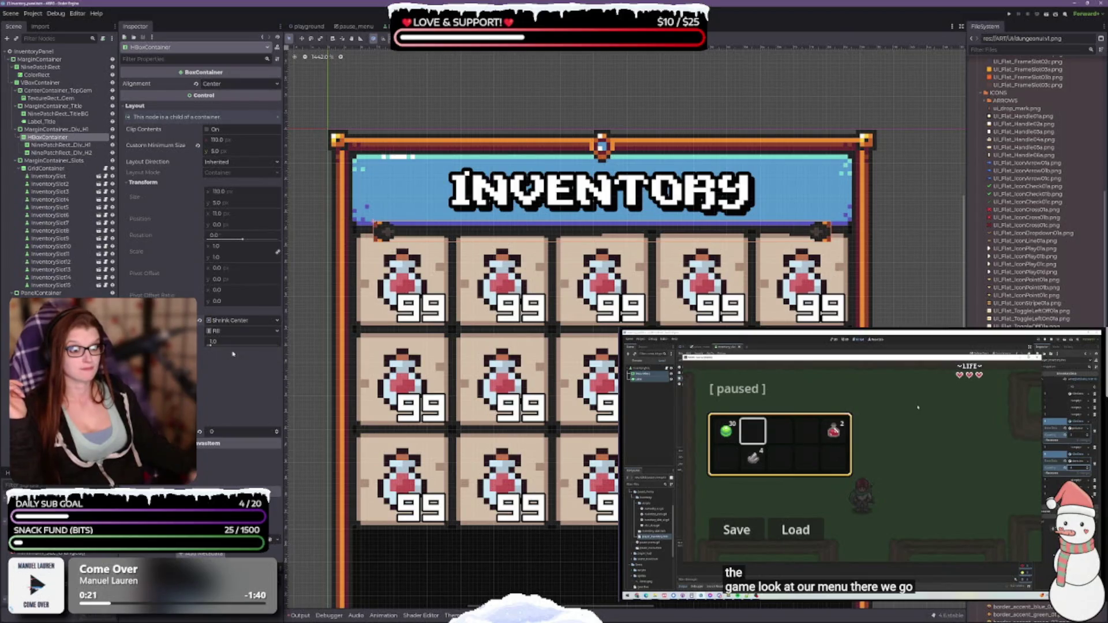
{"action": "left_click", "coordinate": [222, 321]}
{"action": "left_click", "coordinate": [231, 357]}
{"action": "left_click", "coordinate": [225, 321]}
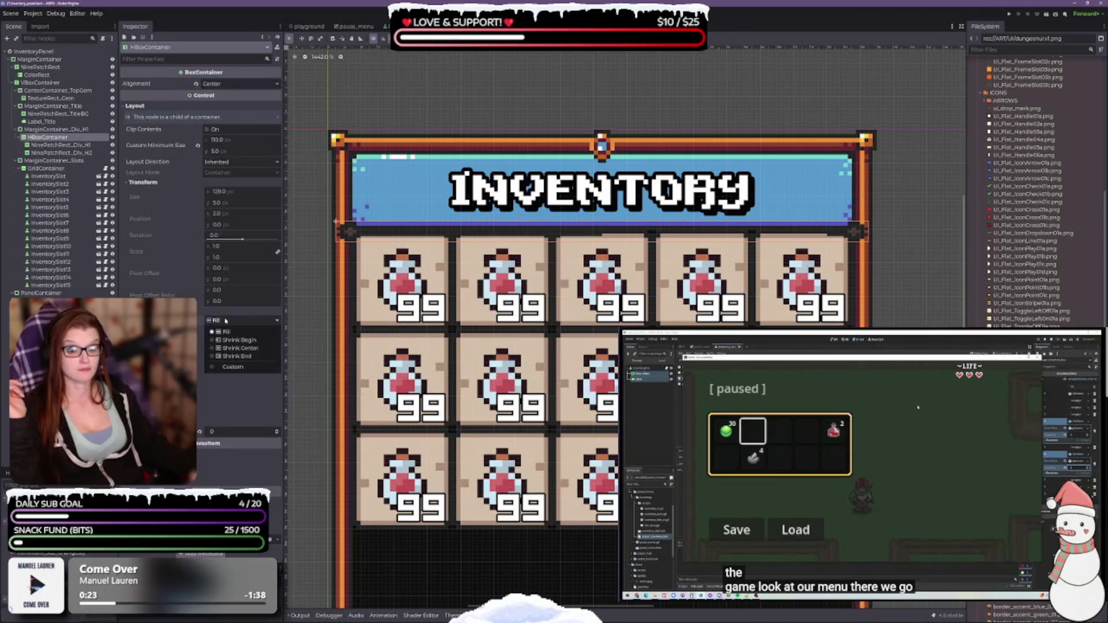
{"action": "left_click", "coordinate": [228, 341]}
{"action": "left_click", "coordinate": [225, 321]}
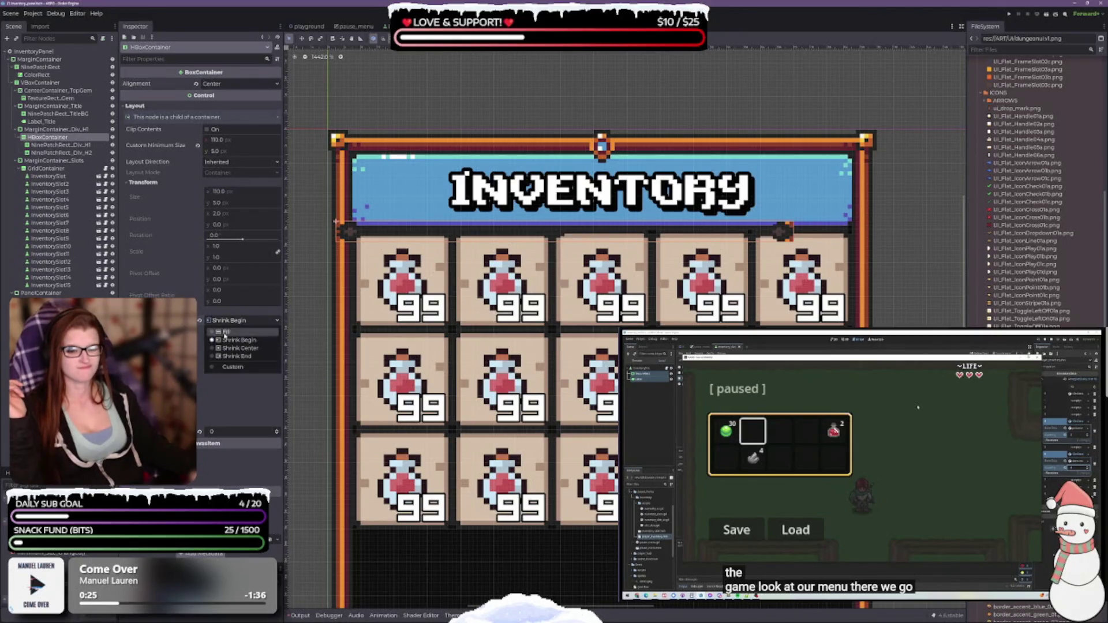
{"action": "left_click", "coordinate": [226, 330]}
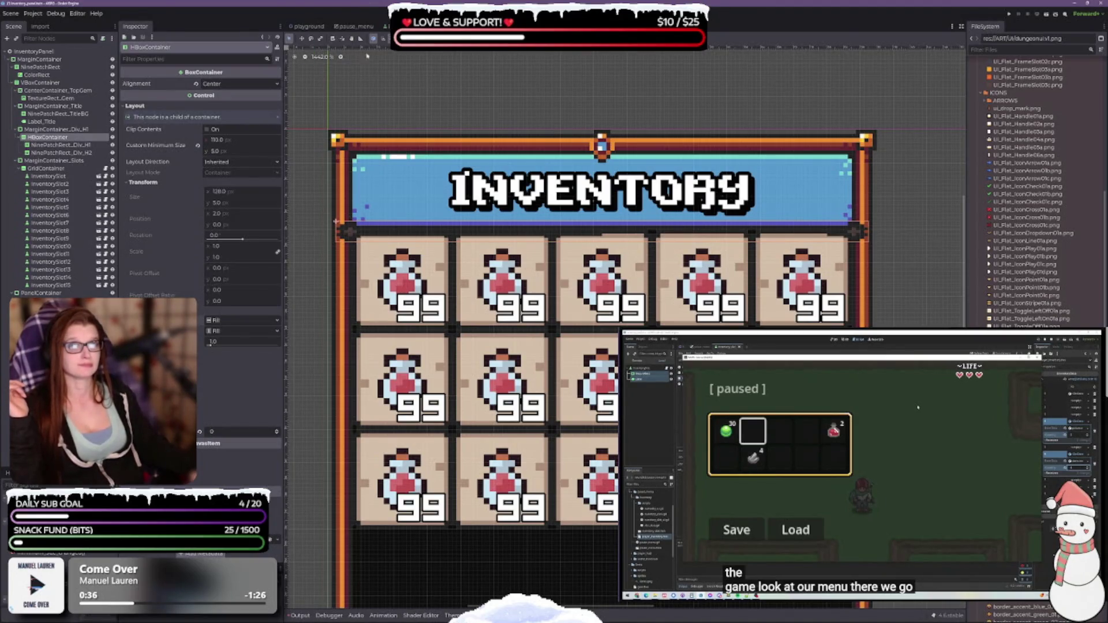
{"action": "left_click", "coordinate": [471, 38]}
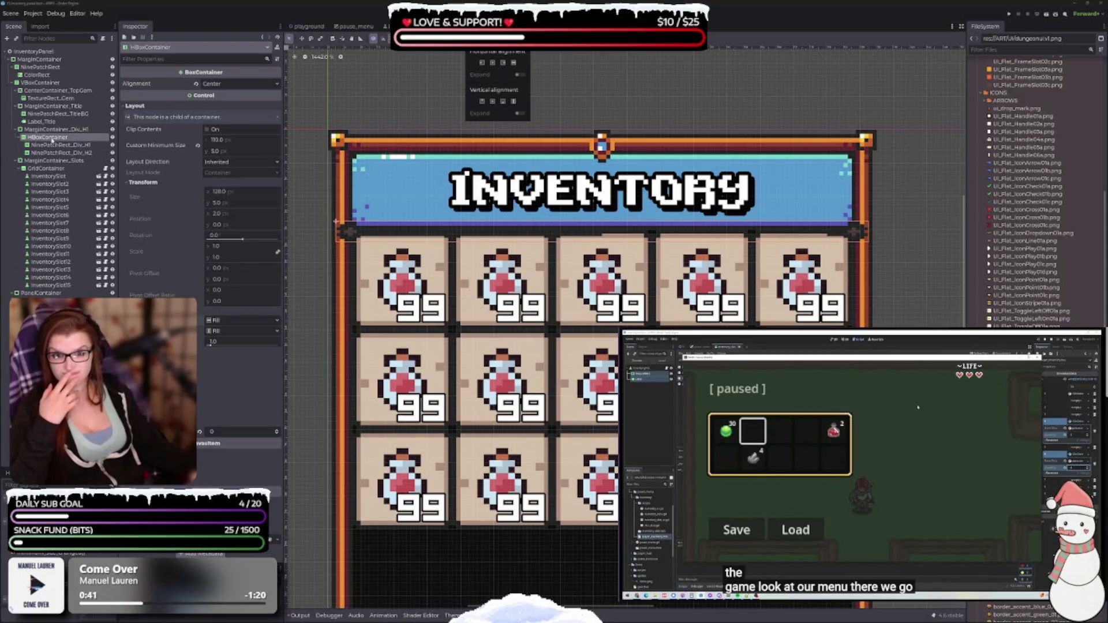
Step: Select MarginContainer_Div_H1, then NinePatchRect_Div_H2, and start editing its x position
{"action": "left_click", "coordinate": [44, 129]}
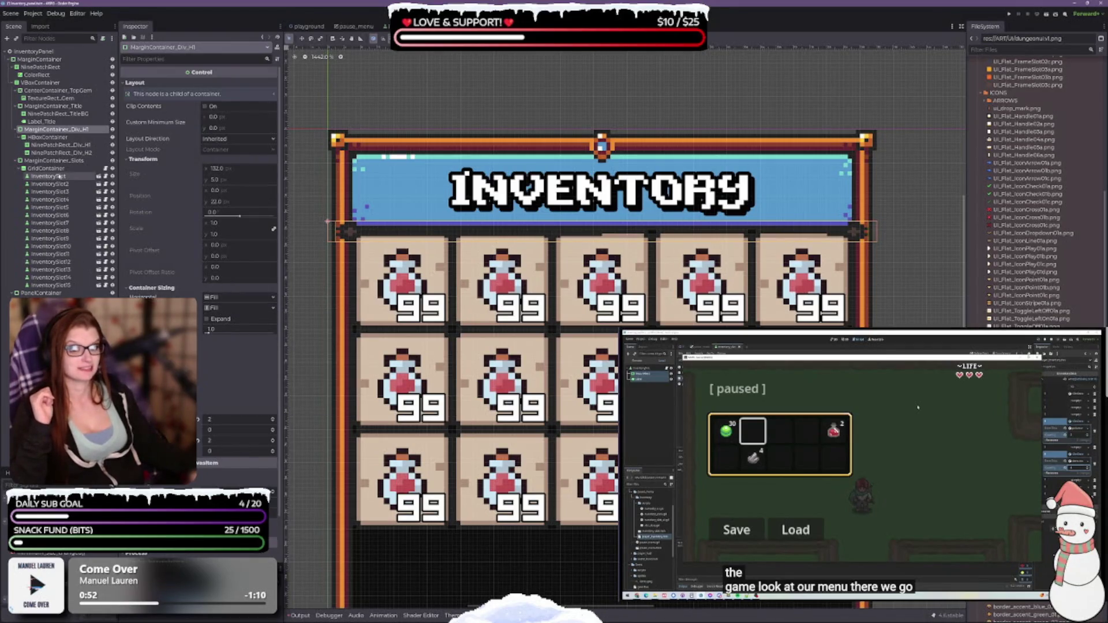
{"action": "left_click", "coordinate": [60, 152]}
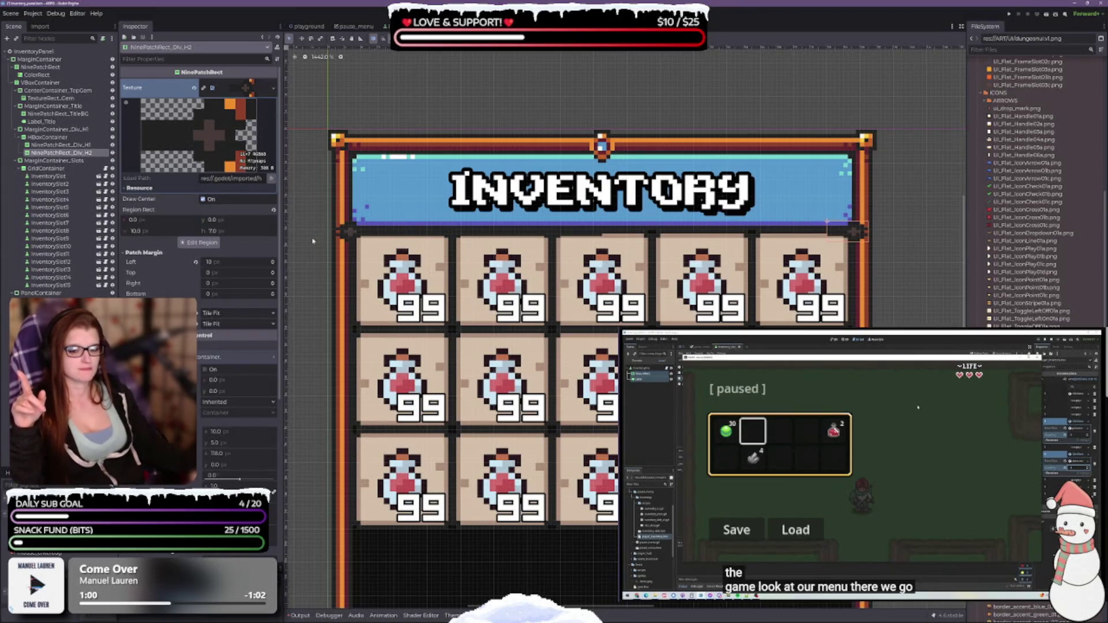
{"action": "left_click", "coordinate": [238, 382]}
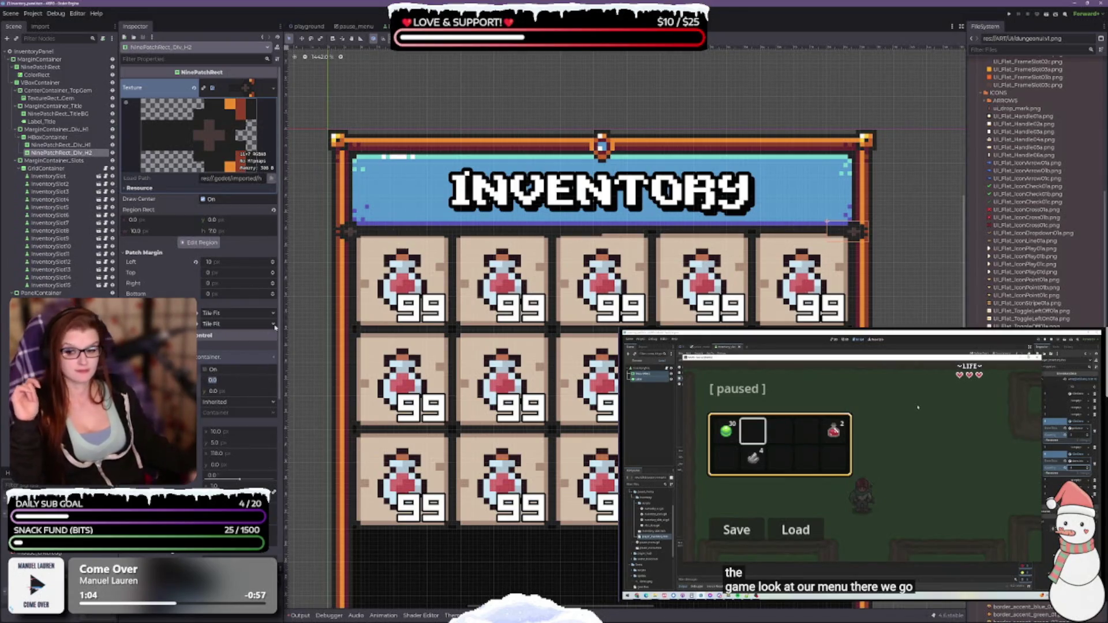
Step: Compare Div_H1 against NinePatchRect_Div_H2, then set Div_H2's width to 64
{"action": "left_click", "coordinate": [38, 145]}
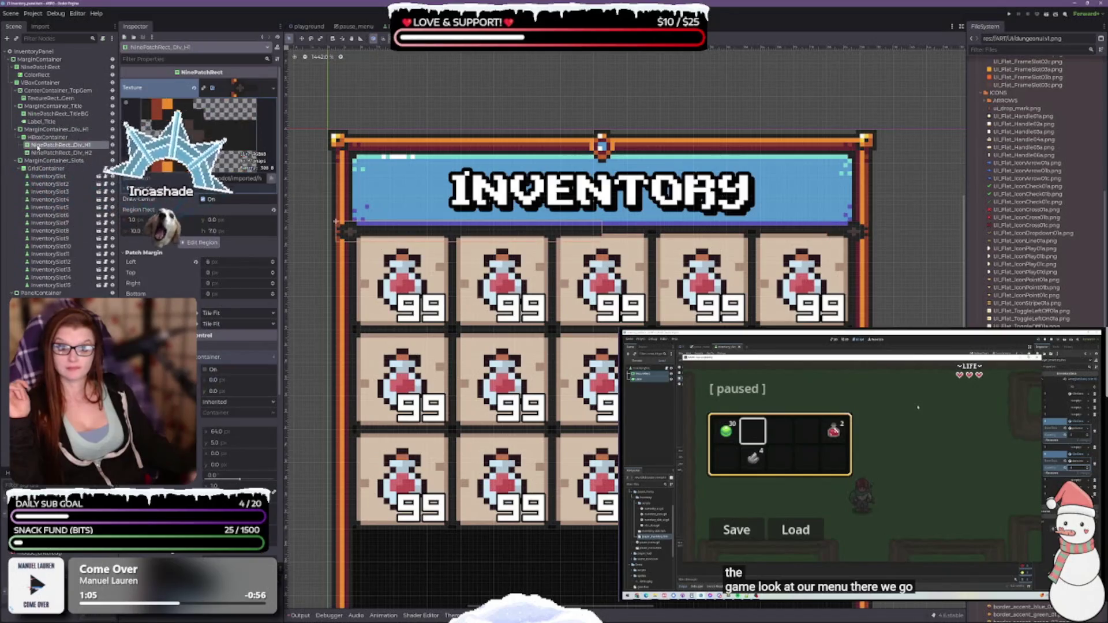
{"action": "left_click", "coordinate": [41, 153]}
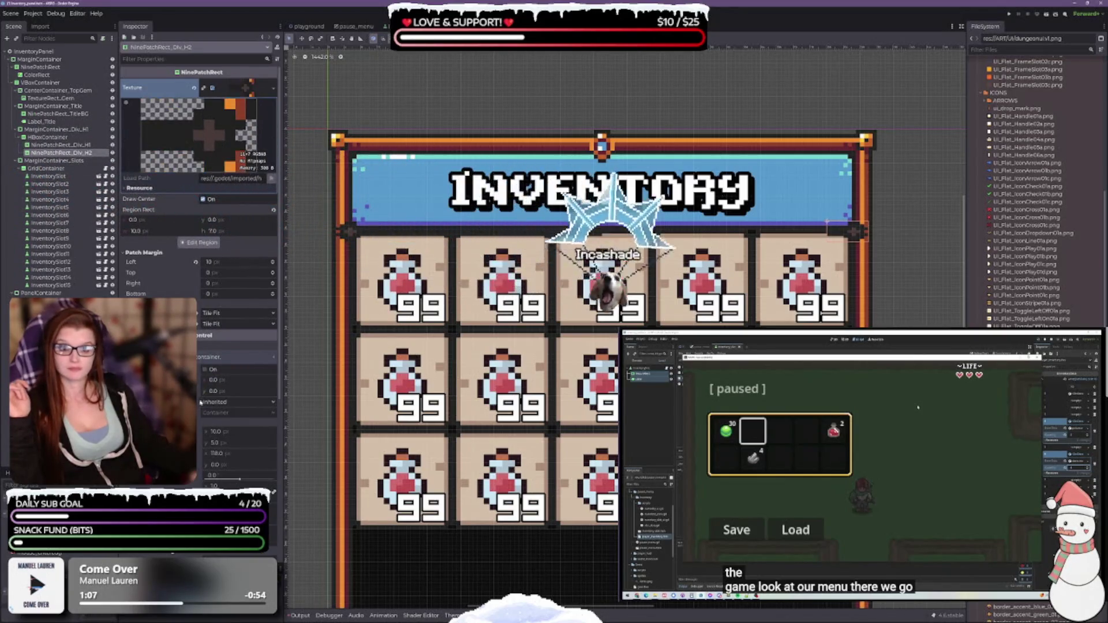
{"action": "left_click", "coordinate": [213, 379]}
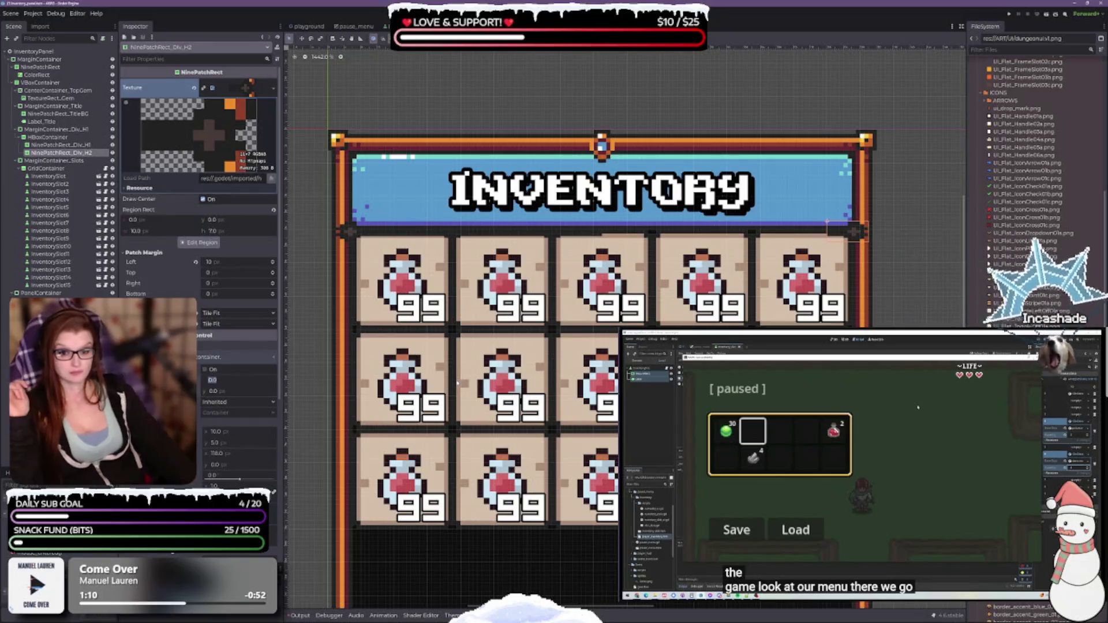
{"action": "left_click", "coordinate": [38, 145]}
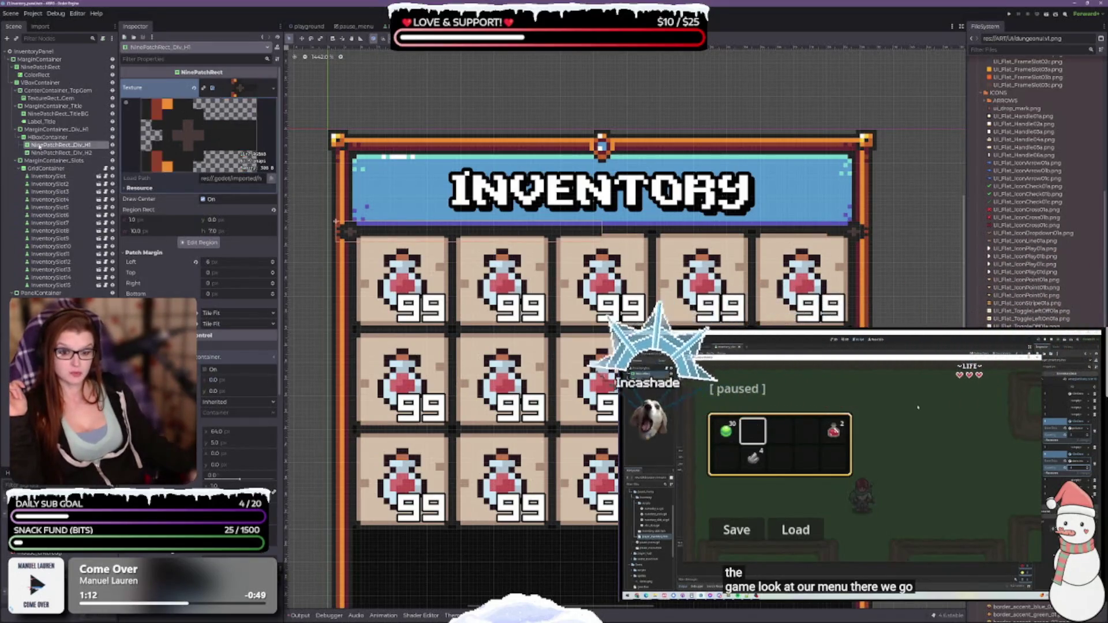
{"action": "left_click", "coordinate": [41, 153]}
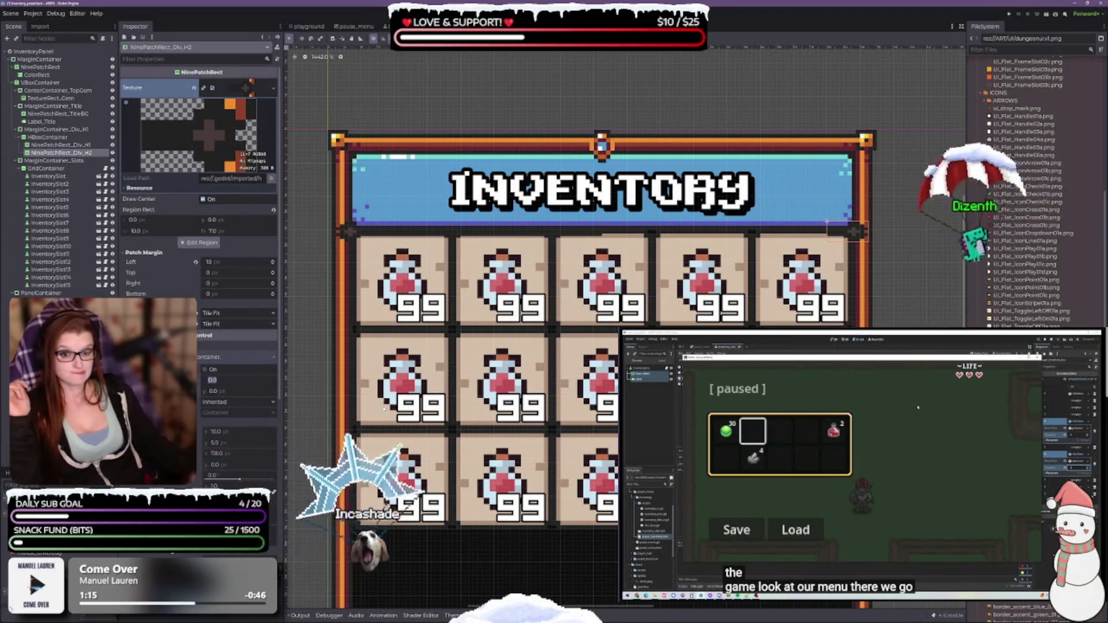
{"action": "type", "text": "64"}
{"action": "key", "text": "Return"}
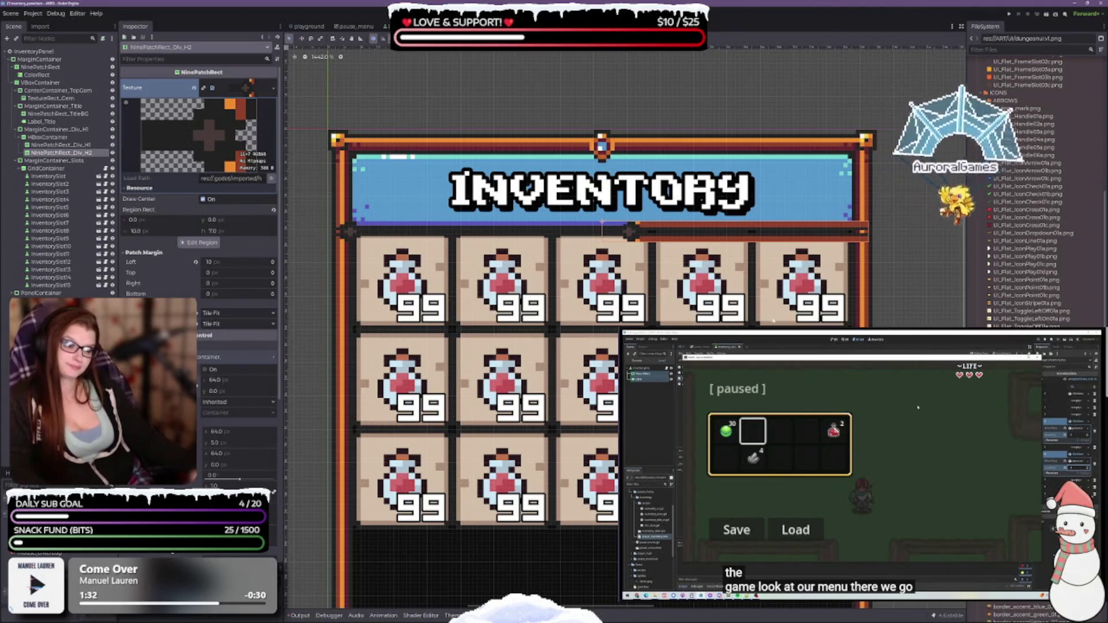
Step: Raise the divider's right patch margin to 64 px and reset the size value to 0
{"action": "left_click", "coordinate": [199, 243]}
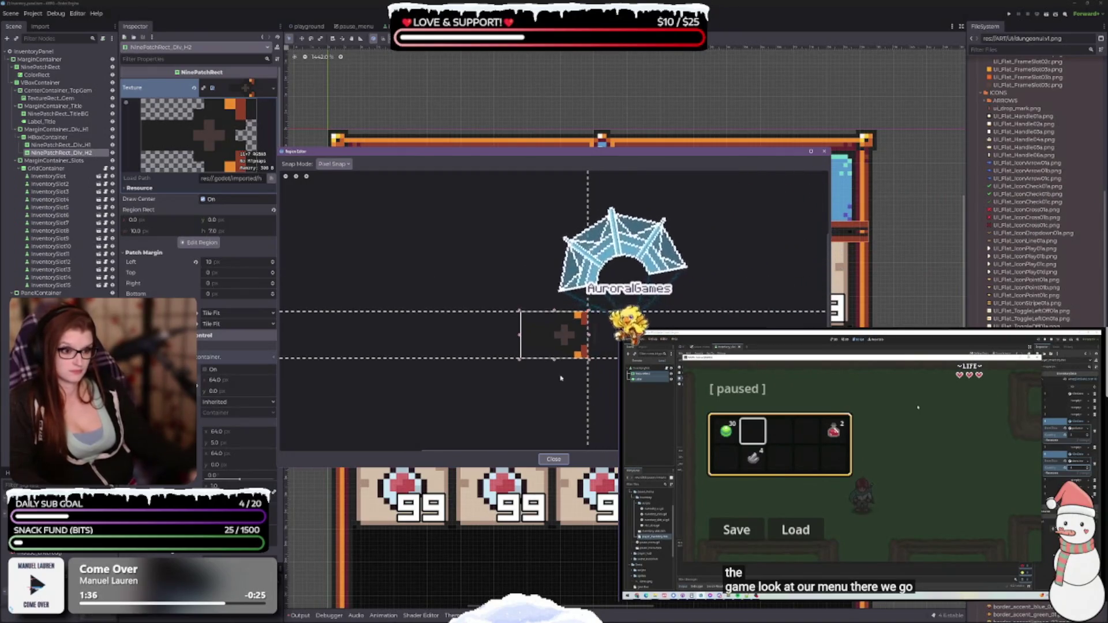
{"action": "left_click", "coordinate": [553, 458]}
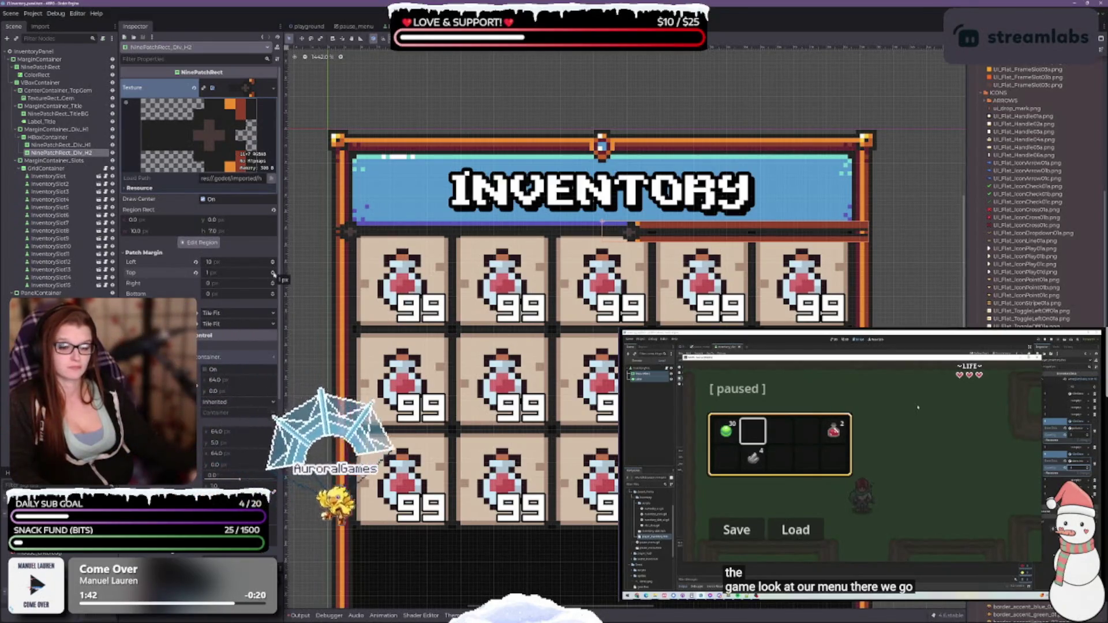
{"action": "left_click", "coordinate": [273, 282]}
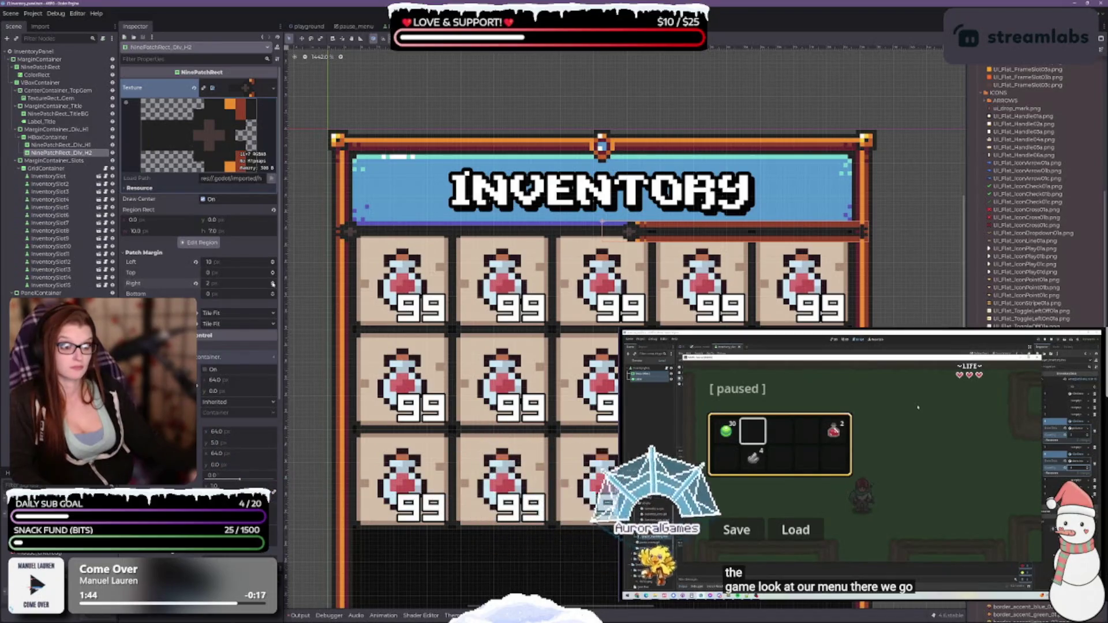
{"action": "left_click", "coordinate": [273, 282]}
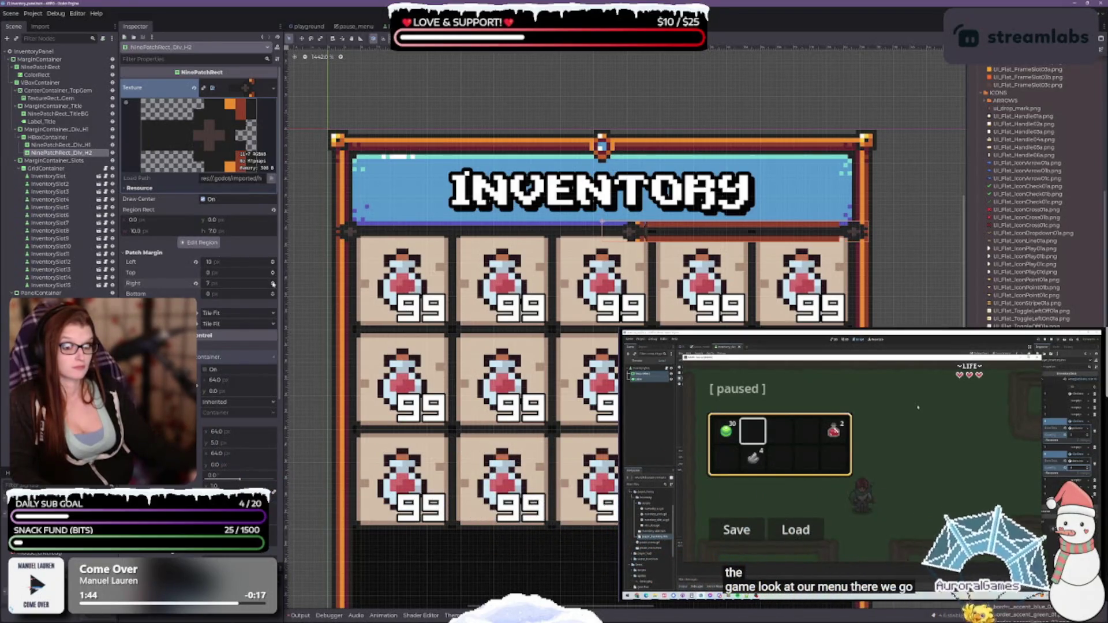
{"action": "left_click", "coordinate": [273, 281]}
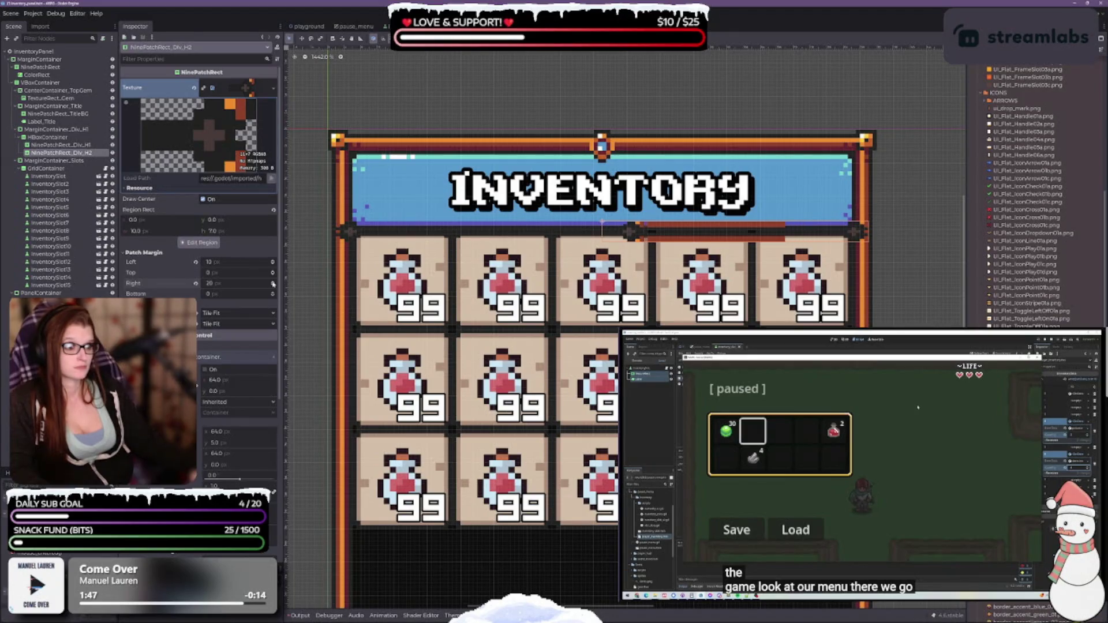
{"action": "left_click", "coordinate": [273, 284]}
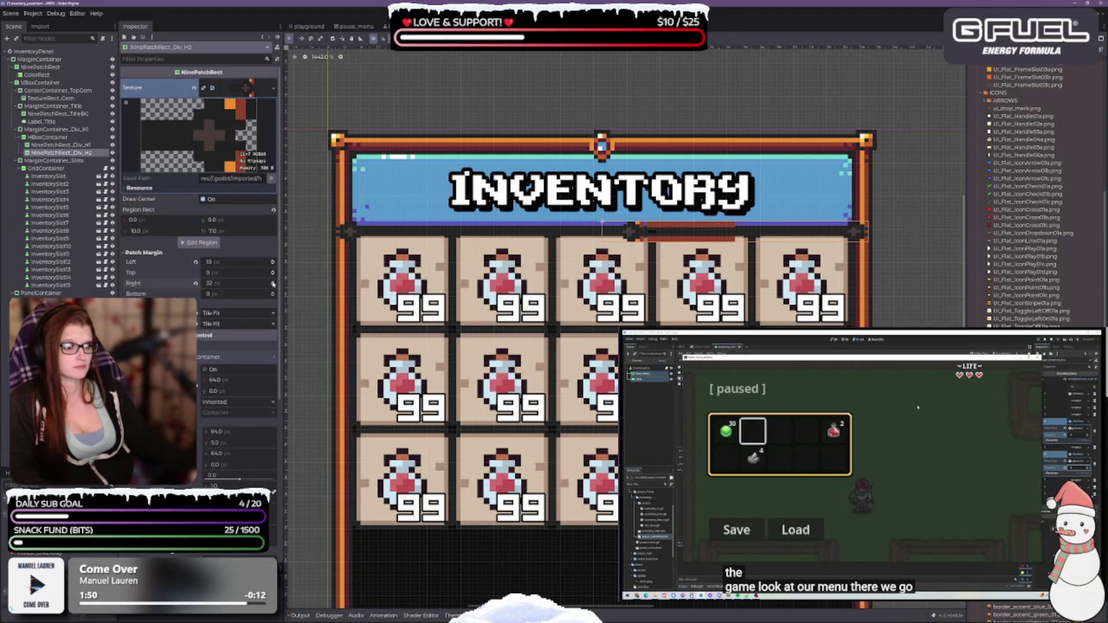
{"action": "left_click", "coordinate": [273, 283]}
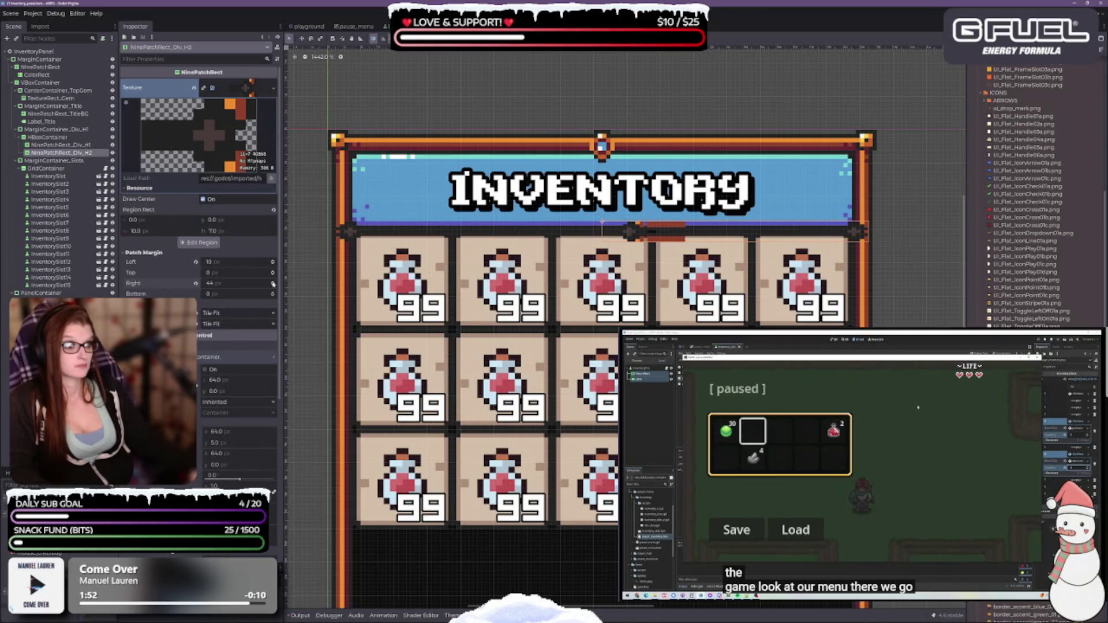
{"action": "left_click", "coordinate": [273, 283]}
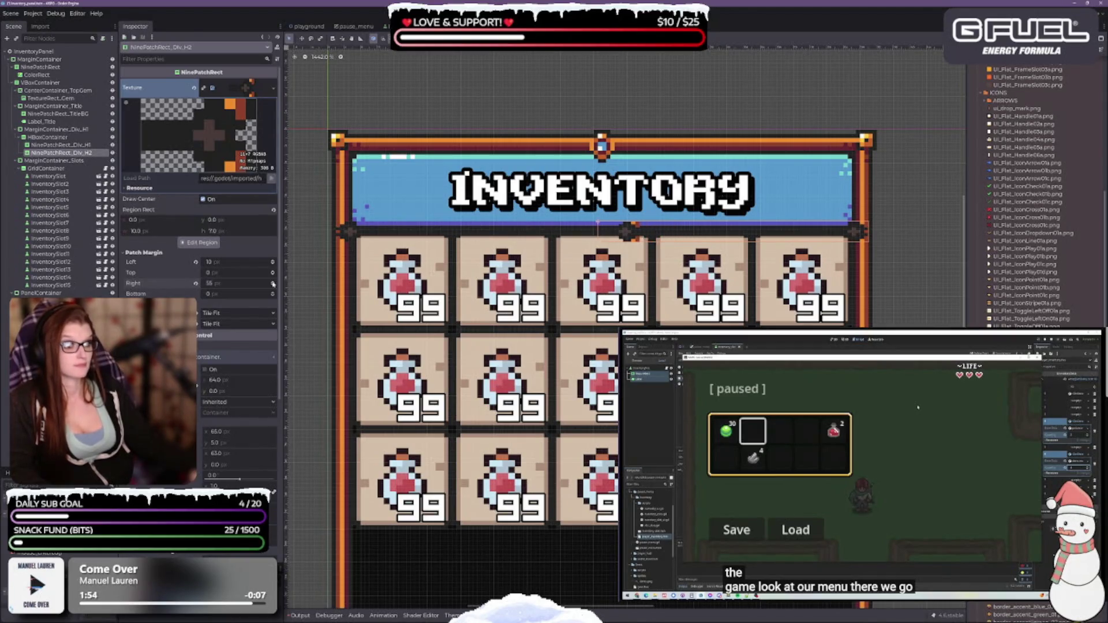
{"action": "left_click", "coordinate": [273, 283]}
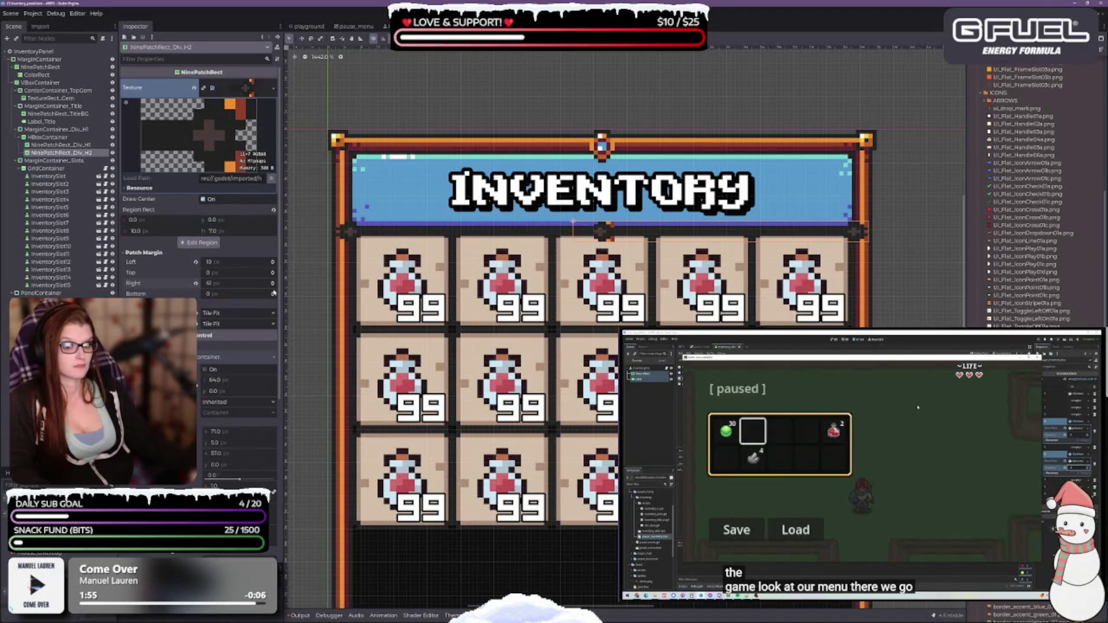
{"action": "left_click", "coordinate": [273, 283]}
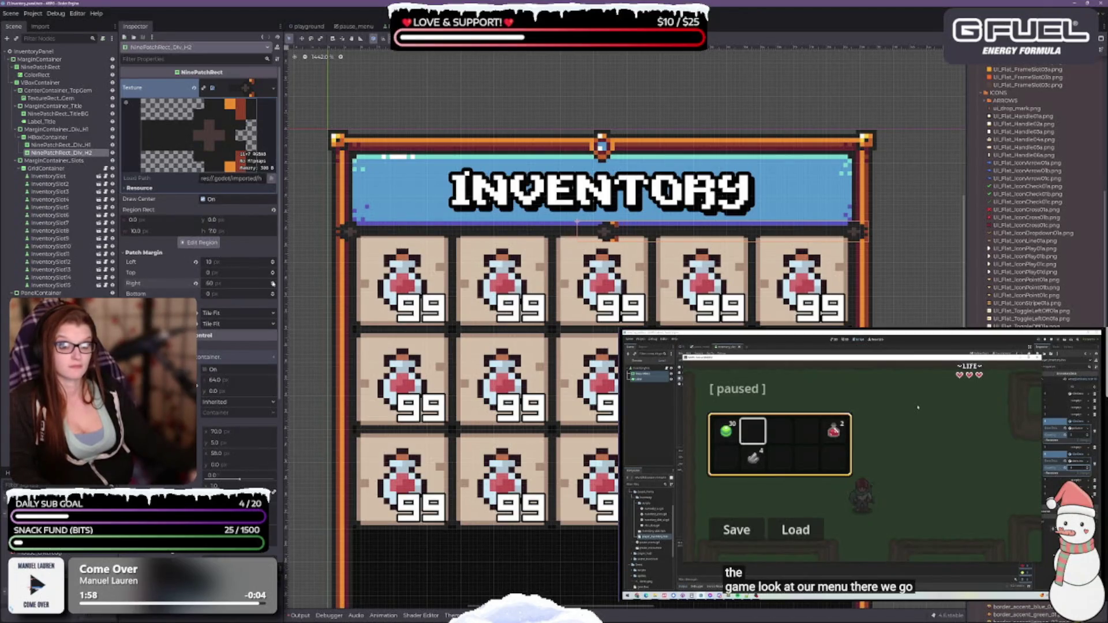
{"action": "left_click", "coordinate": [273, 283]}
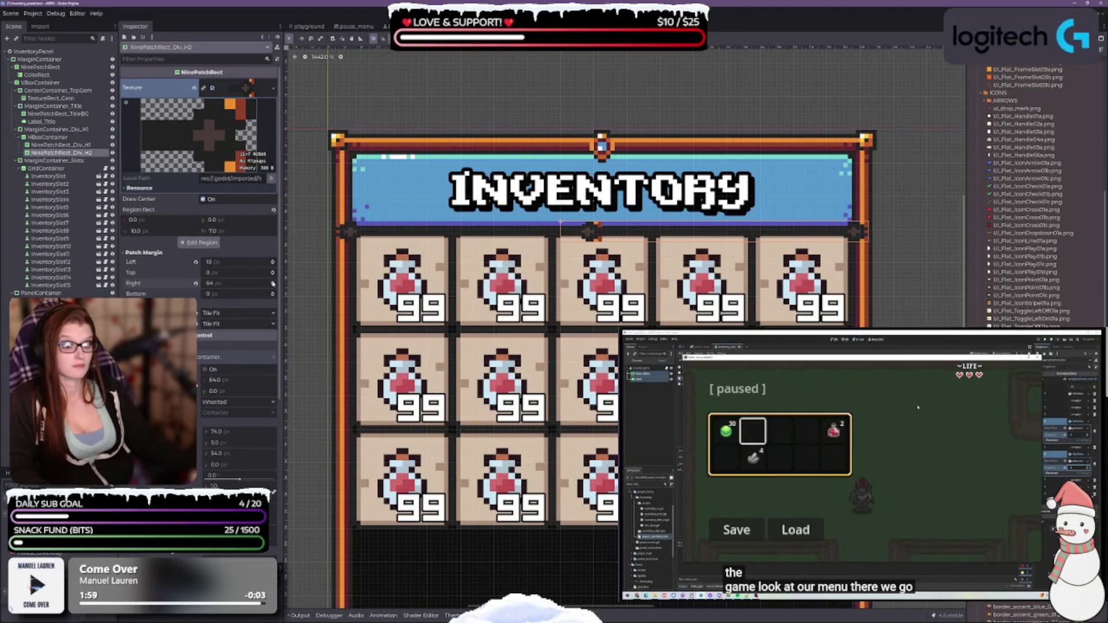
{"action": "left_click", "coordinate": [236, 383]}
{"action": "type", "text": "50"}
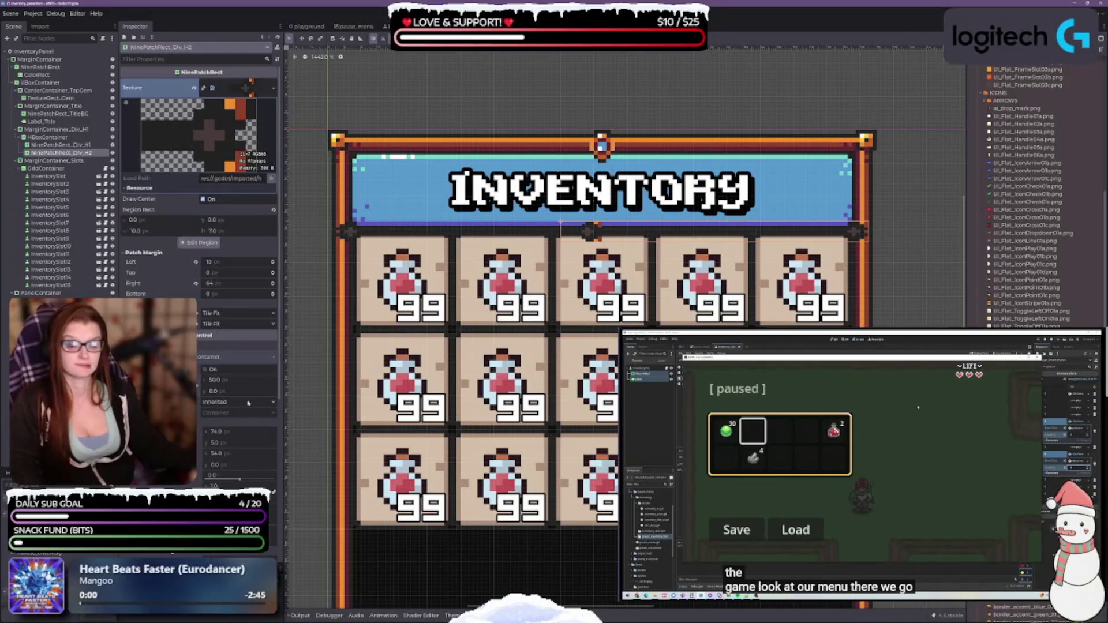
{"action": "left_click_drag", "start_coordinate": [197, 390], "coordinate": [190, 390]}
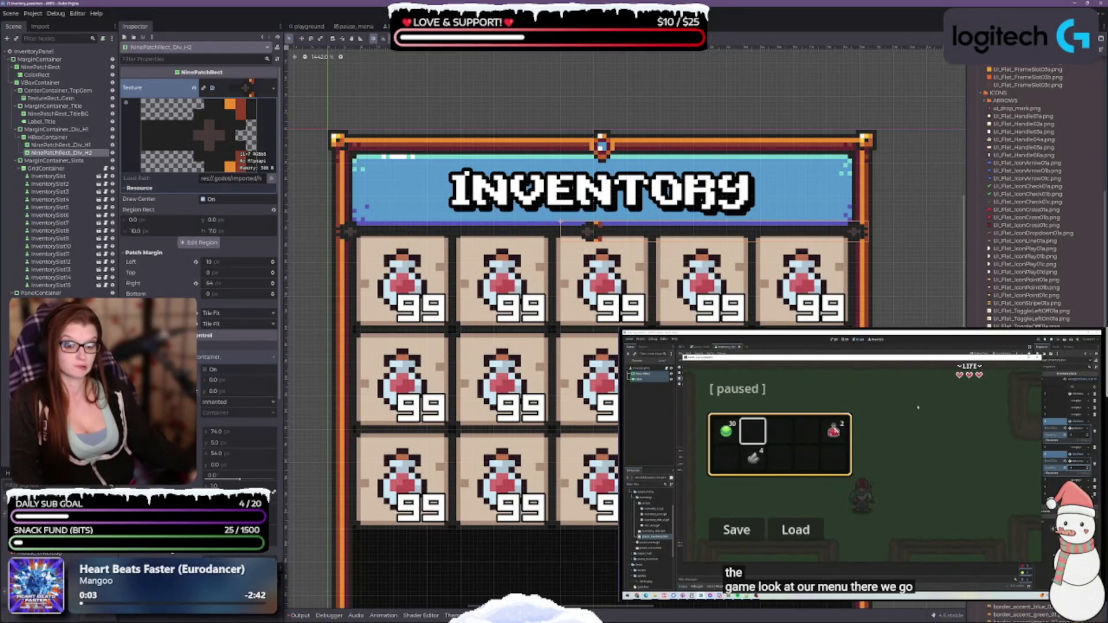
Step: Lower the right patch margin one pixel at a time from 63 px
{"action": "left_click", "coordinate": [272, 286]}
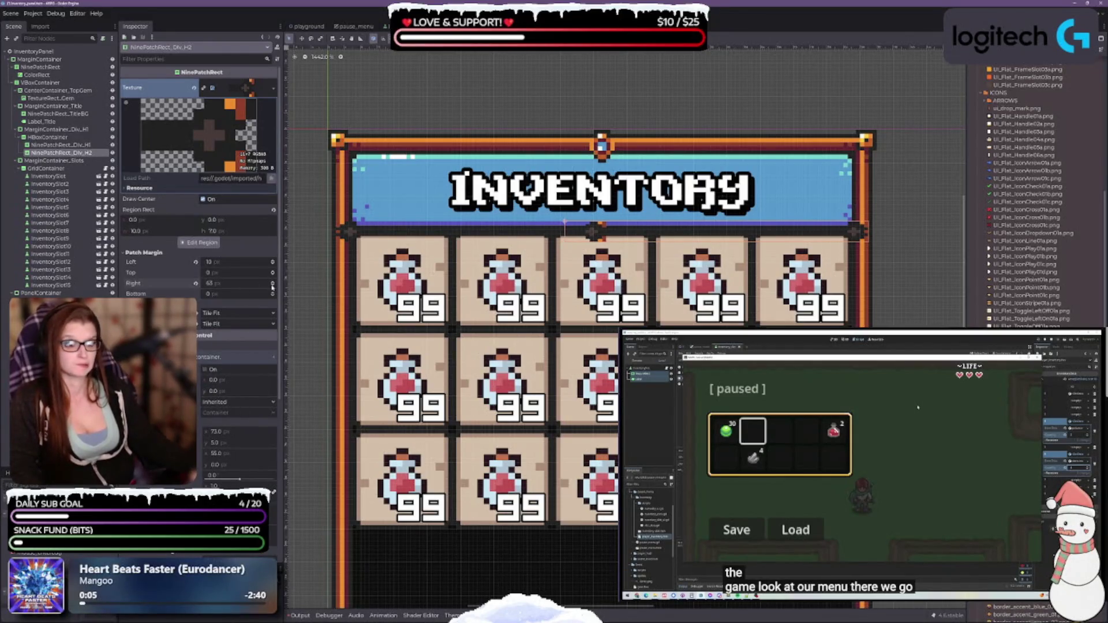
{"action": "left_click", "coordinate": [272, 286]}
{"action": "left_click", "coordinate": [272, 286]}
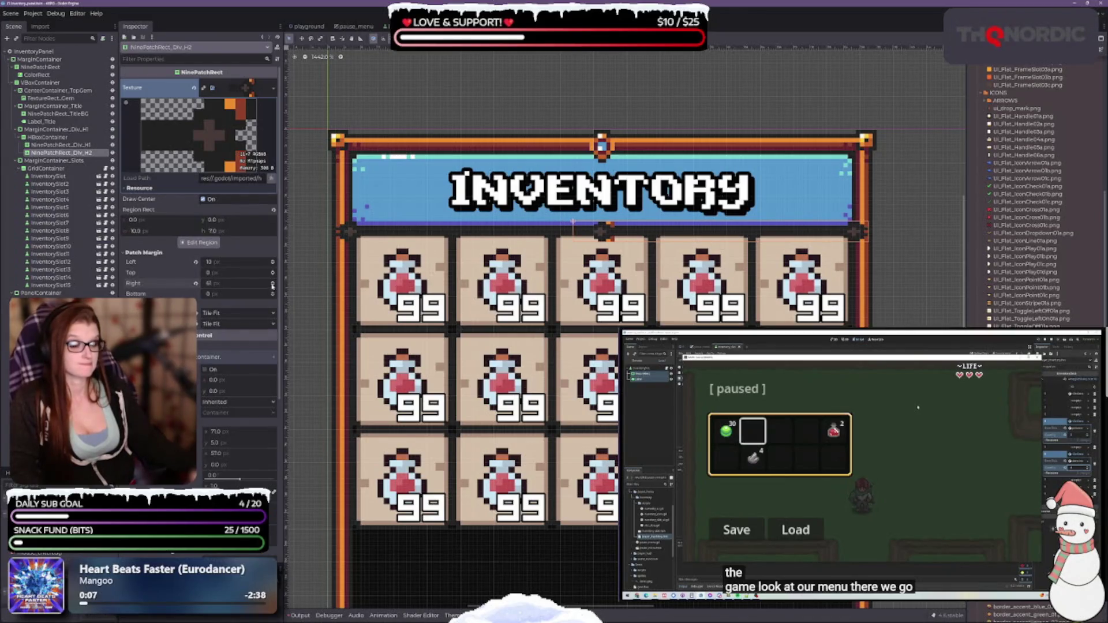
{"action": "left_click", "coordinate": [273, 286]}
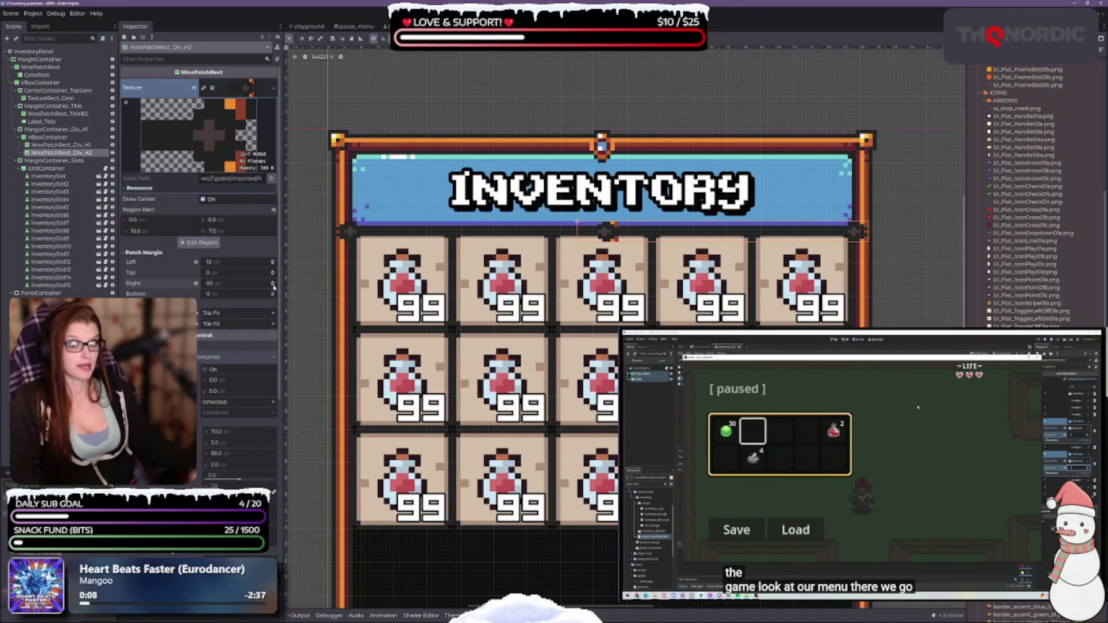
{"action": "left_click", "coordinate": [272, 286]}
{"action": "left_click", "coordinate": [272, 286]}
{"action": "left_click", "coordinate": [272, 286]}
{"action": "left_click", "coordinate": [273, 286]}
{"action": "left_click", "coordinate": [272, 286]}
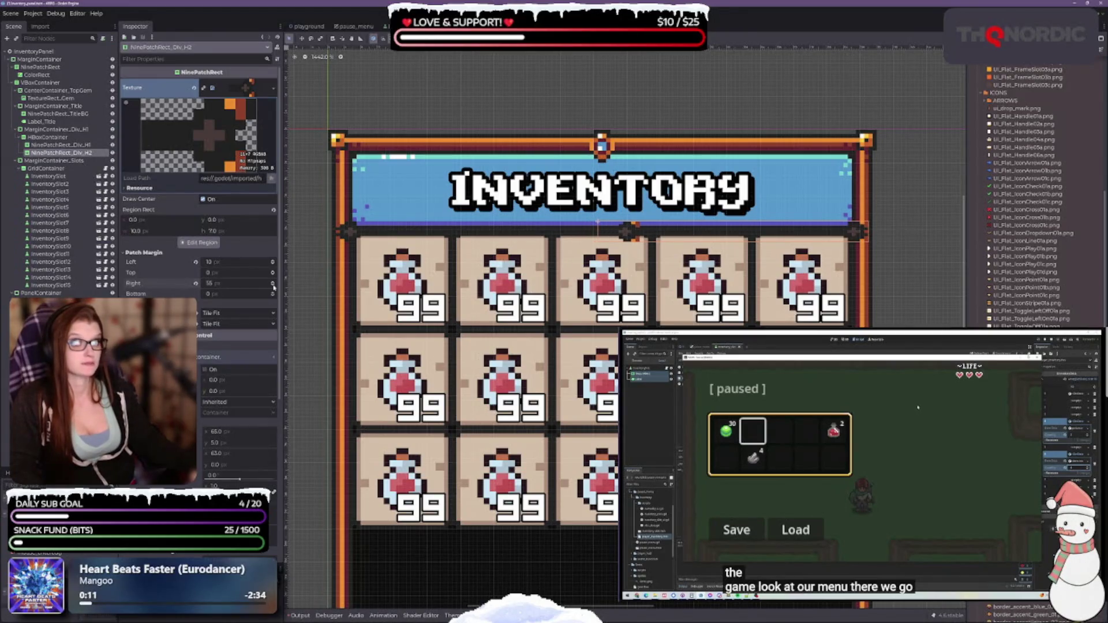
{"action": "left_click", "coordinate": [272, 286]}
{"action": "left_click", "coordinate": [272, 286]}
{"action": "left_click", "coordinate": [273, 286]}
{"action": "left_click", "coordinate": [273, 286]}
{"action": "left_click", "coordinate": [272, 287]}
{"action": "left_click", "coordinate": [273, 286]}
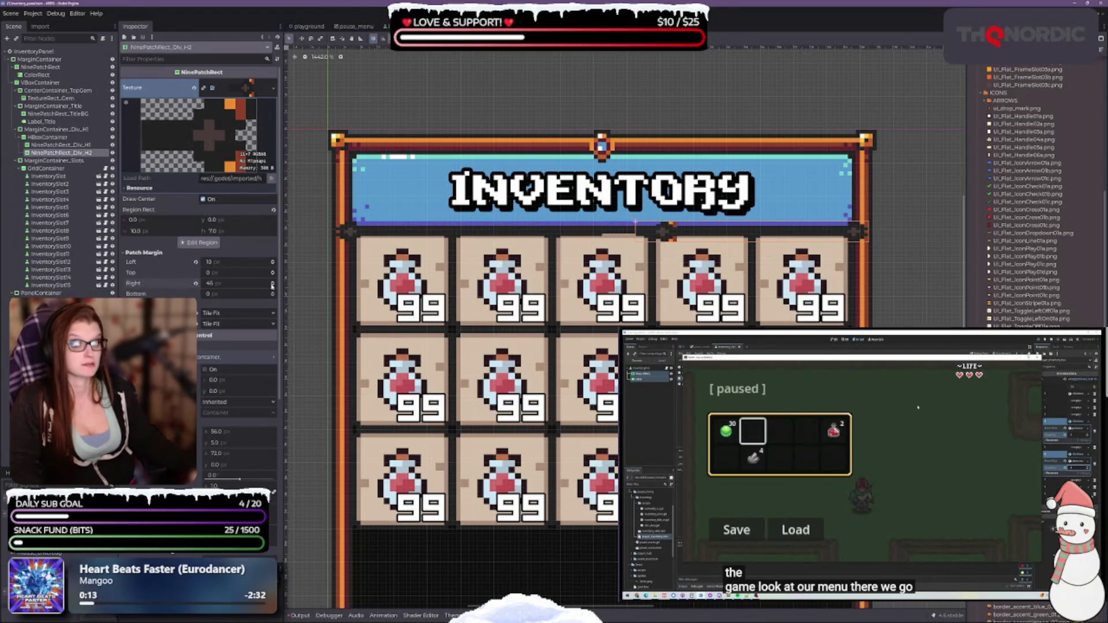
{"action": "left_click", "coordinate": [273, 286]}
{"action": "left_click", "coordinate": [272, 286]}
Step: Enter right patch margin values of 1, then 10, and finally 1 px
{"action": "left_click", "coordinate": [250, 283]}
{"action": "type", "text": "1"}
{"action": "key", "text": "Return"}
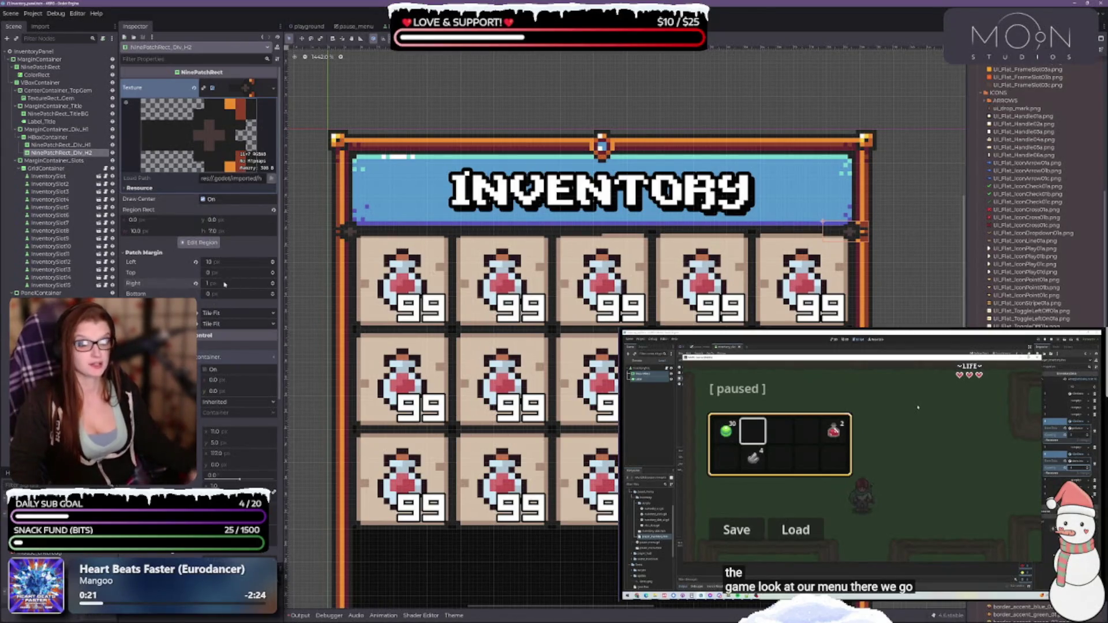
{"action": "type", "text": "10"}
{"action": "key", "text": "Return"}
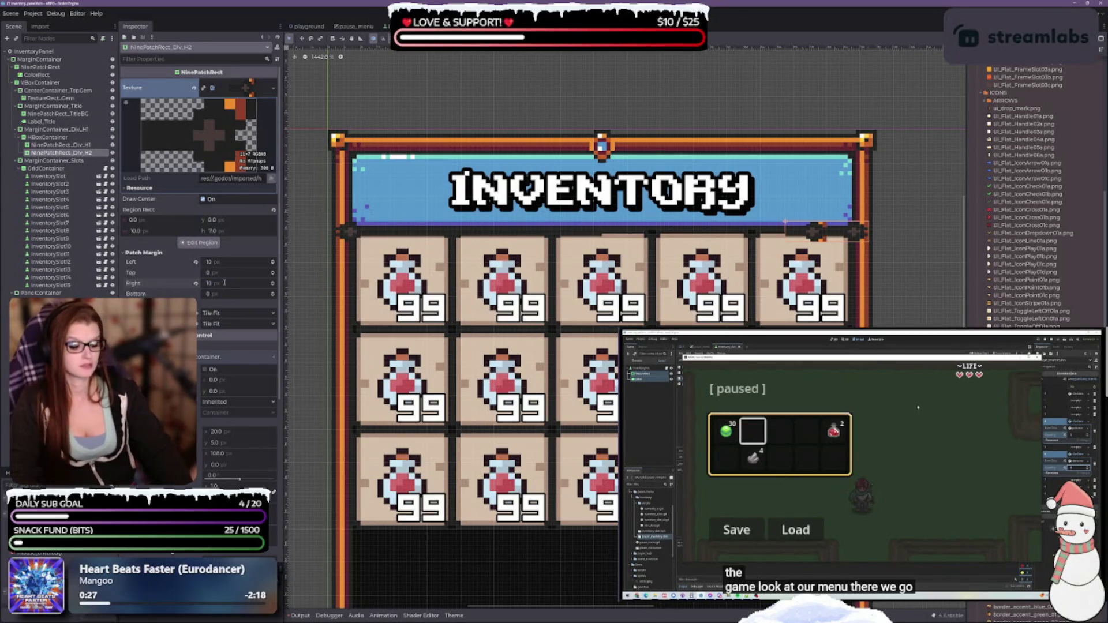
{"action": "type", "text": "1"}
{"action": "key", "text": "Return"}
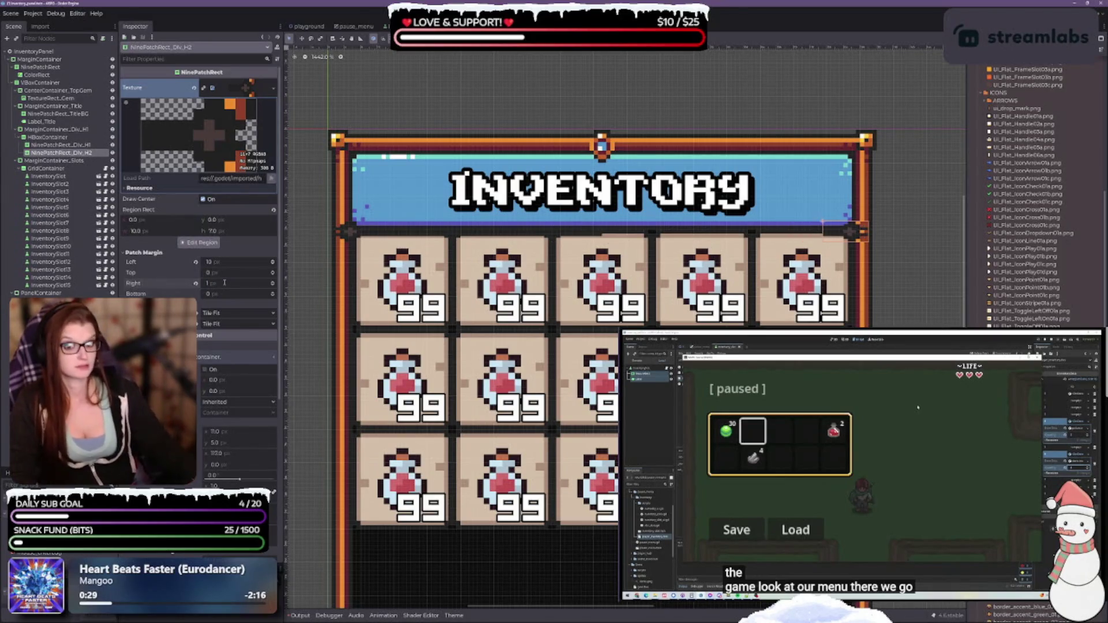
Step: Try the Stretch and Tile axis stretch modes and set the size value to 64
{"action": "left_click", "coordinate": [268, 318]}
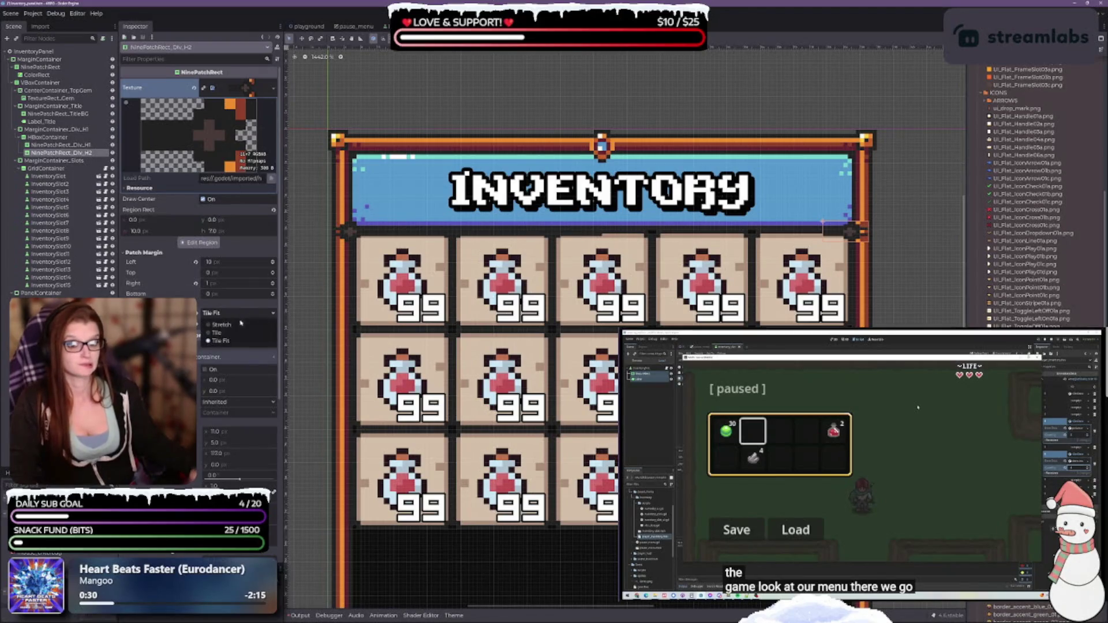
{"action": "left_click", "coordinate": [231, 323]}
{"action": "left_click", "coordinate": [223, 314]}
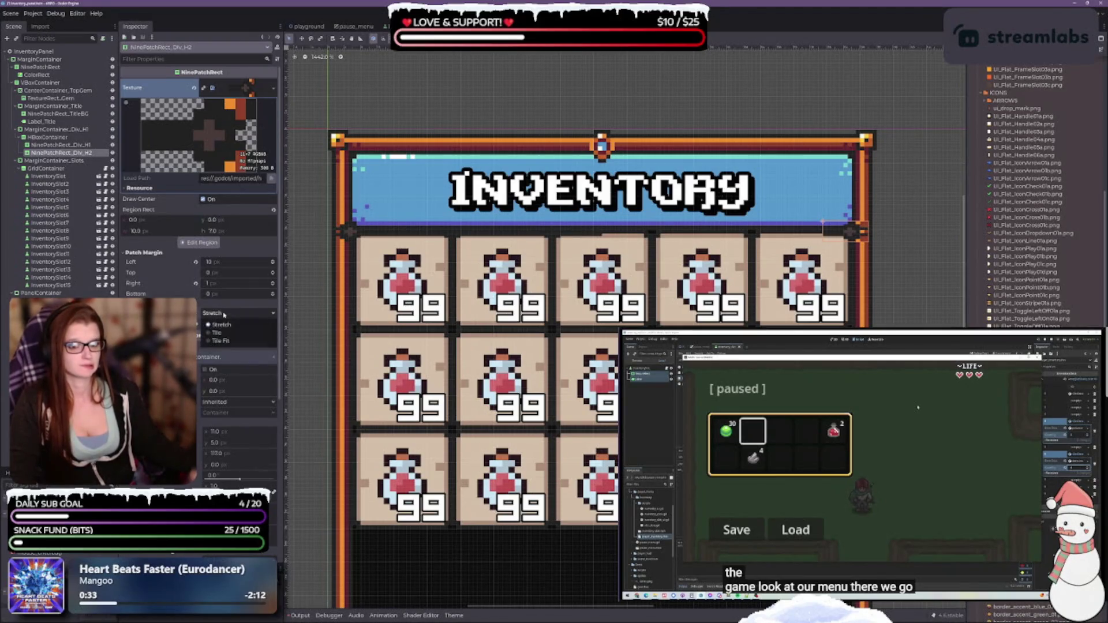
{"action": "left_click", "coordinate": [225, 333]}
{"action": "left_click", "coordinate": [223, 315]}
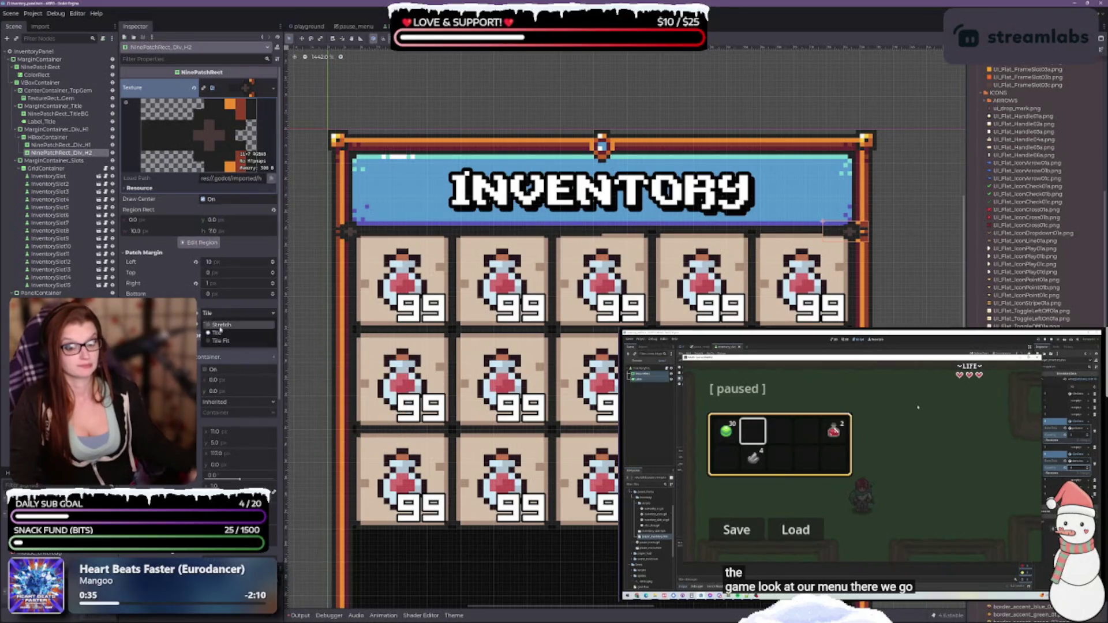
{"action": "left_click", "coordinate": [222, 323]}
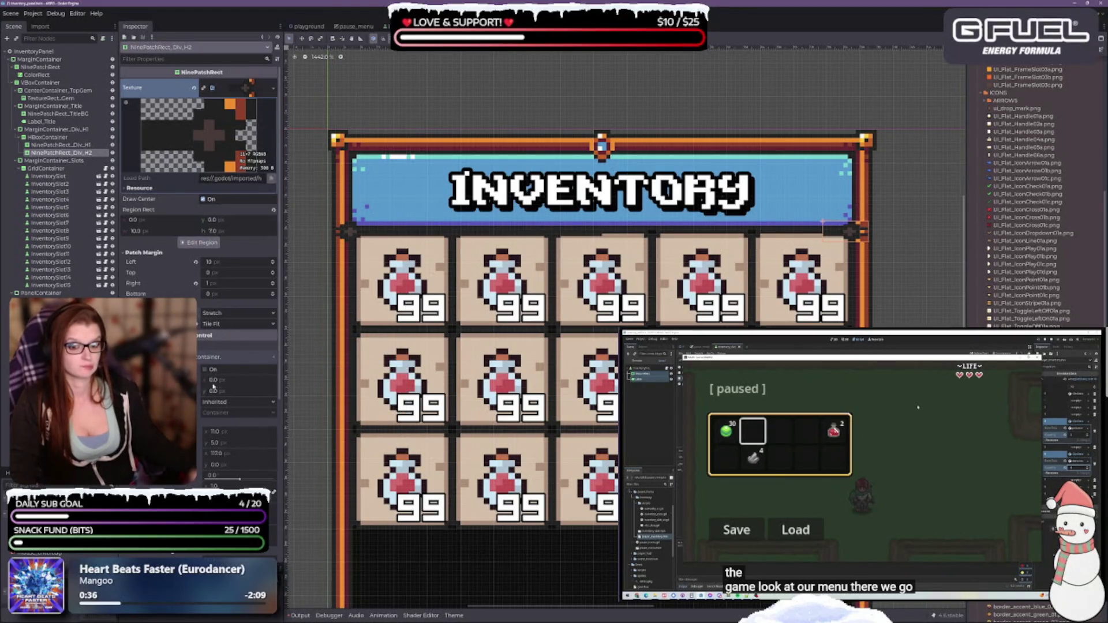
{"action": "type", "text": "64"}
{"action": "key", "text": "Return"}
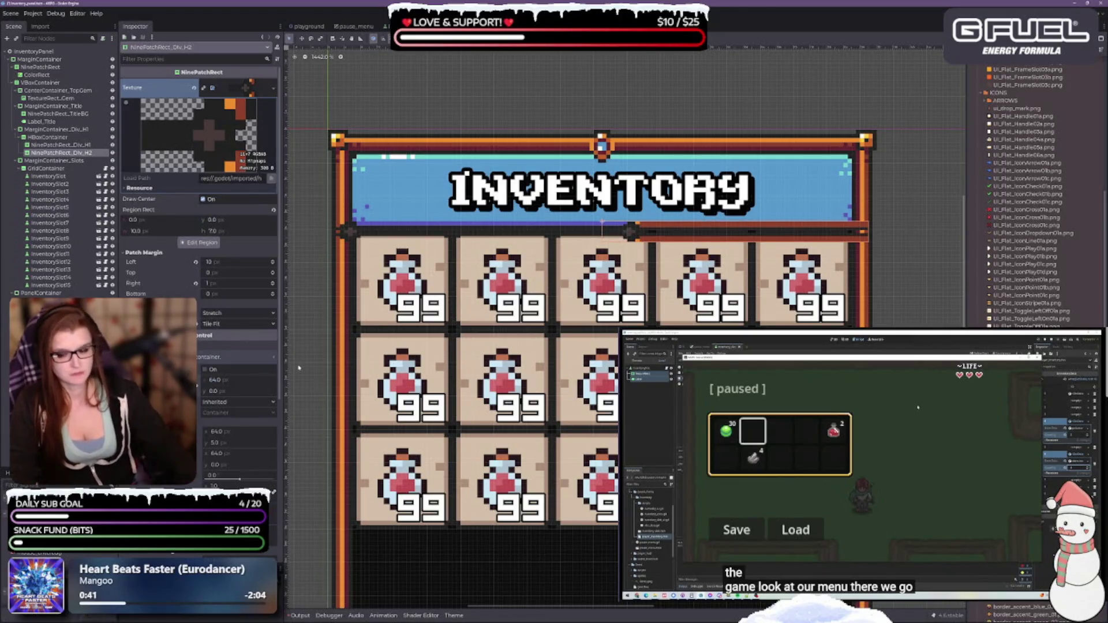
Step: Choose Tile Fit, revert the size to 0.0, and reset the right patch margin
{"action": "left_click", "coordinate": [220, 313]}
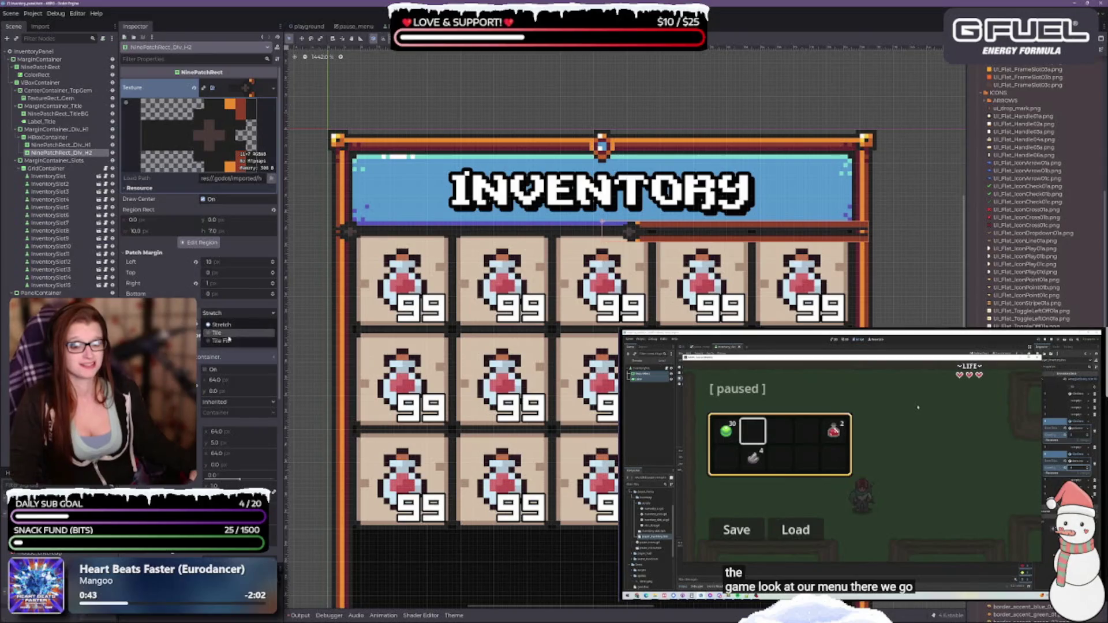
{"action": "left_click", "coordinate": [218, 333]}
{"action": "left_click", "coordinate": [228, 315]}
{"action": "left_click", "coordinate": [220, 342]}
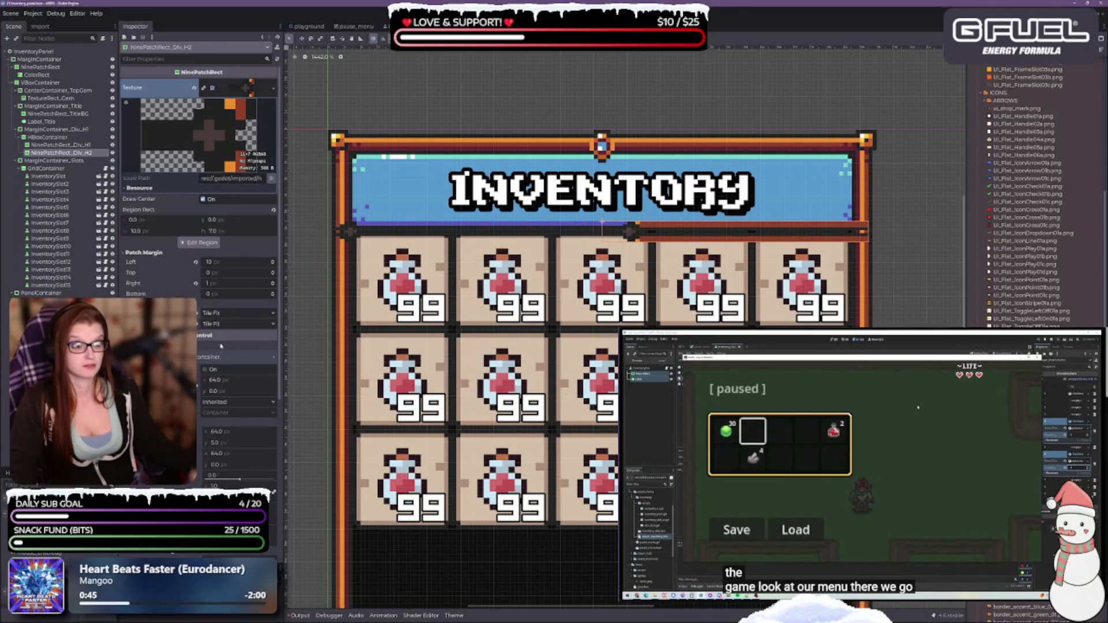
{"action": "left_click", "coordinate": [196, 385]}
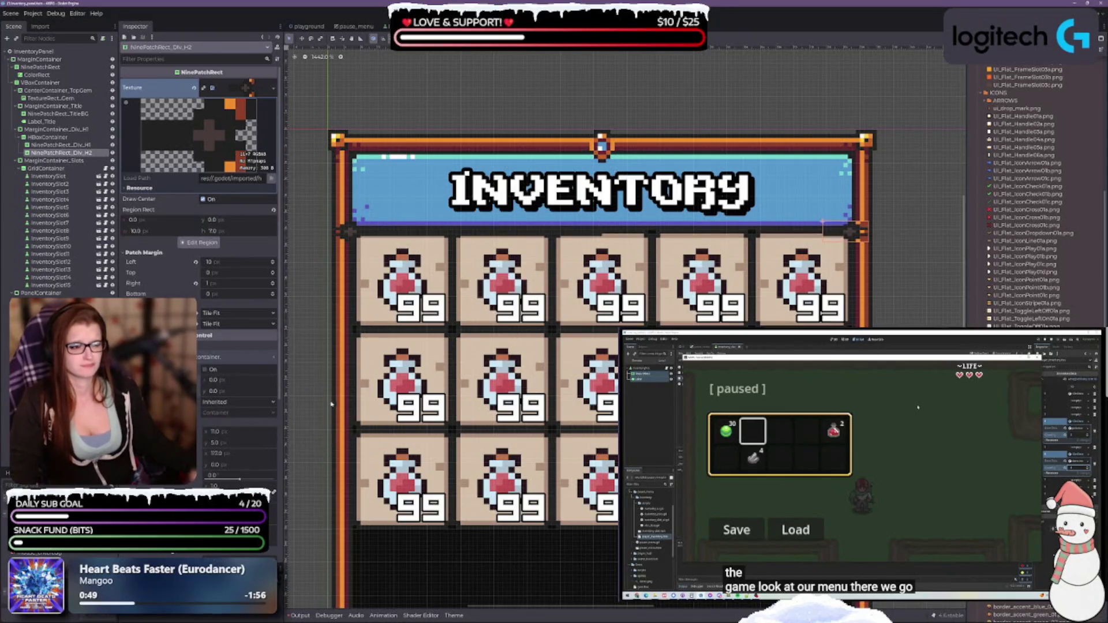
{"action": "left_click", "coordinate": [196, 283]}
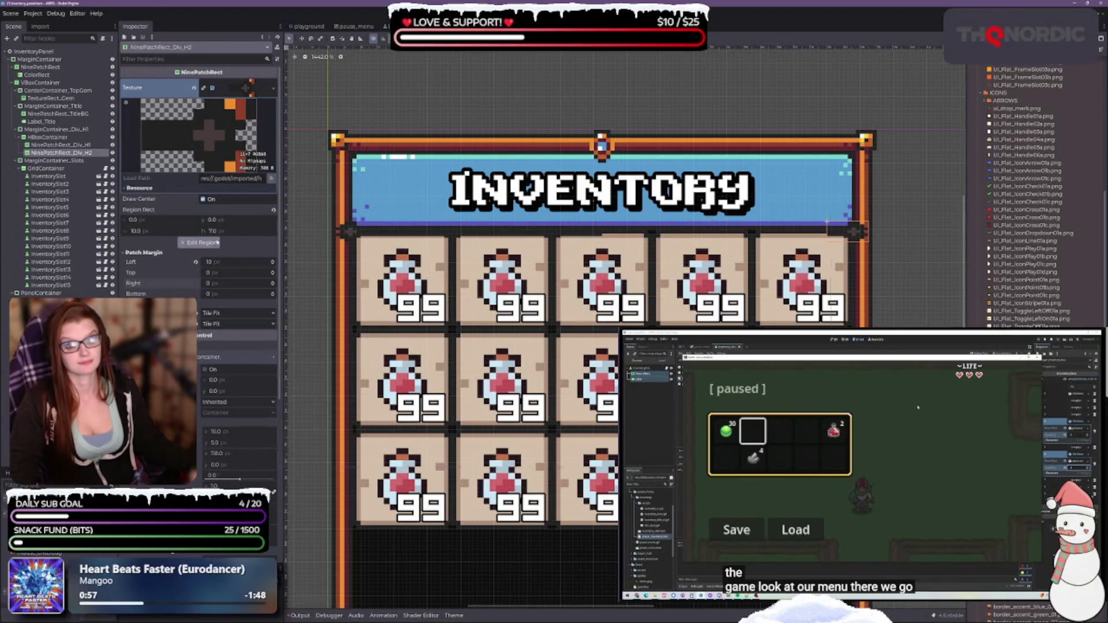
Step: In the region editor, drag the region's left edge and both margin guides inward, then close it
{"action": "left_click", "coordinate": [198, 242]}
{"action": "scroll", "coordinate": [574, 338], "scroll_direction": "up", "scroll_amount": 2}
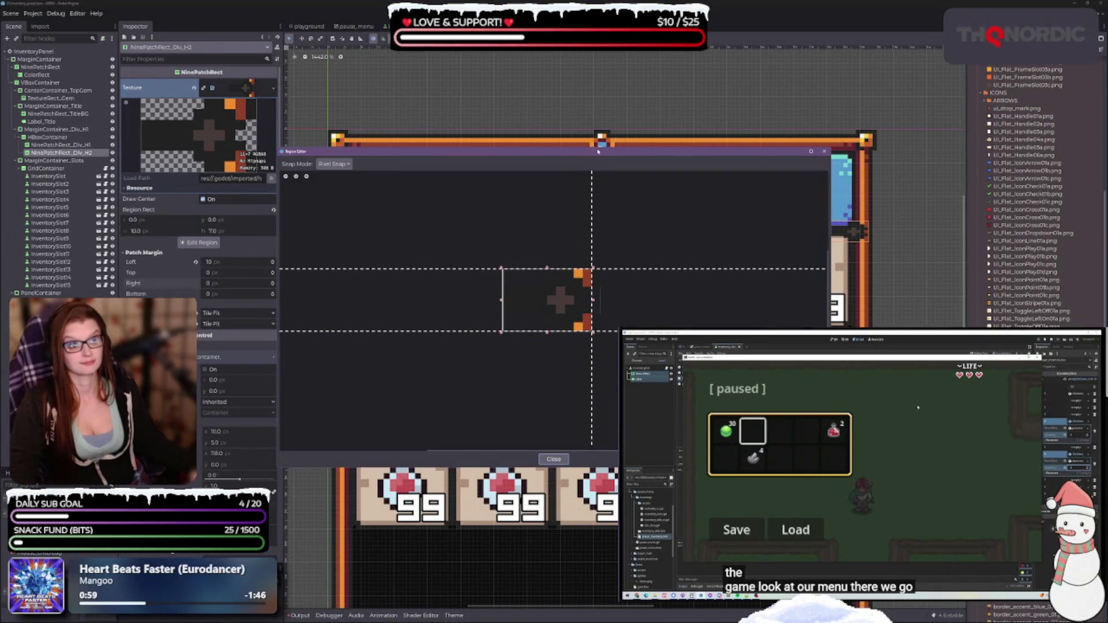
{"action": "left_click_drag", "start_coordinate": [598, 151], "coordinate": [433, 144]}
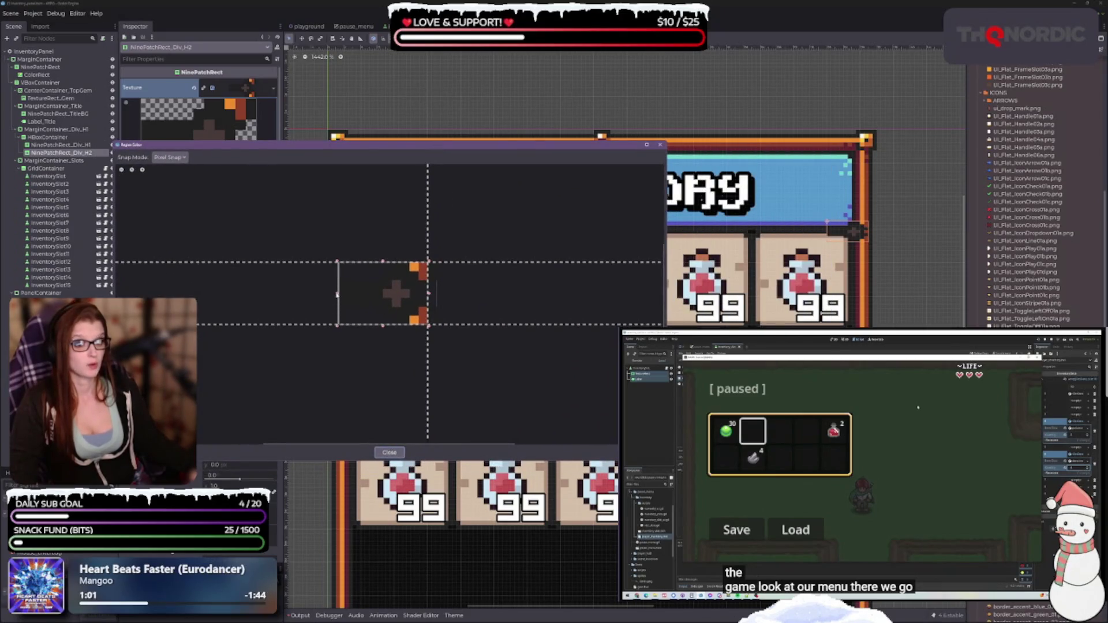
{"action": "left_click_drag", "start_coordinate": [340, 294], "coordinate": [376, 293]}
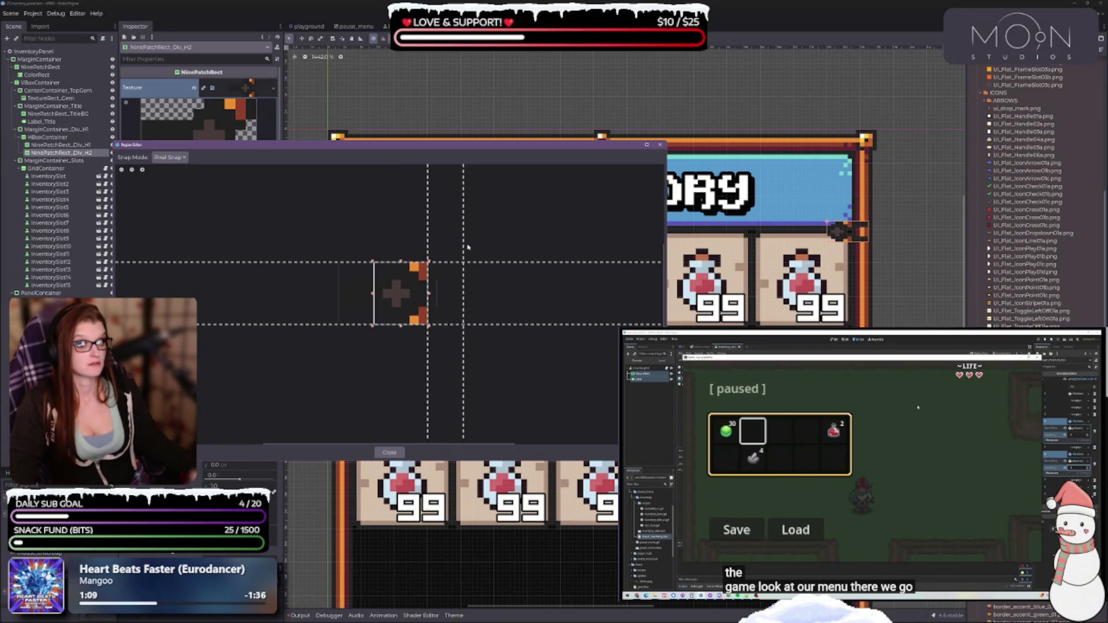
{"action": "left_click_drag", "start_coordinate": [427, 250], "coordinate": [374, 250]}
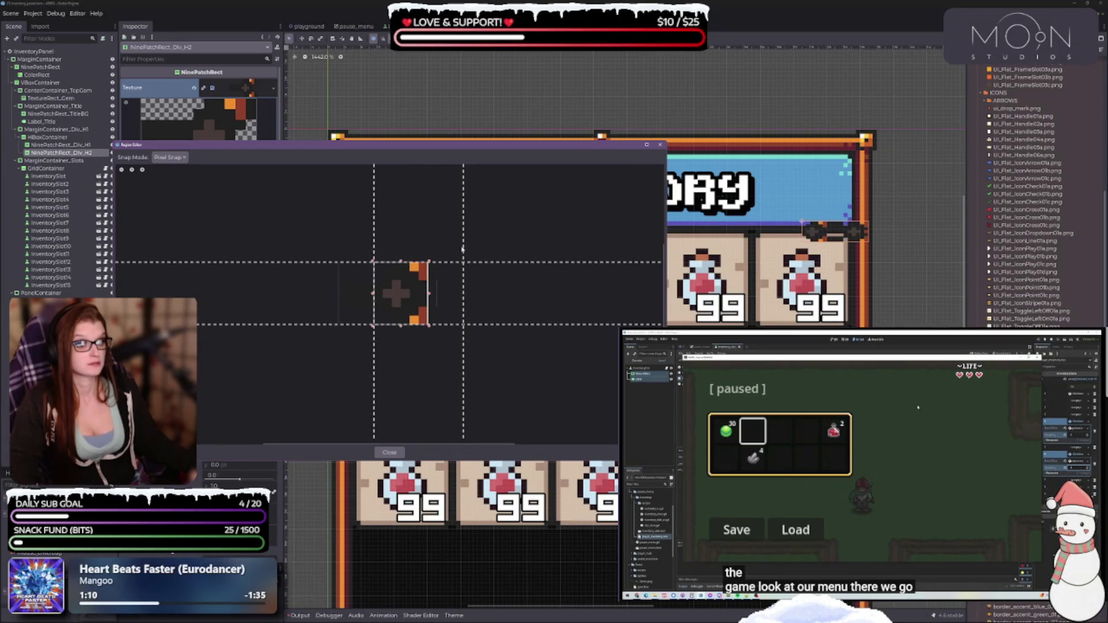
{"action": "mouse_move", "coordinate": [462, 249]}
{"action": "left_mouse_down"}
{"action": "mouse_move", "coordinate": [391, 258]}
{"action": "mouse_move", "coordinate": [428, 255]}
{"action": "left_mouse_up"}
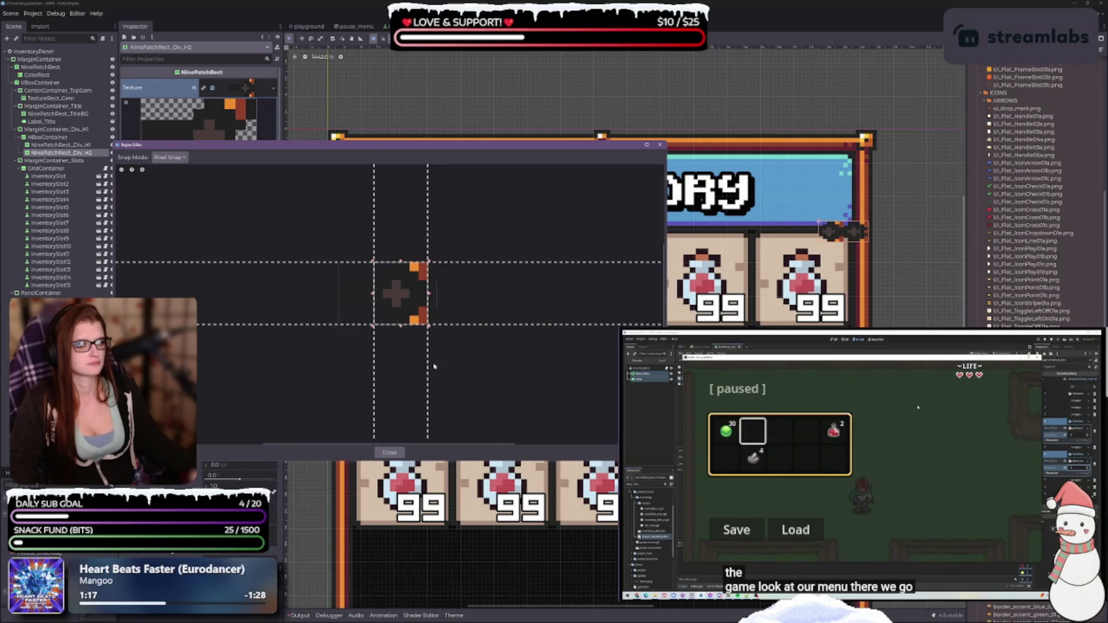
{"action": "left_click", "coordinate": [389, 452]}
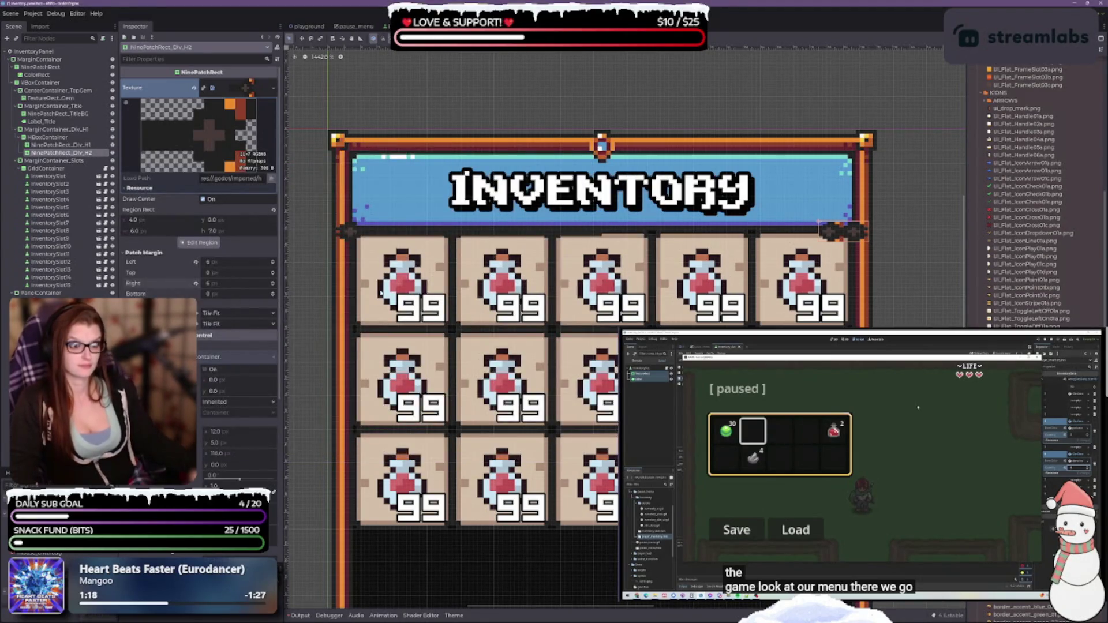
Step: Revert the left and right patch margins to 0, then scroll the Left margin up to 6 px
{"action": "scroll", "coordinate": [843, 236], "scroll_direction": "up", "scroll_amount": 3}
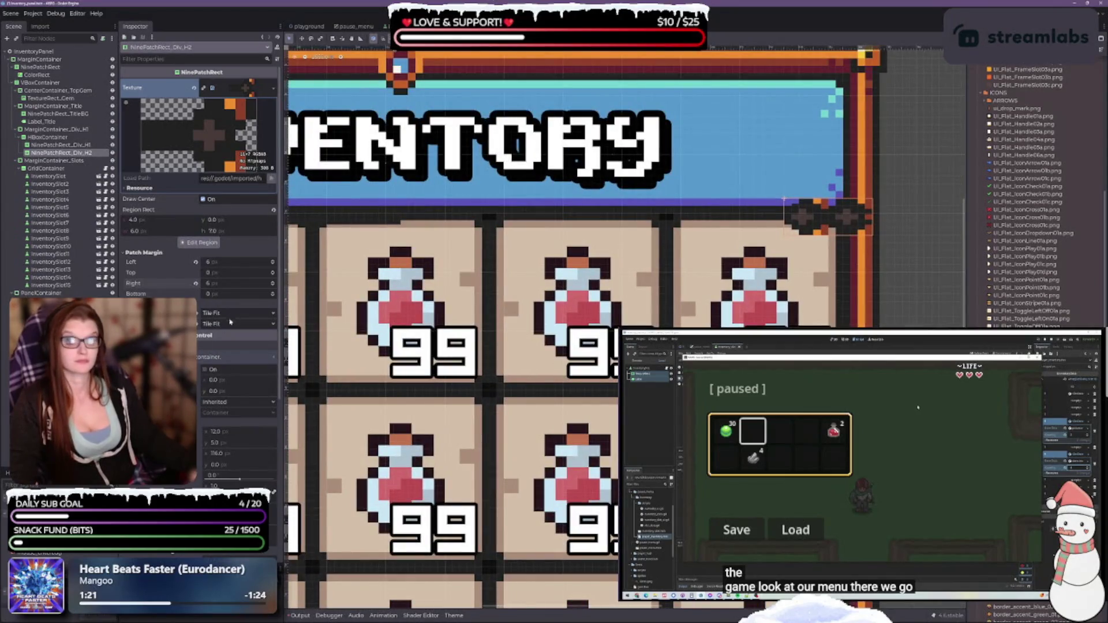
{"action": "left_click", "coordinate": [203, 307]}
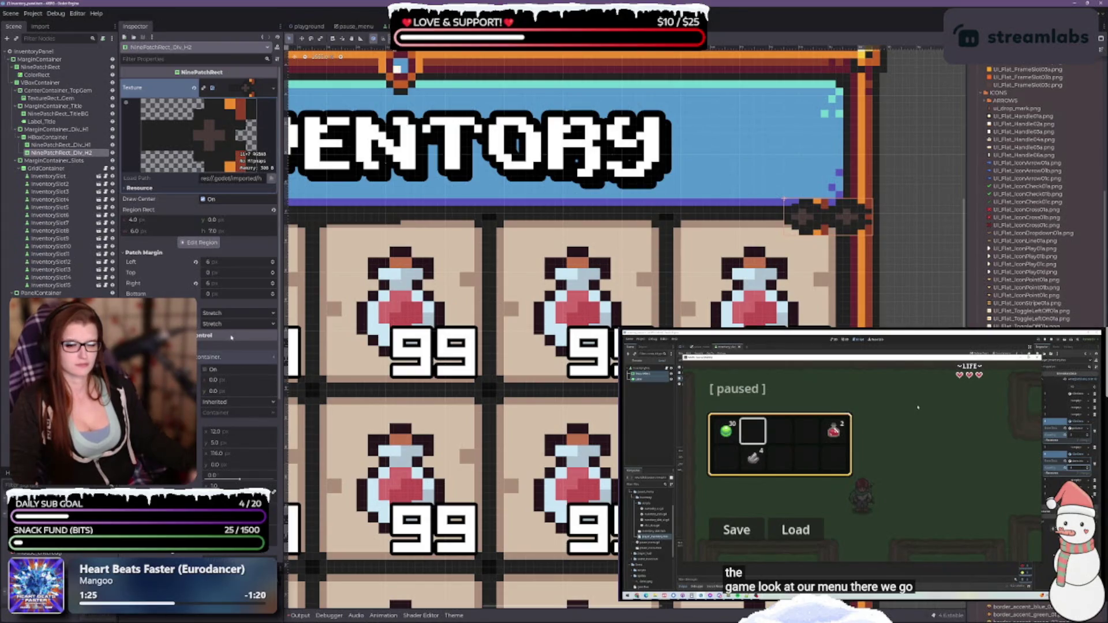
{"action": "left_click", "coordinate": [195, 284]}
{"action": "left_click", "coordinate": [196, 262]}
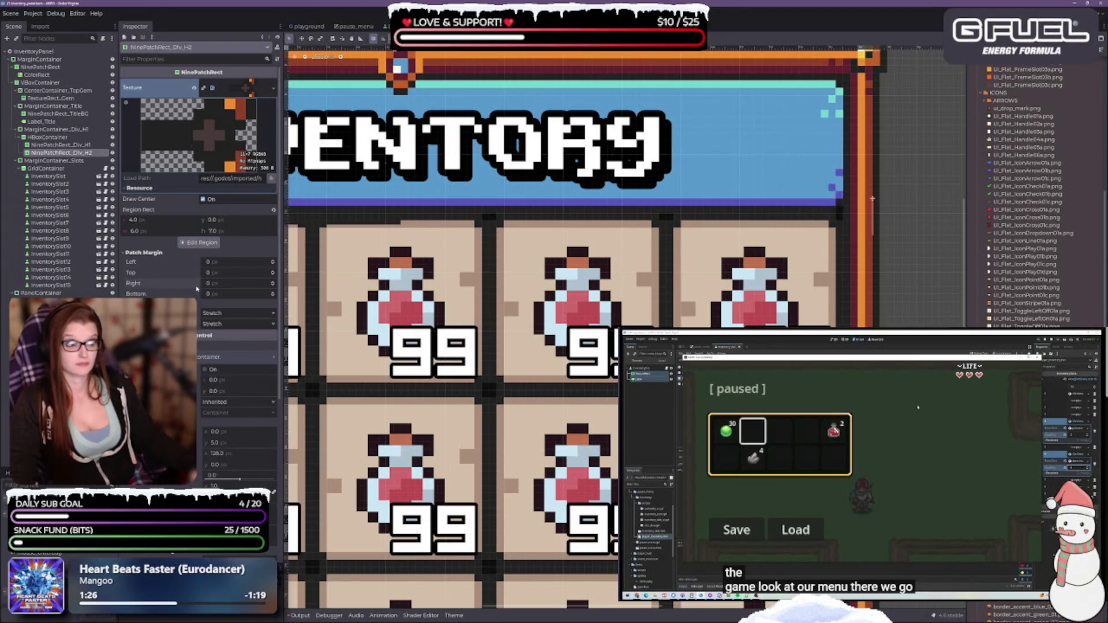
{"action": "left_click", "coordinate": [273, 262]}
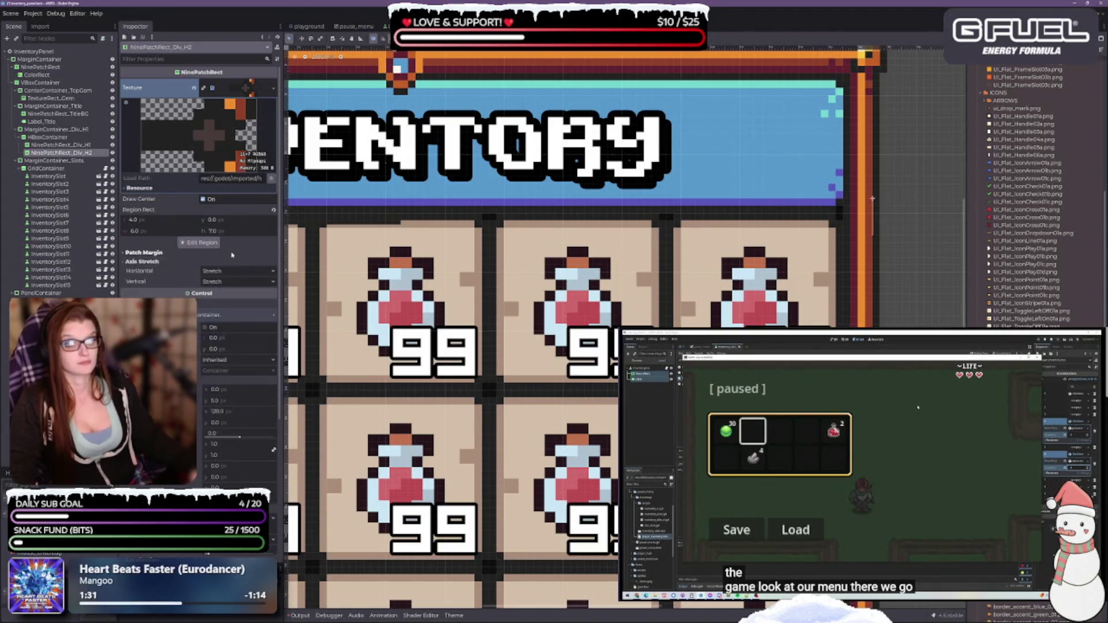
{"action": "key", "text": "Return"}
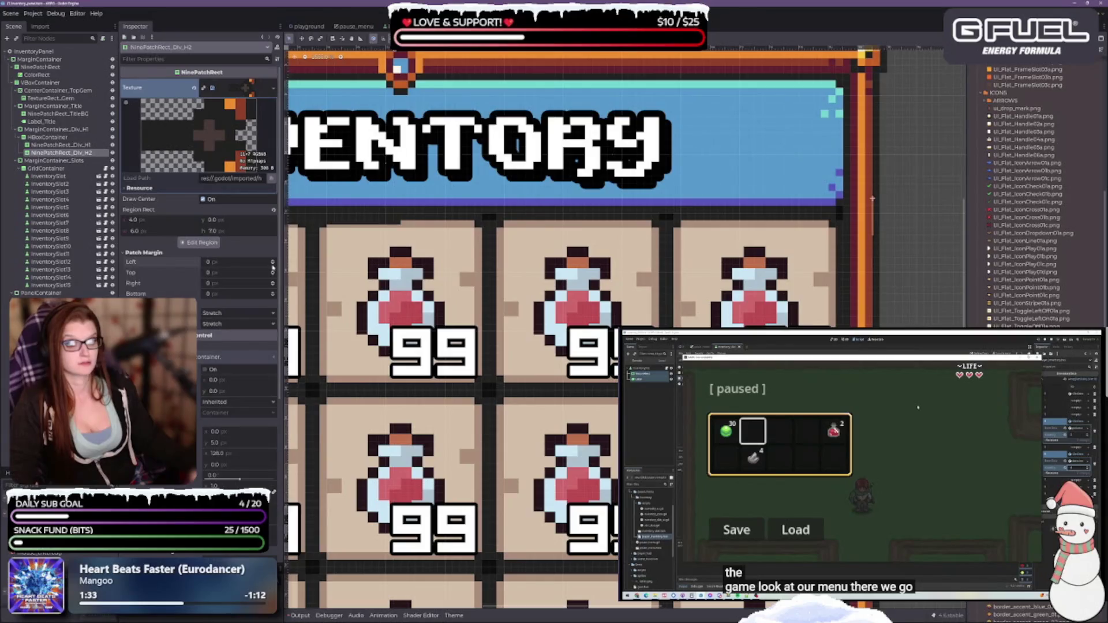
{"action": "scroll", "coordinate": [272, 263], "scroll_direction": "up", "scroll_amount": 6}
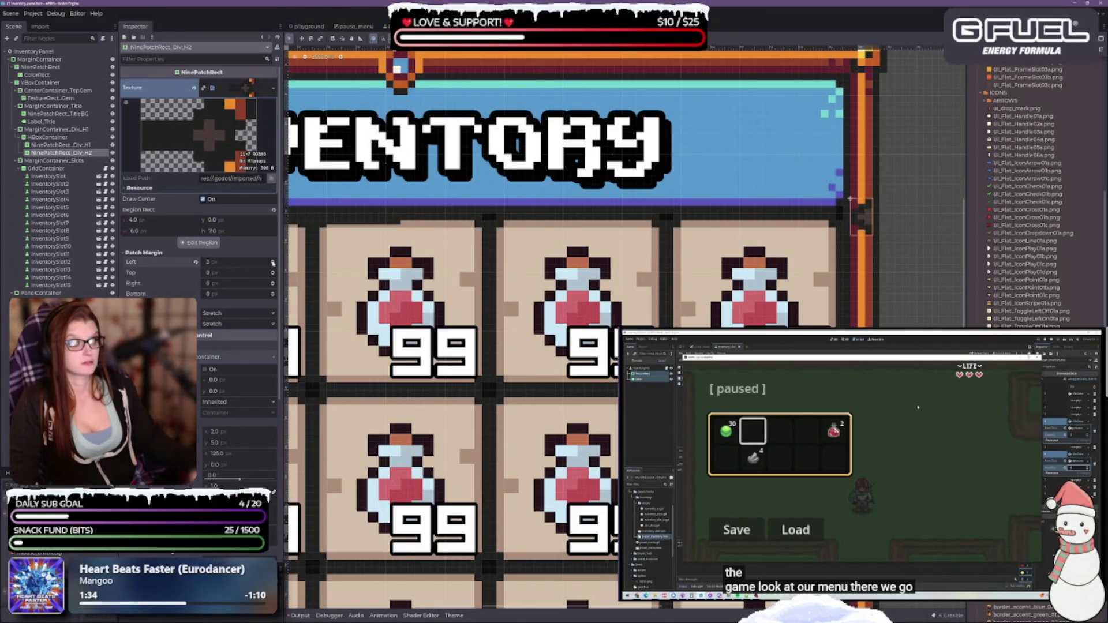
{"action": "scroll", "coordinate": [273, 262], "scroll_direction": "up", "scroll_amount": 1}
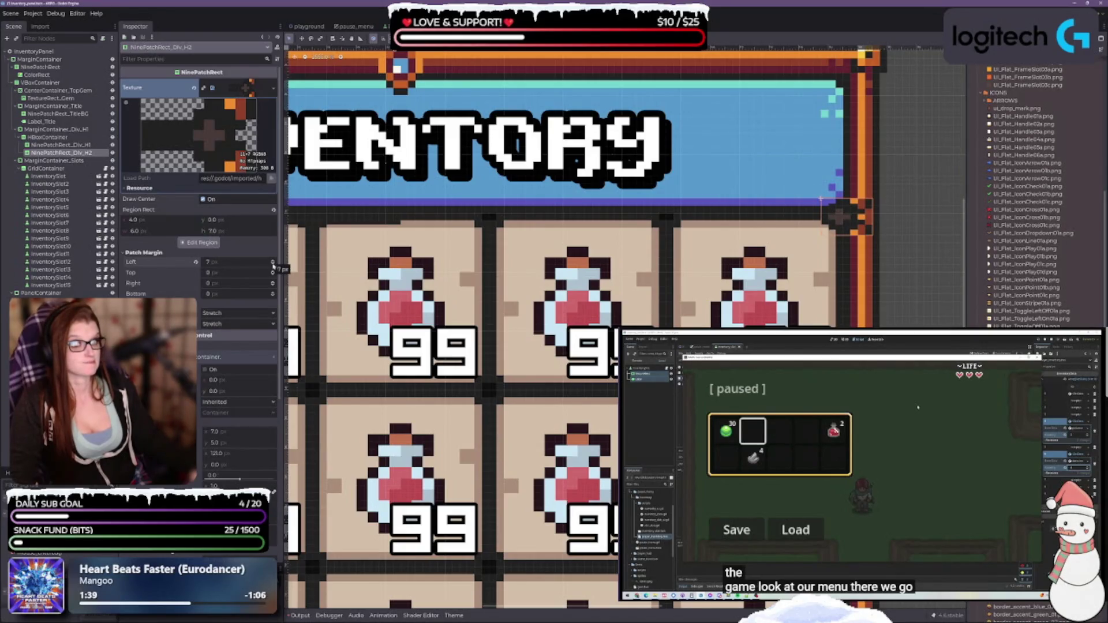
{"action": "scroll", "coordinate": [273, 262], "scroll_direction": "down", "scroll_amount": 1}
{"action": "scroll", "coordinate": [458, 339], "scroll_direction": "down", "scroll_amount": 2}
{"action": "scroll", "coordinate": [459, 341], "scroll_direction": "down", "scroll_amount": 2}
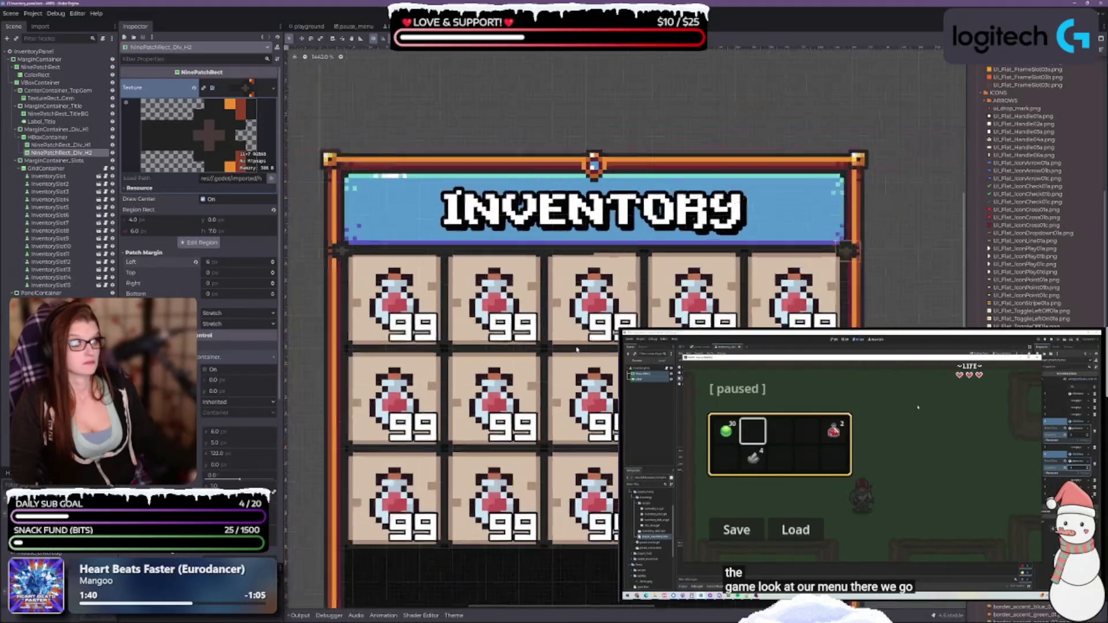
{"action": "scroll", "coordinate": [564, 355], "scroll_direction": "up", "scroll_amount": 1}
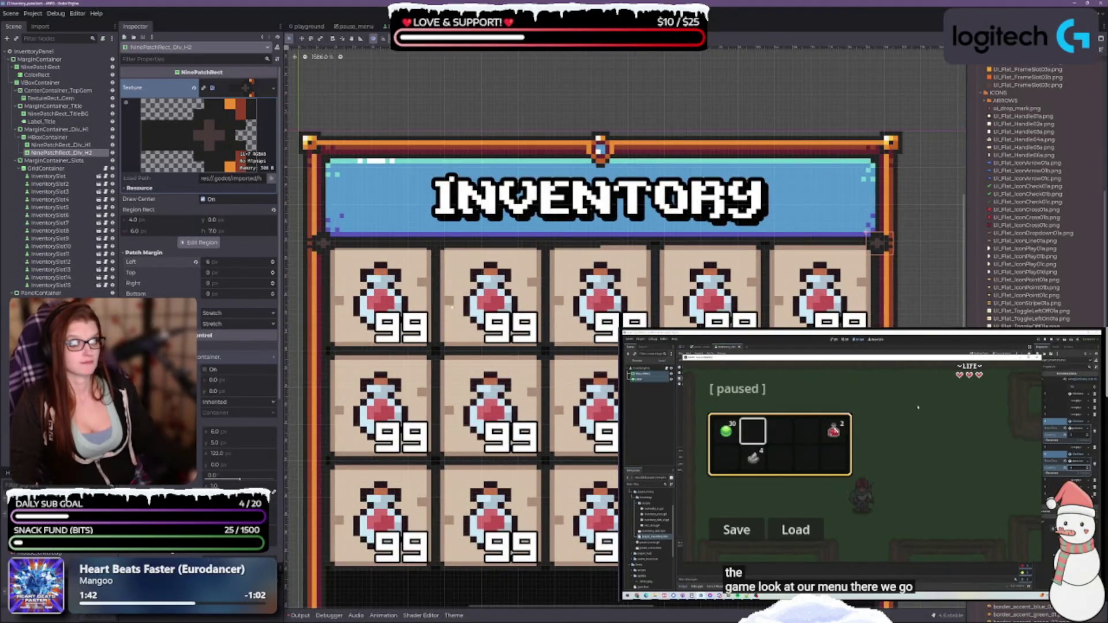
Step: Select NinePatchRect_Div_H1, check its texture region, and revert its left patch margin to 0 px
{"action": "left_click", "coordinate": [60, 145]}
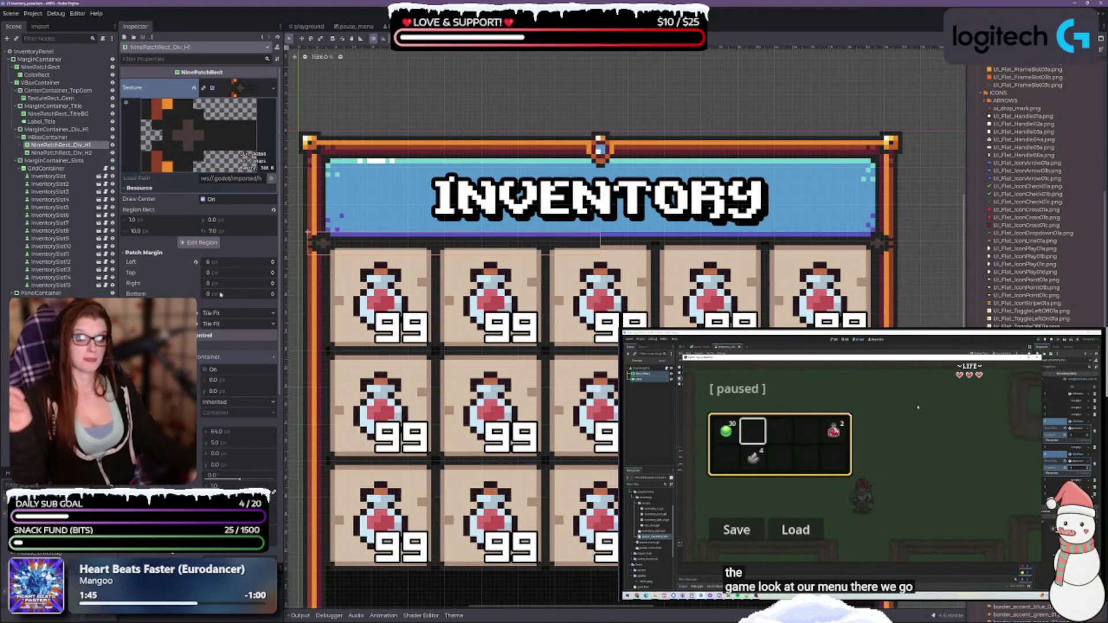
{"action": "left_click", "coordinate": [199, 243]}
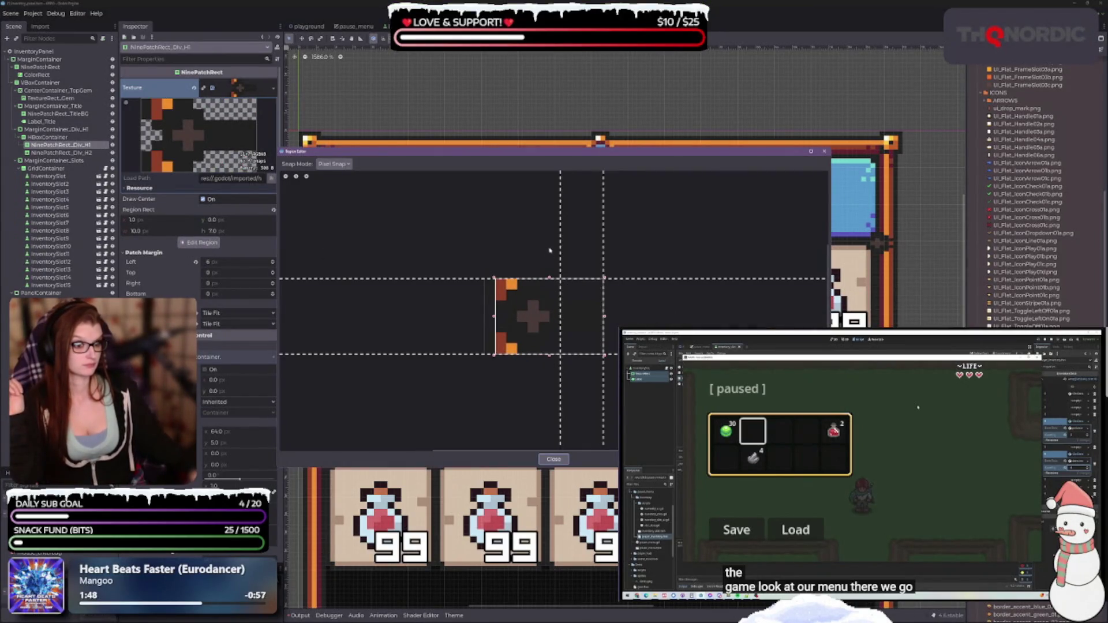
{"action": "left_click", "coordinate": [554, 459]}
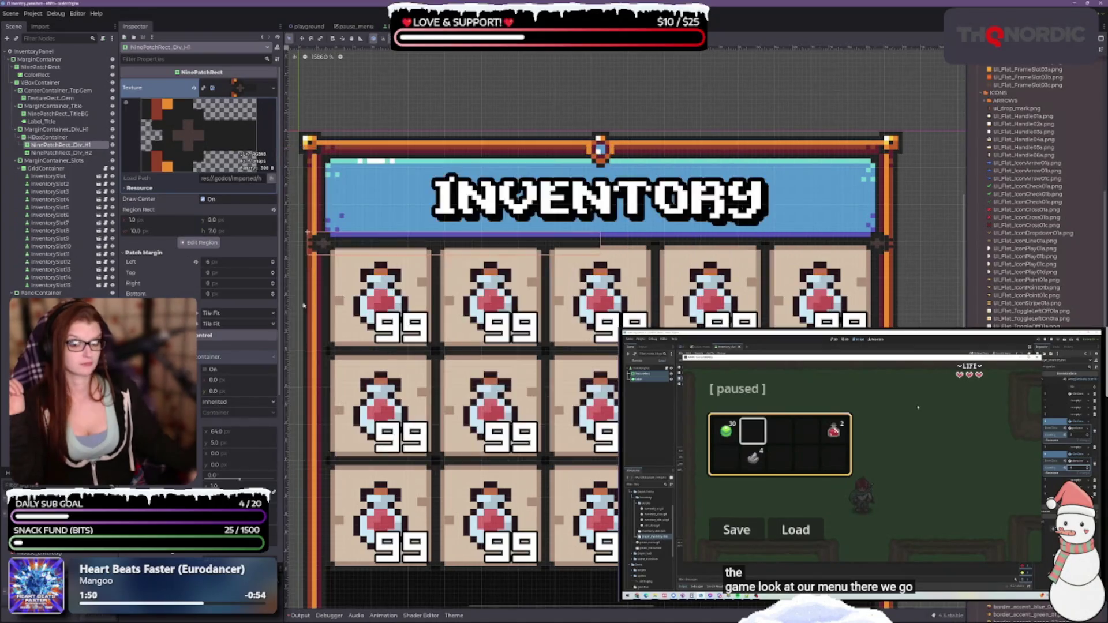
{"action": "left_click", "coordinate": [195, 263]}
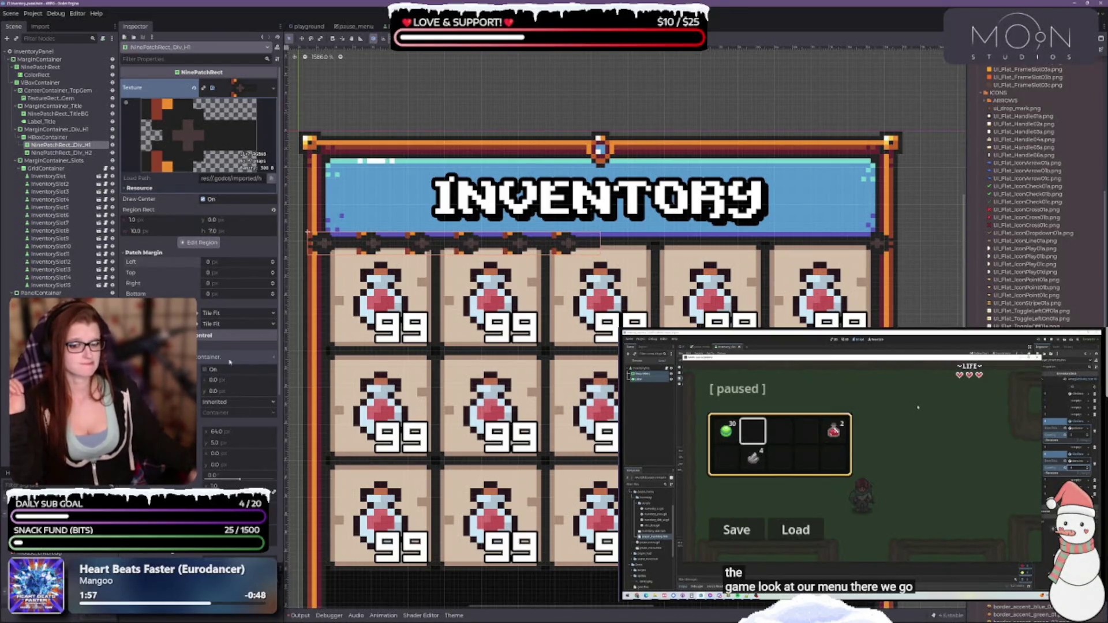
Step: Look at the divider's vertical stretch mode options, then select the second divider nine-patch
{"action": "scroll", "coordinate": [218, 294], "scroll_direction": "down", "scroll_amount": 2}
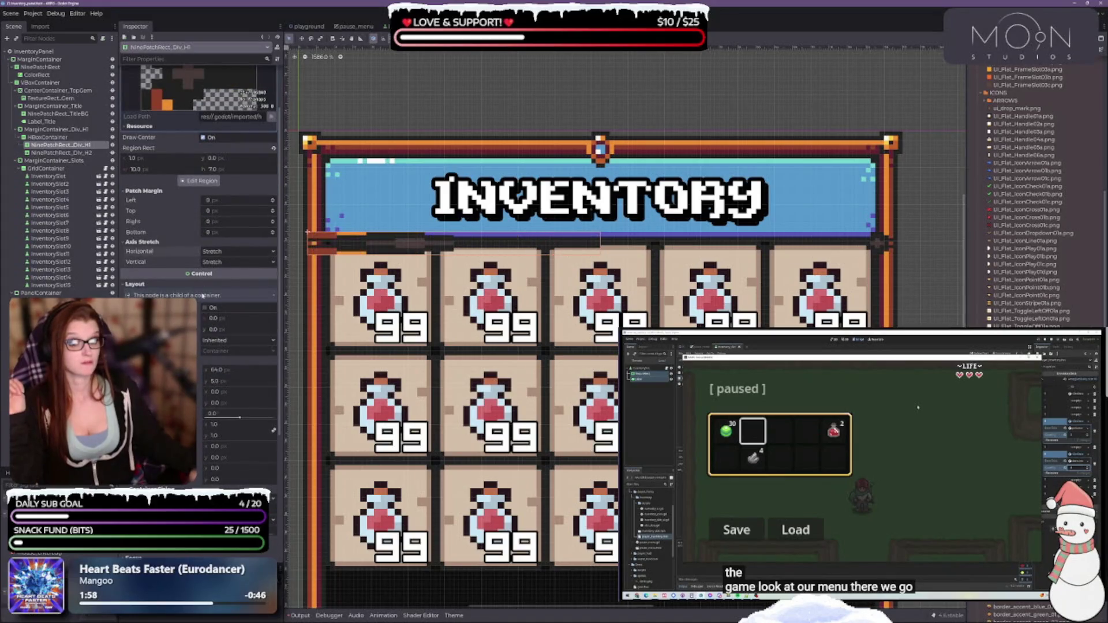
{"action": "left_click", "coordinate": [217, 261]}
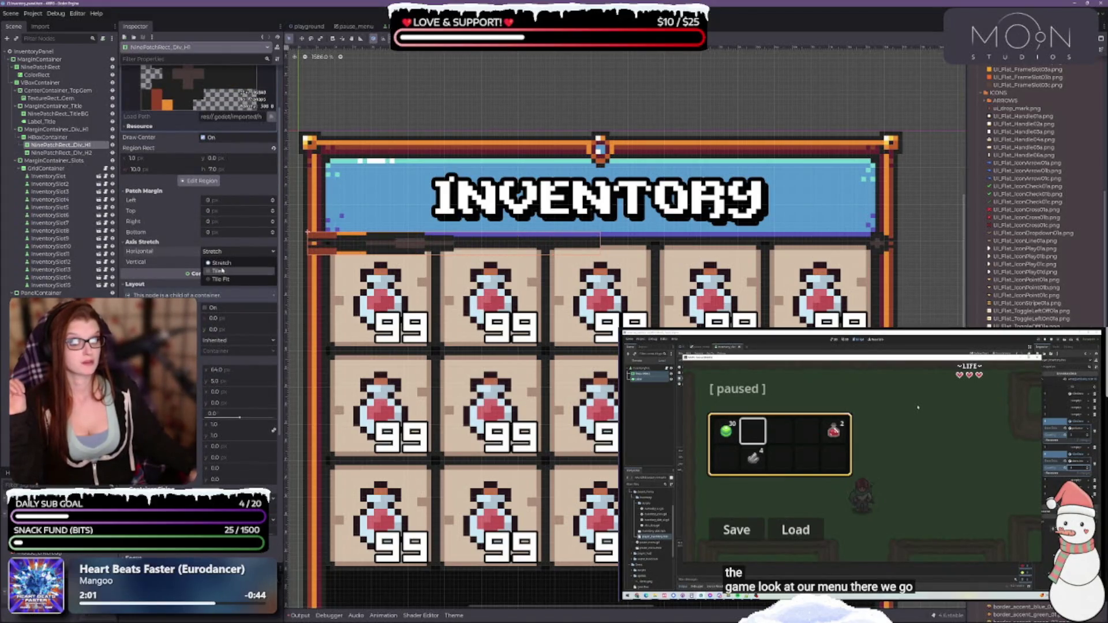
{"action": "left_click", "coordinate": [74, 153]}
{"action": "left_click", "coordinate": [74, 153]}
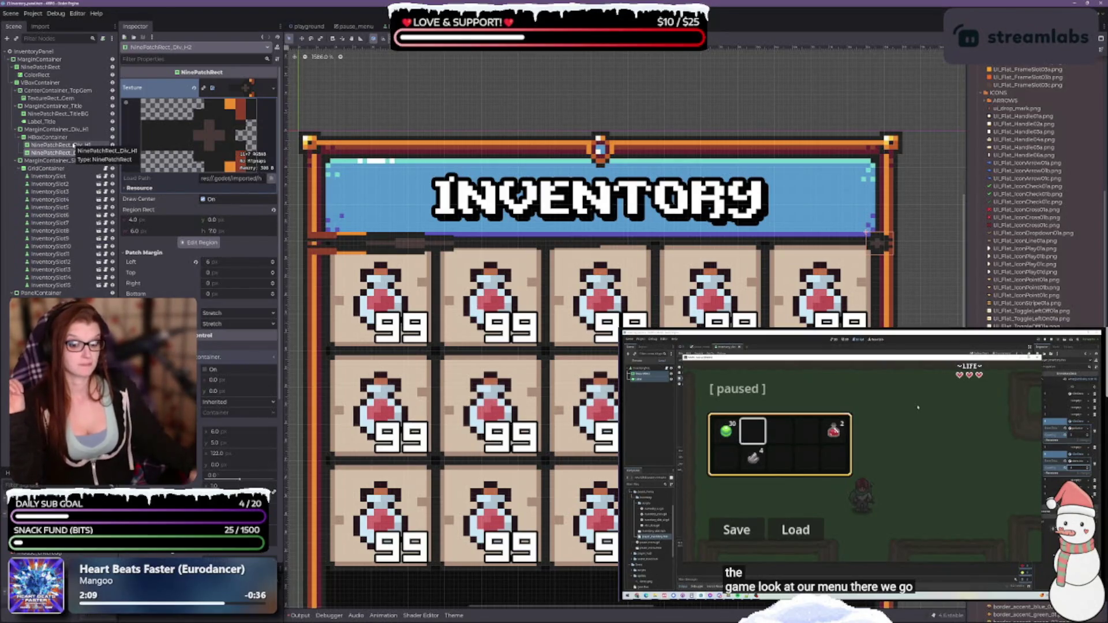
Step: Reselect NinePatchRect_Div_H1, undo the last change, and raise its right patch margin to 8 px
{"action": "left_click", "coordinate": [73, 145]}
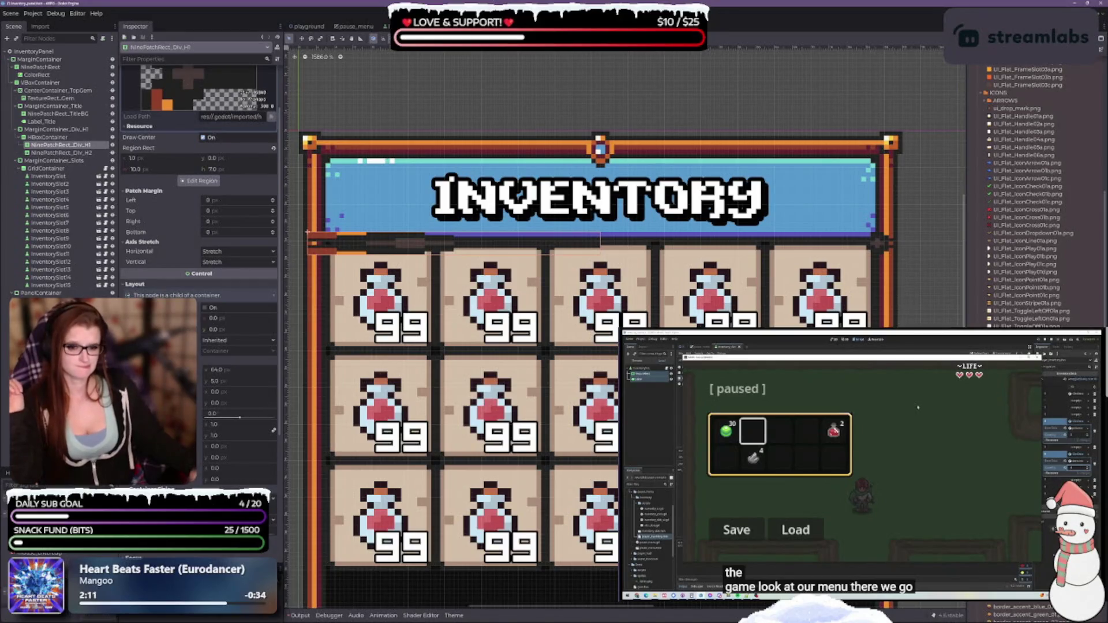
{"action": "key", "text": "ctrl+z"}
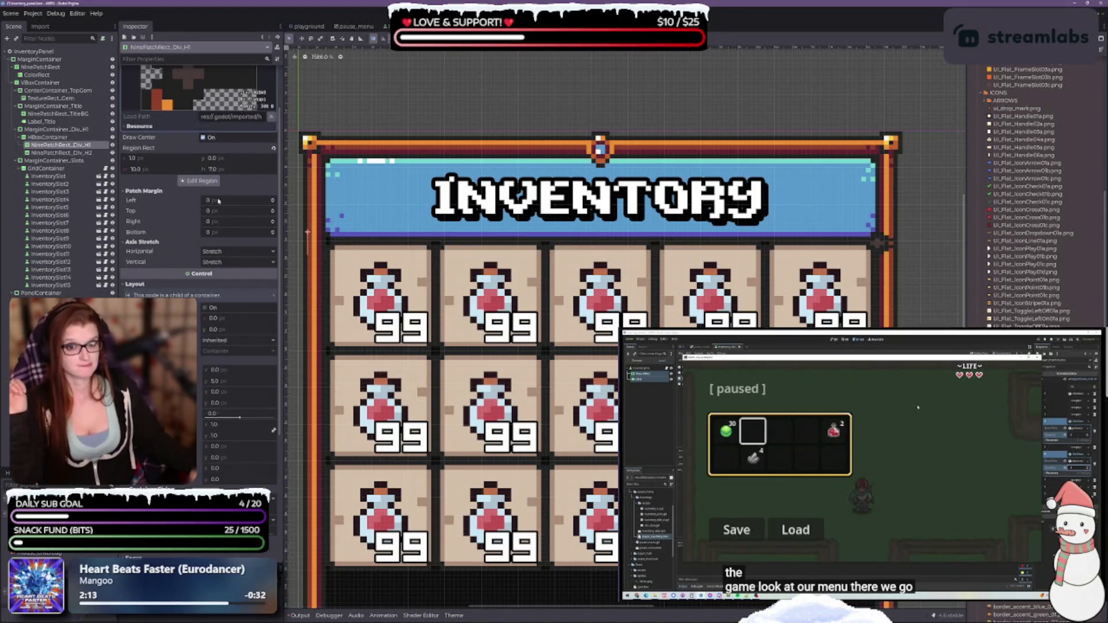
{"action": "left_click", "coordinate": [273, 220]}
{"action": "left_click", "coordinate": [273, 219]}
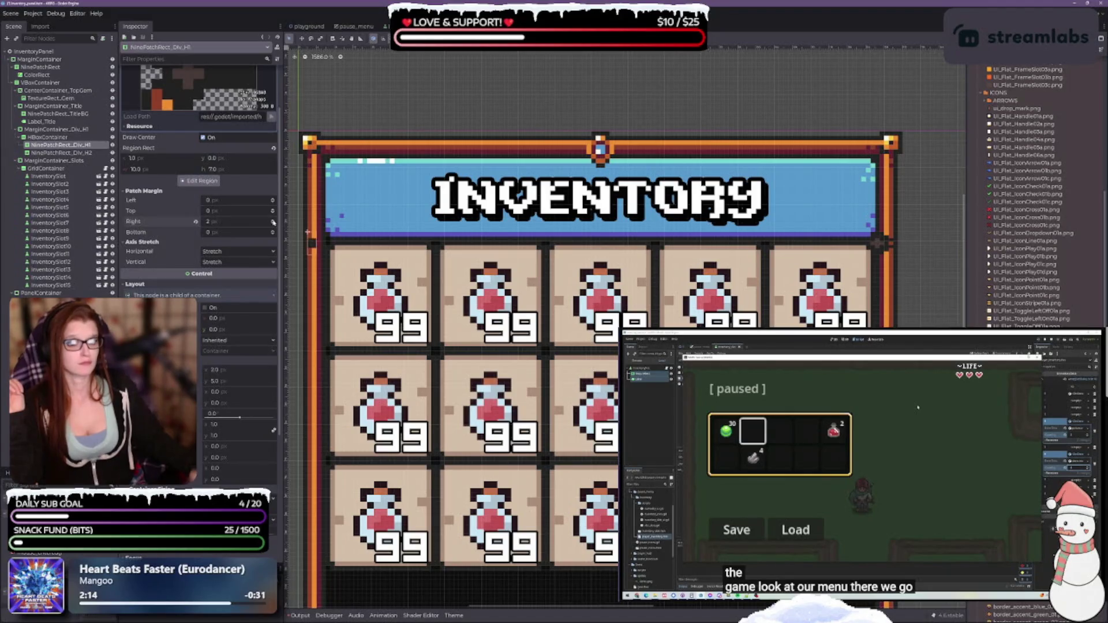
{"action": "left_click", "coordinate": [272, 219]}
{"action": "left_click", "coordinate": [273, 219]}
{"action": "left_click", "coordinate": [273, 220]}
{"action": "left_click", "coordinate": [273, 220]}
{"action": "left_click", "coordinate": [272, 220]}
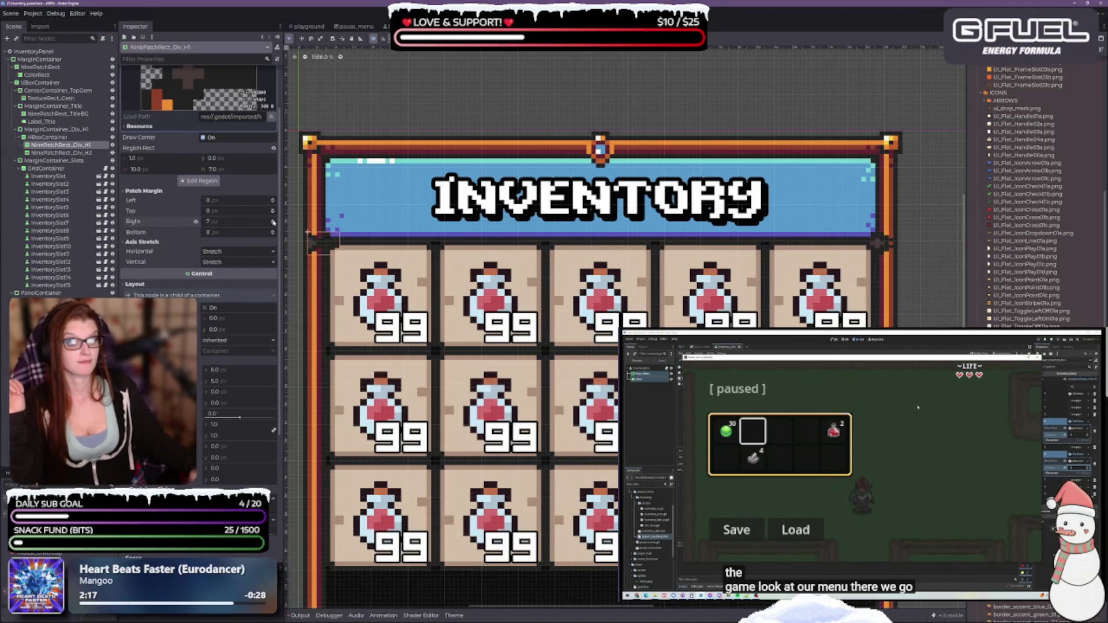
{"action": "left_click", "coordinate": [273, 221]}
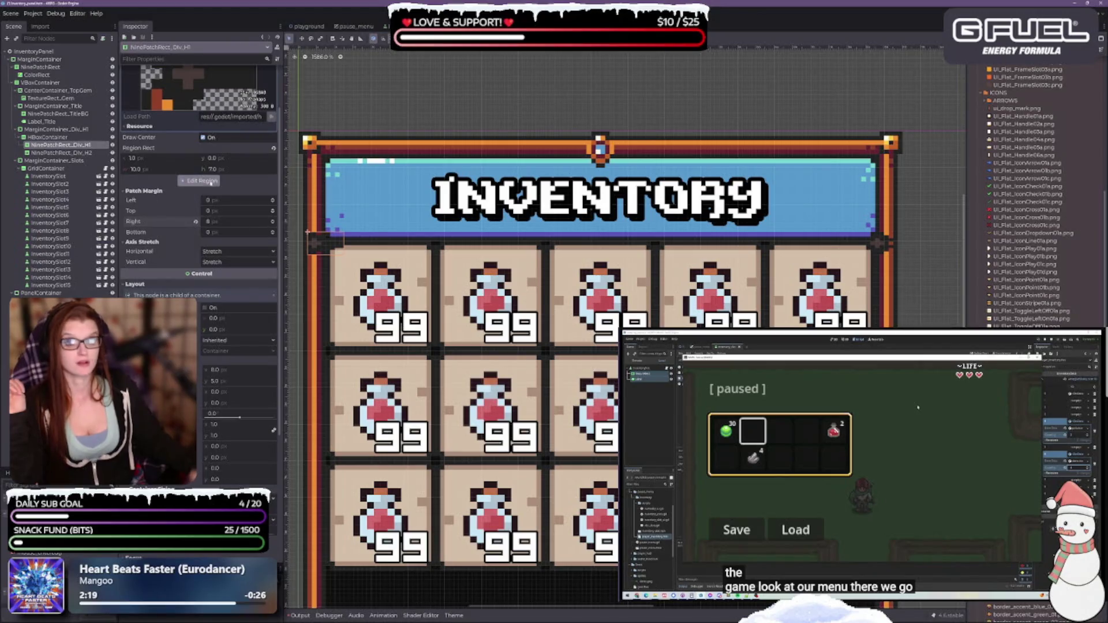
Step: Narrow the texture region to 6 px wide and lower the right patch margin to 6 px
{"action": "left_click", "coordinate": [199, 181]}
{"action": "left_click_drag", "start_coordinate": [615, 311], "coordinate": [569, 317]}
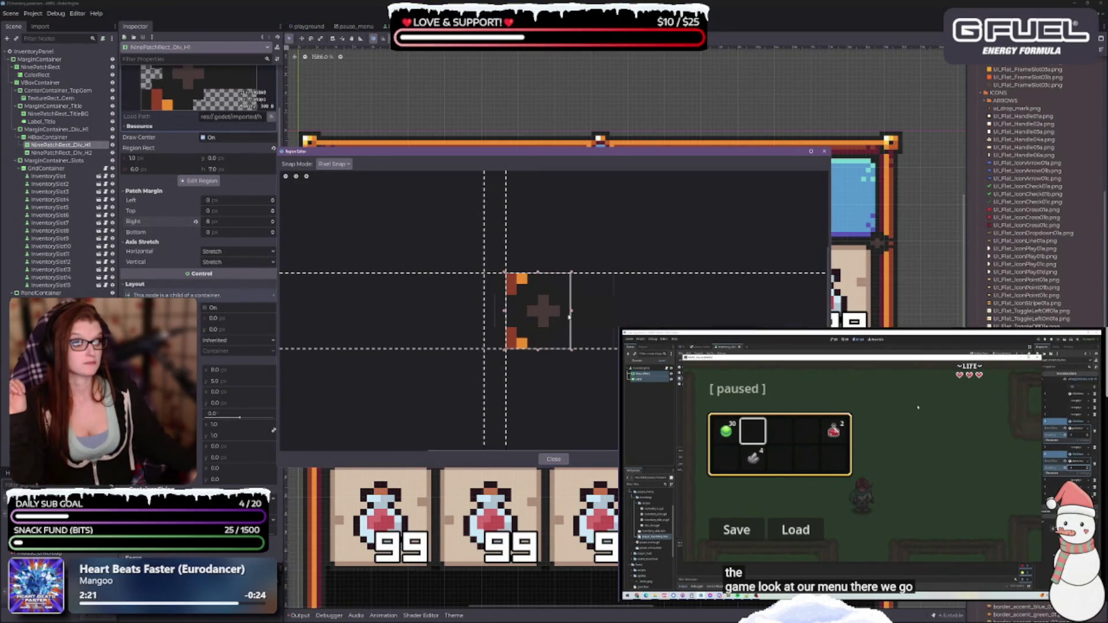
{"action": "left_click", "coordinate": [554, 458]}
{"action": "left_click", "coordinate": [273, 223]}
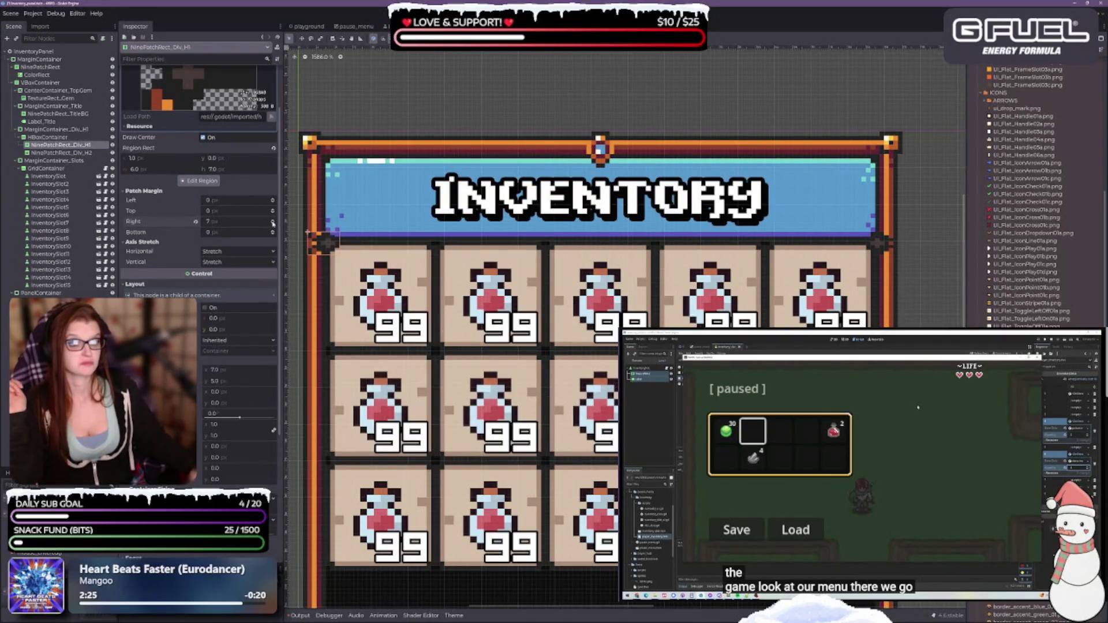
{"action": "left_click", "coordinate": [273, 223]}
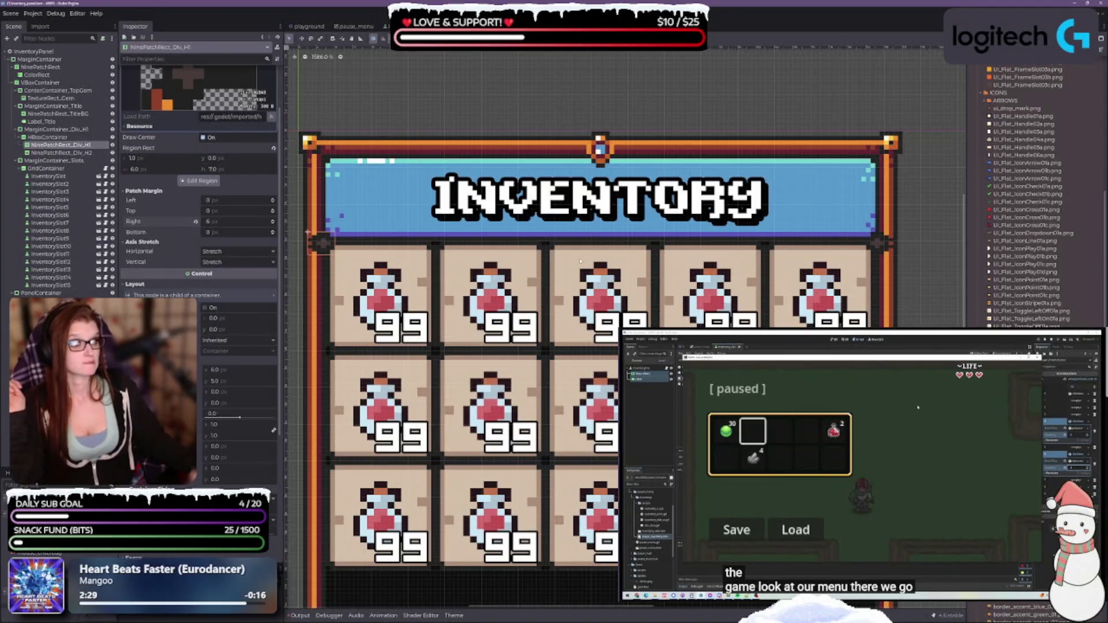
{"action": "left_click", "coordinate": [920, 281]}
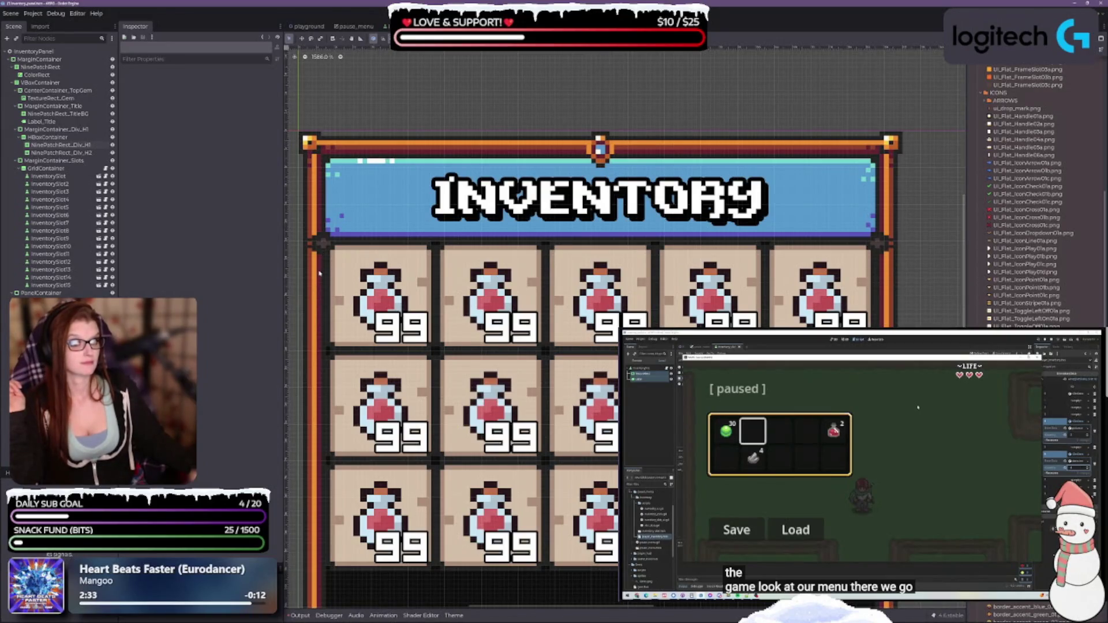
Step: Try 1 px top and bottom patch margins on the first divider, undo them, then save the scene
{"action": "left_click", "coordinate": [61, 145]}
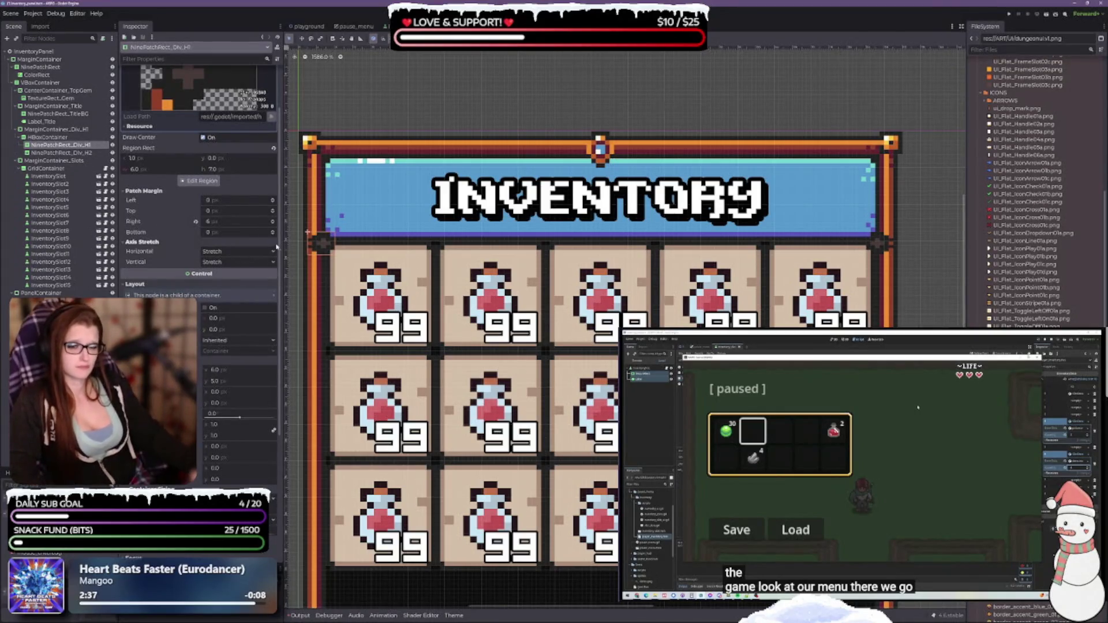
{"action": "scroll", "coordinate": [464, 247], "scroll_direction": "up", "scroll_amount": 1}
{"action": "scroll", "coordinate": [293, 237], "scroll_direction": "left", "scroll_amount": 1}
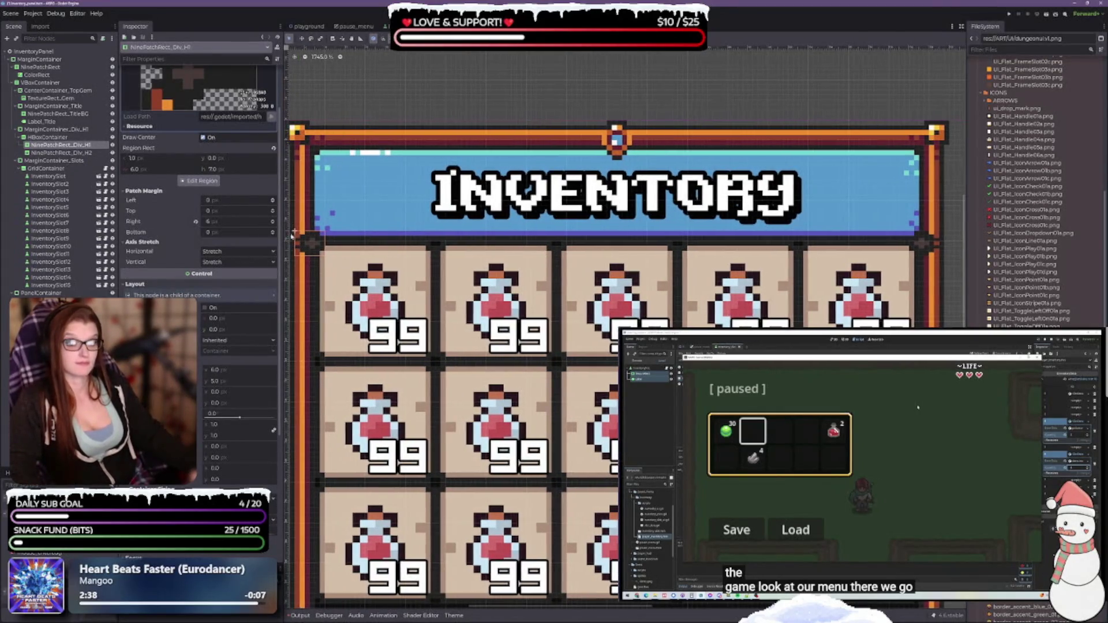
{"action": "left_click", "coordinate": [272, 210]}
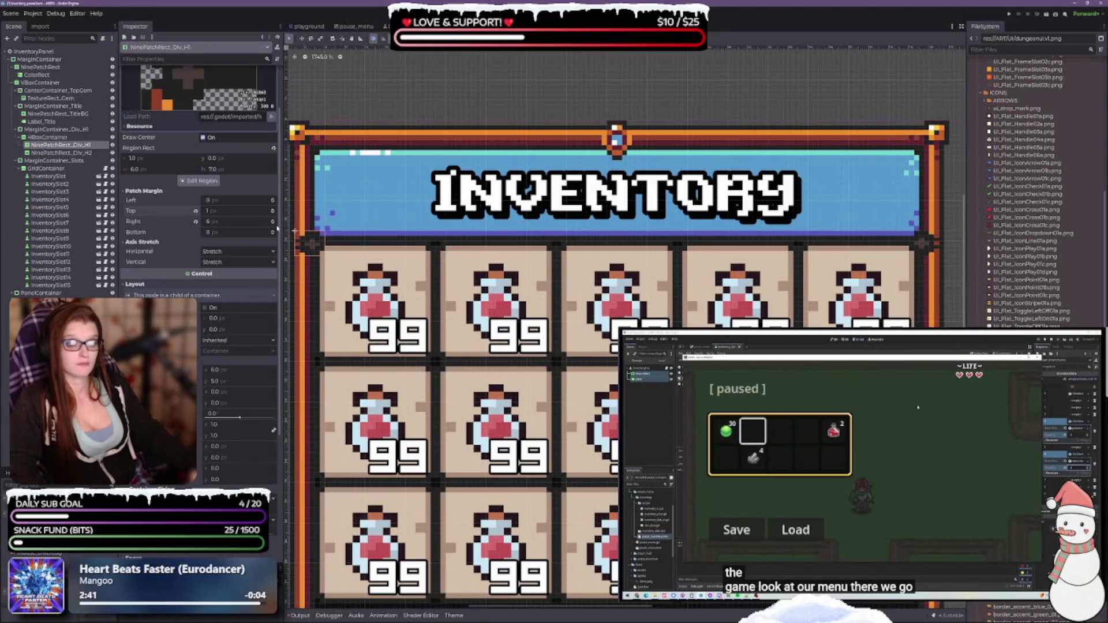
{"action": "left_click", "coordinate": [273, 231]}
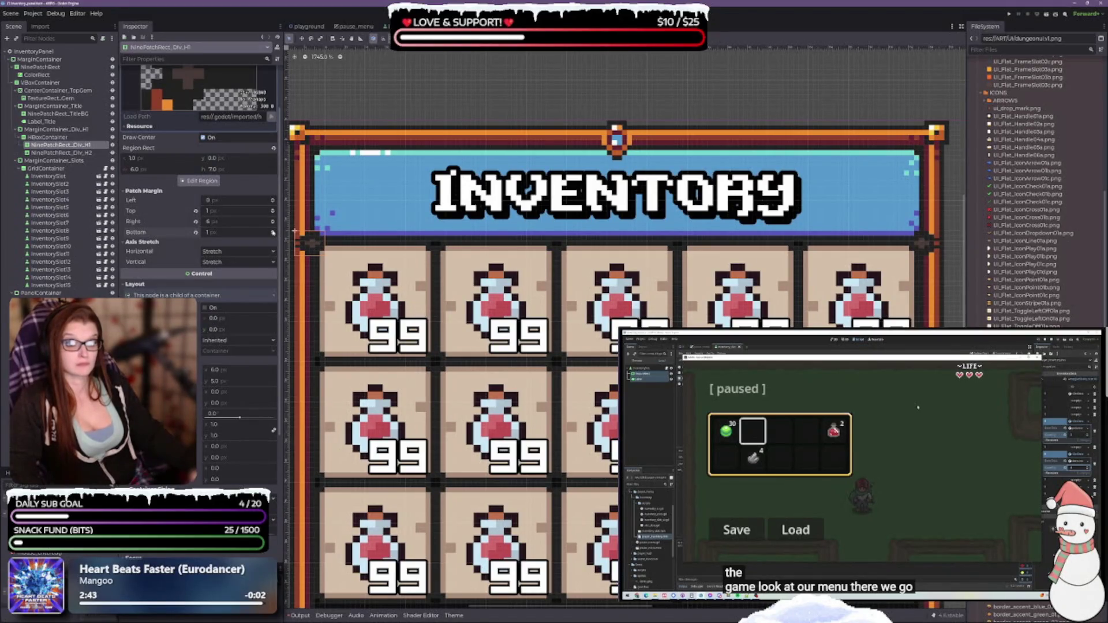
{"action": "key", "text": "ctrl+z"}
{"action": "key", "text": "ctrl+z"}
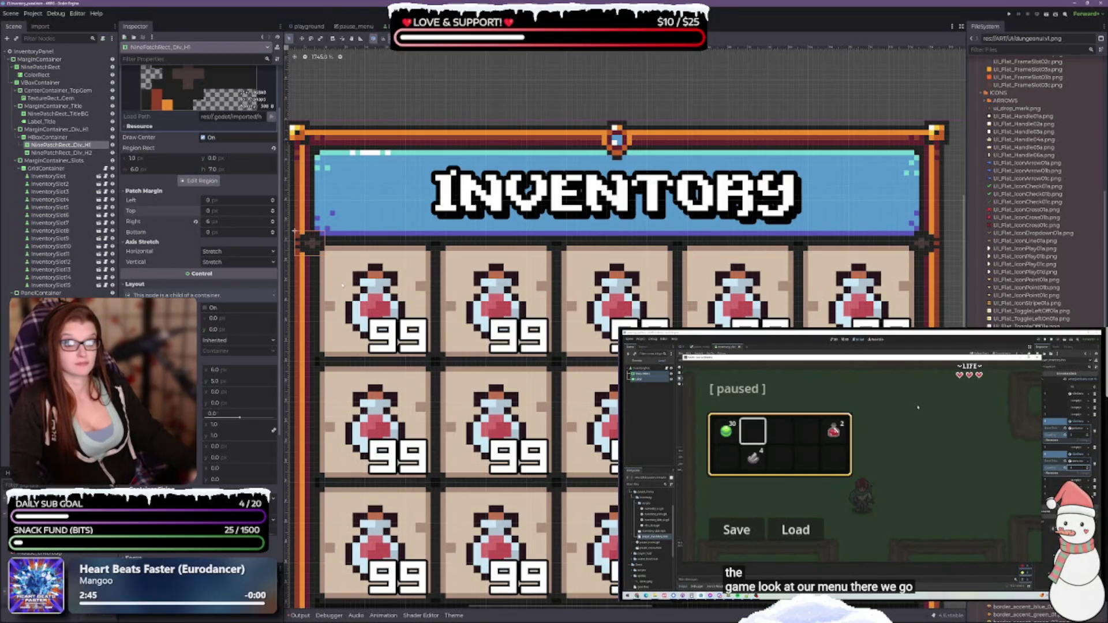
{"action": "scroll", "coordinate": [434, 333], "scroll_direction": "up", "scroll_amount": 15}
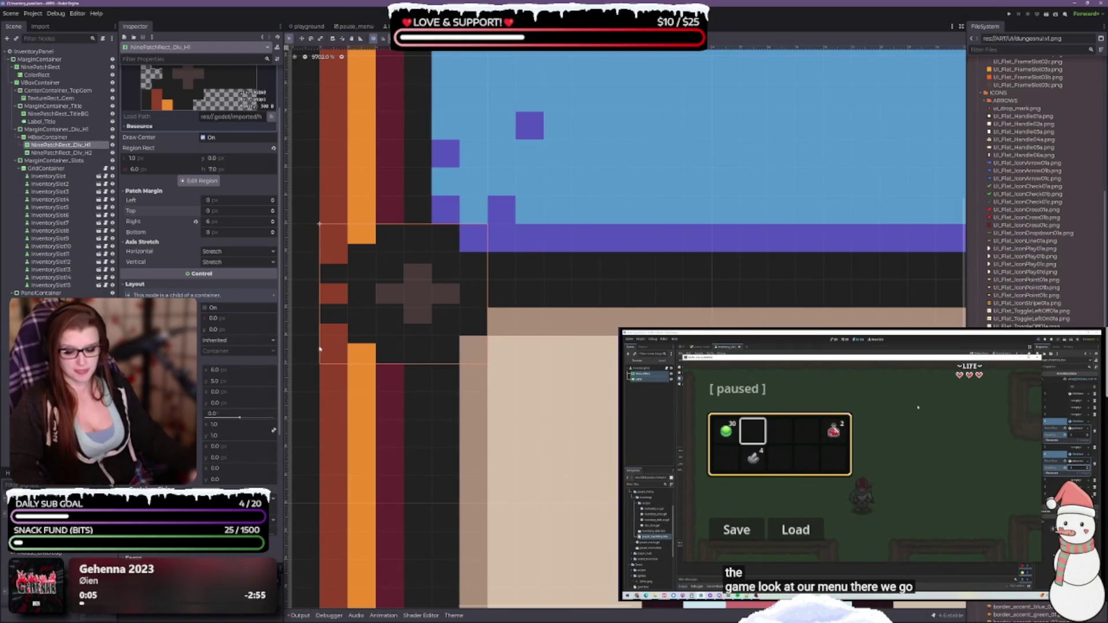
{"action": "key", "text": "ctrl+s"}
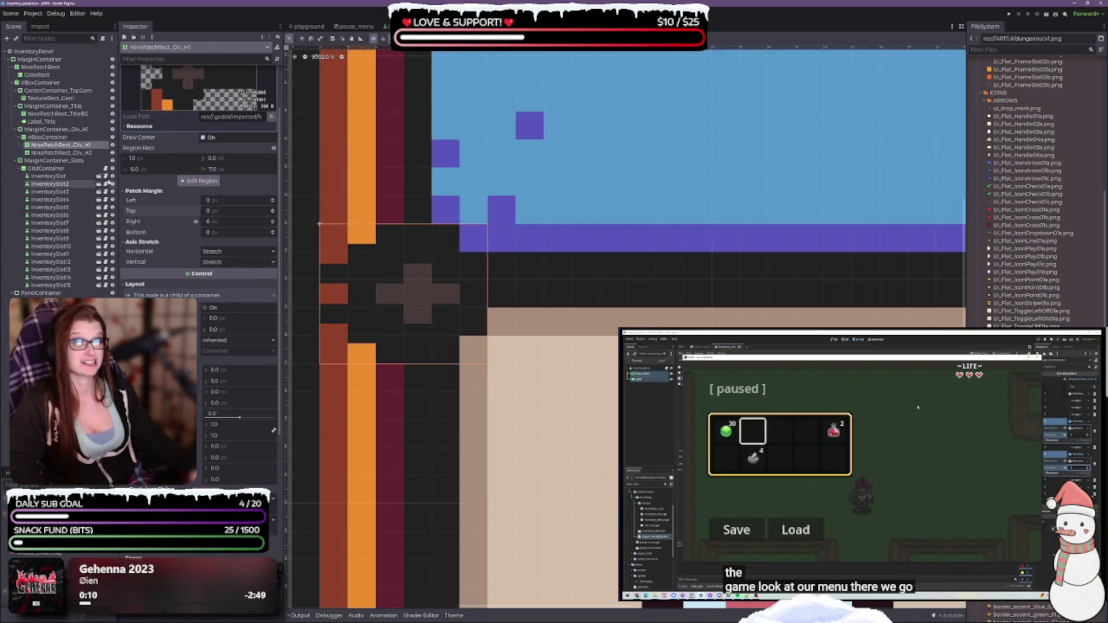
Step: In the divider's region editor, nudge the region's top and bottom edges, then restore the top to row 0
{"action": "left_click", "coordinate": [194, 181]}
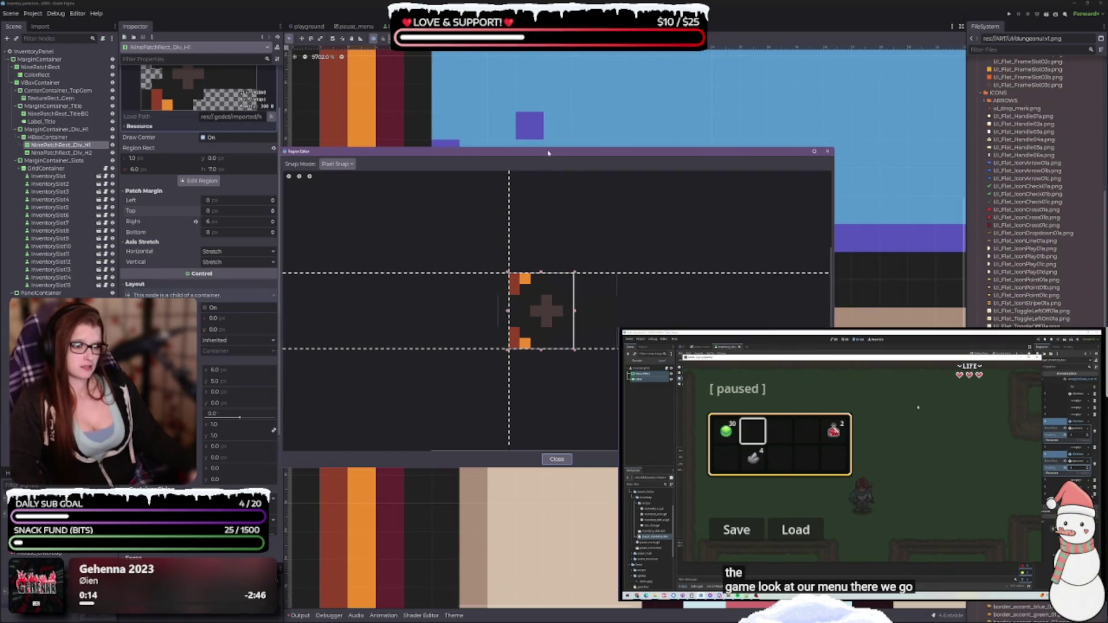
{"action": "mouse_move", "coordinate": [547, 148]}
{"action": "left_mouse_down"}
{"action": "mouse_move", "coordinate": [844, 156]}
{"action": "mouse_move", "coordinate": [749, 186]}
{"action": "mouse_move", "coordinate": [806, 120]}
{"action": "mouse_move", "coordinate": [821, 82]}
{"action": "mouse_move", "coordinate": [816, 94]}
{"action": "left_mouse_up"}
{"action": "scroll", "coordinate": [805, 285], "scroll_direction": "up", "scroll_amount": 5}
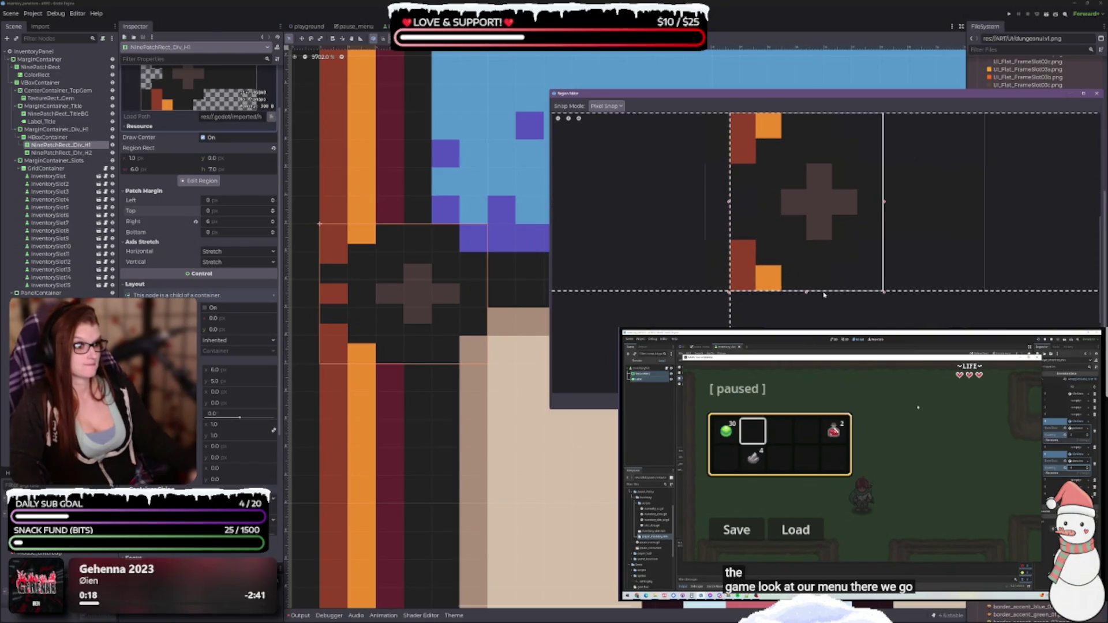
{"action": "scroll", "coordinate": [760, 147], "scroll_direction": "down", "scroll_amount": 1}
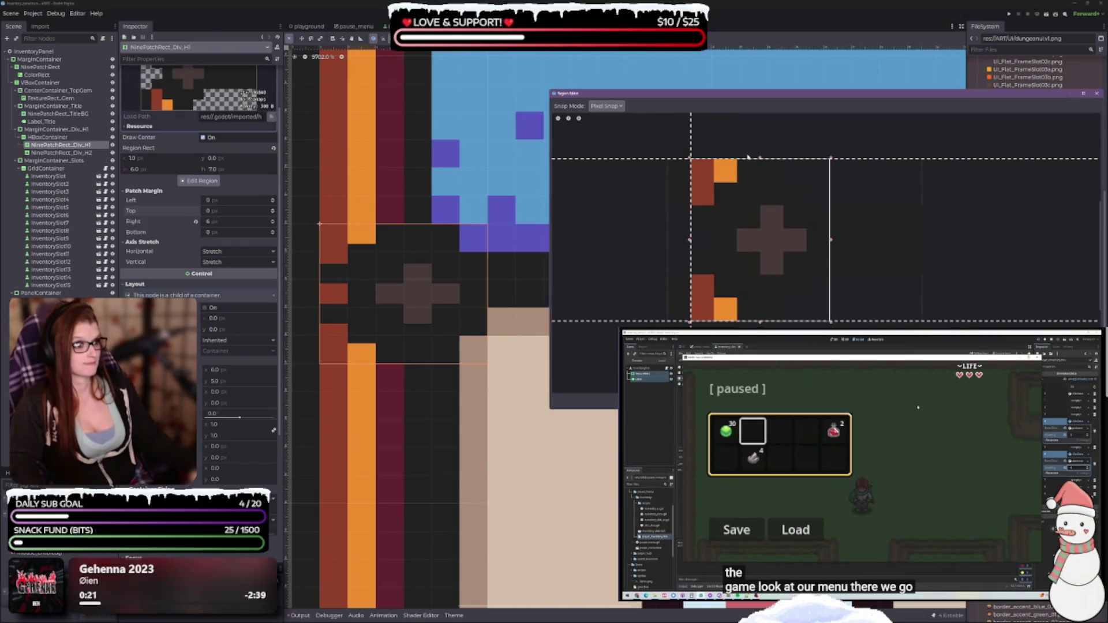
{"action": "left_click_drag", "start_coordinate": [762, 172], "coordinate": [763, 176]}
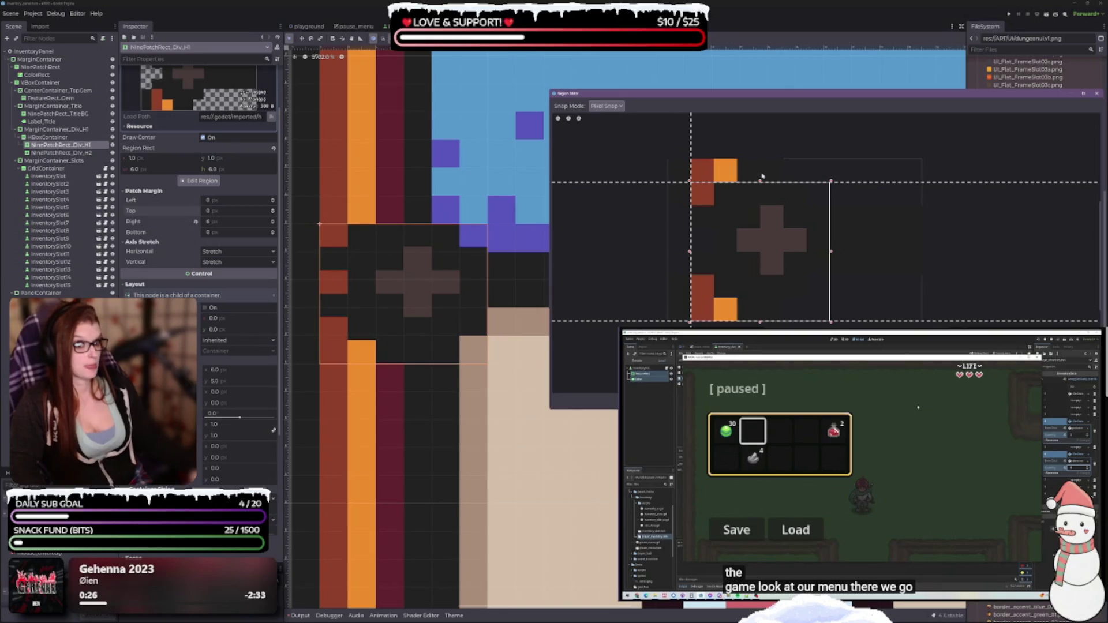
{"action": "mouse_move", "coordinate": [761, 325]}
{"action": "left_mouse_down"}
{"action": "mouse_move", "coordinate": [761, 303]}
{"action": "mouse_move", "coordinate": [761, 322]}
{"action": "left_mouse_up"}
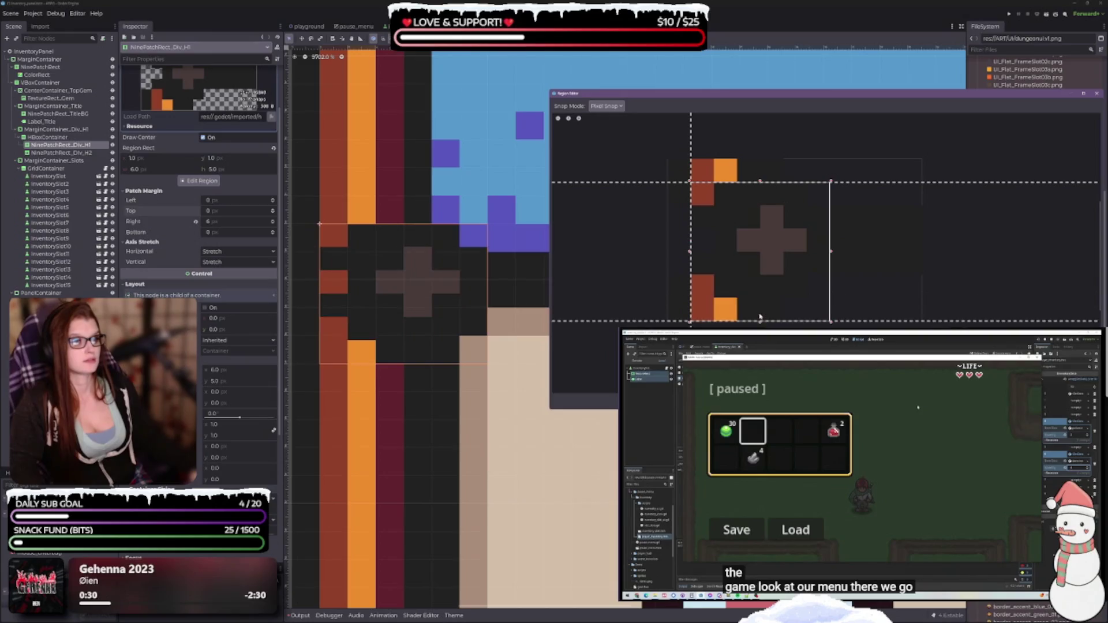
{"action": "left_click_drag", "start_coordinate": [761, 182], "coordinate": [760, 170]}
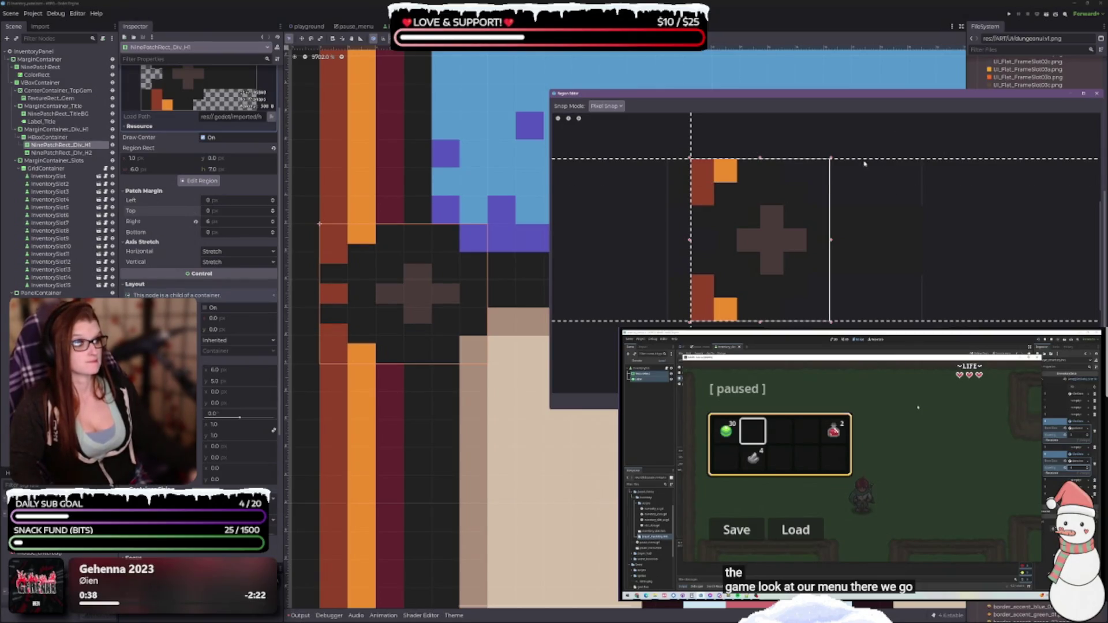
Step: Try 1 px top and bottom patch margins, return both to 0, and close the region editor
{"action": "left_click_drag", "start_coordinate": [871, 159], "coordinate": [872, 182]}
{"action": "left_click_drag", "start_coordinate": [889, 321], "coordinate": [888, 281]}
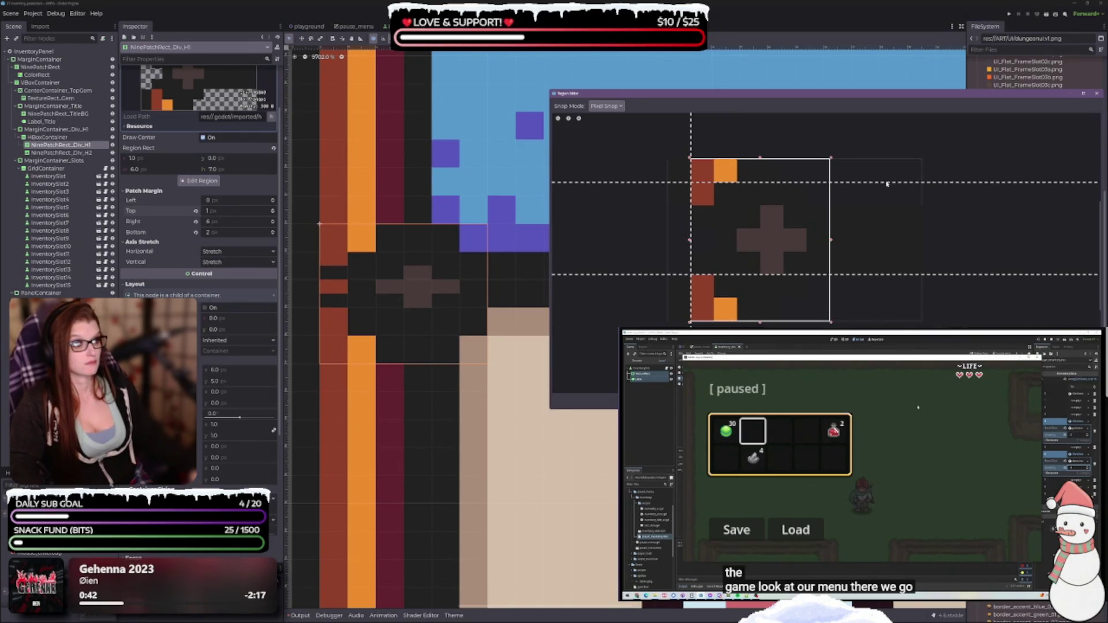
{"action": "left_click_drag", "start_coordinate": [886, 182], "coordinate": [886, 168]}
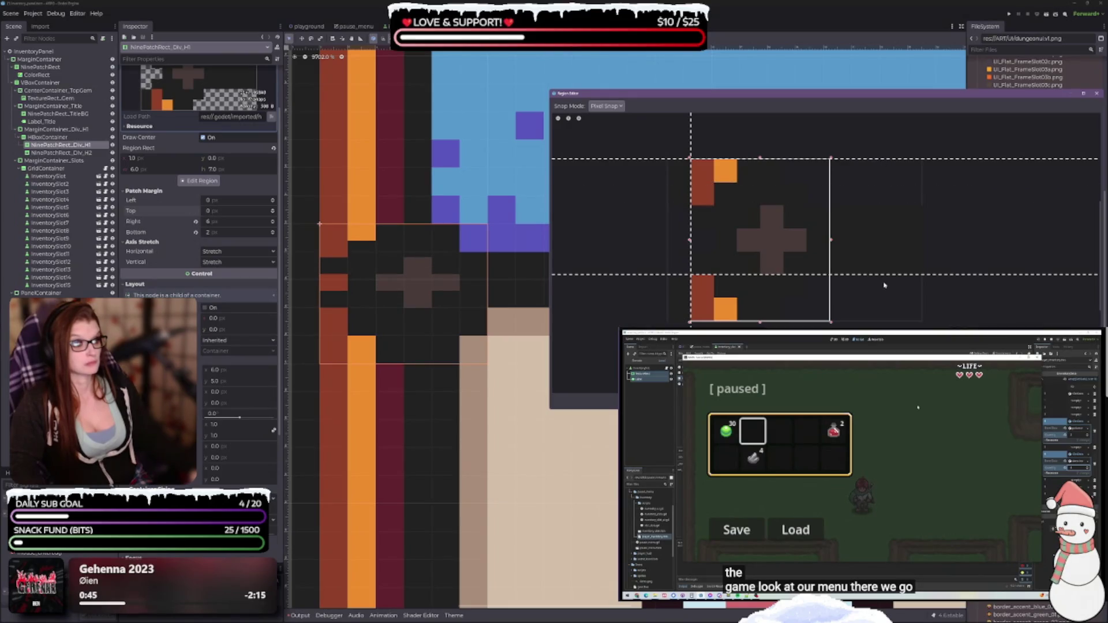
{"action": "left_click_drag", "start_coordinate": [886, 275], "coordinate": [887, 321]}
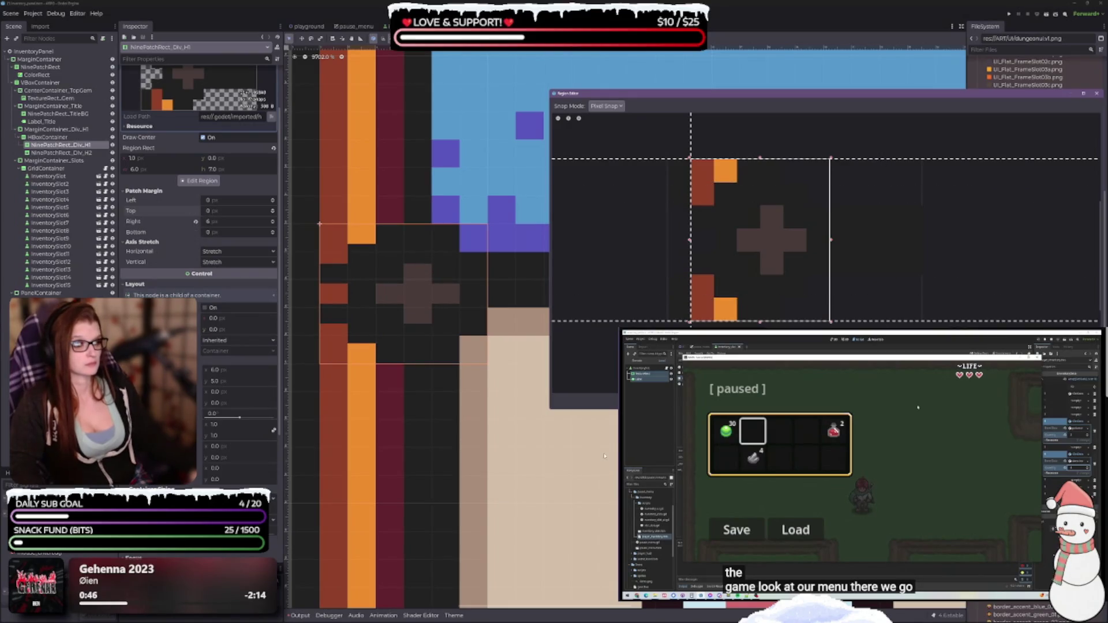
{"action": "scroll", "coordinate": [872, 257], "scroll_direction": "down", "scroll_amount": 2}
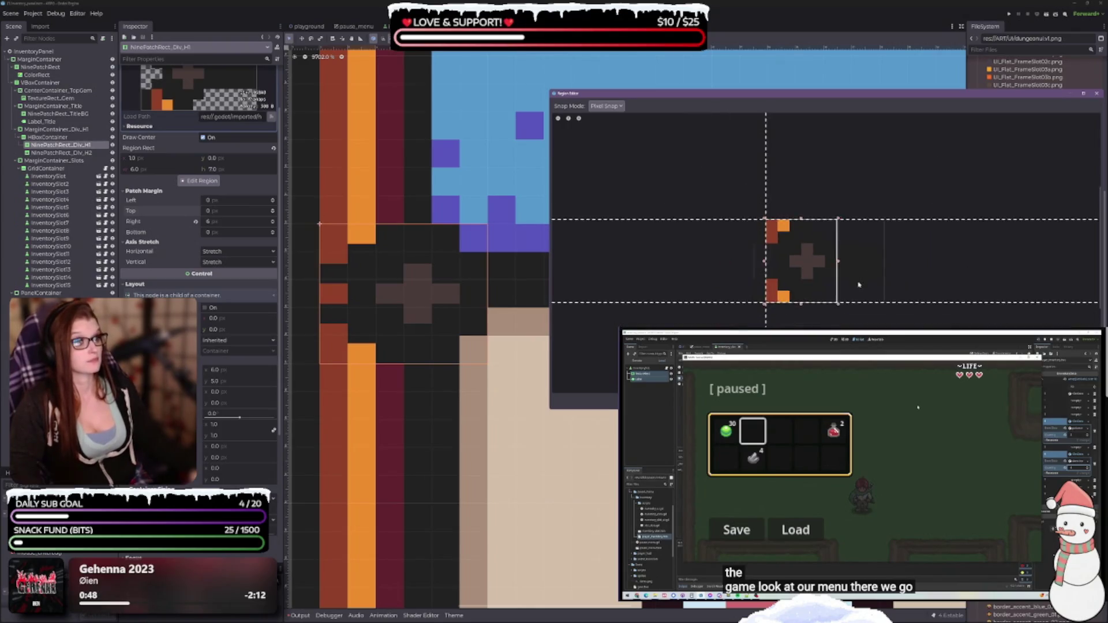
{"action": "scroll", "coordinate": [788, 264], "scroll_direction": "up", "scroll_amount": 2}
{"action": "scroll", "coordinate": [788, 263], "scroll_direction": "up", "scroll_amount": 1}
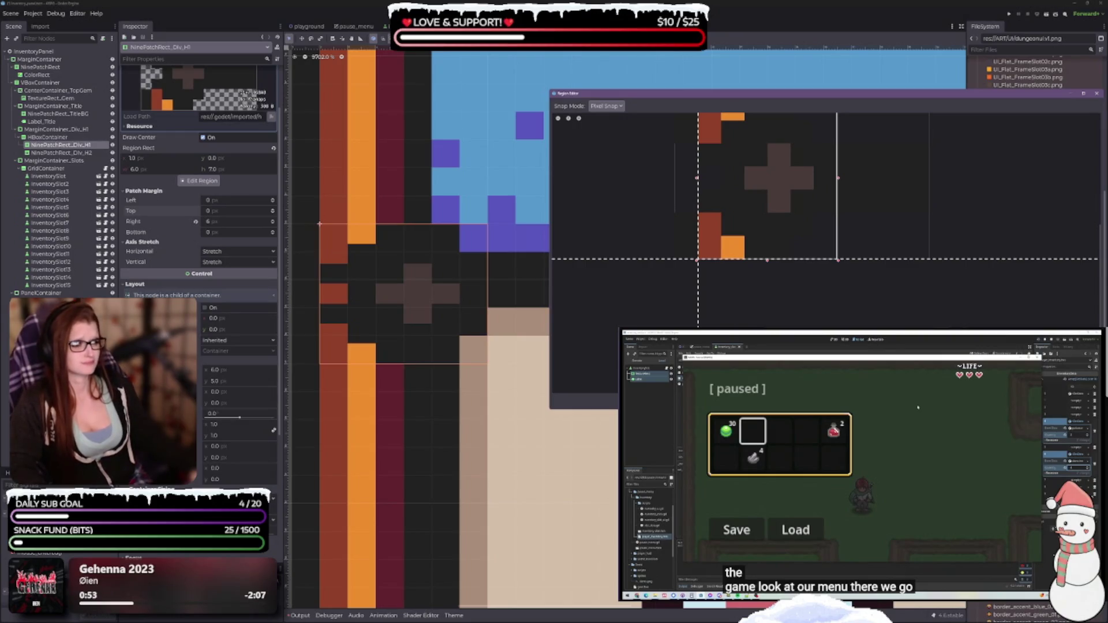
{"action": "key", "text": "Escape"}
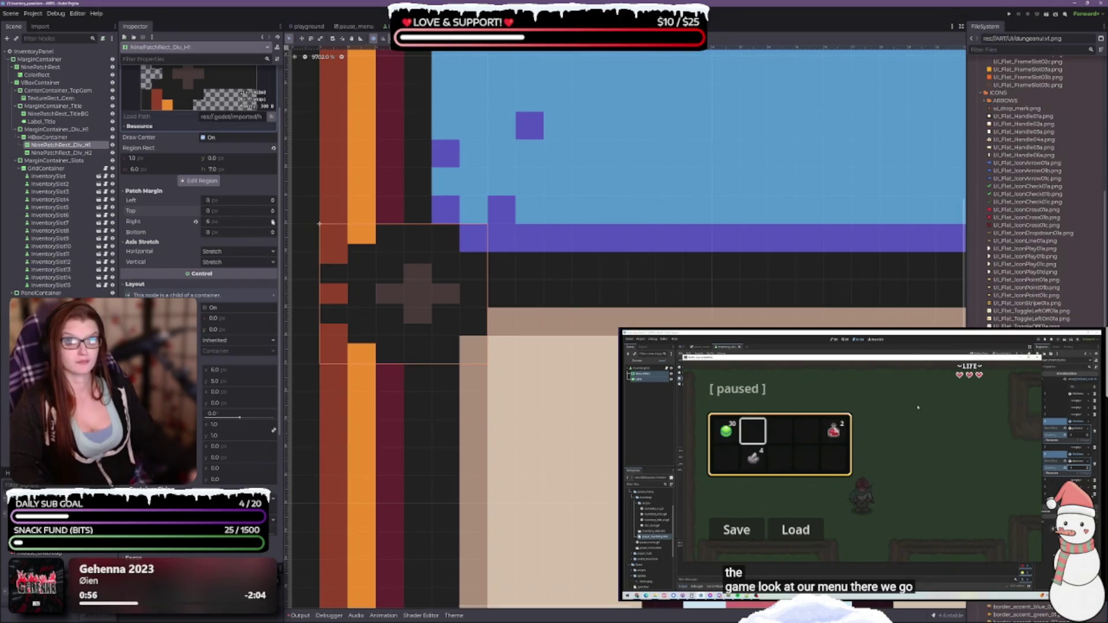
{"action": "left_click", "coordinate": [273, 199]}
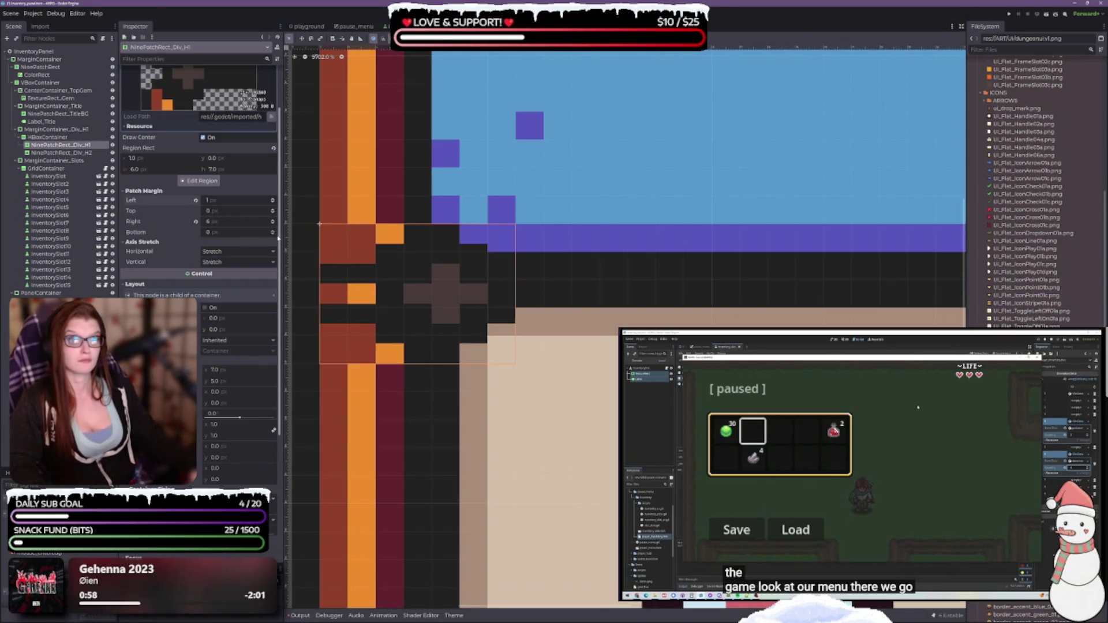
{"action": "left_click", "coordinate": [199, 181]}
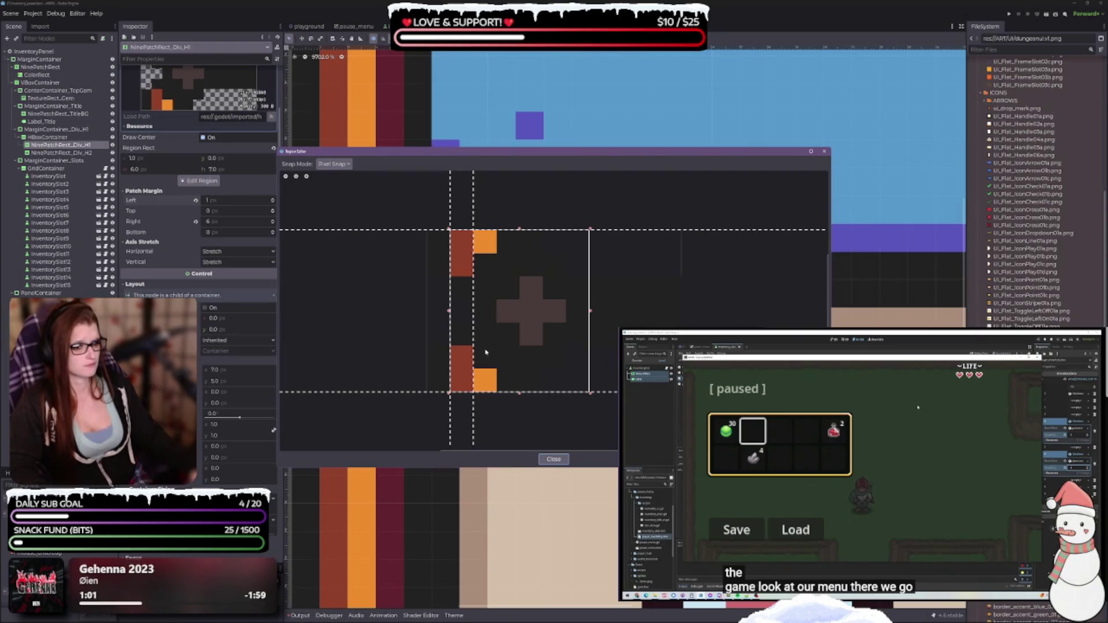
{"action": "left_click_drag", "start_coordinate": [493, 154], "coordinate": [759, 112]}
{"action": "left_click_drag", "start_coordinate": [737, 275], "coordinate": [831, 274]}
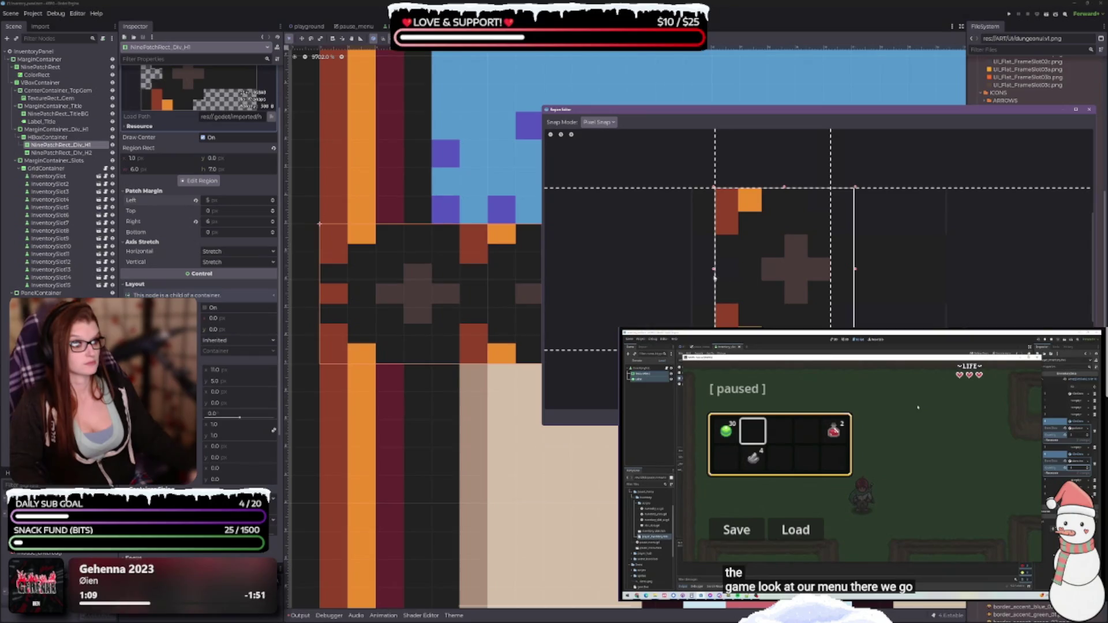
{"action": "mouse_move", "coordinate": [718, 279]}
{"action": "left_mouse_down"}
{"action": "mouse_move", "coordinate": [831, 284]}
{"action": "mouse_move", "coordinate": [722, 279]}
{"action": "left_mouse_up"}
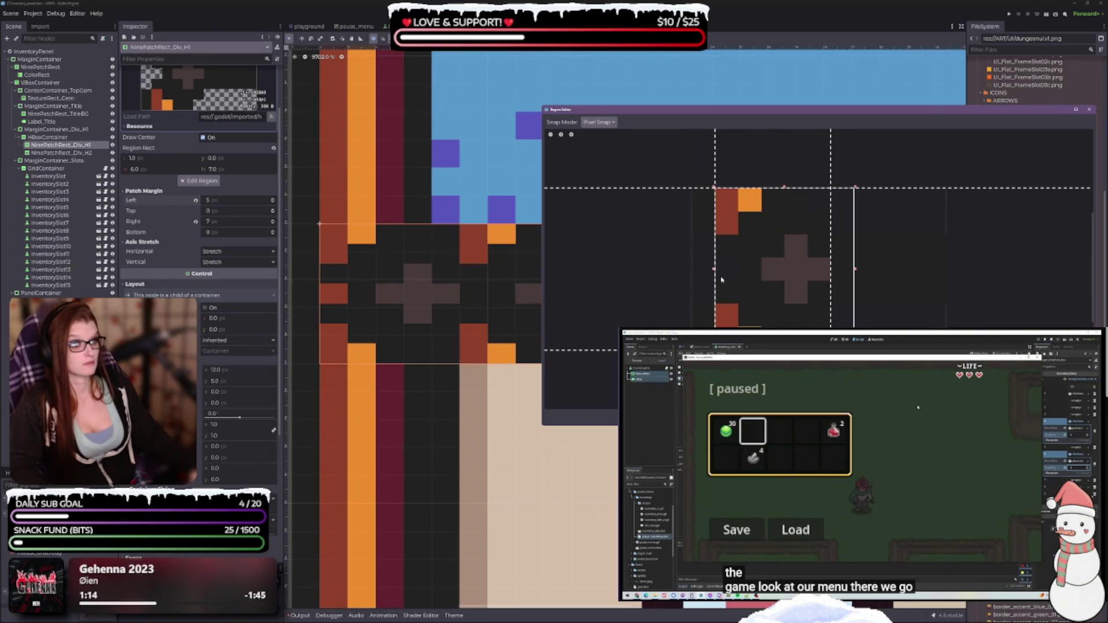
{"action": "left_click_drag", "start_coordinate": [831, 303], "coordinate": [713, 296]}
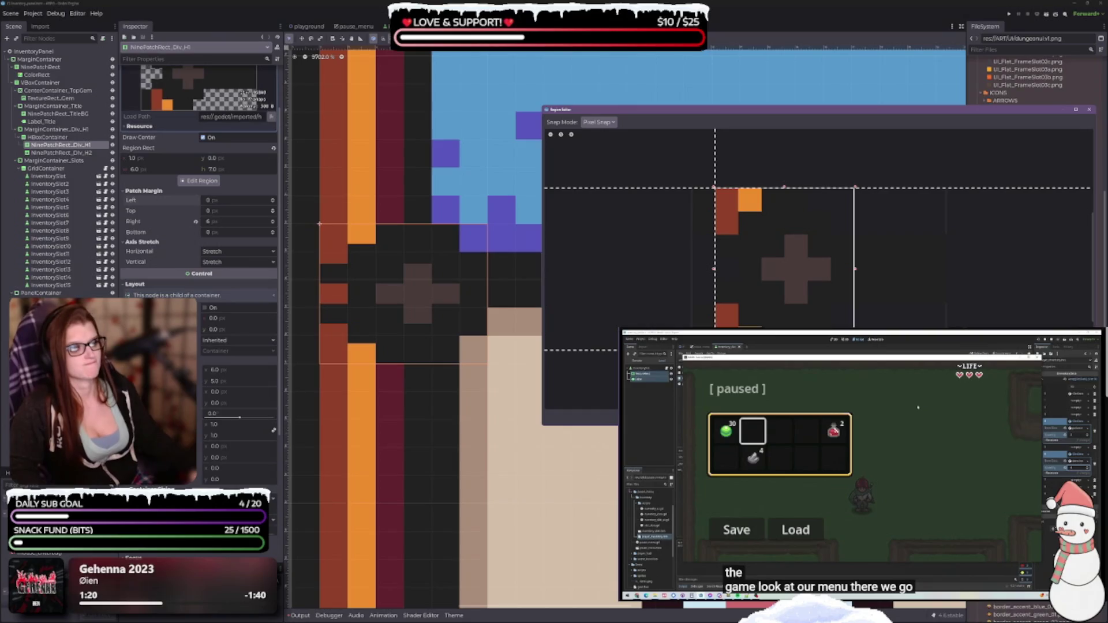
{"action": "scroll", "coordinate": [855, 269], "scroll_direction": "down", "scroll_amount": 1}
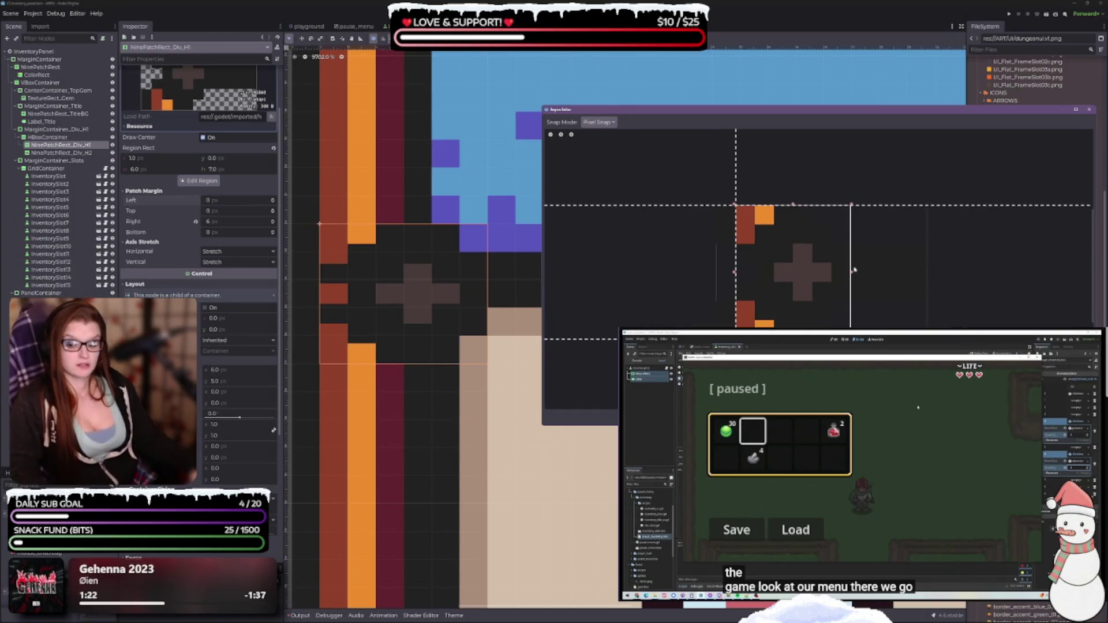
{"action": "scroll", "coordinate": [831, 288], "scroll_direction": "right", "scroll_amount": 4}
{"action": "scroll", "coordinate": [854, 295], "scroll_direction": "left", "scroll_amount": 1}
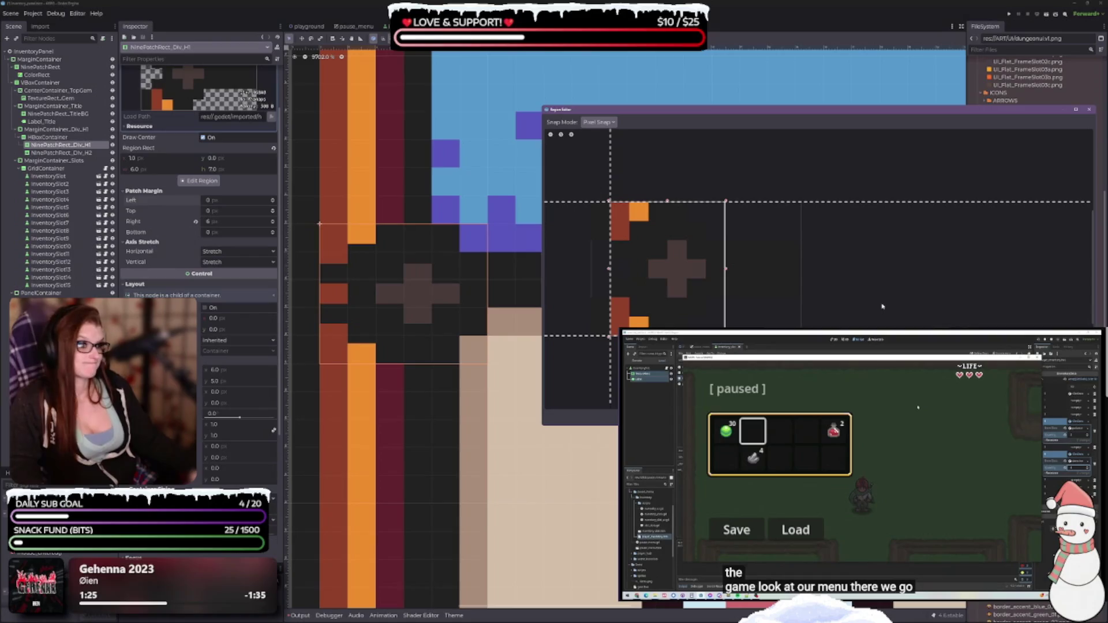
{"action": "scroll", "coordinate": [767, 280], "scroll_direction": "left", "scroll_amount": 2}
{"action": "left_click_drag", "start_coordinate": [689, 288], "coordinate": [704, 293]}
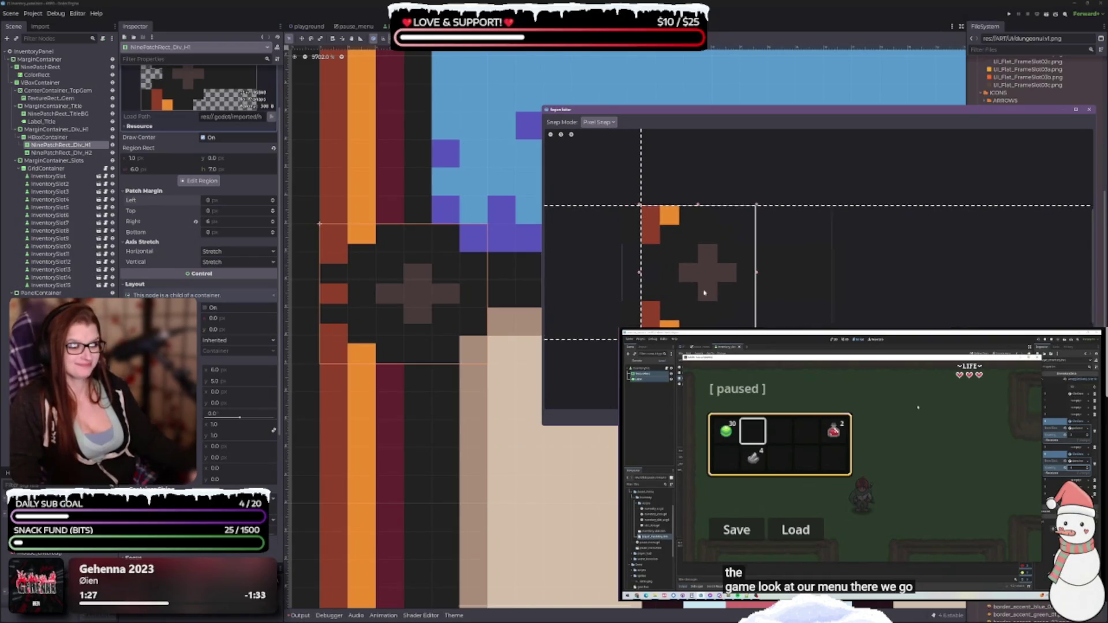
{"action": "left_click_drag", "start_coordinate": [698, 205], "coordinate": [697, 194]}
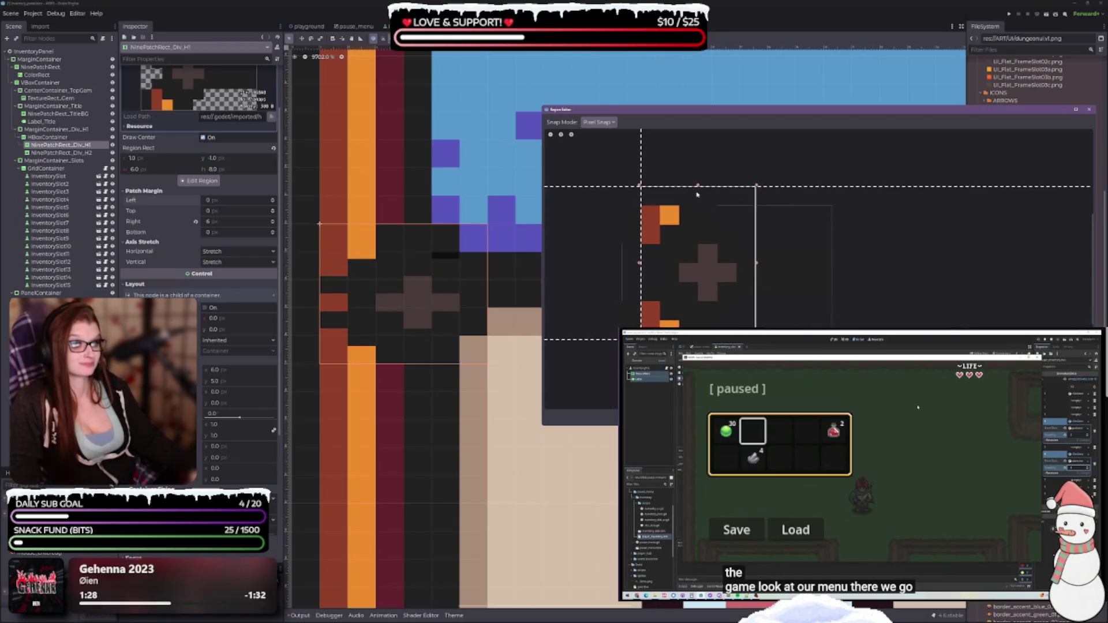
{"action": "left_click_drag", "start_coordinate": [698, 339], "coordinate": [698, 359]}
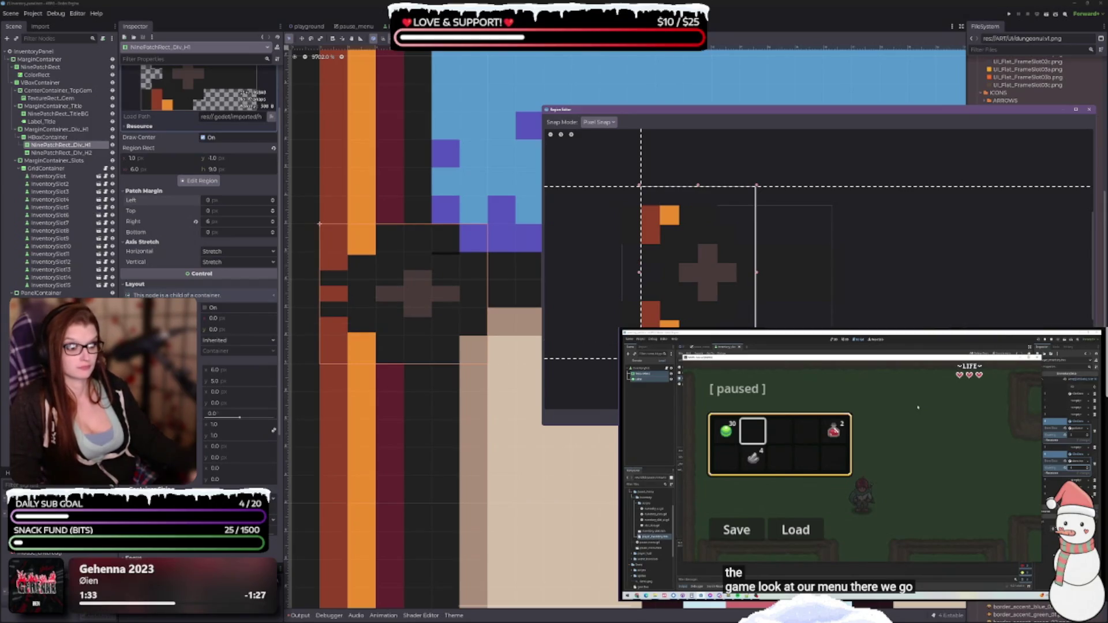
{"action": "left_click_drag", "start_coordinate": [698, 358], "coordinate": [704, 321]}
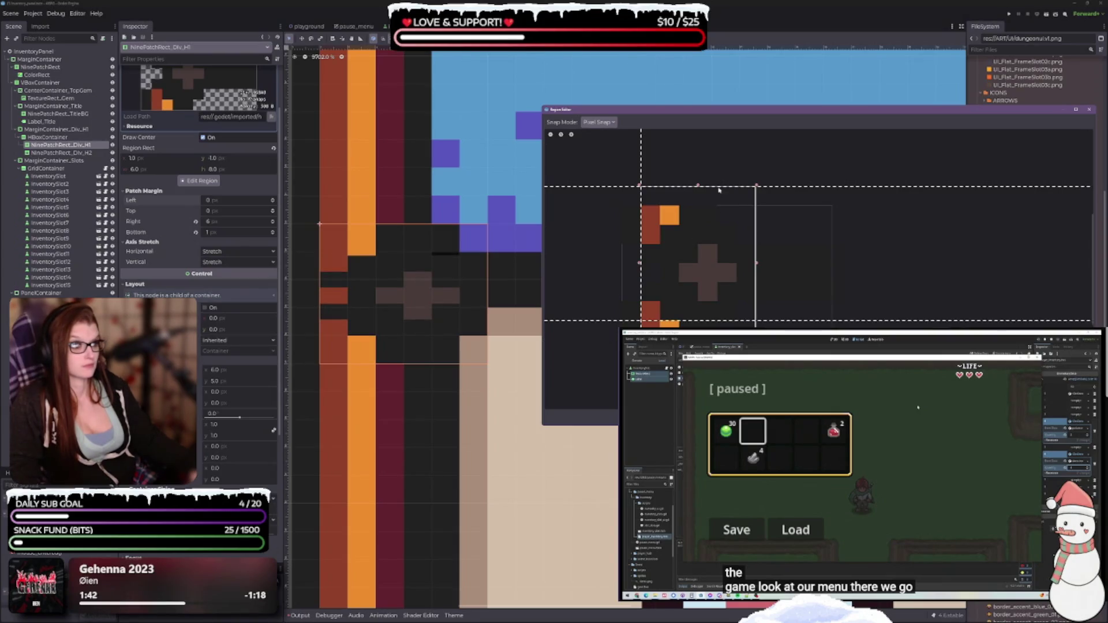
{"action": "left_click_drag", "start_coordinate": [698, 186], "coordinate": [700, 205]}
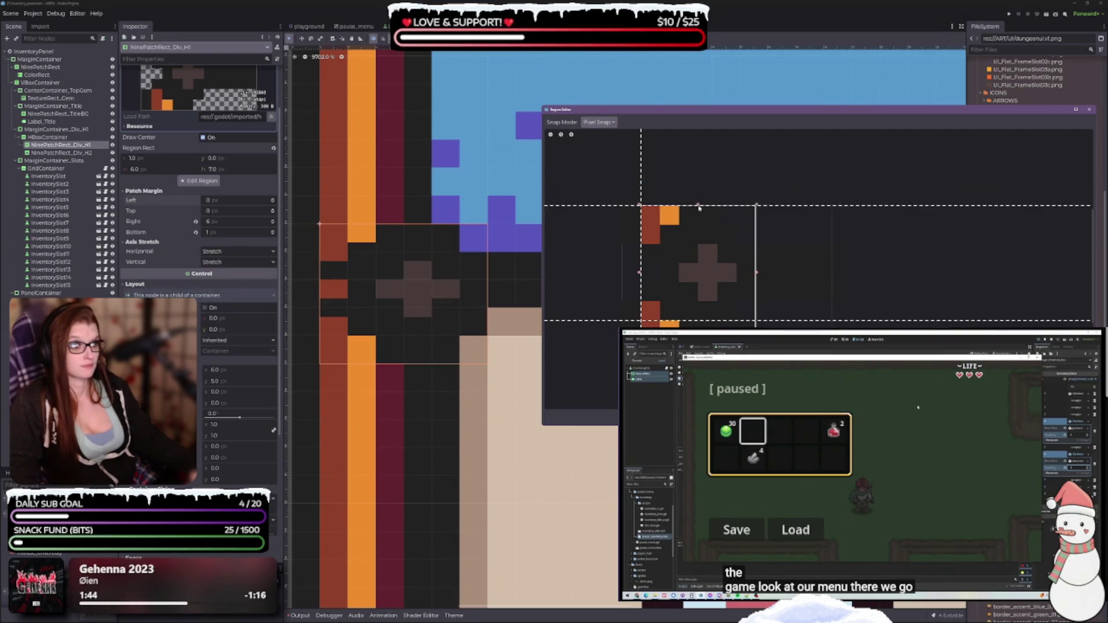
{"action": "left_click_drag", "start_coordinate": [719, 321], "coordinate": [719, 340]}
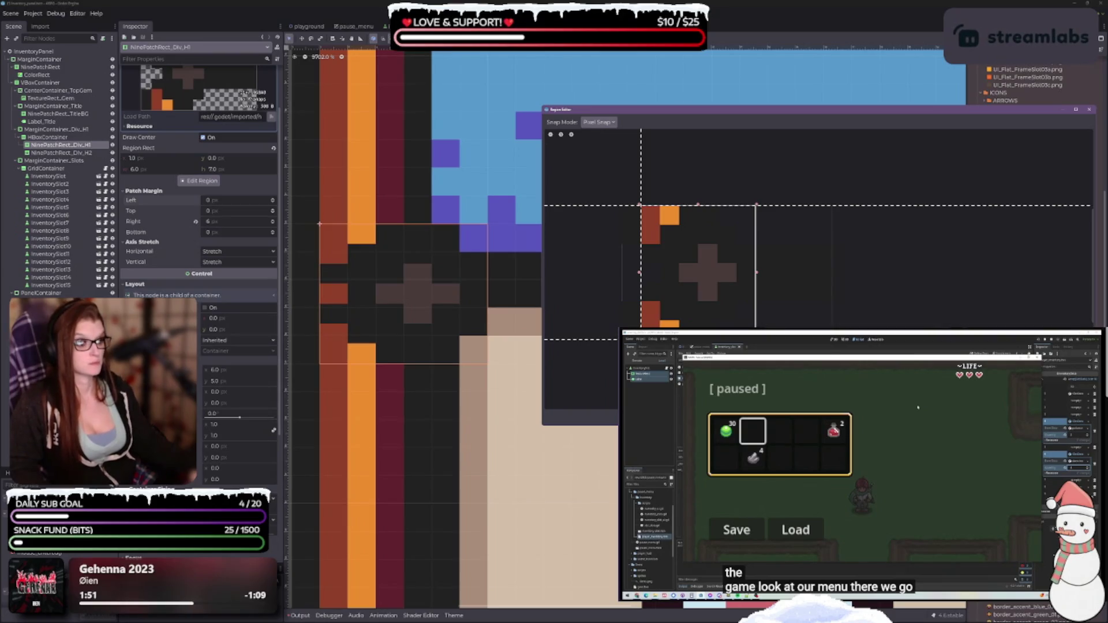
{"action": "left_click", "coordinate": [524, 329]}
{"action": "scroll", "coordinate": [524, 329], "scroll_direction": "down", "scroll_amount": 5}
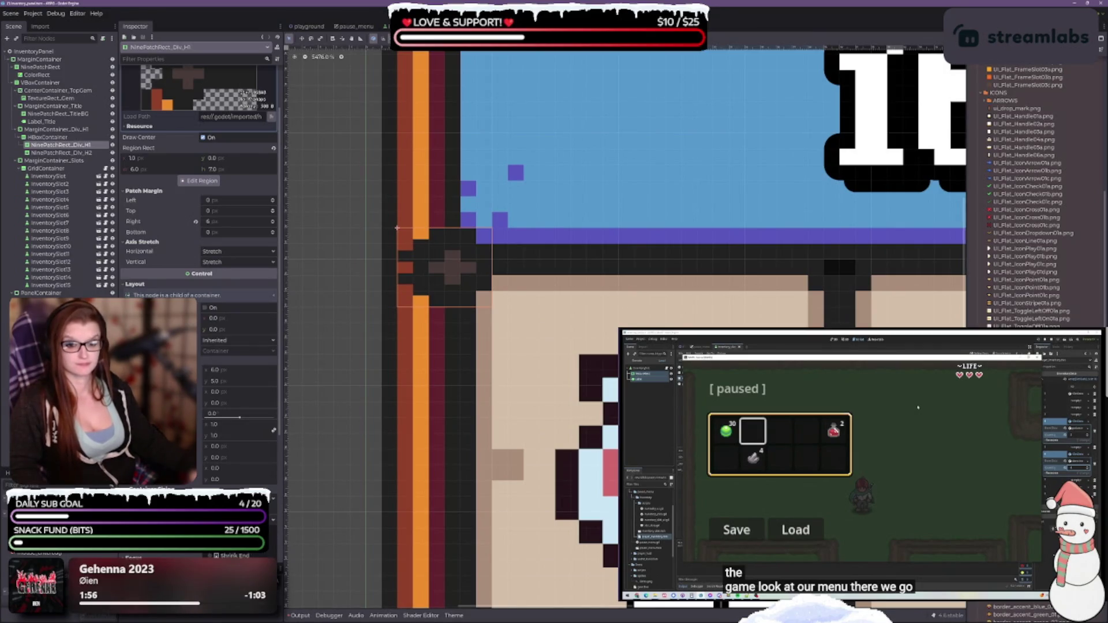
{"action": "left_click_drag", "start_coordinate": [397, 227], "coordinate": [397, 259]}
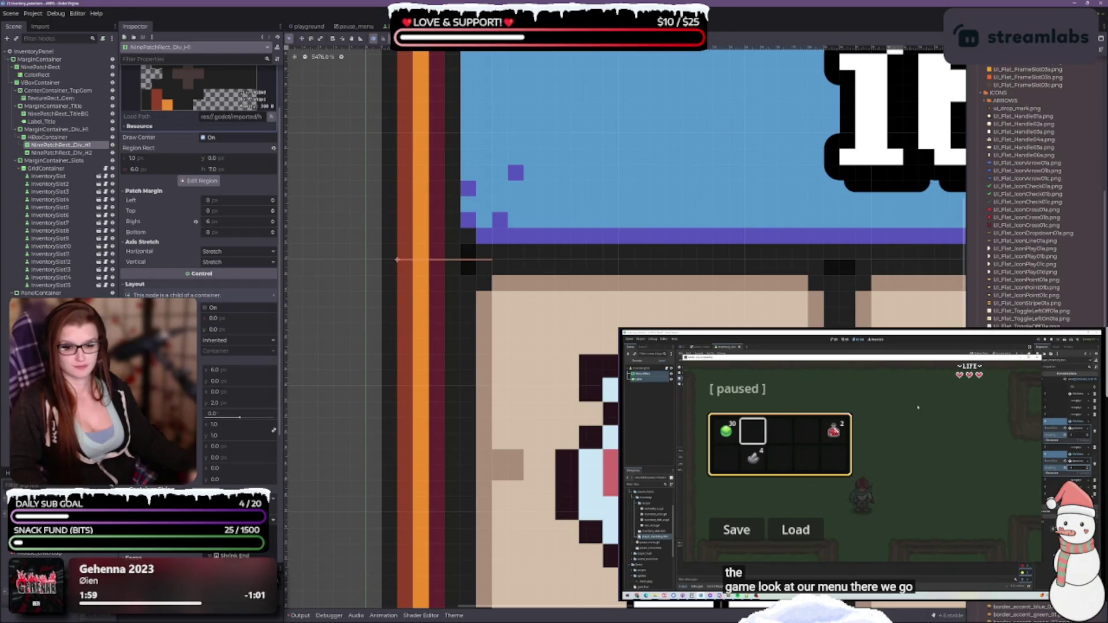
{"action": "key", "text": "ctrl+z"}
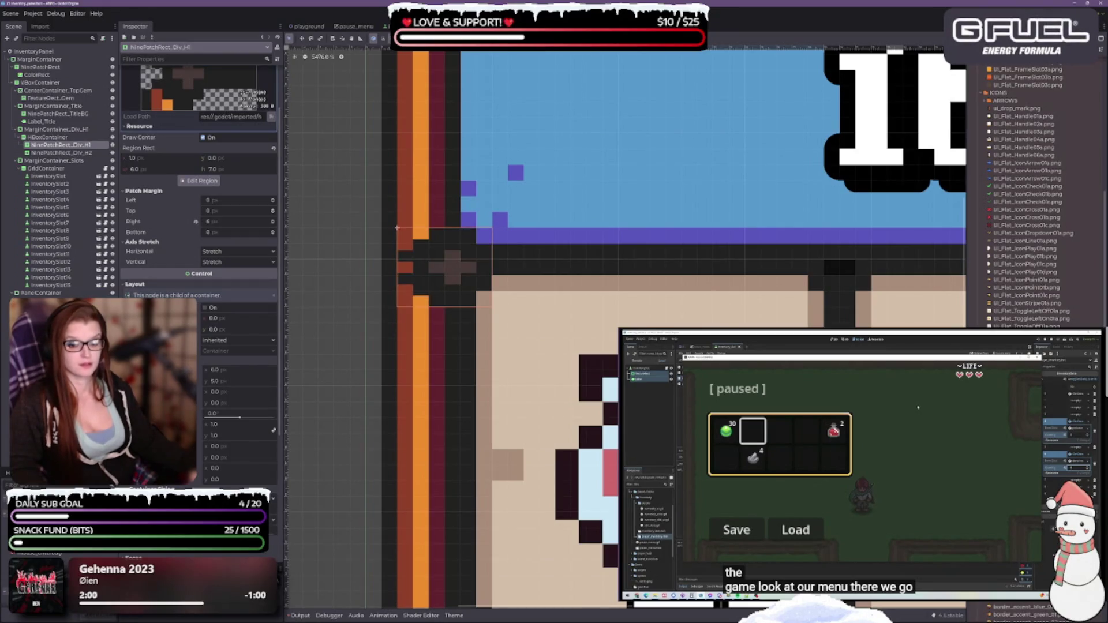
{"action": "left_click", "coordinate": [61, 153]}
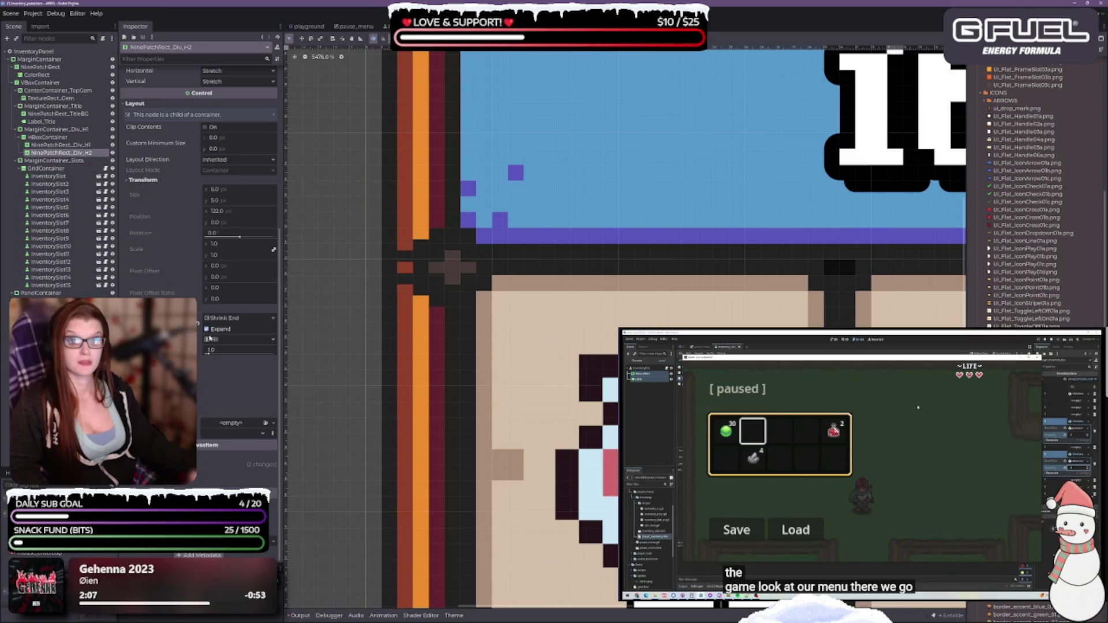
{"action": "scroll", "coordinate": [569, 338], "scroll_direction": "down", "scroll_amount": 5}
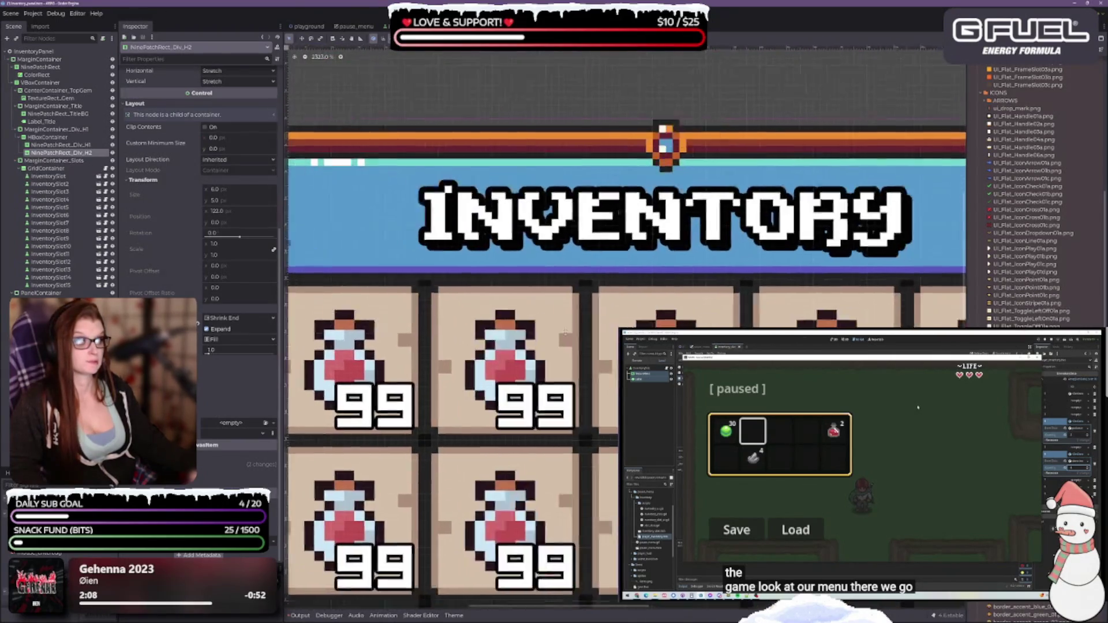
{"action": "scroll", "coordinate": [569, 339], "scroll_direction": "up", "scroll_amount": 2}
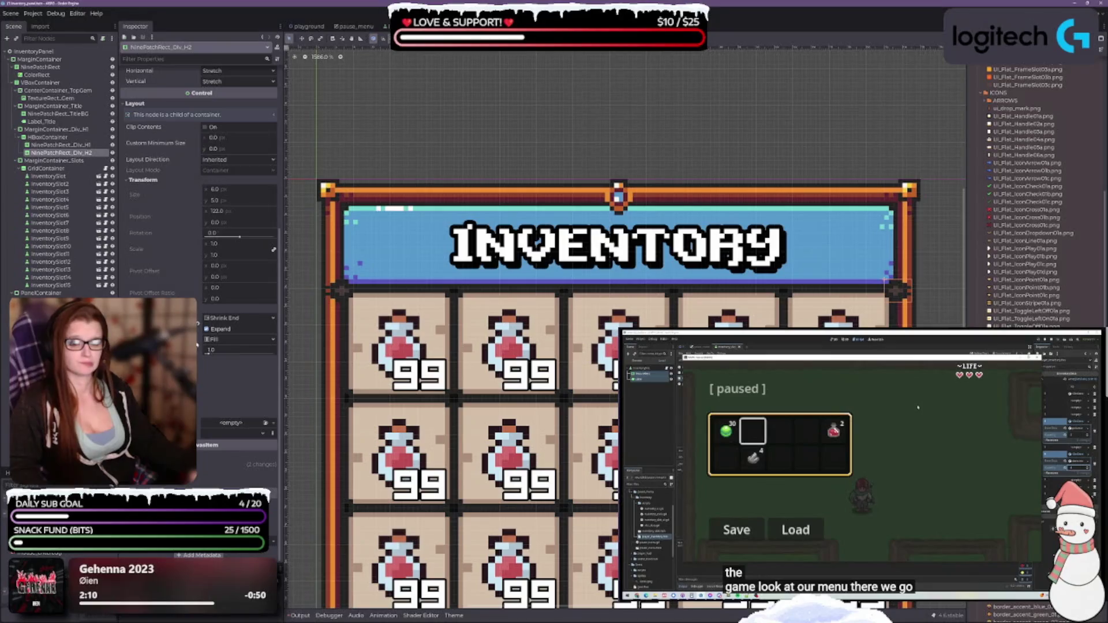
{"action": "left_click", "coordinate": [208, 330]}
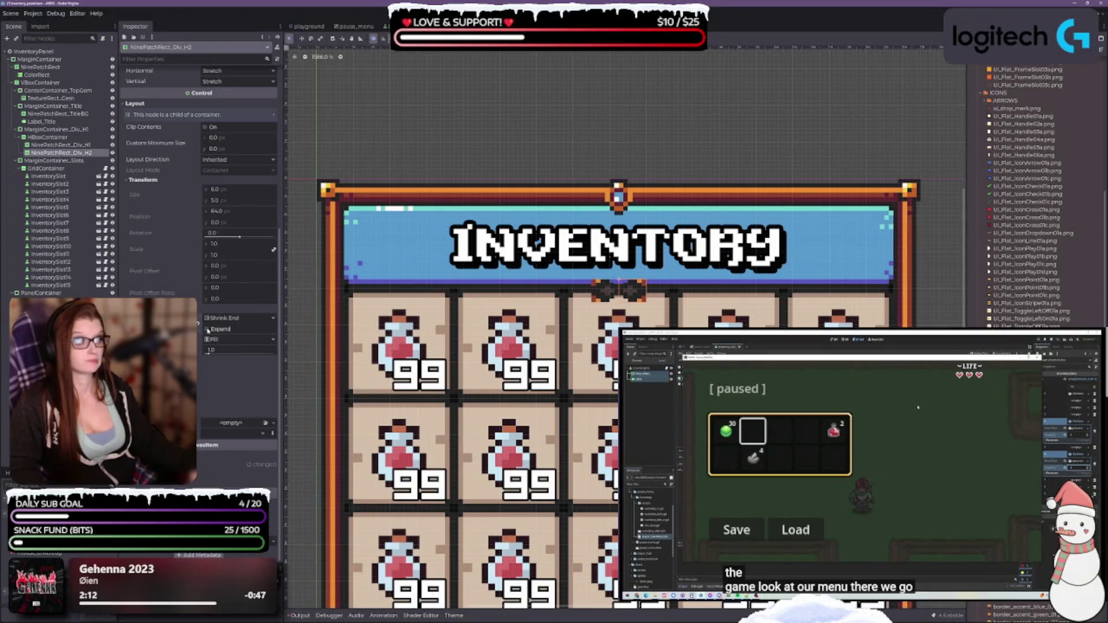
{"action": "left_click", "coordinate": [207, 329]}
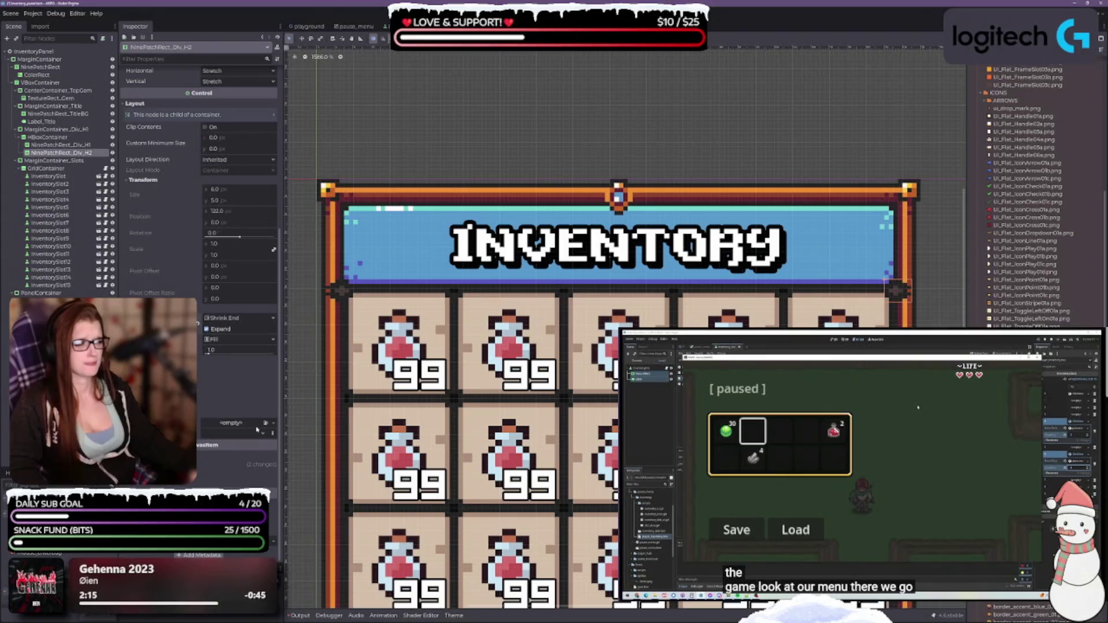
{"action": "left_click", "coordinate": [60, 145]}
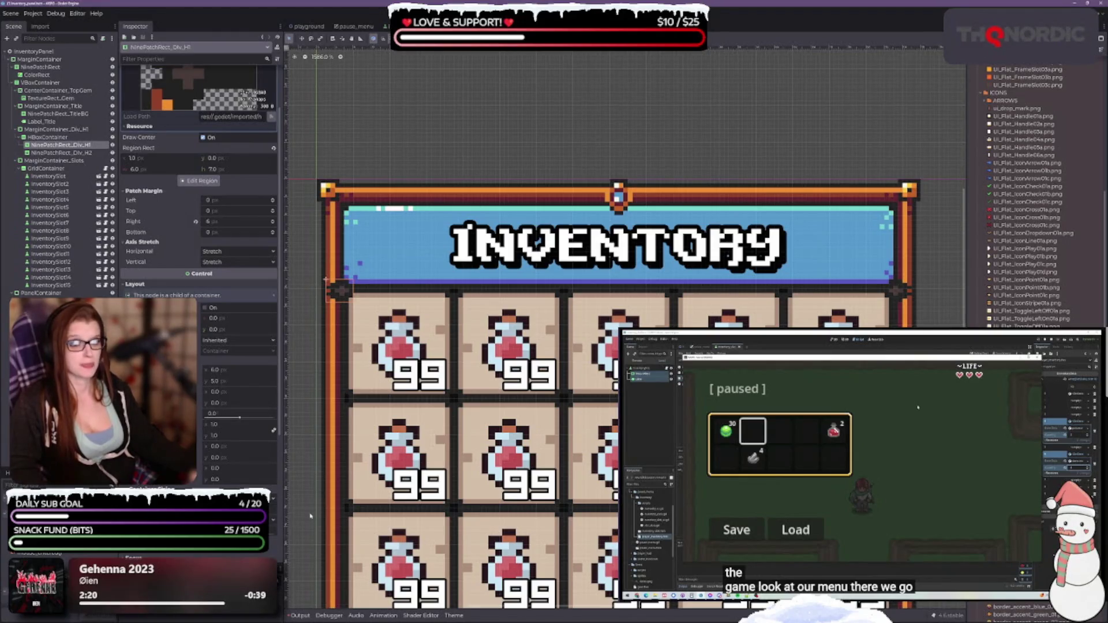
{"action": "scroll", "coordinate": [352, 358], "scroll_direction": "up", "scroll_amount": 6}
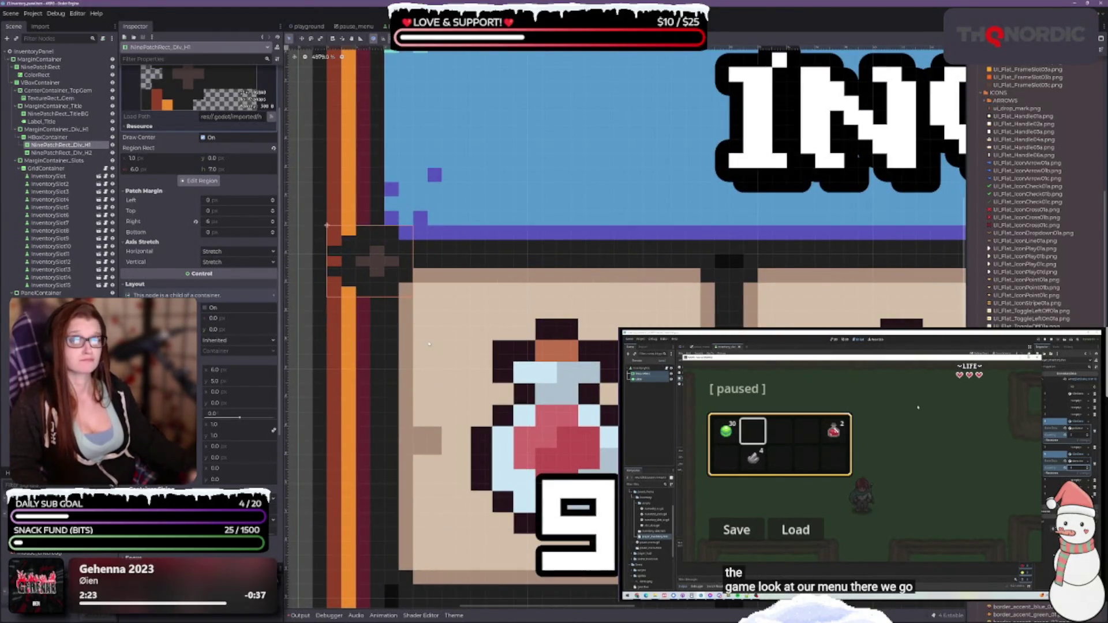
{"action": "scroll", "coordinate": [429, 344], "scroll_direction": "down", "scroll_amount": 6}
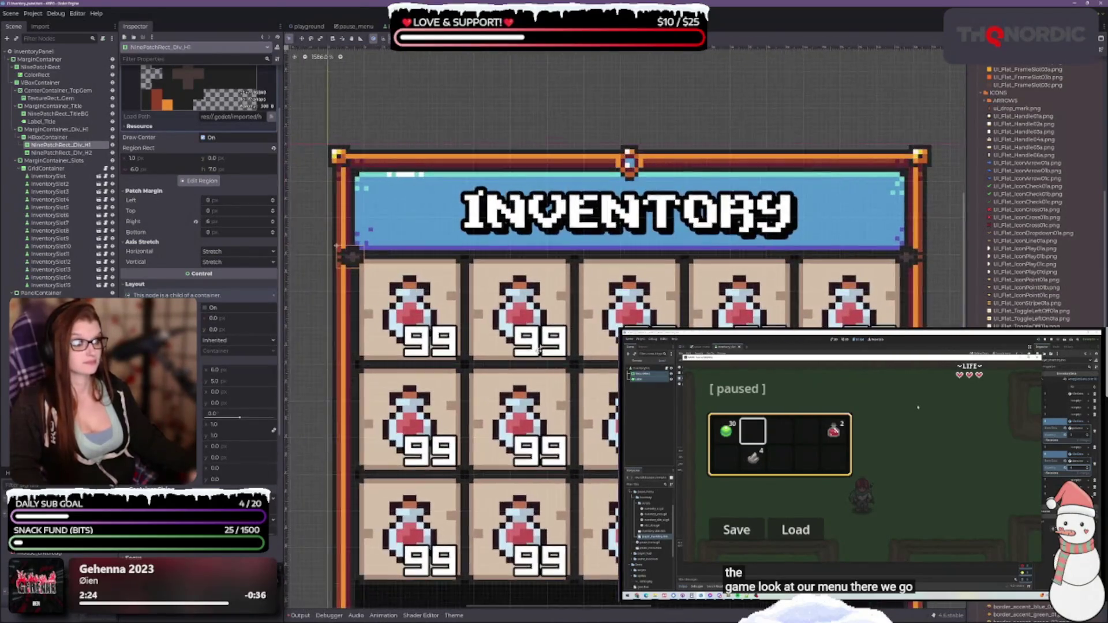
{"action": "left_click_drag", "start_coordinate": [538, 350], "coordinate": [516, 319]}
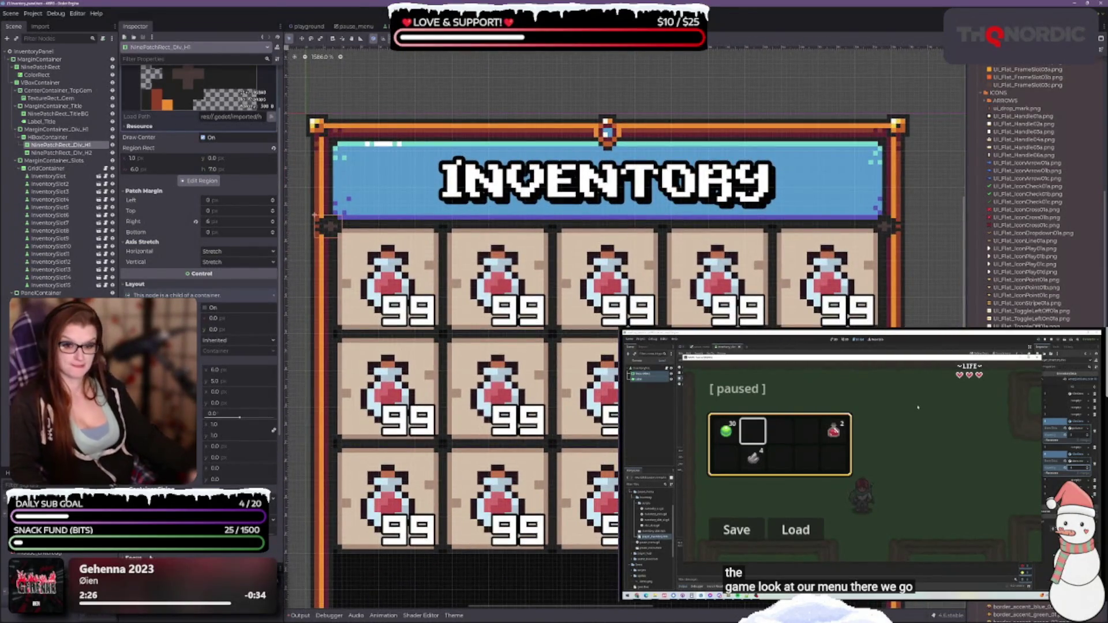
{"action": "scroll", "coordinate": [199, 174], "scroll_direction": "down", "scroll_amount": 5}
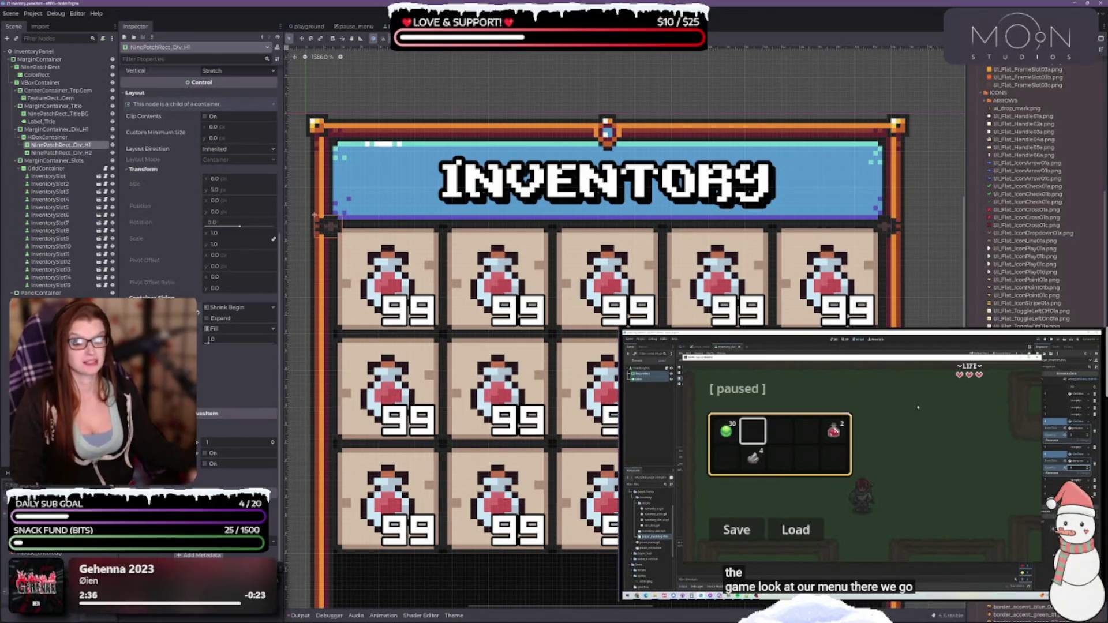
{"action": "scroll", "coordinate": [199, 231], "scroll_direction": "up", "scroll_amount": 5}
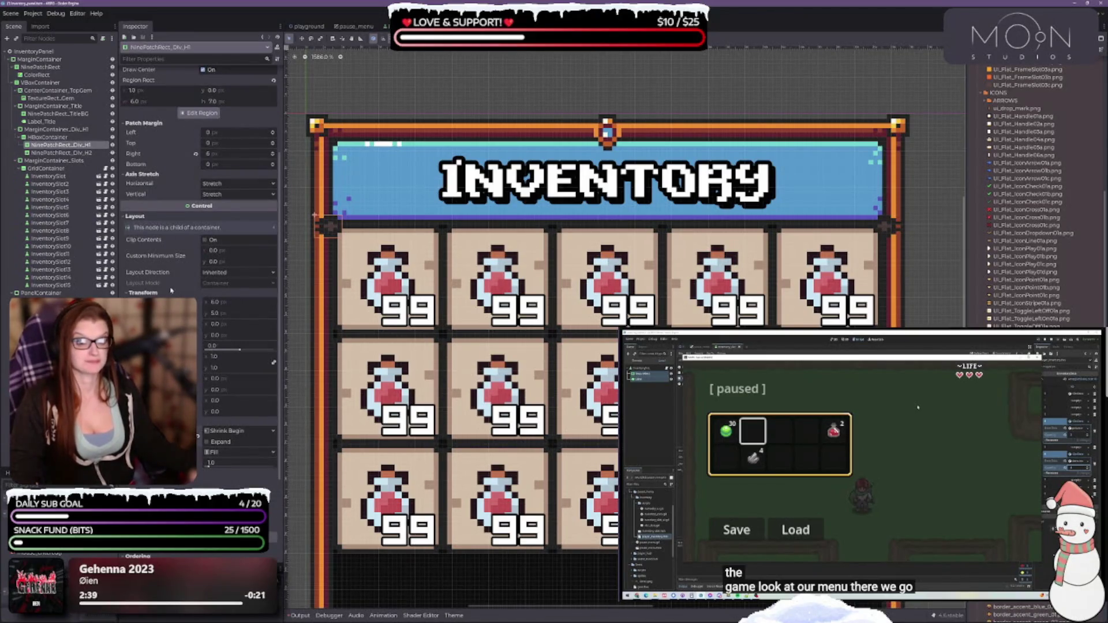
{"action": "left_click", "coordinate": [474, 39]}
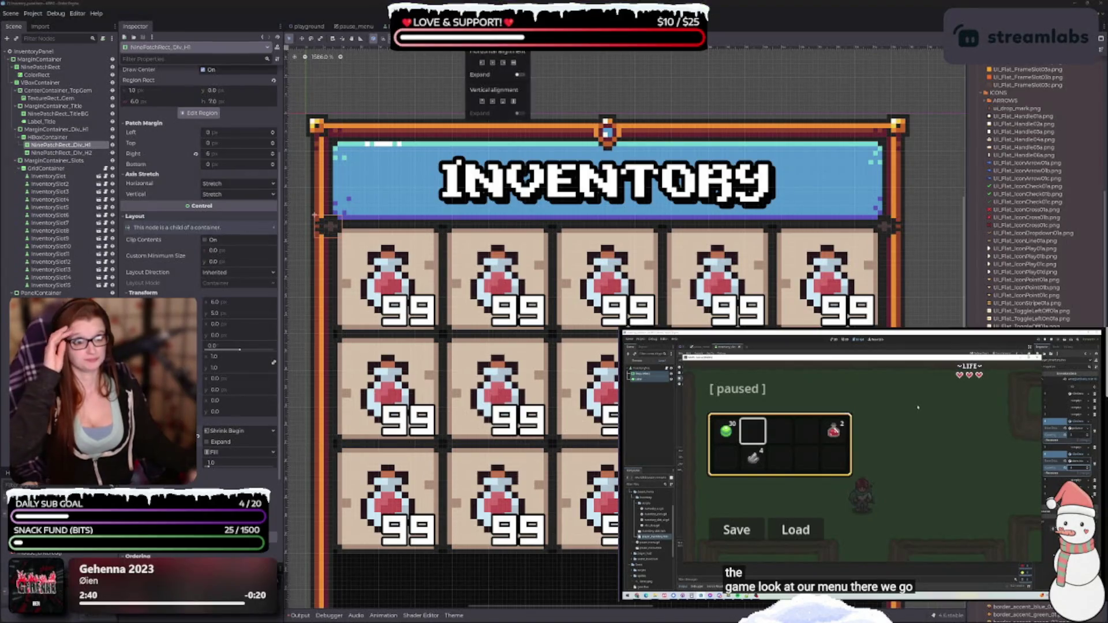
{"action": "key", "text": "Escape"}
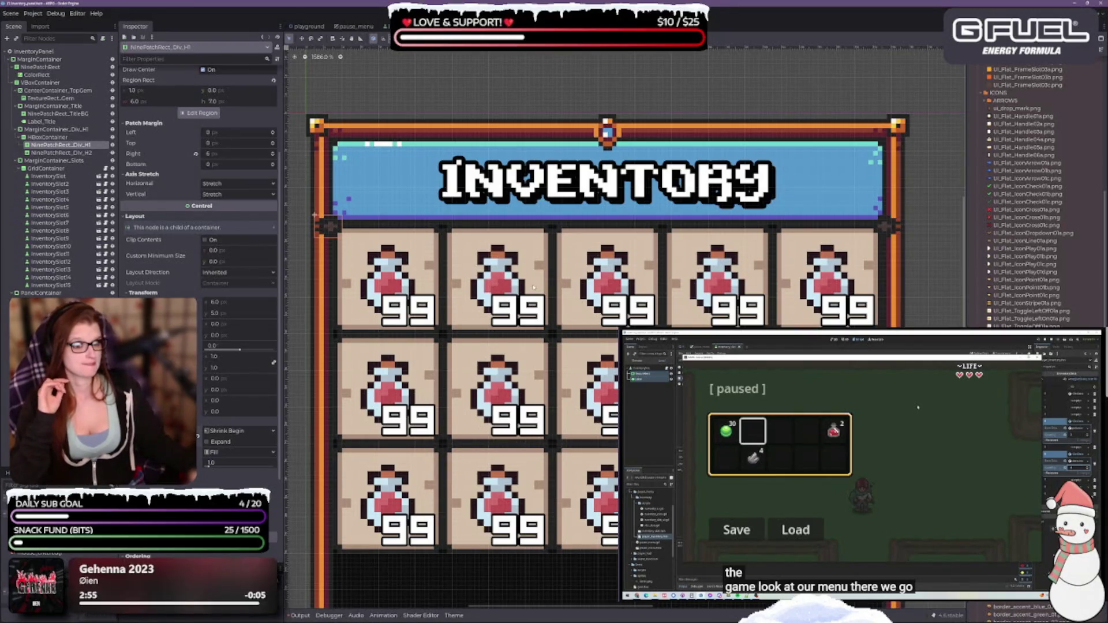
{"action": "scroll", "coordinate": [532, 287], "scroll_direction": "down", "scroll_amount": 3}
{"action": "scroll", "coordinate": [505, 375], "scroll_direction": "up", "scroll_amount": 1}
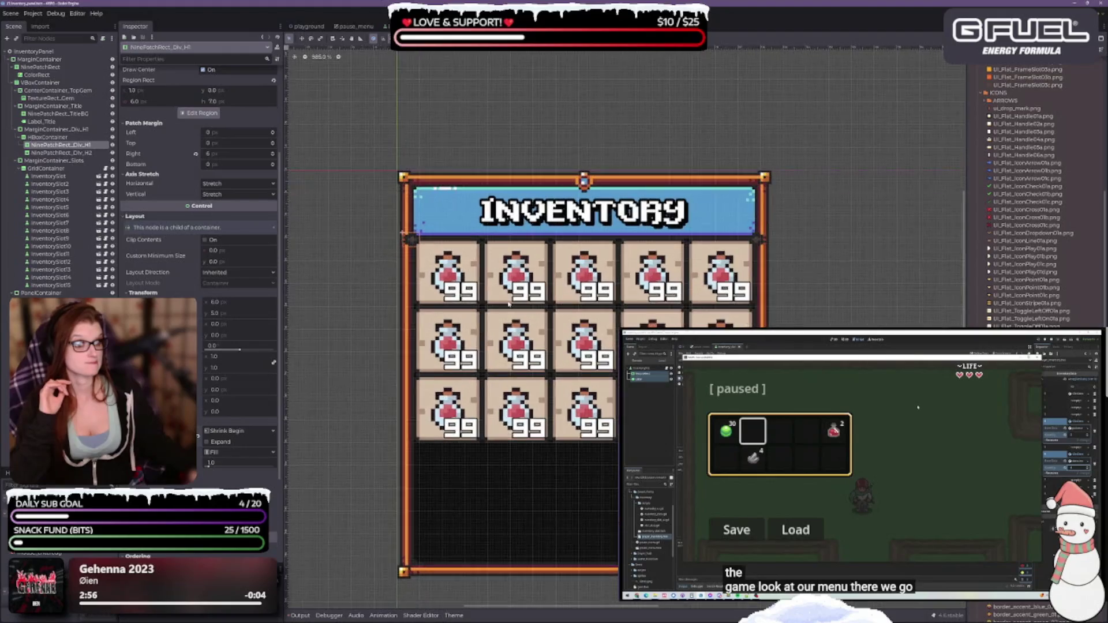
Step: Collapse MarginContainer_Div_H1, check the GridContainer, and reselect MarginContainer_Slots for editing
{"action": "left_click", "coordinate": [507, 485]}
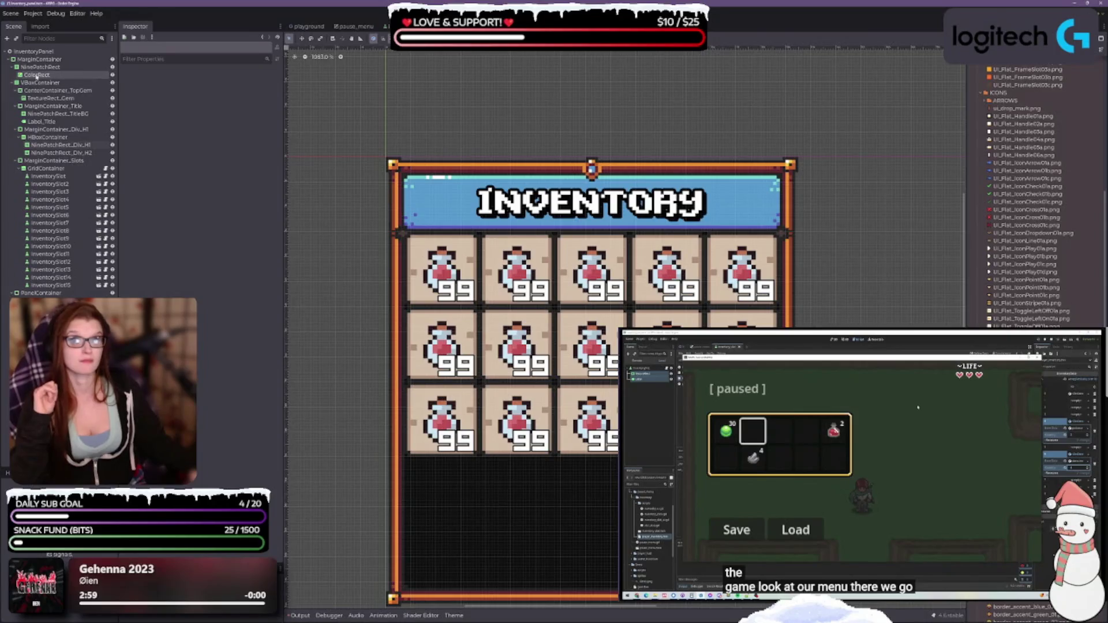
{"action": "left_click", "coordinate": [36, 76]}
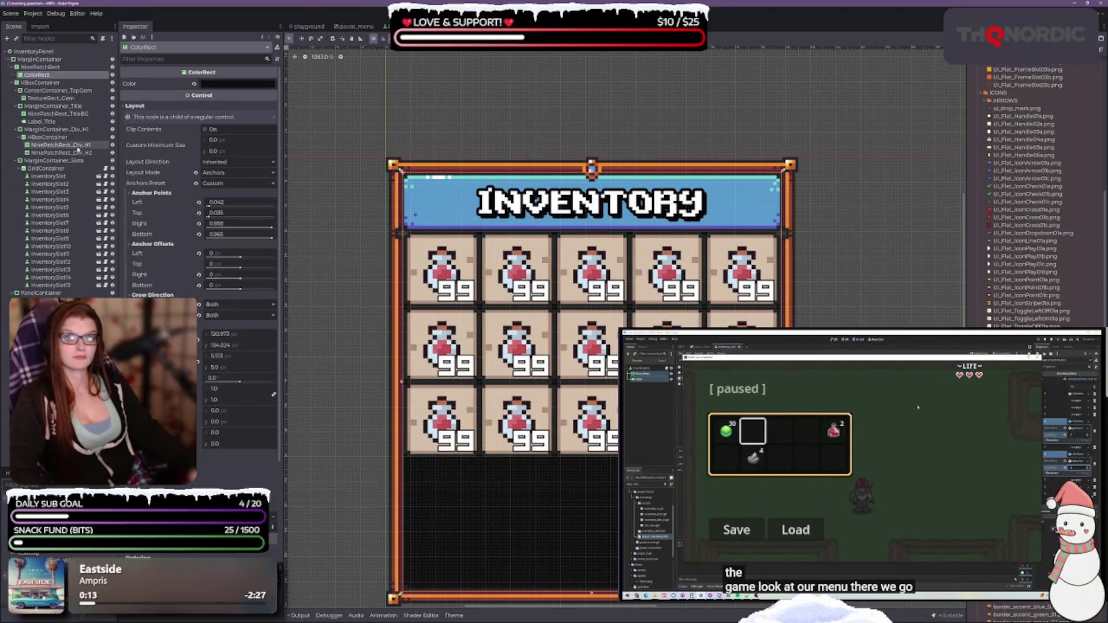
{"action": "left_click", "coordinate": [56, 161]}
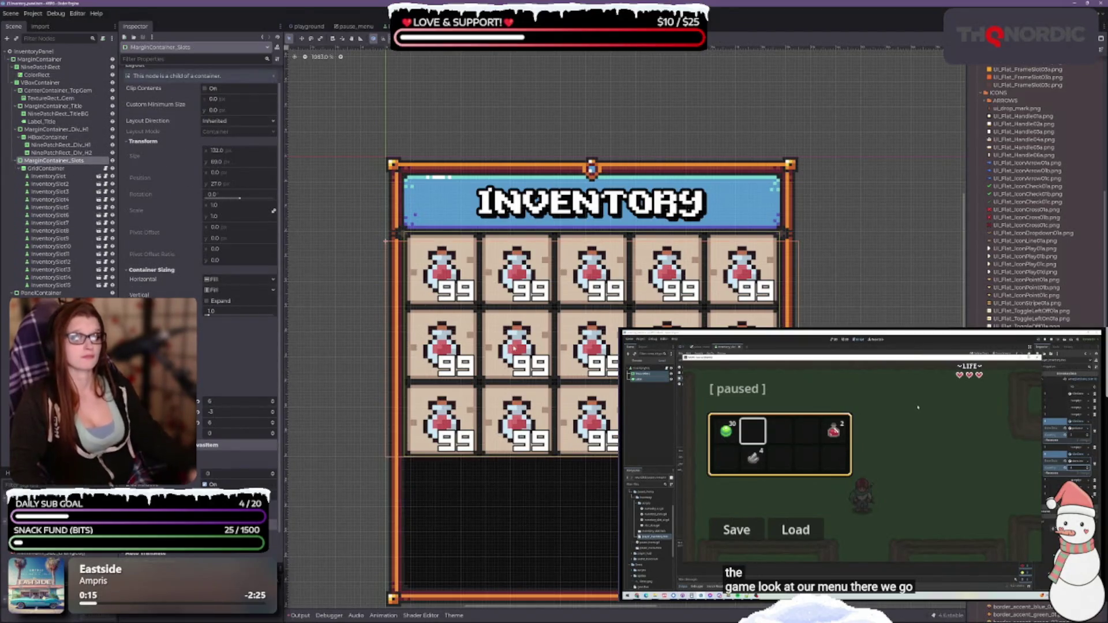
{"action": "scroll", "coordinate": [559, 344], "scroll_direction": "up", "scroll_amount": 2}
{"action": "scroll", "coordinate": [559, 345], "scroll_direction": "up", "scroll_amount": 1}
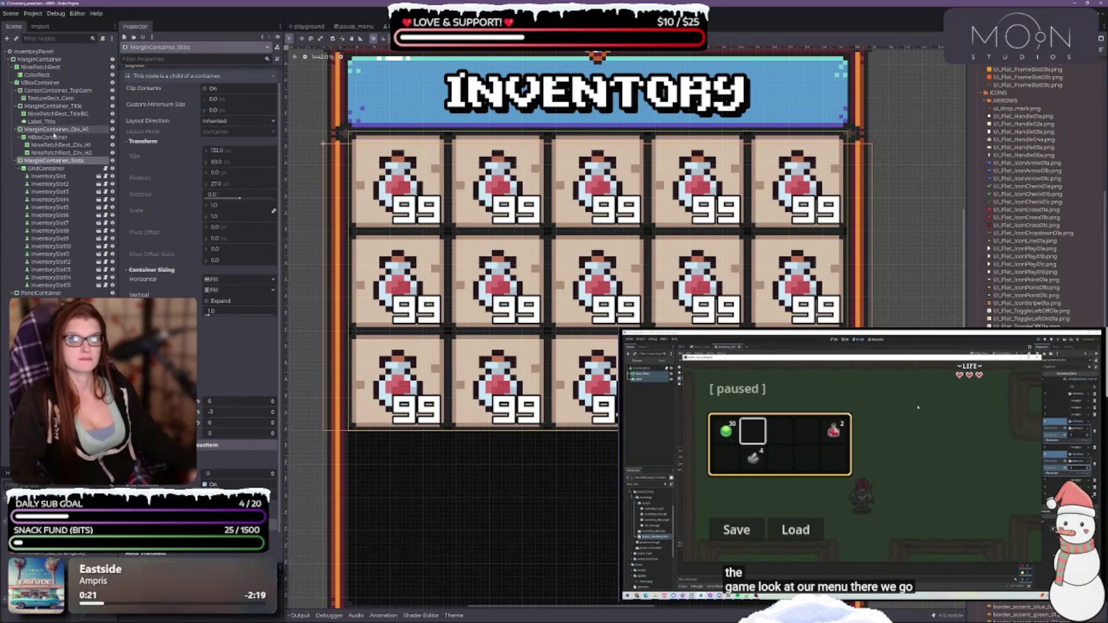
{"action": "left_click", "coordinate": [17, 129]}
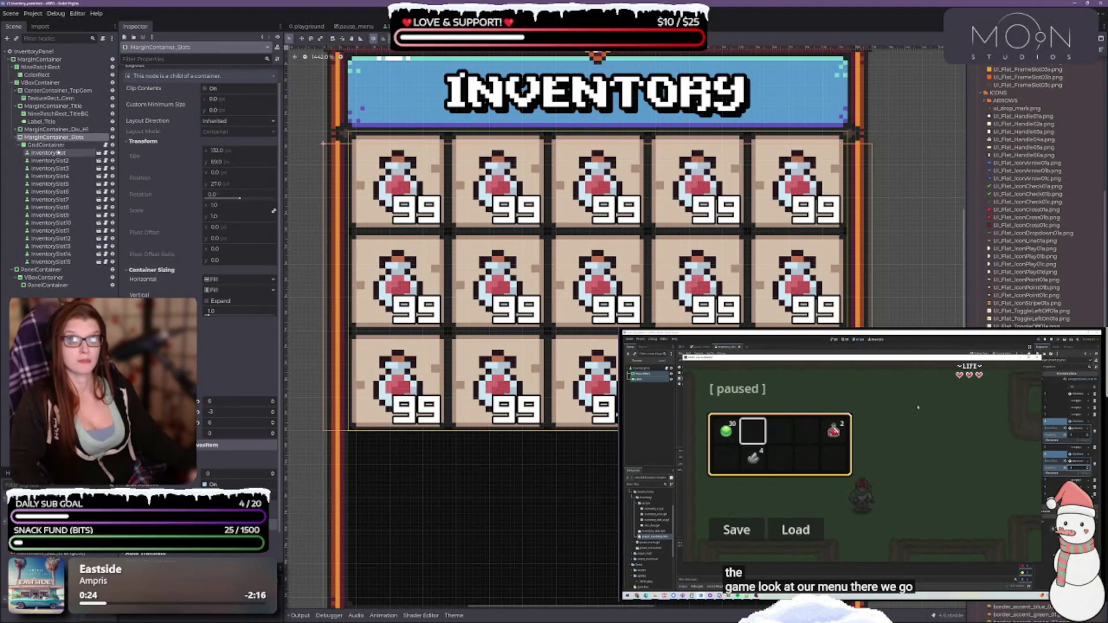
{"action": "left_click", "coordinate": [56, 145]}
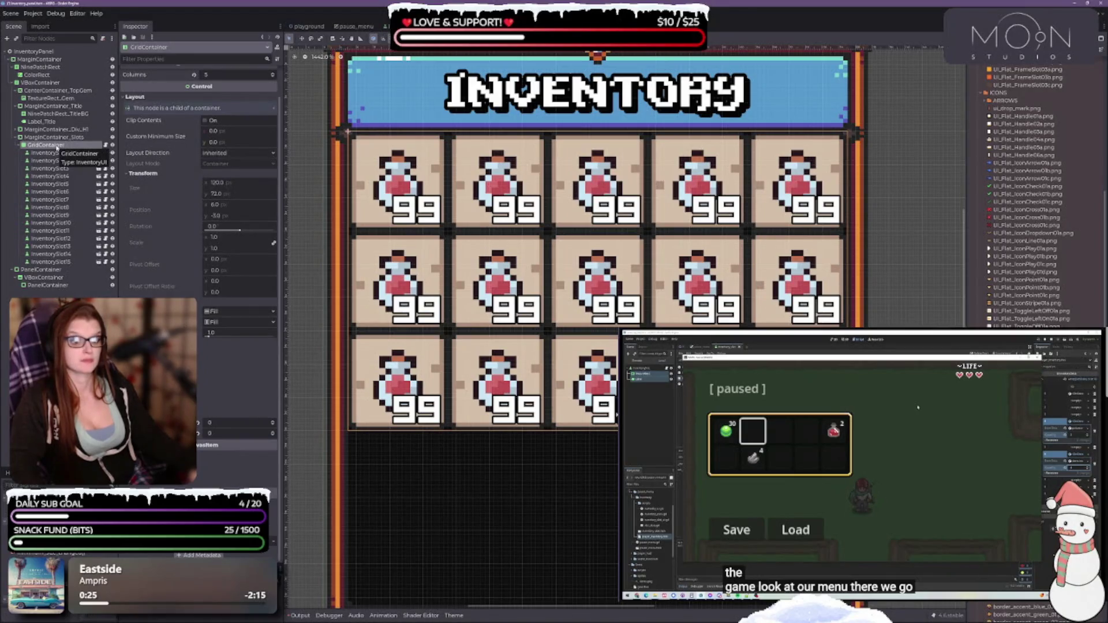
{"action": "left_click", "coordinate": [55, 138]}
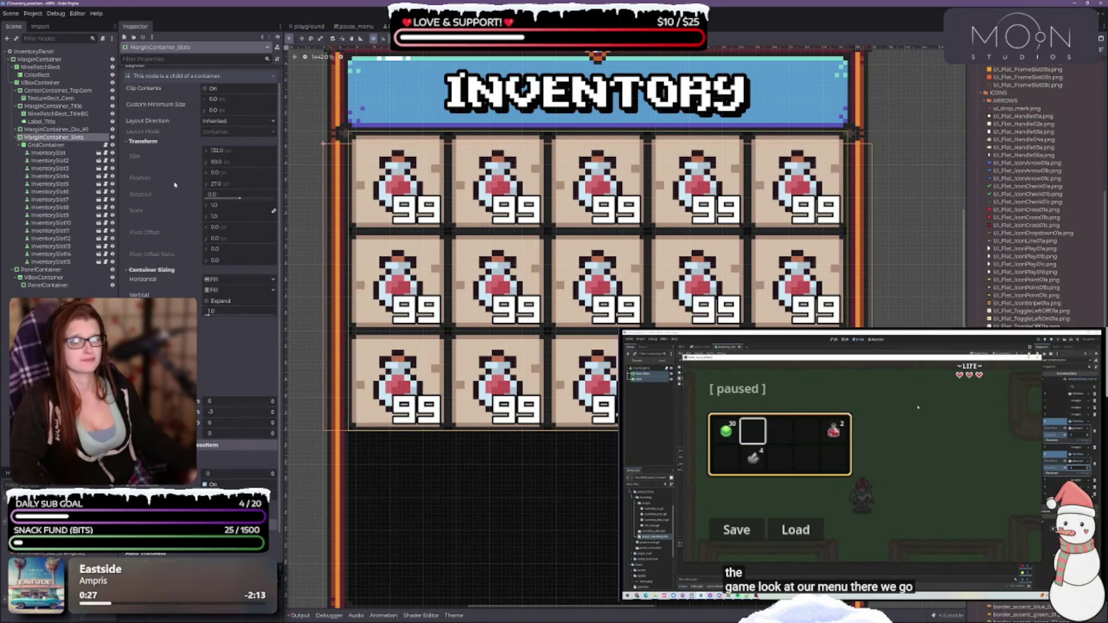
Step: Set MarginContainer_Slots' top margin to -2 so the potion grid sits lower
{"action": "scroll", "coordinate": [189, 264], "scroll_direction": "down", "scroll_amount": 1}
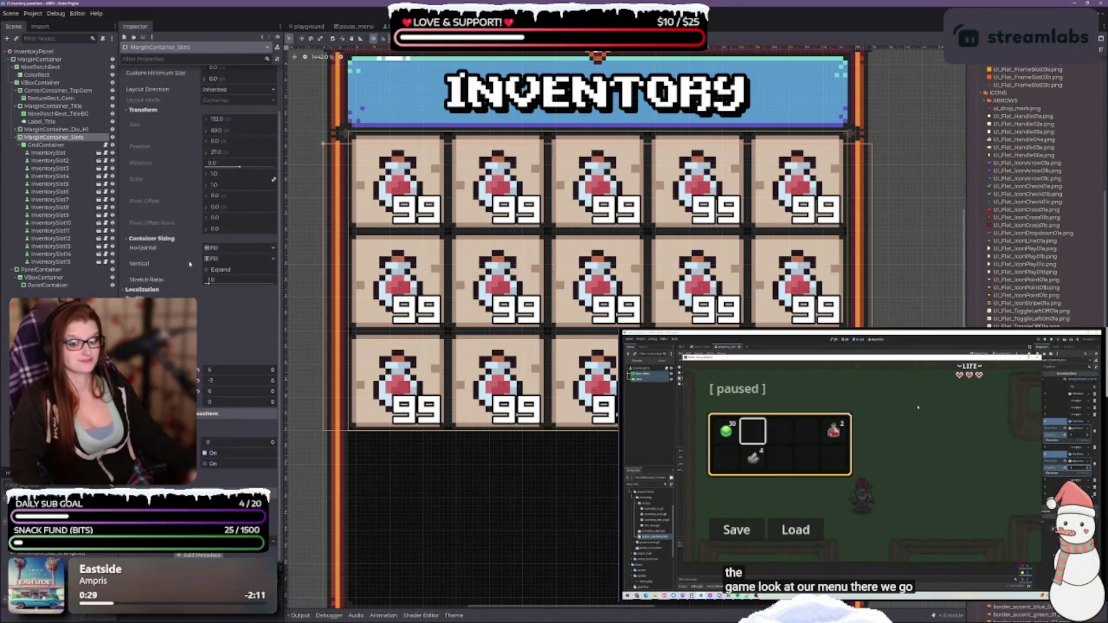
{"action": "left_click", "coordinate": [274, 382]}
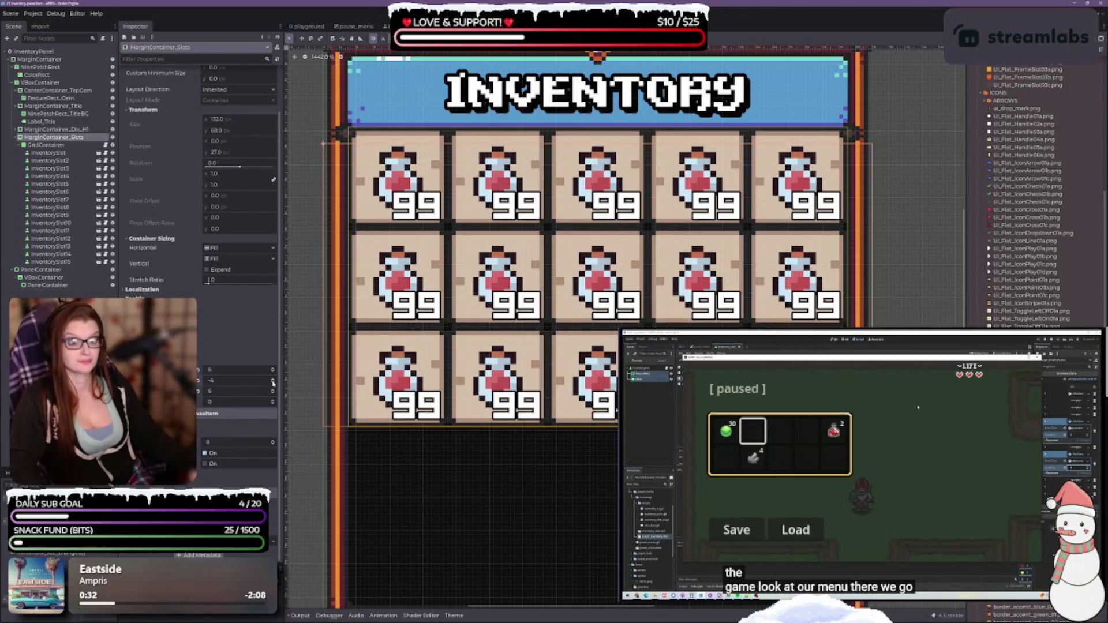
{"action": "left_click", "coordinate": [274, 379]}
{"action": "left_click", "coordinate": [273, 379]}
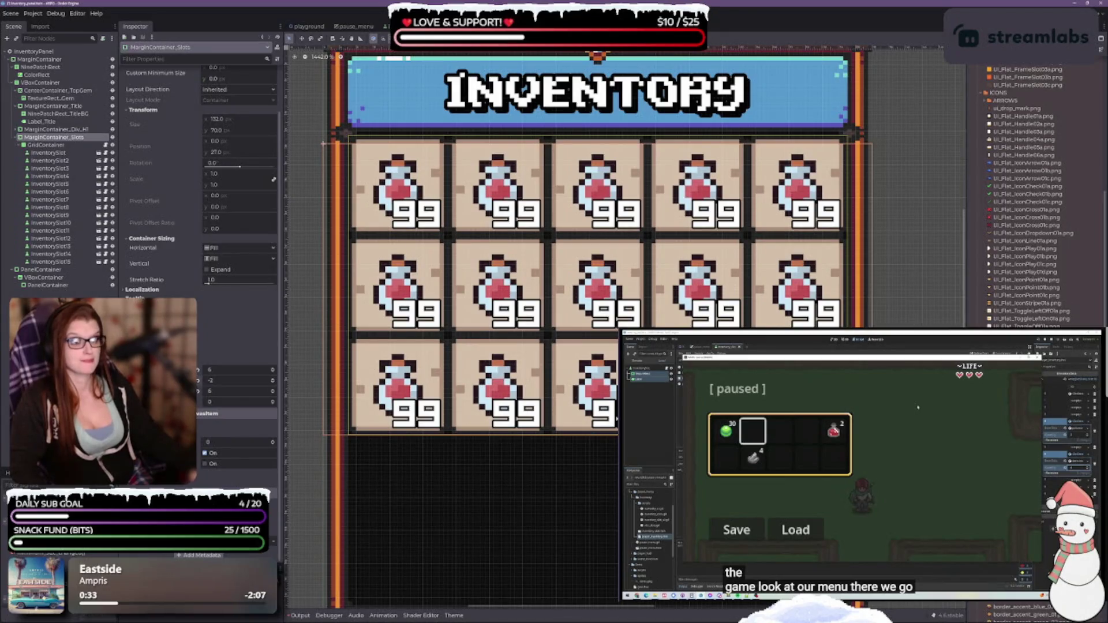
{"action": "left_click", "coordinate": [864, 267]}
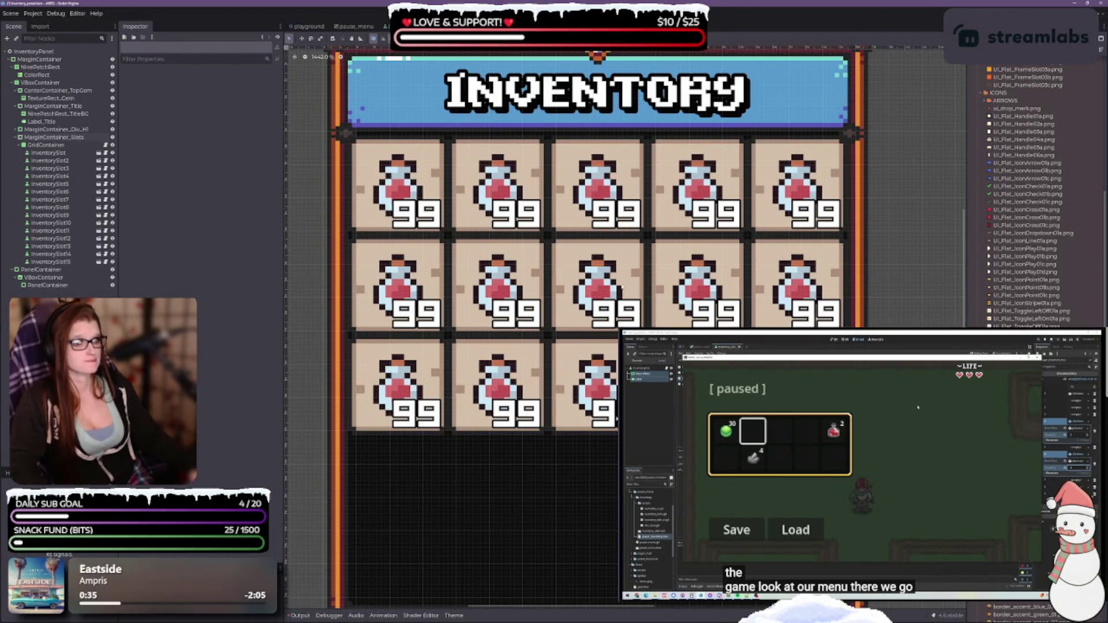
Step: Raise both side margins of MarginContainer_Slots from 6 to 7, widening the grid to 134 px
{"action": "scroll", "coordinate": [622, 287], "scroll_direction": "down", "scroll_amount": 2}
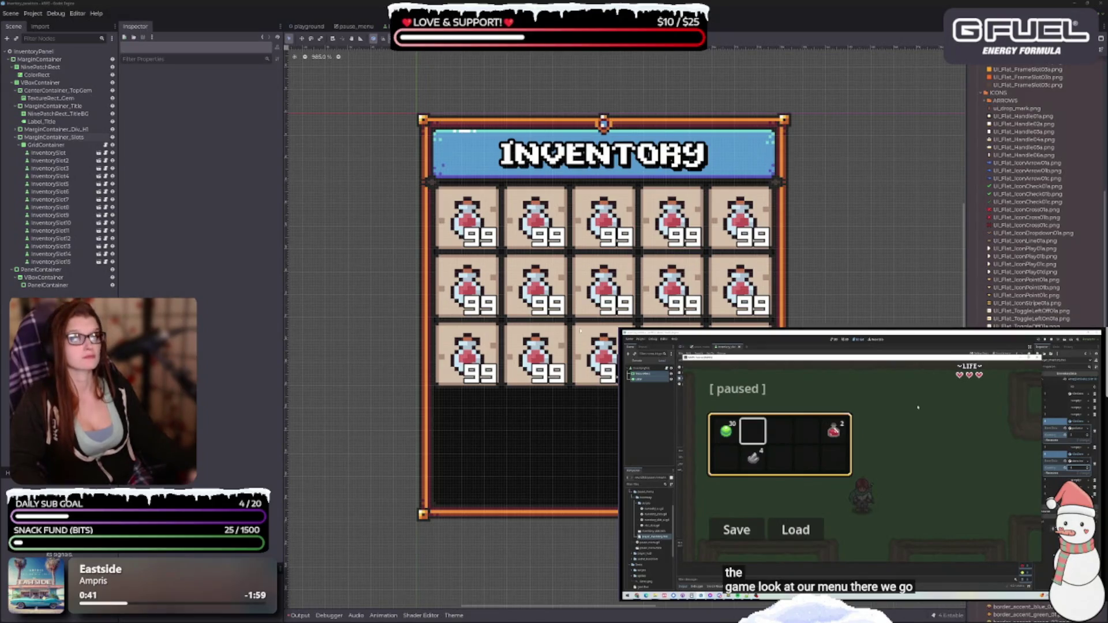
{"action": "scroll", "coordinate": [580, 331], "scroll_direction": "up", "scroll_amount": 1}
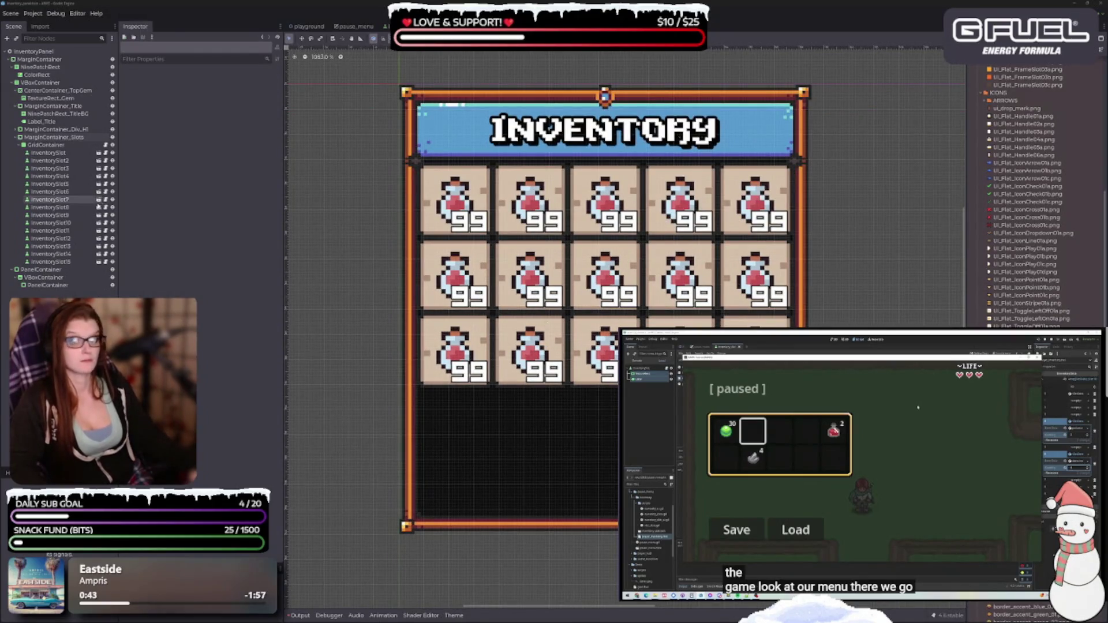
{"action": "left_click", "coordinate": [53, 137]}
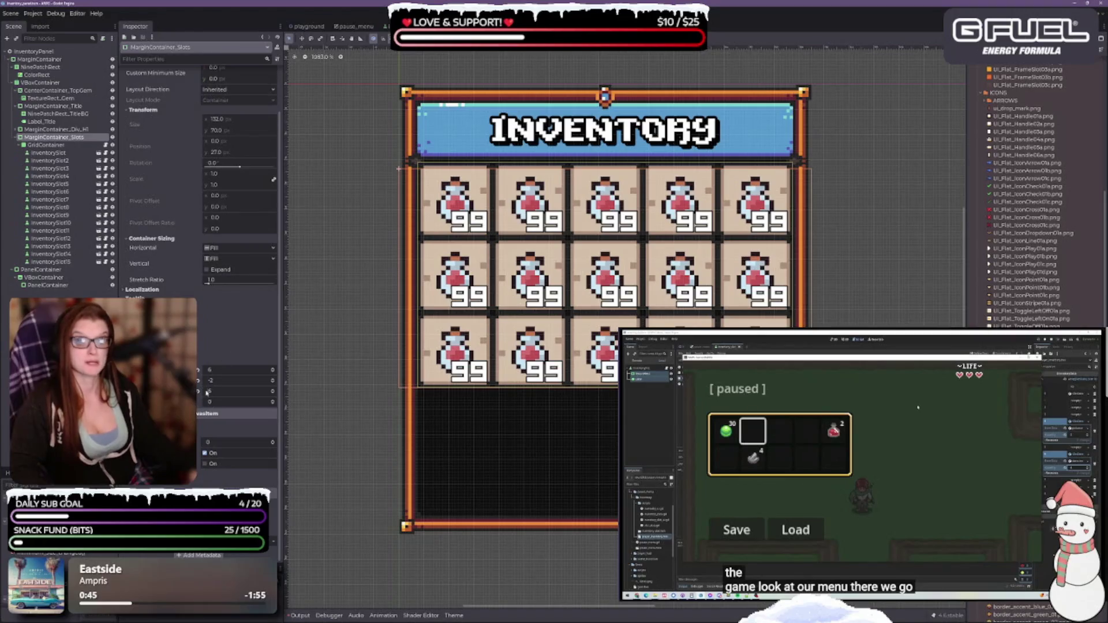
{"action": "left_click", "coordinate": [273, 368]}
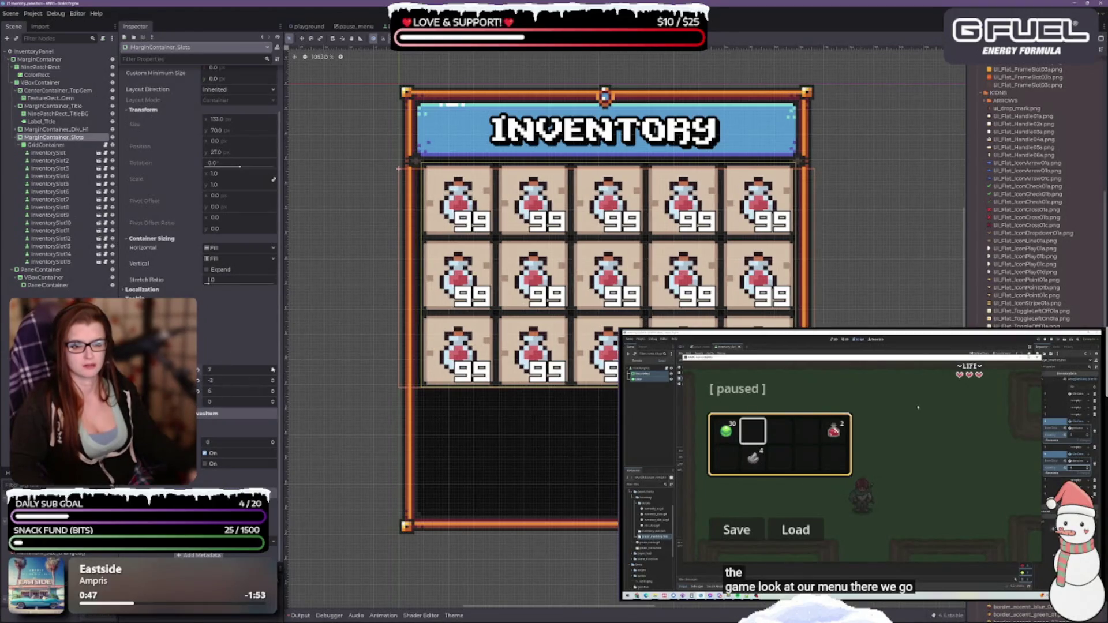
{"action": "left_click", "coordinate": [273, 390]}
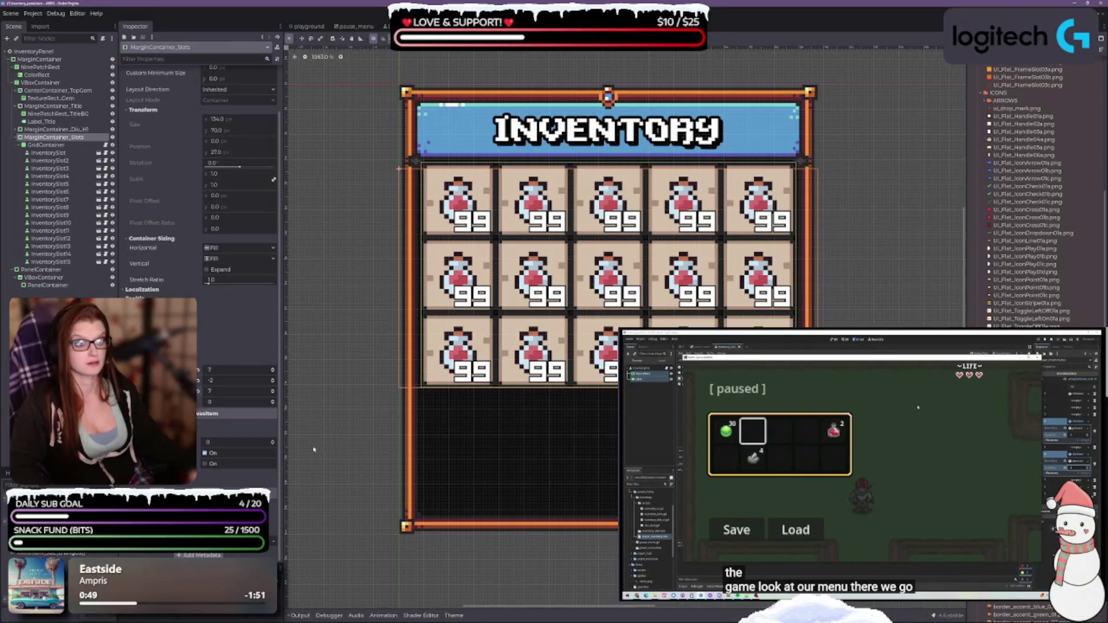
{"action": "left_click", "coordinate": [922, 307]}
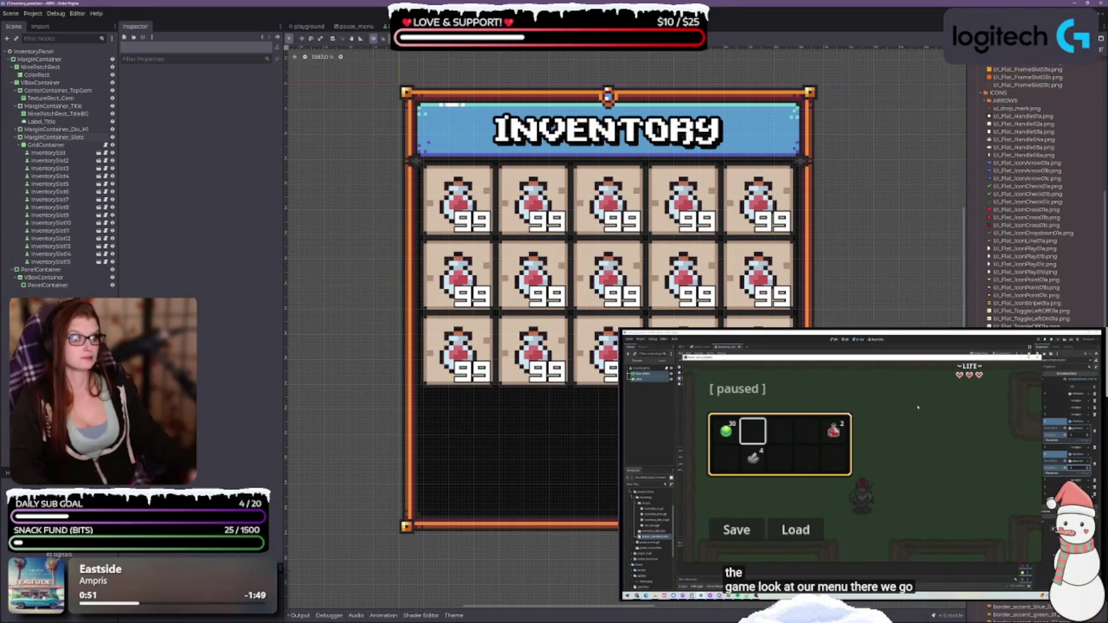
{"action": "scroll", "coordinate": [682, 386], "scroll_direction": "down", "scroll_amount": 2}
Step: Undo the last change and re-tune MarginContainer_Slots' top margin, settling at -3
{"action": "key", "text": "ctrl+z"}
{"action": "key", "text": "ctrl+z"}
{"action": "key", "text": "ctrl+z"}
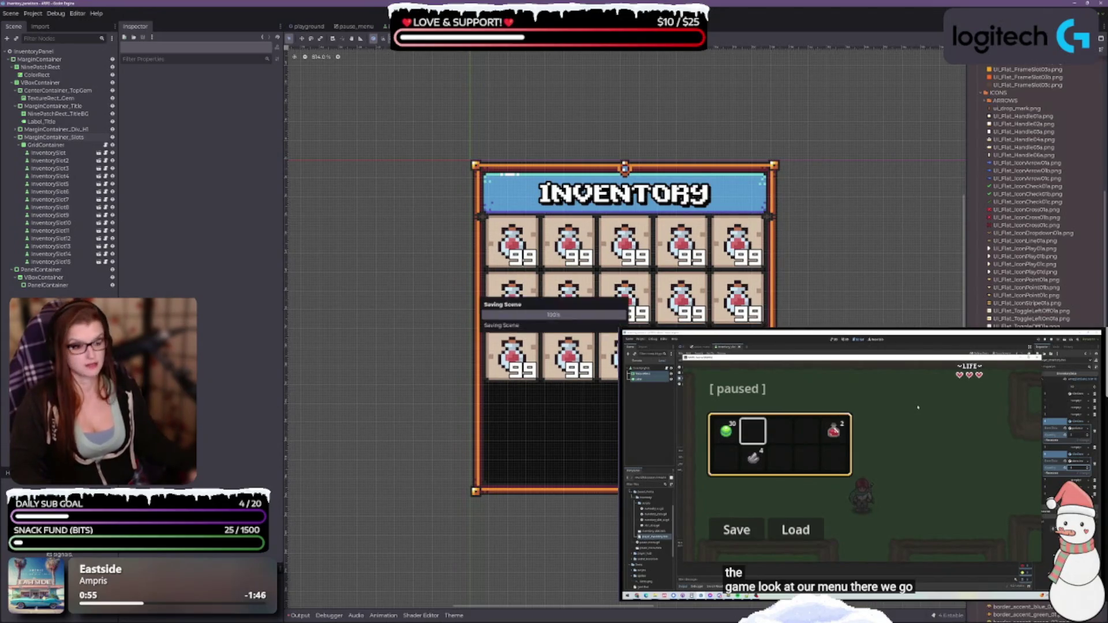
{"action": "scroll", "coordinate": [648, 378], "scroll_direction": "up", "scroll_amount": 1}
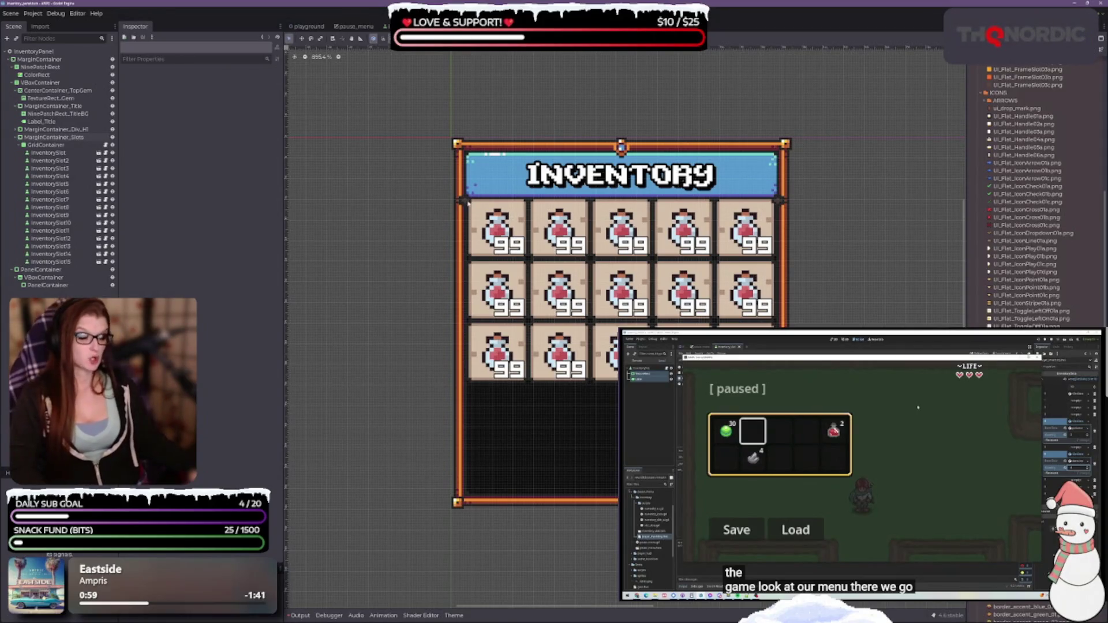
{"action": "scroll", "coordinate": [393, 208], "scroll_direction": "up", "scroll_amount": 2}
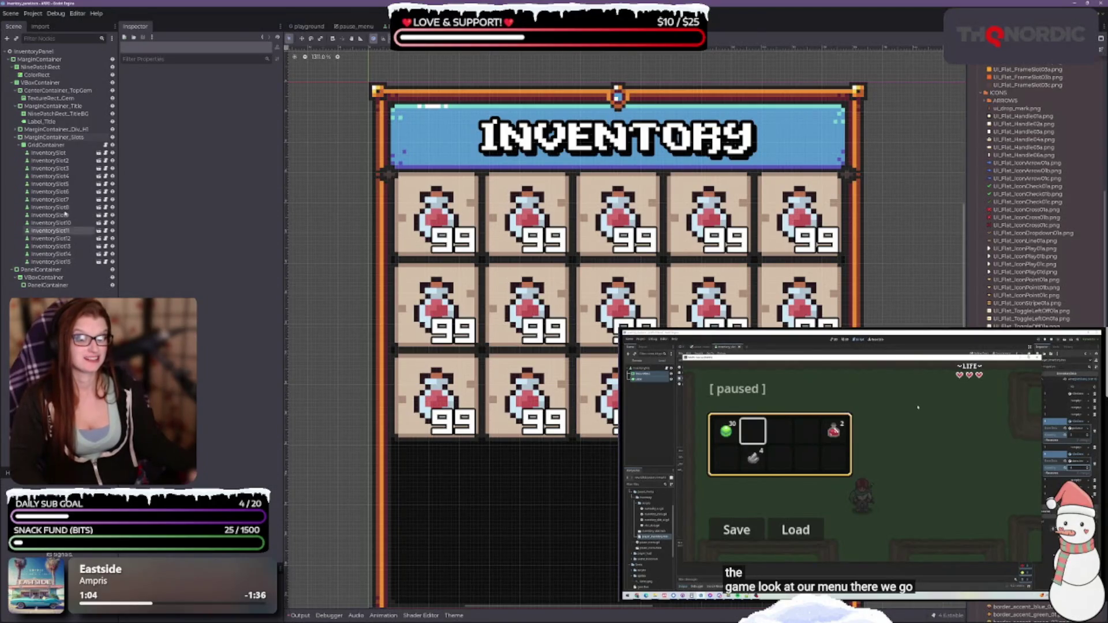
{"action": "left_click", "coordinate": [53, 137]}
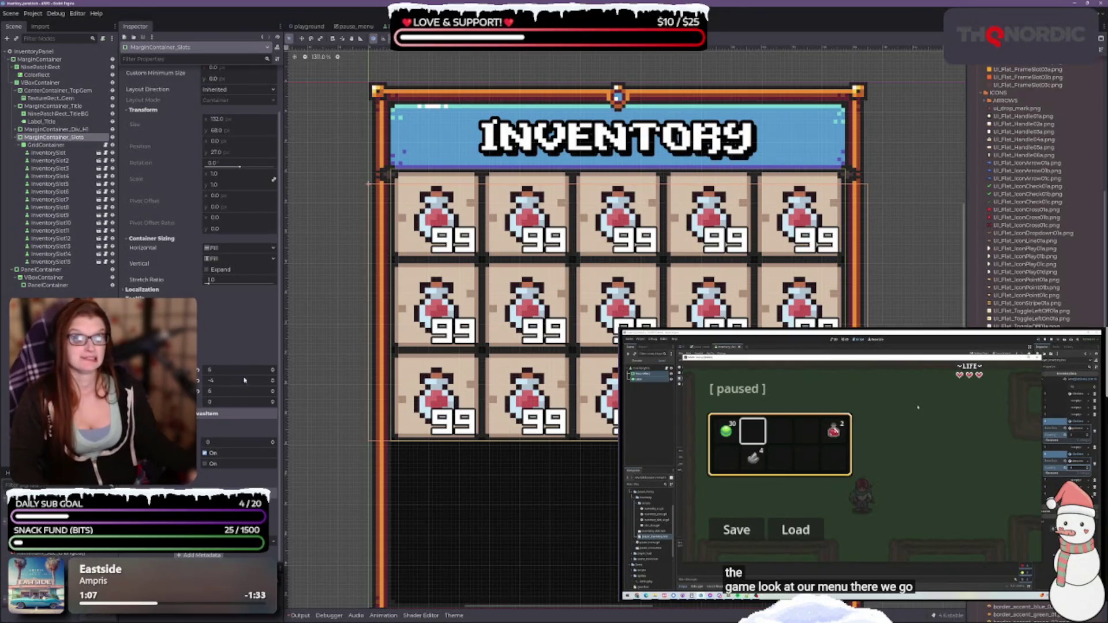
{"action": "left_click", "coordinate": [273, 382]}
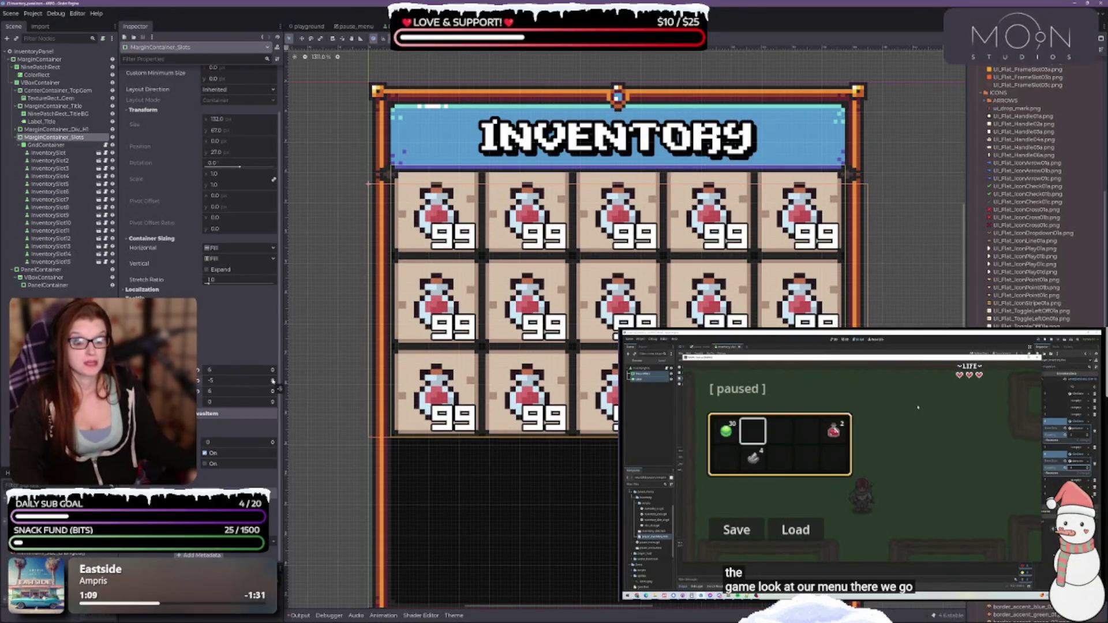
{"action": "left_click", "coordinate": [273, 380]}
{"action": "left_click", "coordinate": [273, 380]}
{"action": "left_click", "coordinate": [273, 381]}
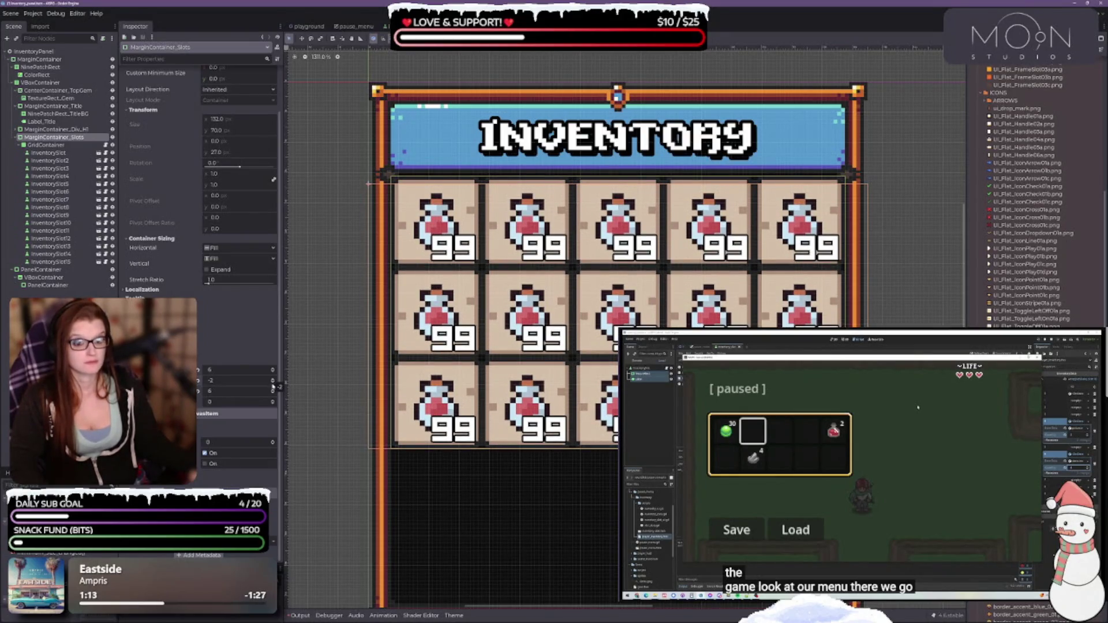
{"action": "left_click", "coordinate": [273, 382]}
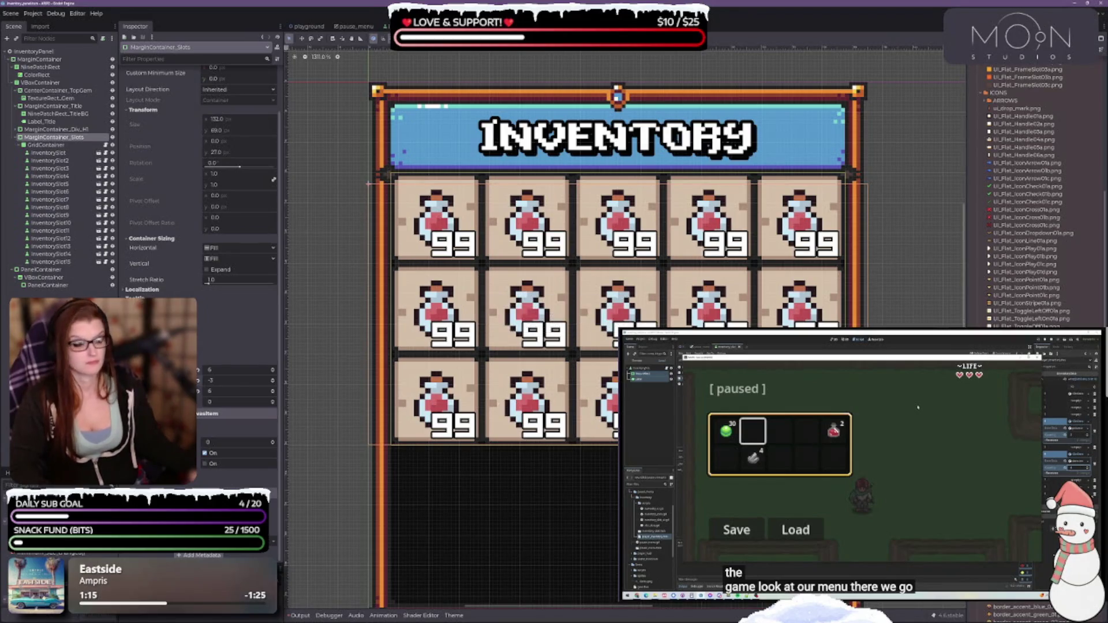
{"action": "left_click", "coordinate": [896, 302]}
{"action": "scroll", "coordinate": [571, 122], "scroll_direction": "down", "scroll_amount": 3}
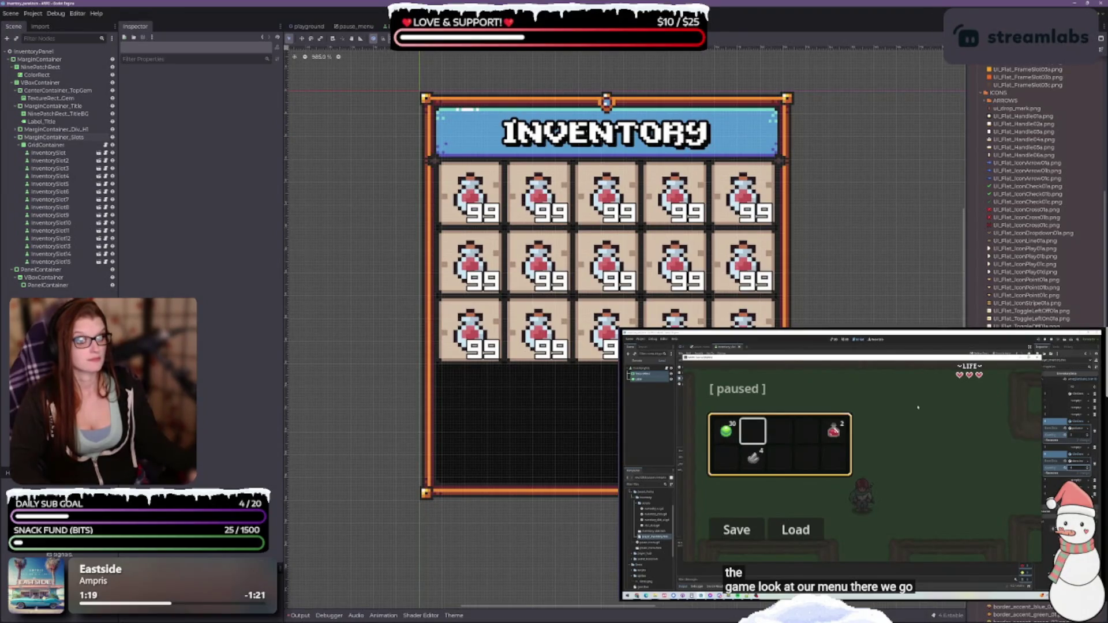
{"action": "scroll", "coordinate": [542, 438], "scroll_direction": "down", "scroll_amount": 3}
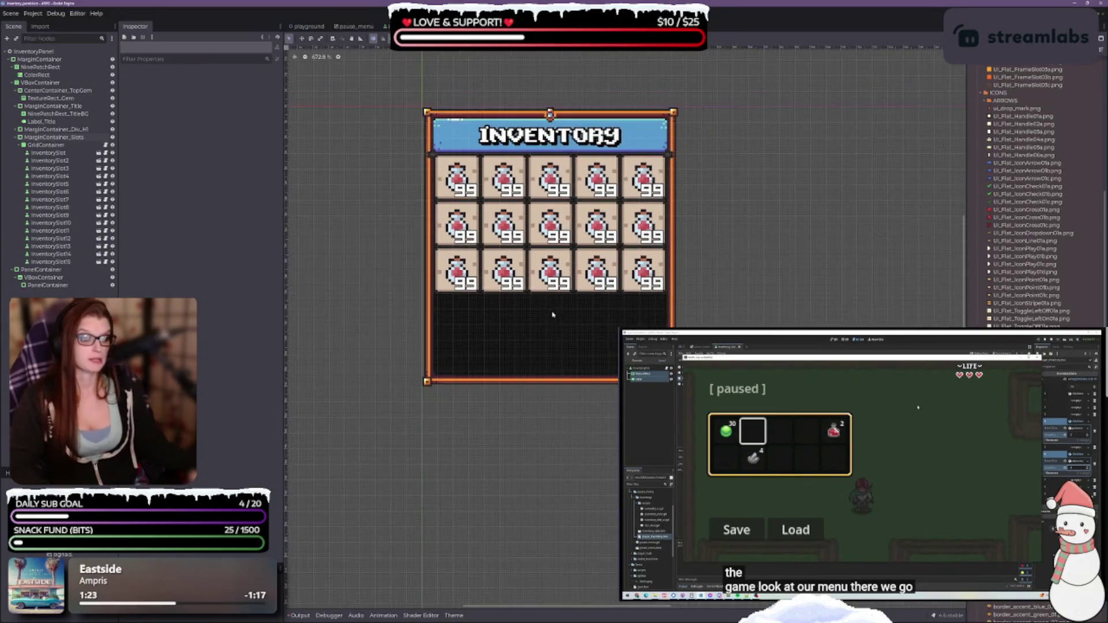
{"action": "scroll", "coordinate": [547, 329], "scroll_direction": "up", "scroll_amount": 2}
Step: Collapse the MarginContainer_Slots and MarginContainer_Title branches in the Scene dock
{"action": "left_click", "coordinate": [17, 137]}
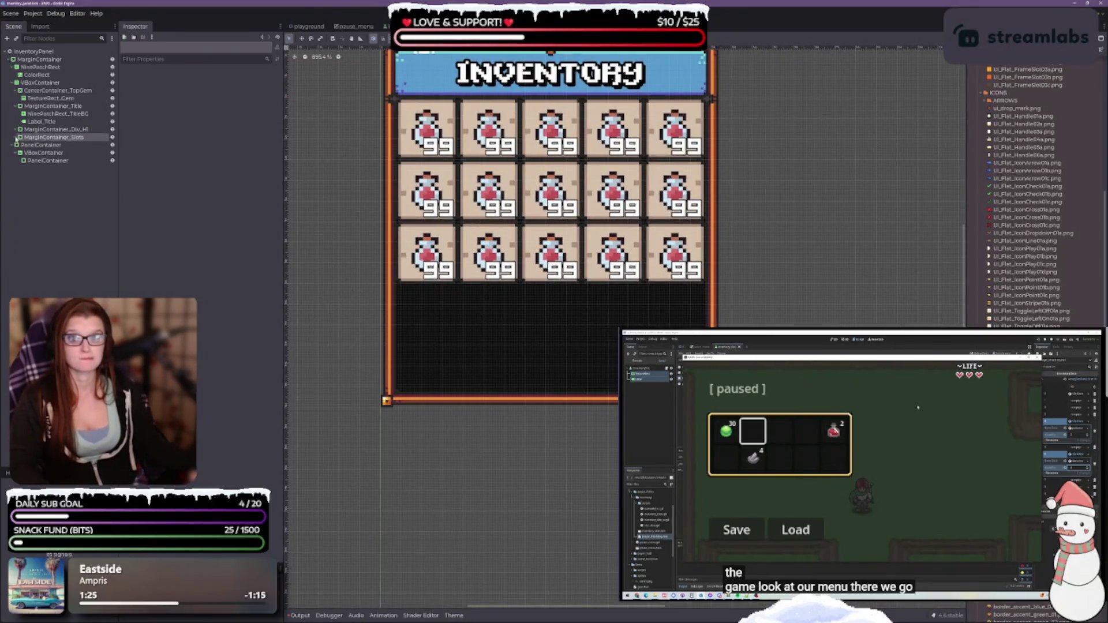
{"action": "left_click", "coordinate": [38, 144]}
{"action": "left_click", "coordinate": [37, 138]}
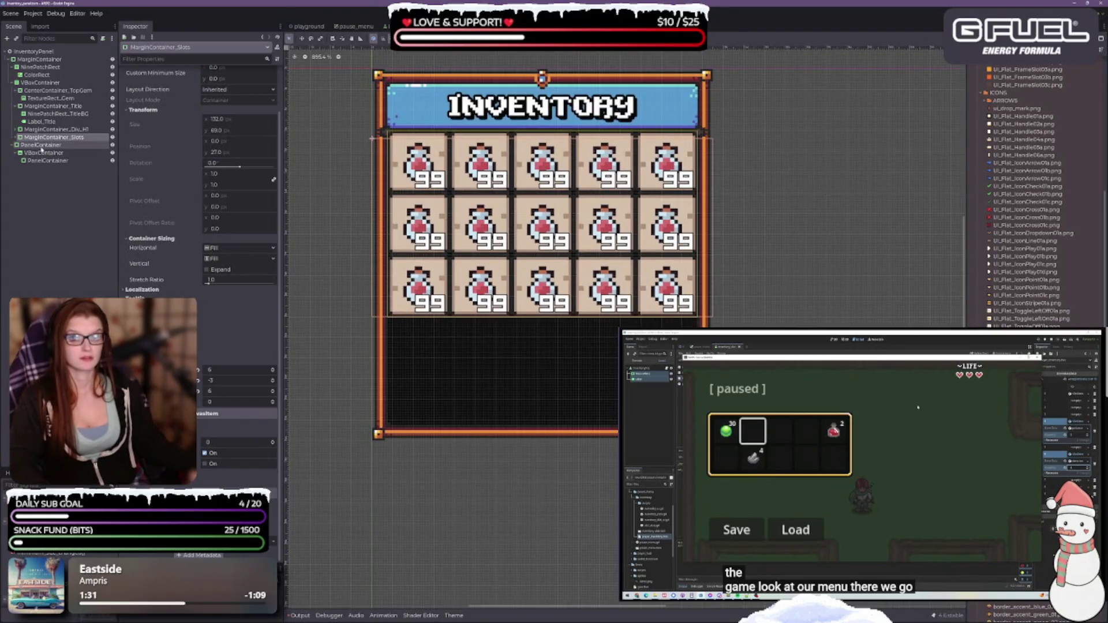
{"action": "left_click", "coordinate": [17, 106]}
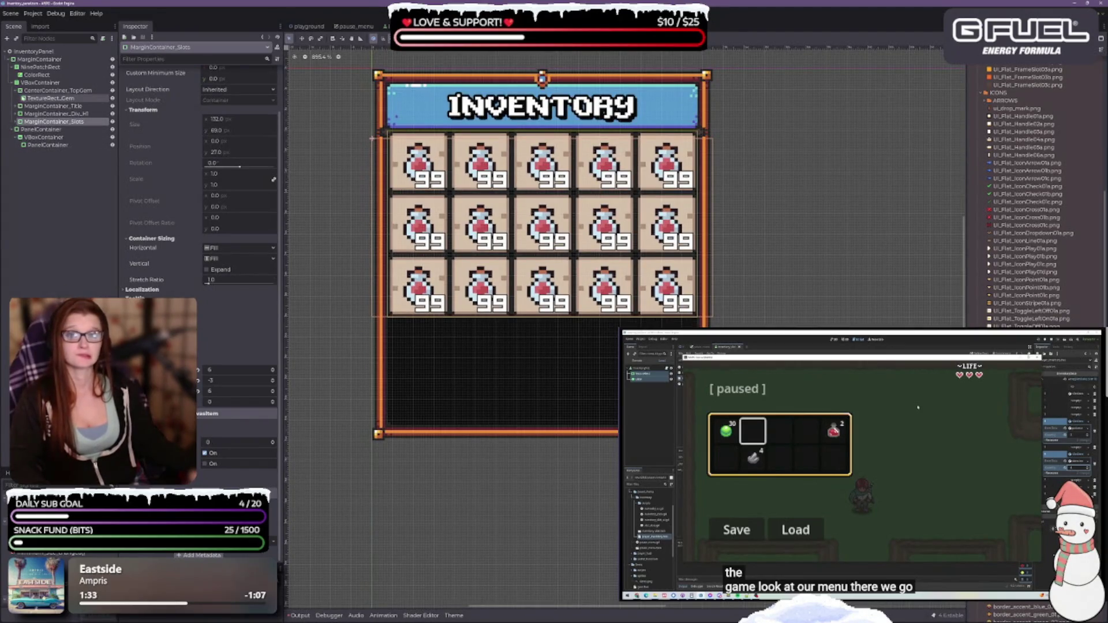
Step: Add a MarginContainer child to VBoxContainer and rename it MarginContainer_Dx
{"action": "right_click", "coordinate": [37, 84]}
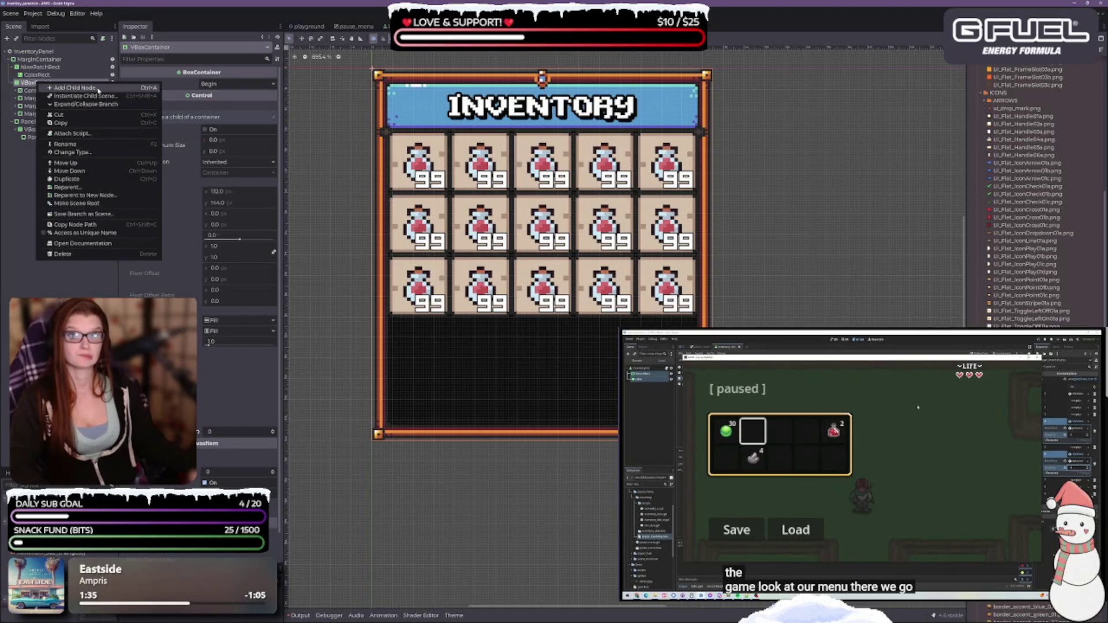
{"action": "left_click", "coordinate": [99, 88]}
{"action": "type", "text": "mar"}
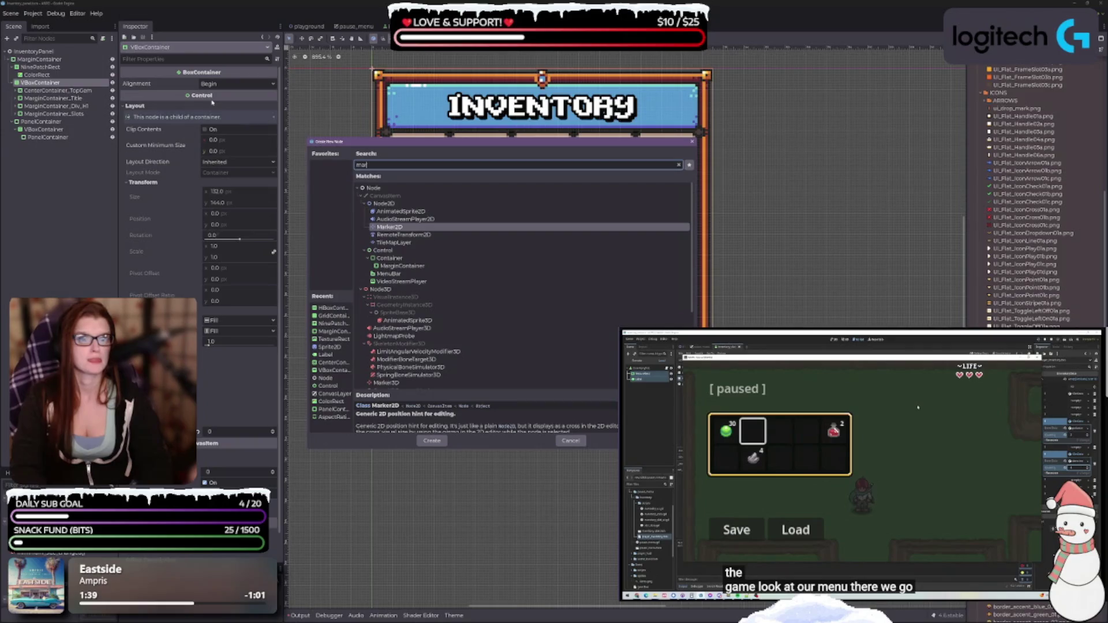
{"action": "type", "text": "g"}
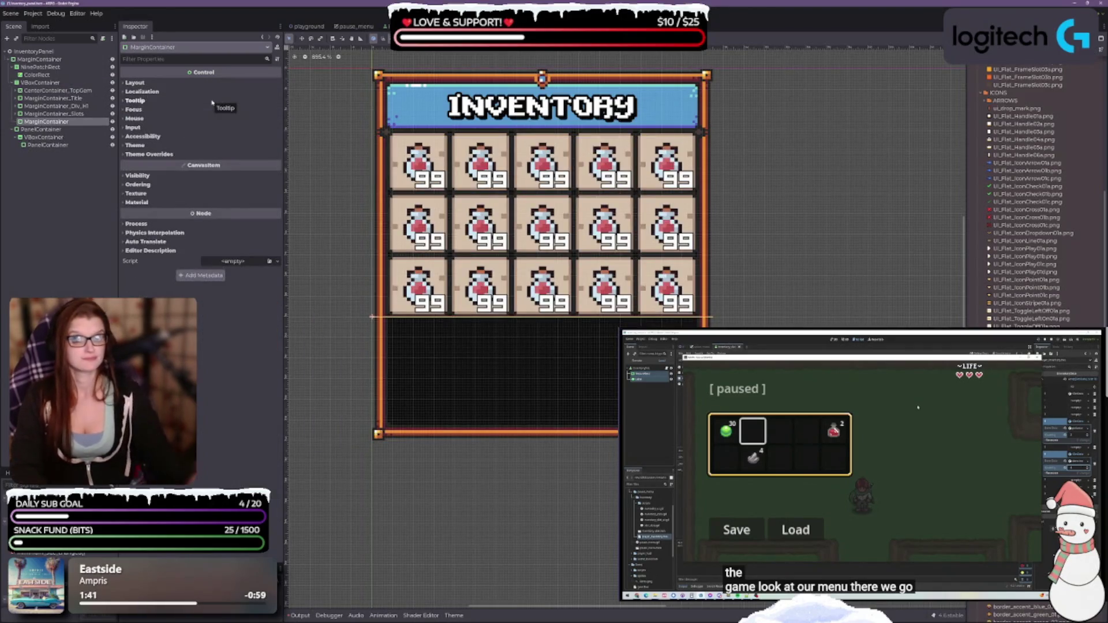
{"action": "double_click", "coordinate": [47, 122]}
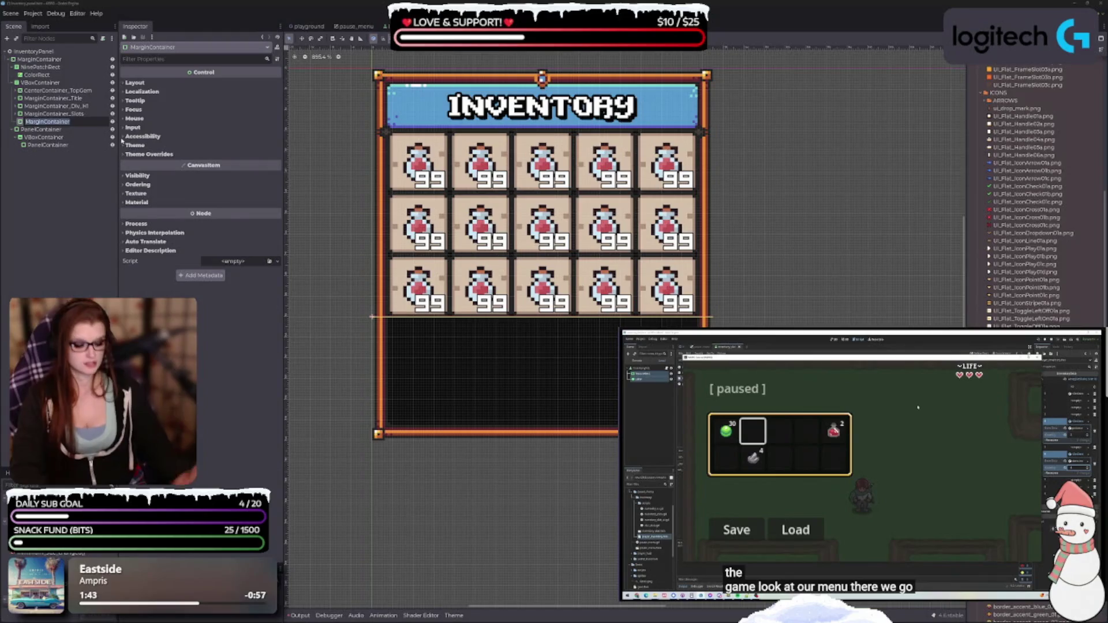
{"action": "type", "text": "_"}
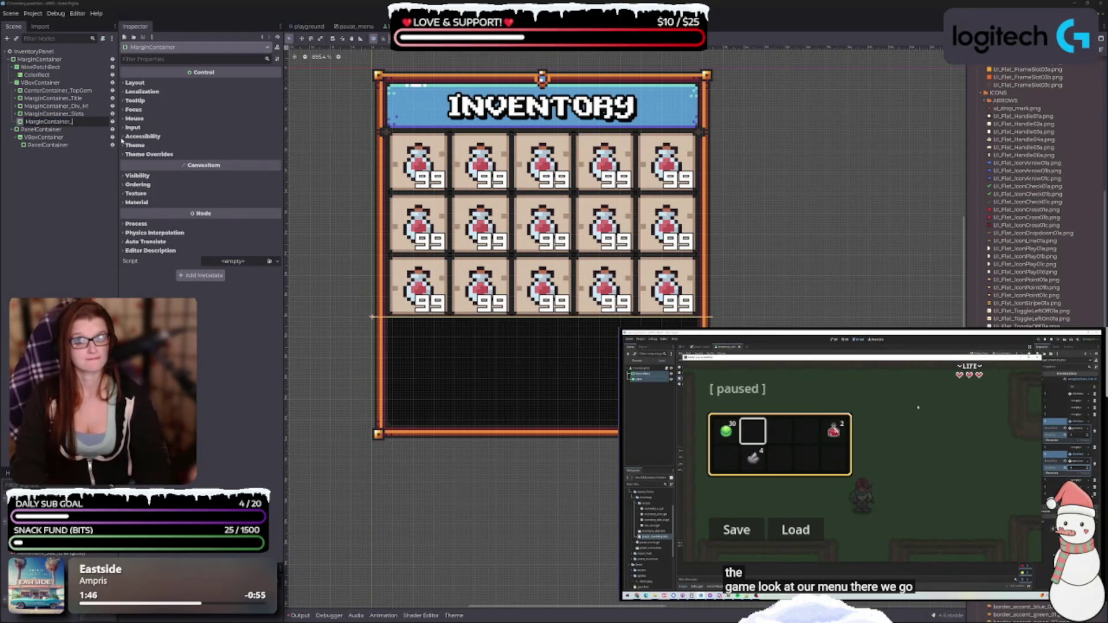
{"action": "type", "text": "D"}
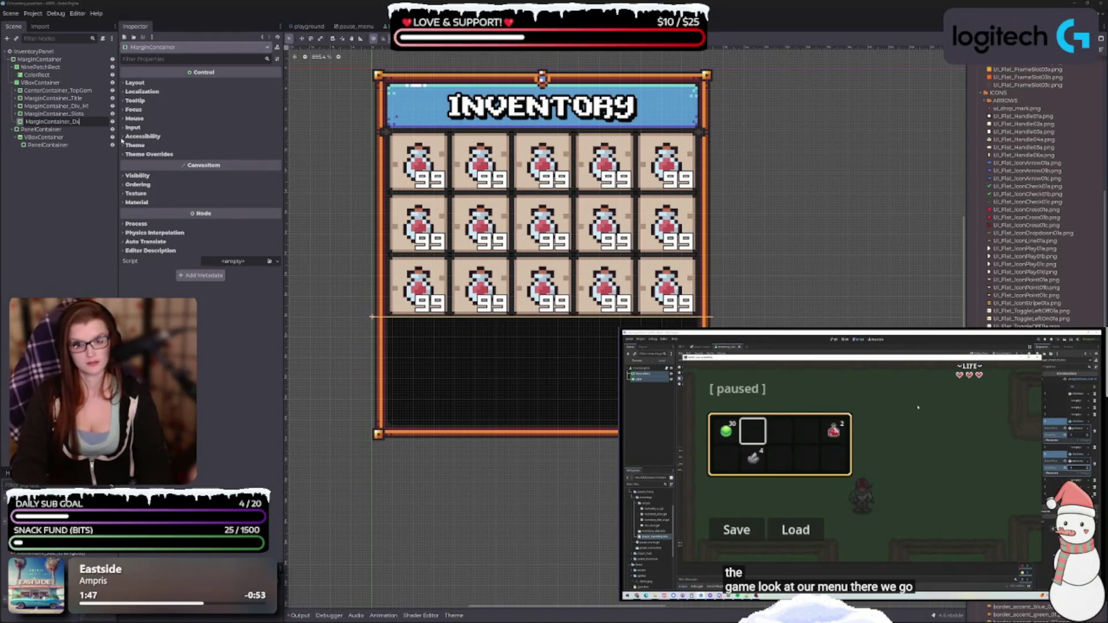
{"action": "type", "text": "iv"}
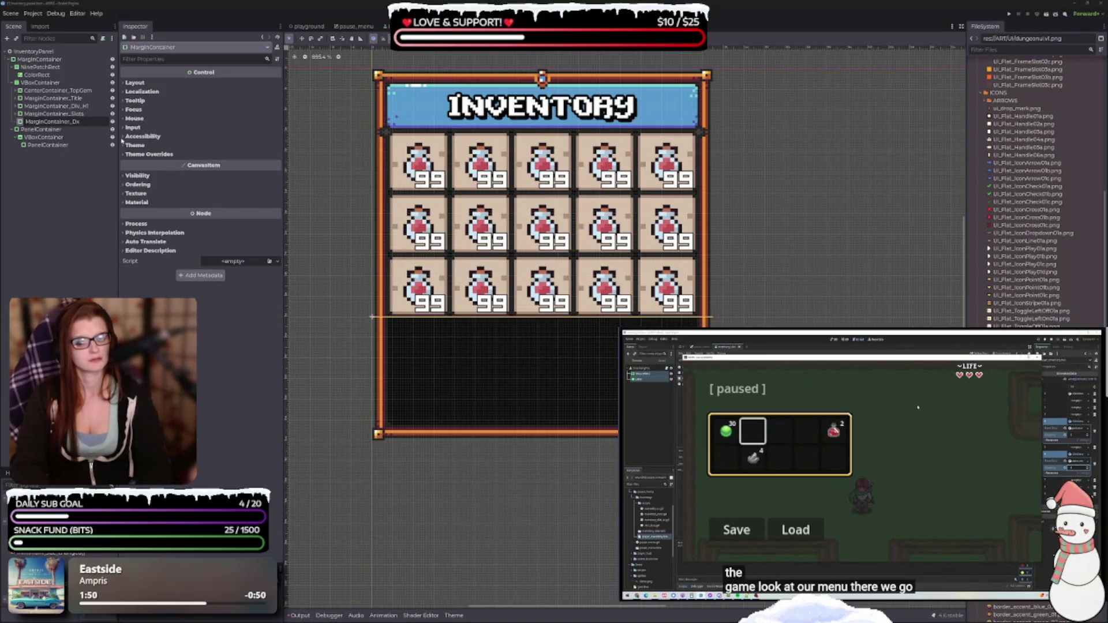
{"action": "key", "text": "Return"}
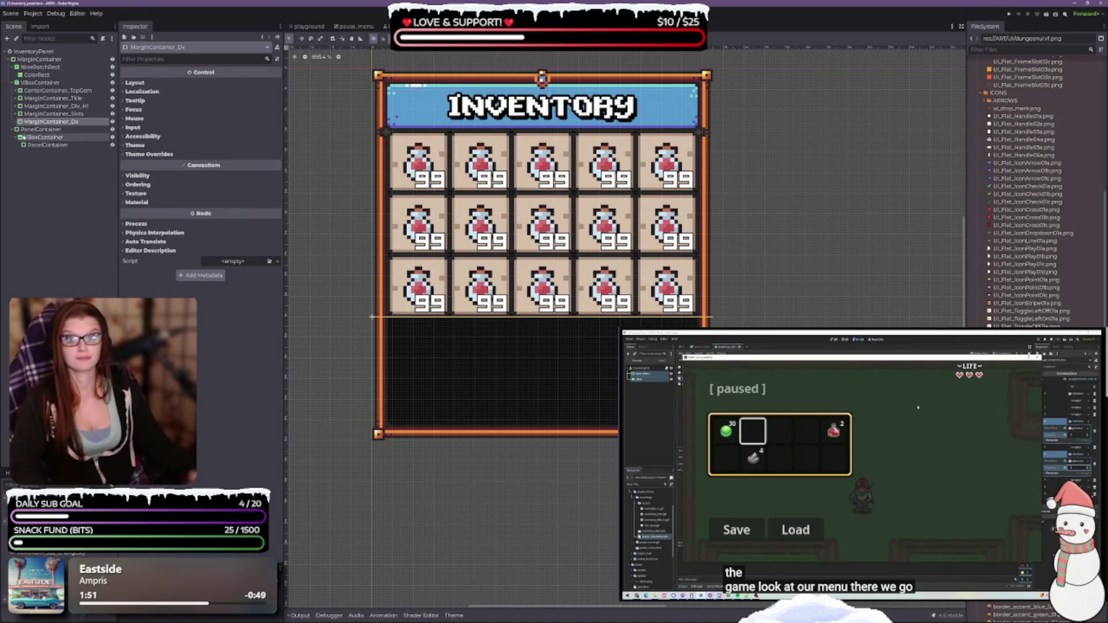
Step: Expand MarginContainer_Slots in the Scene dock to show its slots
{"action": "left_click", "coordinate": [17, 114]}
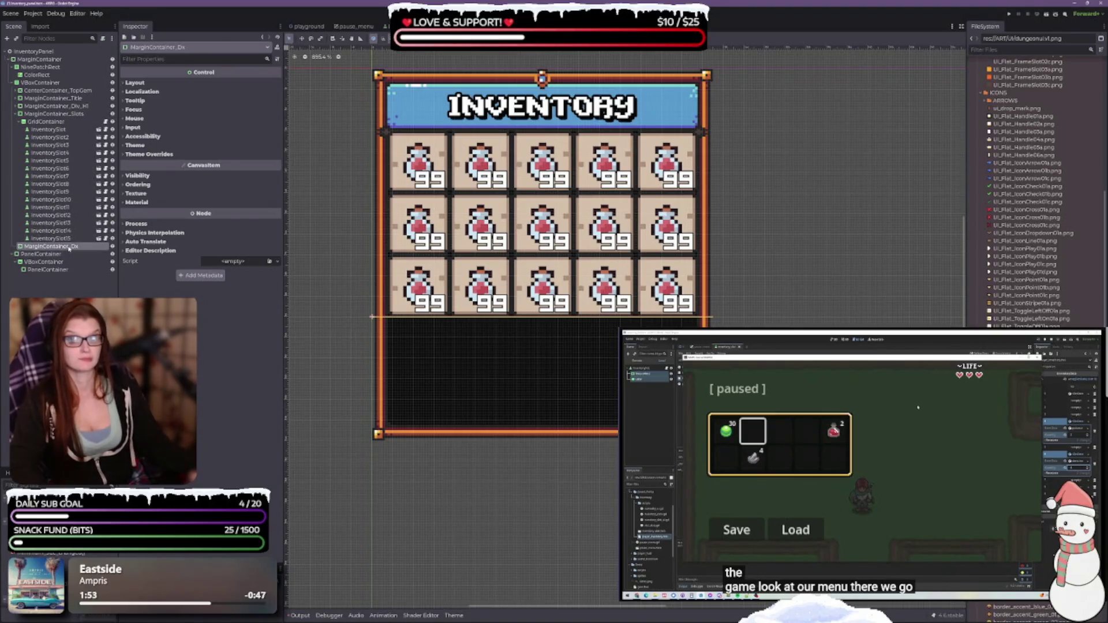
{"action": "scroll", "coordinate": [471, 330], "scroll_direction": "down", "scroll_amount": 2}
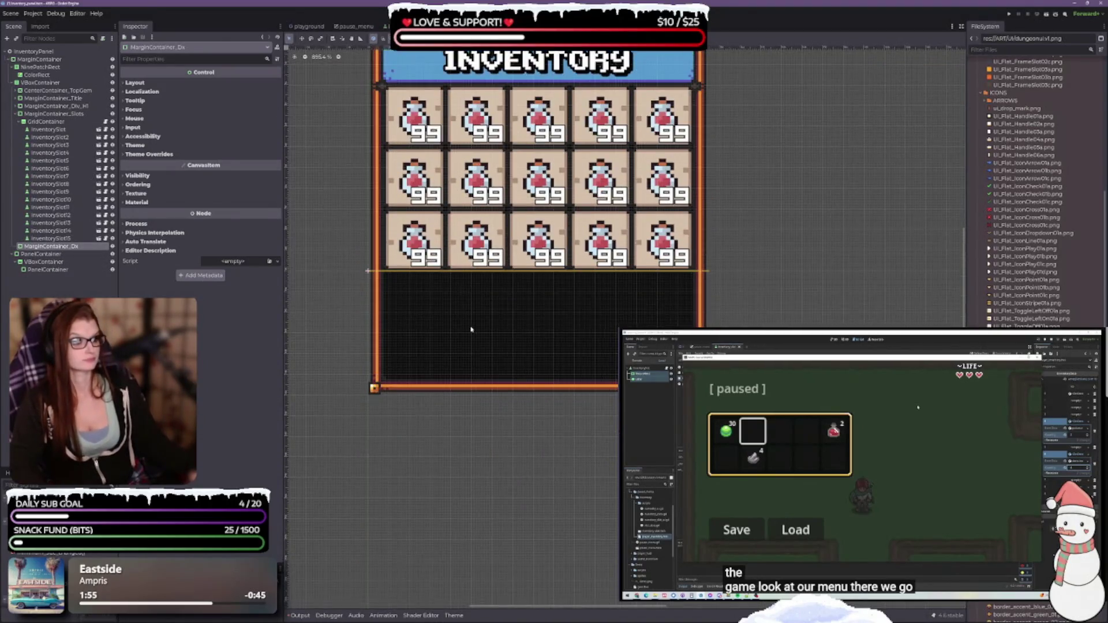
{"action": "scroll", "coordinate": [527, 389], "scroll_direction": "up", "scroll_amount": 2}
{"action": "scroll", "coordinate": [505, 427], "scroll_direction": "up", "scroll_amount": 1}
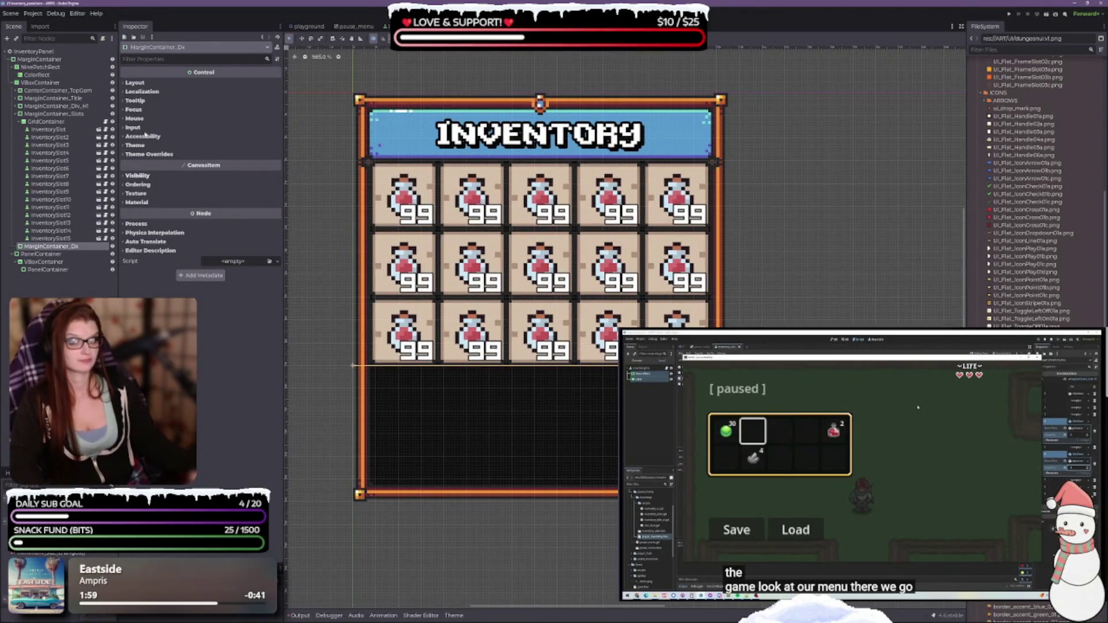
{"action": "left_click", "coordinate": [52, 75]}
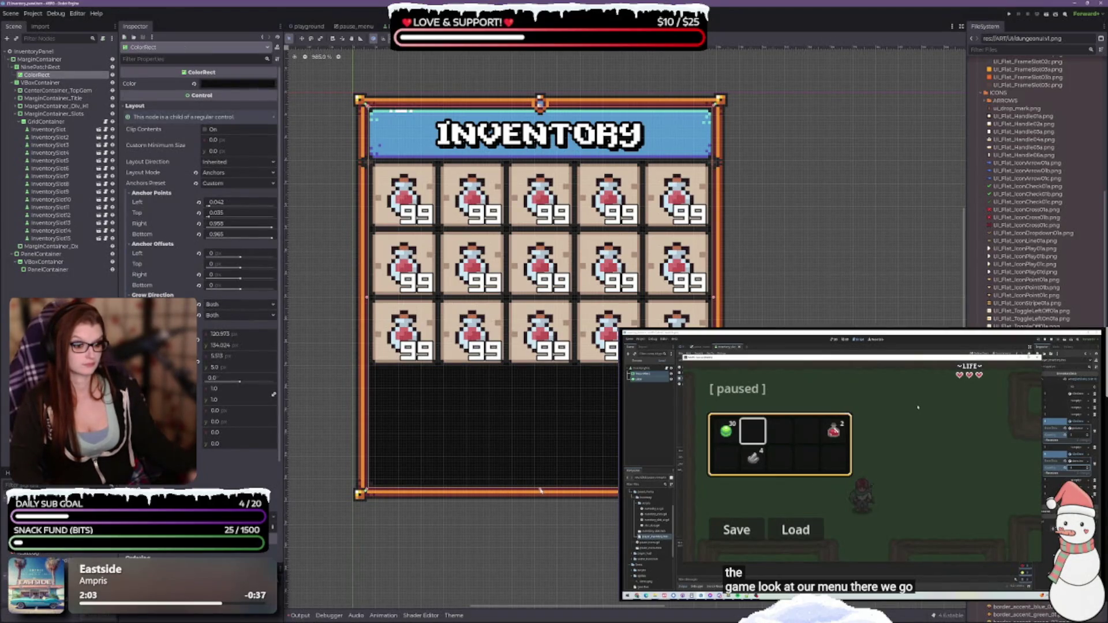
{"action": "left_click_drag", "start_coordinate": [539, 491], "coordinate": [536, 367]}
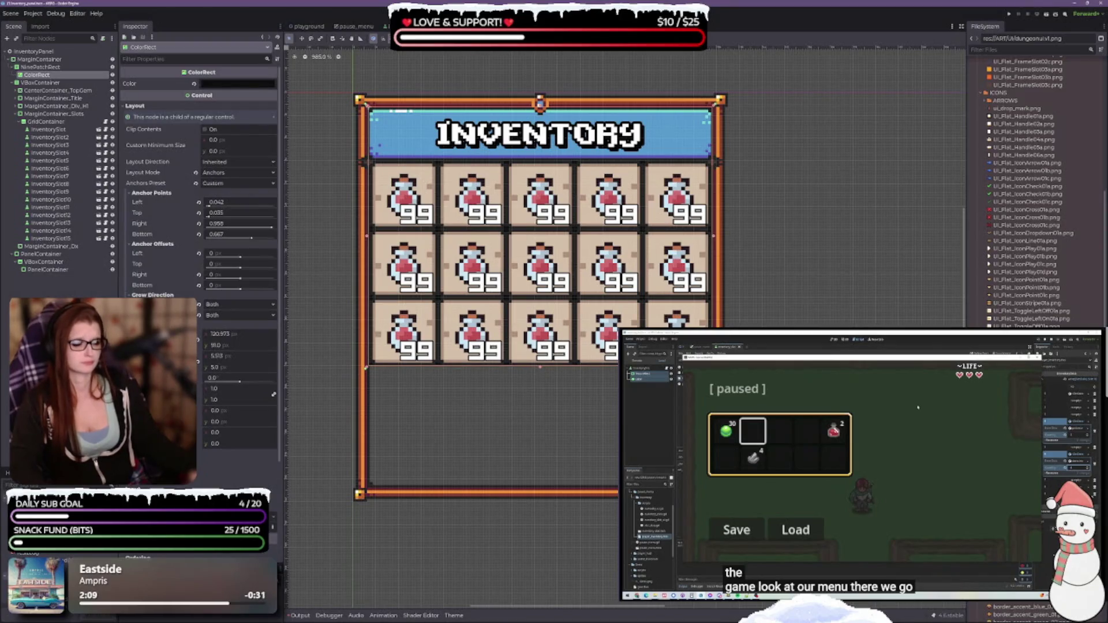
{"action": "key", "text": "Escape"}
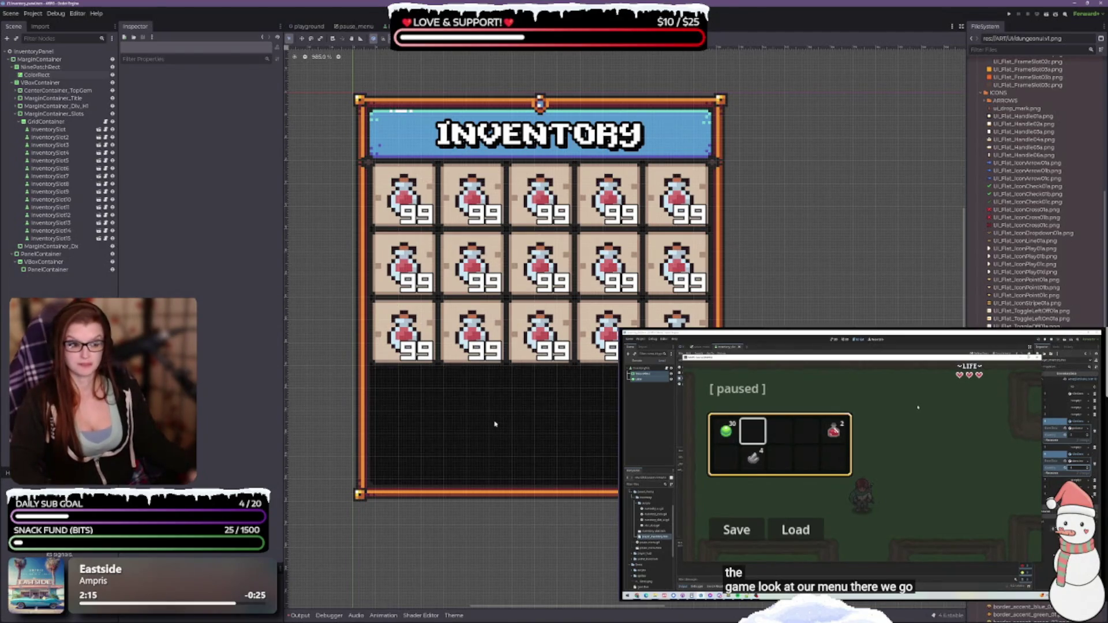
Step: Select MarginContainer_Dx and briefly peek inside the Div_H1 and Title branches
{"action": "left_click", "coordinate": [49, 246]}
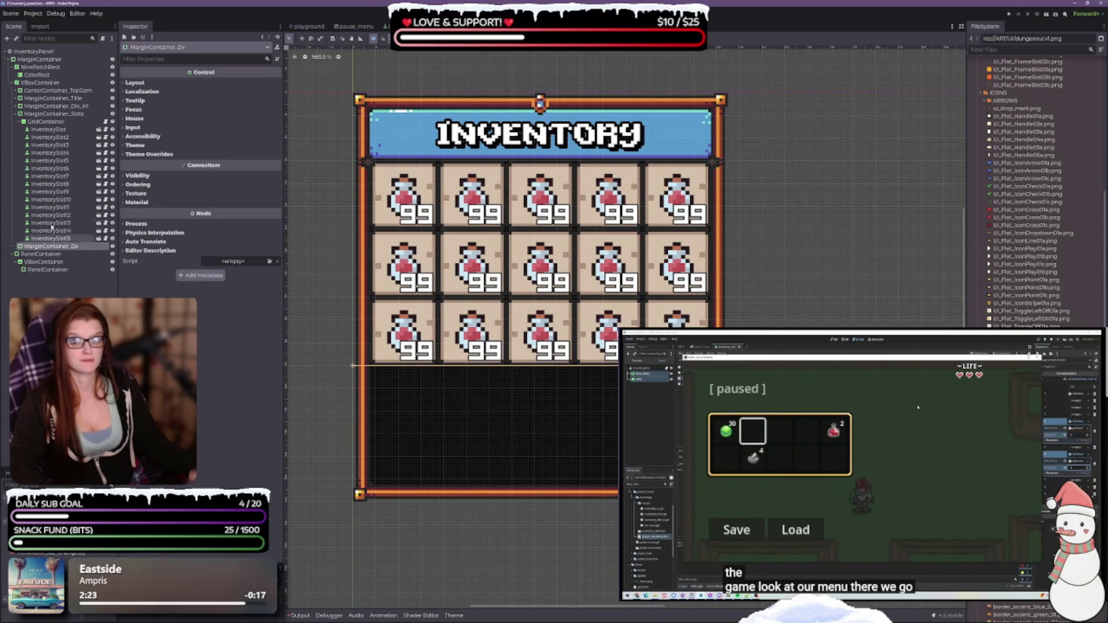
{"action": "left_click", "coordinate": [16, 107]}
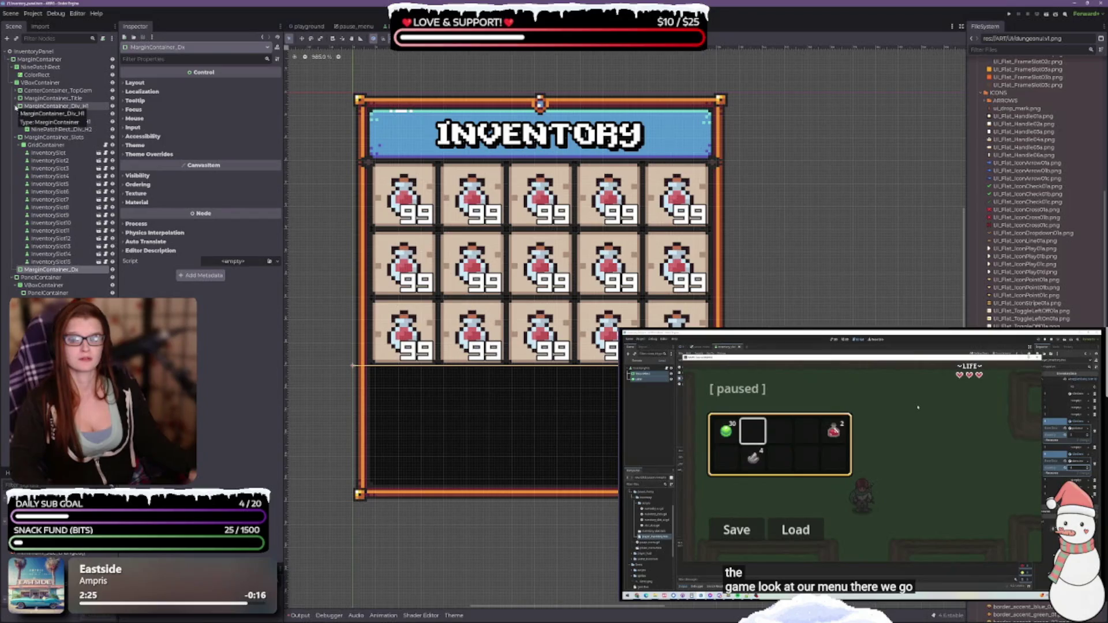
{"action": "left_click", "coordinate": [16, 107]}
{"action": "left_click", "coordinate": [16, 99]}
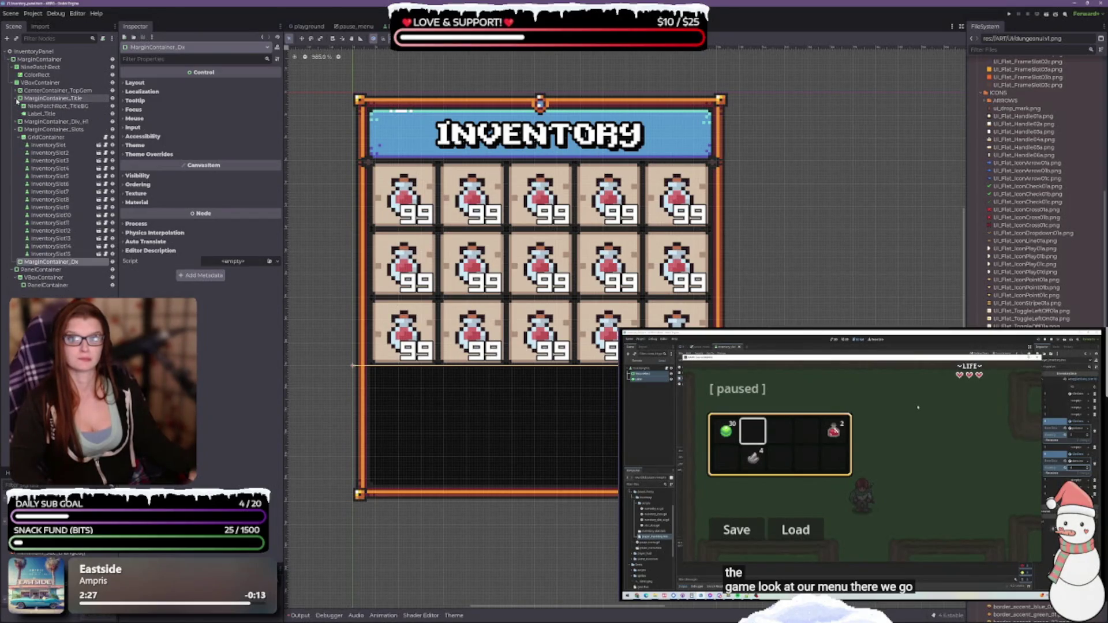
{"action": "left_click", "coordinate": [16, 99]}
Step: Add a NinePatchRect child to MarginContainer_Dx and rename it NinePatchRect_DxBG
{"action": "right_click", "coordinate": [57, 247]}
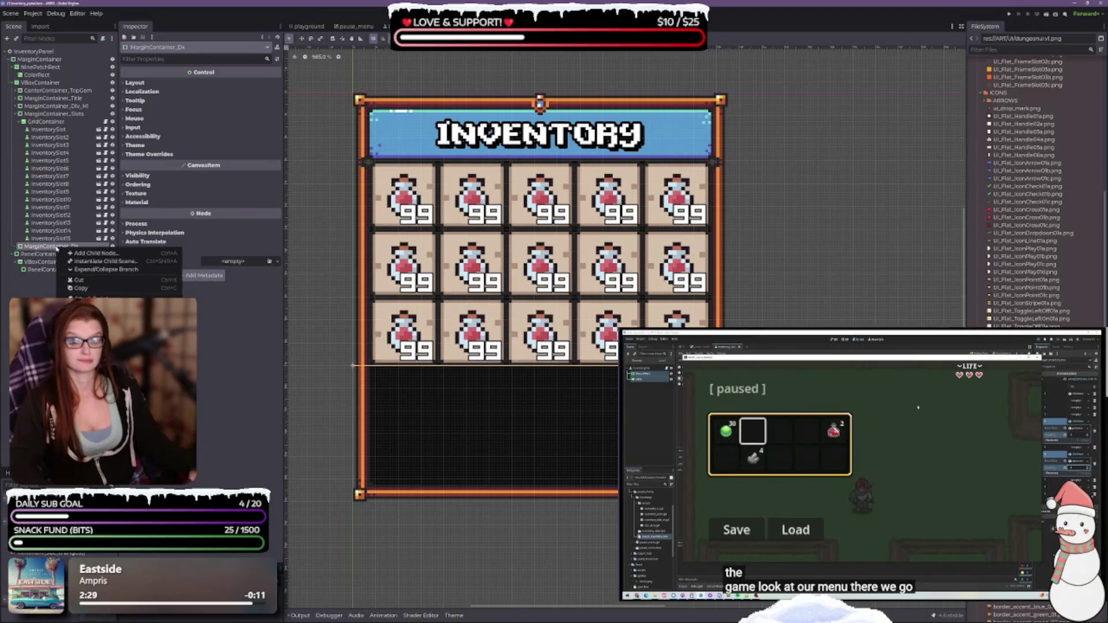
{"action": "left_click", "coordinate": [102, 255]}
{"action": "type", "text": "nin"}
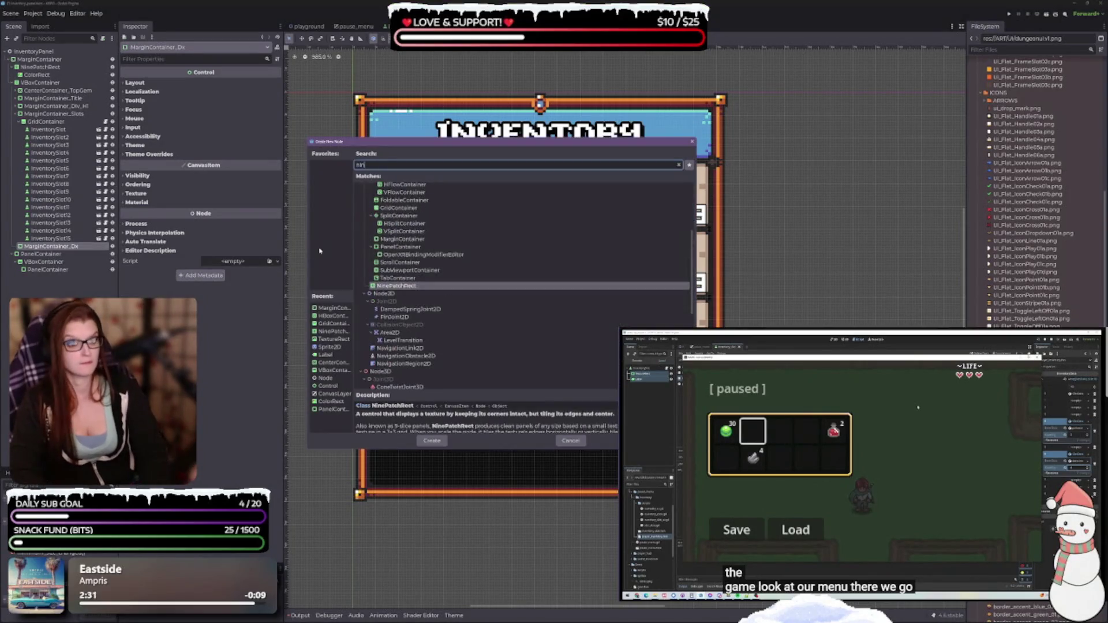
{"action": "key", "text": "Return"}
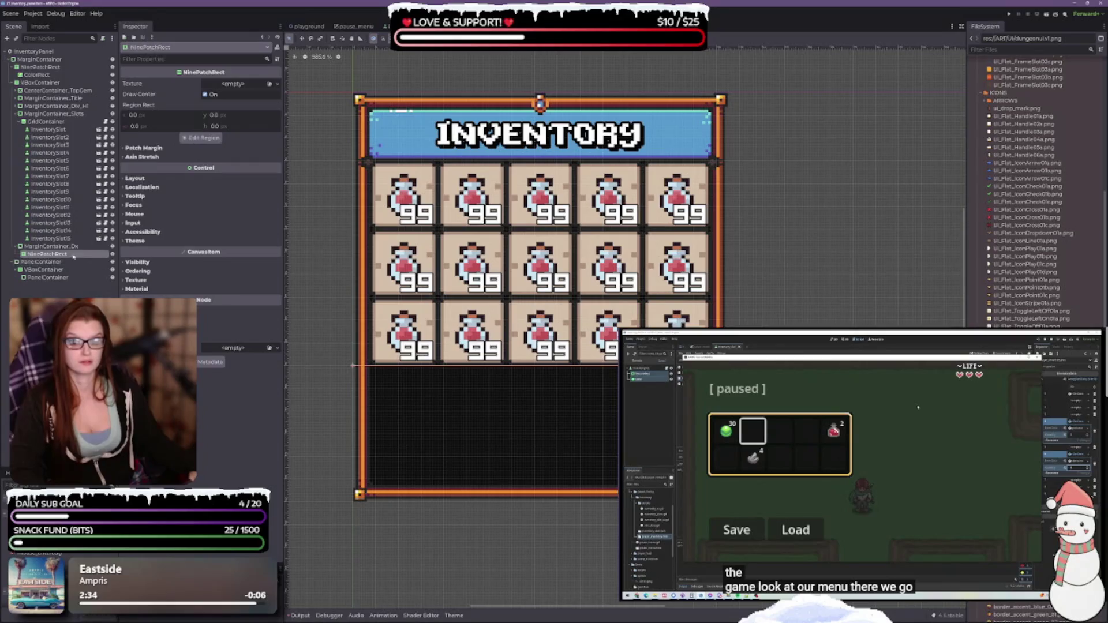
{"action": "double_click", "coordinate": [69, 256]}
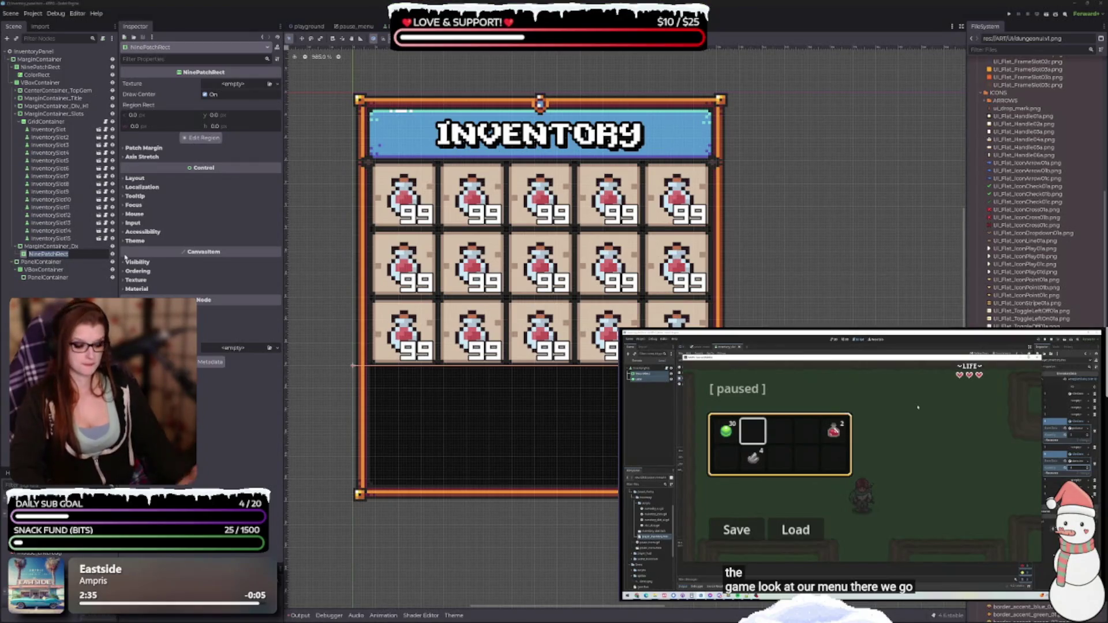
{"action": "type", "text": "_DxBG"}
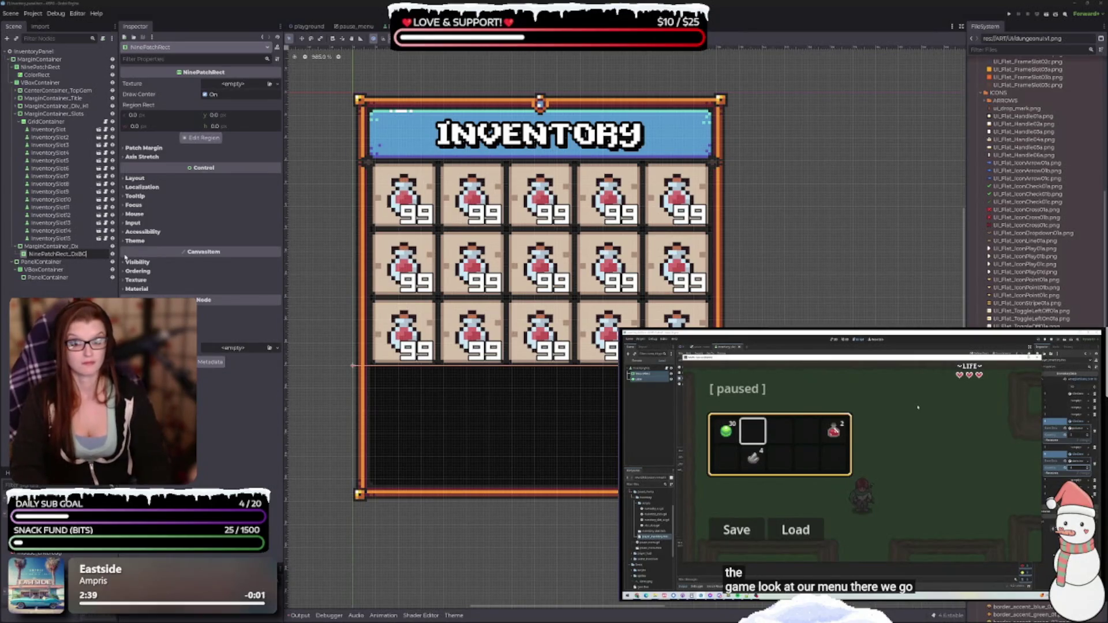
{"action": "key", "text": "Return"}
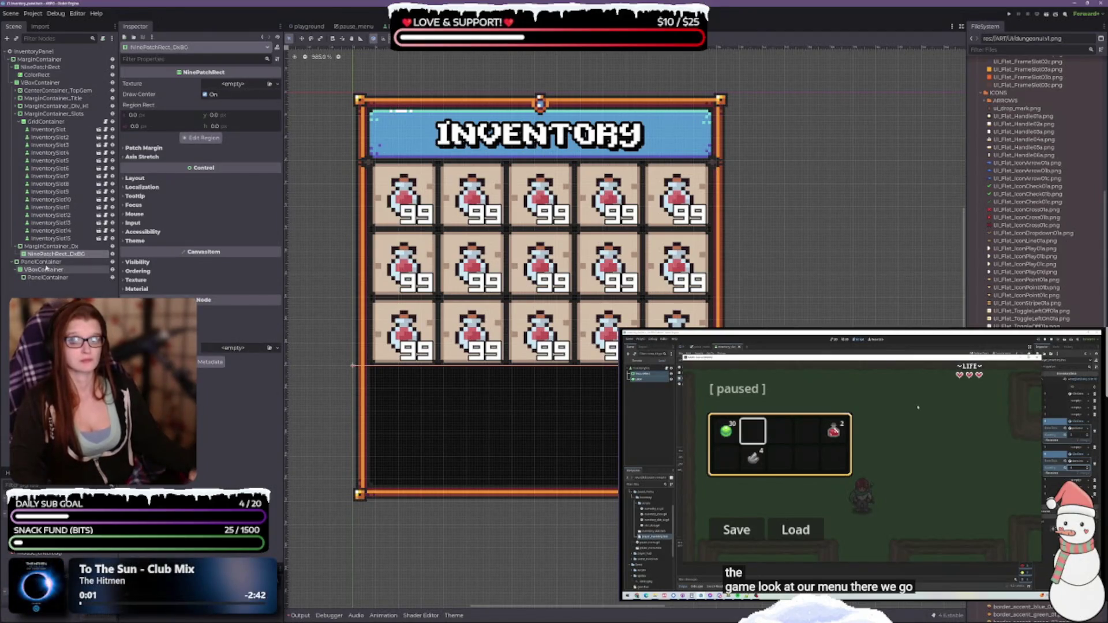
Step: Assign panel_02.png from the FileSystem dock as NinePatchRect_DxBG's texture
{"action": "scroll", "coordinate": [1039, 226], "scroll_direction": "down", "scroll_amount": 5}
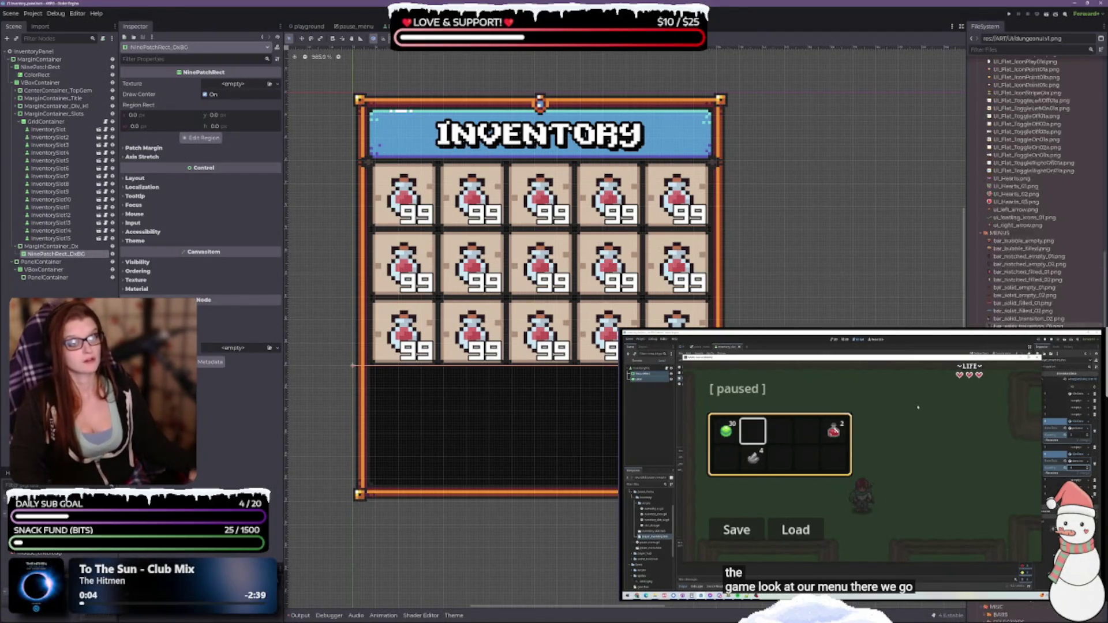
{"action": "scroll", "coordinate": [1039, 226], "scroll_direction": "down", "scroll_amount": 5}
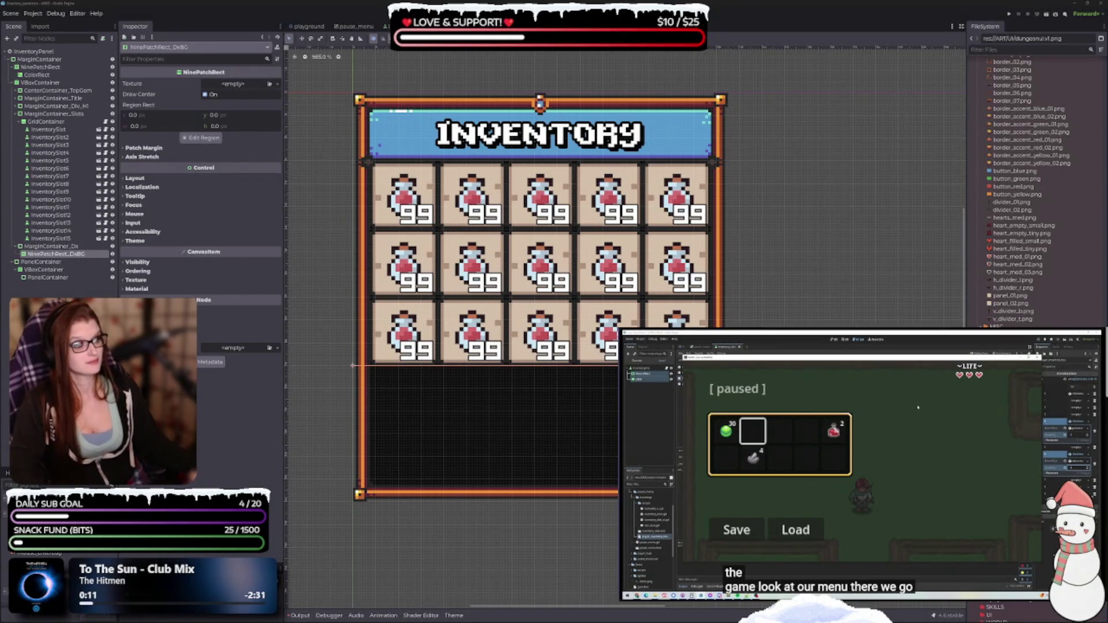
{"action": "mouse_move", "coordinate": [990, 306]}
{"action": "left_mouse_down"}
{"action": "mouse_move", "coordinate": [546, 203]}
{"action": "mouse_move", "coordinate": [243, 85]}
{"action": "left_mouse_up"}
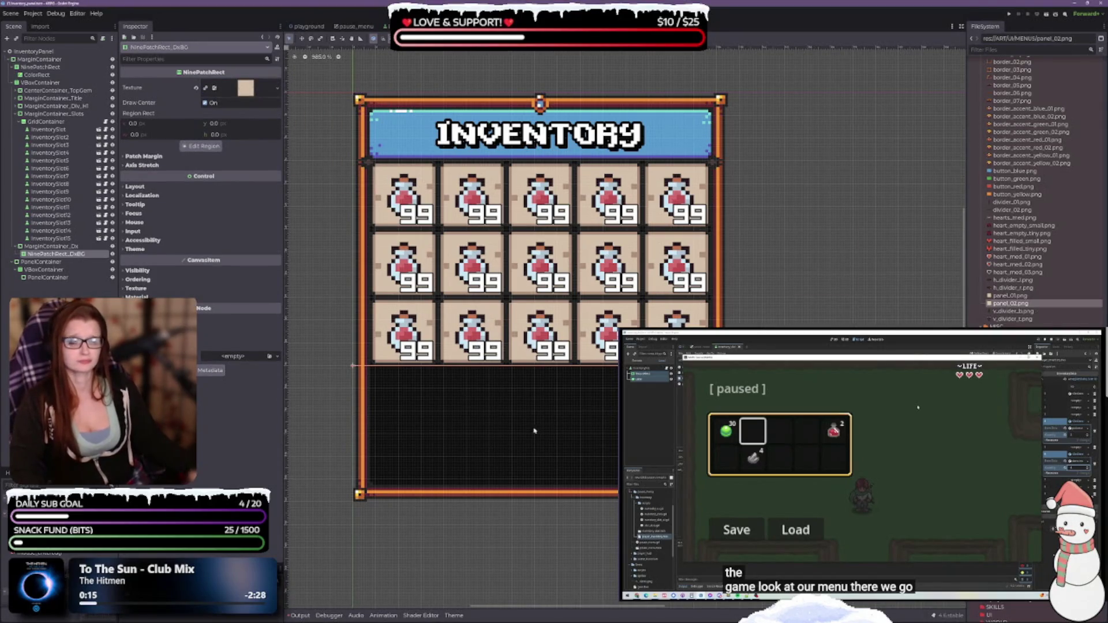
{"action": "left_click", "coordinate": [51, 246]}
Step: Set MarginContainer_Dx's Custom Minimum Size to 160 x 20 px
{"action": "left_click", "coordinate": [134, 83]}
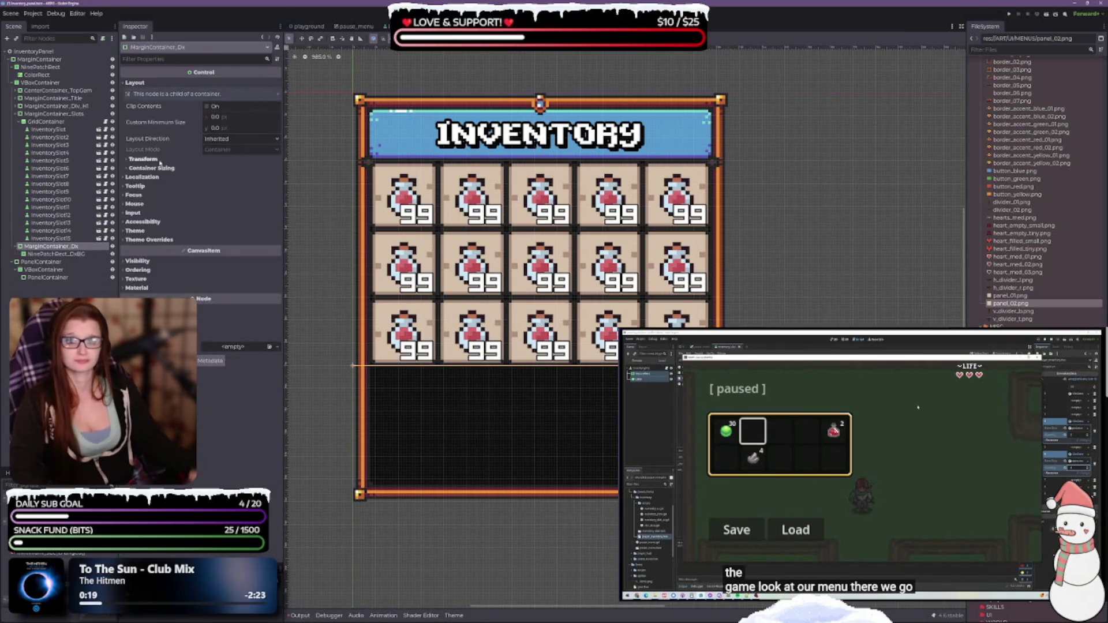
{"action": "left_click", "coordinate": [143, 160]}
{"action": "left_click", "coordinate": [152, 288]}
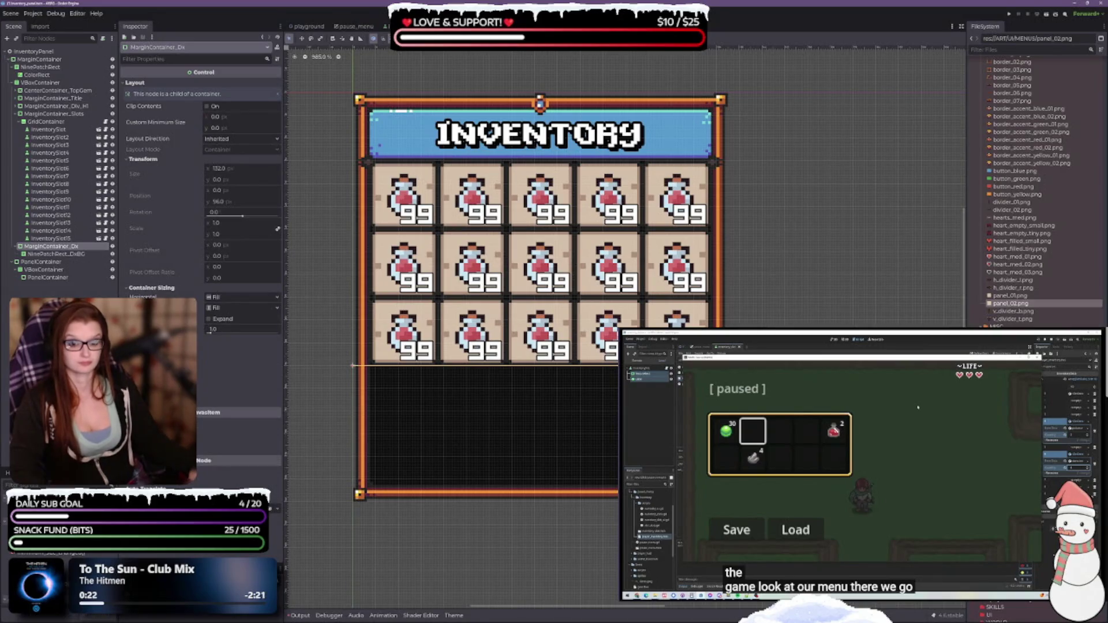
{"action": "left_click", "coordinate": [144, 403]}
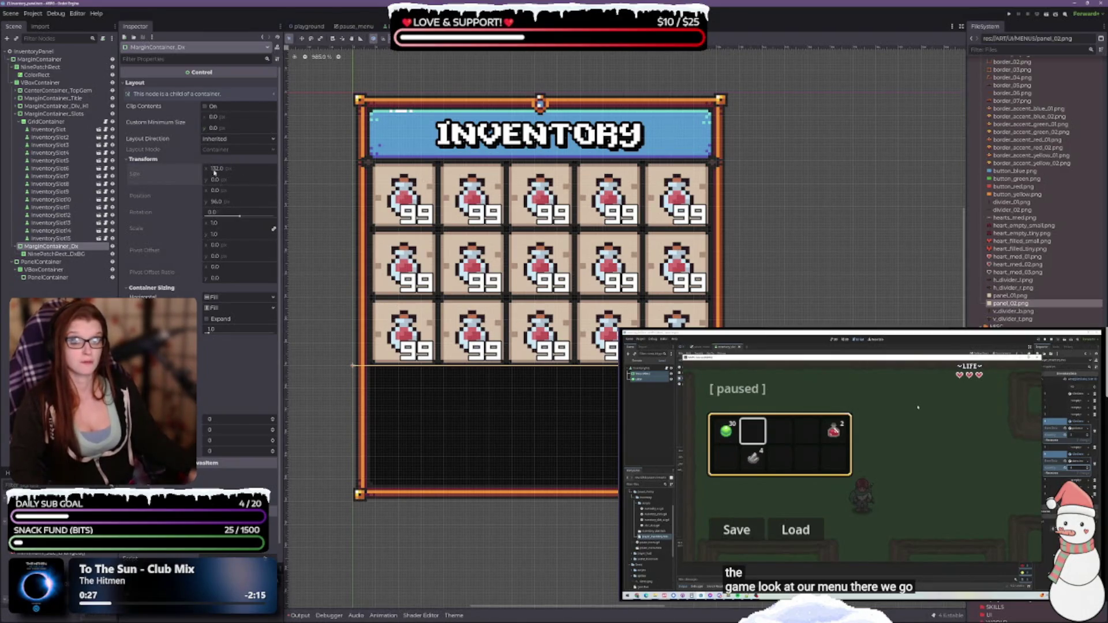
{"action": "left_click", "coordinate": [220, 119]}
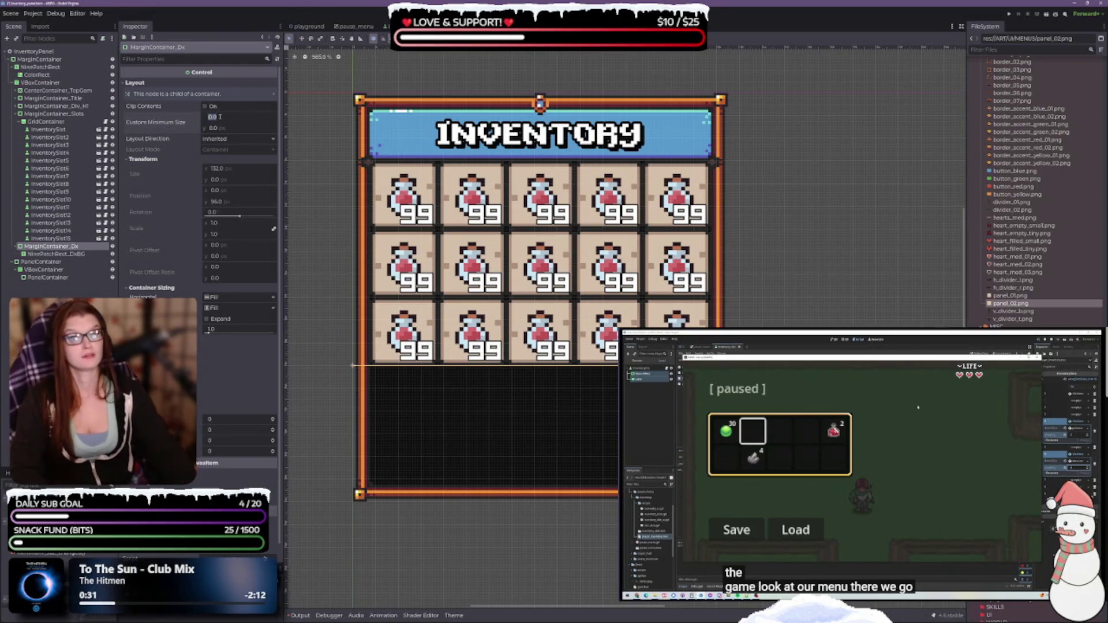
{"action": "type", "text": "160"}
{"action": "key", "text": "Tab"}
{"action": "type", "text": "50"}
{"action": "key", "text": "Return"}
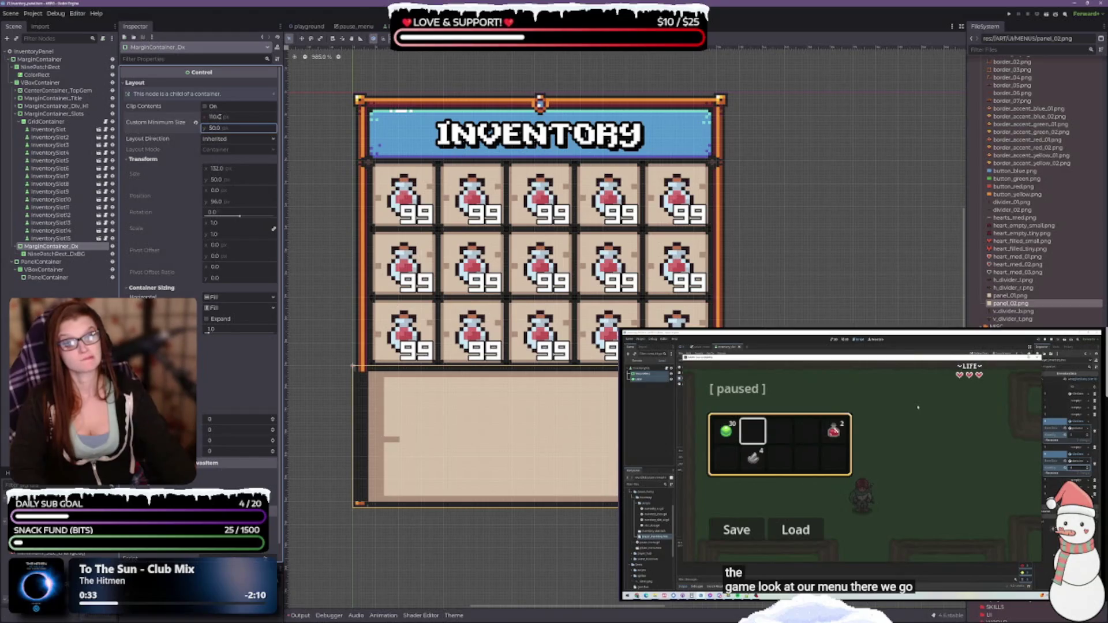
{"action": "type", "text": "20"}
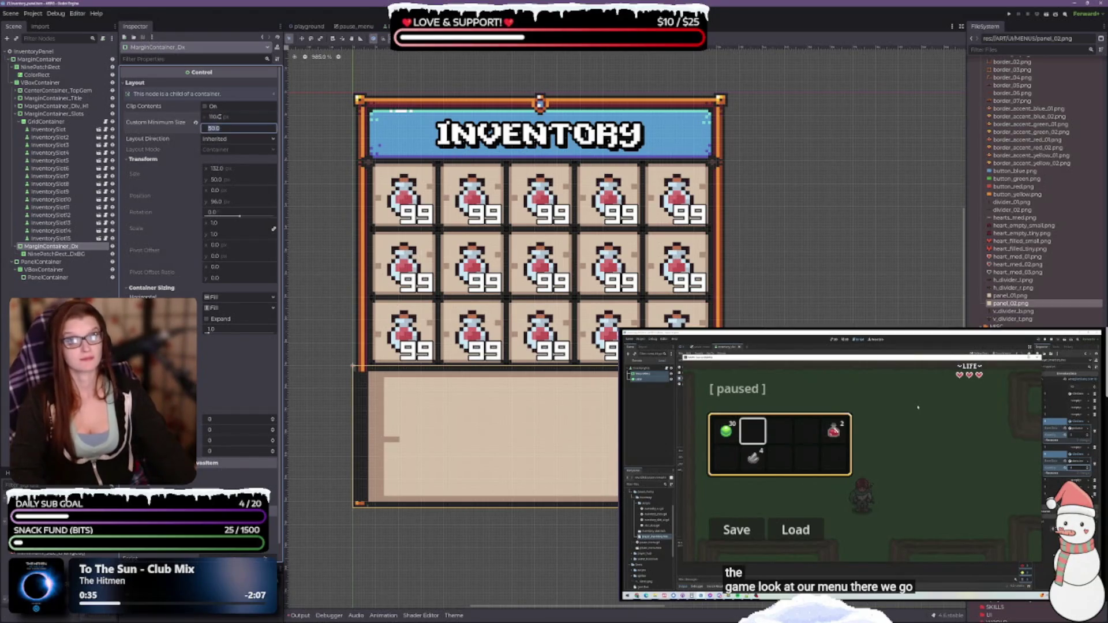
{"action": "key", "text": "Return"}
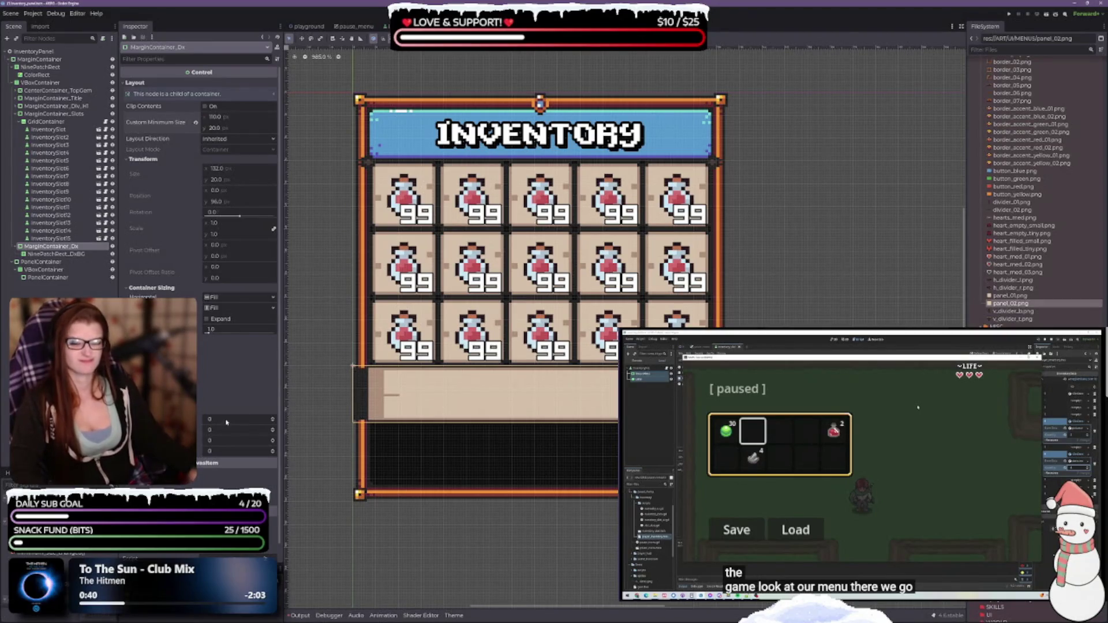
Step: Test the left margin at 2, return it to 0, then select NinePatchRect_DxBG
{"action": "left_click", "coordinate": [273, 419]}
{"action": "left_click", "coordinate": [273, 420]}
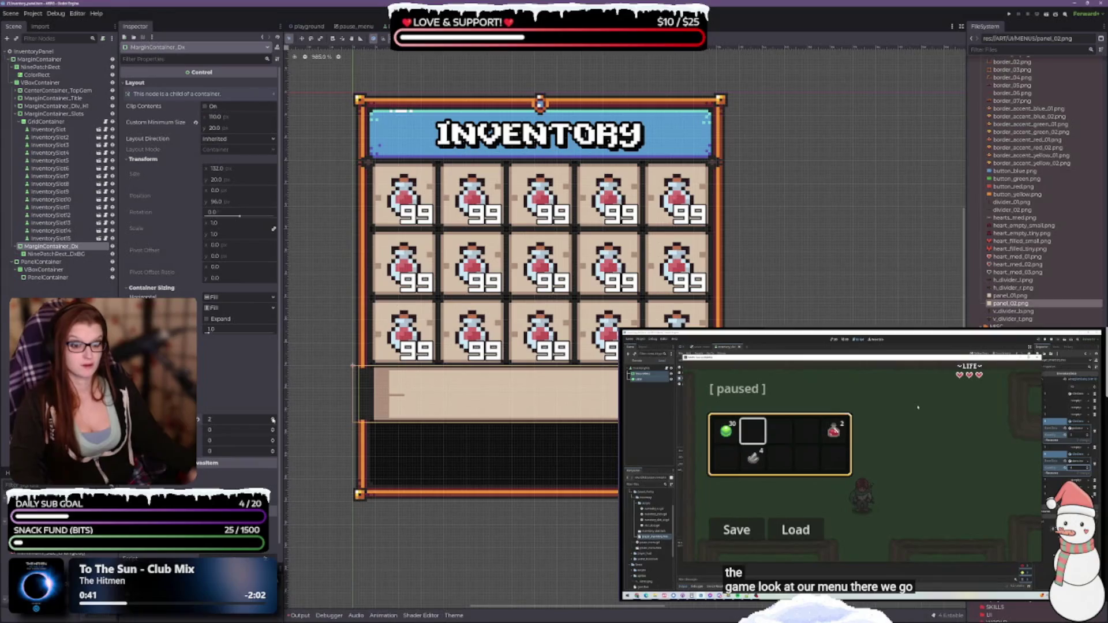
{"action": "left_click", "coordinate": [273, 422]}
{"action": "left_click", "coordinate": [273, 422]}
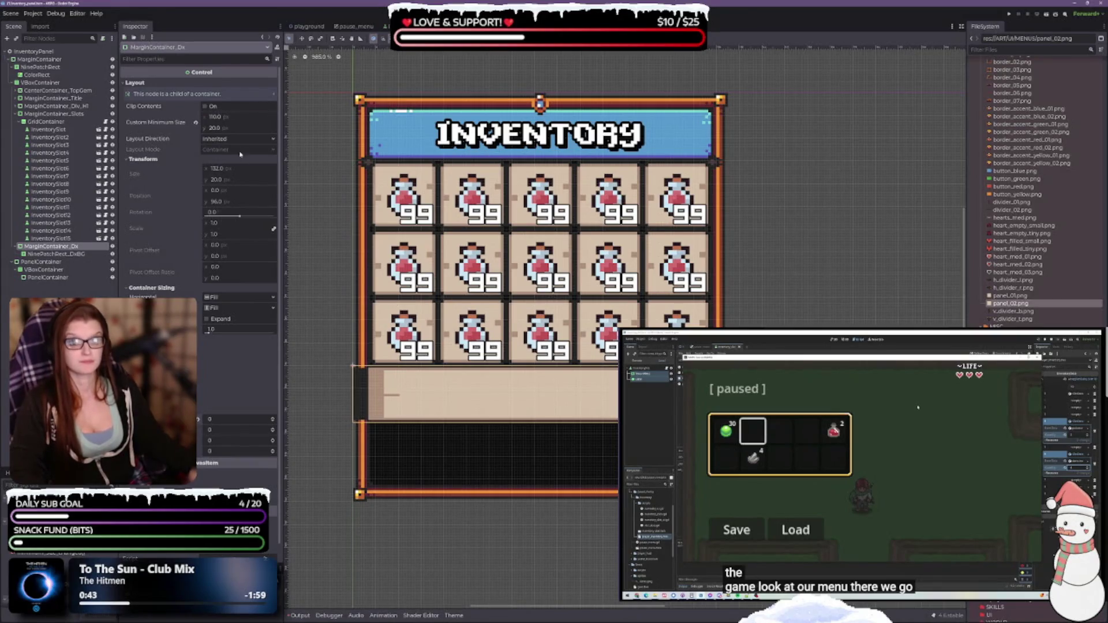
{"action": "left_click", "coordinate": [58, 254]}
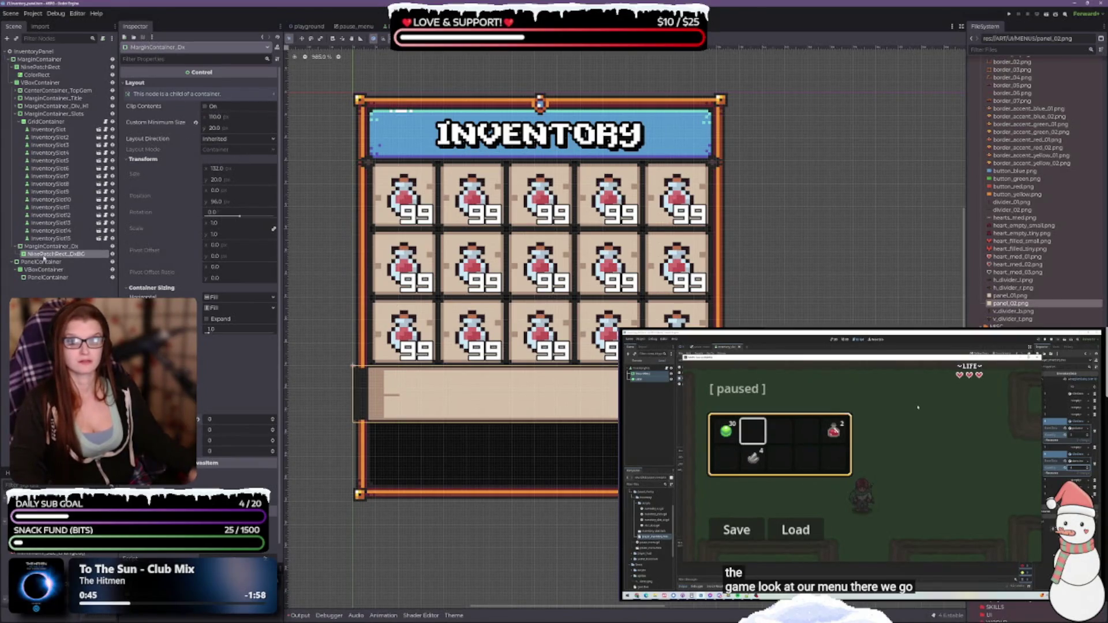
{"action": "left_click", "coordinate": [245, 87]}
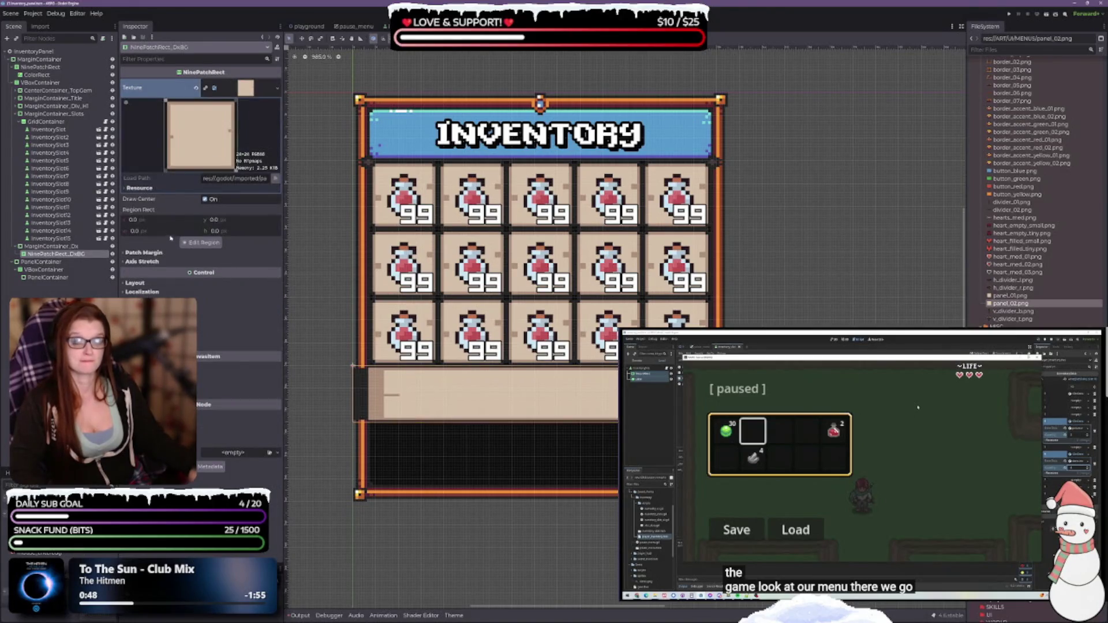
Step: Set left, top and bottom patch margins on the panel_02 texture in the region editor
{"action": "left_click", "coordinate": [202, 243]}
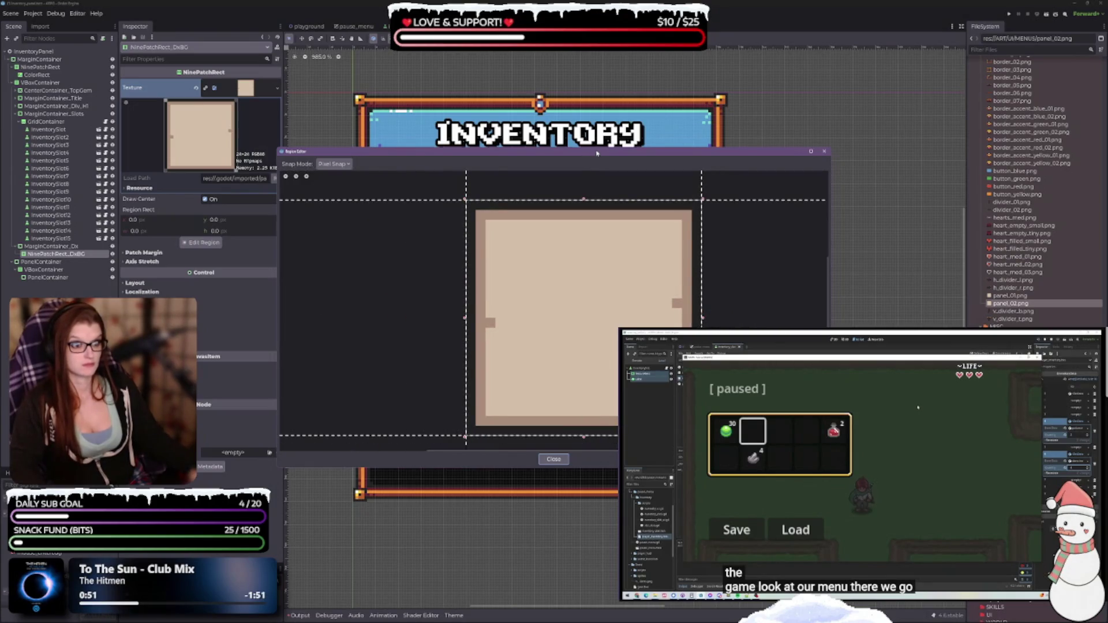
{"action": "mouse_move", "coordinate": [597, 153]}
{"action": "left_mouse_down"}
{"action": "mouse_move", "coordinate": [825, 314]}
{"action": "mouse_move", "coordinate": [823, 282]}
{"action": "left_mouse_up"}
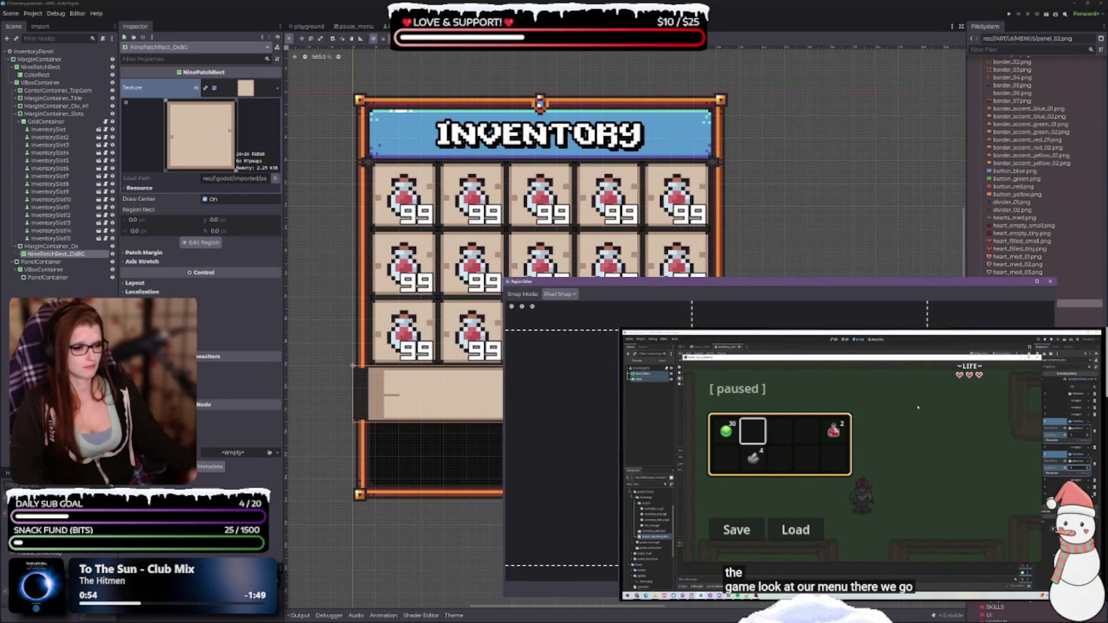
{"action": "left_click_drag", "start_coordinate": [692, 315], "coordinate": [721, 315]}
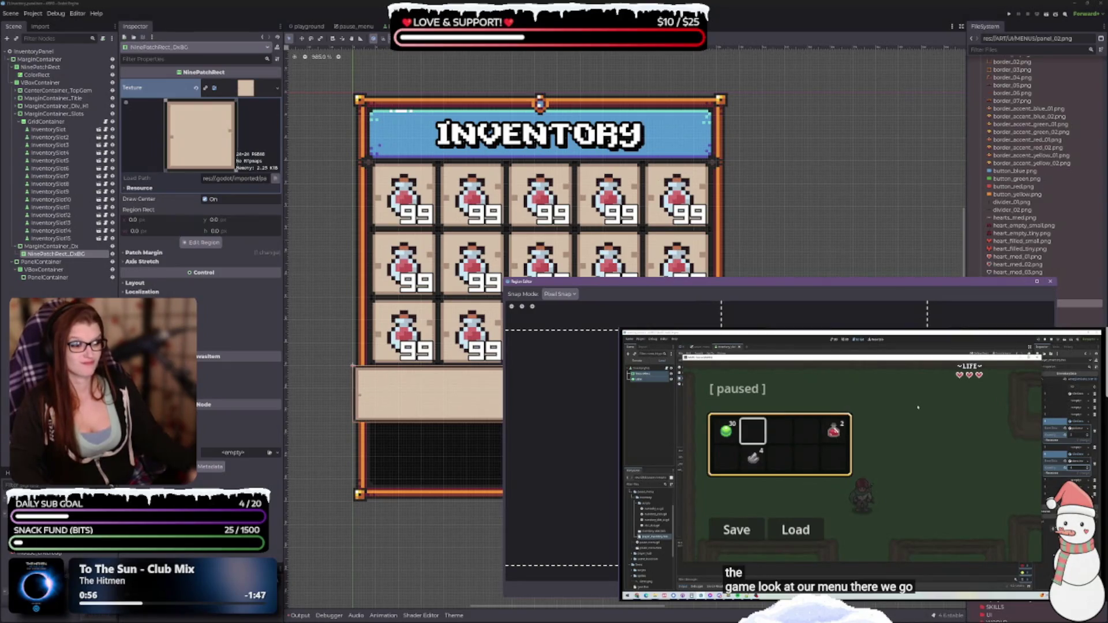
{"action": "left_click_drag", "start_coordinate": [808, 330], "coordinate": [808, 428]}
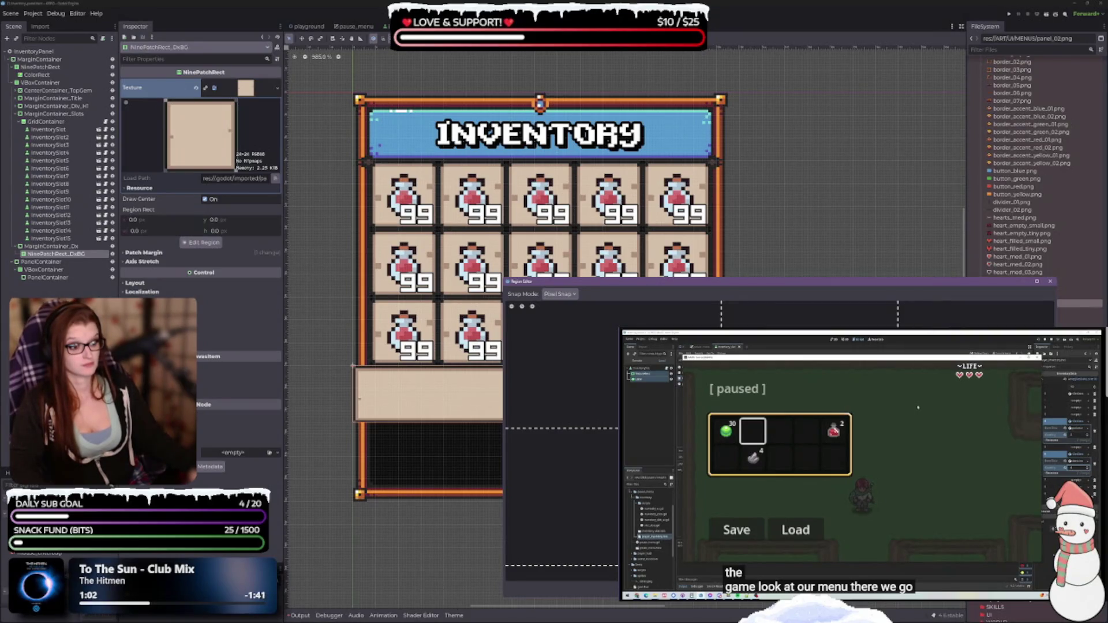
{"action": "left_click_drag", "start_coordinate": [566, 428], "coordinate": [565, 359]}
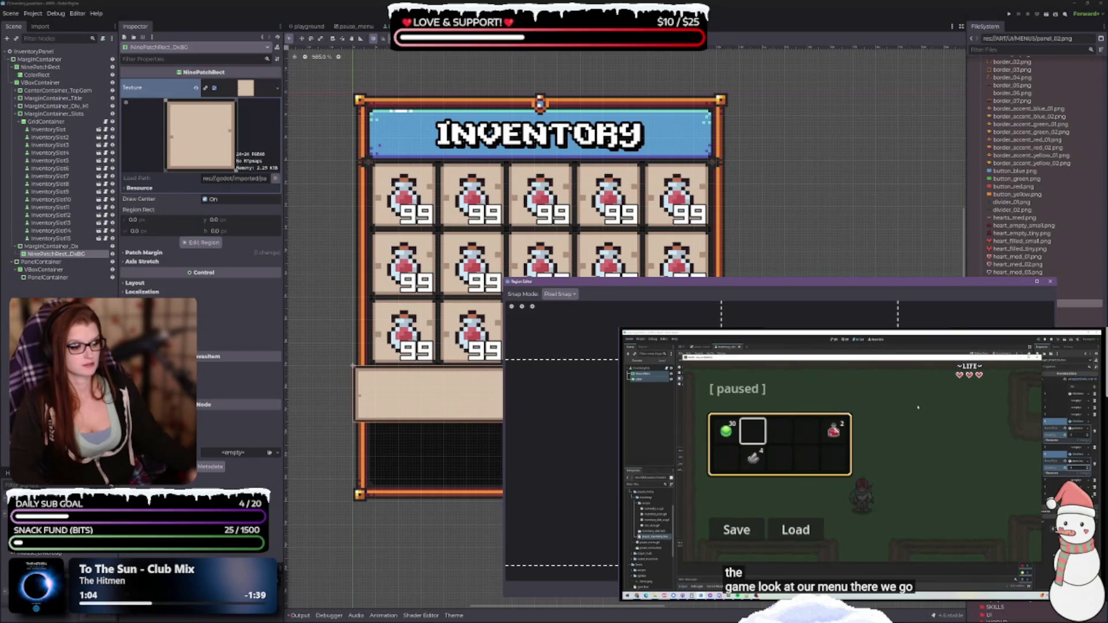
{"action": "left_click_drag", "start_coordinate": [563, 565], "coordinate": [563, 535]}
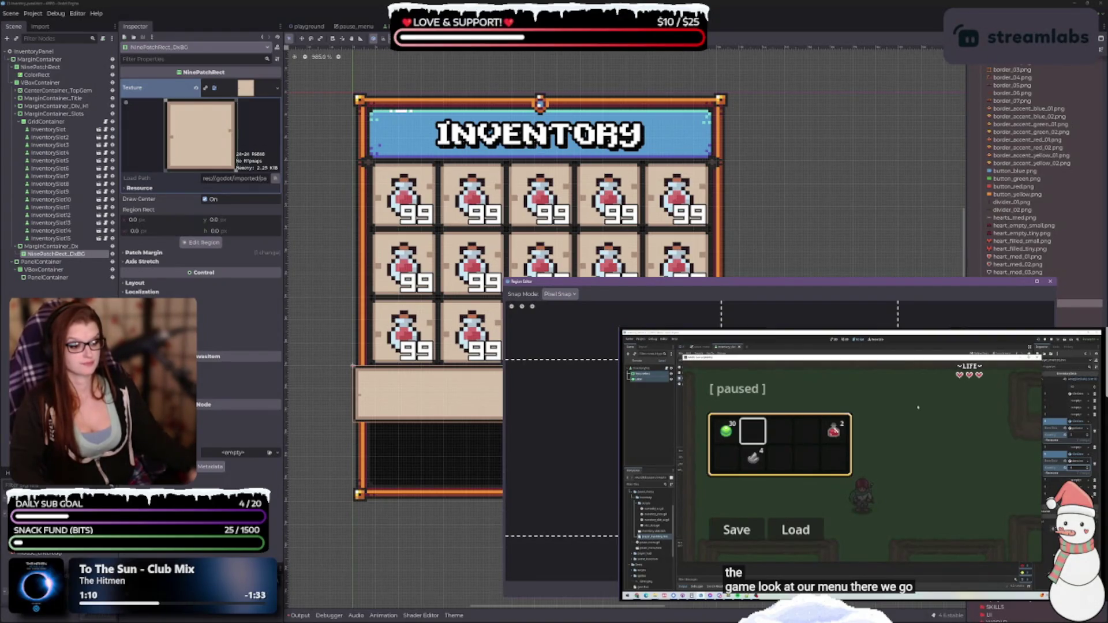
{"action": "key", "text": "Escape"}
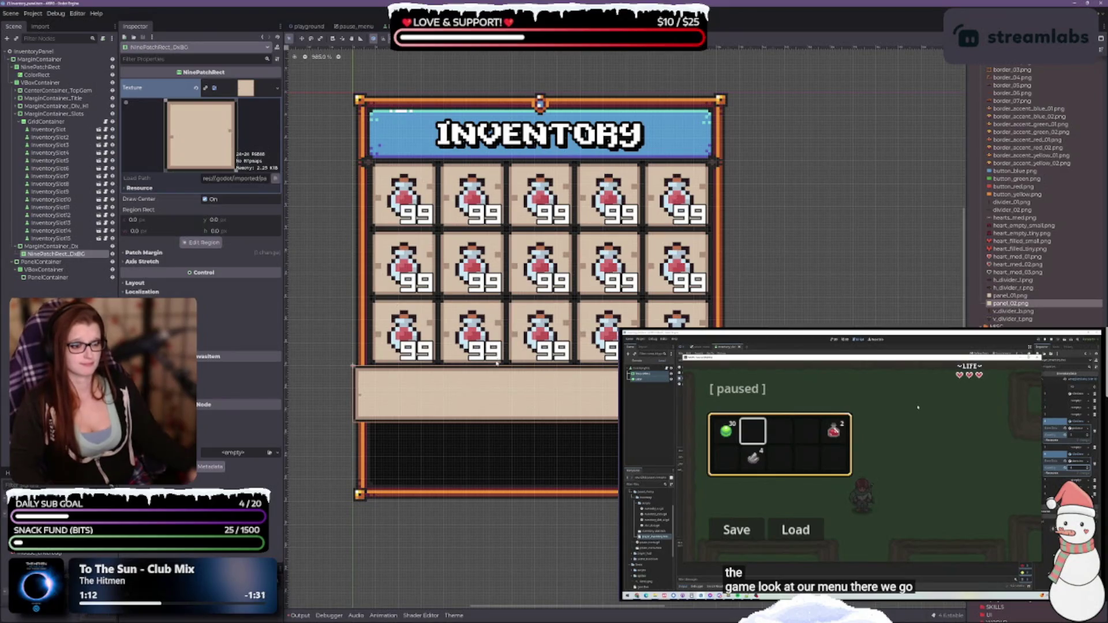
Step: Switch the divider nine-patch's horizontal and vertical axis stretch to Tile Fit, keeping its 3 px patch margins
{"action": "scroll", "coordinate": [444, 512], "scroll_direction": "down", "scroll_amount": 3}
{"action": "scroll", "coordinate": [485, 427], "scroll_direction": "up", "scroll_amount": 3}
{"action": "scroll", "coordinate": [520, 343], "scroll_direction": "down", "scroll_amount": 2}
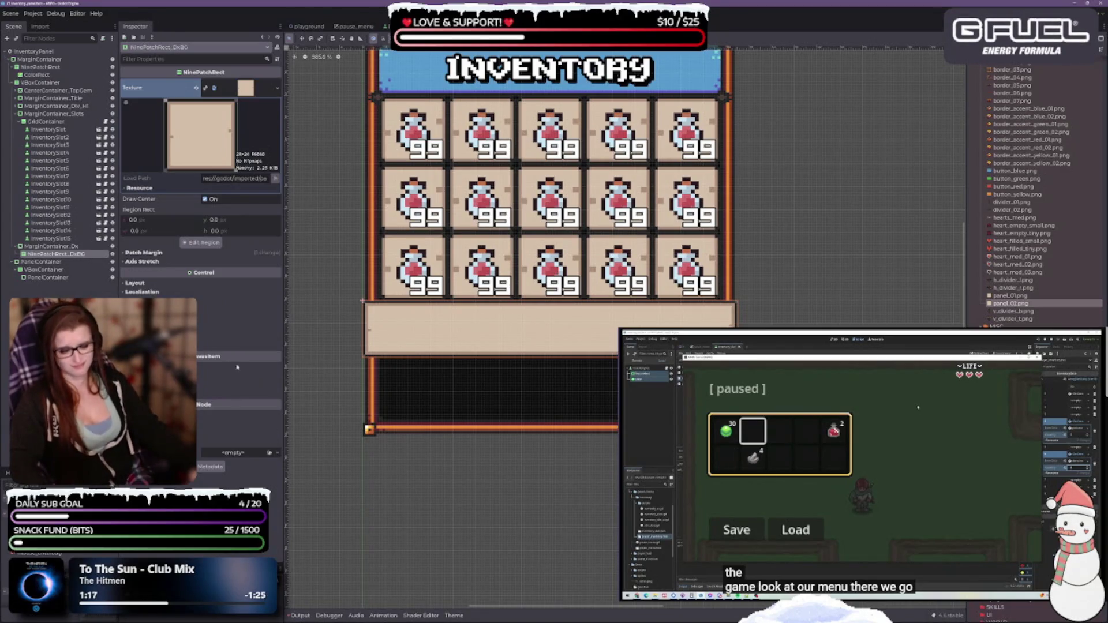
{"action": "left_click", "coordinate": [144, 252]}
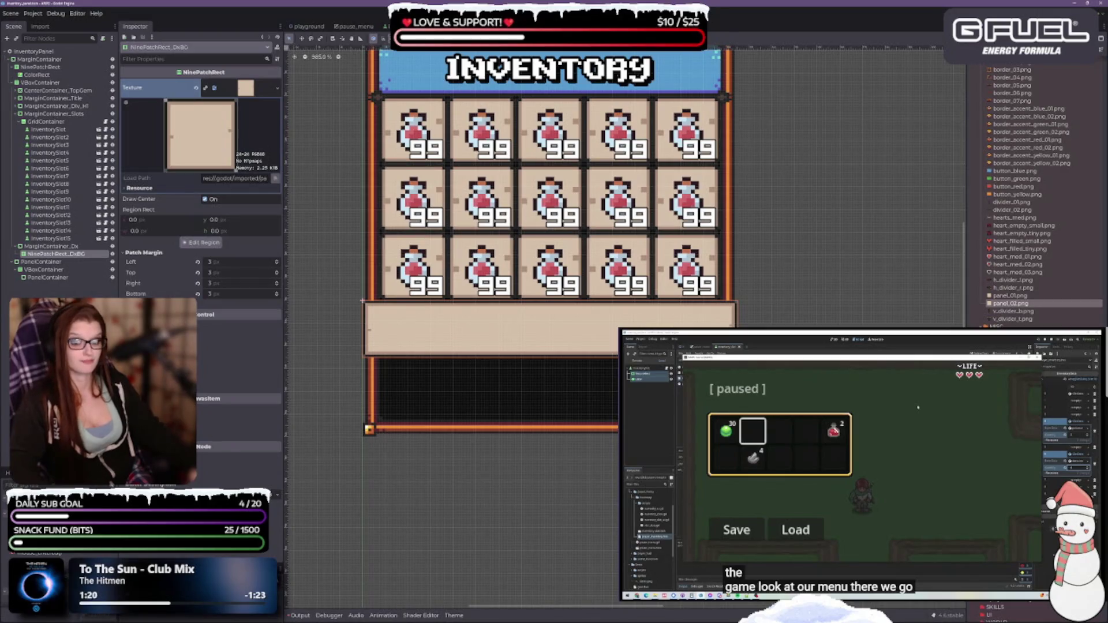
{"action": "left_click", "coordinate": [150, 304]}
{"action": "left_click", "coordinate": [239, 313]}
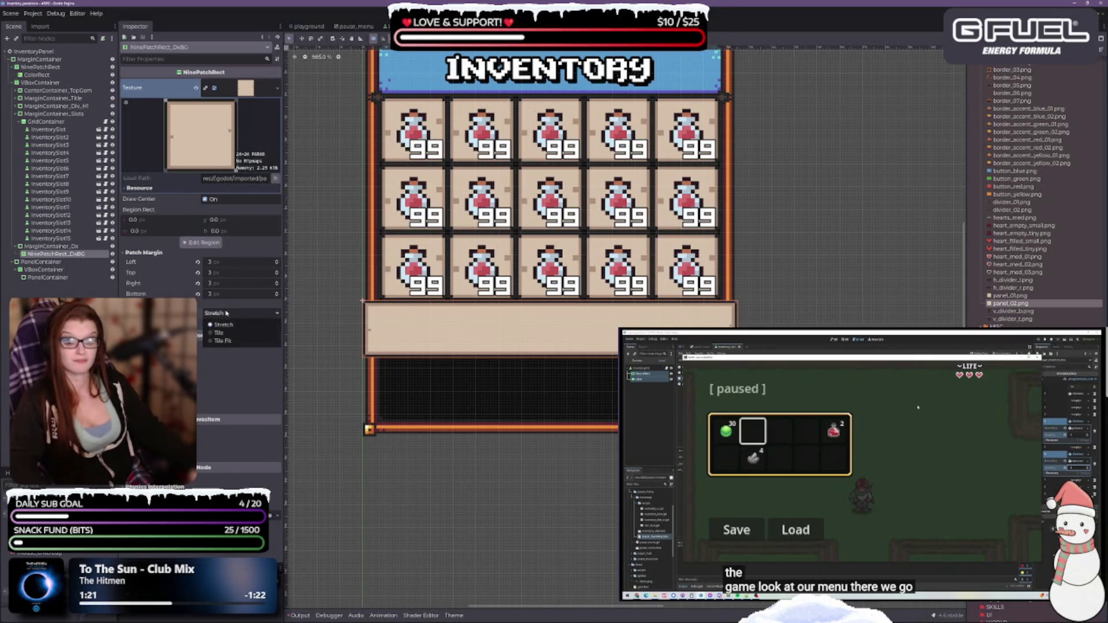
{"action": "left_click", "coordinate": [222, 341]}
{"action": "left_click", "coordinate": [240, 323]}
{"action": "left_click", "coordinate": [225, 352]}
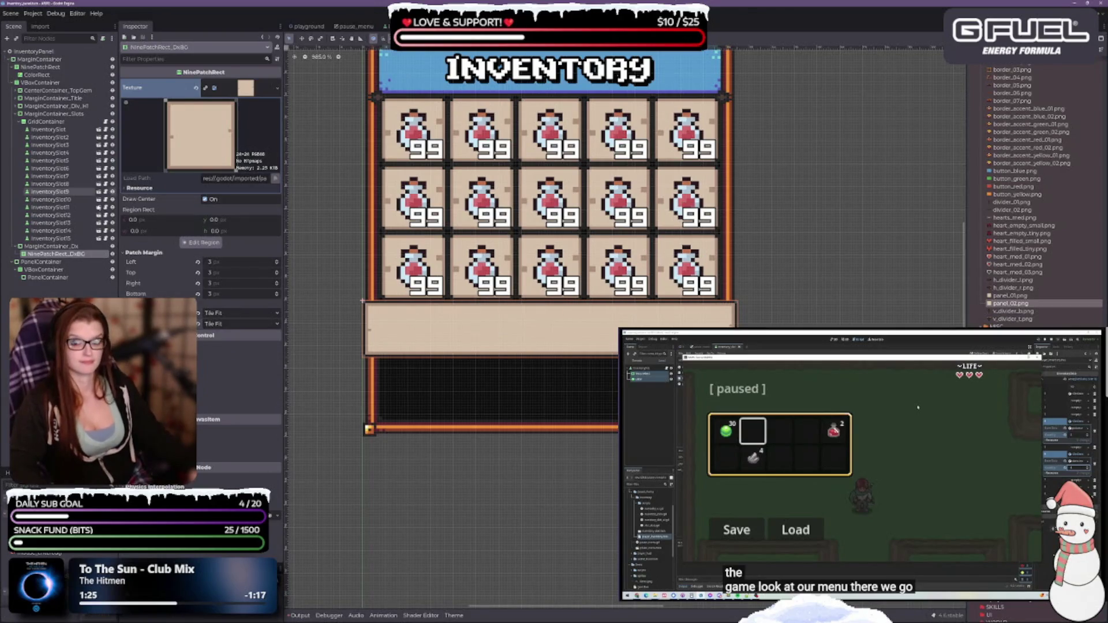
{"action": "left_click", "coordinate": [51, 246]}
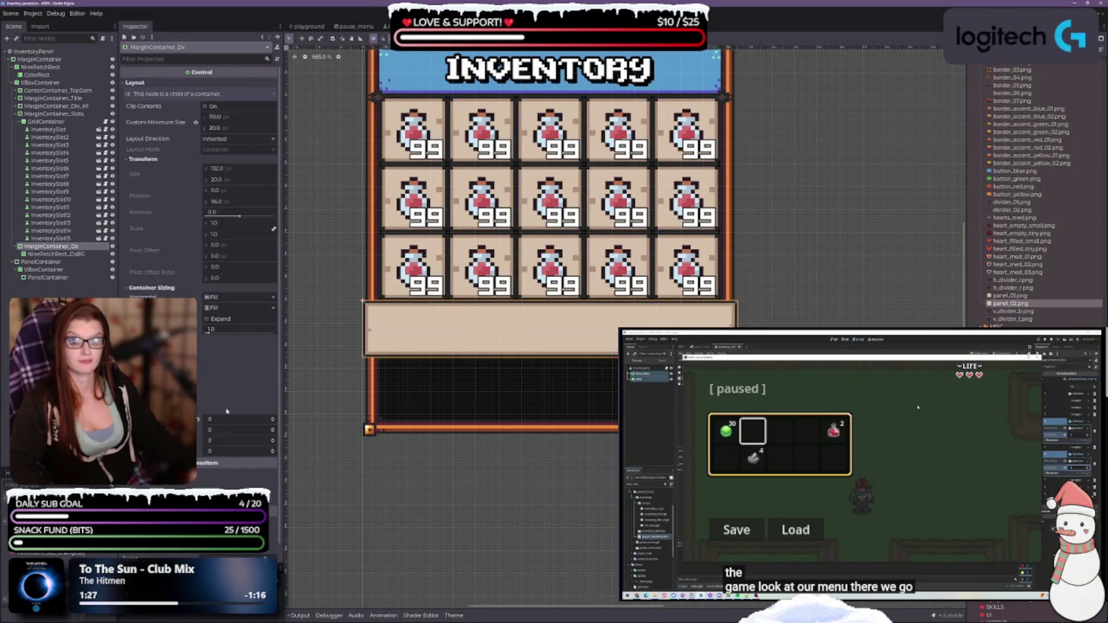
Step: Give MarginContainer_Dx a left margin override of 6 and a right margin of 5
{"action": "left_click", "coordinate": [273, 420]}
{"action": "left_click", "coordinate": [273, 420]}
{"action": "left_click", "coordinate": [274, 421]}
{"action": "left_click", "coordinate": [273, 420]}
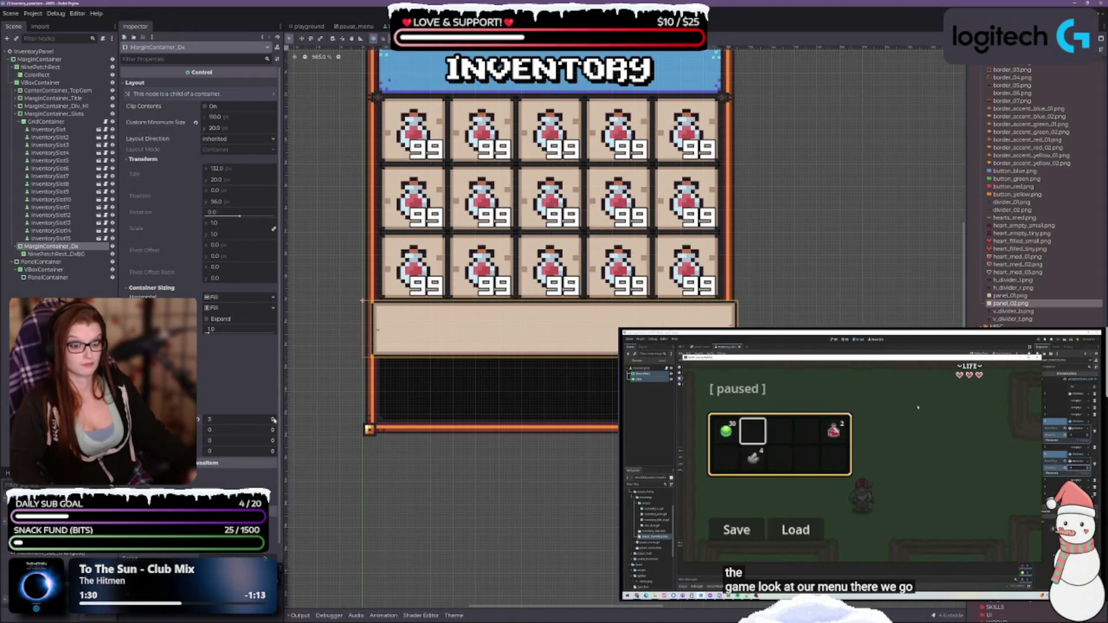
{"action": "left_click", "coordinate": [274, 420]}
{"action": "left_click", "coordinate": [274, 420]}
{"action": "left_click", "coordinate": [274, 421]}
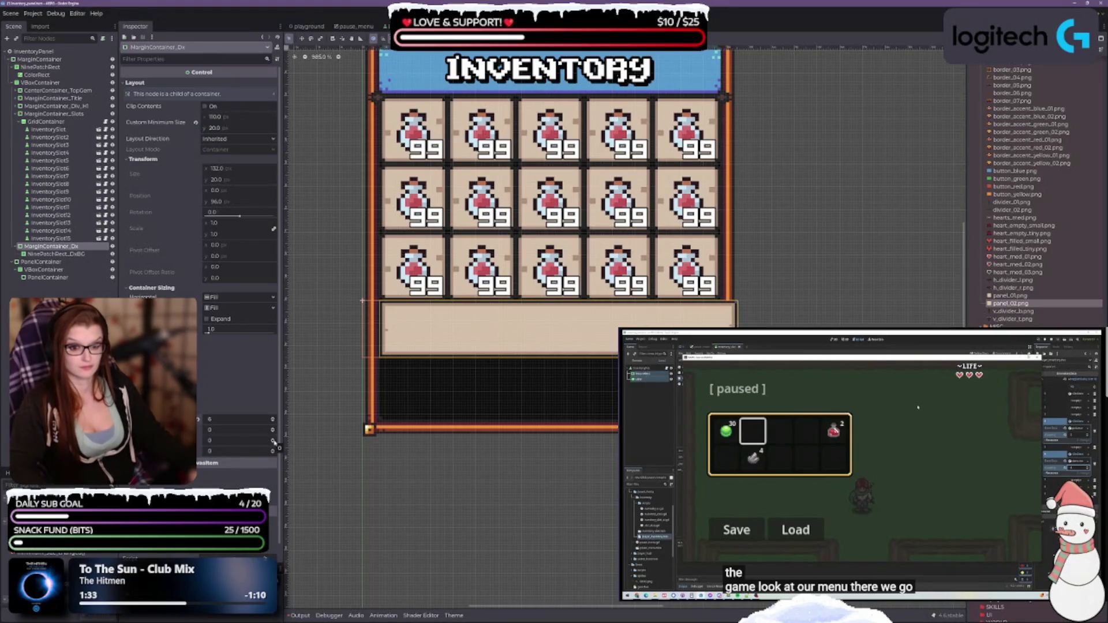
{"action": "left_click", "coordinate": [273, 441]}
{"action": "left_click", "coordinate": [273, 442]}
{"action": "left_click", "coordinate": [274, 441]}
{"action": "left_click", "coordinate": [274, 442]}
{"action": "left_click", "coordinate": [274, 441]}
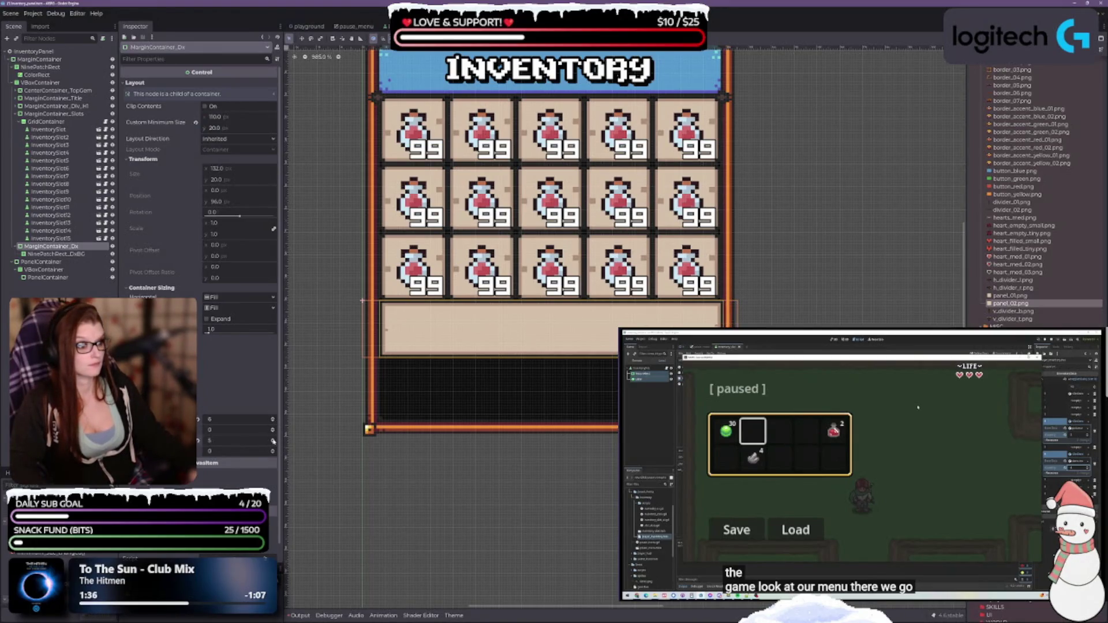
{"action": "left_click", "coordinate": [274, 441]}
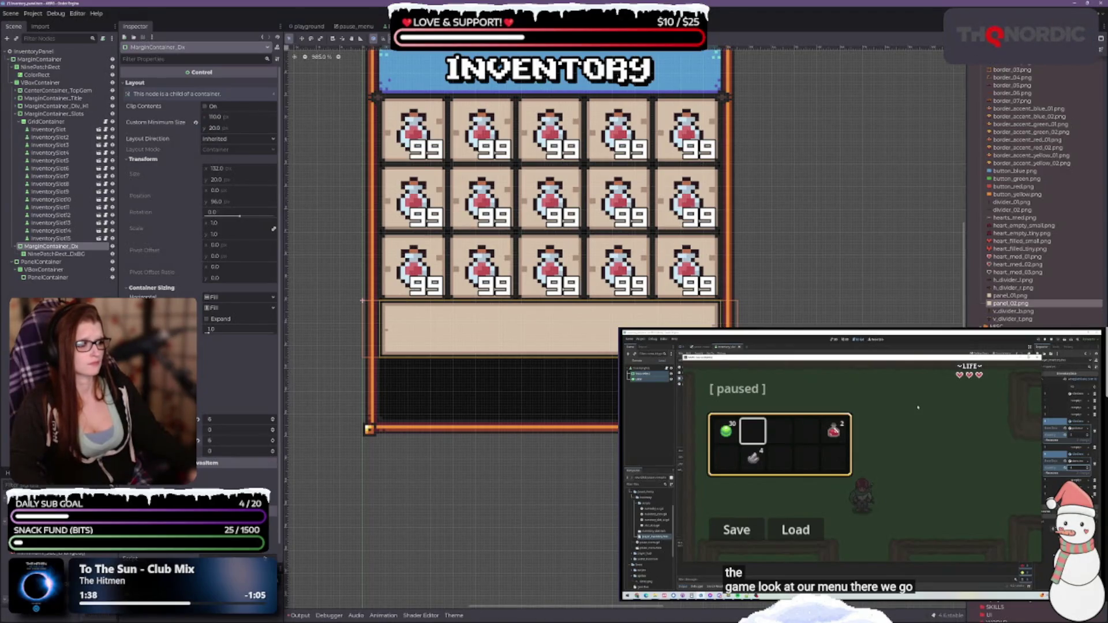
Step: Test a top margin of 1 on MarginContainer_Dx, then reset it to 0
{"action": "key", "text": "Escape"}
{"action": "scroll", "coordinate": [613, 352], "scroll_direction": "up", "scroll_amount": 2}
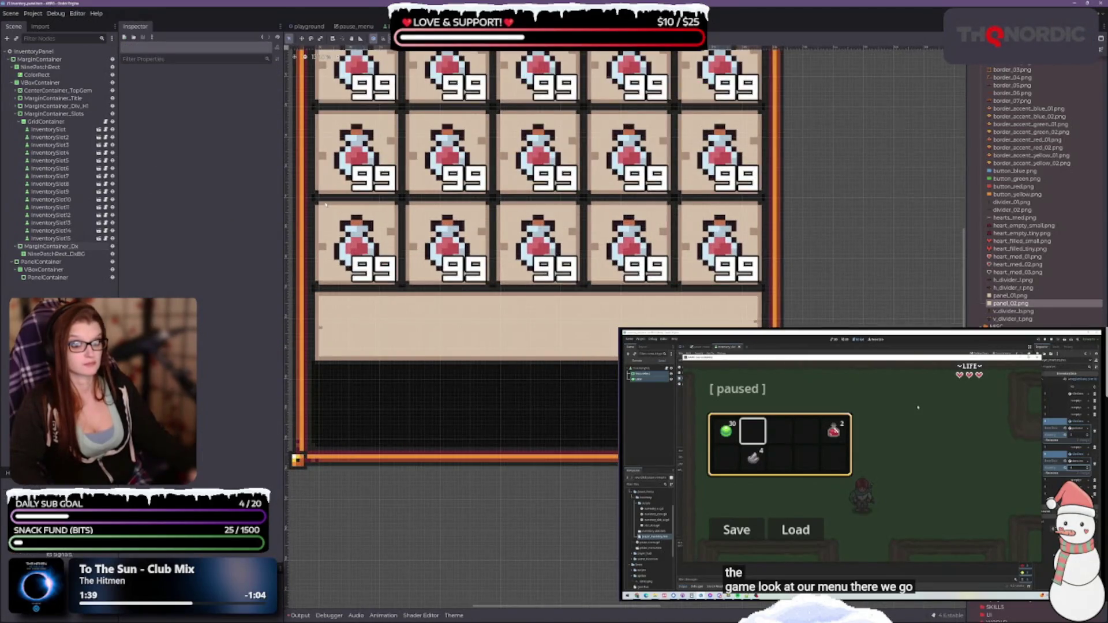
{"action": "left_click", "coordinate": [42, 247]}
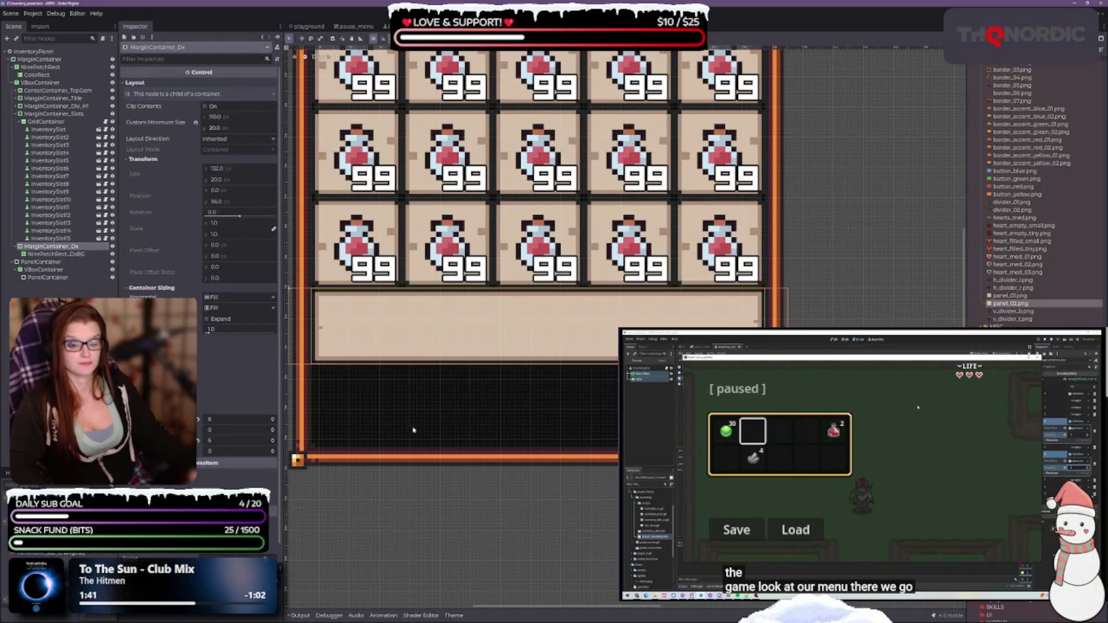
{"action": "scroll", "coordinate": [413, 430], "scroll_direction": "down", "scroll_amount": 2}
{"action": "scroll", "coordinate": [414, 430], "scroll_direction": "down", "scroll_amount": 1}
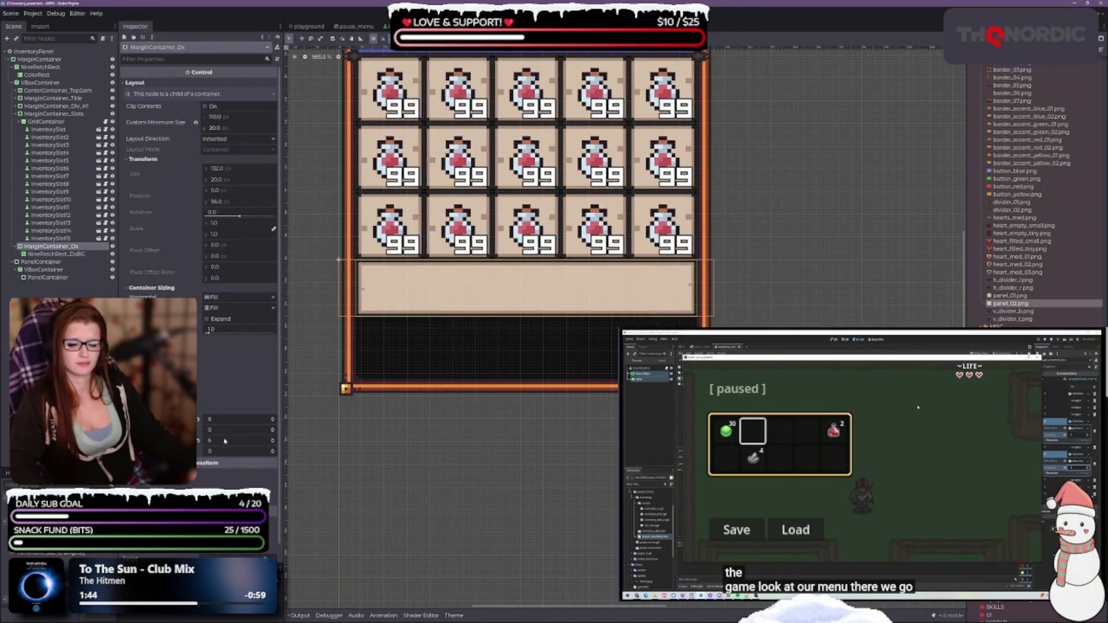
{"action": "left_click", "coordinate": [273, 429]}
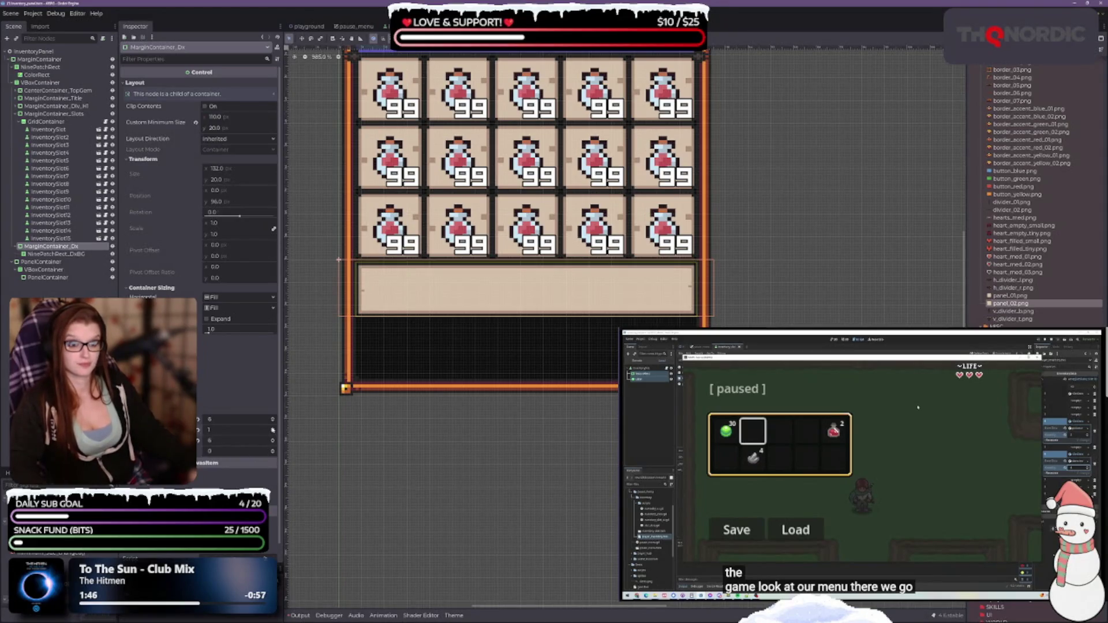
{"action": "left_click", "coordinate": [273, 433]}
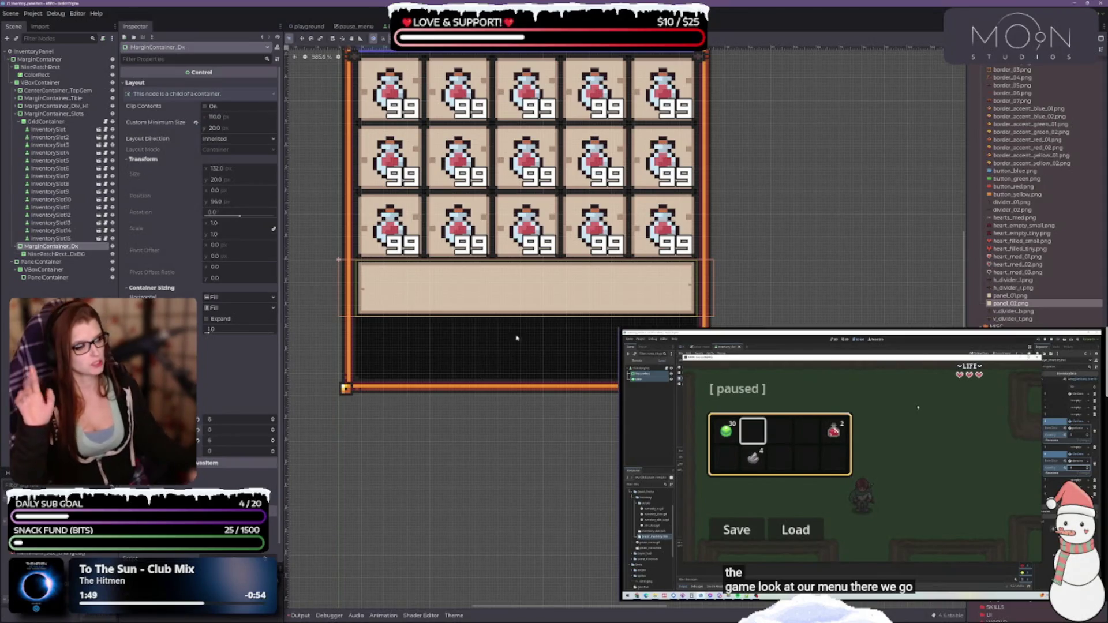
{"action": "scroll", "coordinate": [525, 270], "scroll_direction": "up", "scroll_amount": 2}
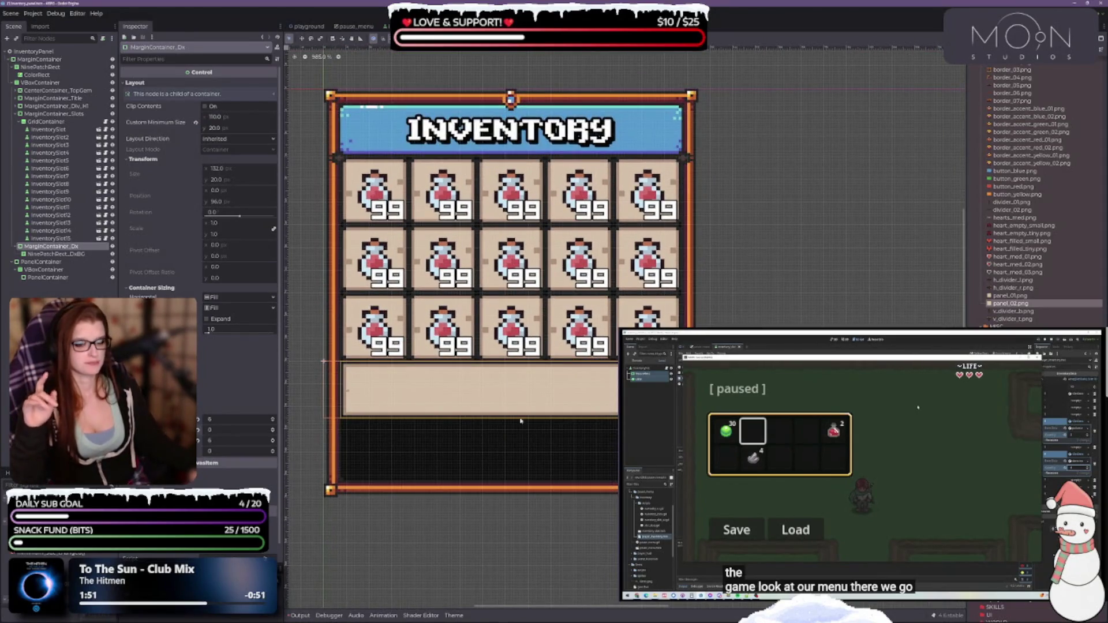